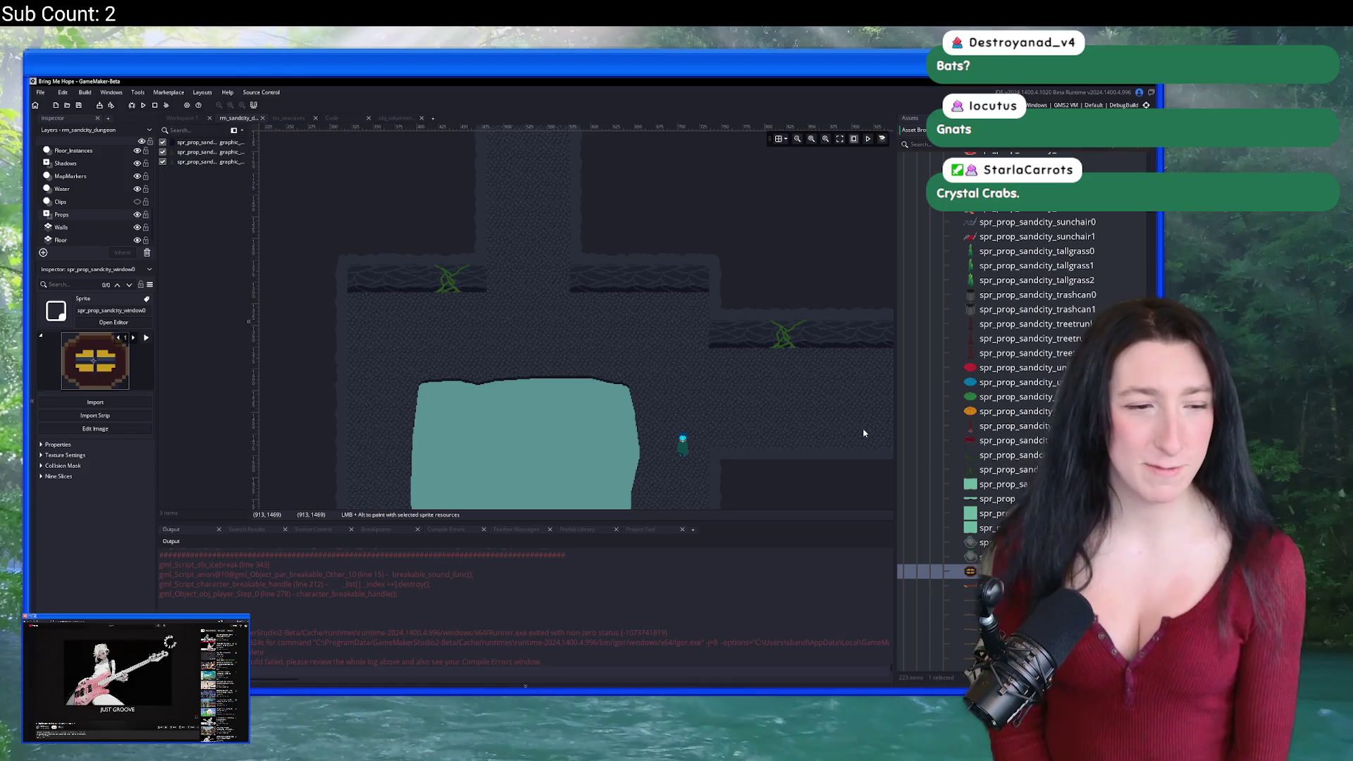
Step: Preview the tall grass and wall moss sprites, then expand the Sand City Floor folder
scroll(469, 302, up, 5)
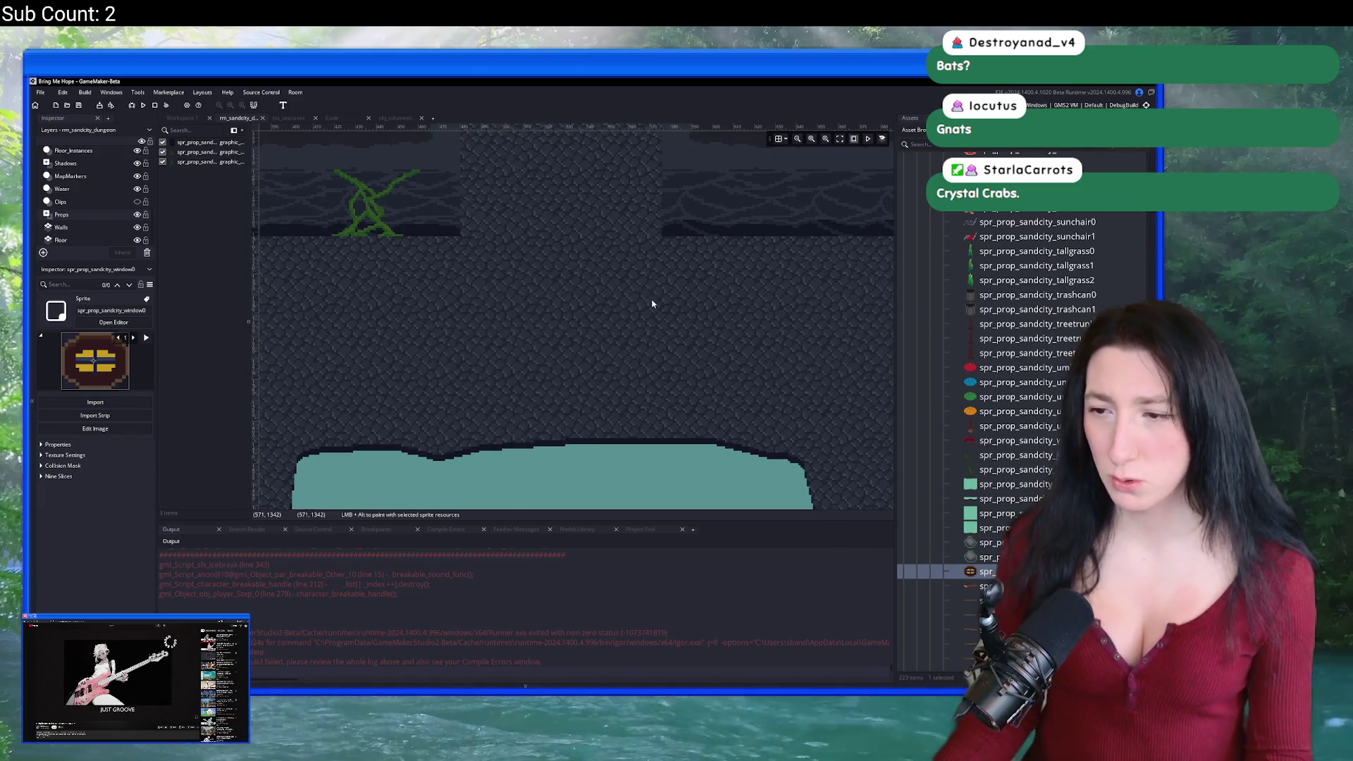
scroll(1030, 410, up, 3)
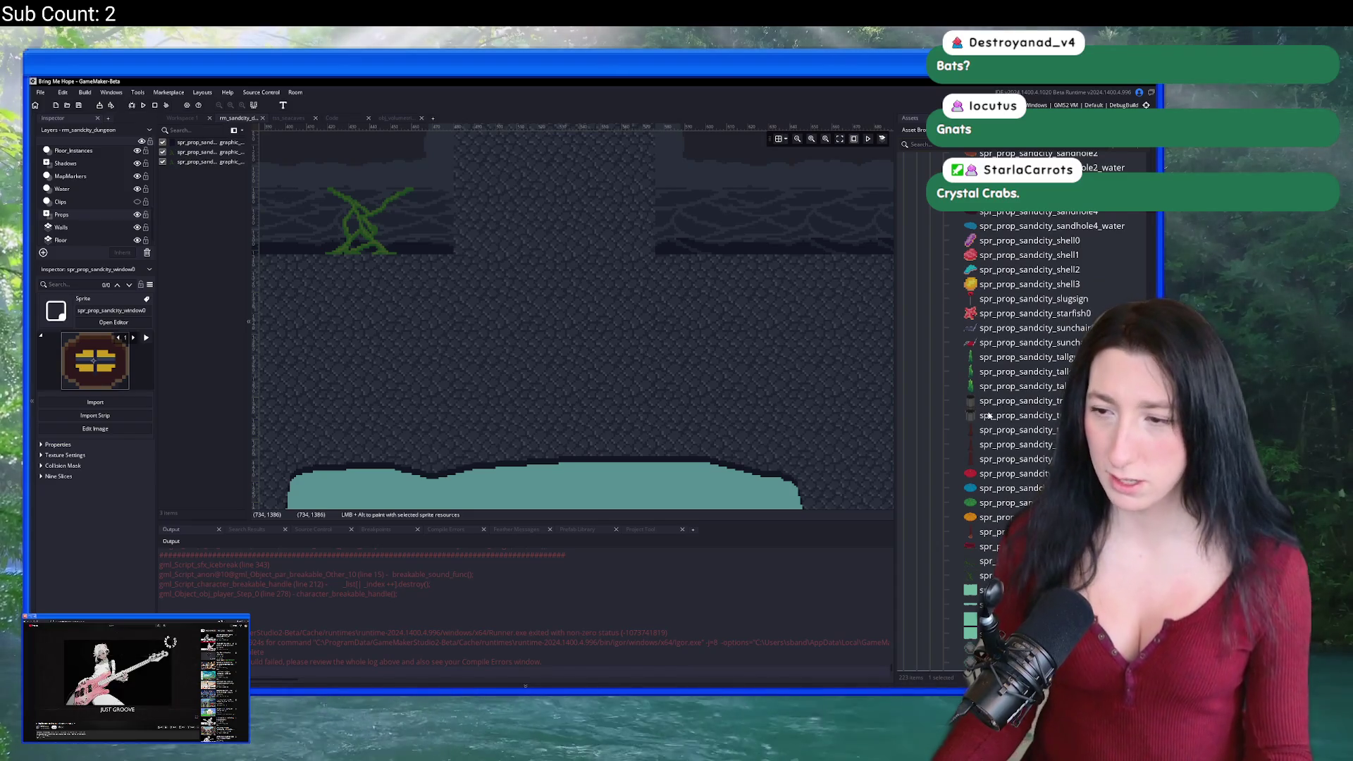
click(1026, 358)
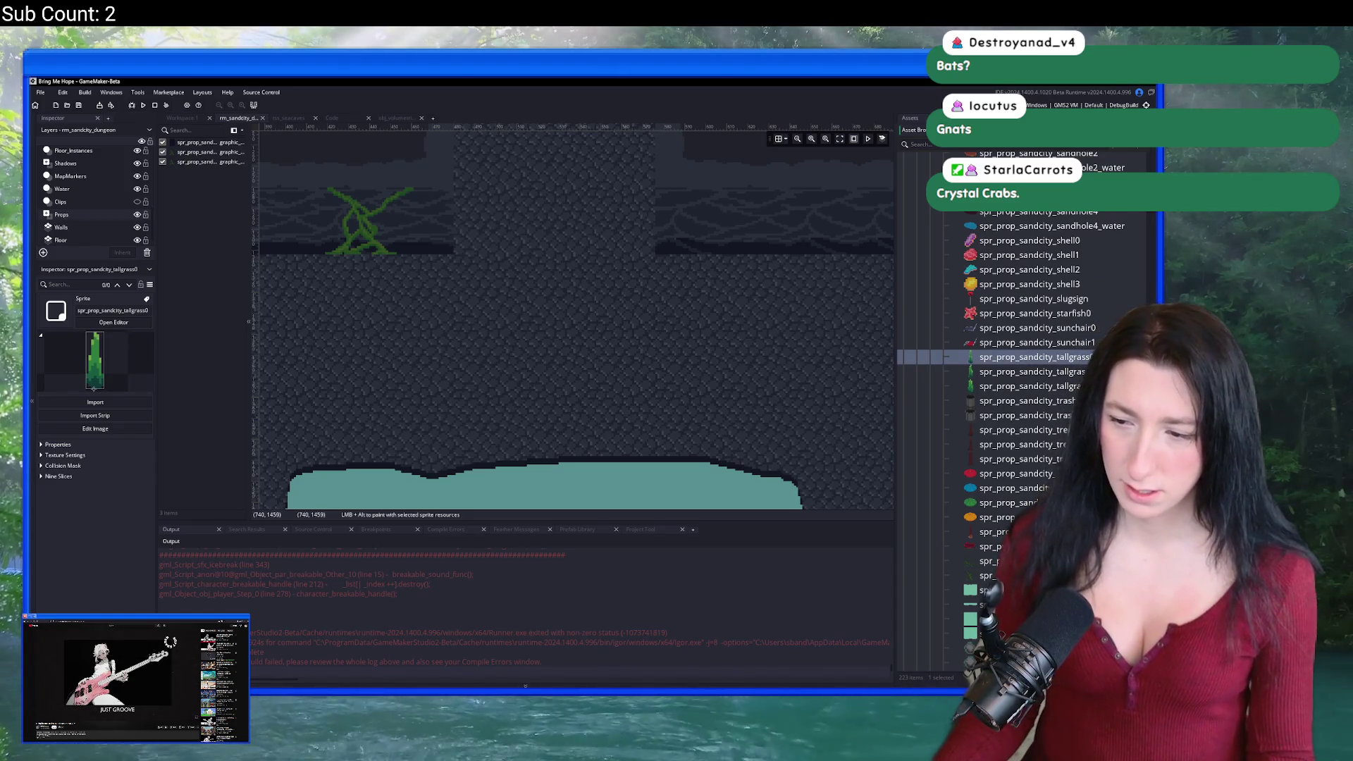
click(1015, 503)
scroll(1027, 492, up, 5)
scroll(1027, 491, up, 10)
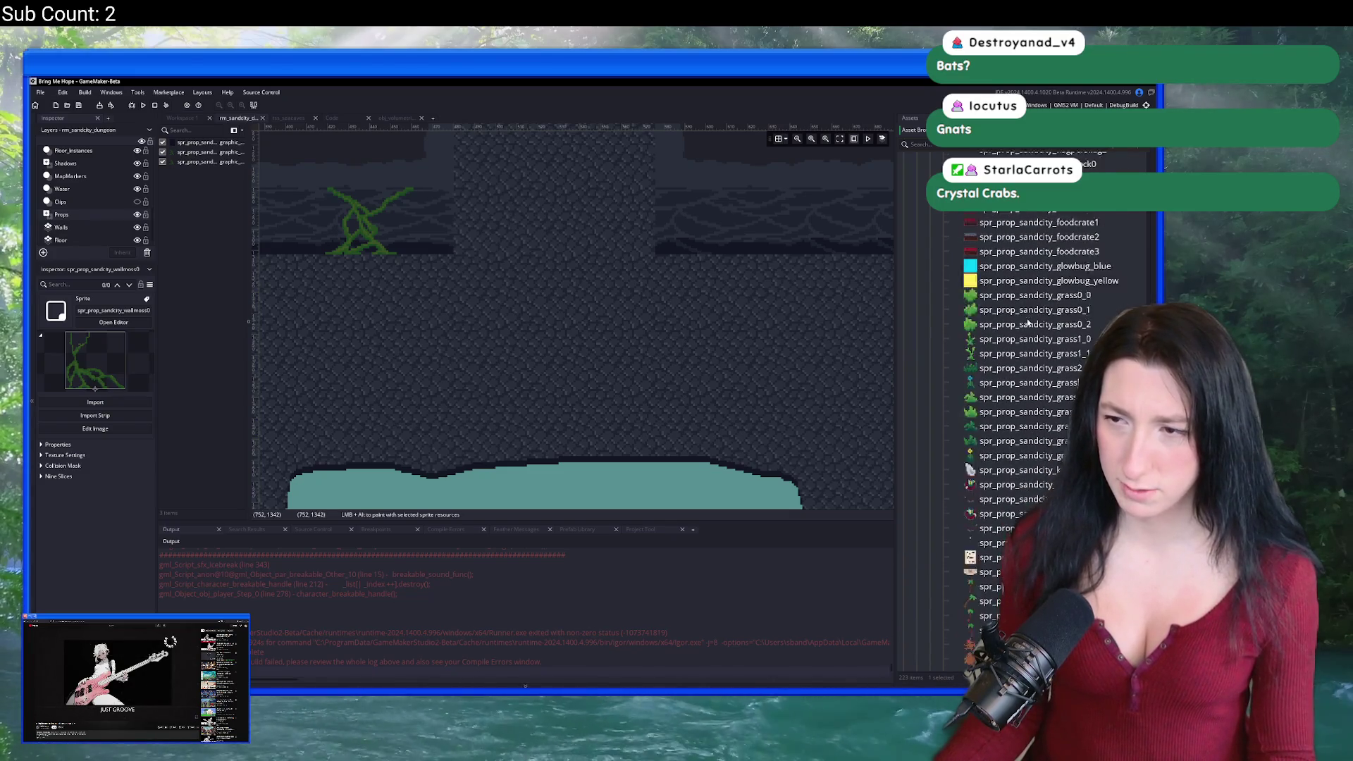
scroll(1027, 321, up, 10)
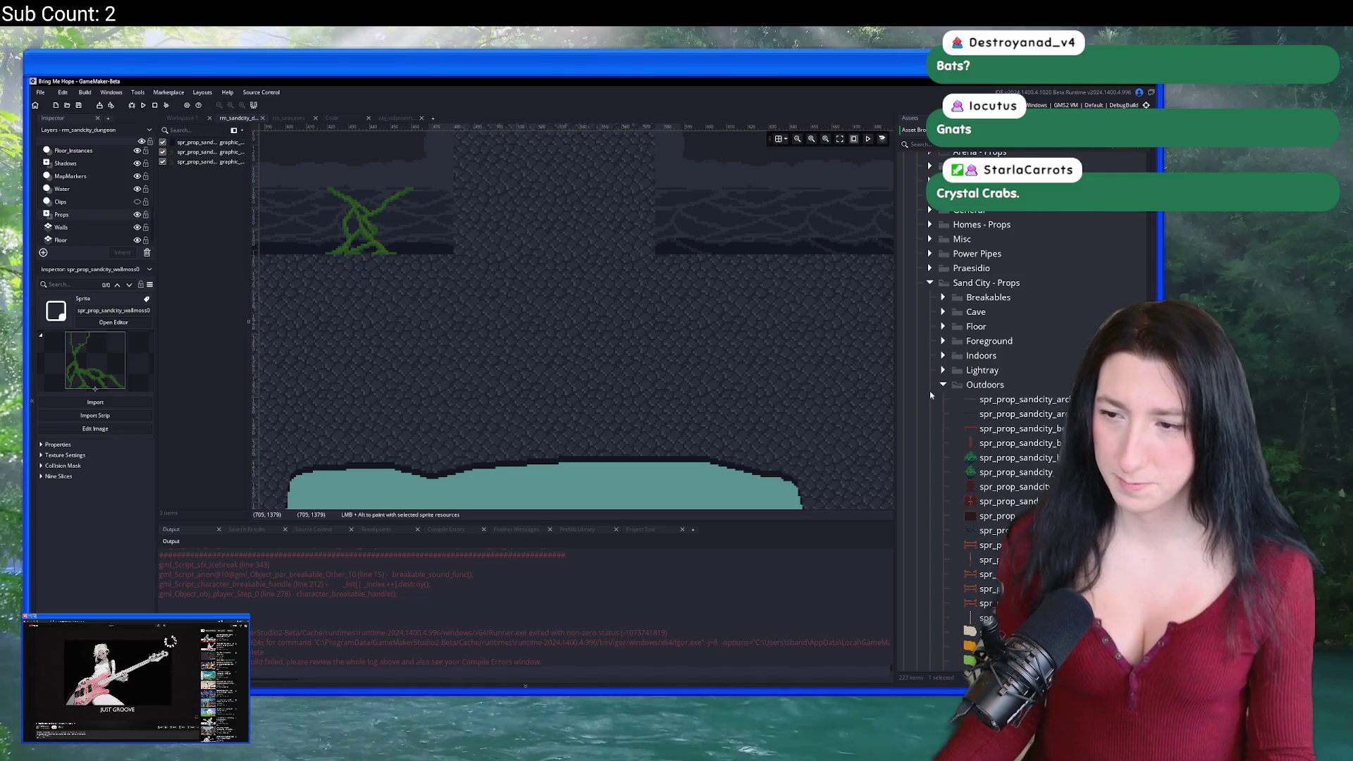
double_click(965, 329)
Step: Paint three different grass patch sprites onto the cave floor
click(984, 372)
click(785, 338)
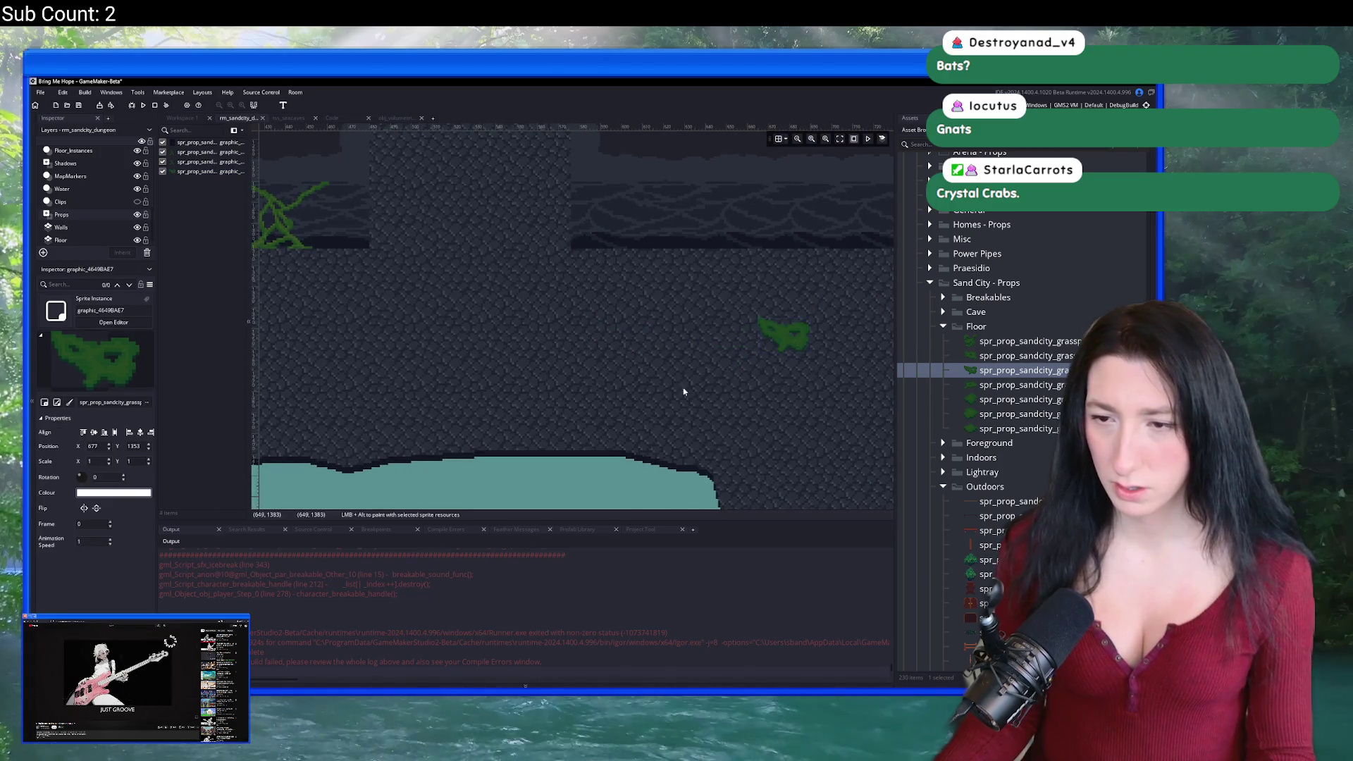
scroll(712, 395, down, 1)
key(Down)
key(Down)
scroll(479, 352, left, 3)
click(317, 315)
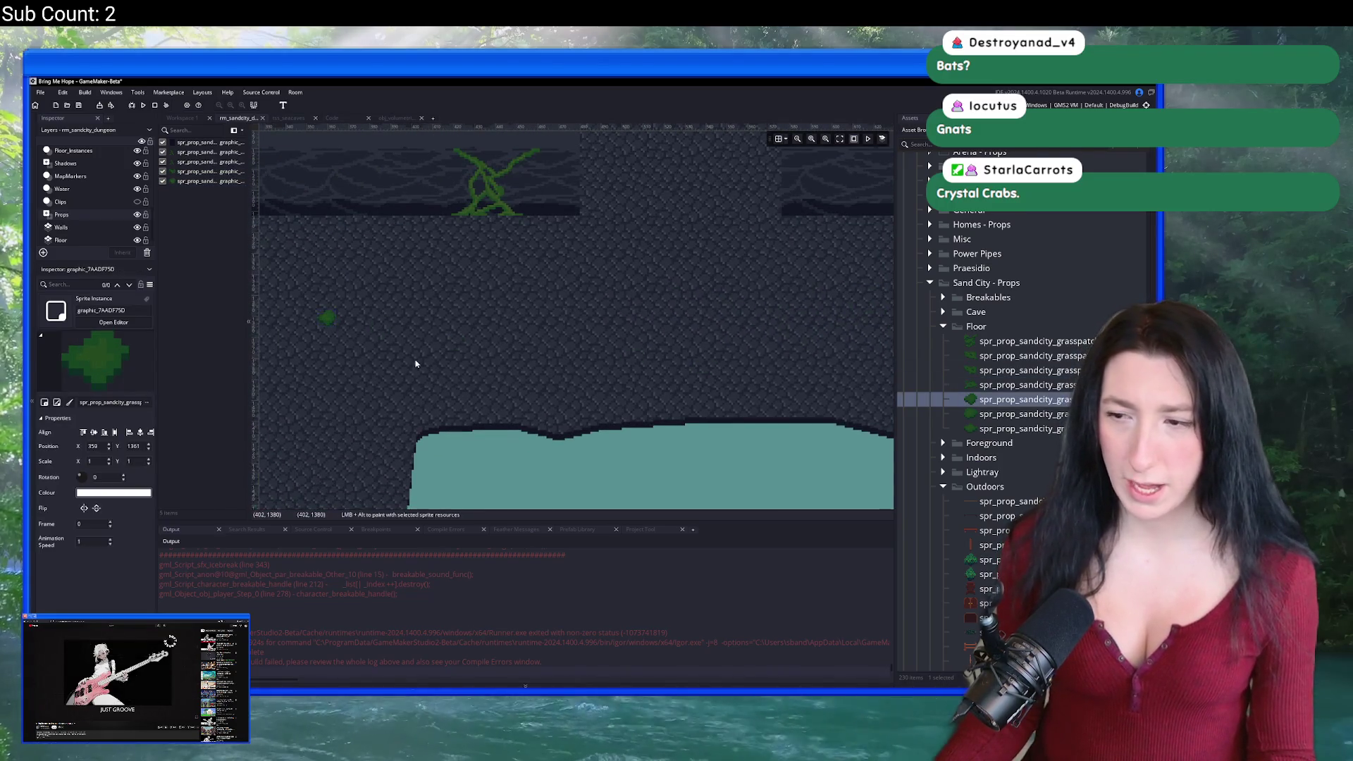
scroll(413, 362, left, 2)
key(Down)
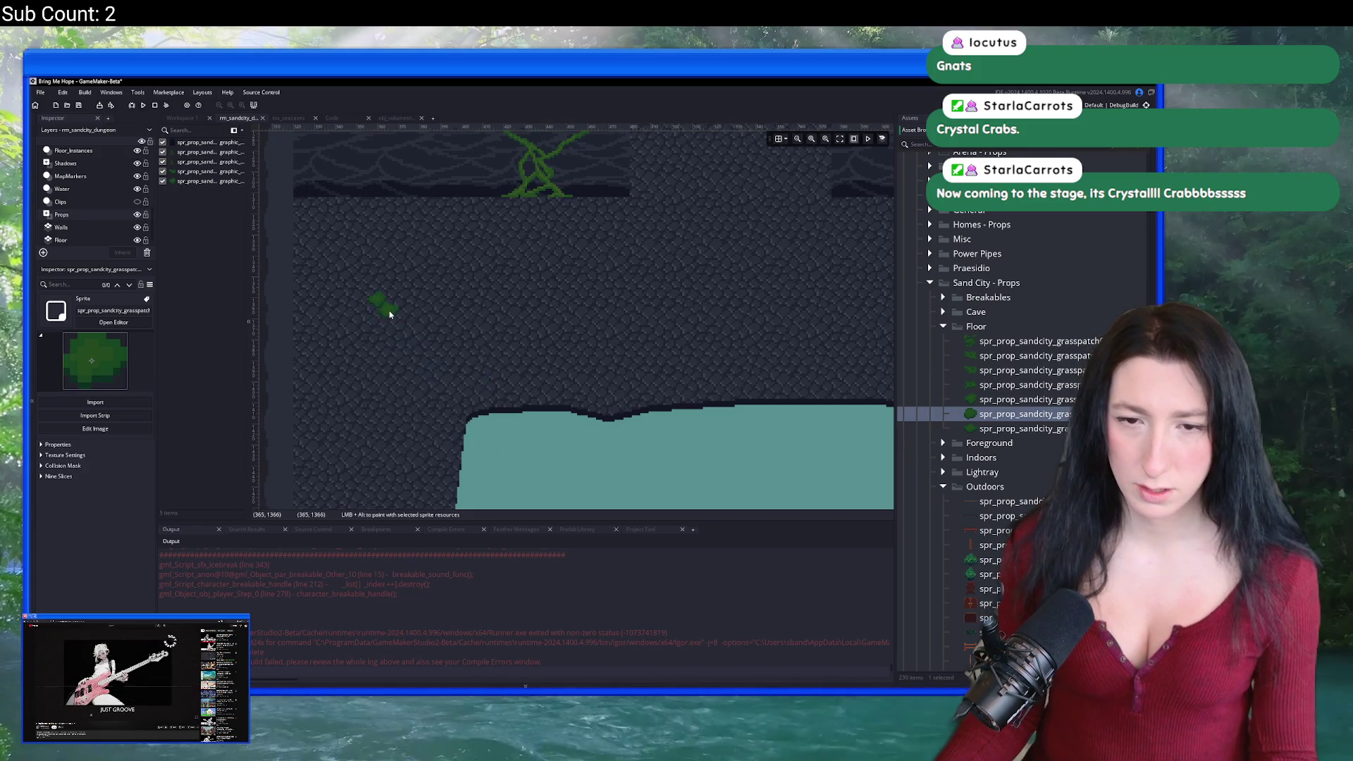
click(390, 310)
Step: Add two more grass patches, one to the right of the water pool
key(Down)
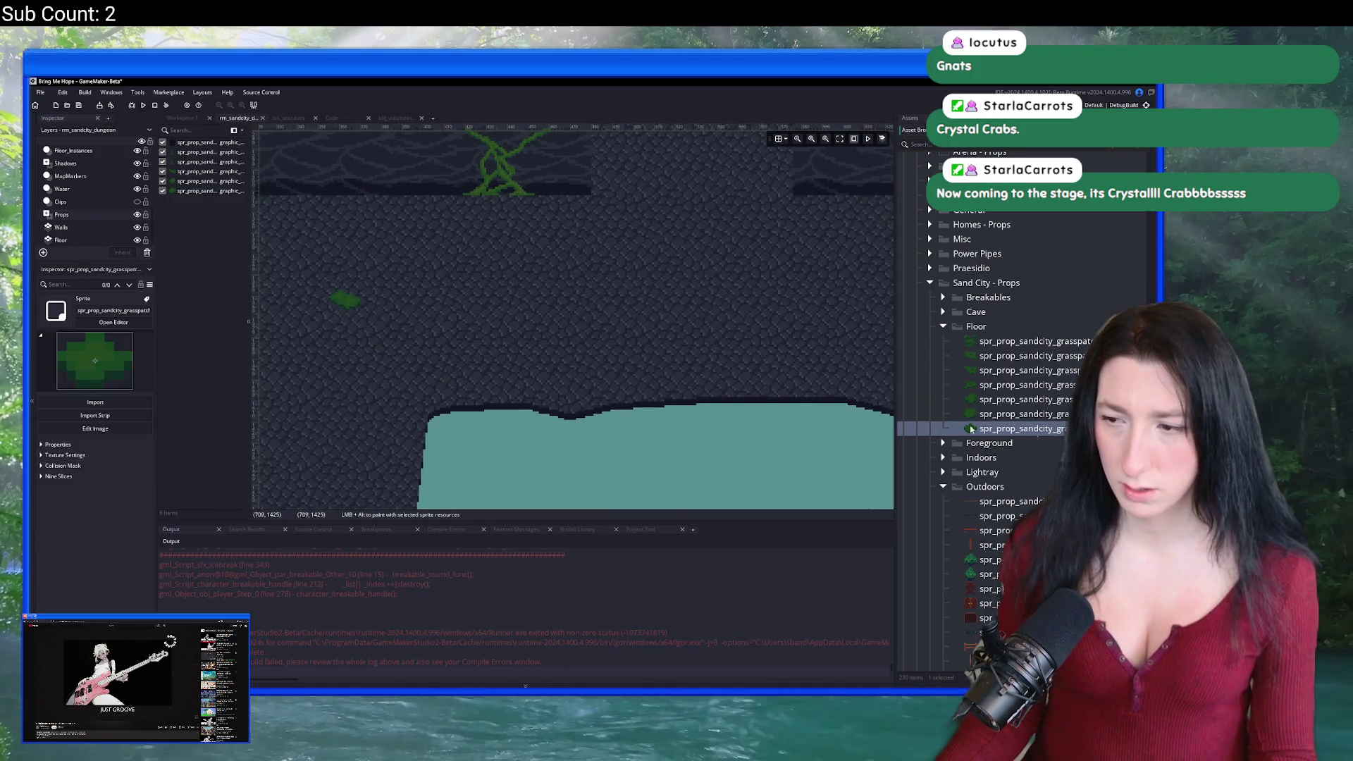
scroll(696, 373, right, 3)
scroll(655, 363, right, 5)
click(739, 369)
click(1007, 356)
scroll(1007, 355, up, 5)
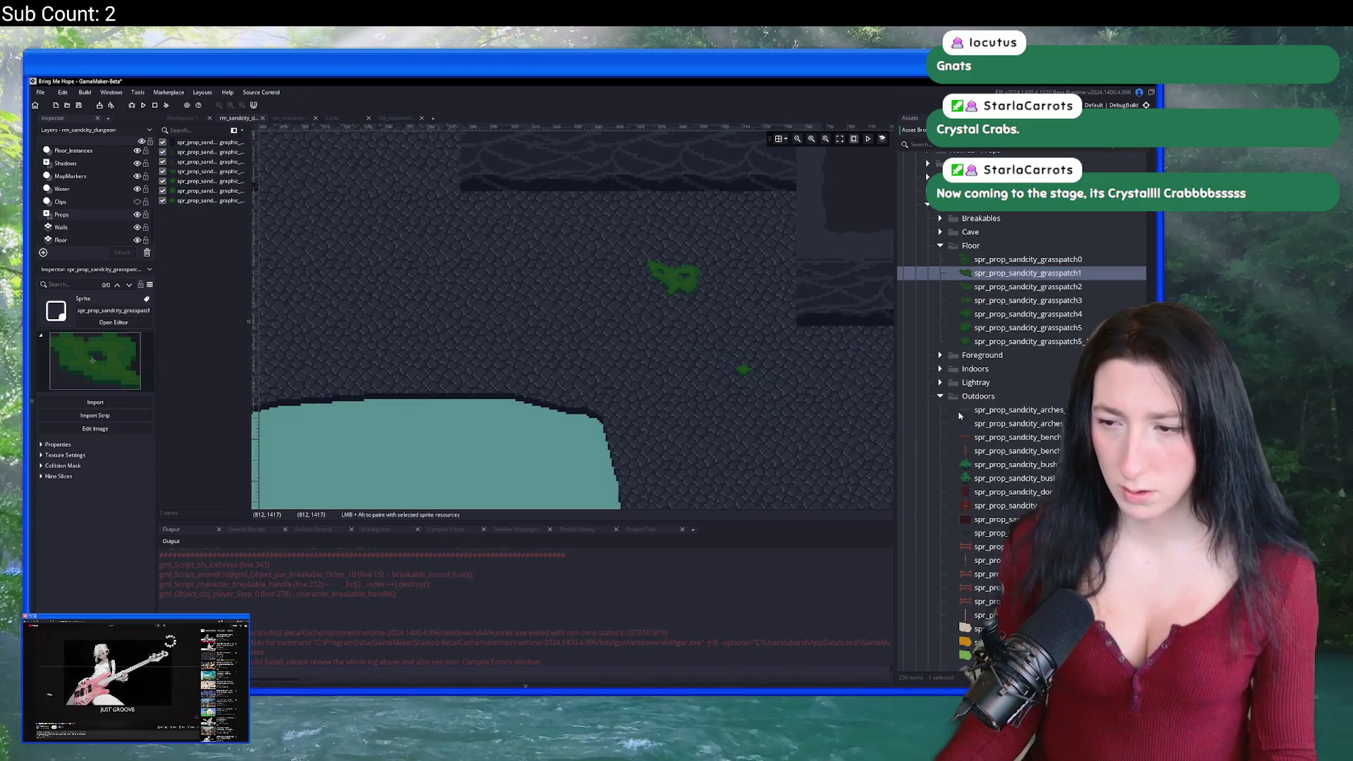
click(751, 387)
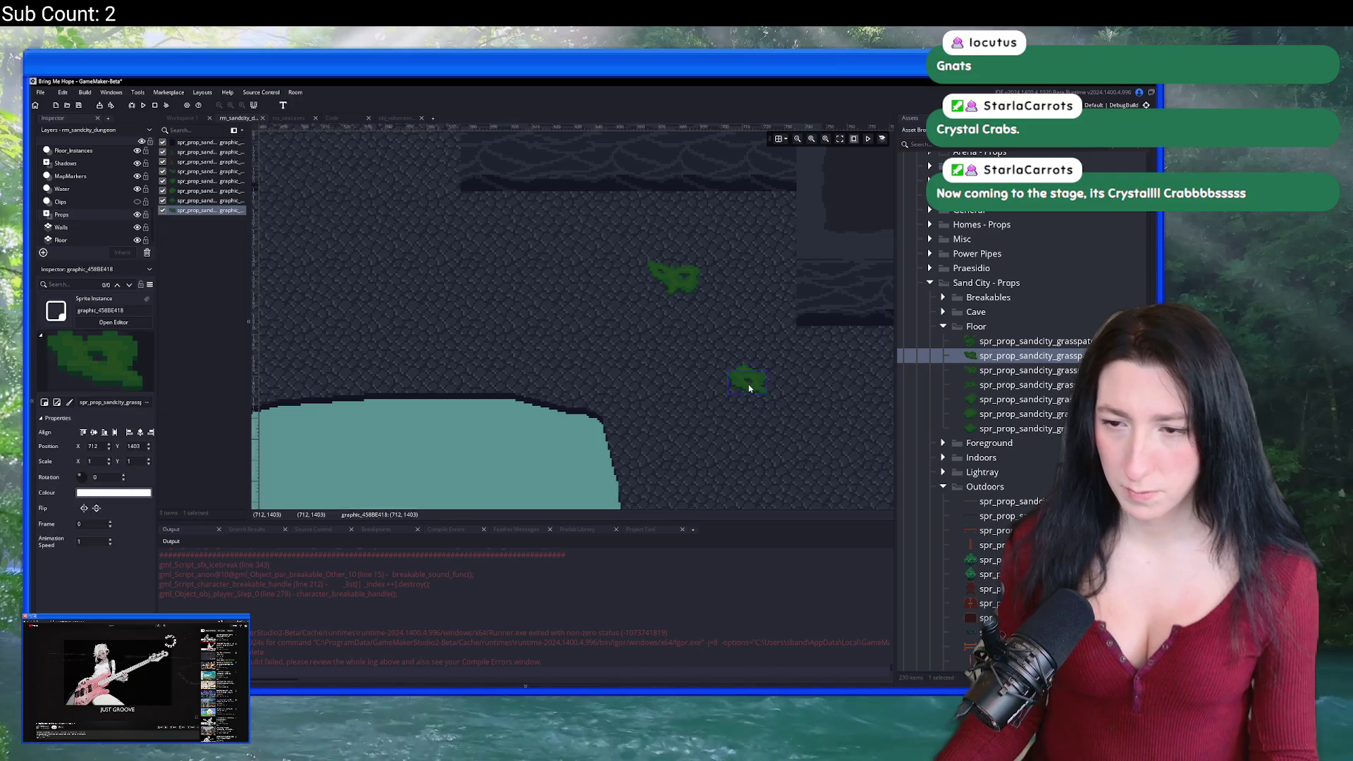
scroll(698, 437, down, 2)
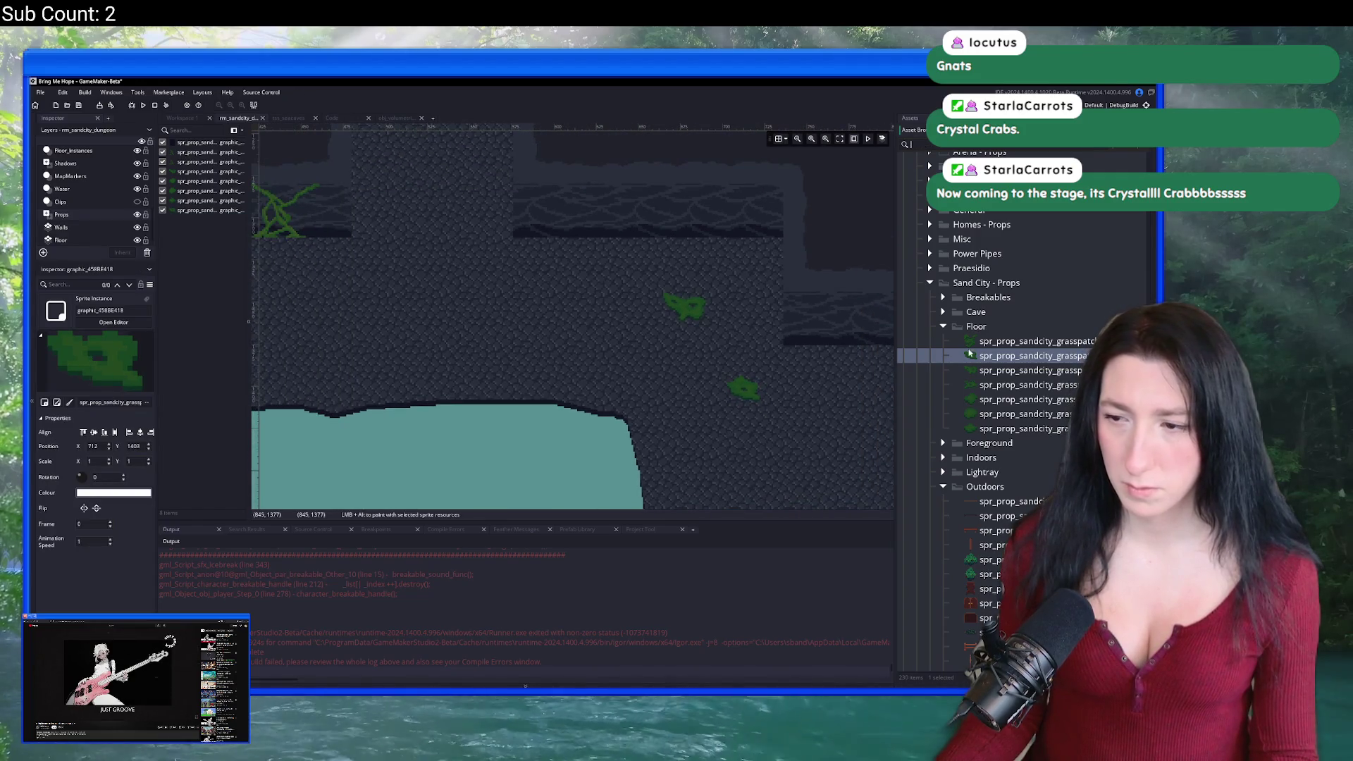
scroll(966, 359, down, 3)
scroll(1011, 348, down, 3)
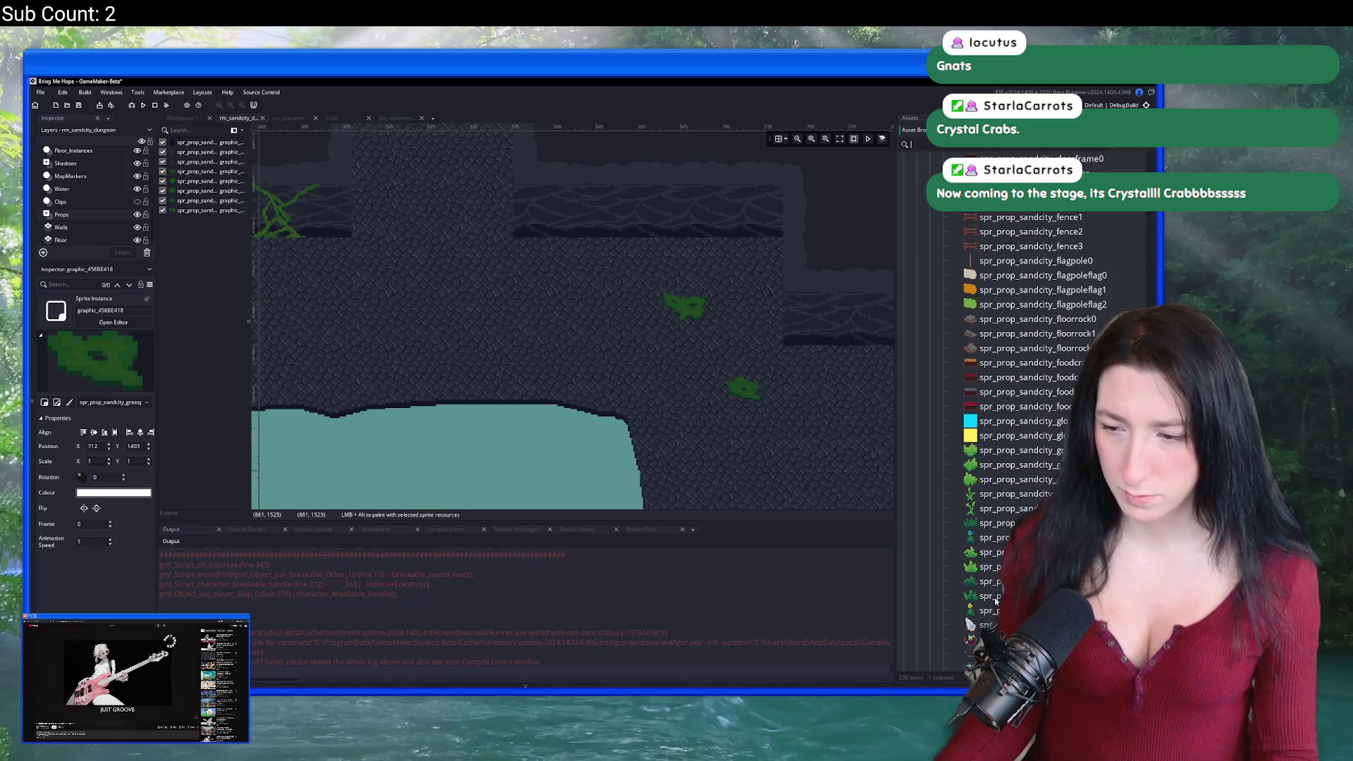
scroll(91, 160, up, 1)
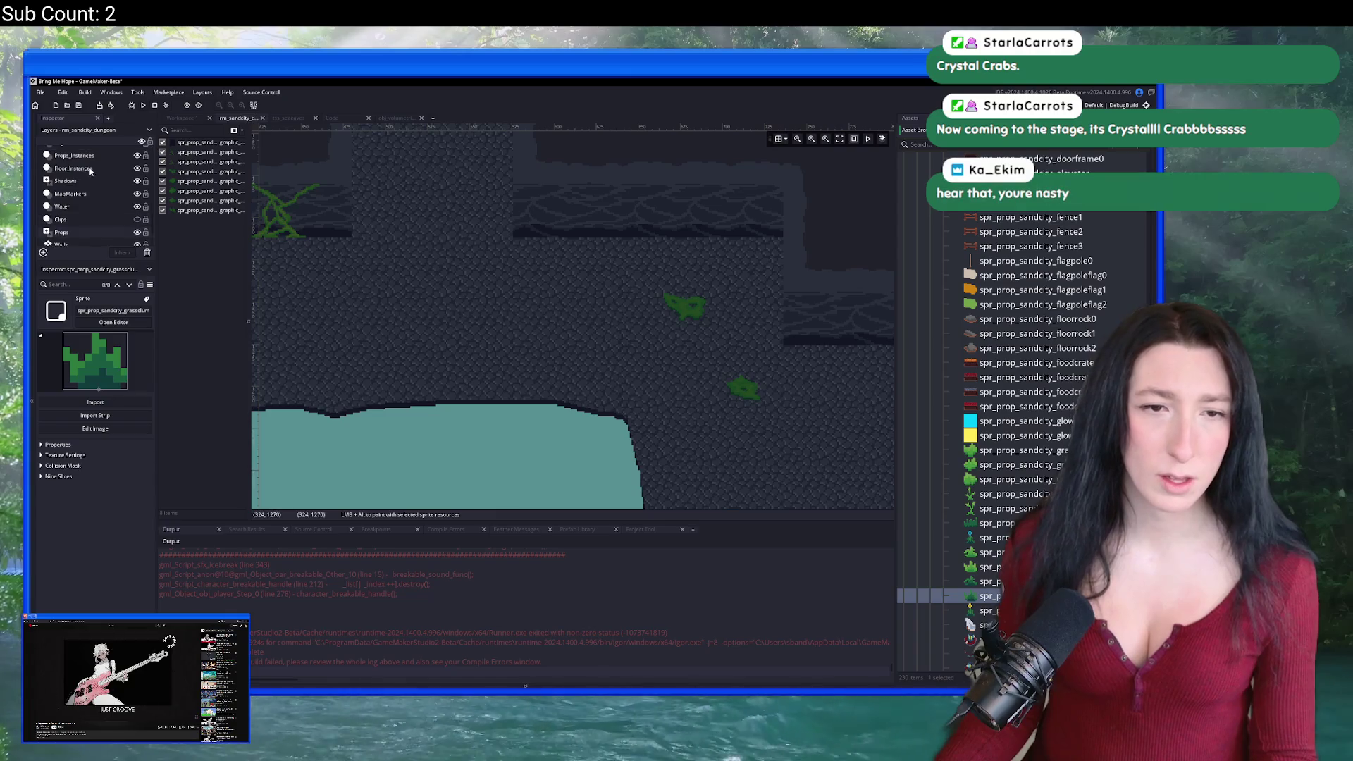
Step: On the Props_Instances layer, try placing a glowplant on a grass patch, then undo it
click(92, 156)
scroll(596, 321, up, 5)
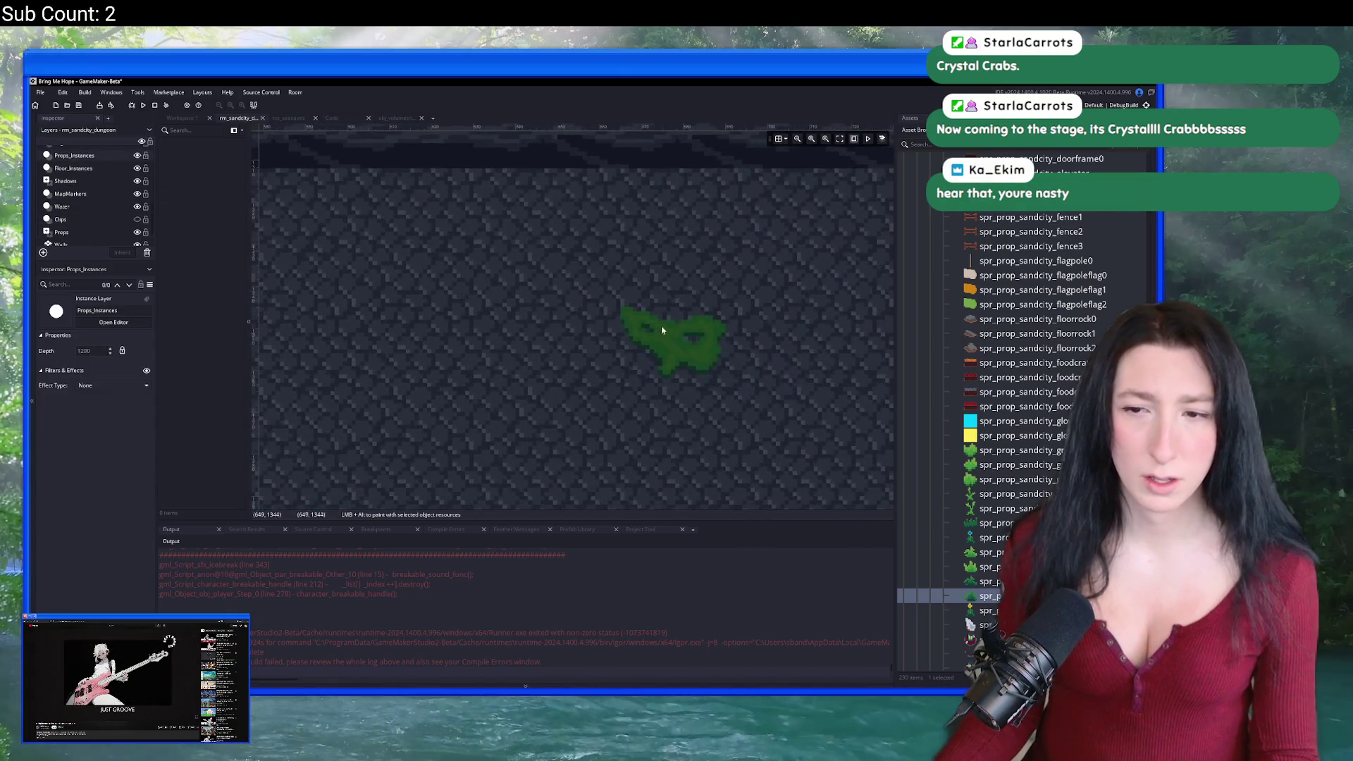
scroll(641, 291, up, 1)
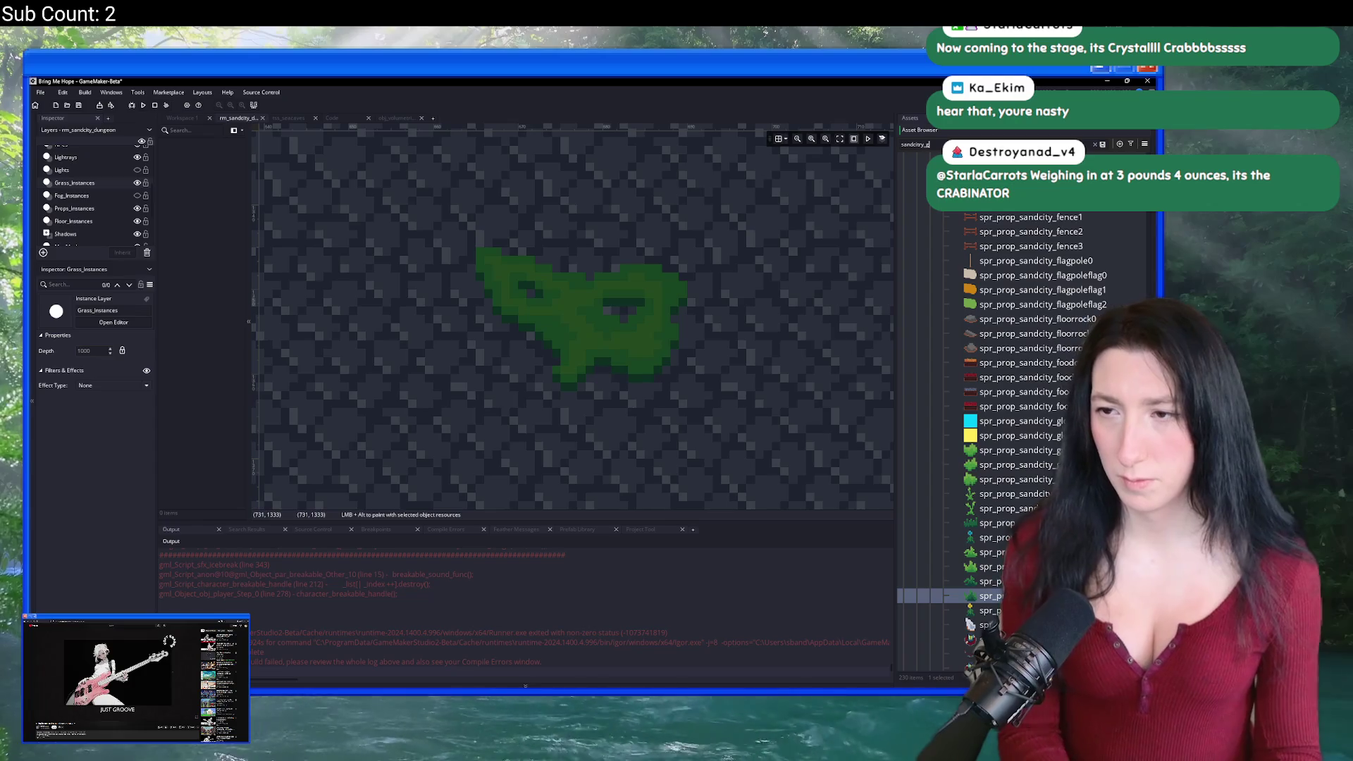
key(BackSpace)
key(BackSpace)
key(BackSpace)
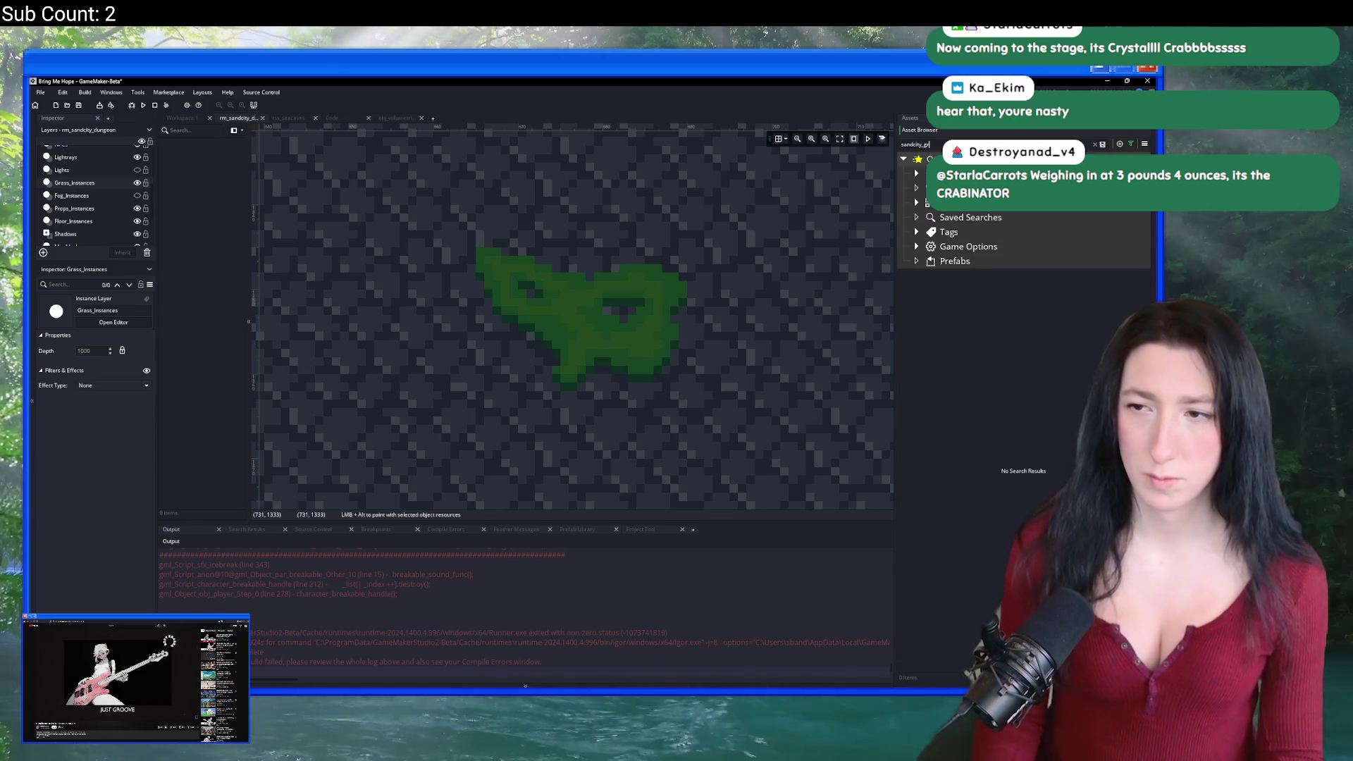
click(1045, 272)
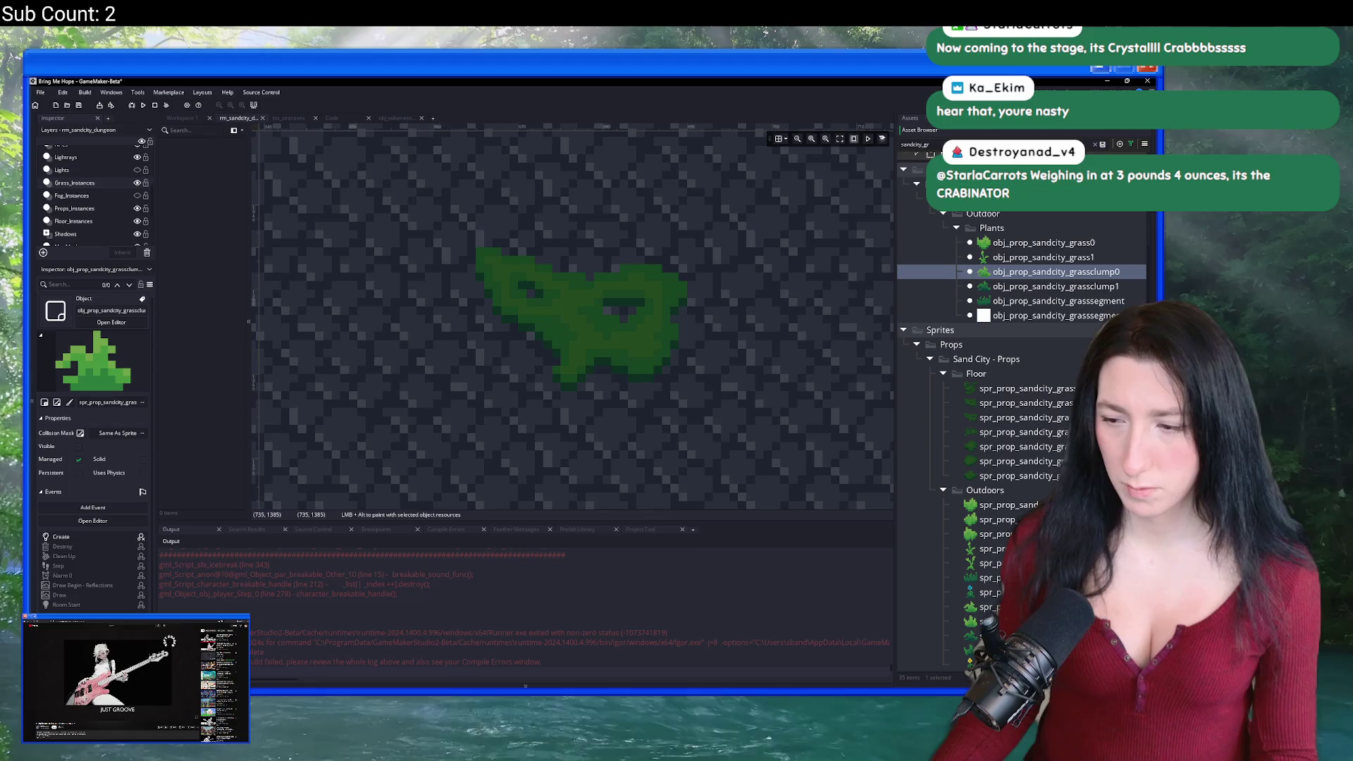
key(Up)
click(1096, 146)
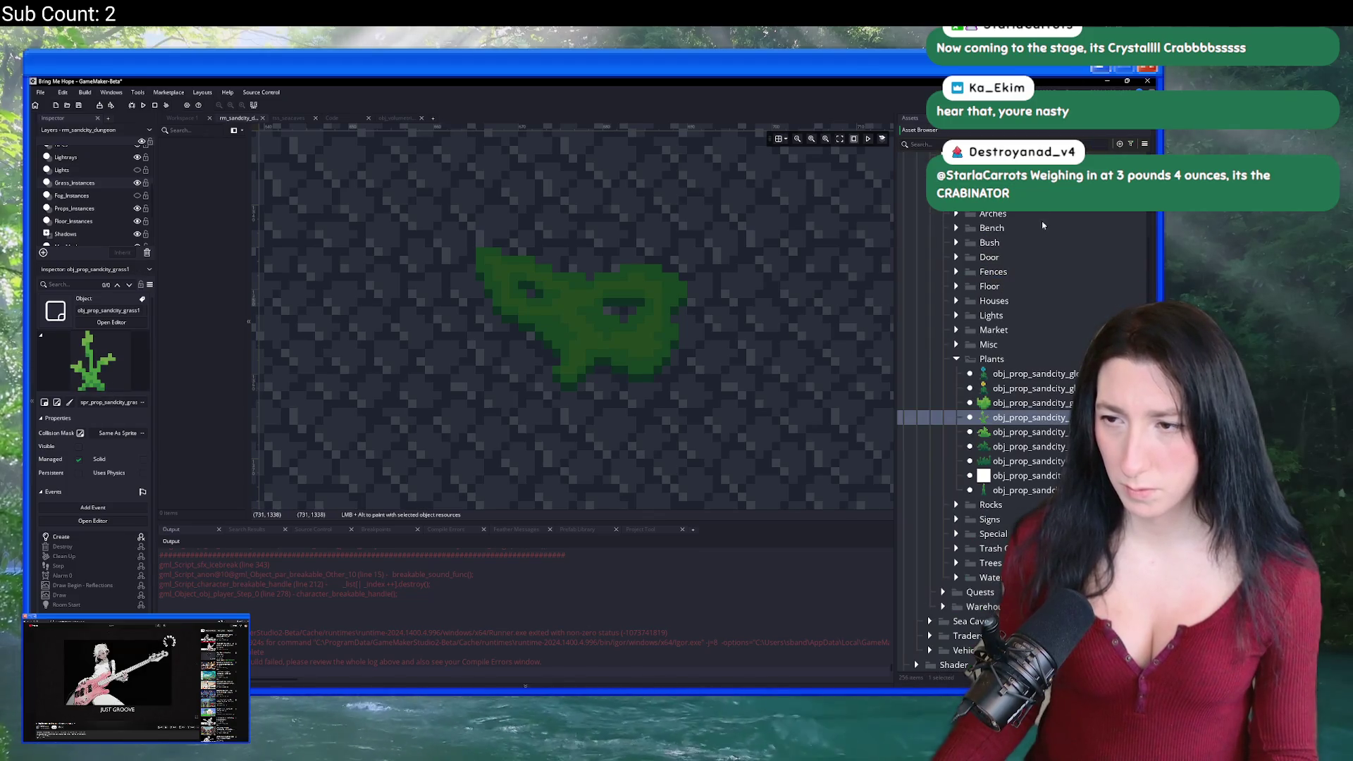
mouse_move(1036, 374)
mouse_down()
mouse_move(680, 356)
mouse_move(716, 324)
mouse_up()
key(ctrl+z)
Step: Place a grass clump, a yellow glowplant and a blue glowplant on the grass patch
click(1029, 417)
mouse_move(1029, 446)
mouse_down()
mouse_move(909, 423)
mouse_move(522, 277)
mouse_move(621, 310)
mouse_up()
mouse_move(1029, 388)
mouse_down()
mouse_move(622, 343)
mouse_move(677, 343)
mouse_up()
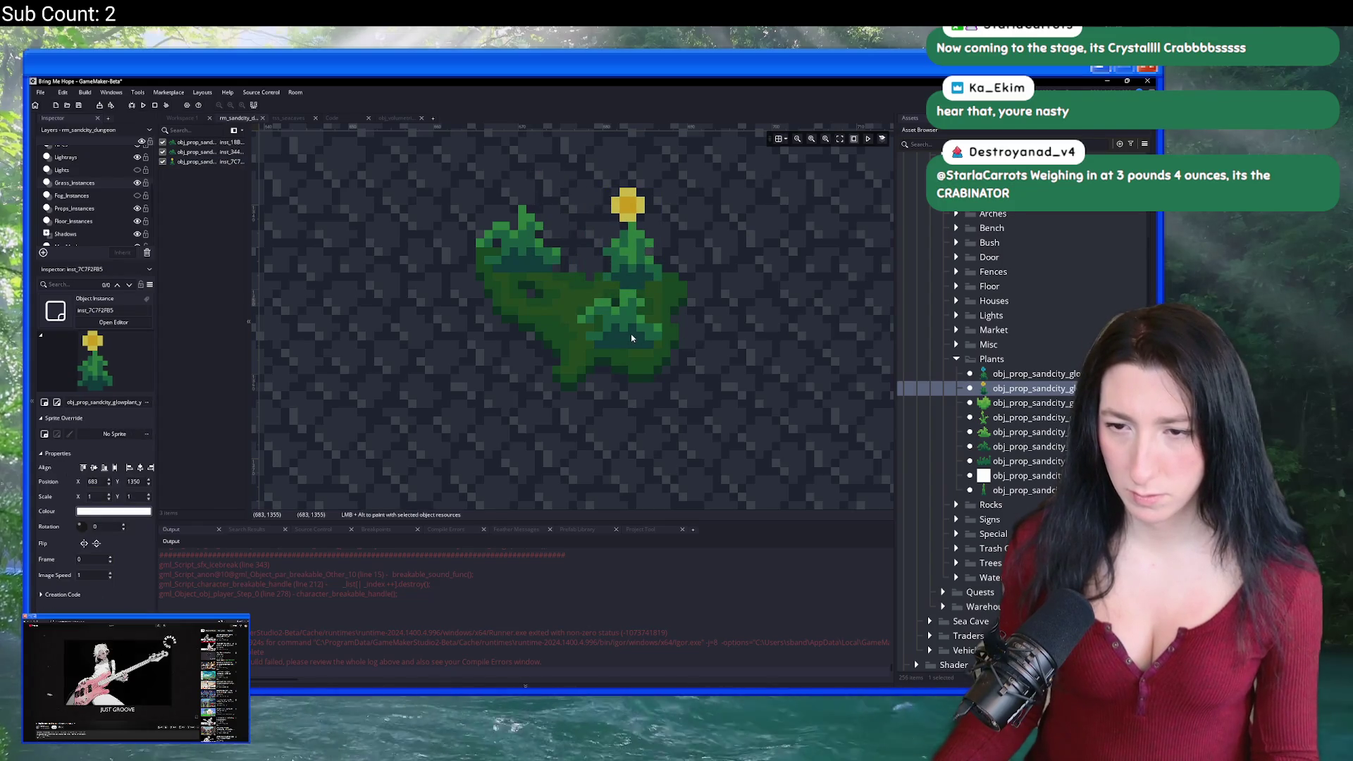
click(645, 342)
key(Delete)
key(ctrl+v)
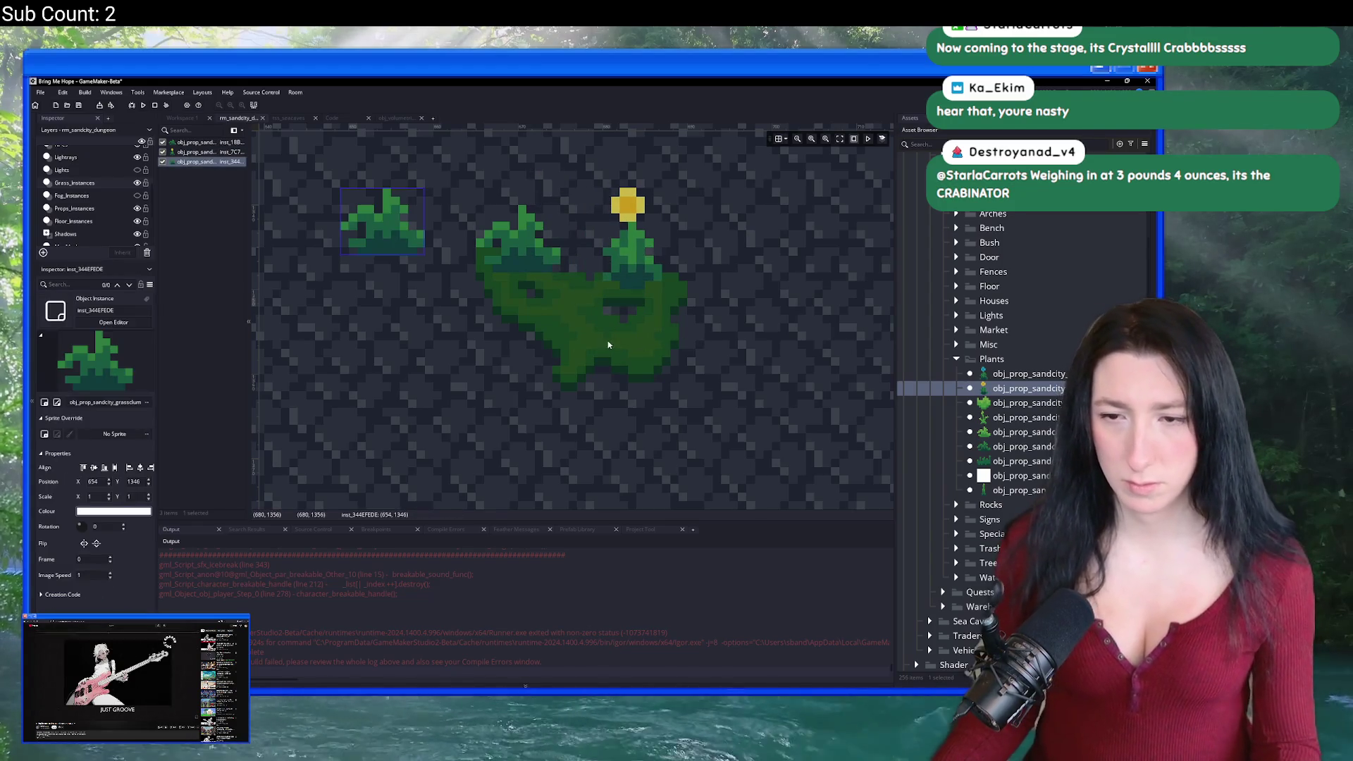
mouse_move(421, 250)
mouse_down()
mouse_move(652, 285)
mouse_move(665, 319)
mouse_up()
mouse_move(1028, 373)
mouse_down()
mouse_move(584, 362)
mouse_move(582, 395)
mouse_up()
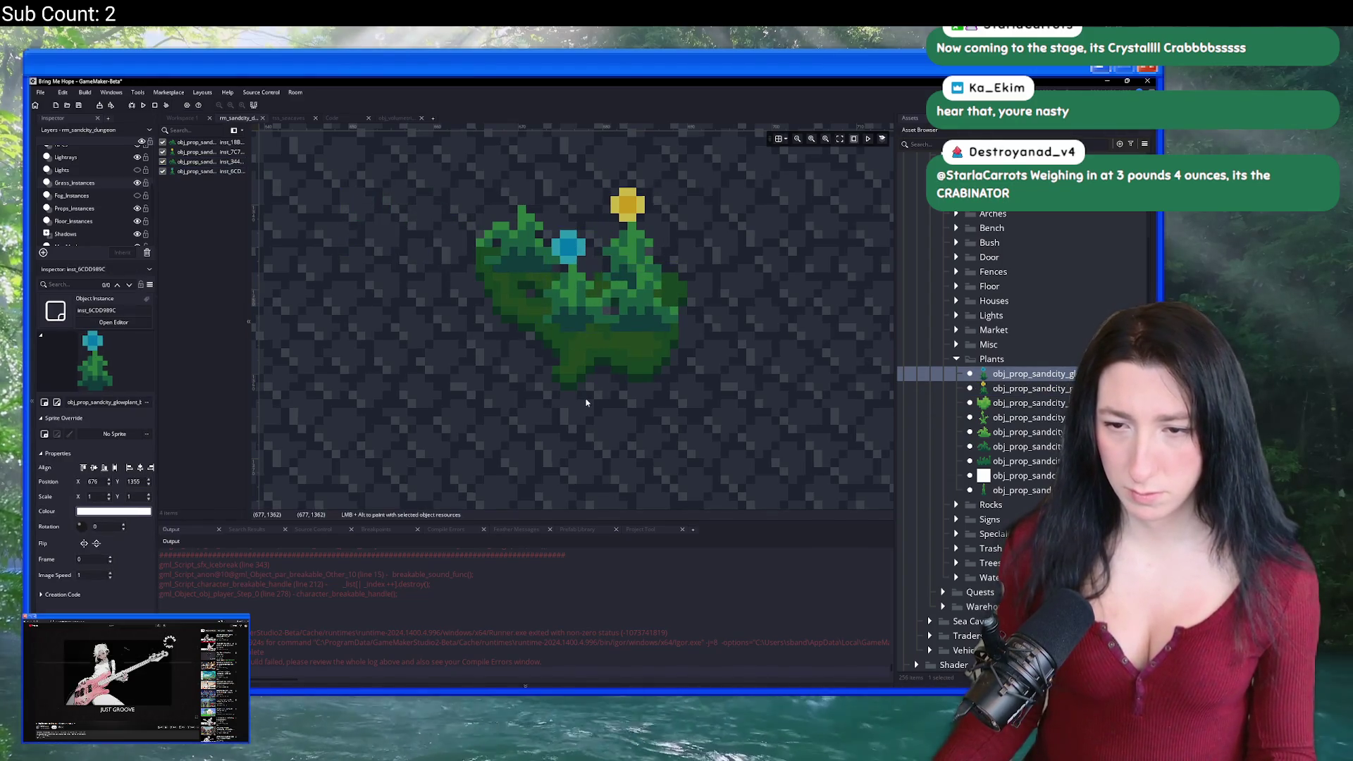
Step: Add a yellow glowplant to another grass patch with grass clumps on either side
scroll(582, 394, down, 2)
click(579, 410)
scroll(574, 395, down, 4)
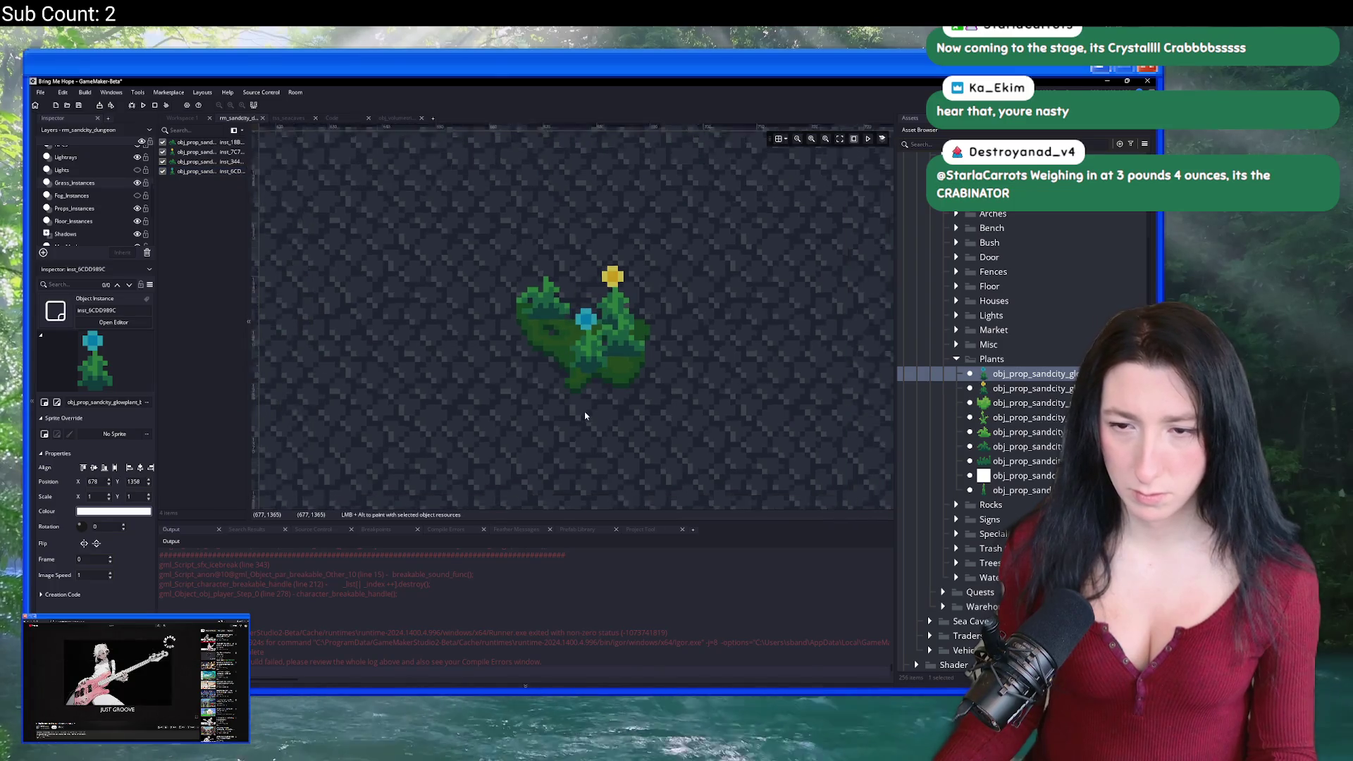
scroll(505, 385, up, 4)
scroll(505, 385, up, 3)
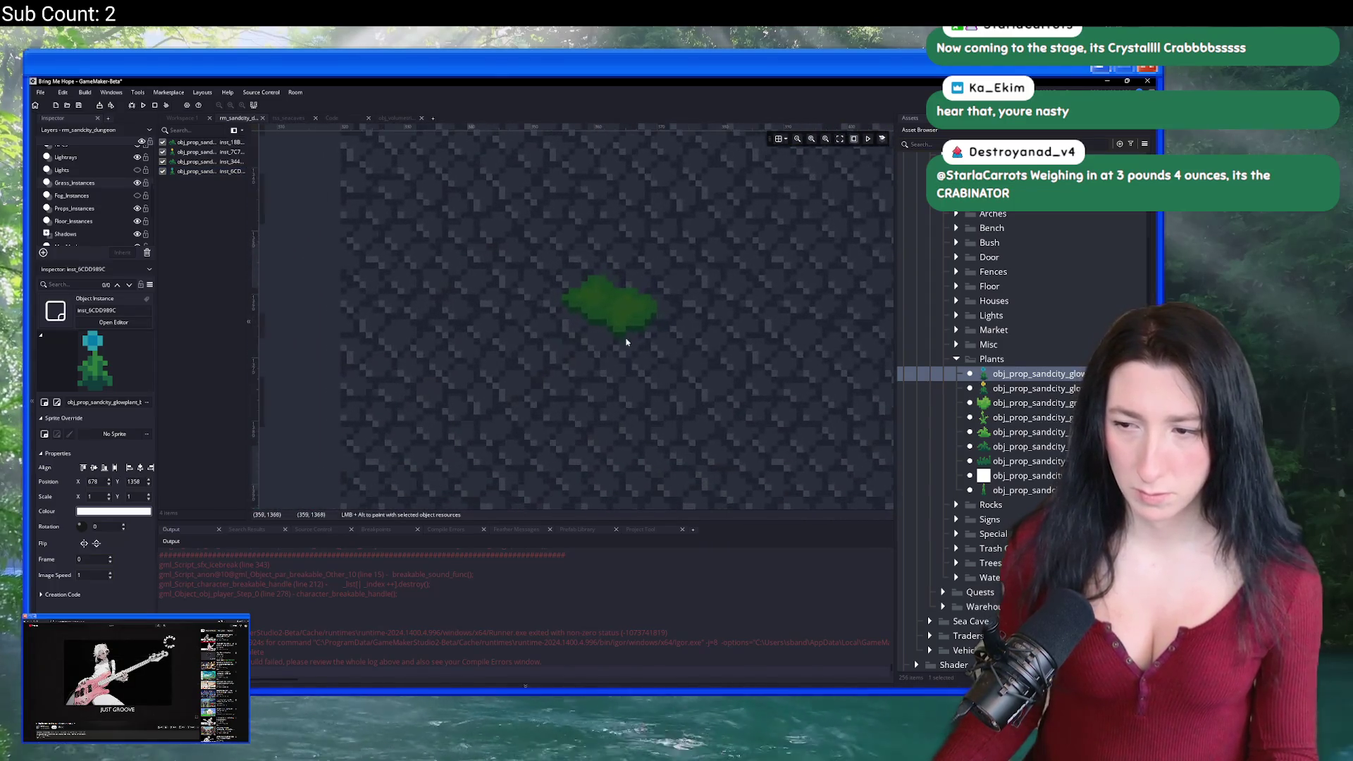
key(Down)
scroll(647, 309, up, 2)
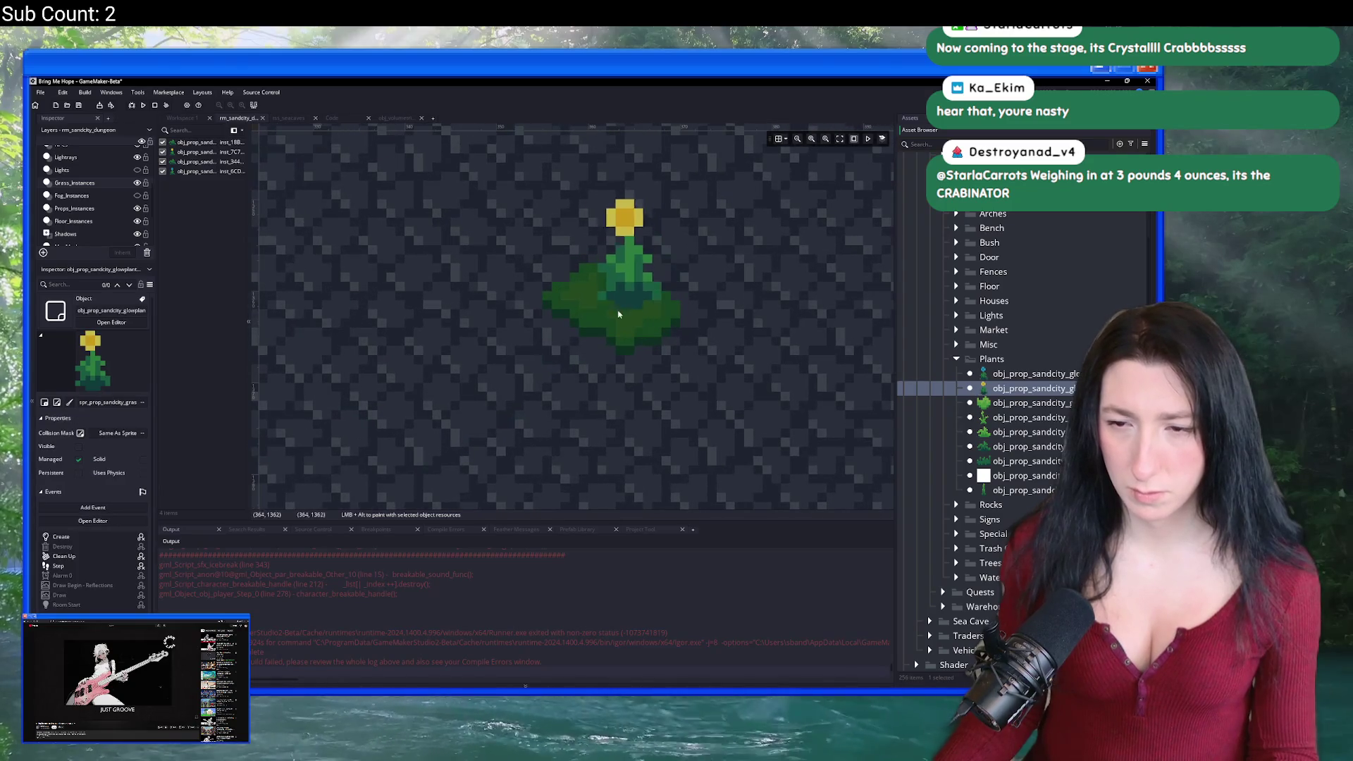
alt+click(593, 309)
click(998, 433)
click(998, 448)
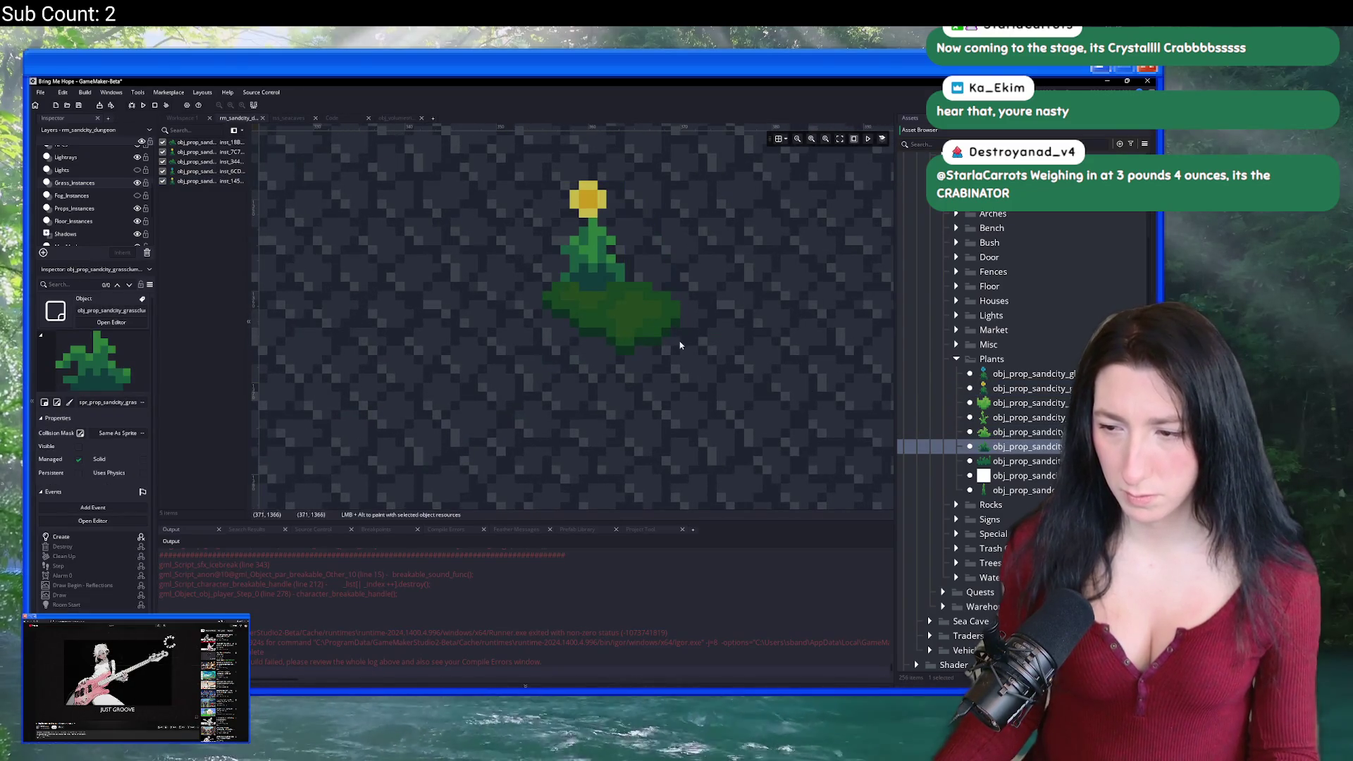
alt+click(641, 331)
scroll(659, 354, down, 5)
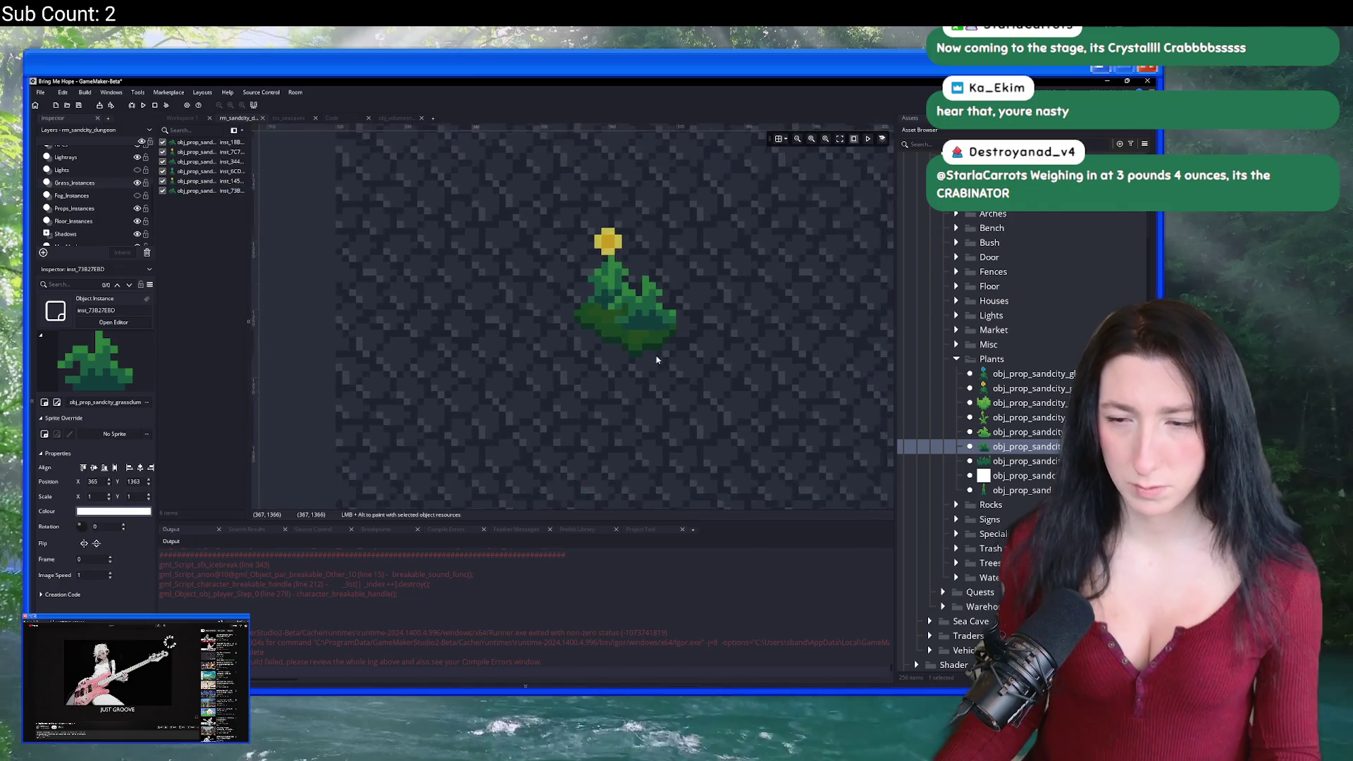
scroll(546, 323, up, 6)
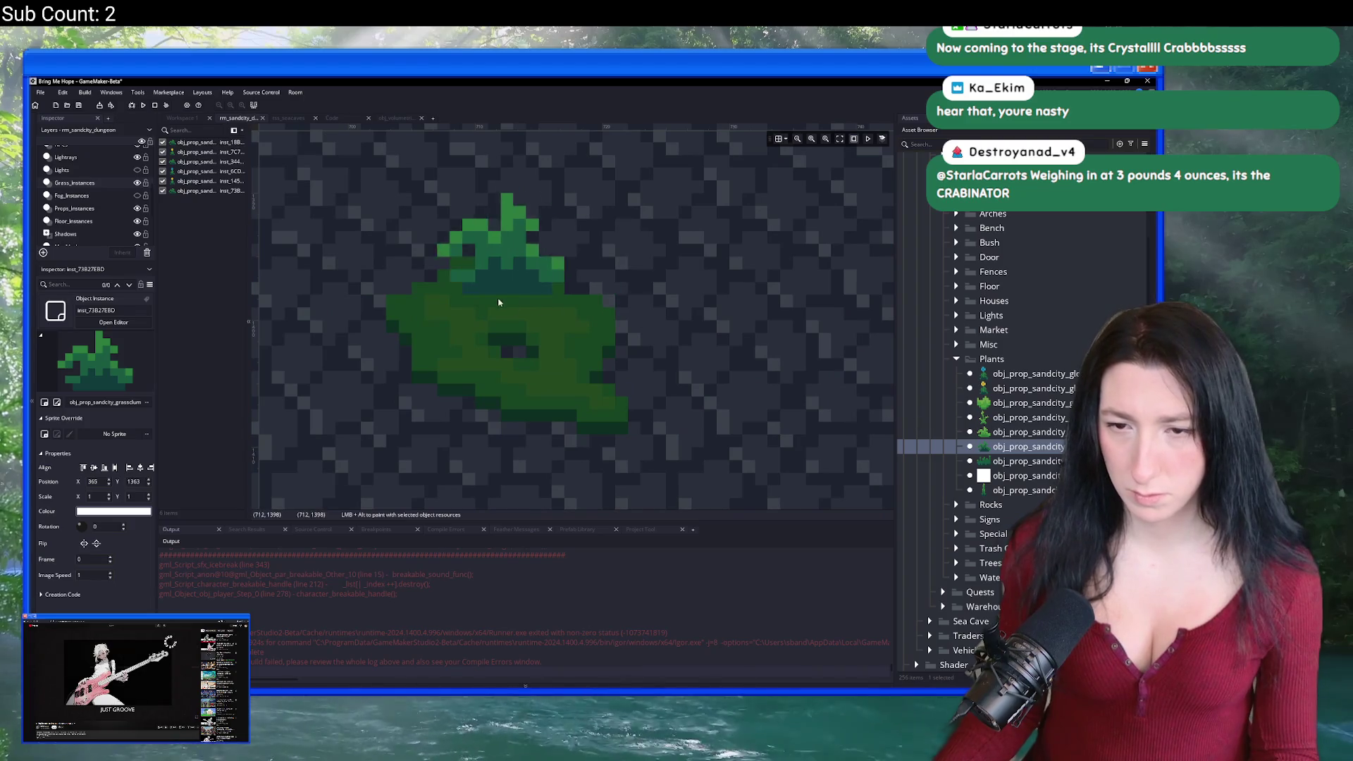
alt+click(458, 305)
Step: Plant a blue glowplant with grass segments and a clump, then run the game with F5
click(1032, 374)
alt+click(584, 338)
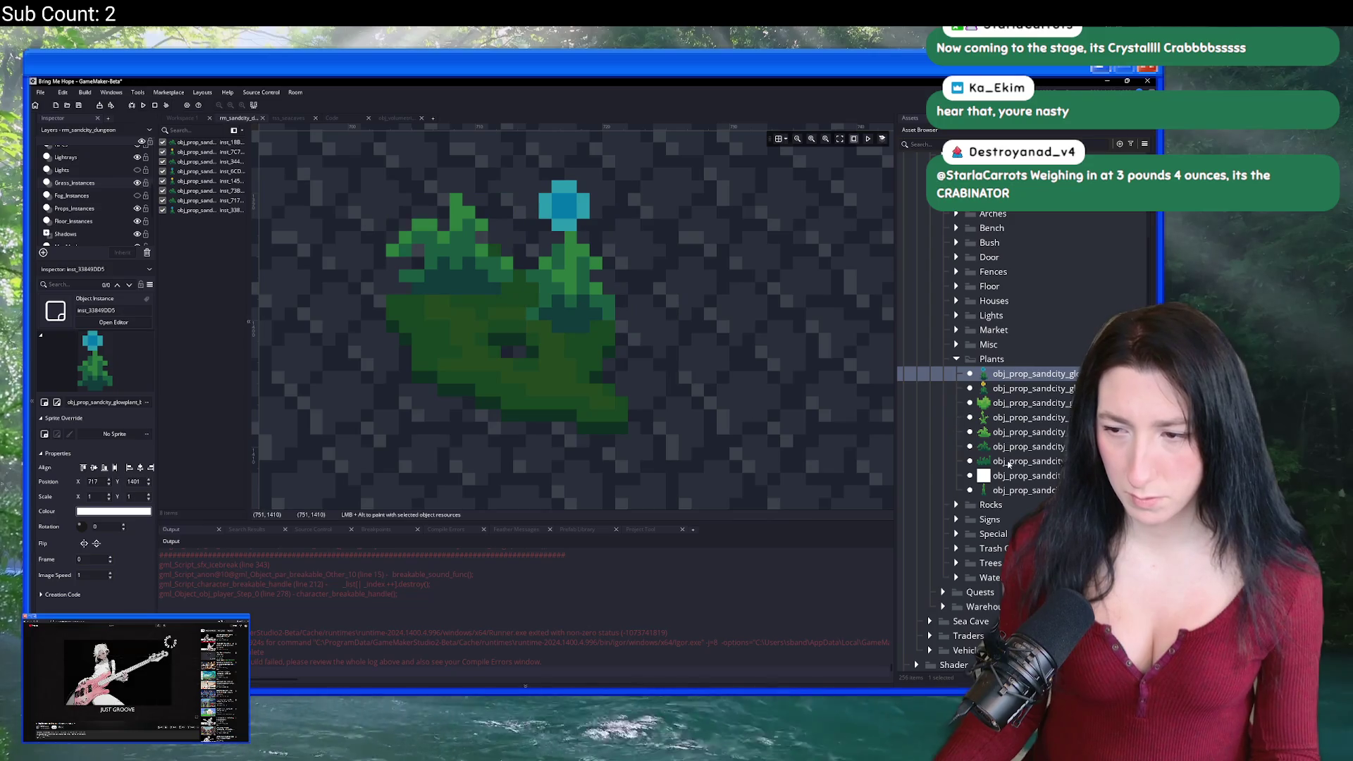
click(1029, 460)
alt+click(538, 408)
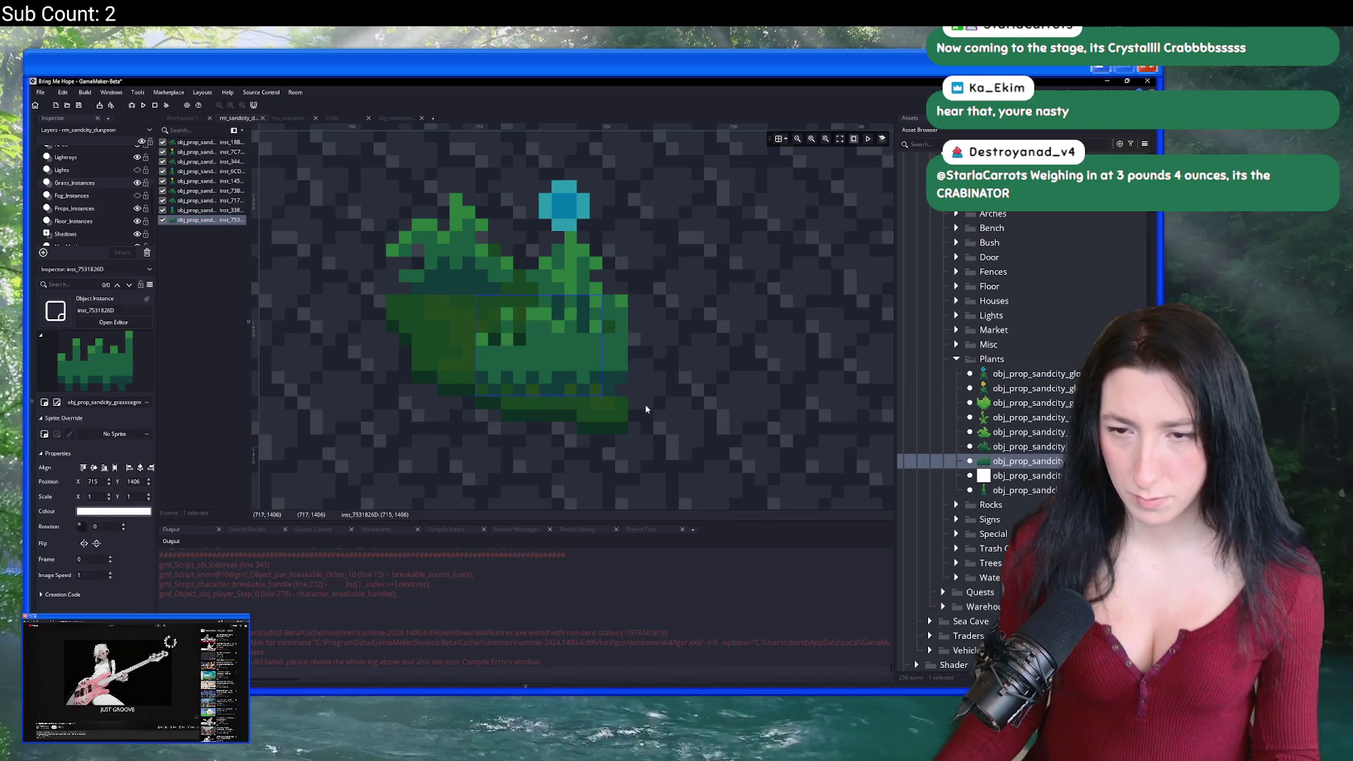
click(1029, 446)
alt+click(452, 350)
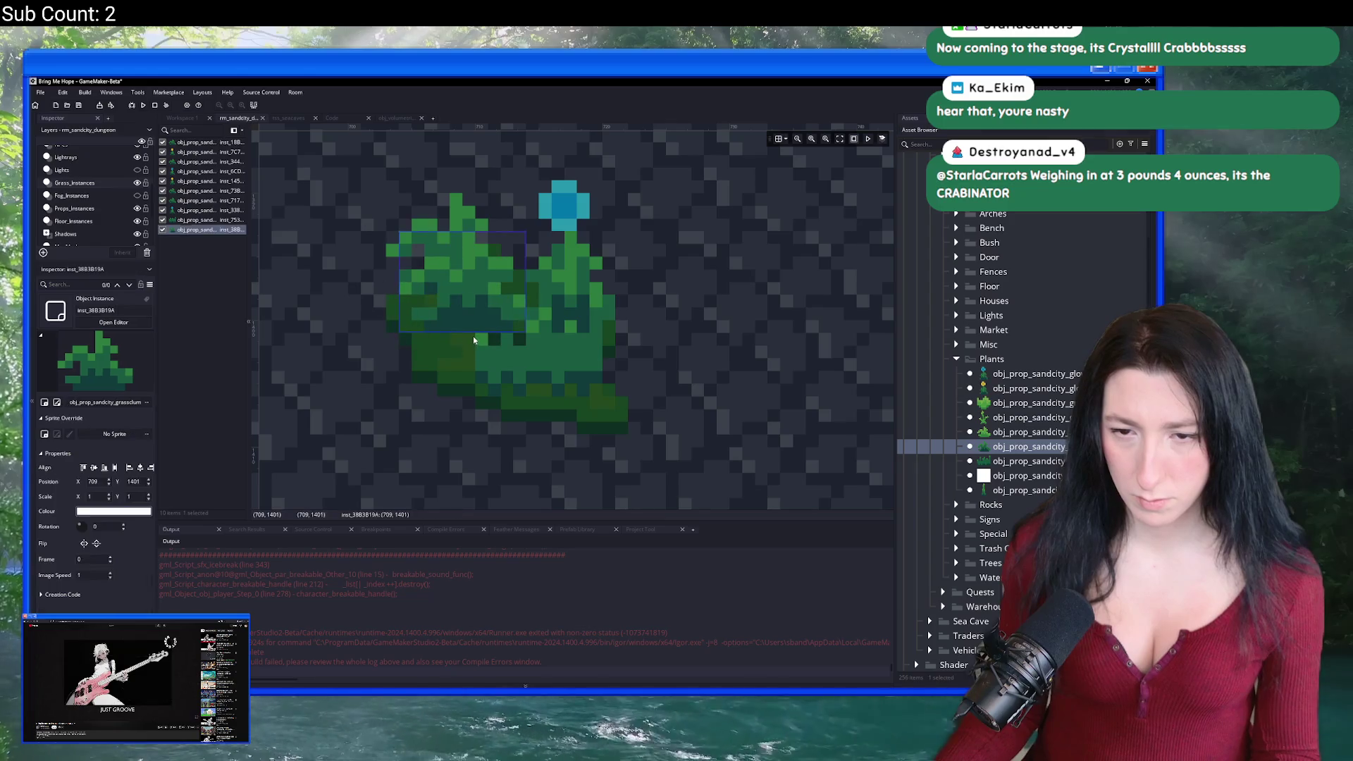
scroll(454, 403, down, 4)
scroll(441, 405, down, 3)
key(F5)
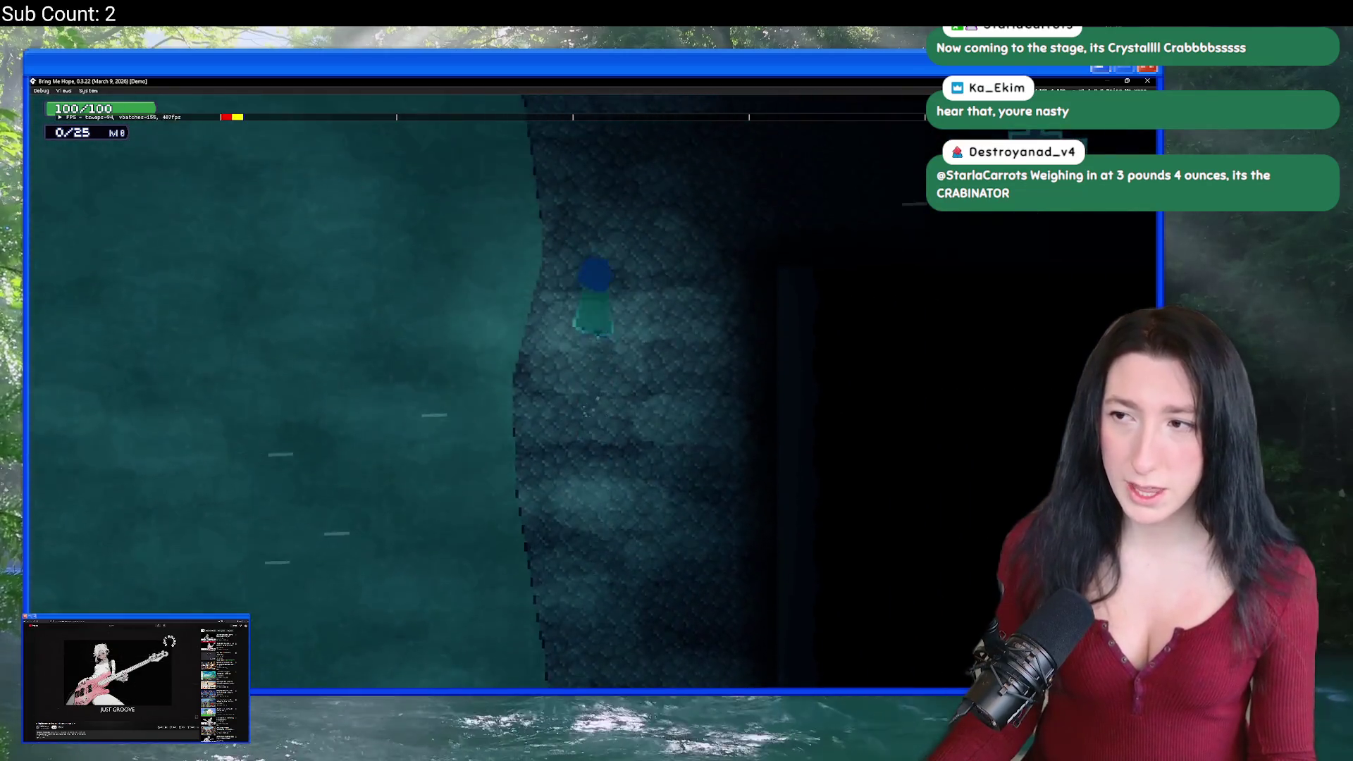
key(Escape)
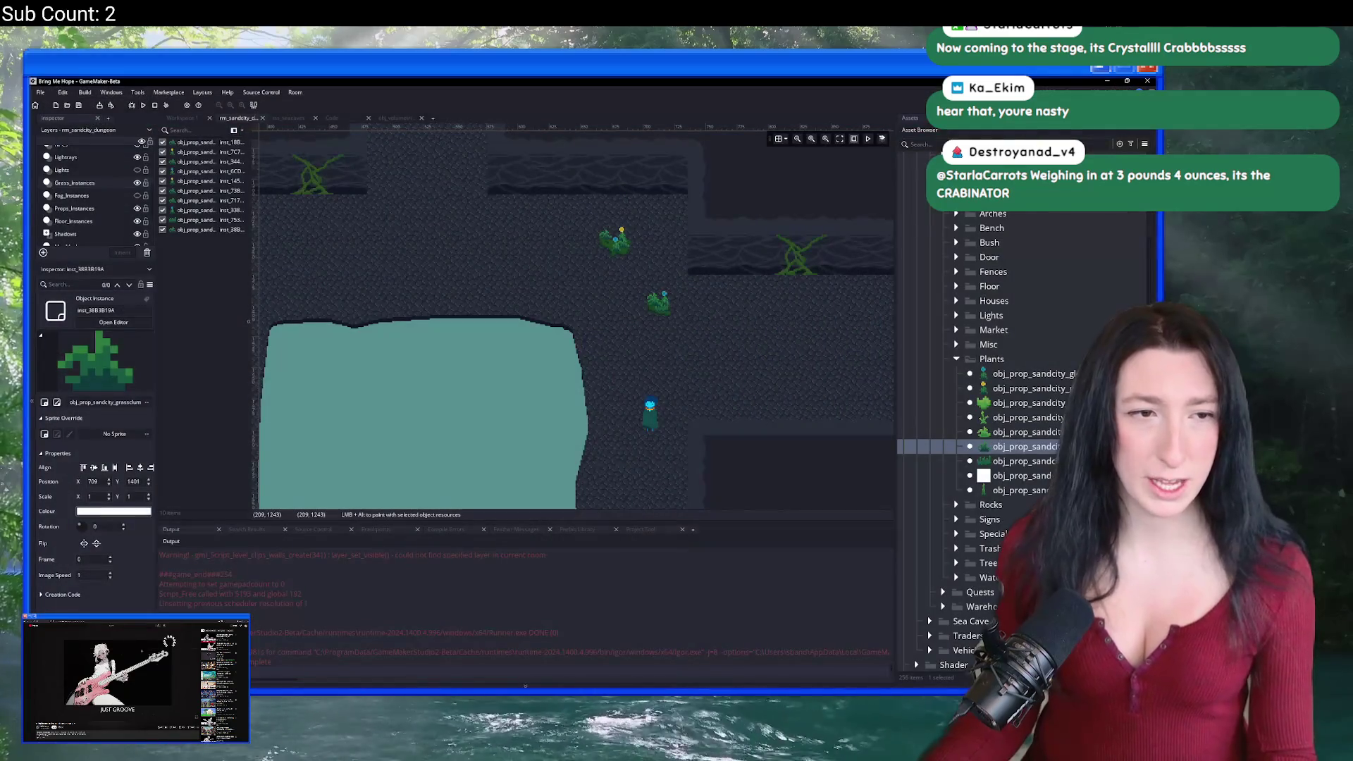
Step: On the Lightrays layer, place the Sand City light ray over the upper grass ledge
click(66, 157)
click(909, 145)
text(ligh)
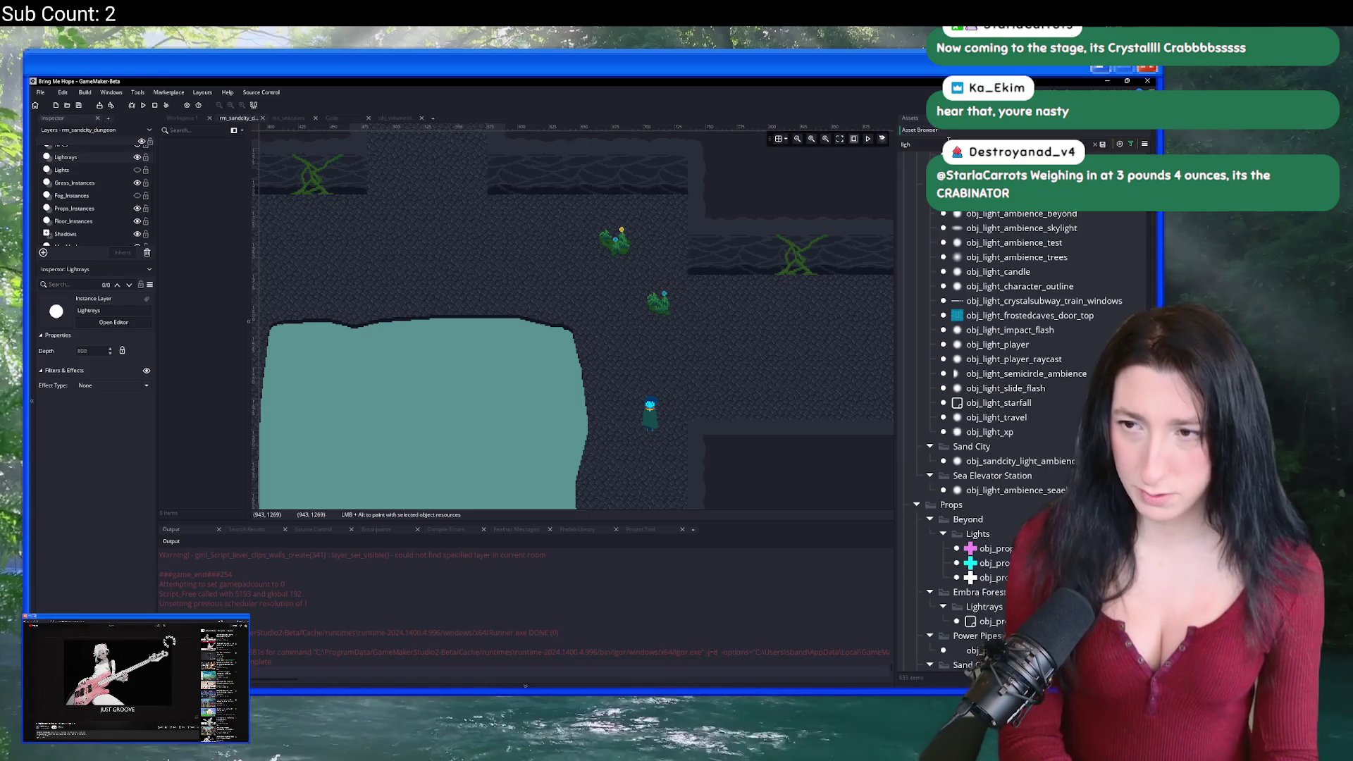
text(tra)
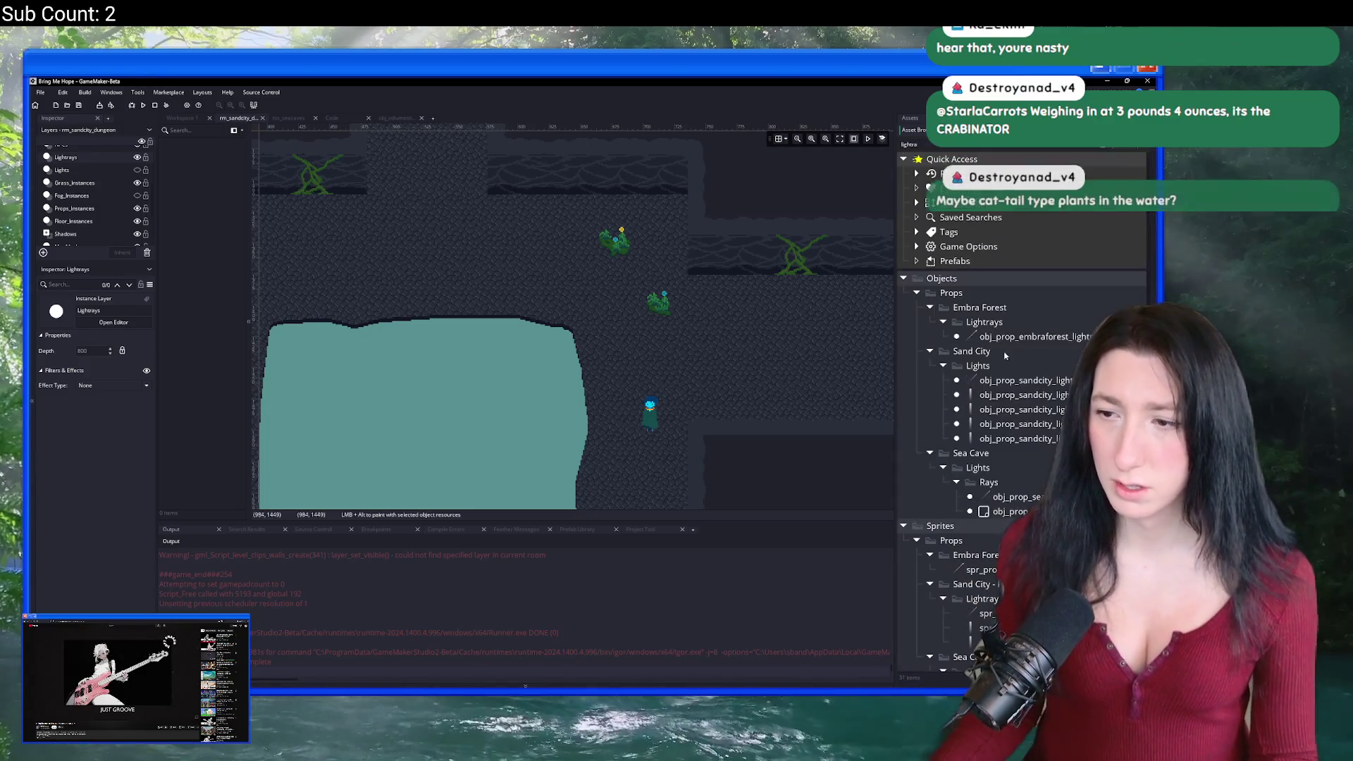
click(1026, 380)
drag(438, 332, 593, 350)
scroll(599, 338, down, 2)
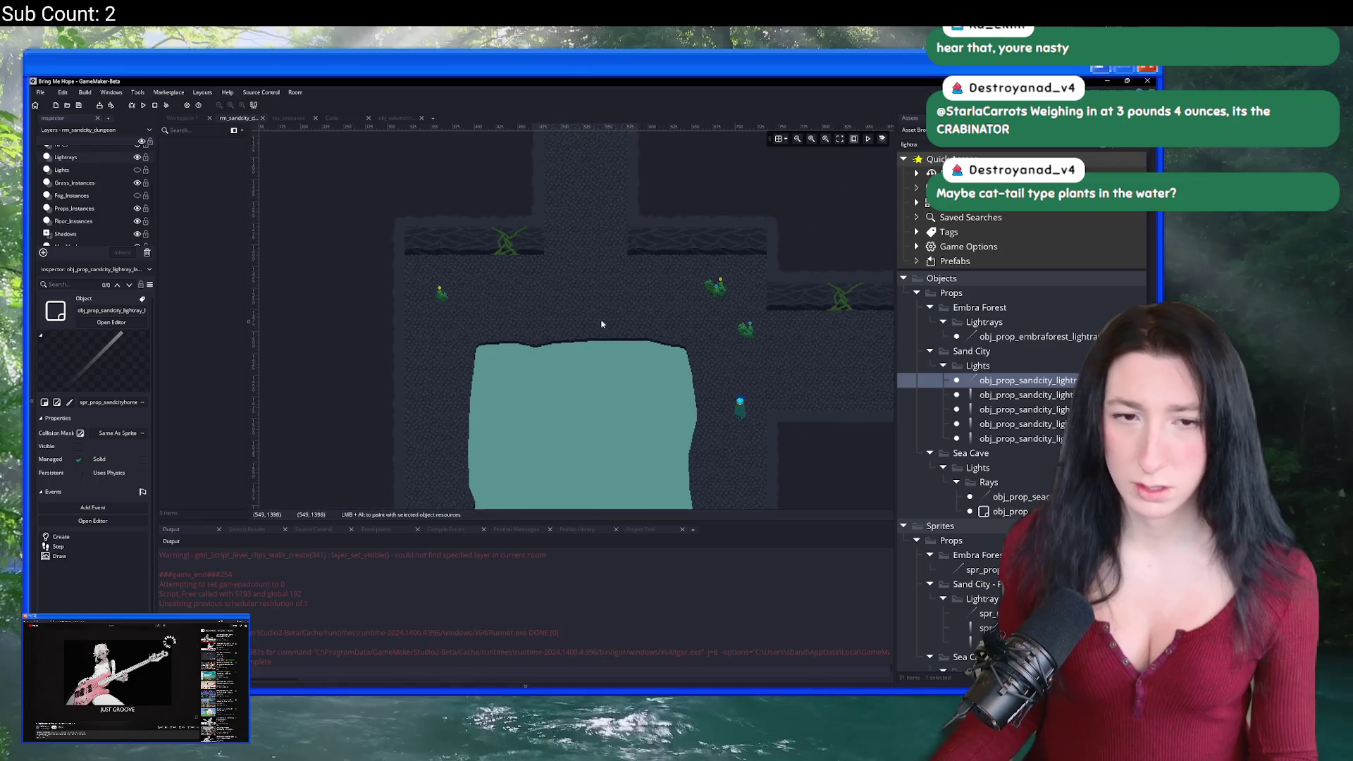
click(454, 301)
Step: Stretch the light ray longer and position the rays over the ledges and plants
scroll(508, 282, up, 2)
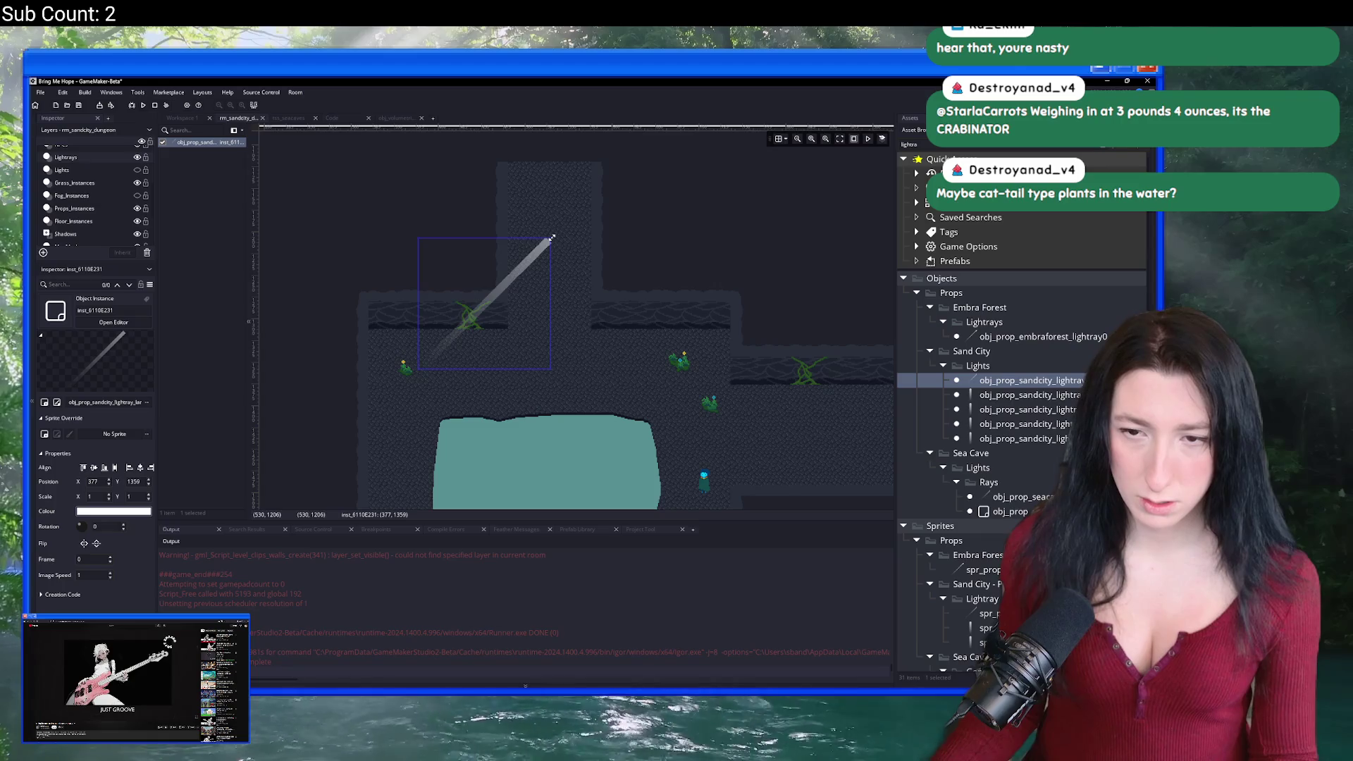
drag(552, 238, 586, 163)
mouse_move(554, 253)
mouse_down()
mouse_move(506, 294)
mouse_move(552, 311)
mouse_move(740, 266)
mouse_move(680, 281)
mouse_up()
drag(410, 339, 694, 332)
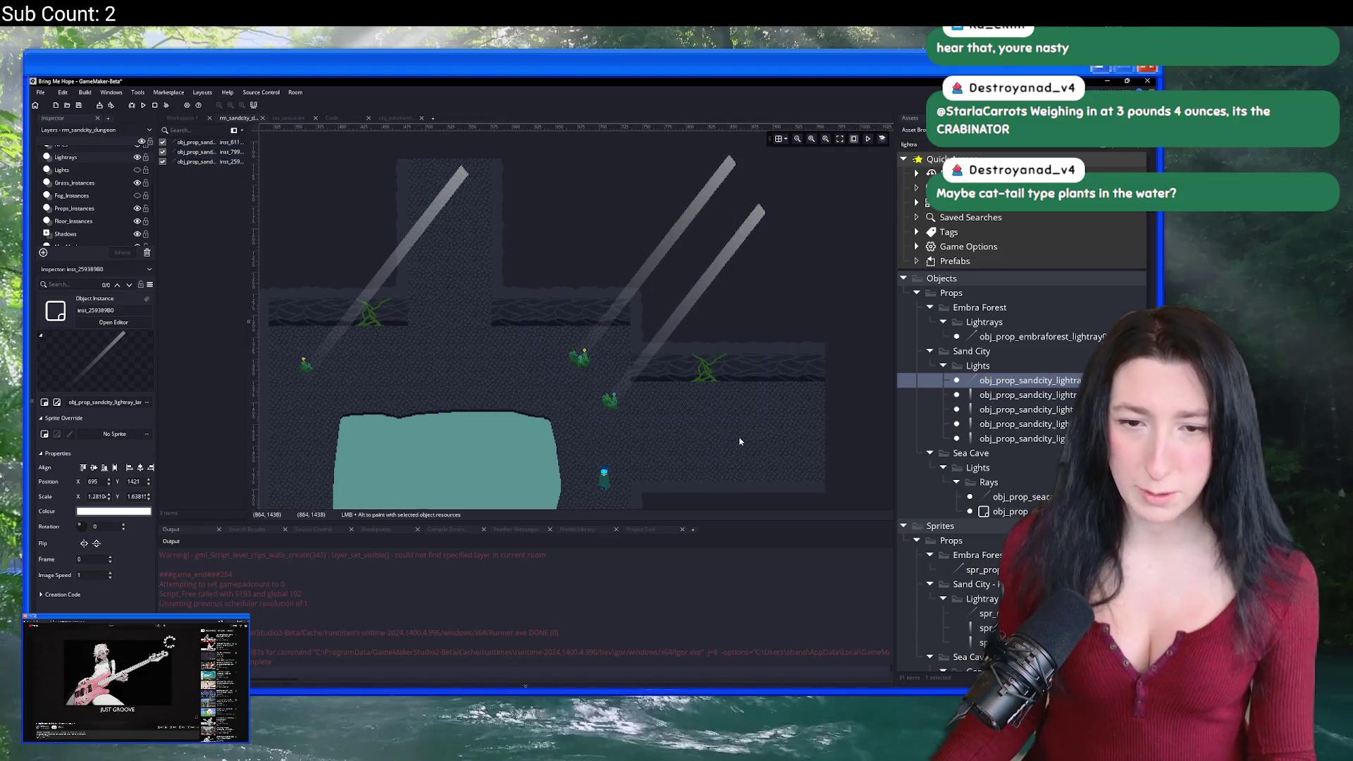
scroll(733, 444, down, 2)
scroll(643, 422, up, 4)
scroll(666, 395, down, 2)
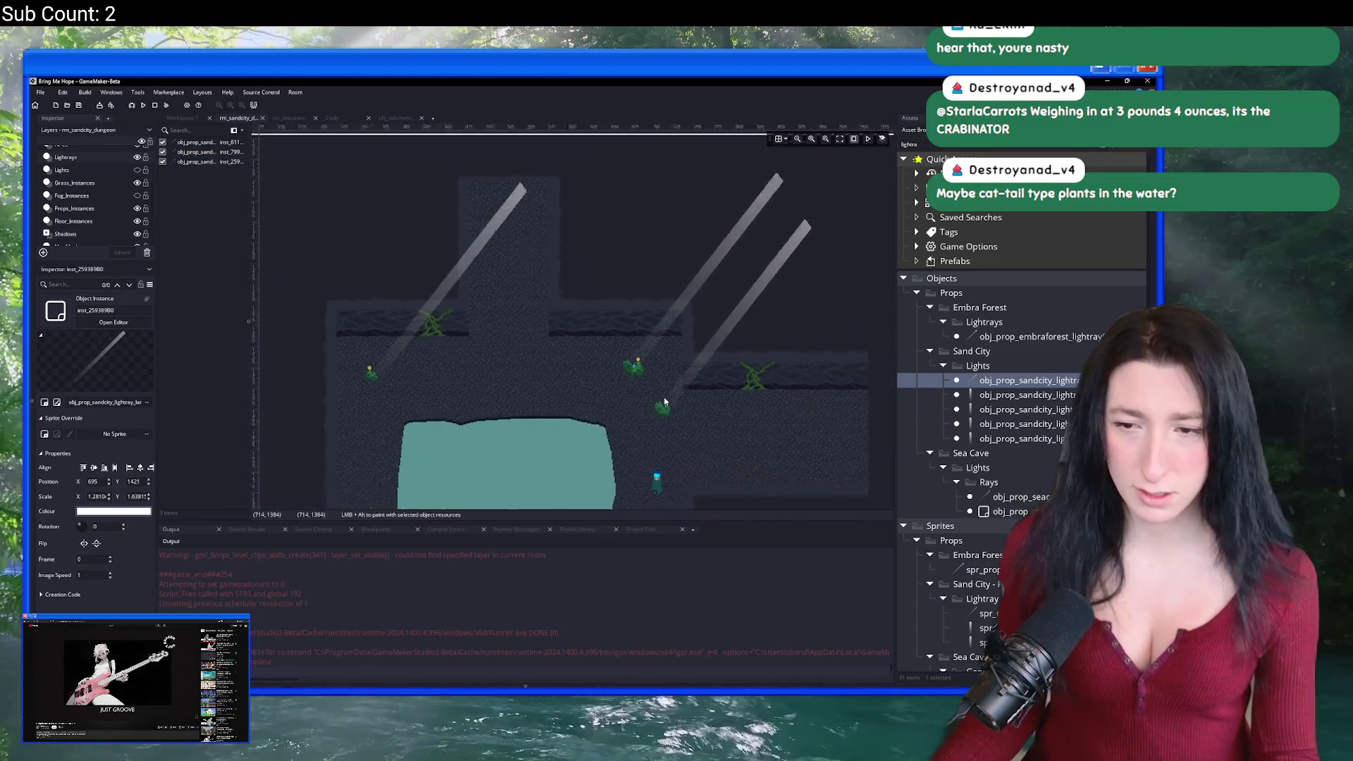
scroll(665, 402, down, 1)
key(BackSpace)
key(BackSpace)
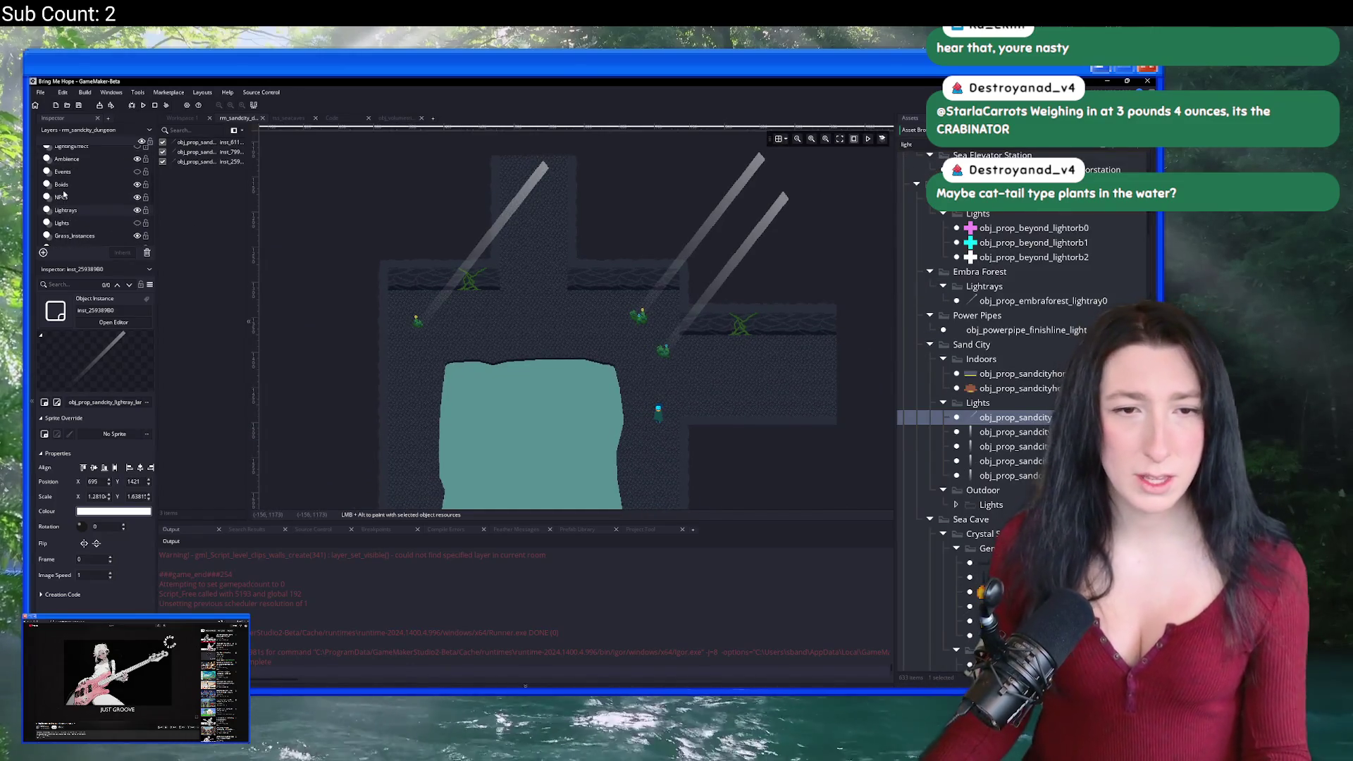
Step: Make the Lights layer visible, then try an obj_light_ambience instance and delete it
click(137, 223)
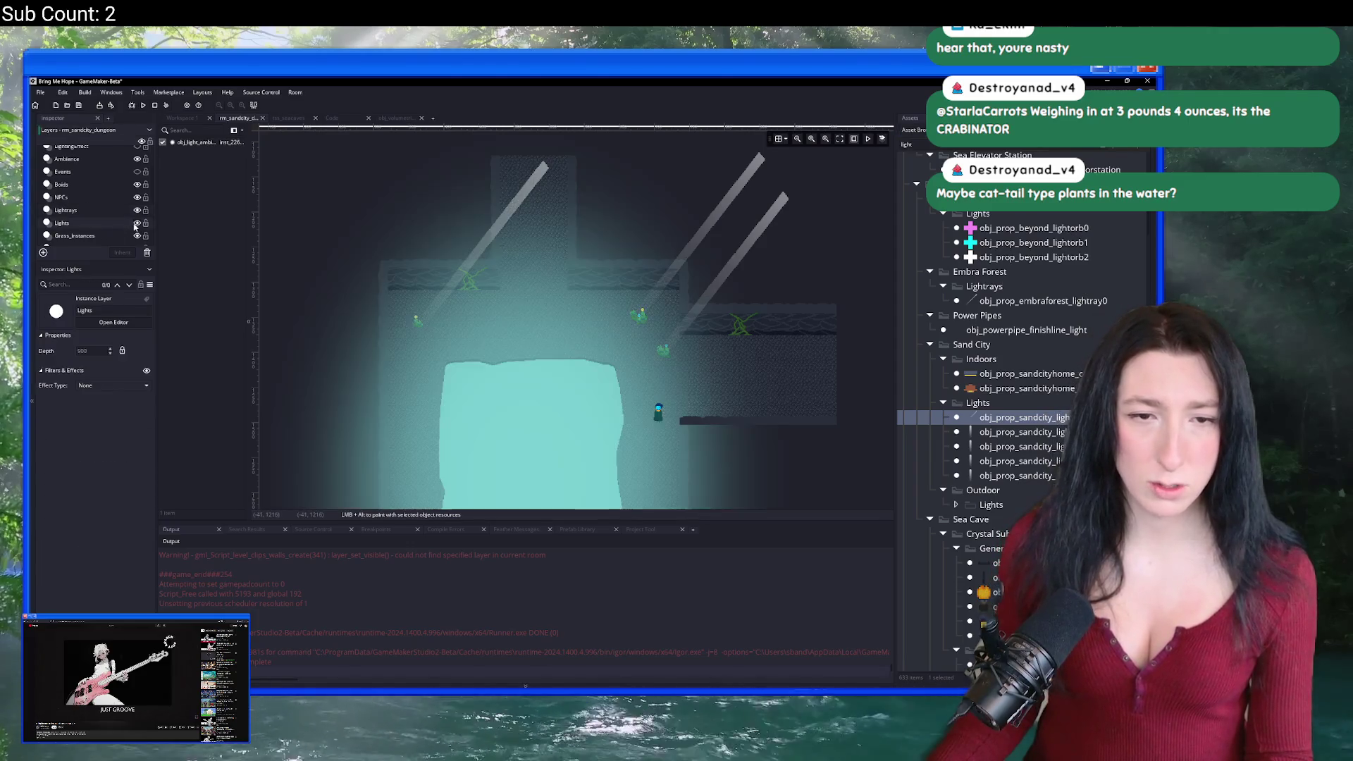
scroll(1001, 429, up, 10)
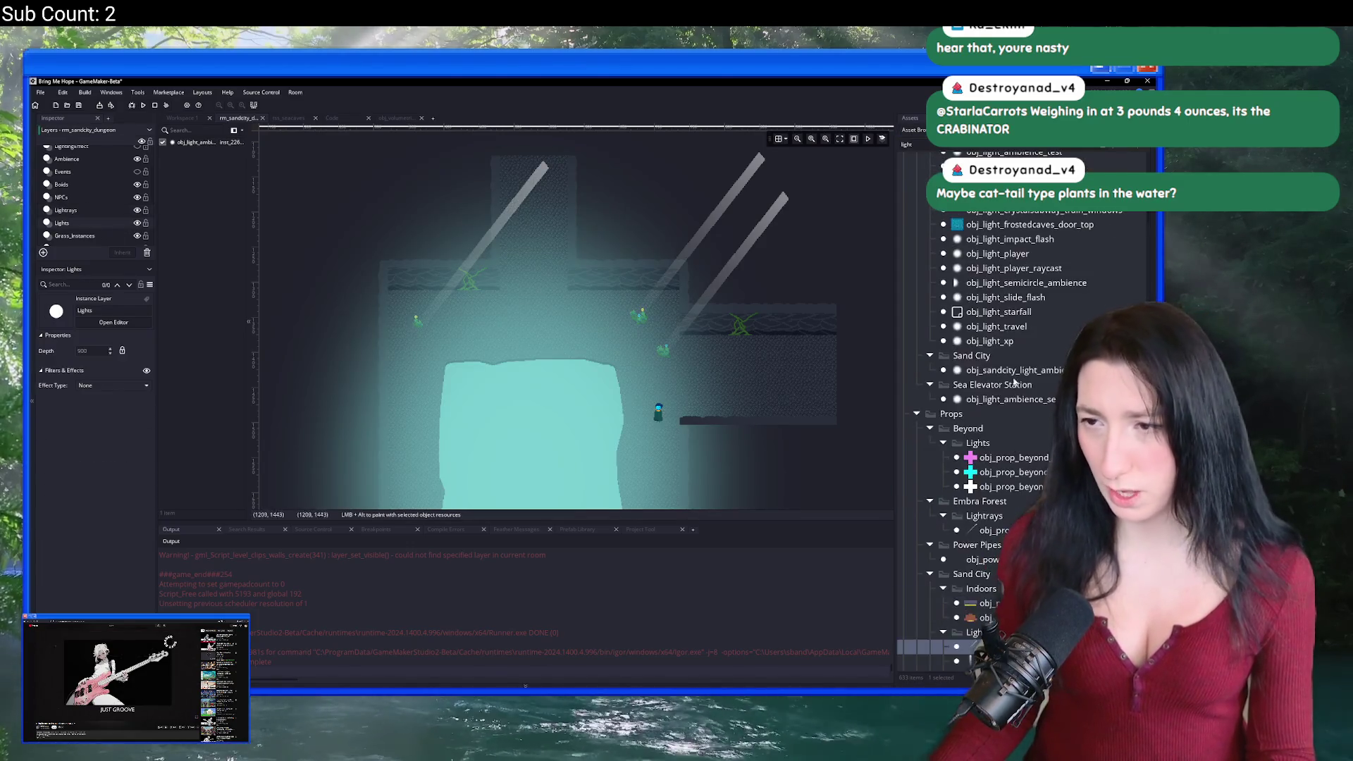
mouse_move(1017, 303)
mouse_down()
mouse_move(770, 371)
mouse_move(501, 348)
mouse_move(526, 314)
mouse_up()
scroll(597, 258, down, 3)
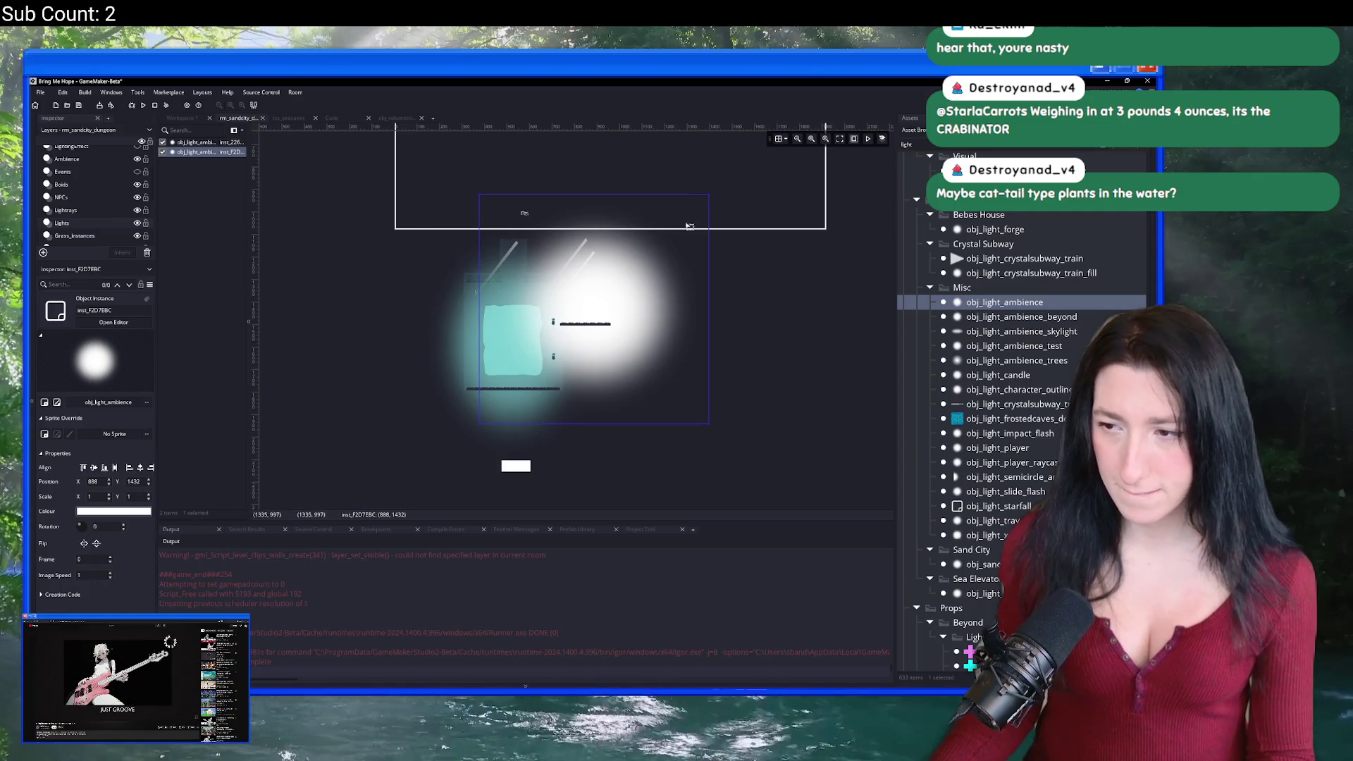
drag(693, 222, 759, 242)
key(Delete)
Step: Open obj_light_ambience_skylight in its object editor
click(1021, 331)
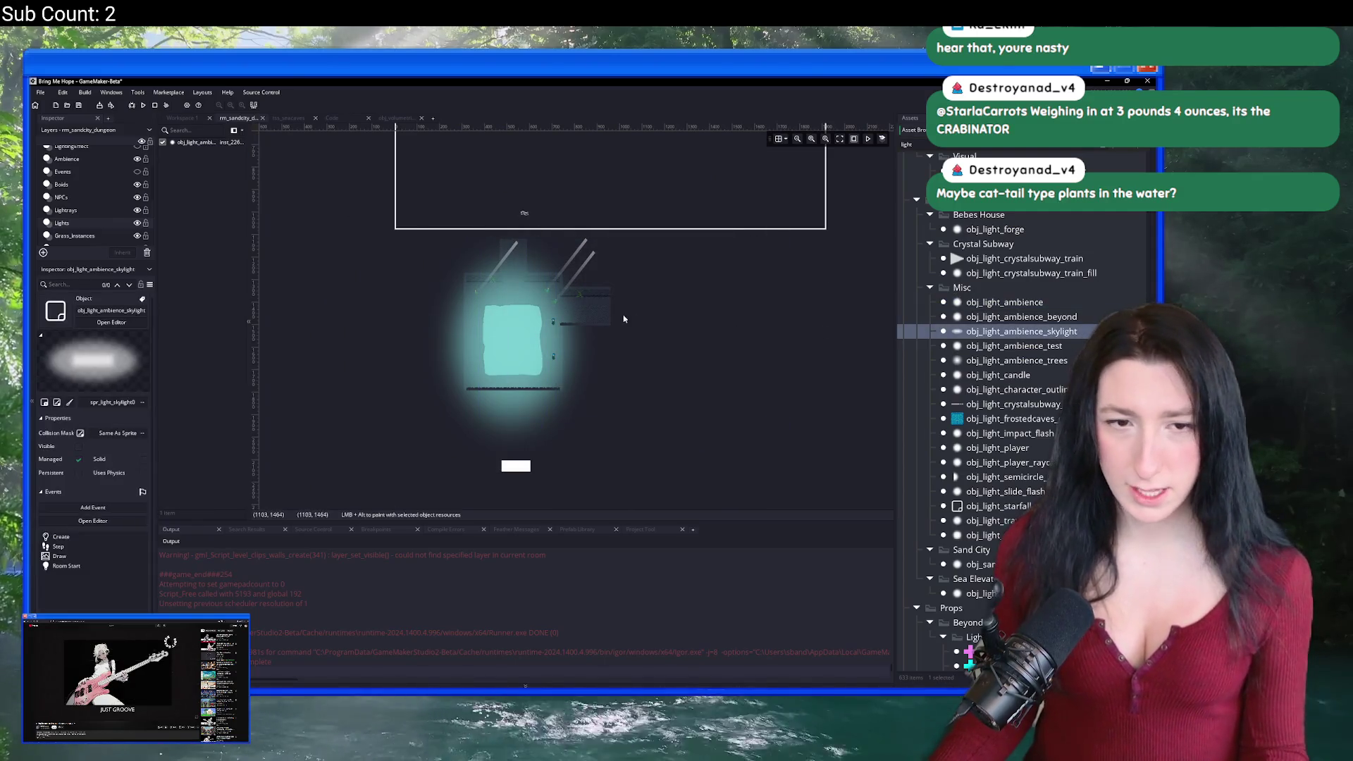
scroll(752, 224, up, 2)
double_click(1074, 336)
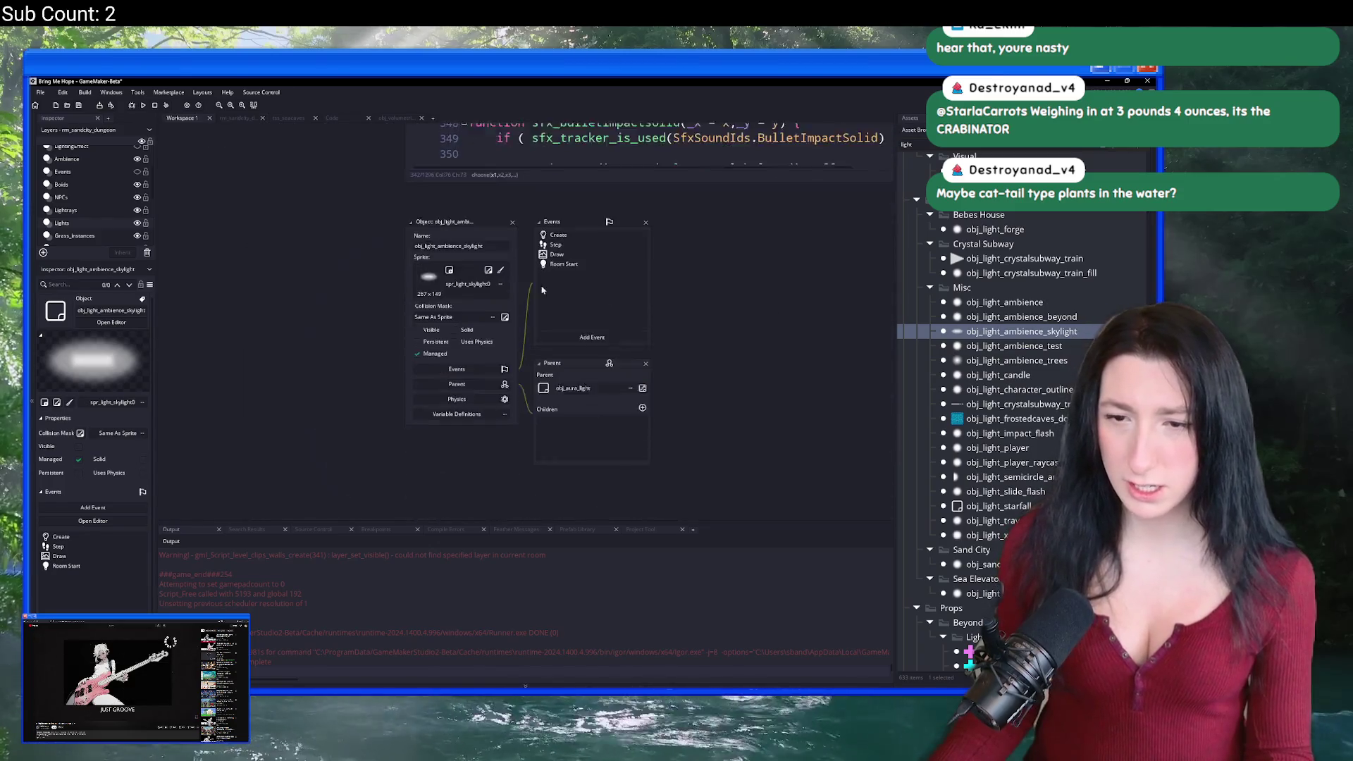
Step: Duplicate the skylight object as obj_light_ambience_sky using the spr_light_1024x_soft sprite
scroll(607, 270, down, 3)
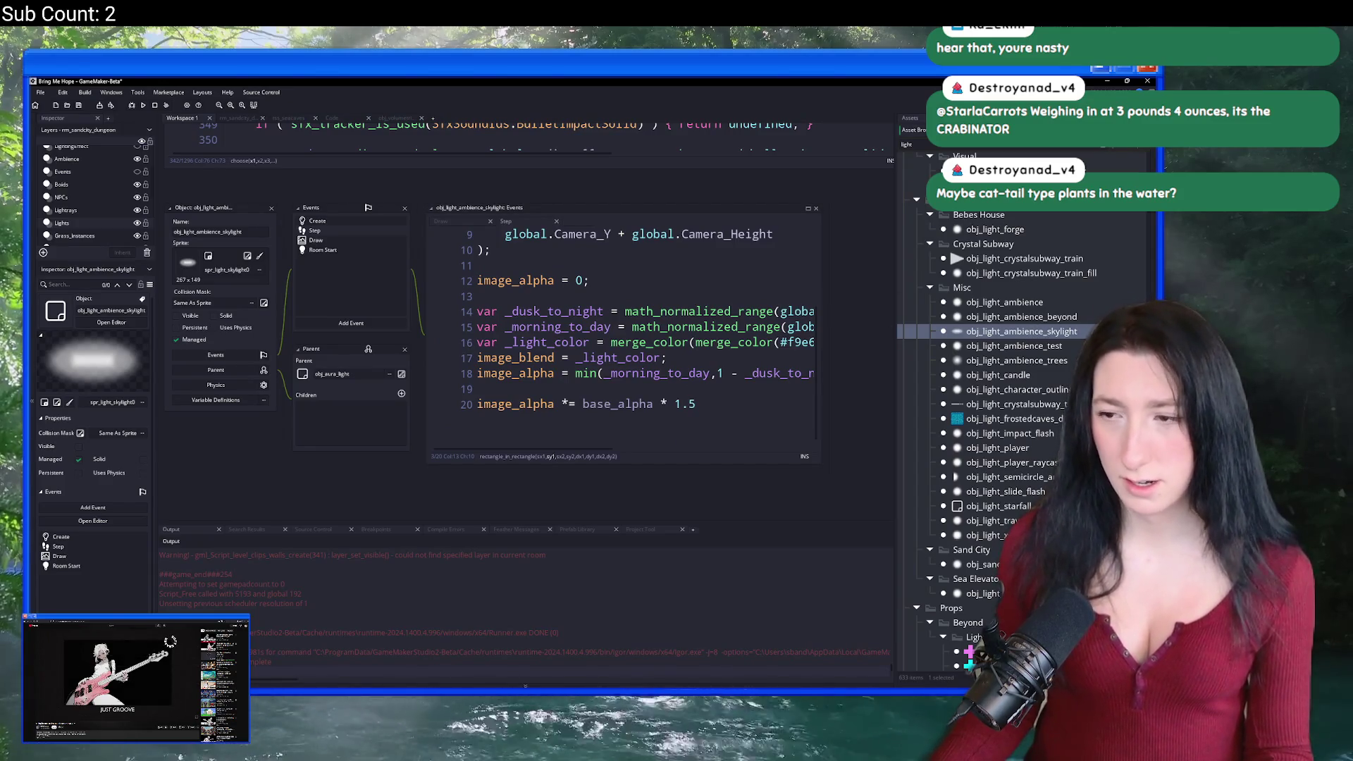
key(ctrl+d)
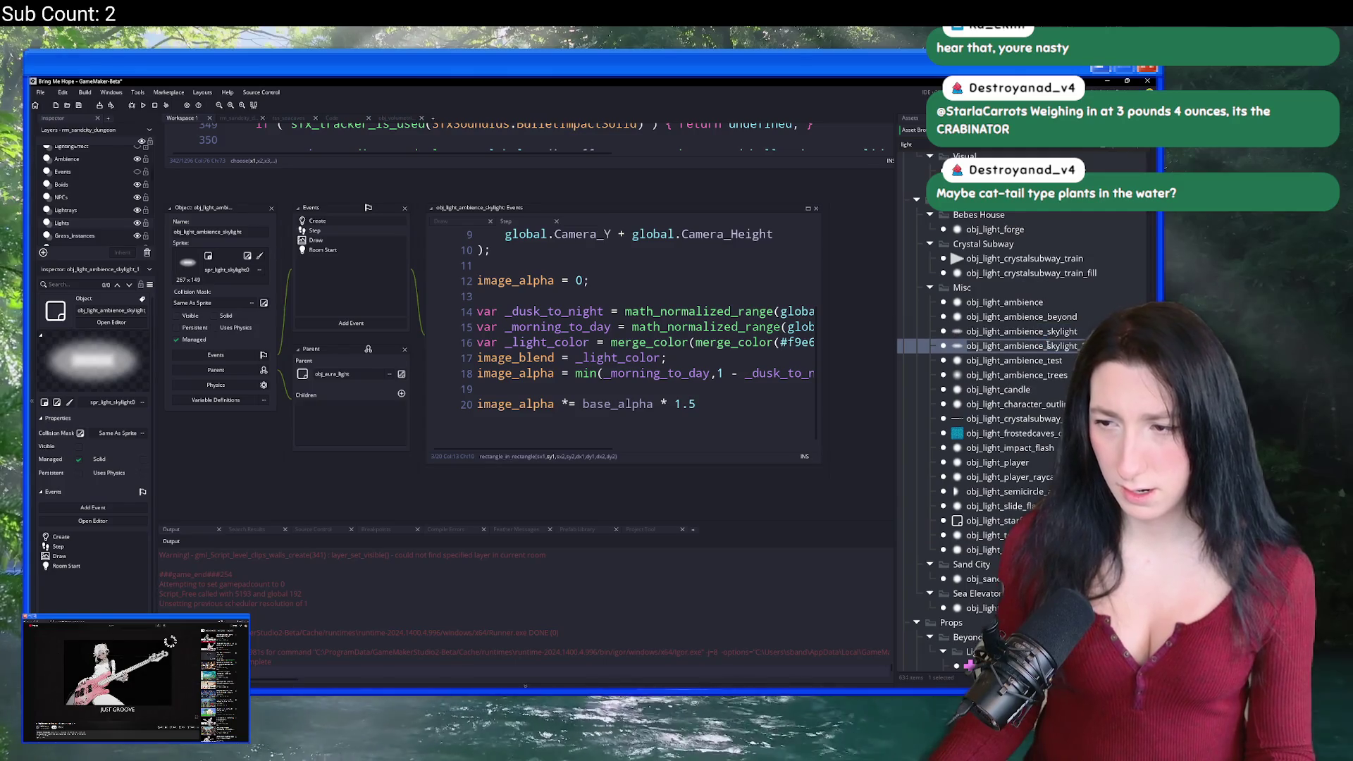
key(BackSpace)
key(BackSpace)
key(BackSpace)
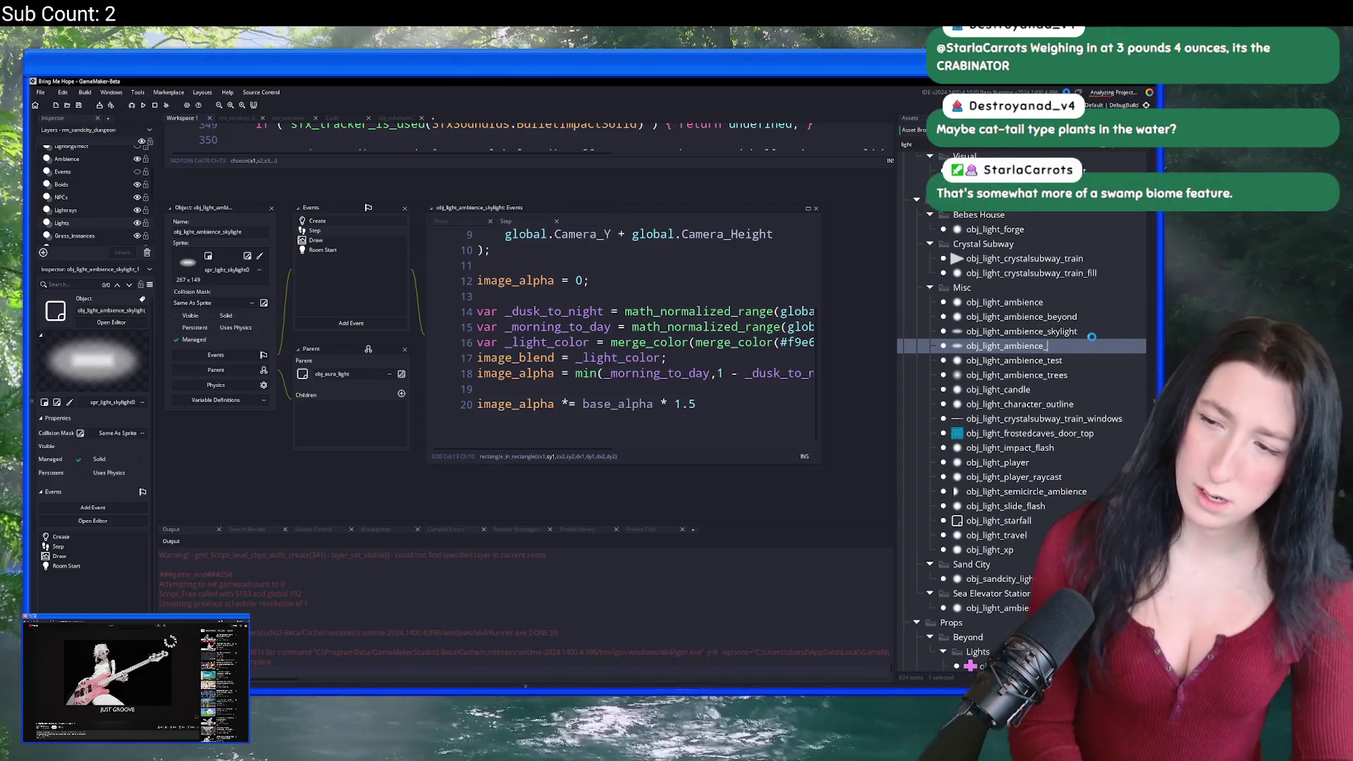
text(sky)
key(Return)
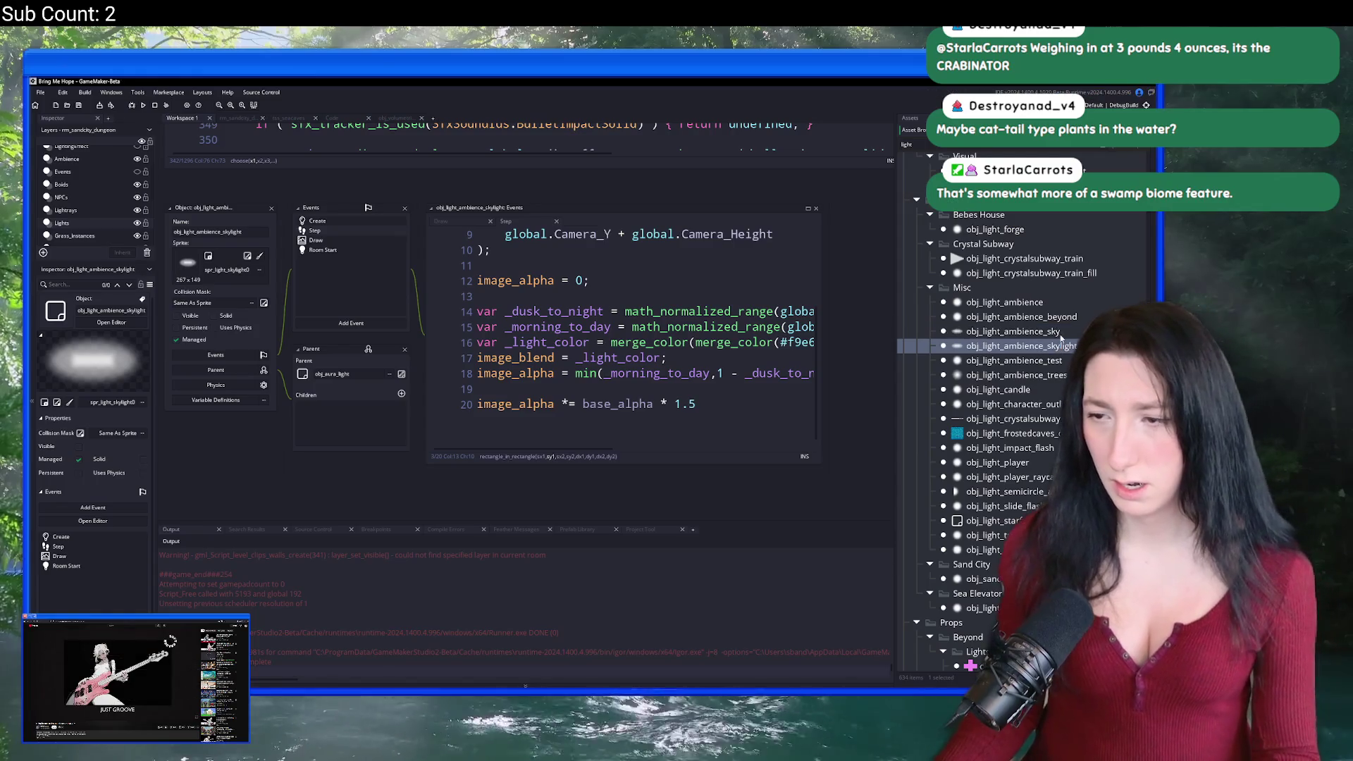
click(221, 260)
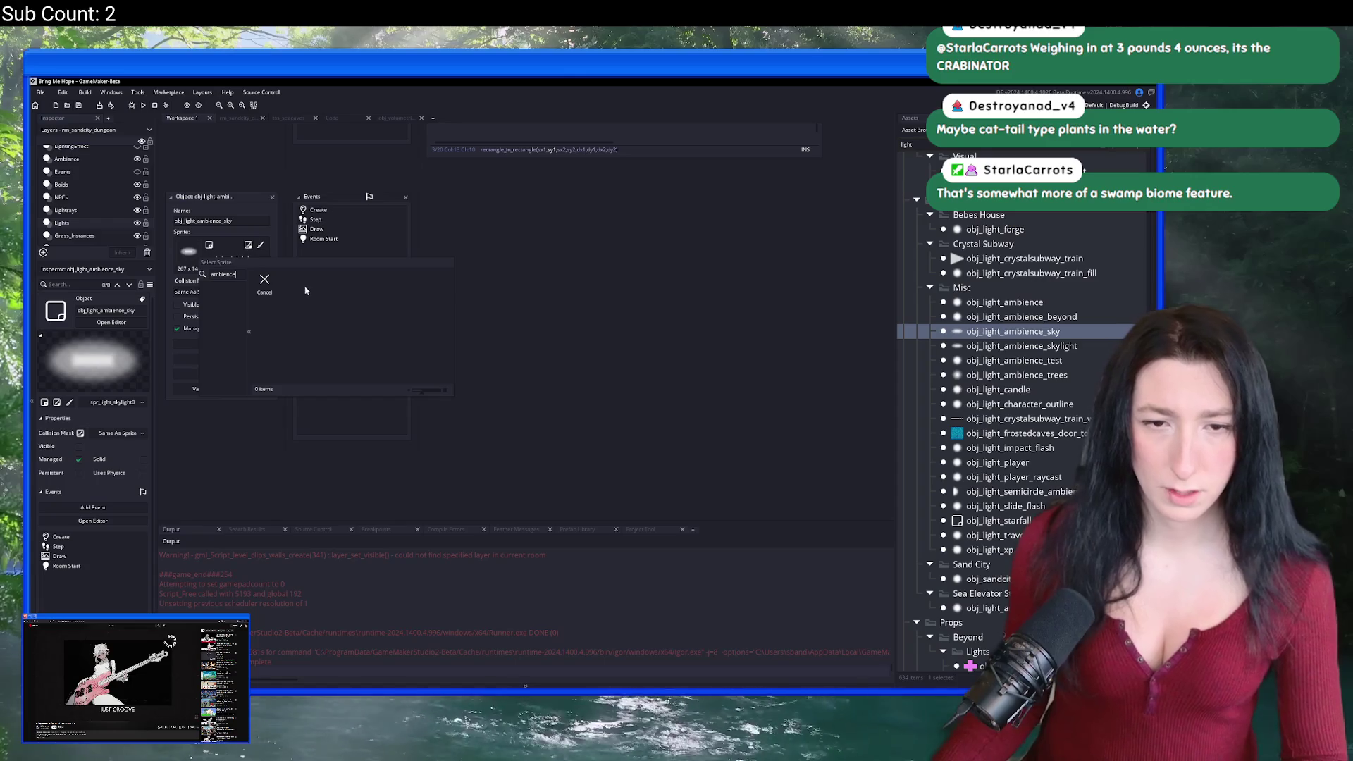
text(1024)
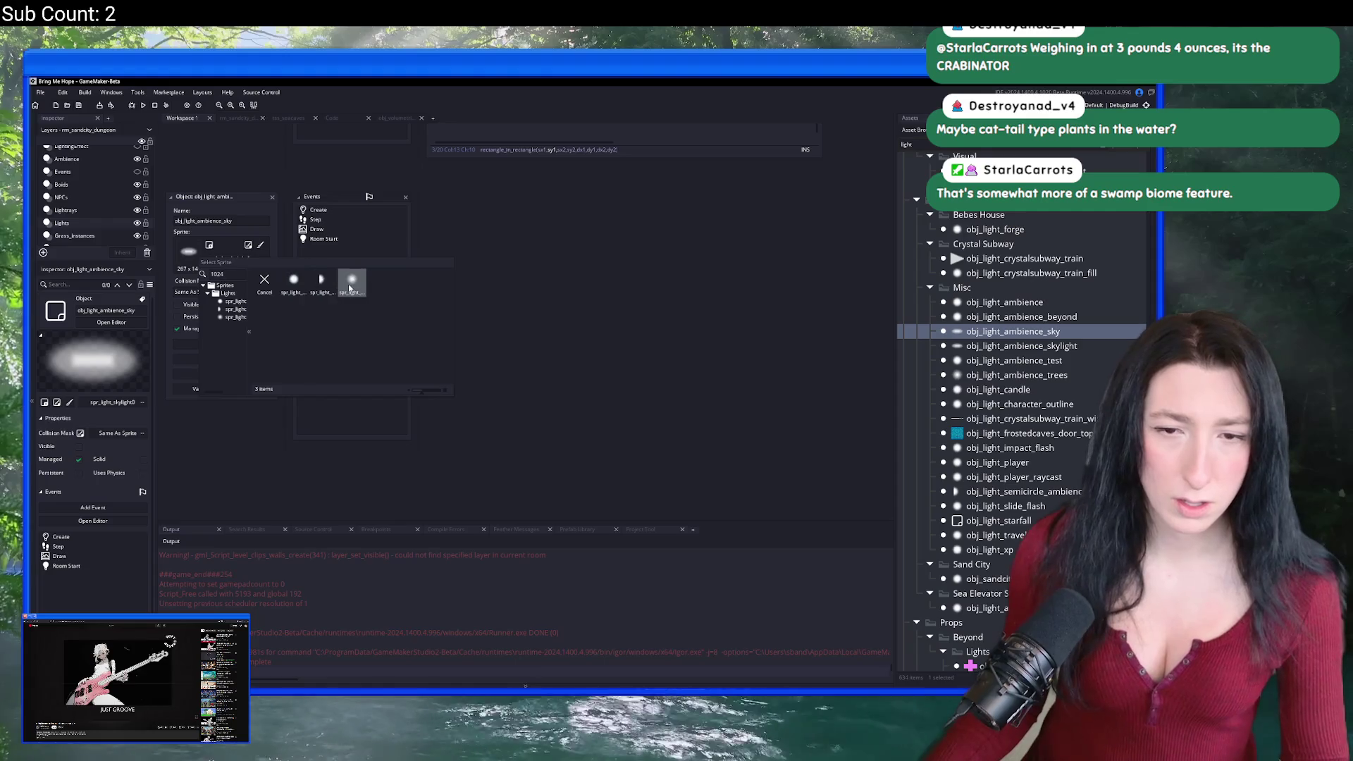
click(352, 280)
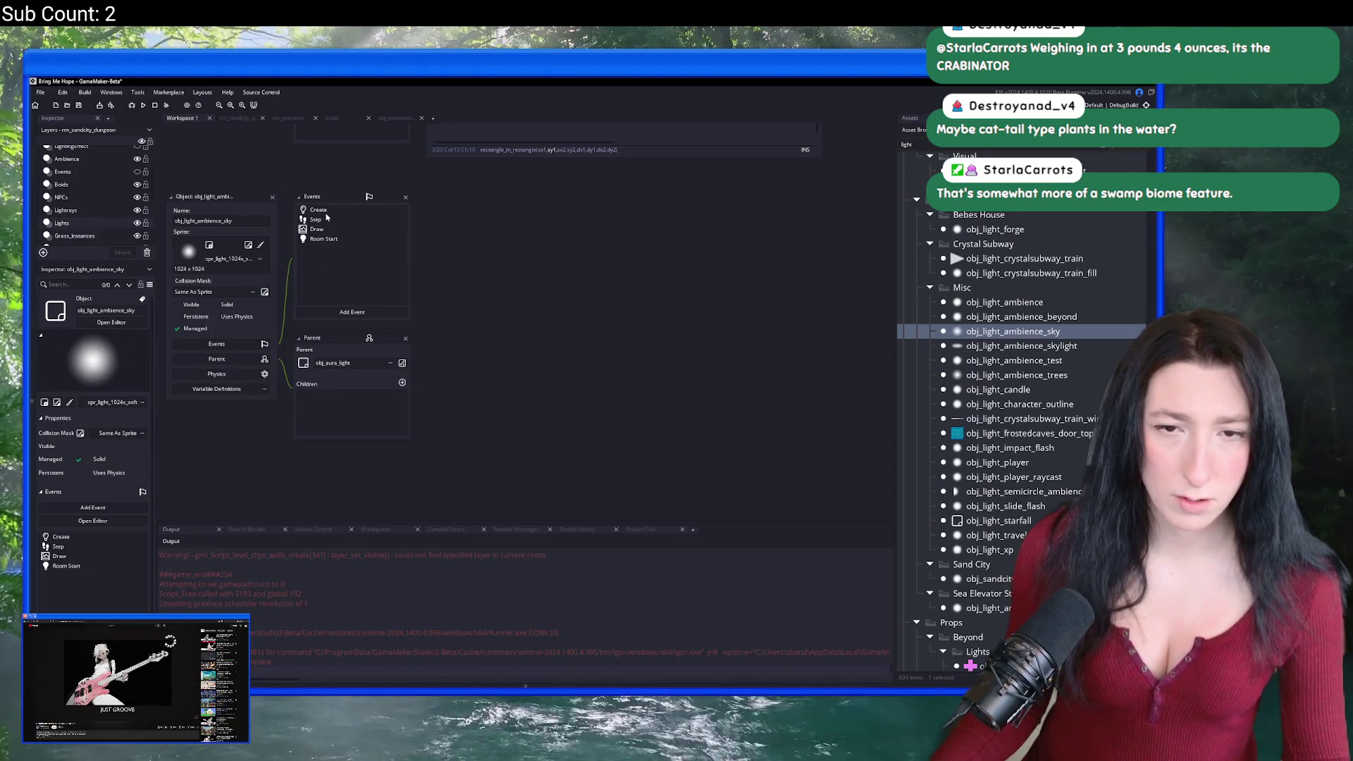
Step: Review the Step, Room Start and Draw event code, then return to the dungeon room
double_click(318, 209)
double_click(316, 219)
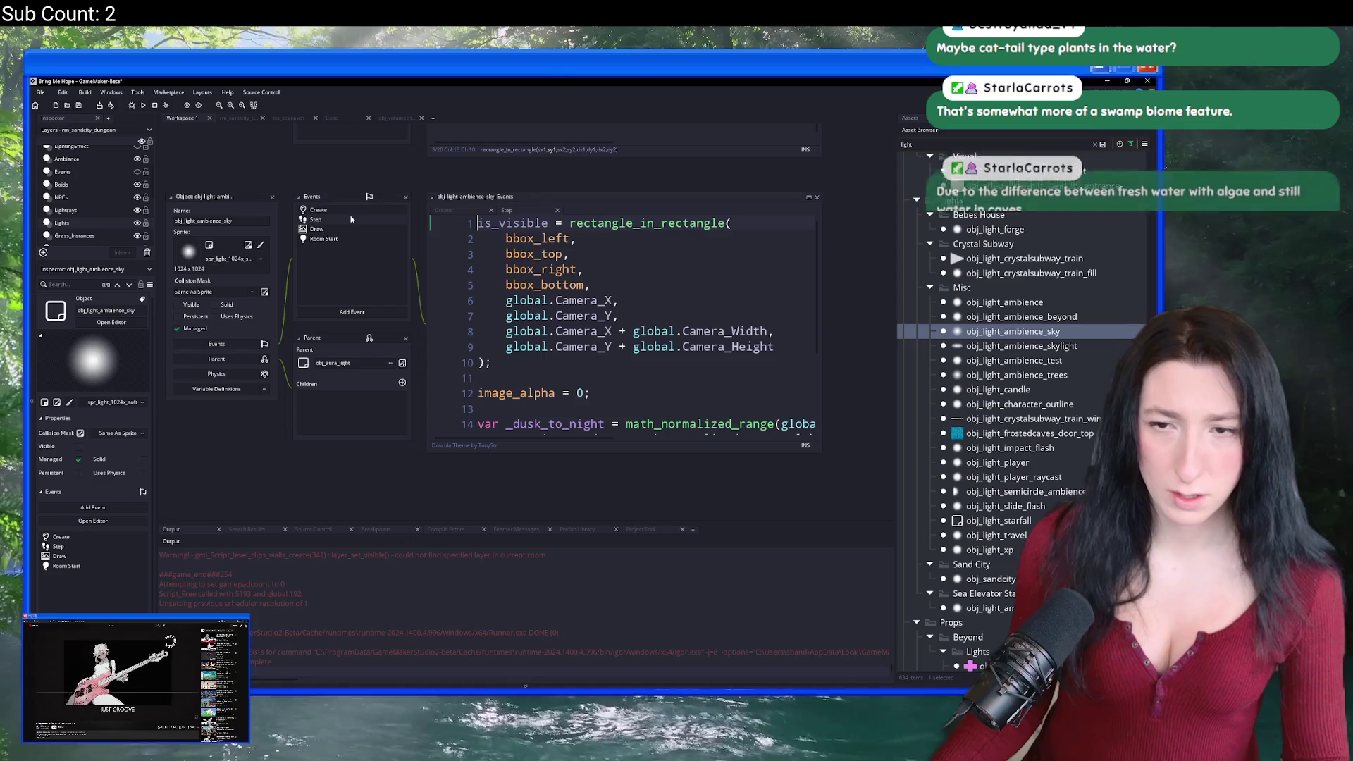
scroll(630, 318, down, 2)
click(630, 318)
scroll(630, 318, down, 2)
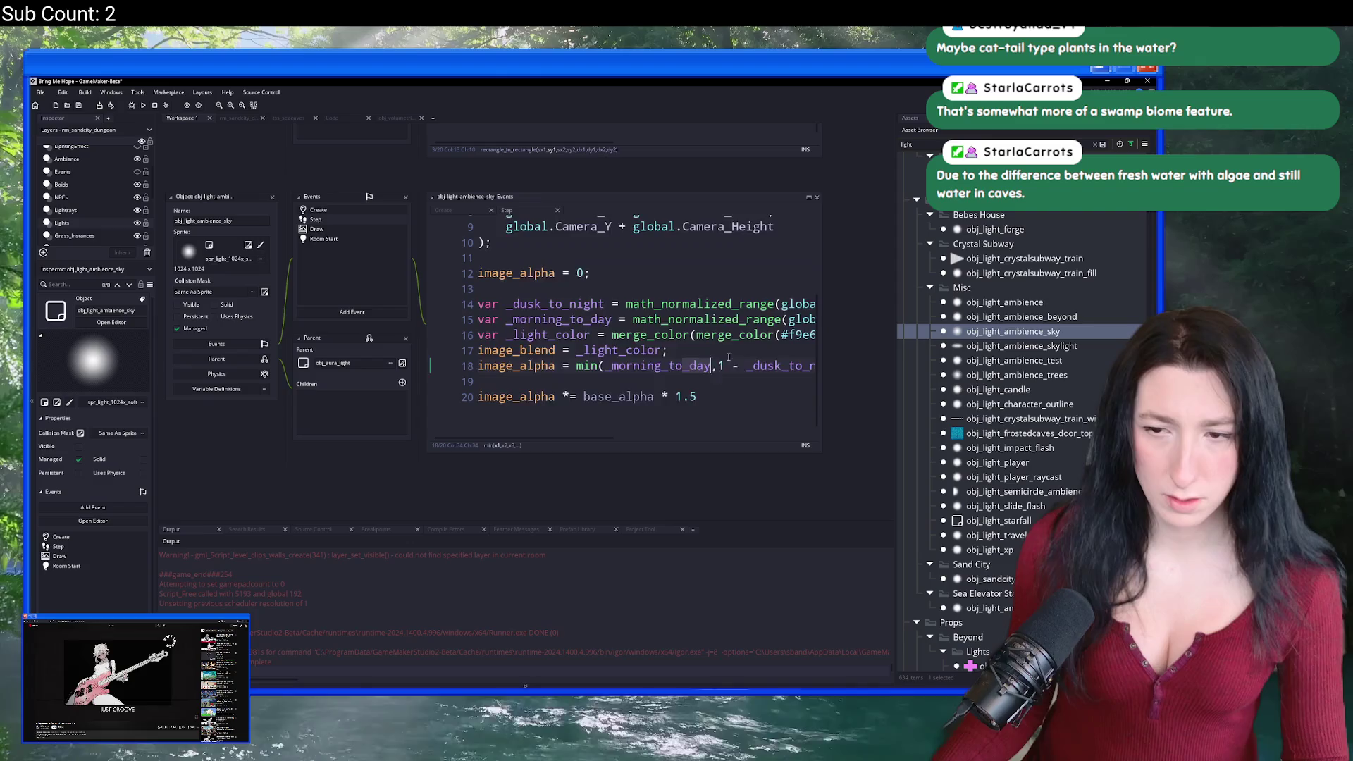
click(674, 365)
click(674, 357)
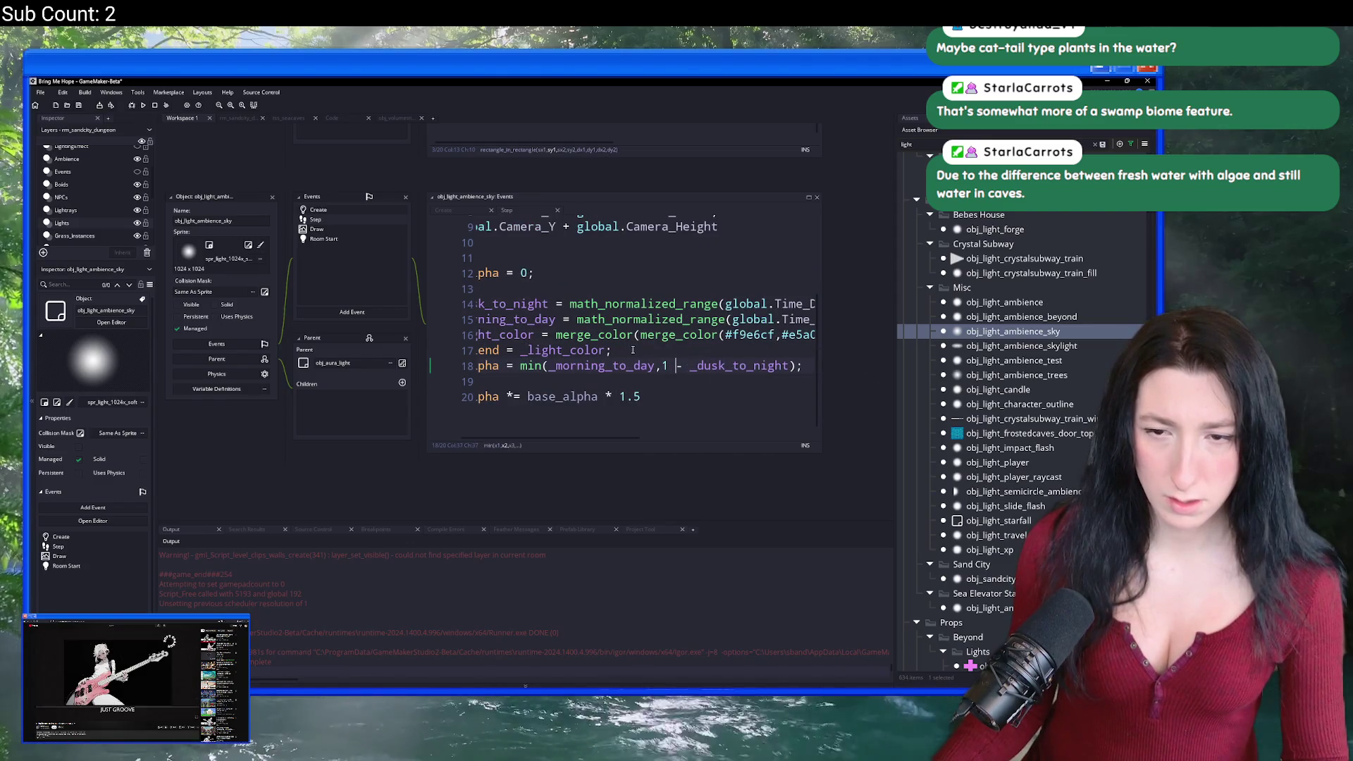
double_click(345, 238)
click(355, 230)
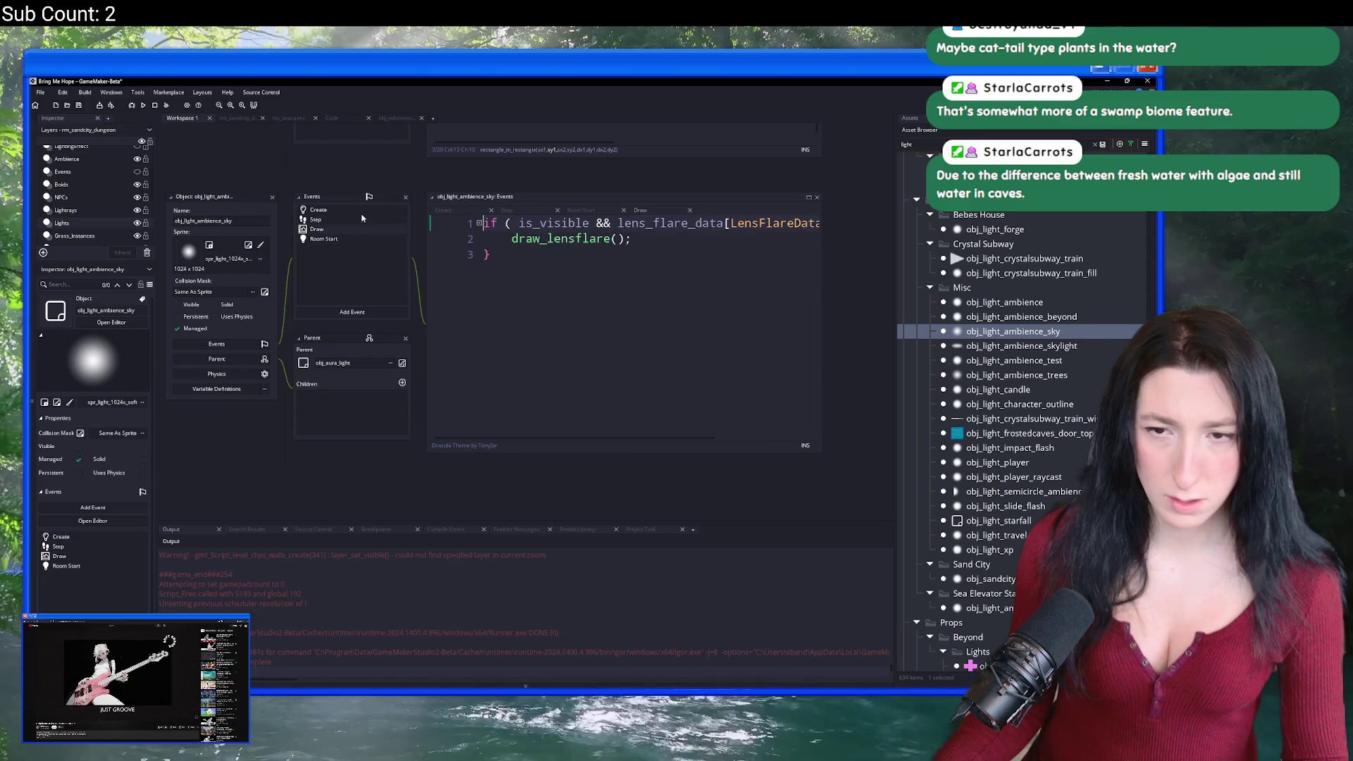
click(240, 118)
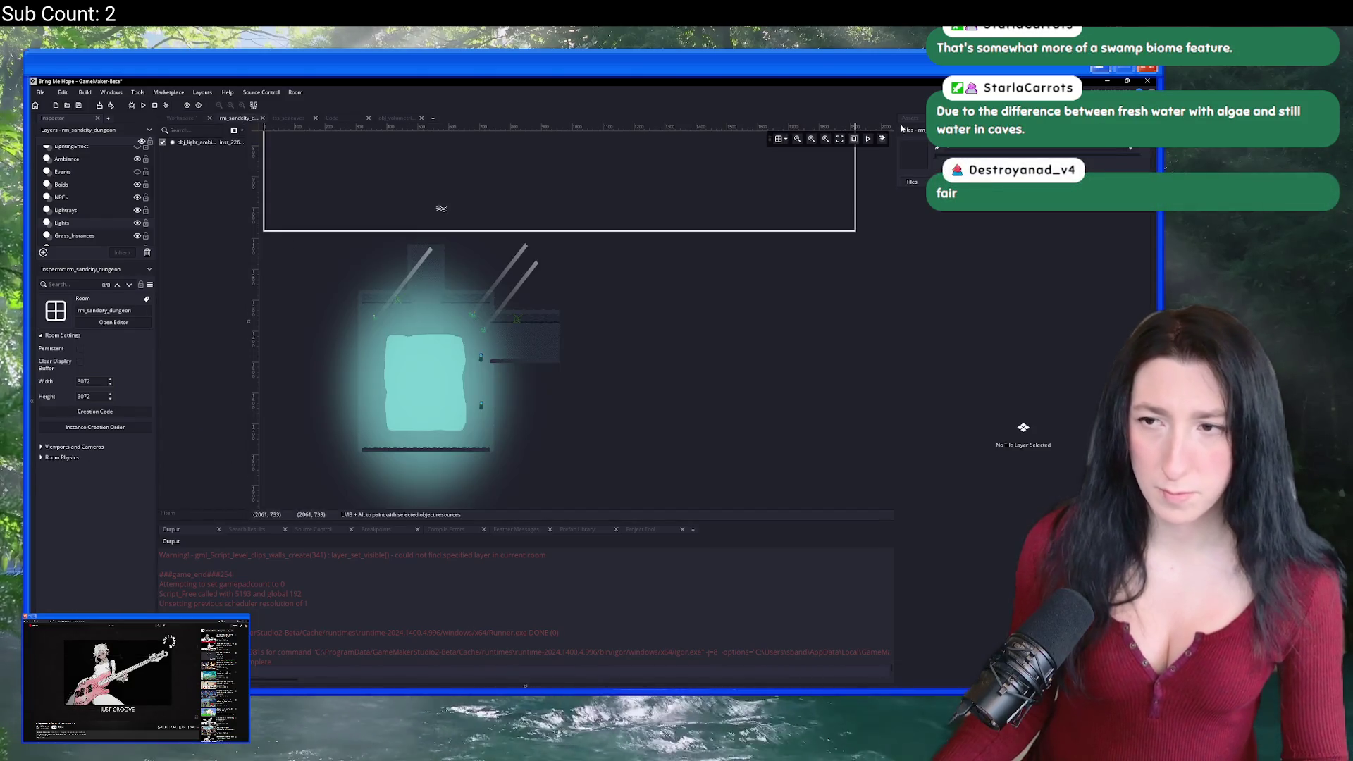
Step: Place an obj_light_ambience_sky glow shrunk small at the top of the pool, then save and build
scroll(407, 319, up, 5)
scroll(408, 319, up, 2)
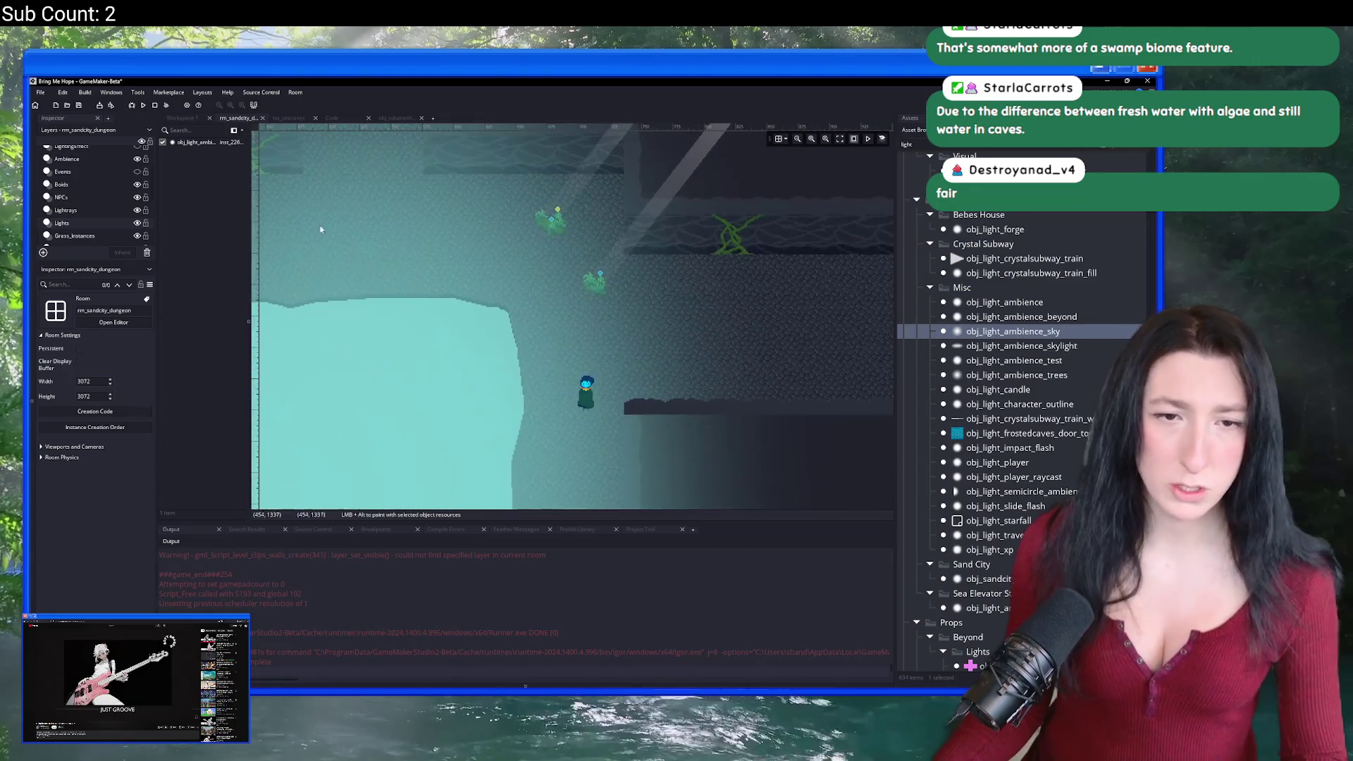
alt+click(608, 295)
scroll(609, 295, down, 5)
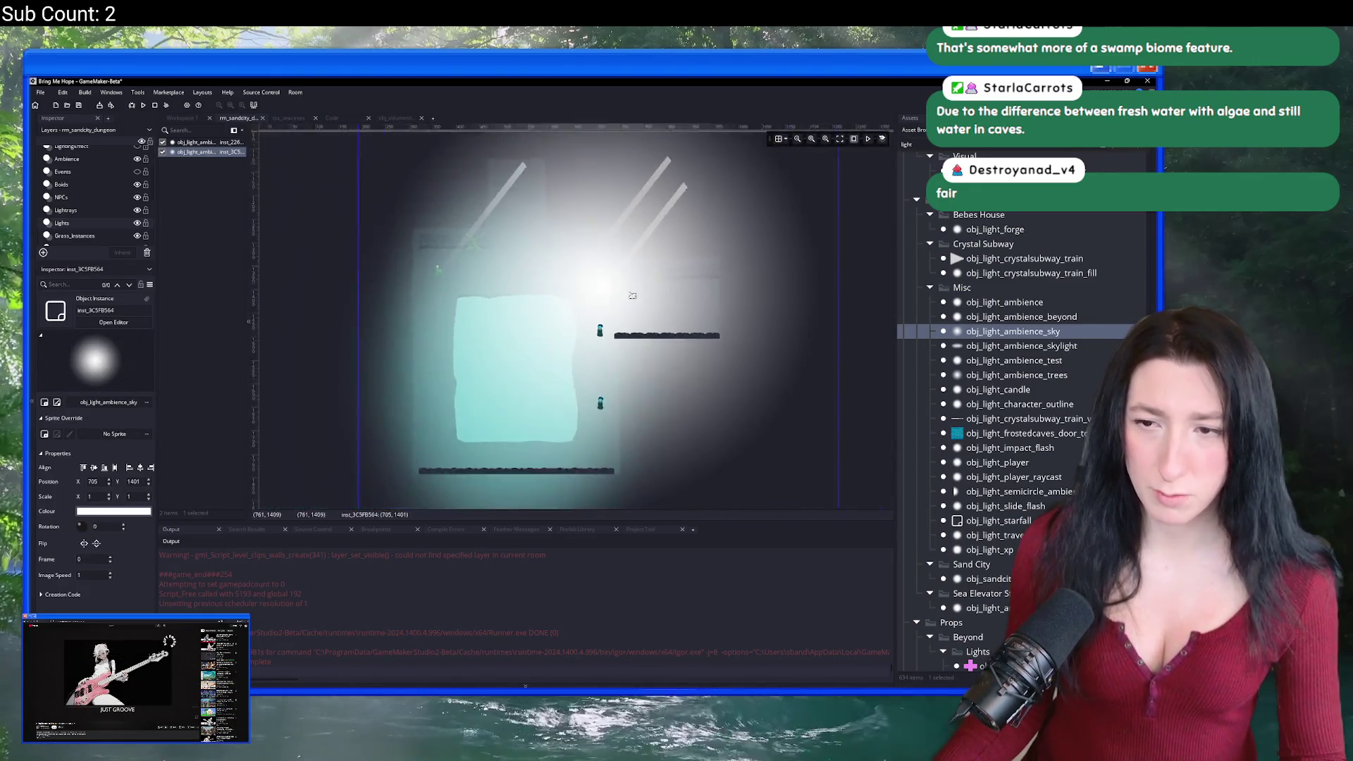
mouse_move(725, 175)
mouse_down()
mouse_move(563, 393)
mouse_move(651, 285)
mouse_move(638, 267)
mouse_move(599, 311)
mouse_move(630, 311)
mouse_move(587, 310)
mouse_move(585, 324)
mouse_move(417, 309)
mouse_up()
scroll(539, 425, up, 1)
scroll(578, 311, up, 3)
scroll(622, 356, down, 2)
scroll(590, 326, down, 1)
scroll(590, 325, down, 1)
key(F5)
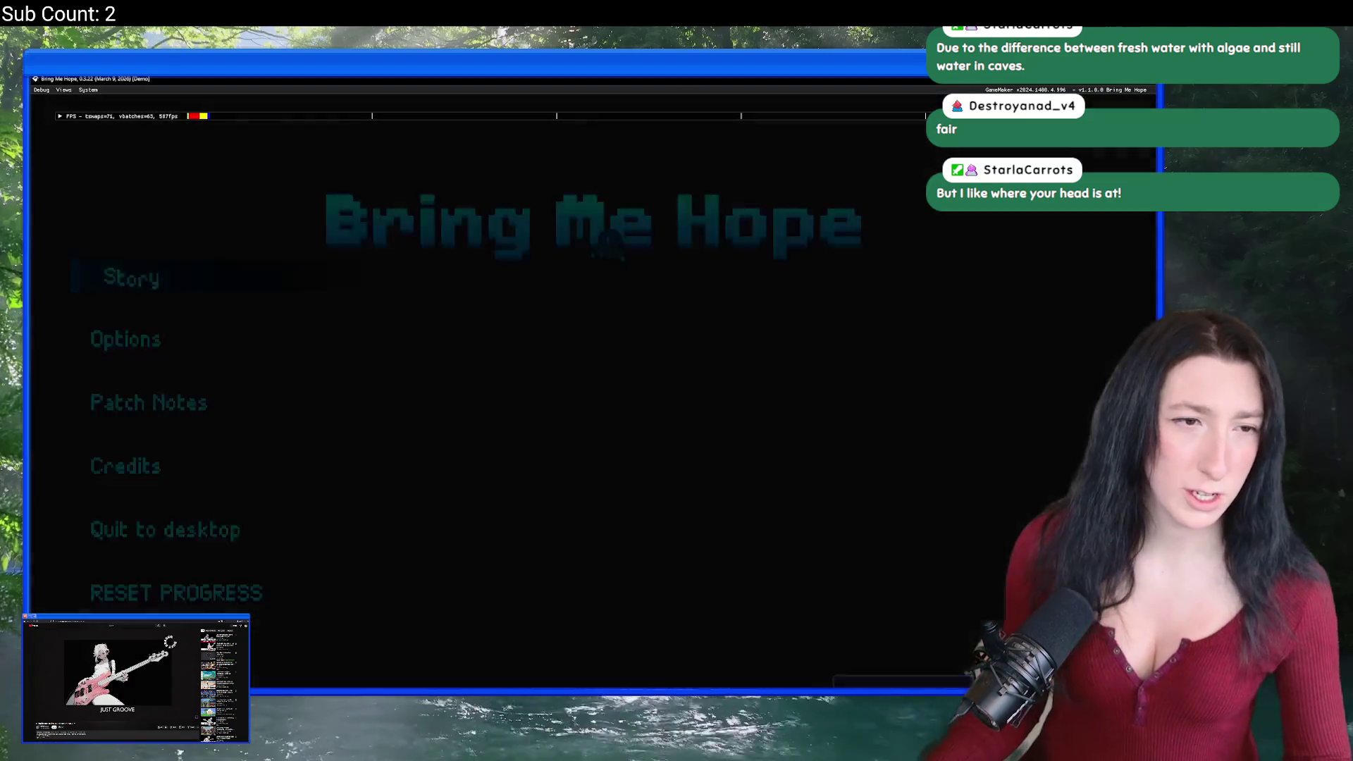
Step: Start Story and walk the character around Gub Gub Caves past the glowing plants
click(263, 274)
key(w)
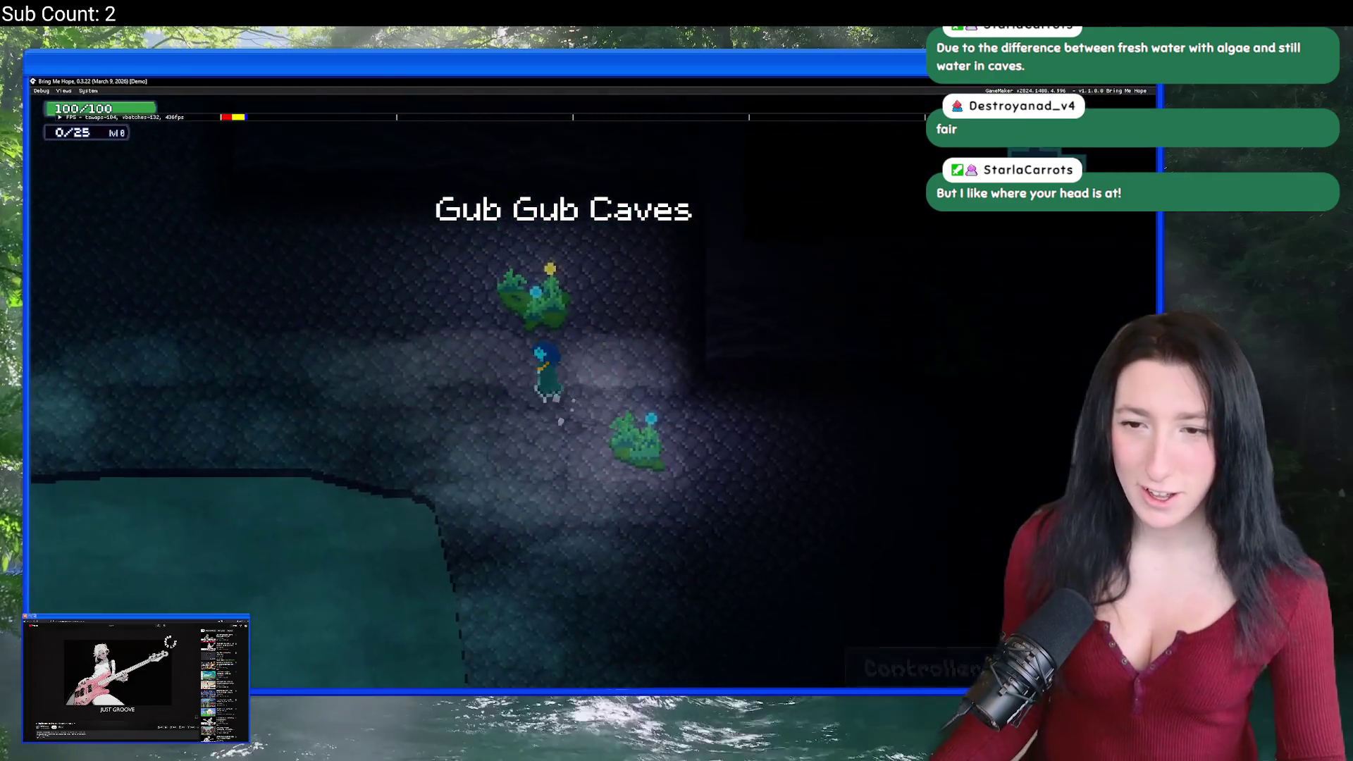
key(w)
key(d)
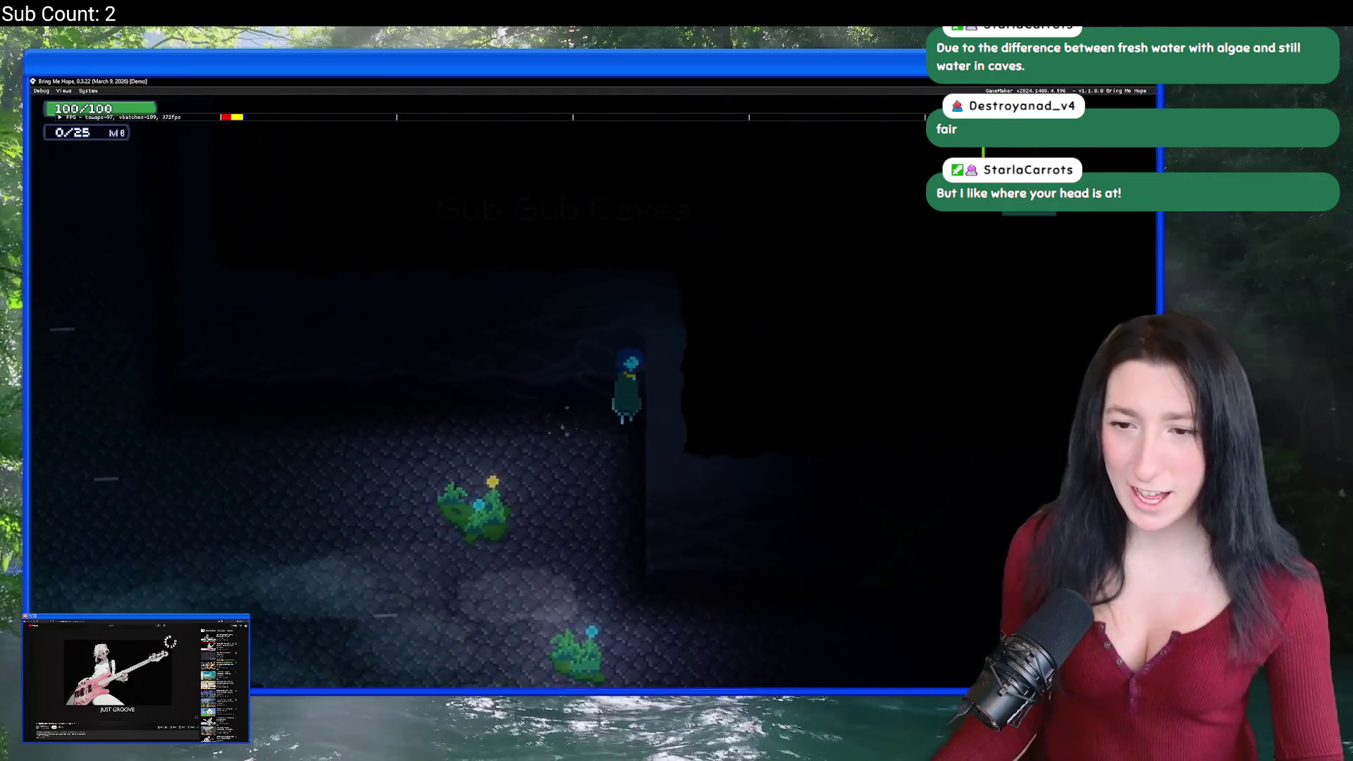
key(a)
key(s)
key(s)
key(d)
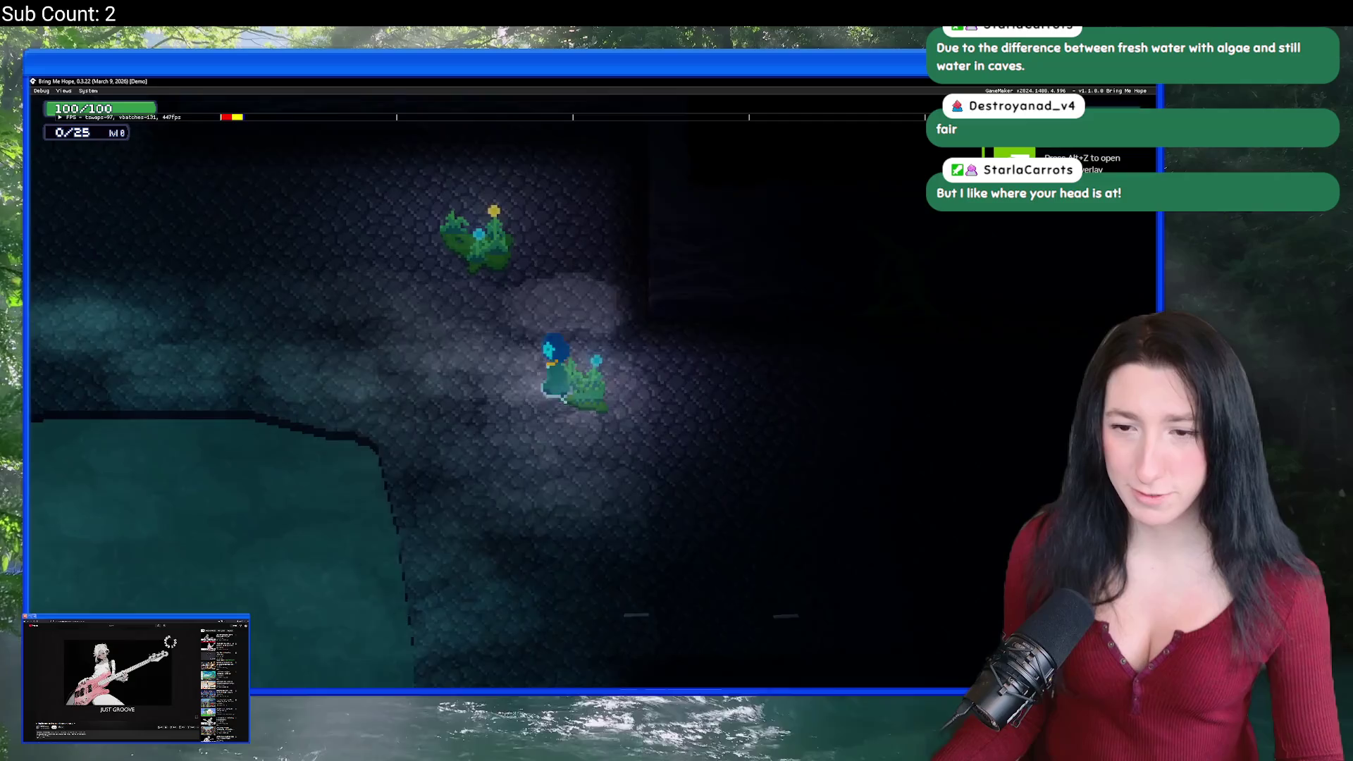
key(a)
key(w)
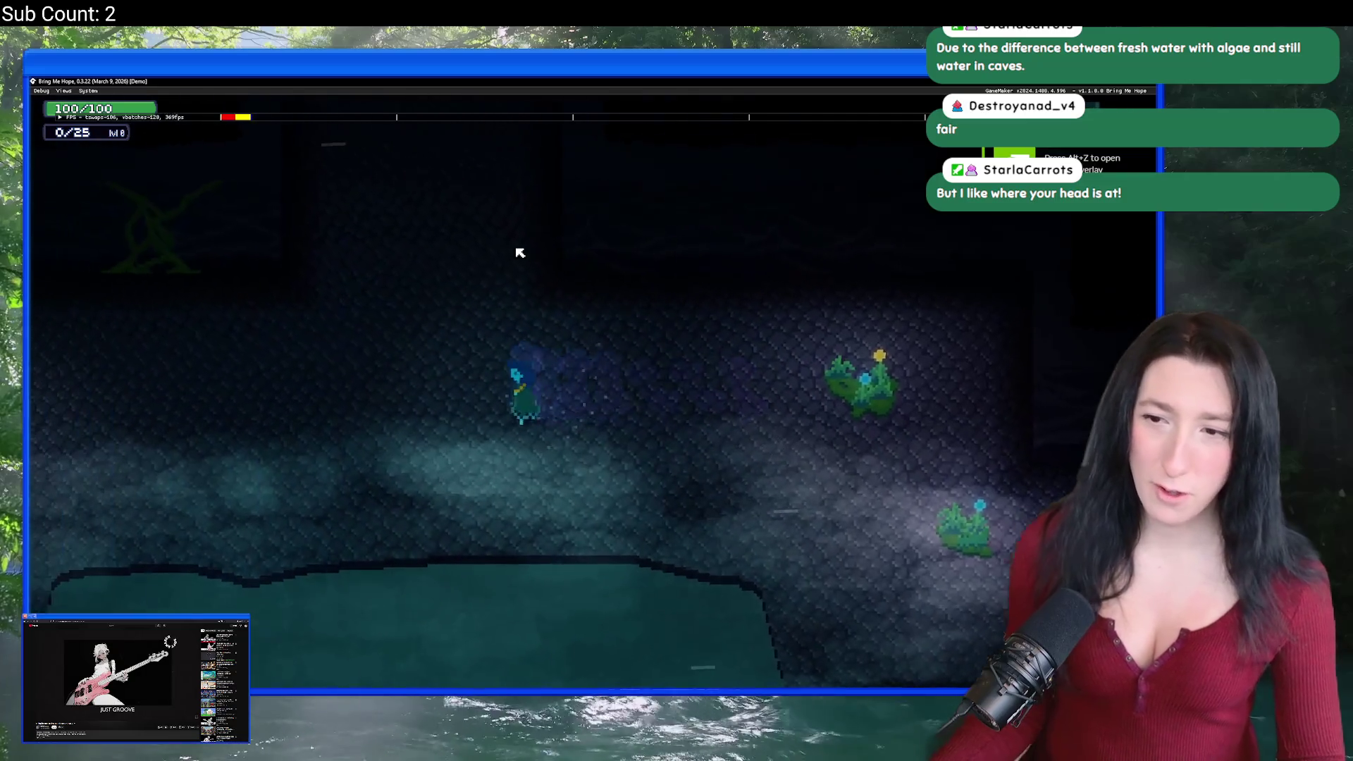
key(a)
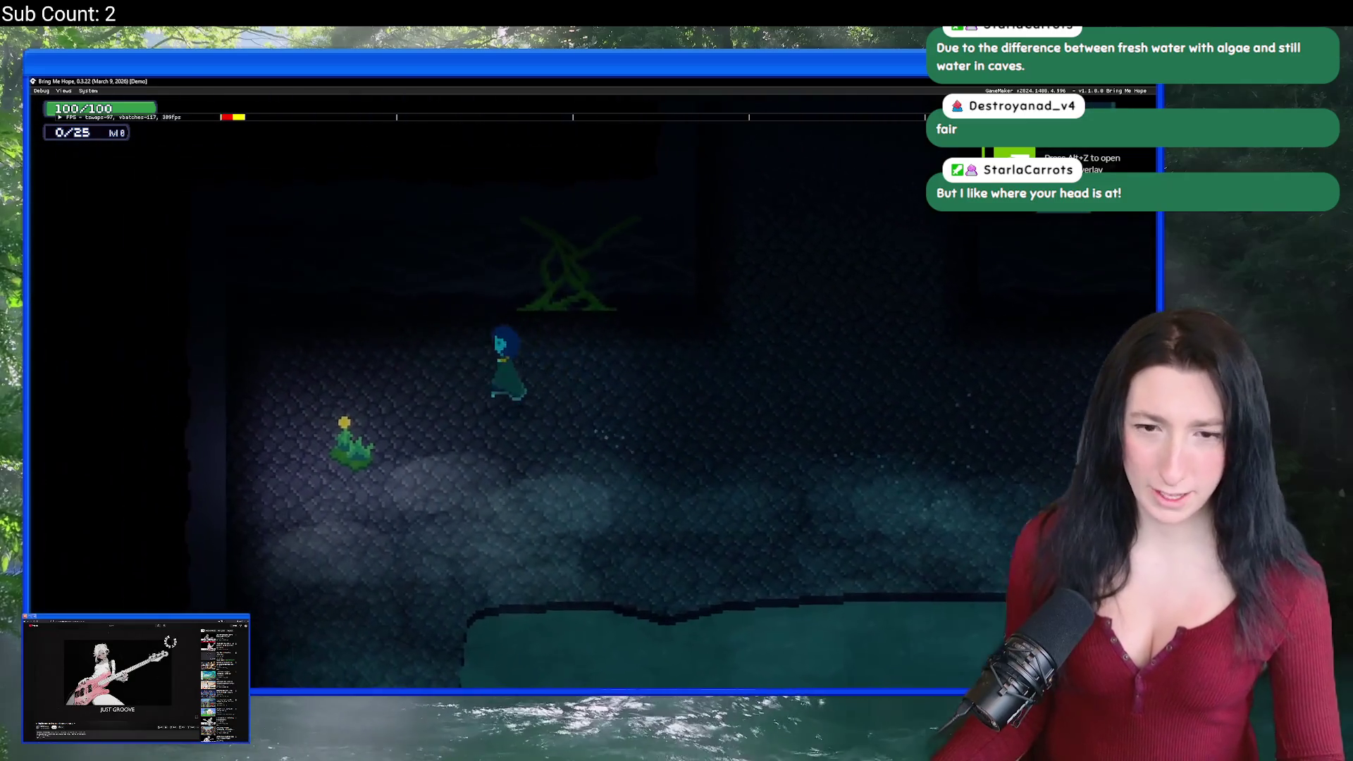
key(d)
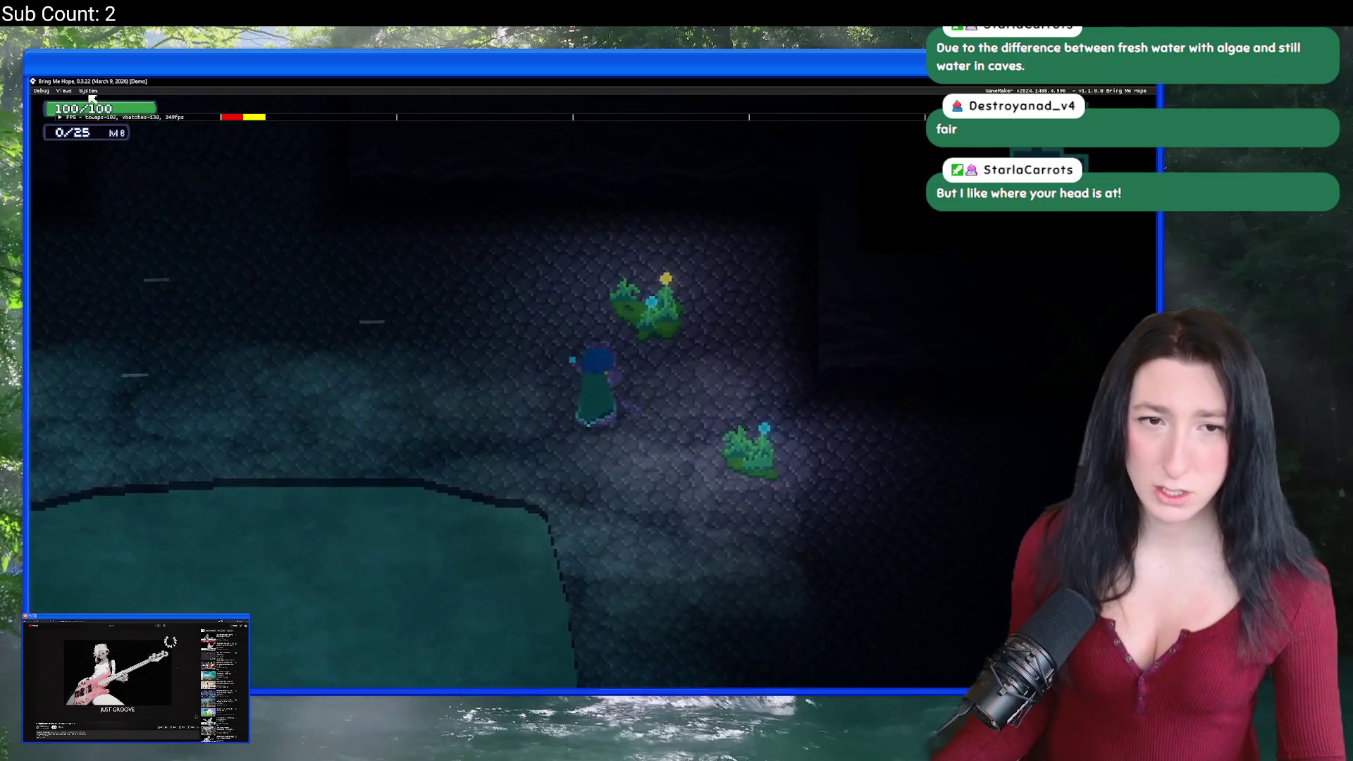
Step: Place the World debug panel beside the cave scene and raise Time Speed from 0.004 to 0.288
click(64, 90)
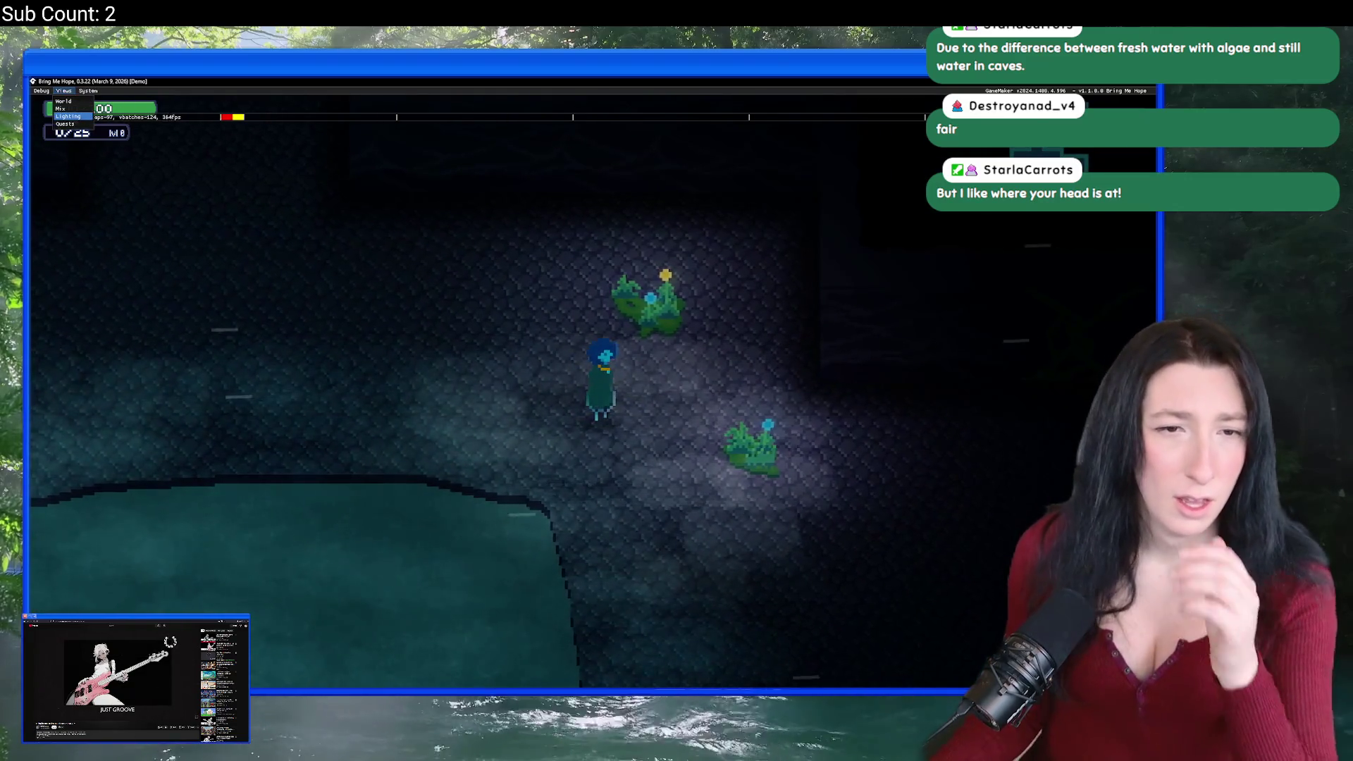
click(70, 101)
drag(176, 128, 973, 360)
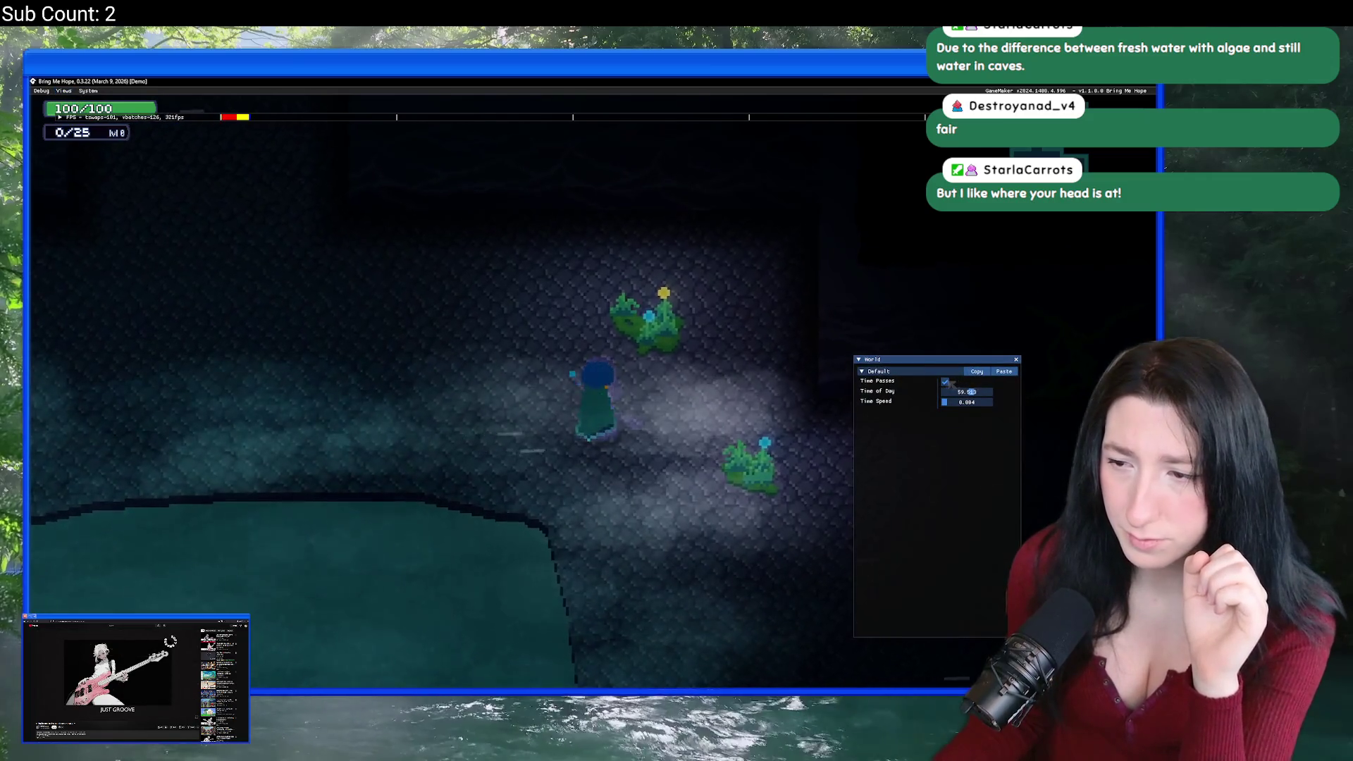
click(951, 406)
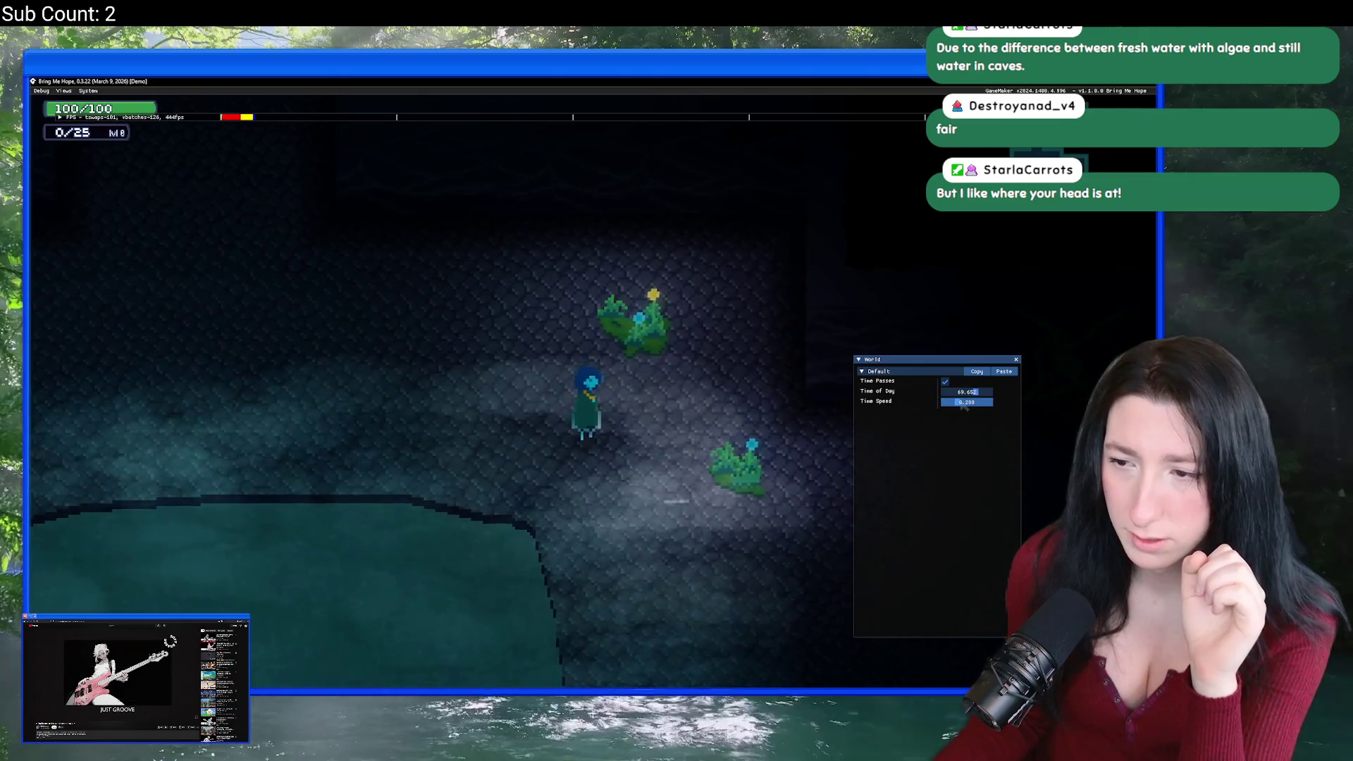
click(956, 402)
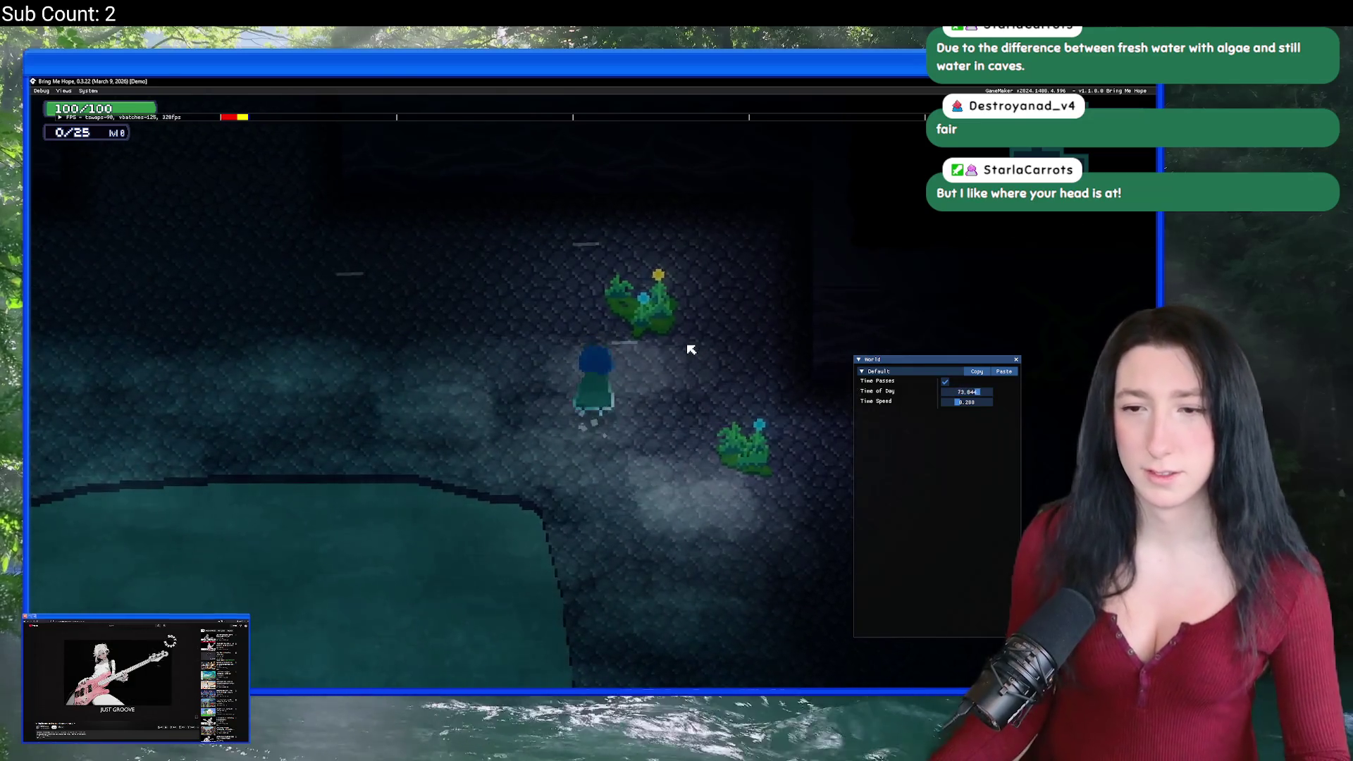
Step: Walk around the cave while the lighting changes, then close the test run
key(w)
key(d)
key(w)
key(d)
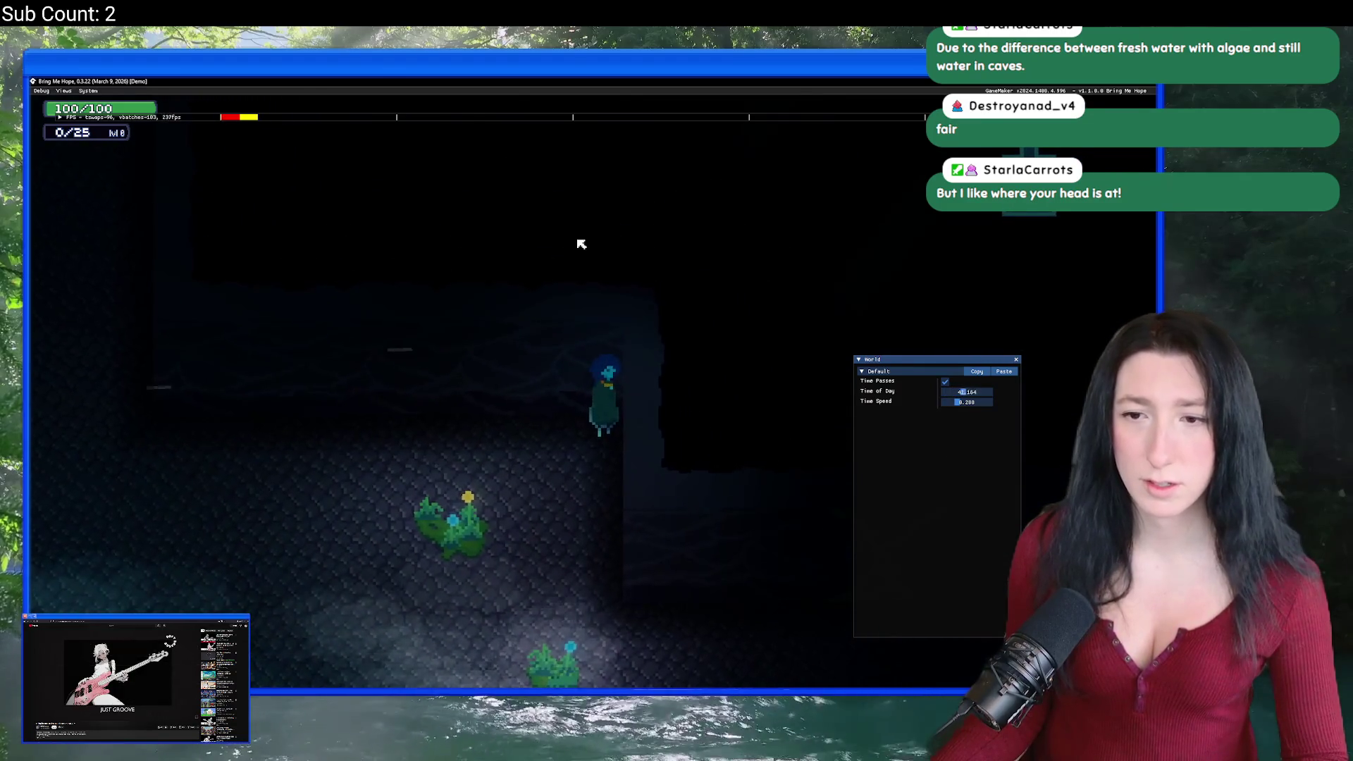
key(a)
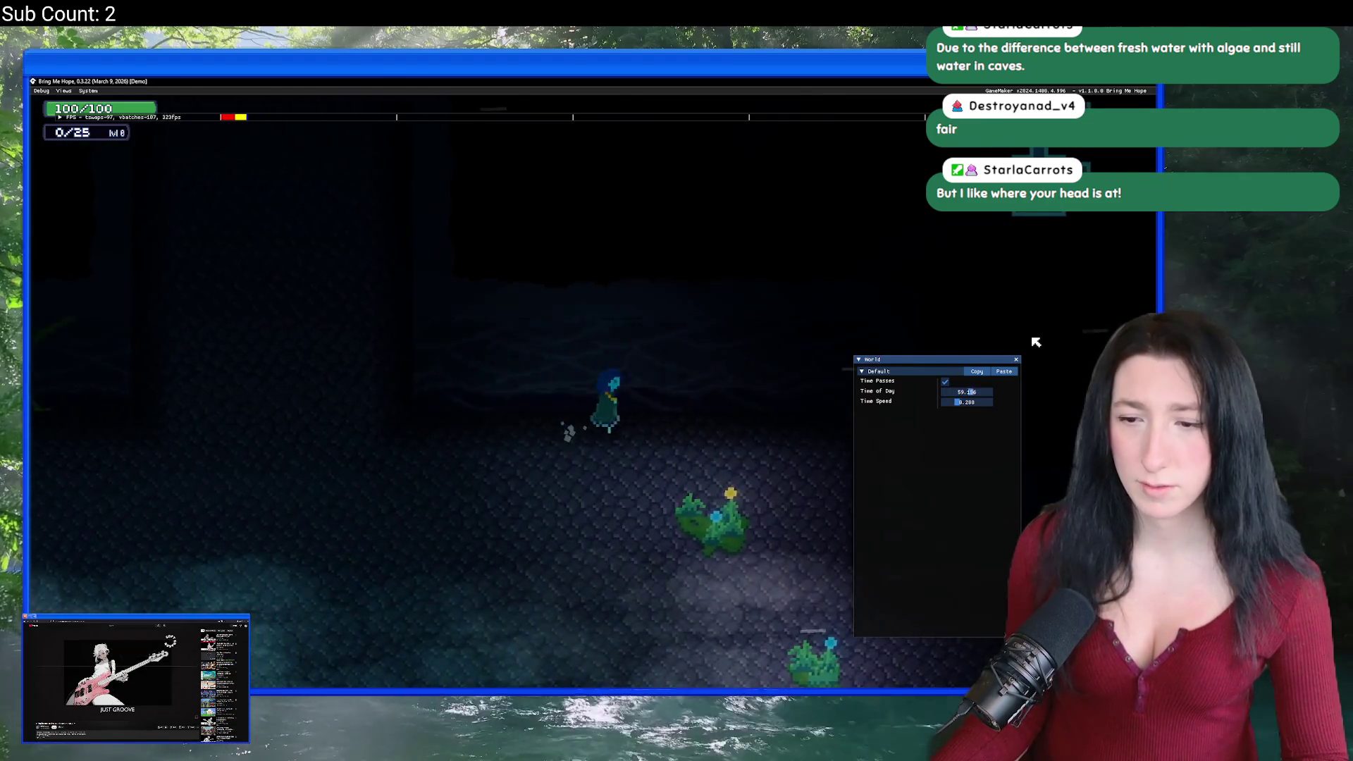
key(d)
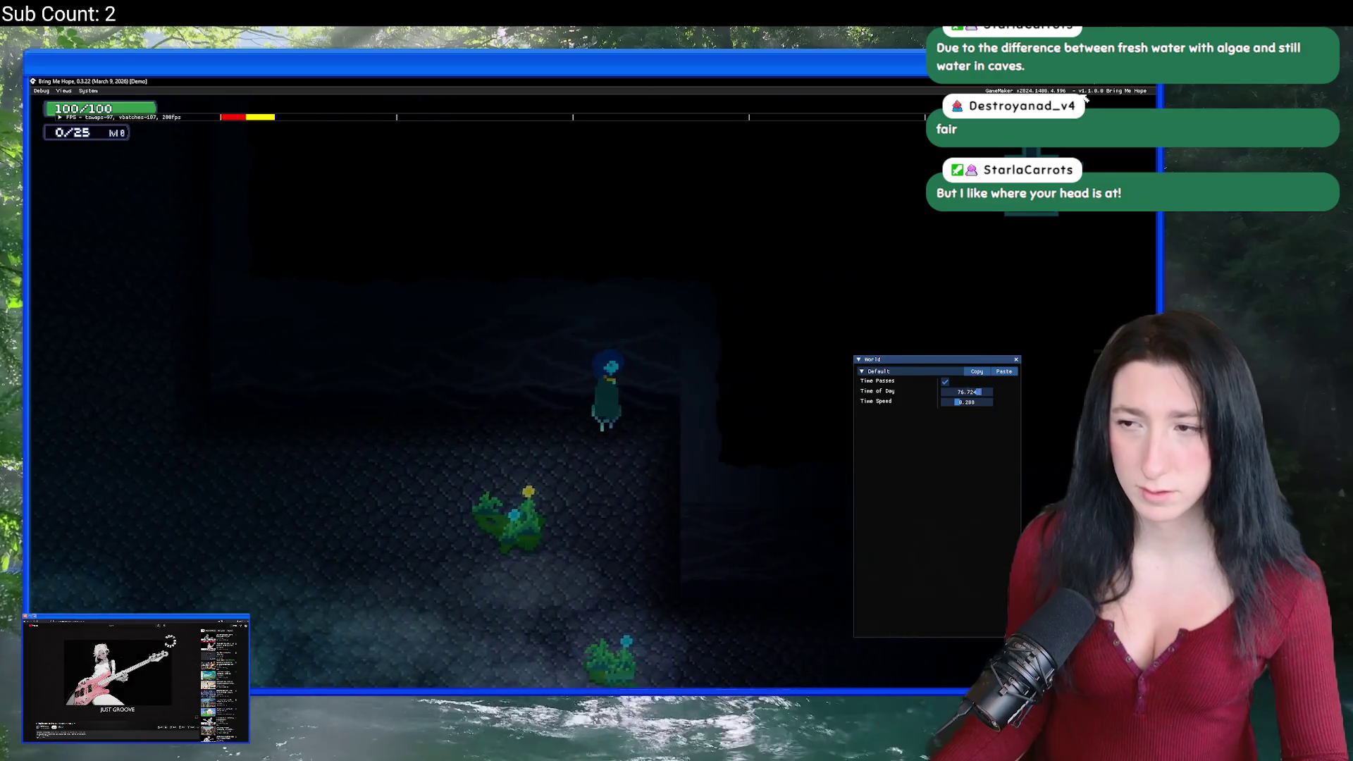
key(Escape)
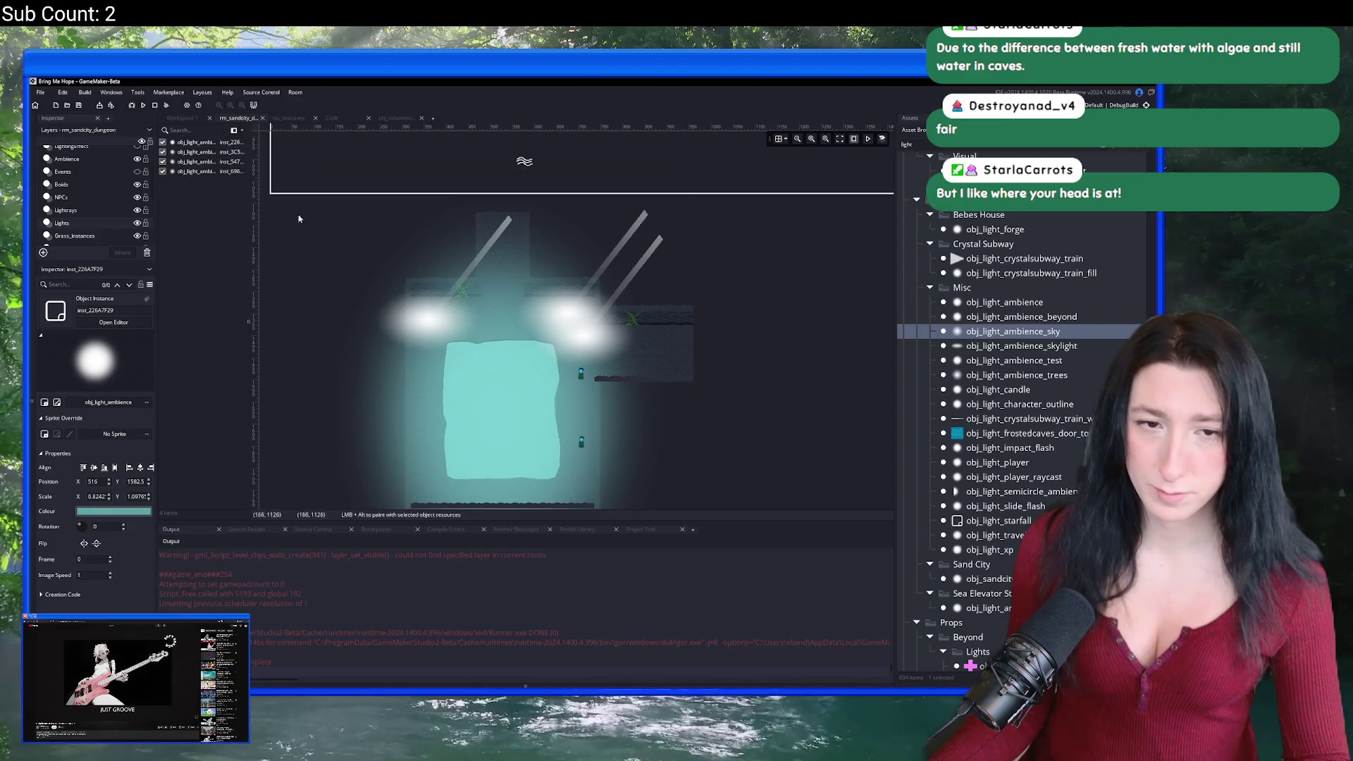
Step: Select the long light-ray instance on the Lightrays layer
key(Up)
click(643, 222)
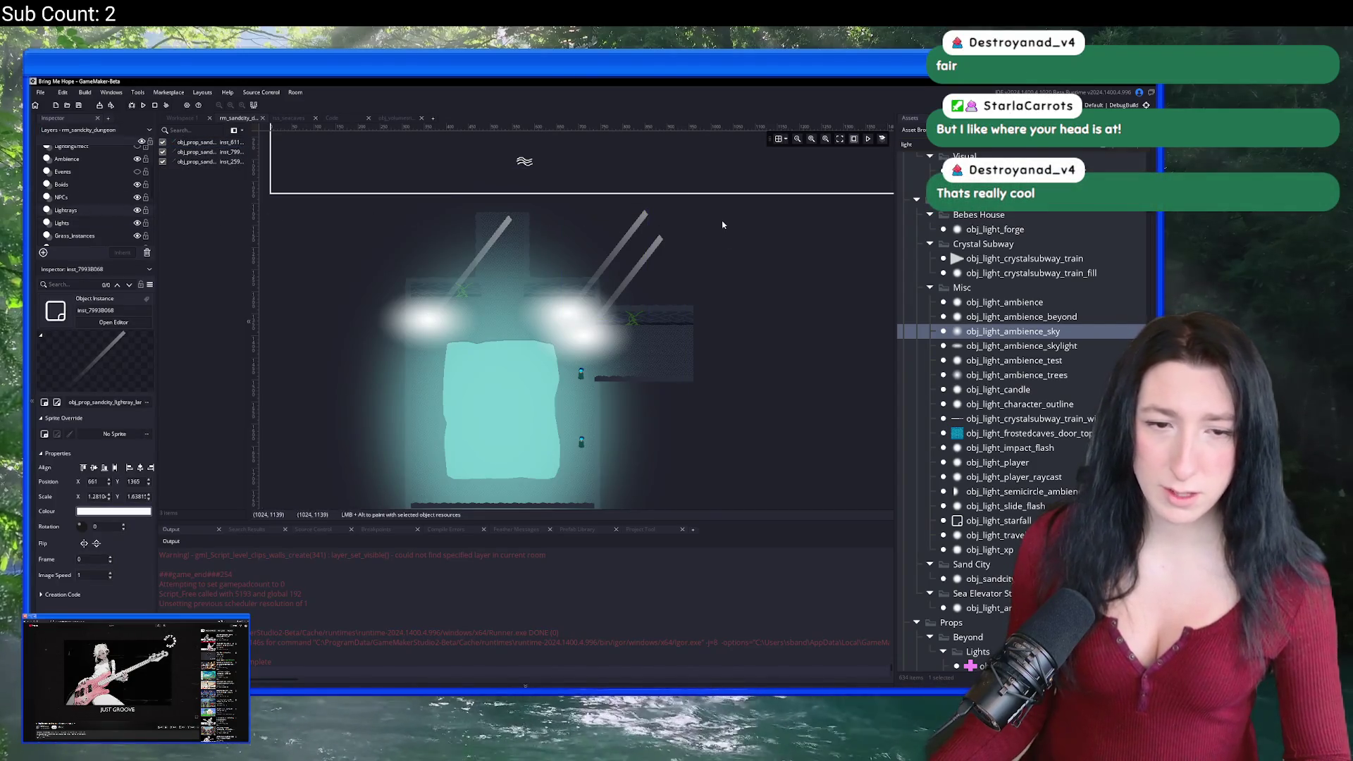
scroll(647, 215, up, 2)
scroll(672, 240, up, 1)
scroll(1031, 385, up, 5)
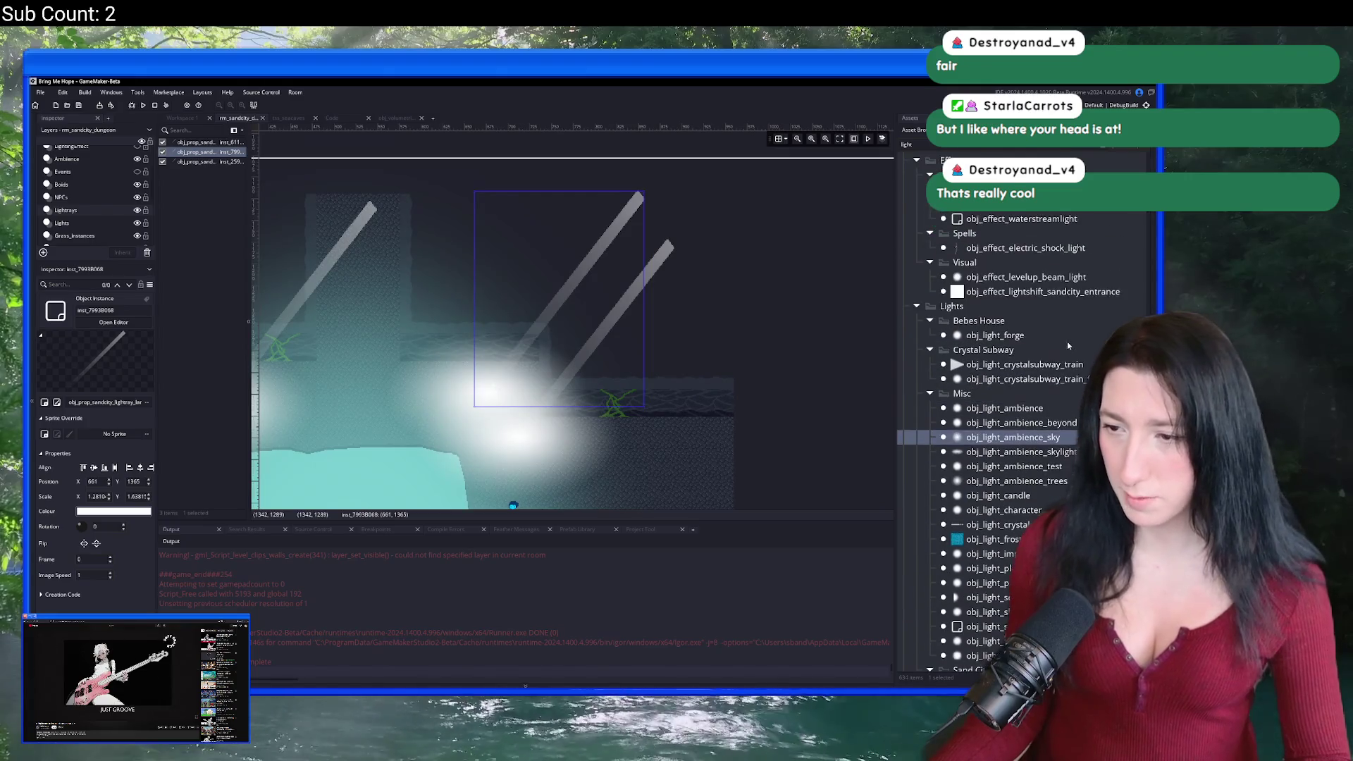
scroll(1031, 386, up, 3)
Step: Browse light objects like obj_light_ambience_test, then search 'ra' and open the large sand city light ray
click(1022, 352)
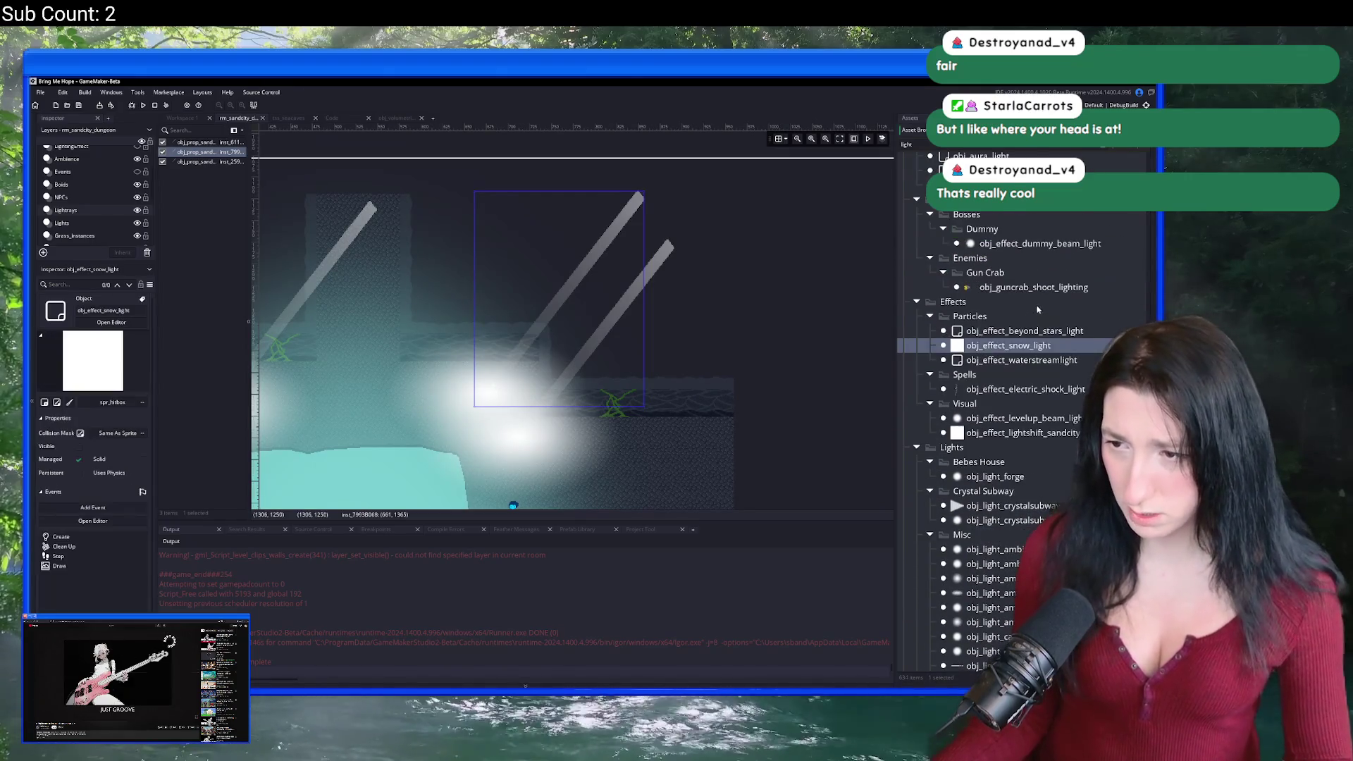
scroll(1050, 296, up, 2)
scroll(1039, 352, down, 4)
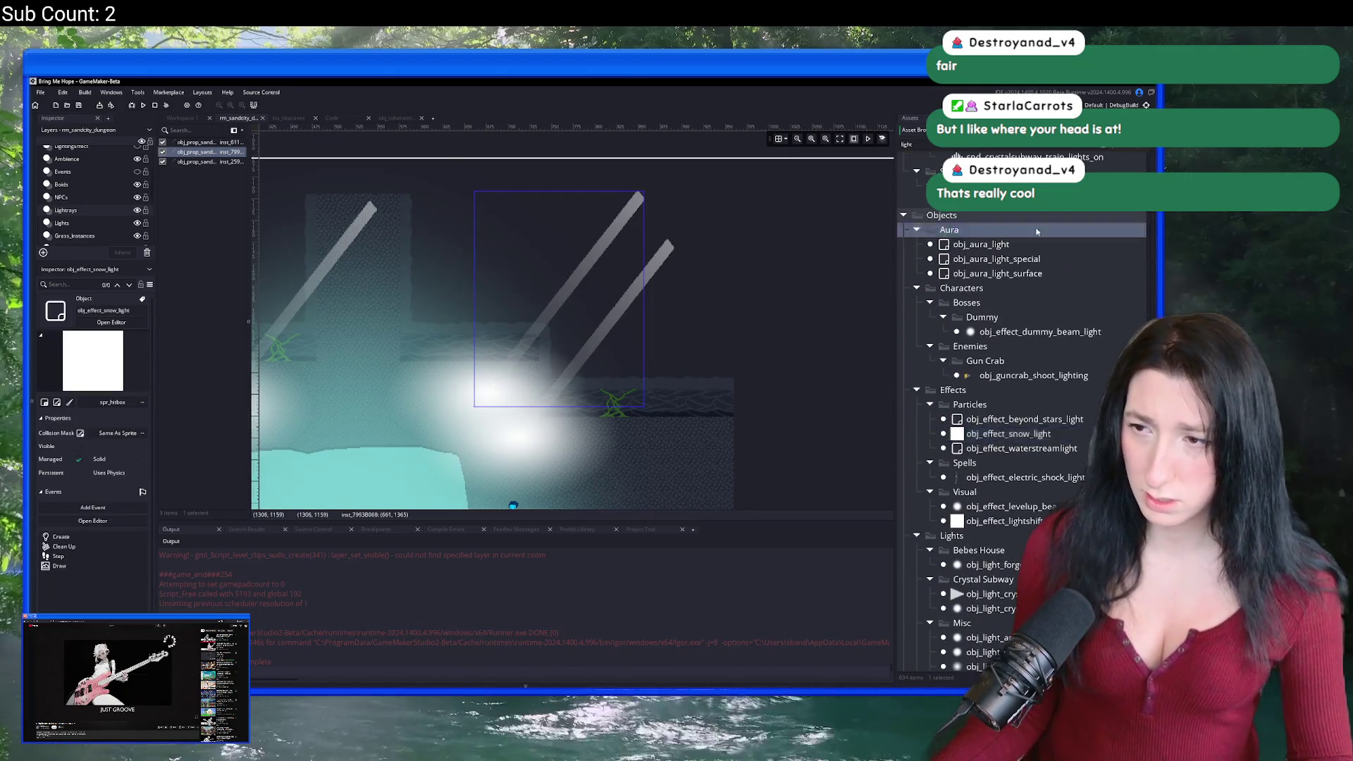
scroll(1026, 422, down, 1)
click(1014, 398)
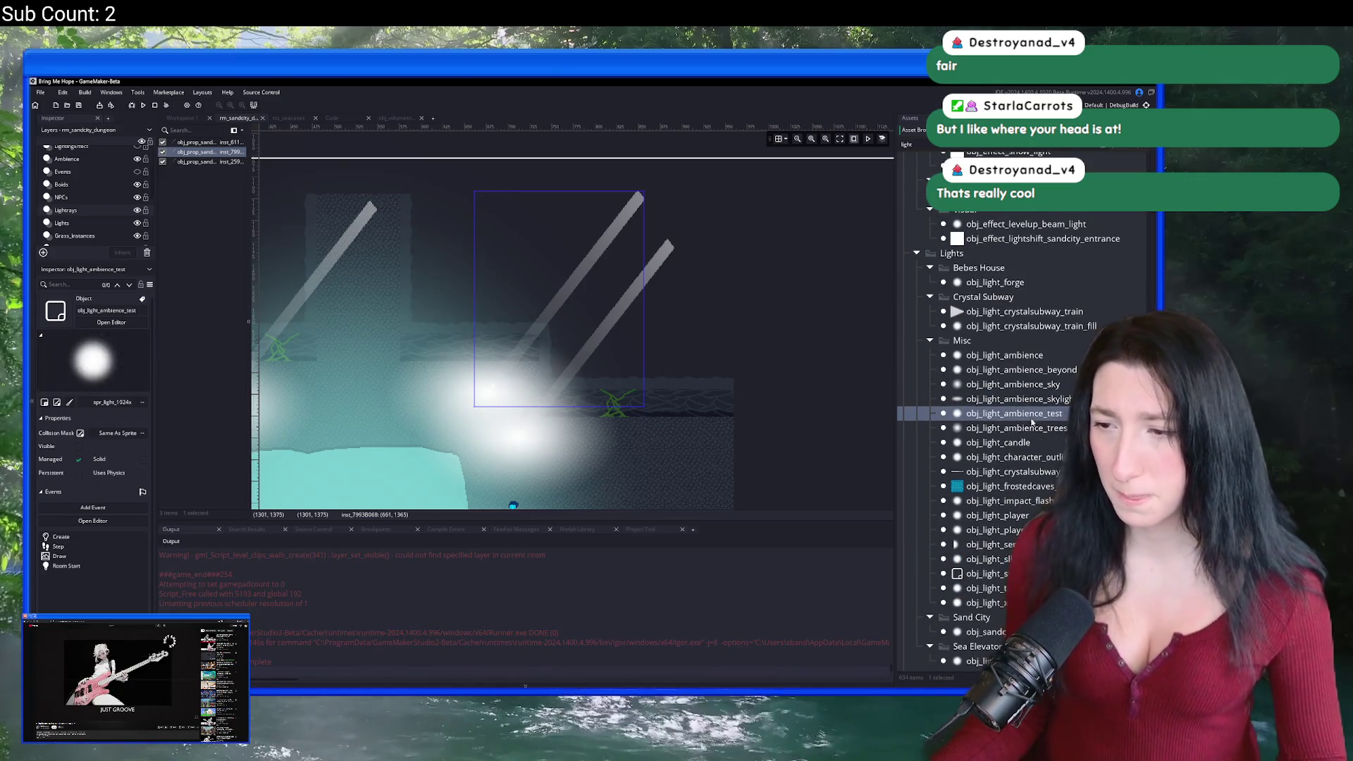
click(1015, 428)
click(1015, 456)
text(ra)
double_click(1043, 330)
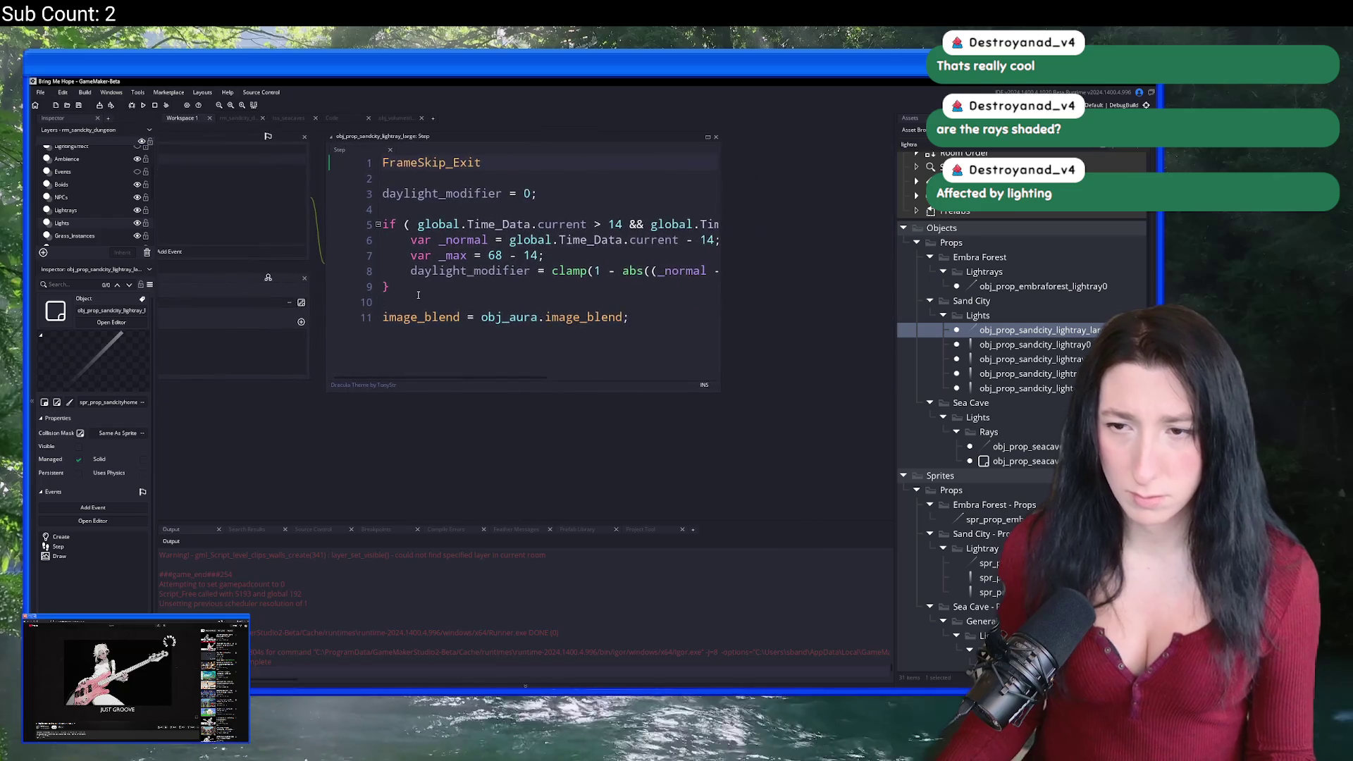
Step: Widen the code editor showing obj_prop_sandcity_lightray_large's Step code
drag(833, 255, 853, 255)
Step: Review the light ray's Create, Step and Draw code, including the line 6 time and distance conditions
click(656, 279)
key(Down)
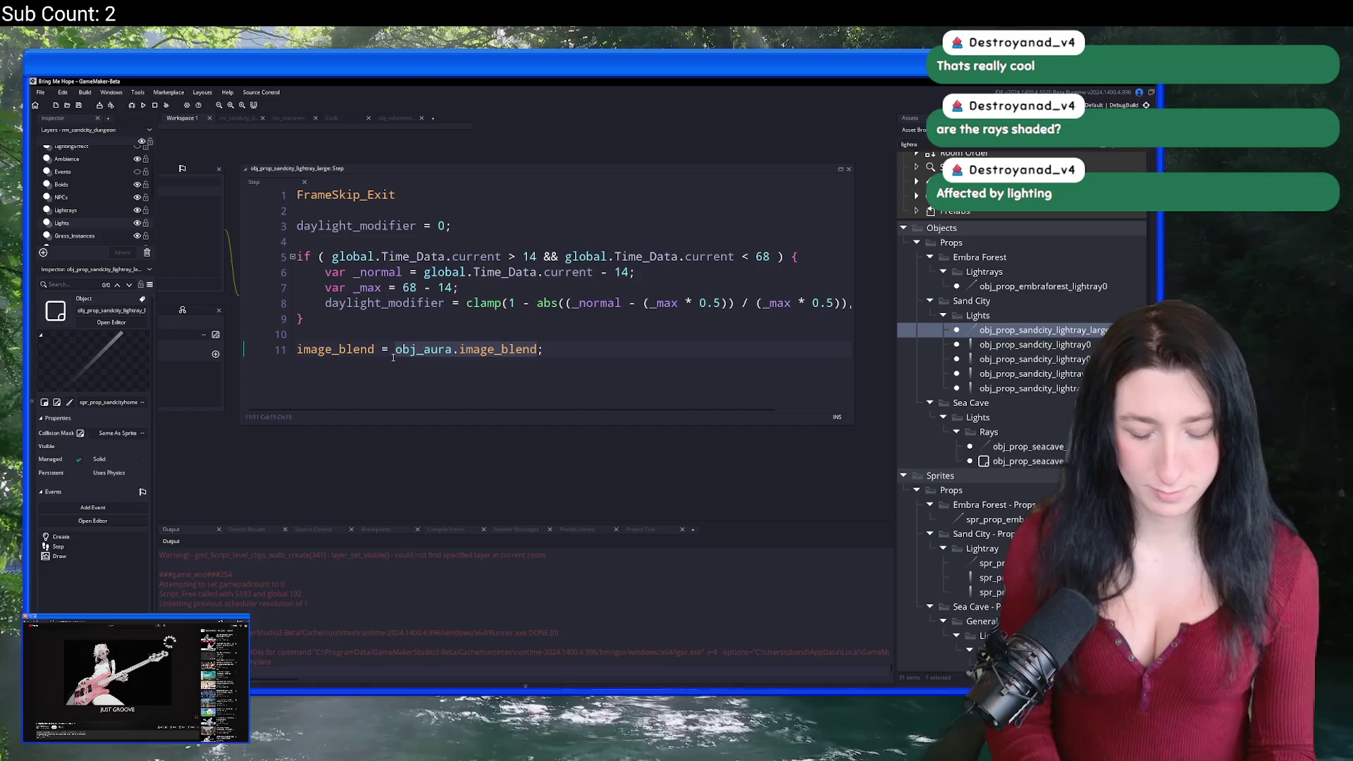
click(445, 288)
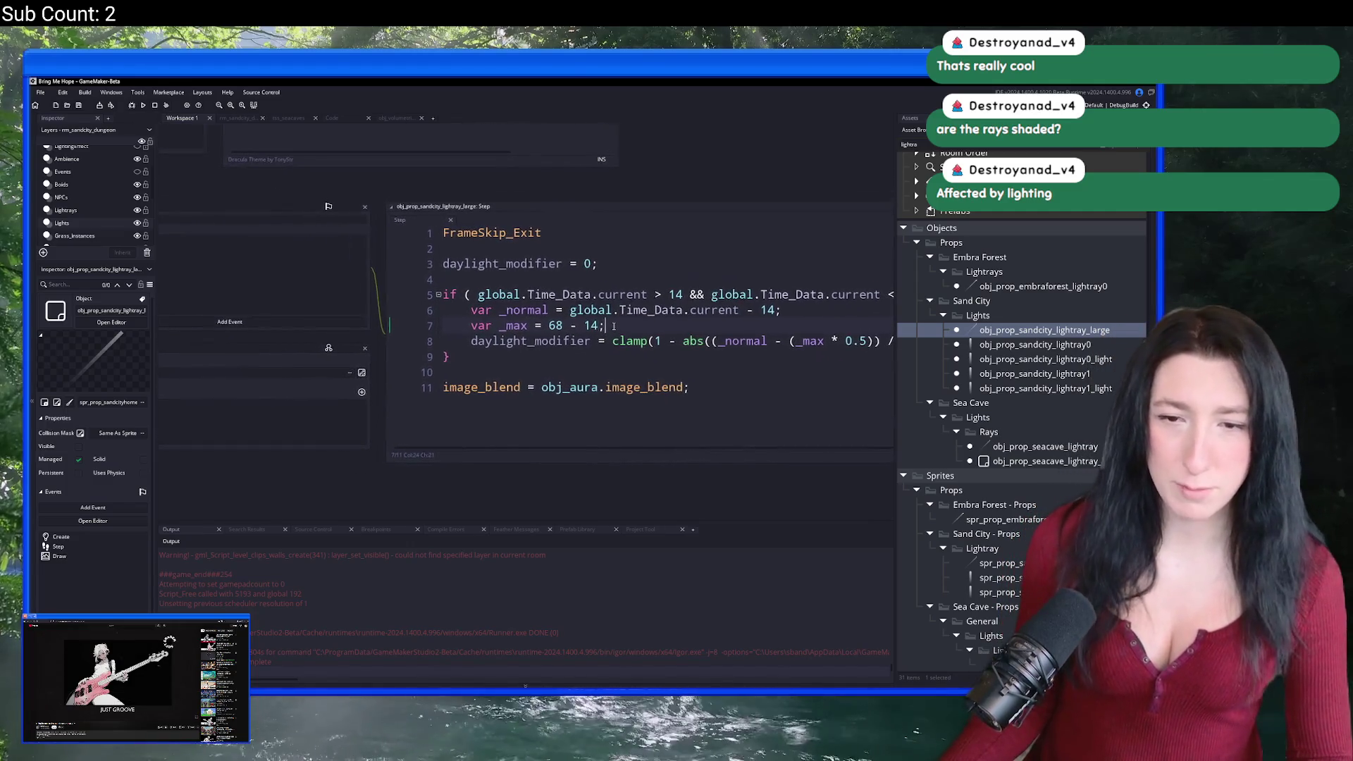
click(417, 232)
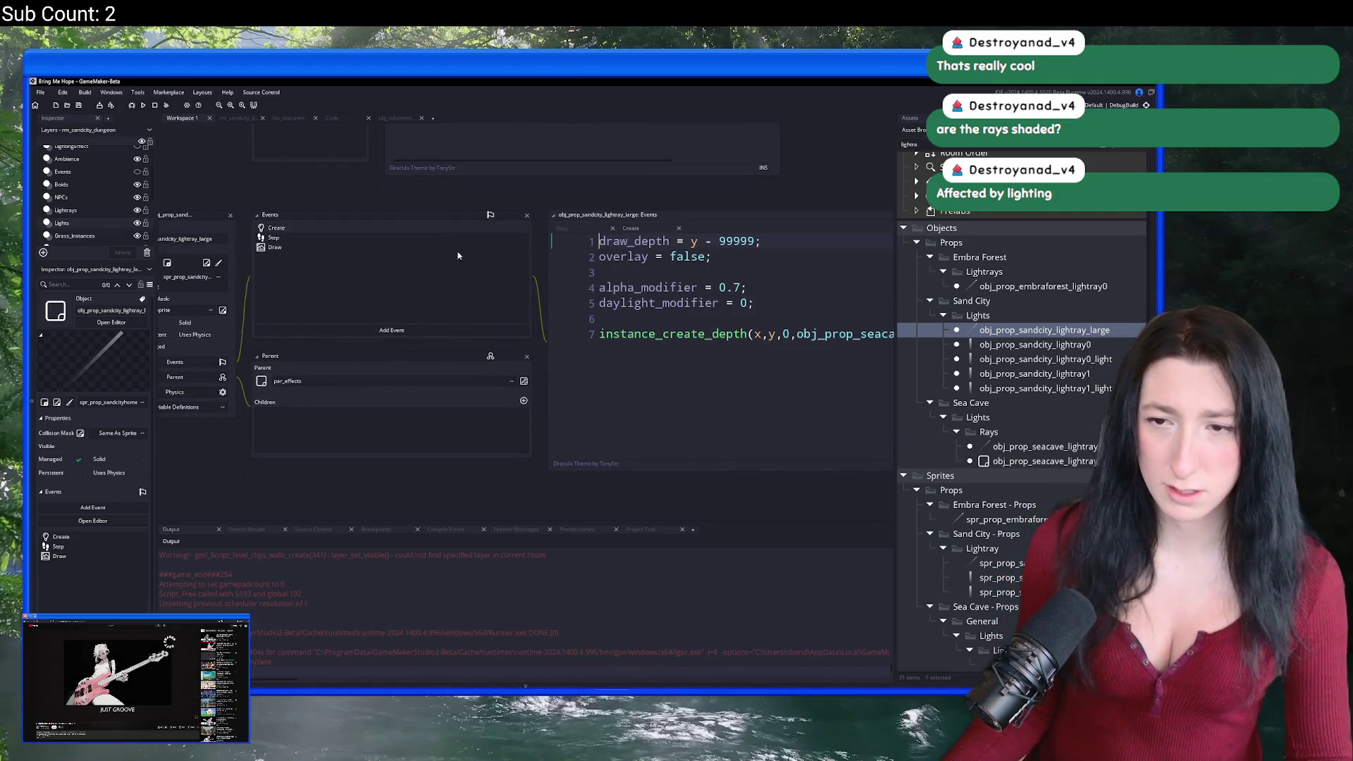
click(261, 254)
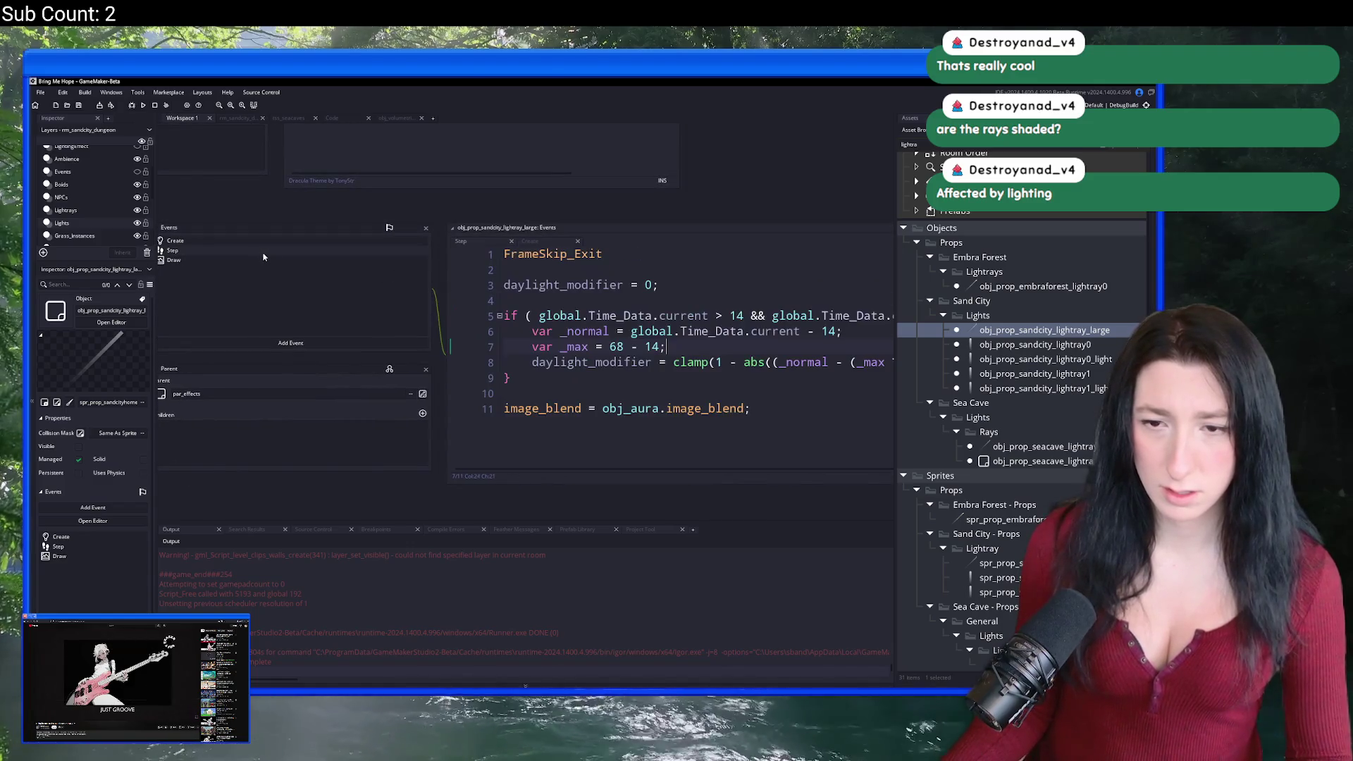
click(255, 260)
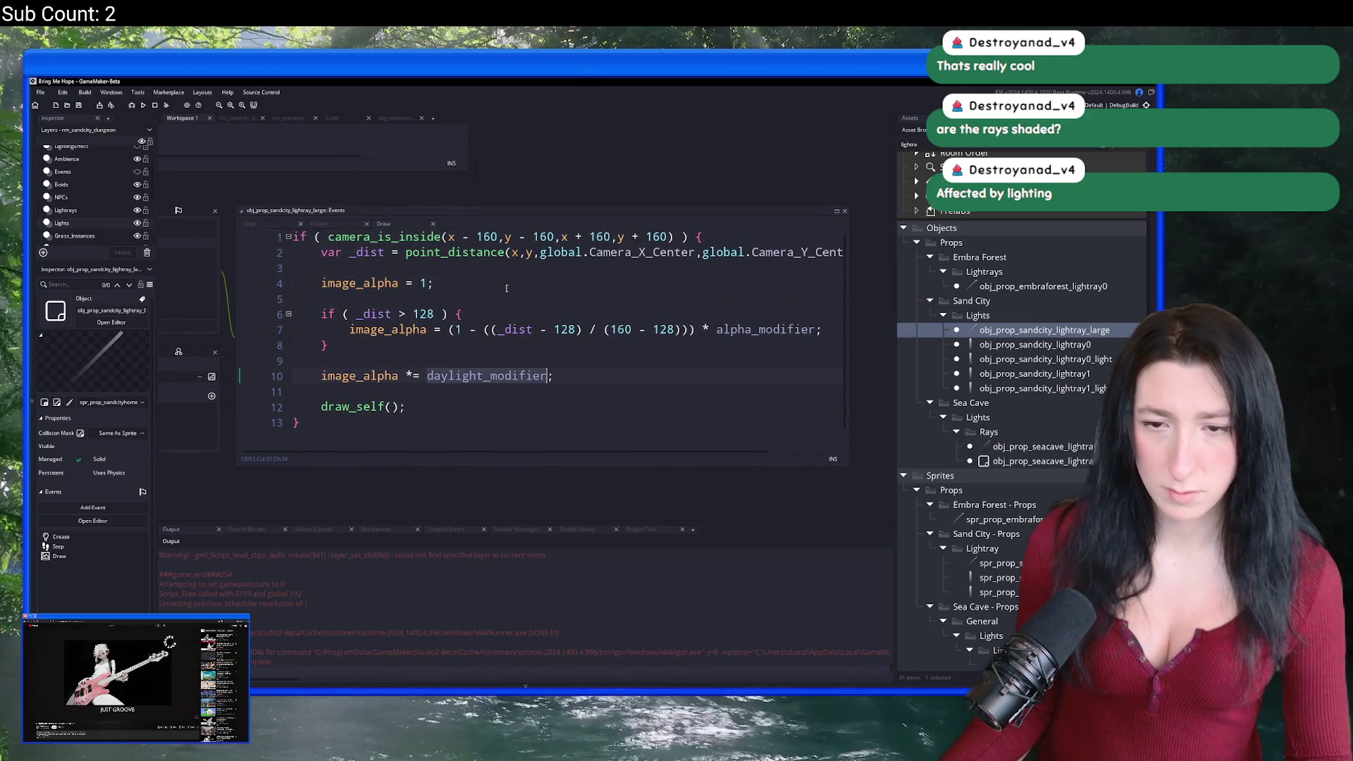
click(471, 298)
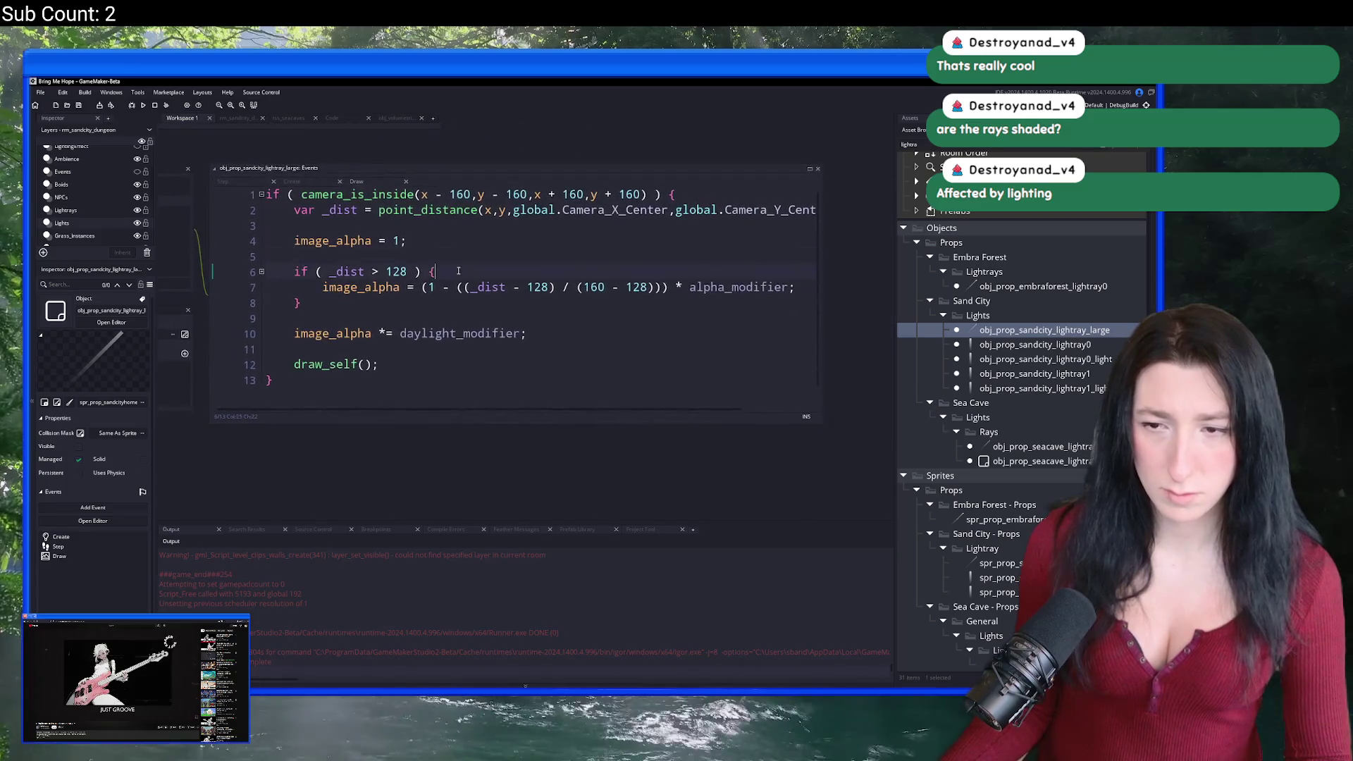
click(553, 213)
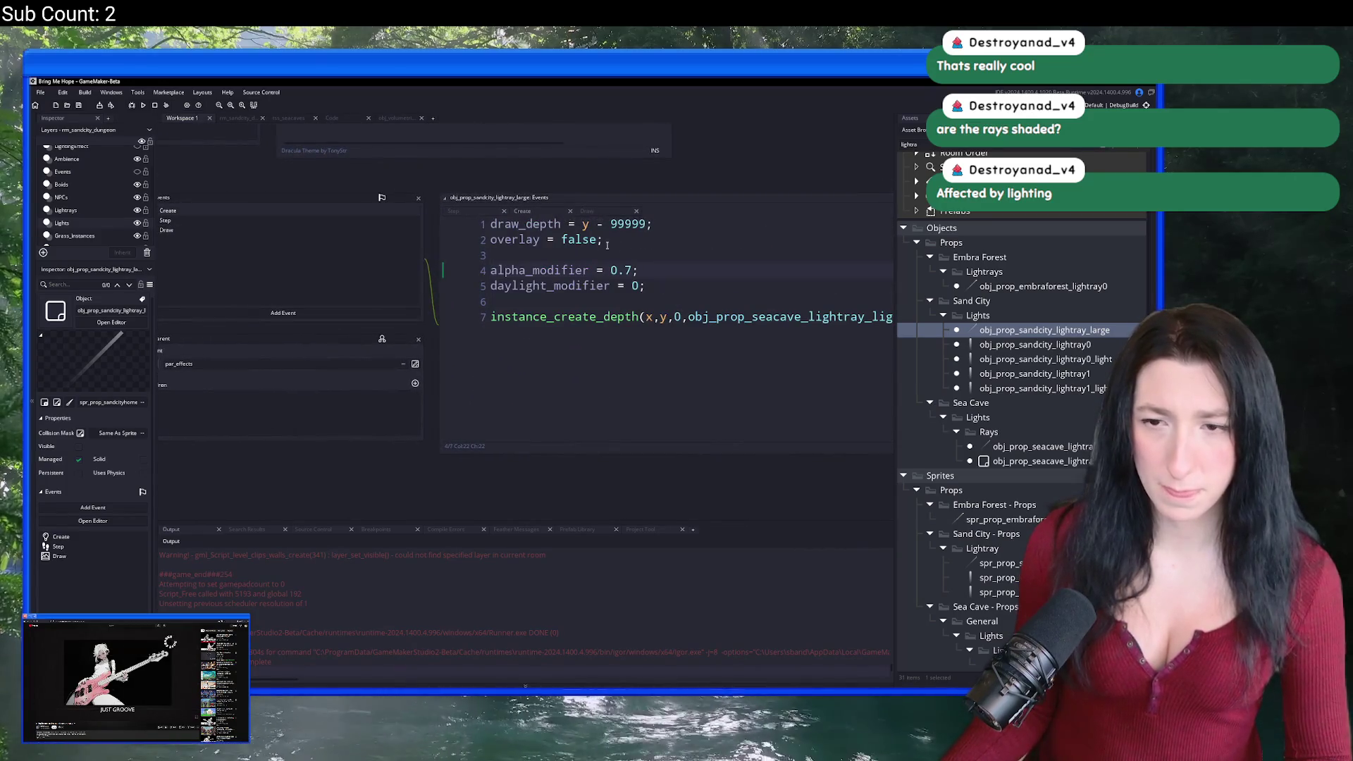
key(ctrl+Tab)
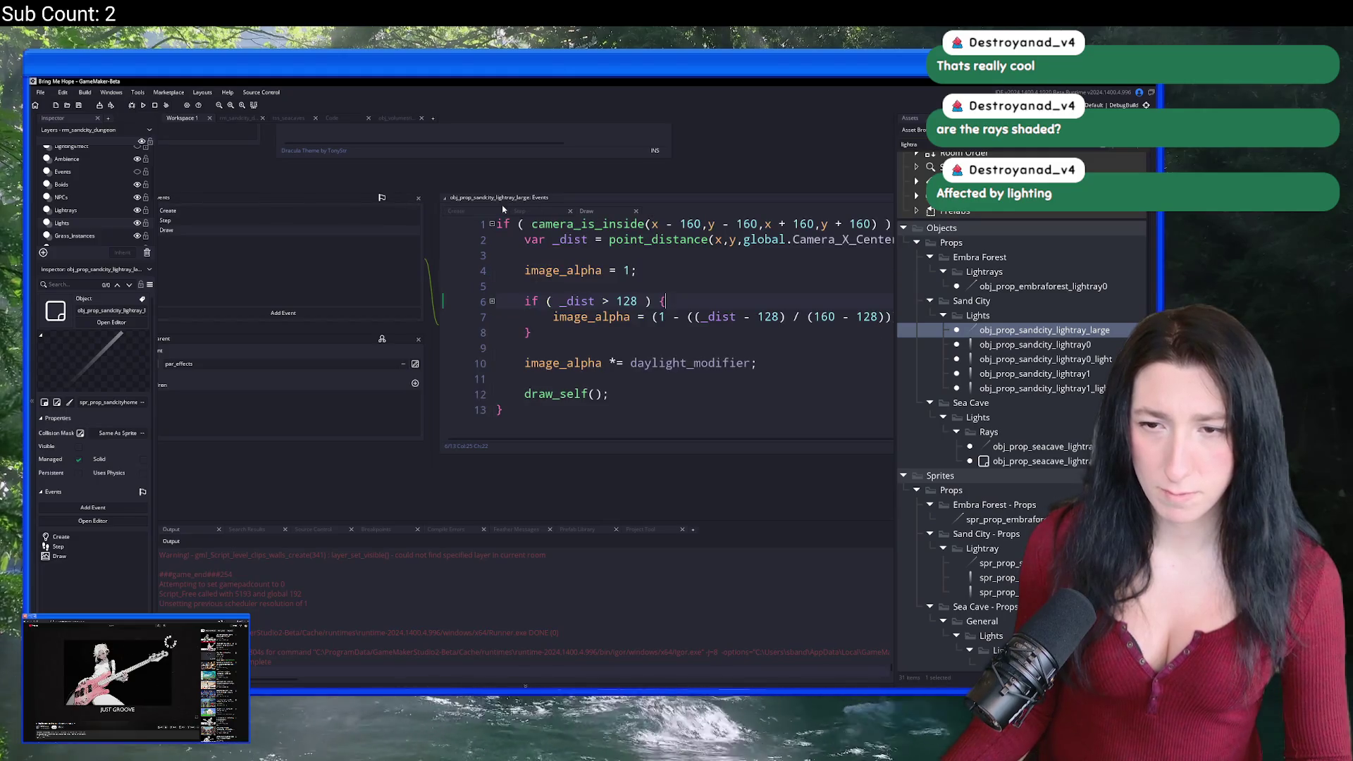
click(471, 211)
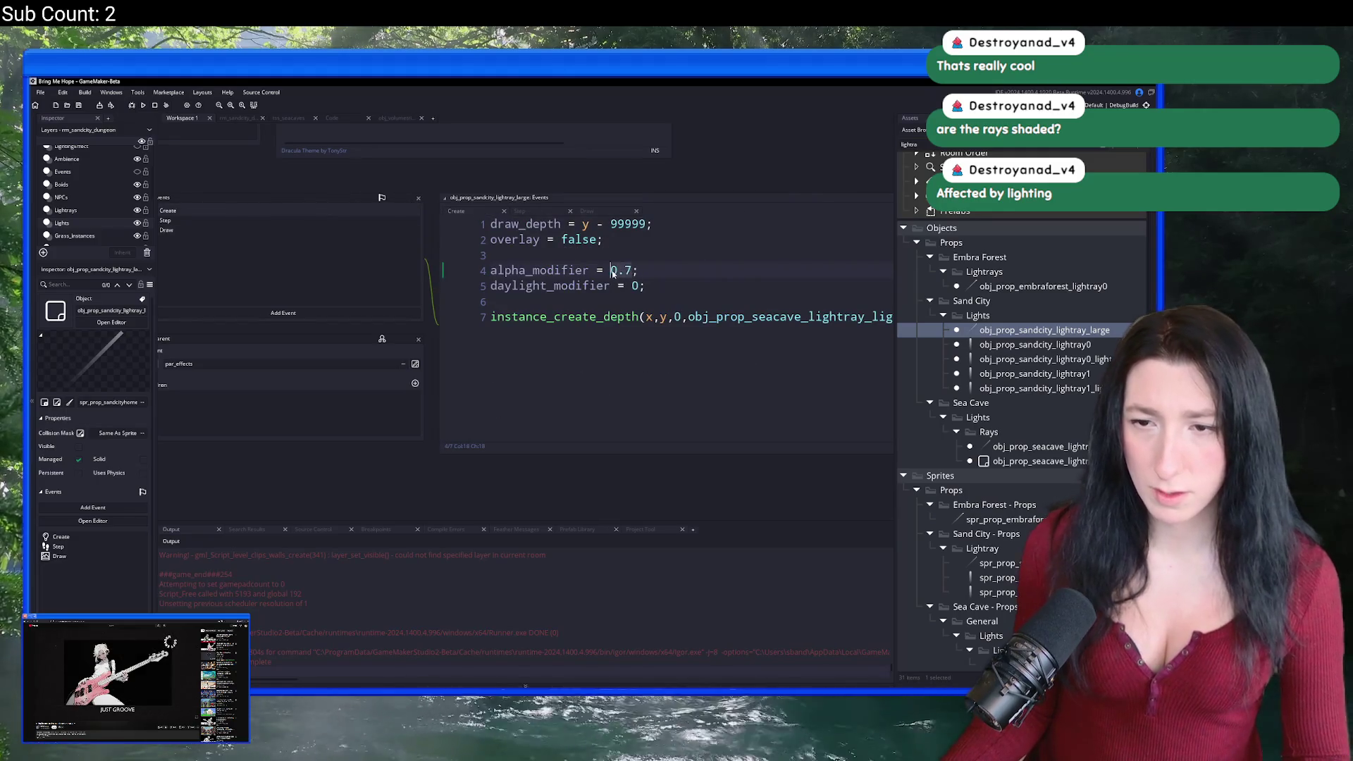
click(538, 215)
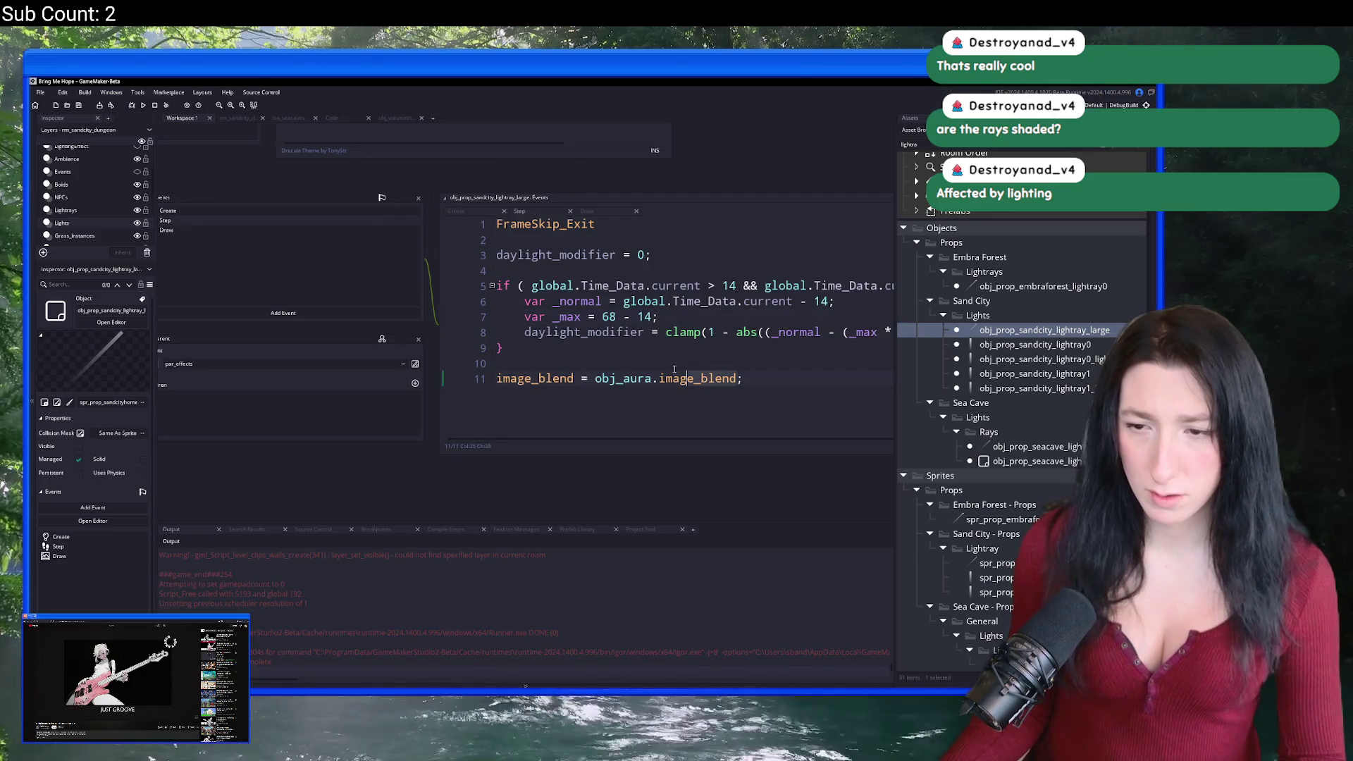
Step: Replace obj_aura.image_blend with c_white on Step line 11, then save and run the build
key(ctrl+shift+Right)
key(ctrl+shift+Right)
key(ctrl+shift+Right)
text(c_white)
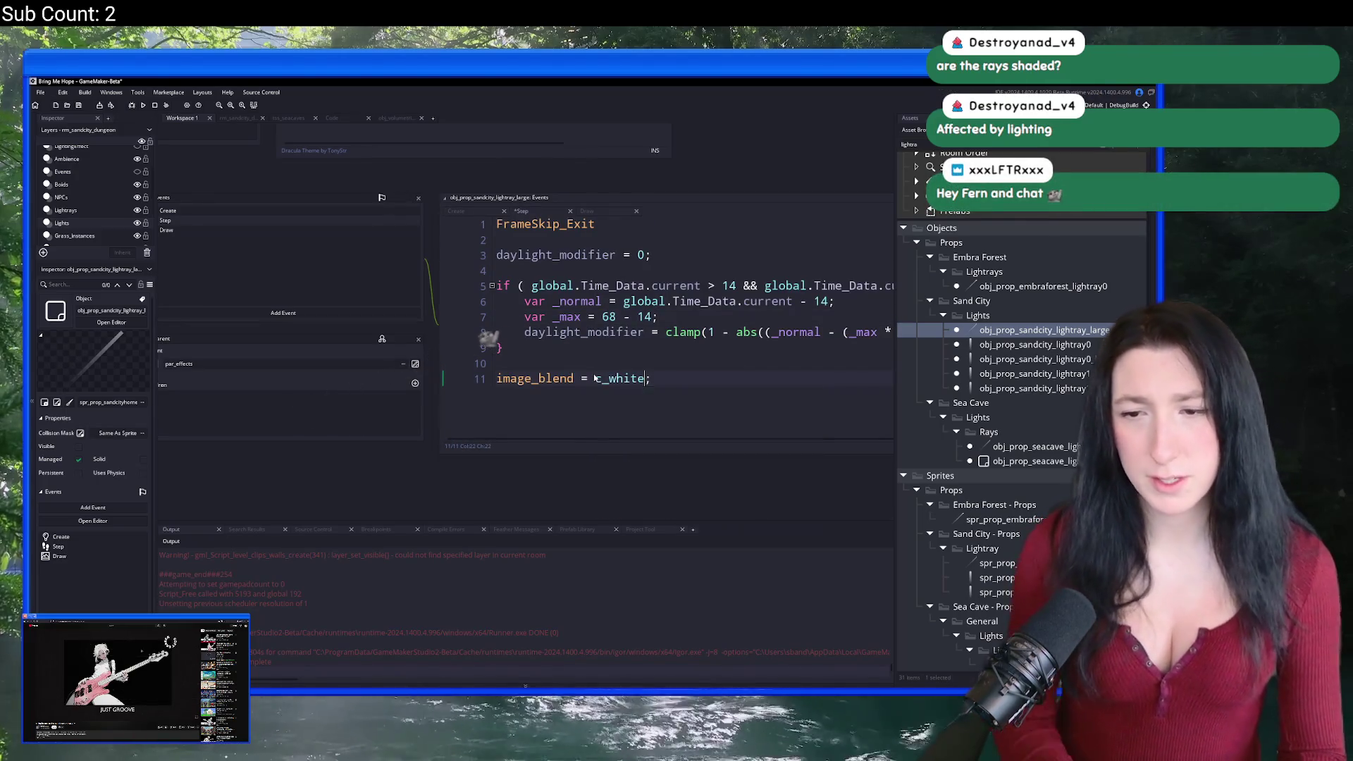
key(F5)
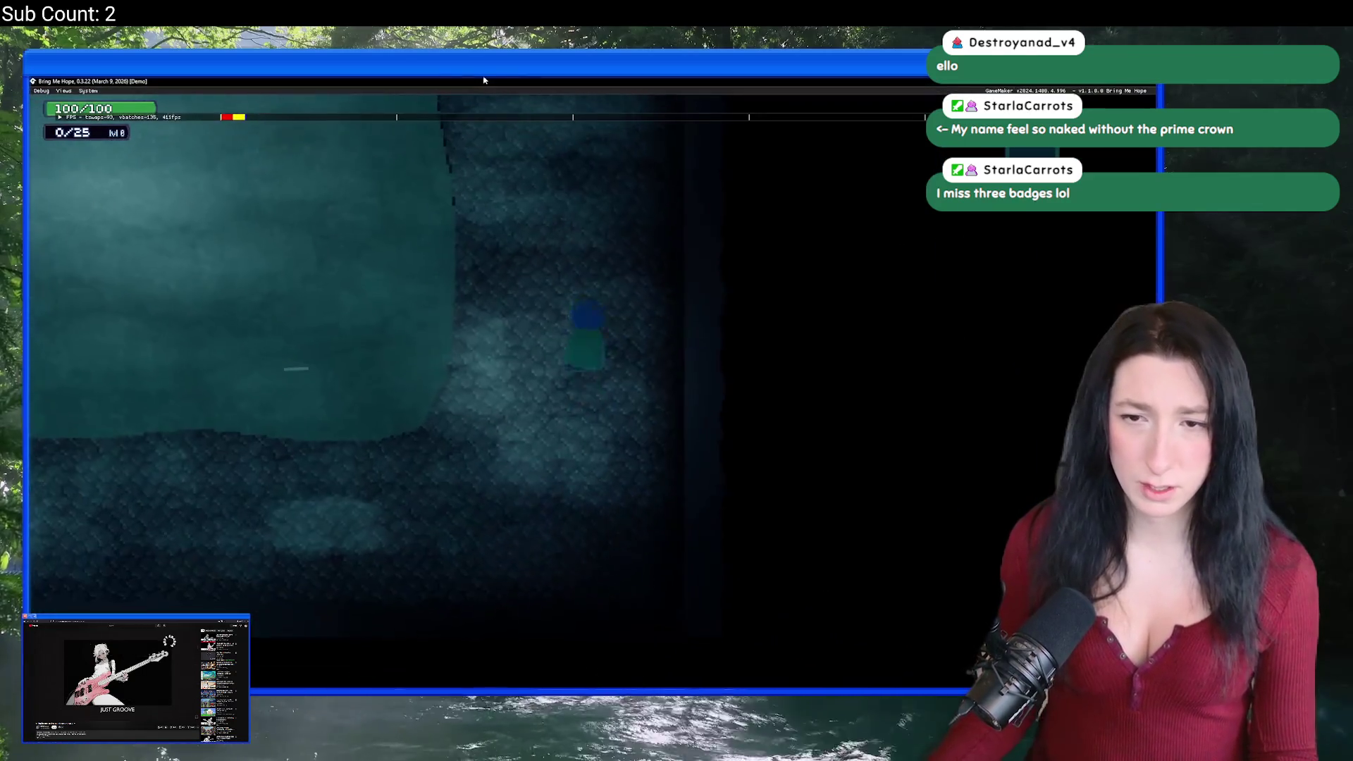
Step: In the World debug settings, stop time passing and set Time of Day to 0, then about 49
key(F1)
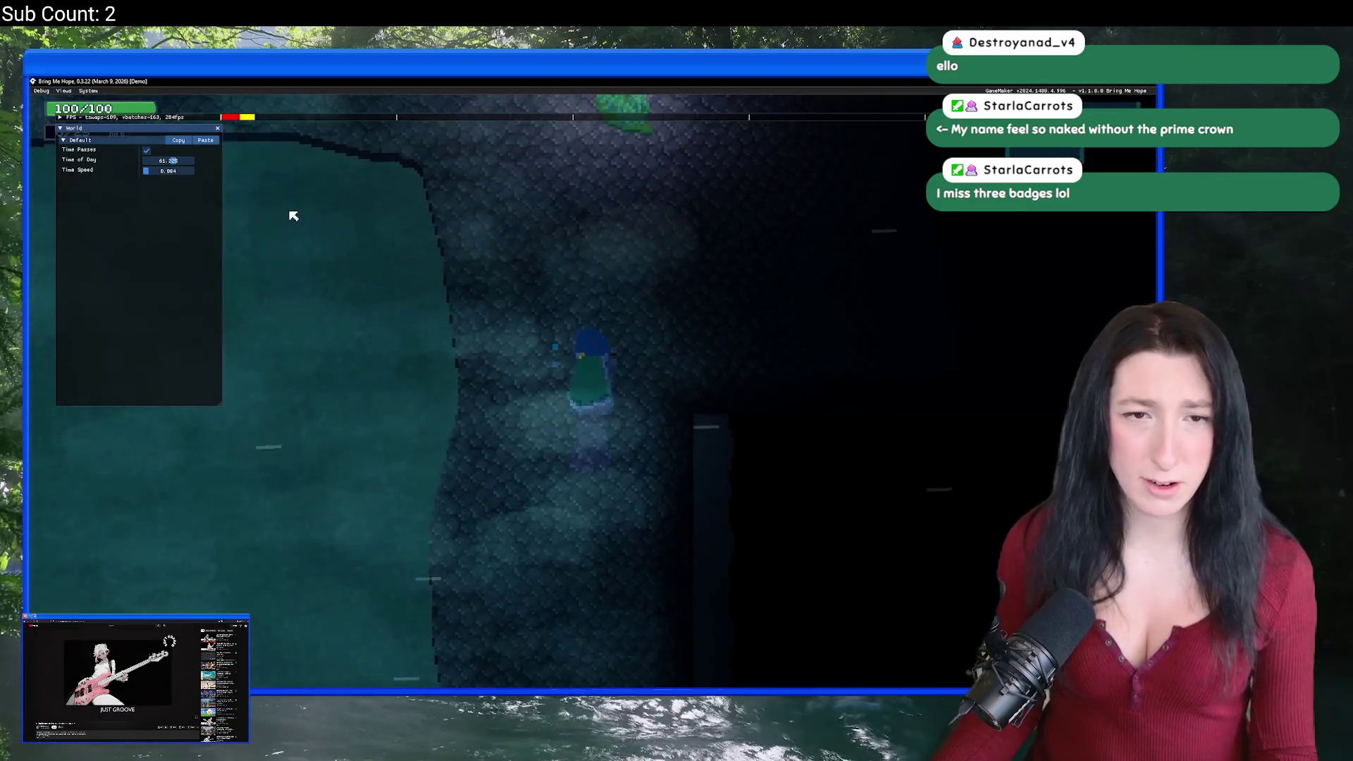
click(146, 150)
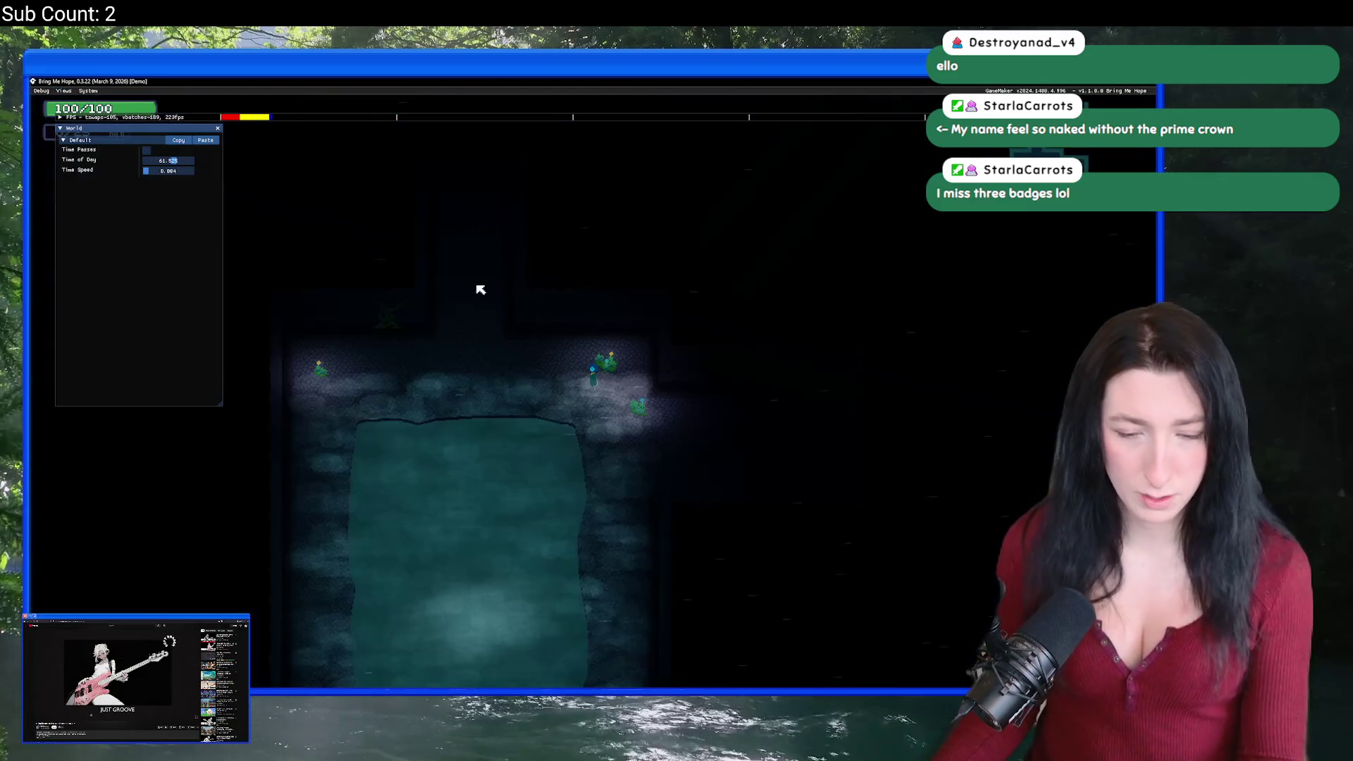
text(0)
key(Return)
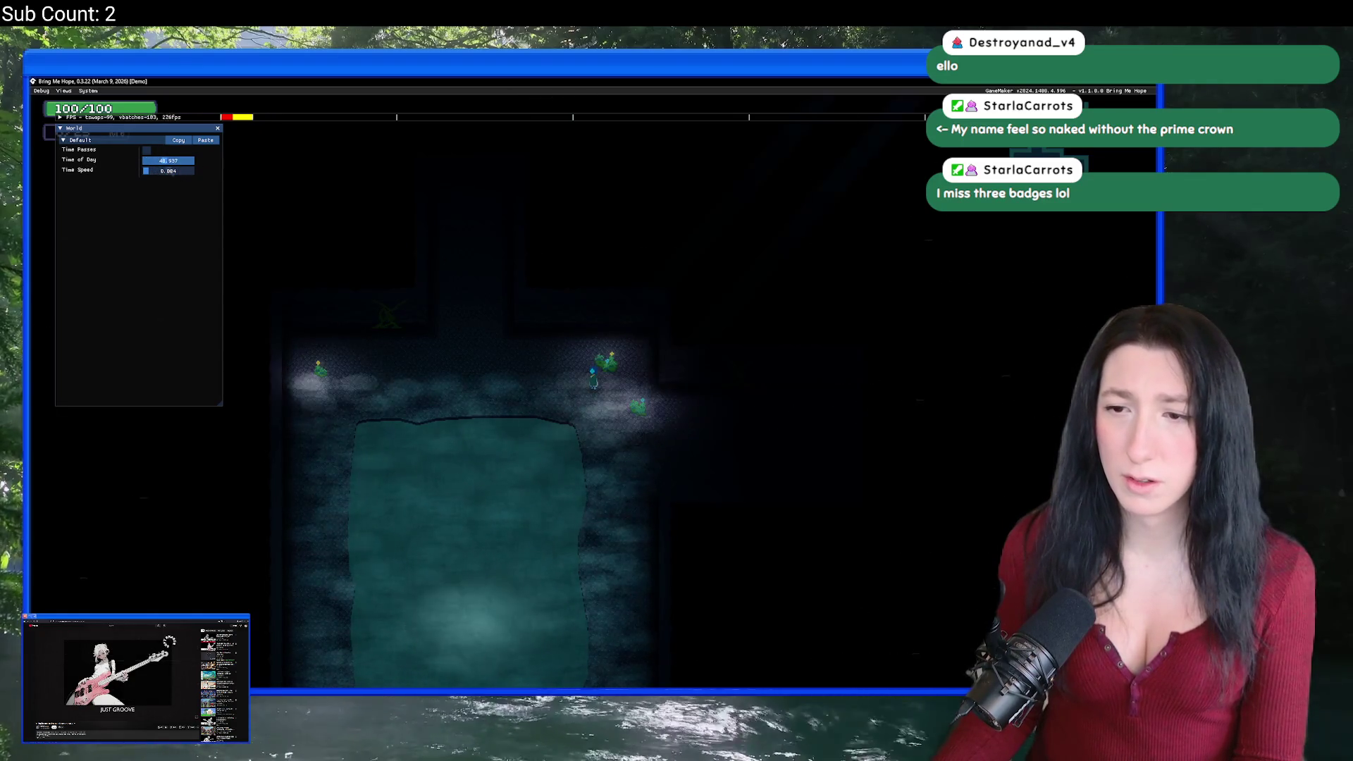
drag(167, 161, 184, 160)
Step: Close the game and select obj_prop_sandcity_lightray_large in the Asset Browser
click(1148, 82)
click(1028, 344)
click(1037, 334)
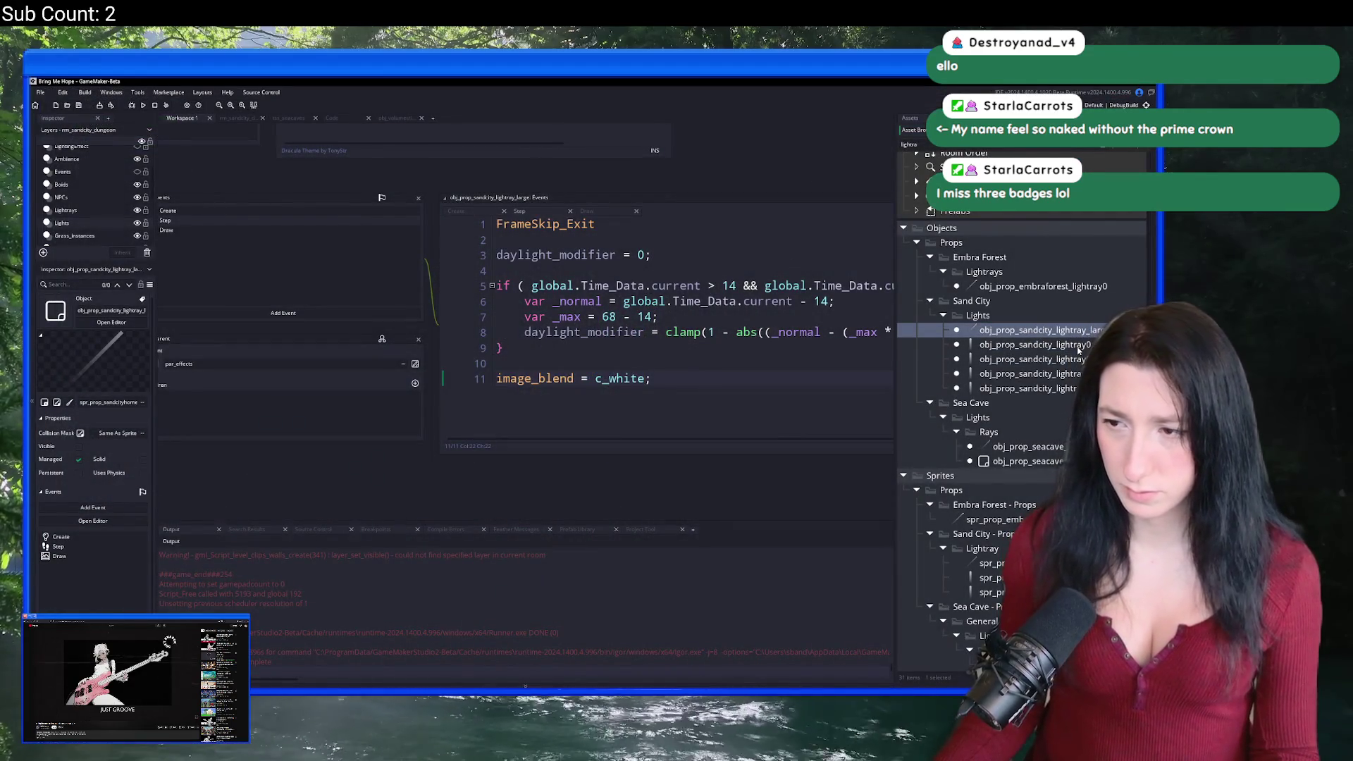
Step: Open obj_prop_sandcity_lightray_large and look through its Create, Step and Draw events
double_click(1041, 332)
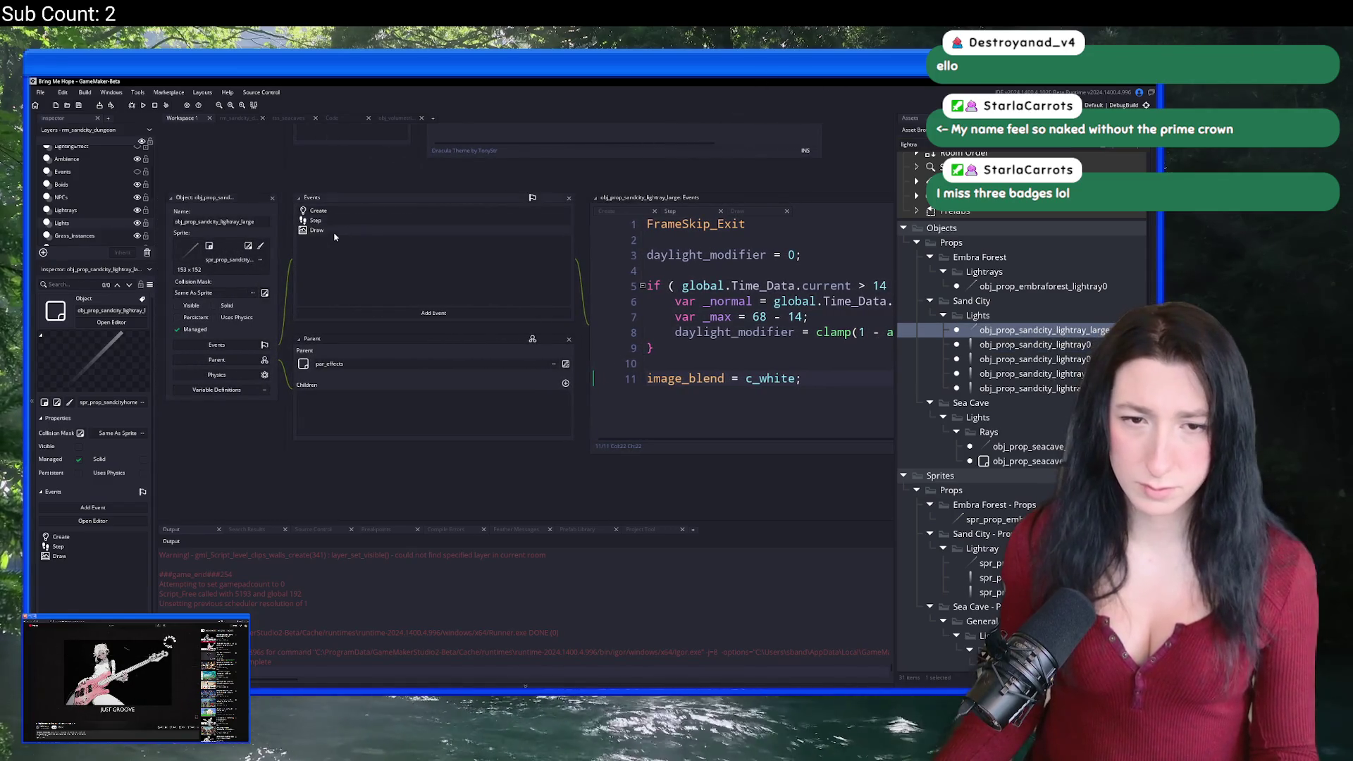
click(344, 231)
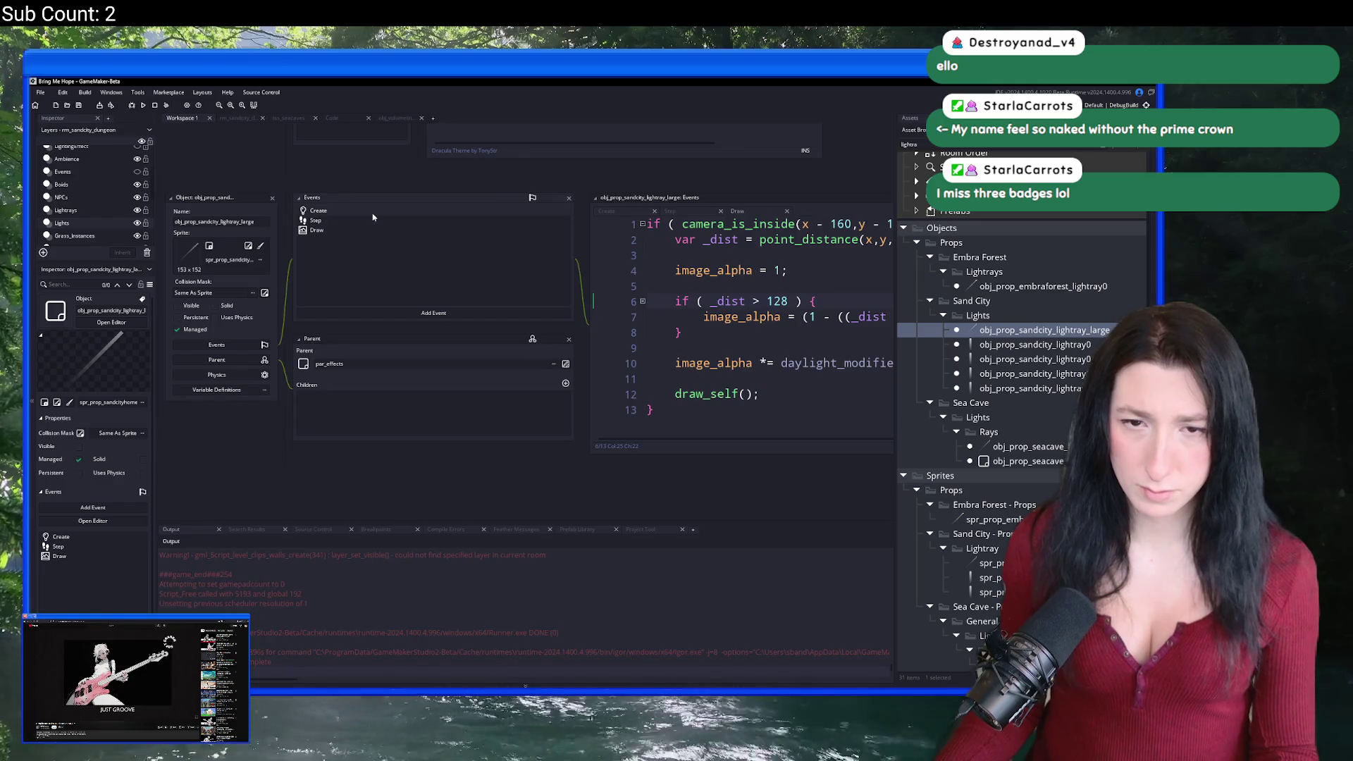
click(374, 211)
click(376, 221)
click(380, 229)
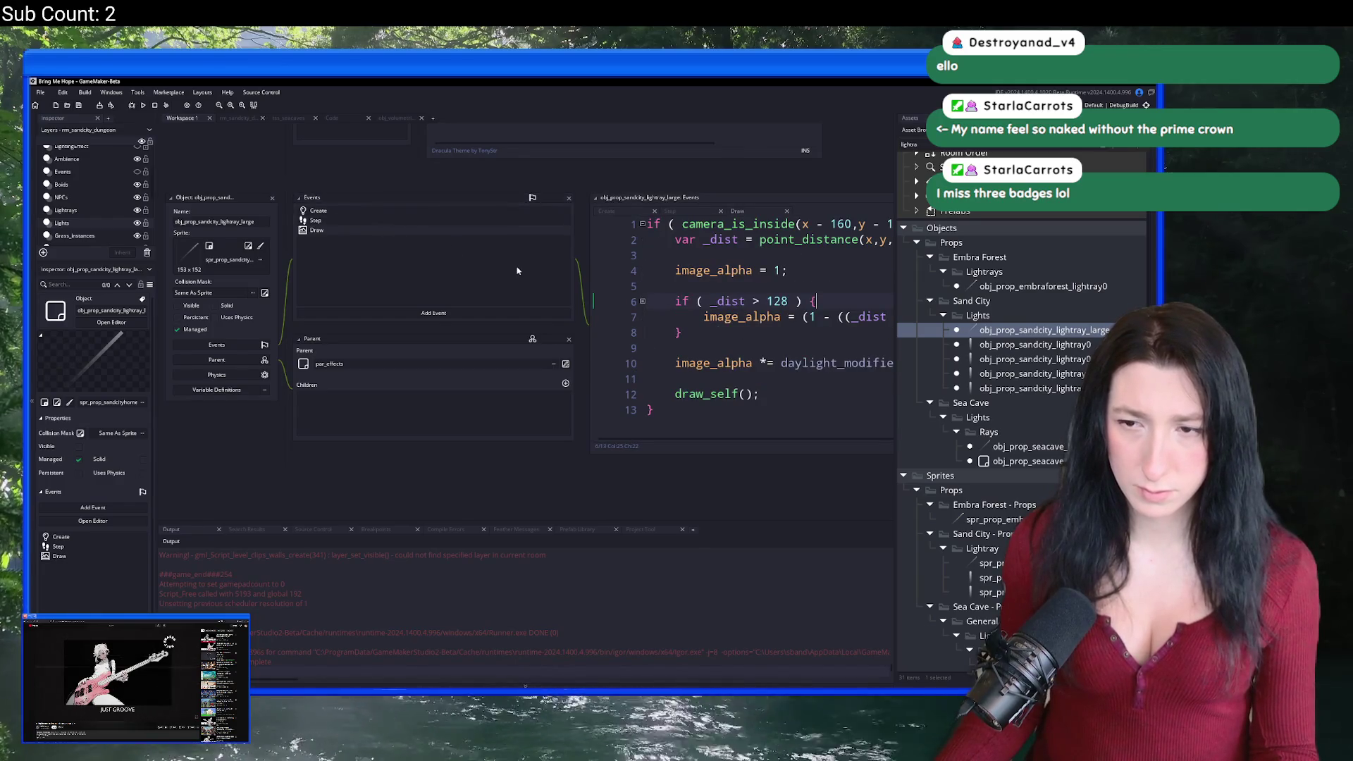
click(419, 216)
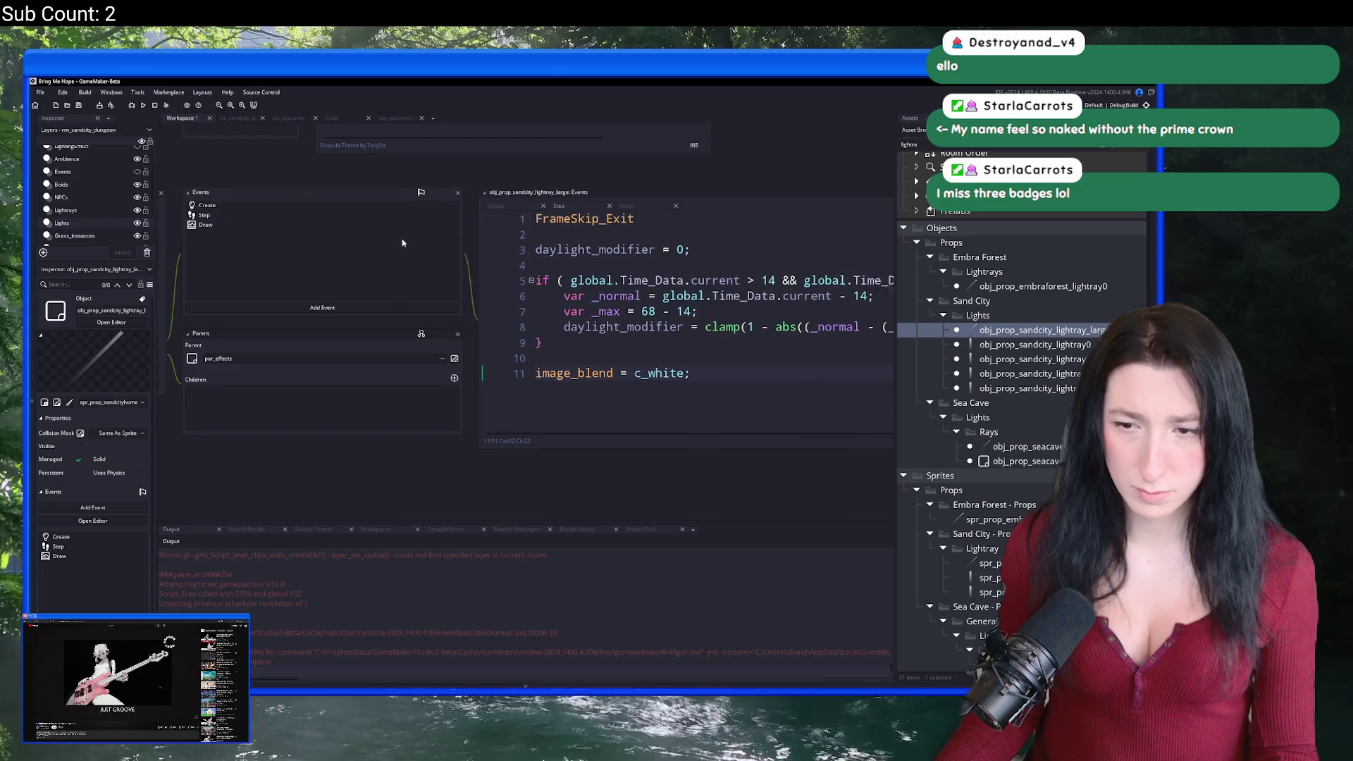
Step: Undo back to obj_aura.image_blend in place of c_white in Step, then view the Draw code
key(ctrl+z)
click(271, 225)
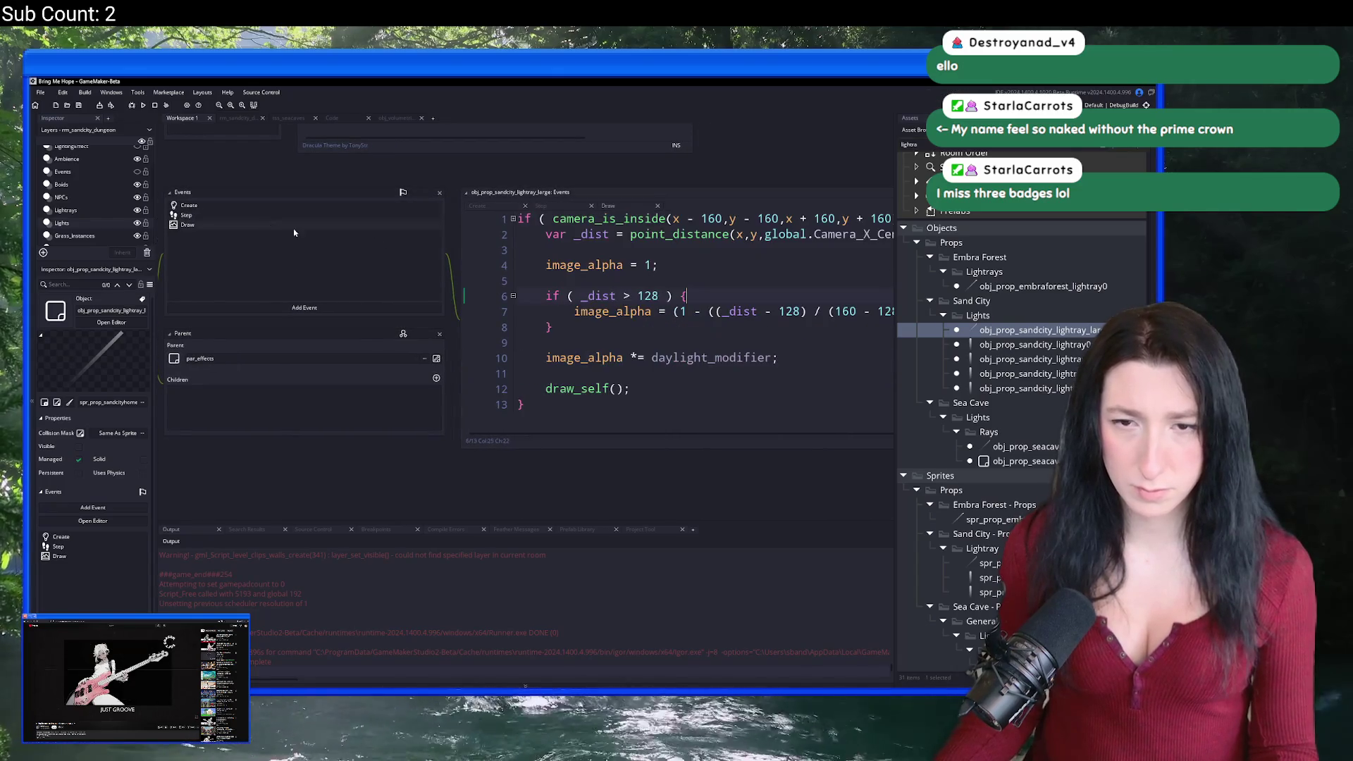
scroll(523, 321, down, 2)
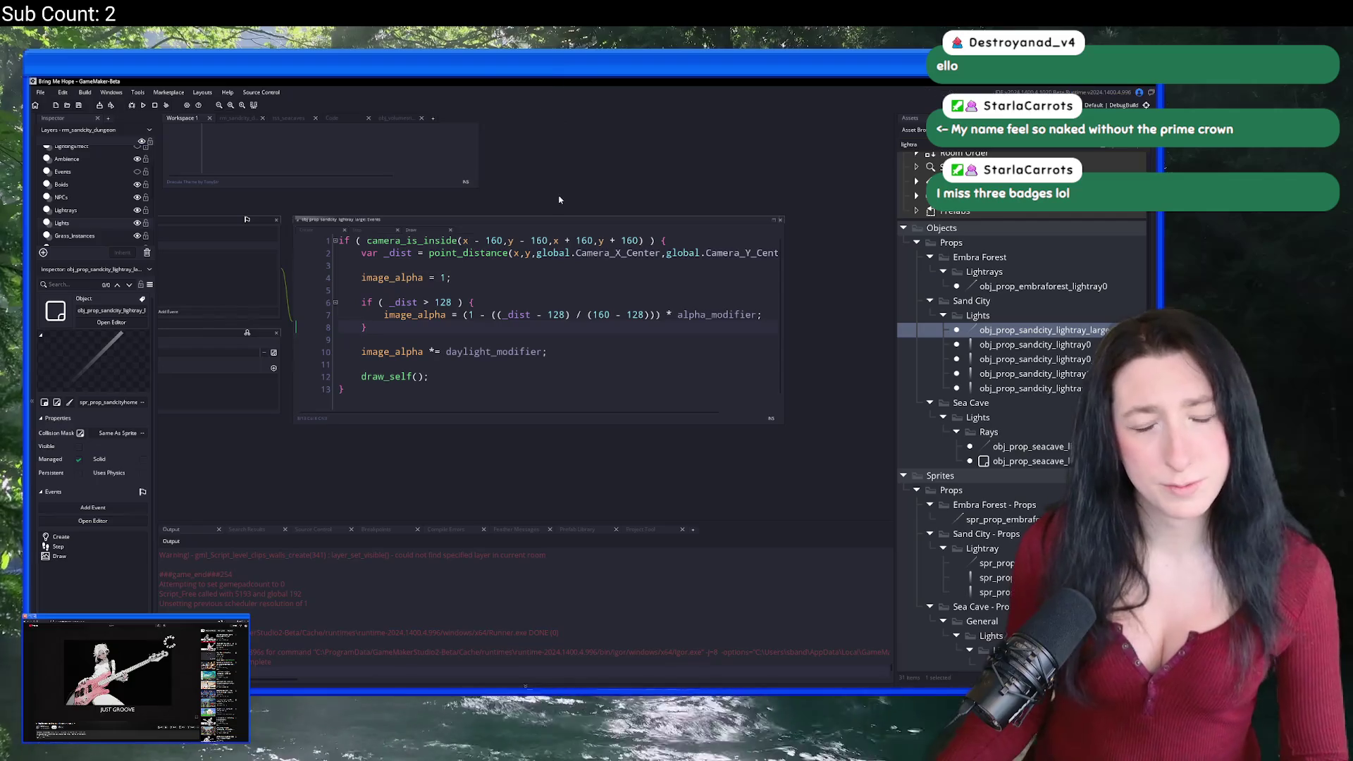
mouse_move(434, 247)
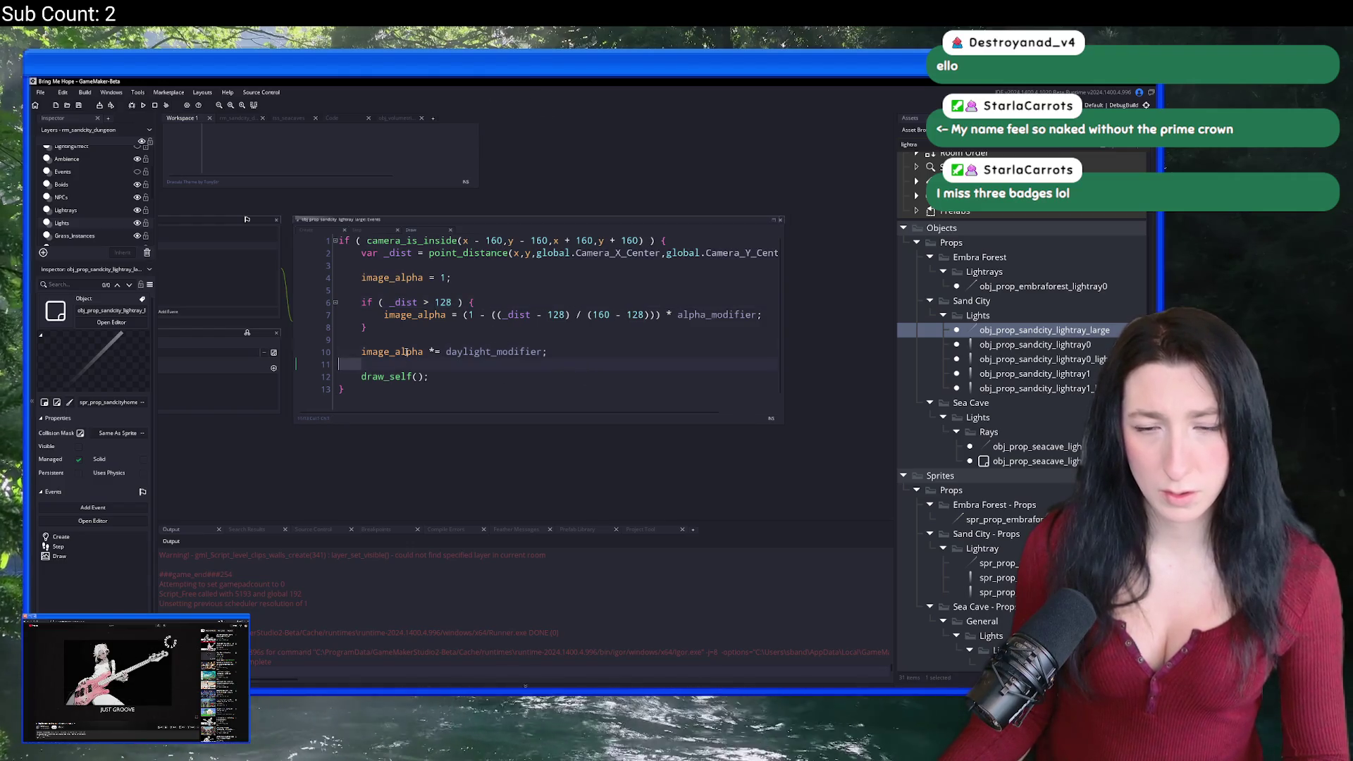
Step: Add a log(image_alpha); line above draw_self() in the Draw code and run the game
key(Return)
text(log(image_alpha);)
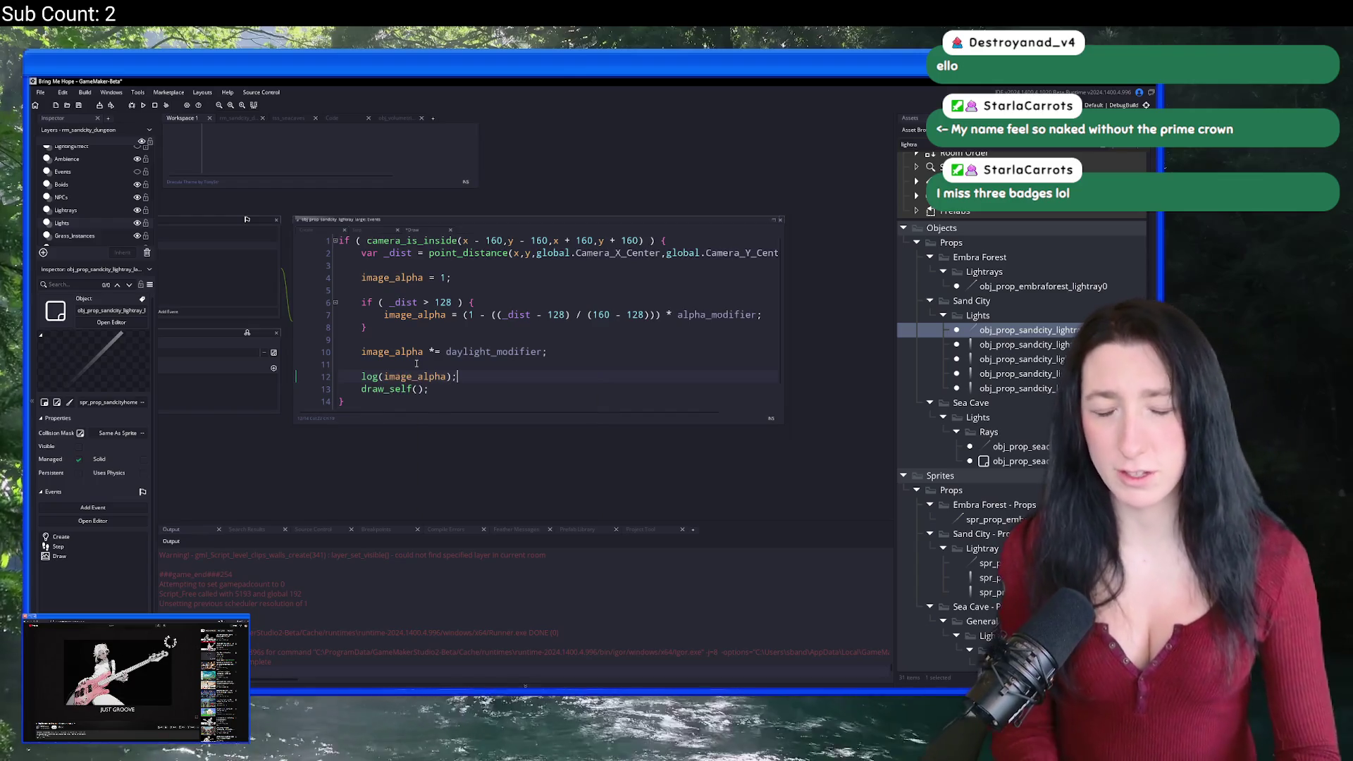
key(F5)
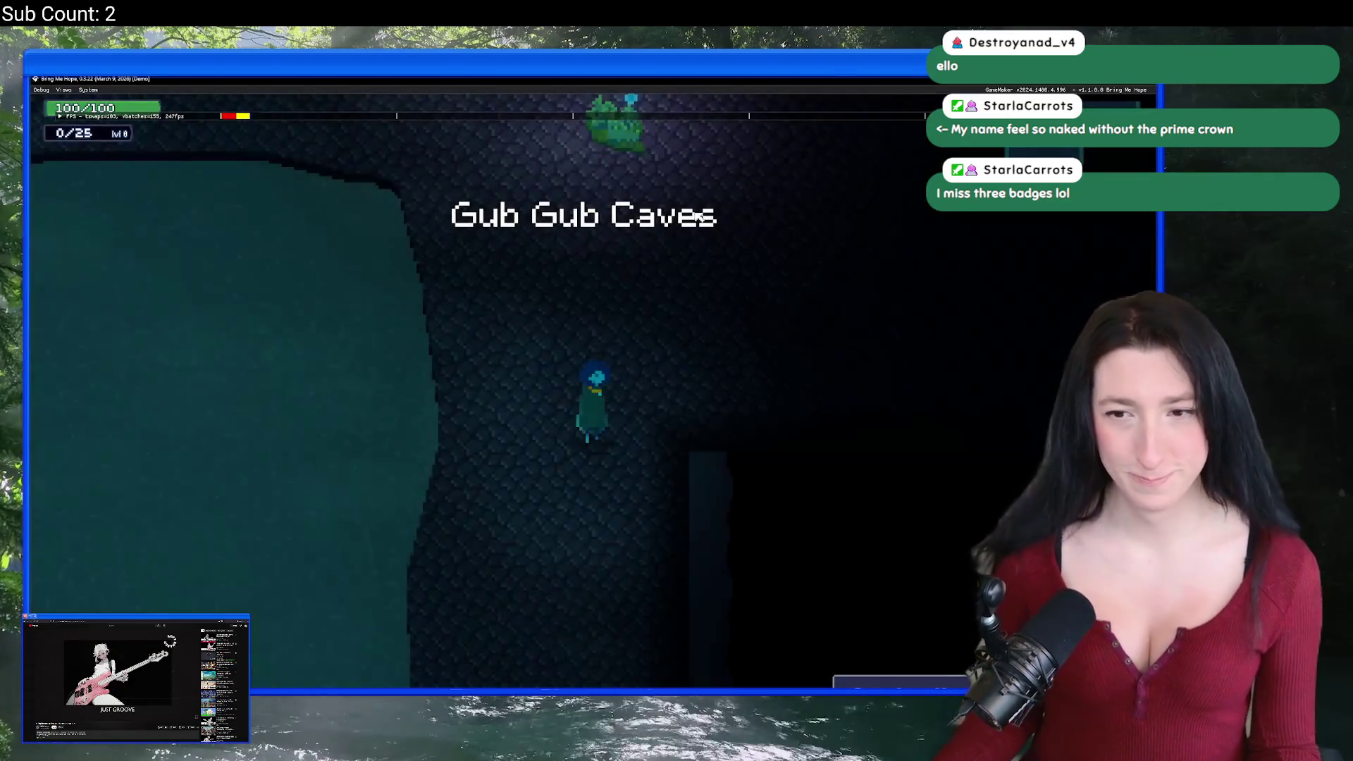
Step: Walk the character around the pool room with the output log visible, then stop the game
key(Down)
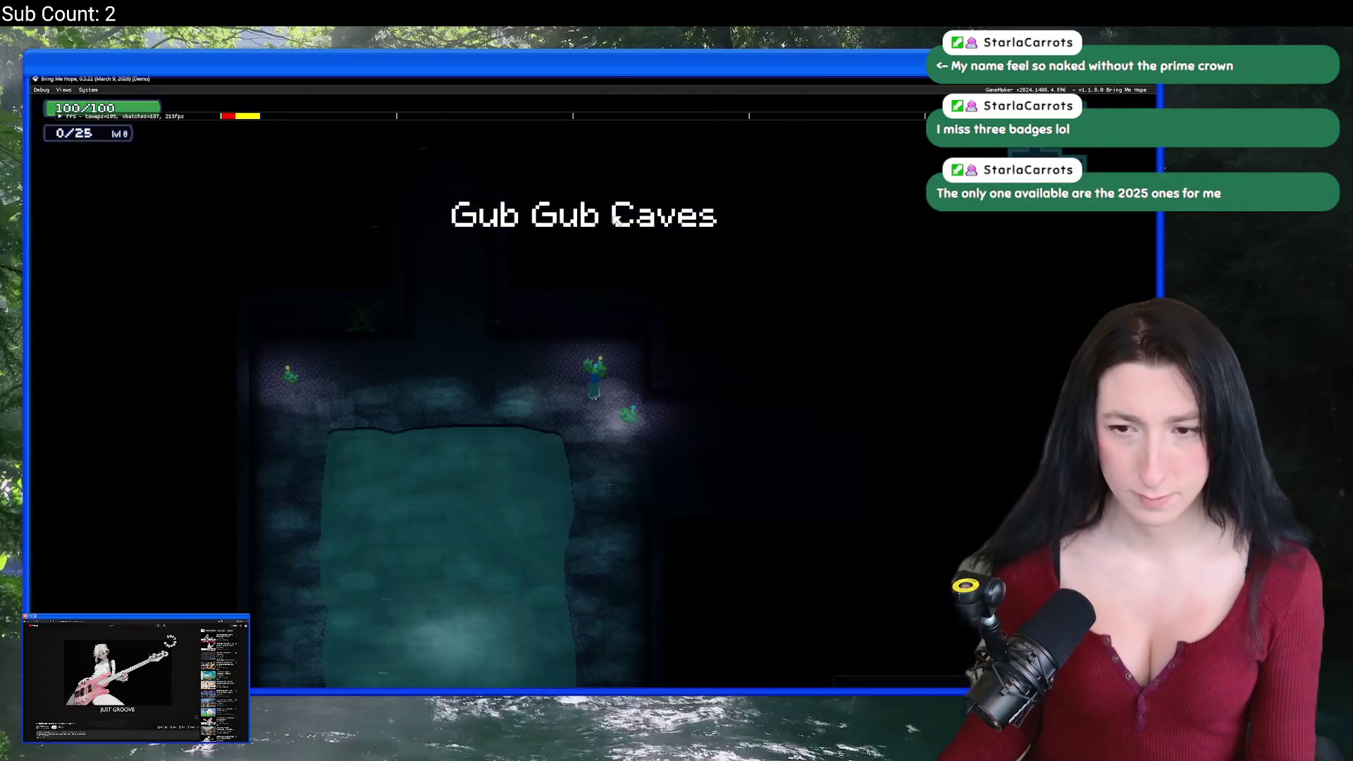
mouse_move(612, 80)
mouse_down()
mouse_move(620, 177)
mouse_move(832, 205)
mouse_move(928, 156)
mouse_up()
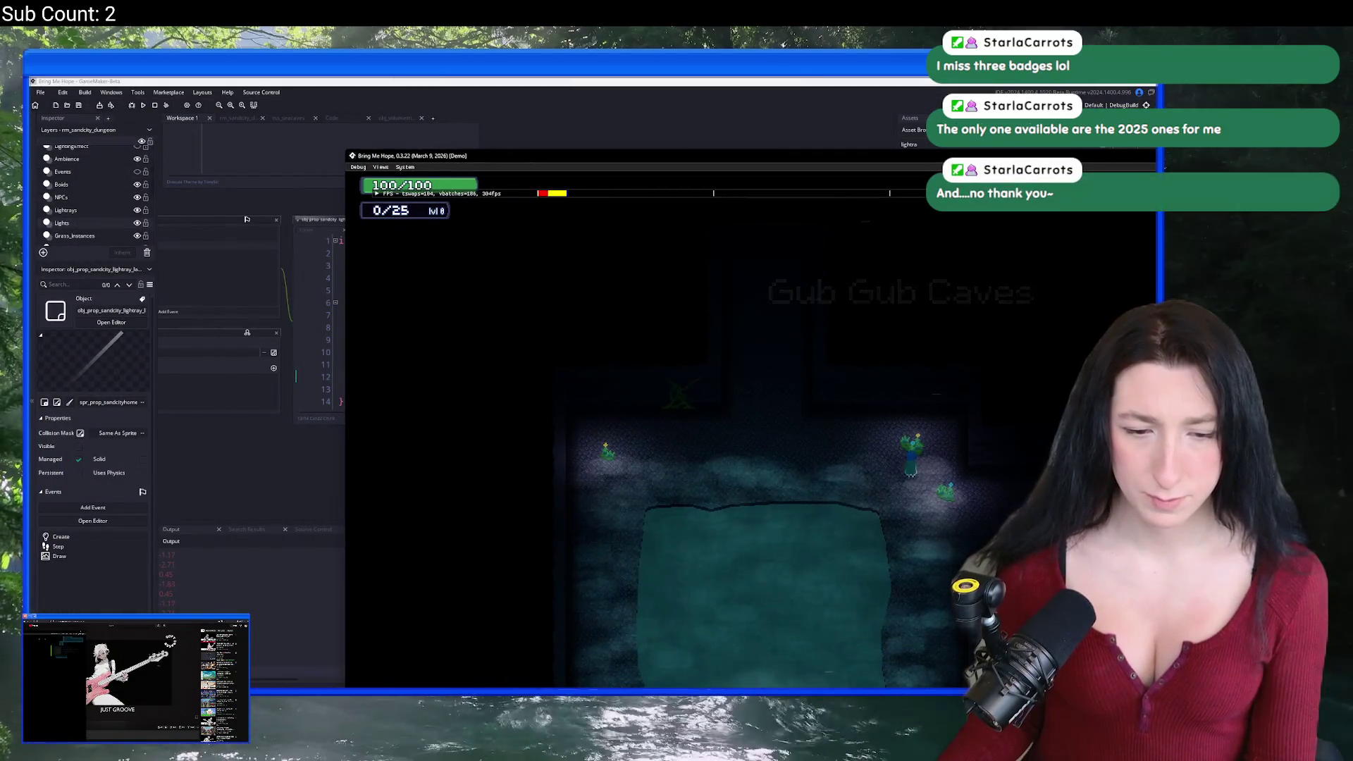
key(Left)
key(Up)
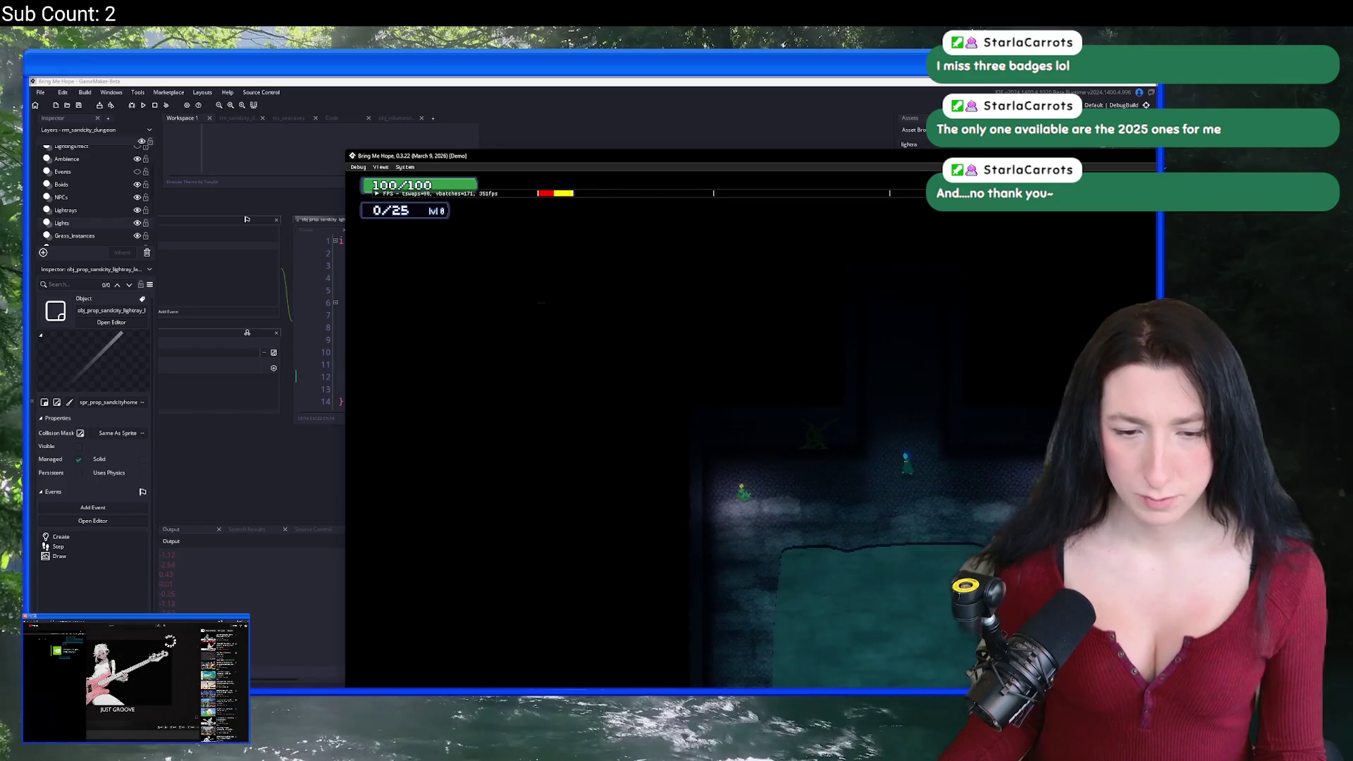
key(Left)
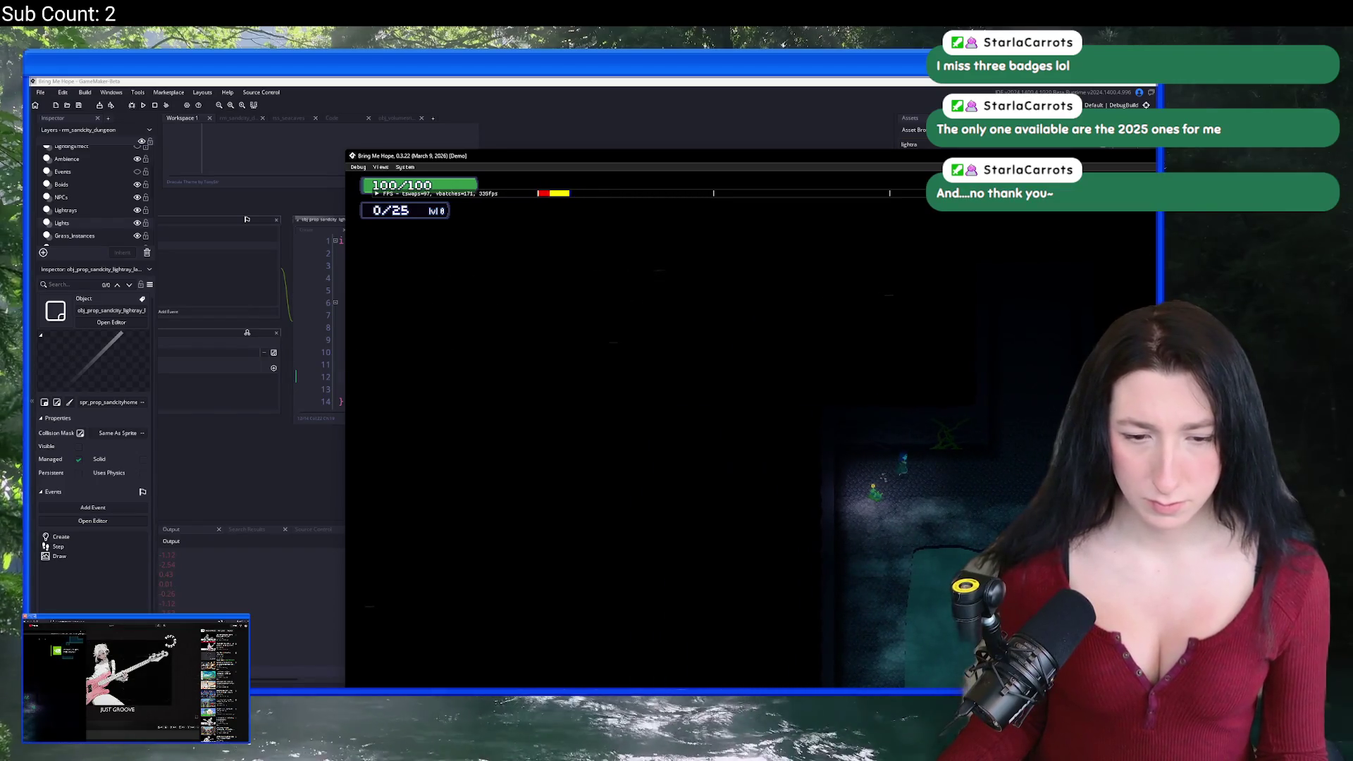
key(Right)
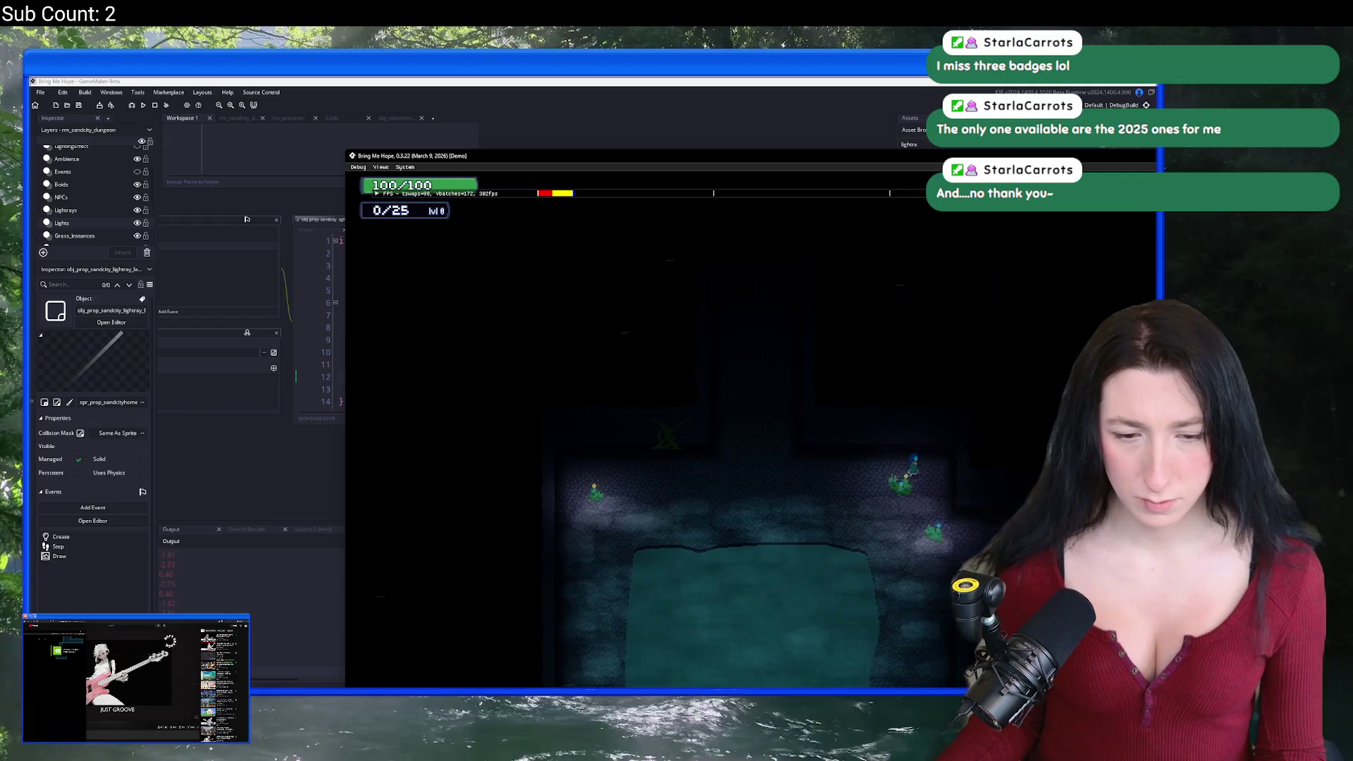
key(Right)
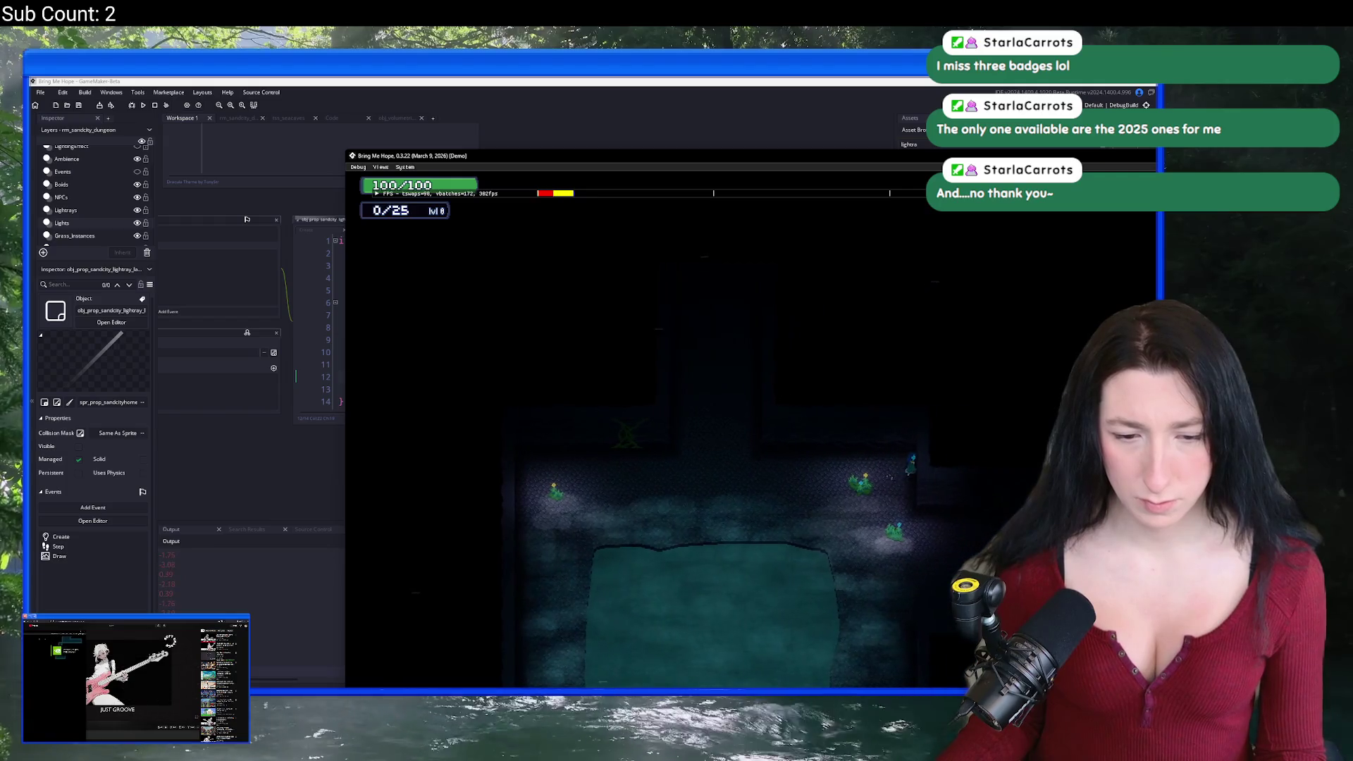
key(Down)
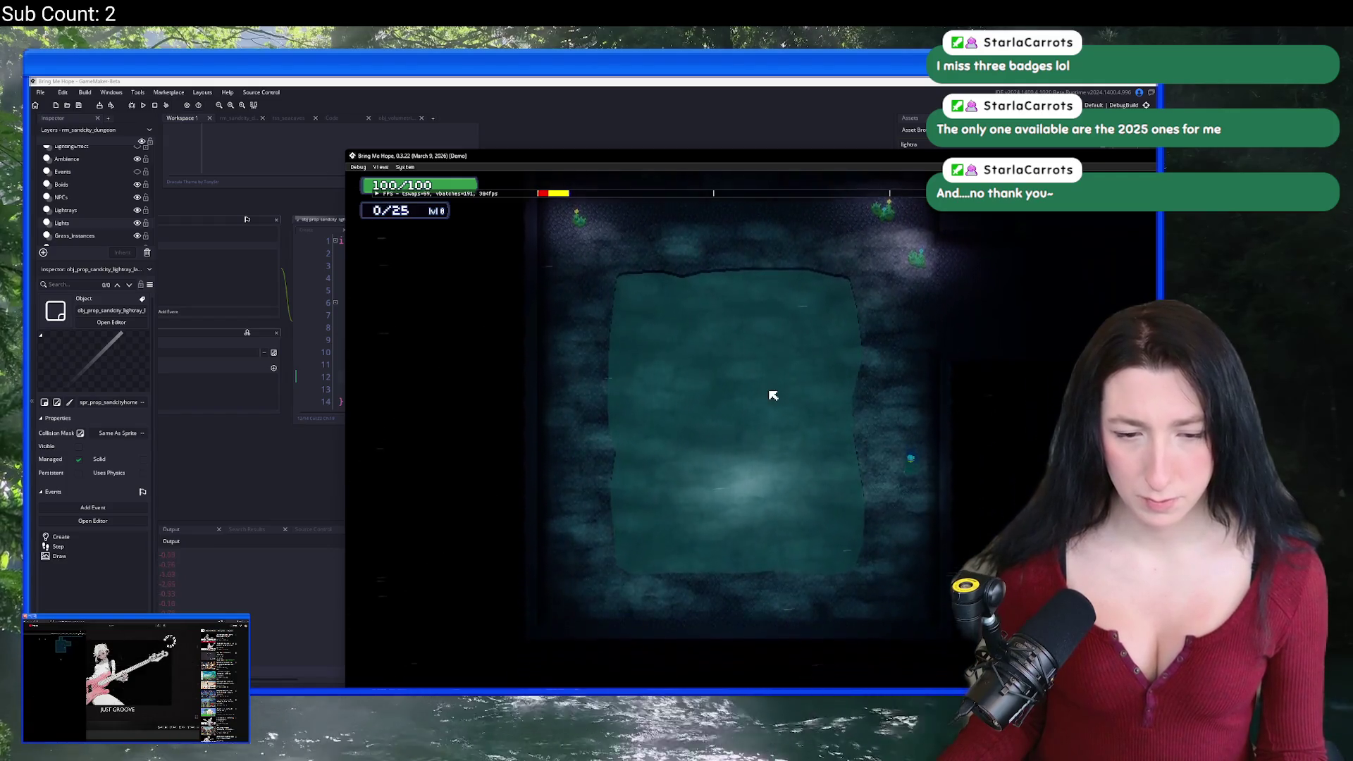
key(Down)
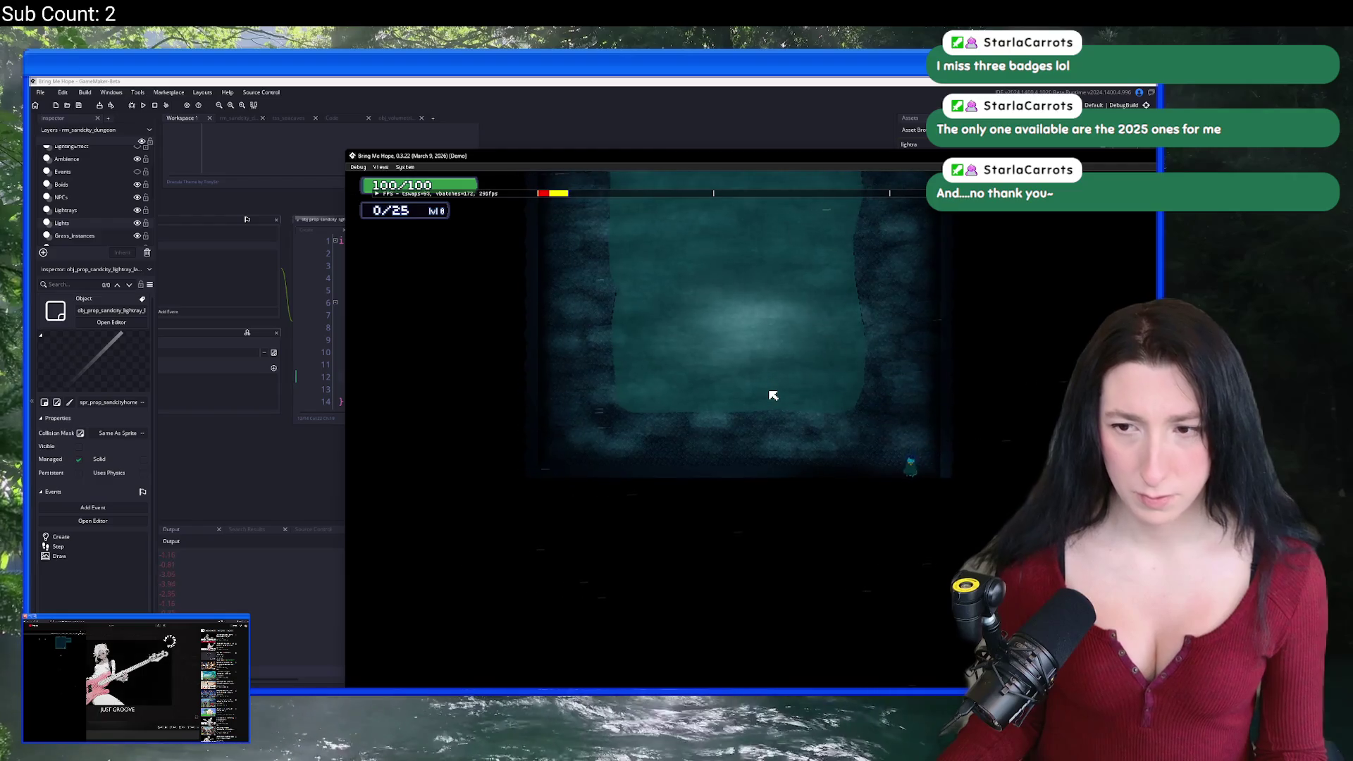
key(Left)
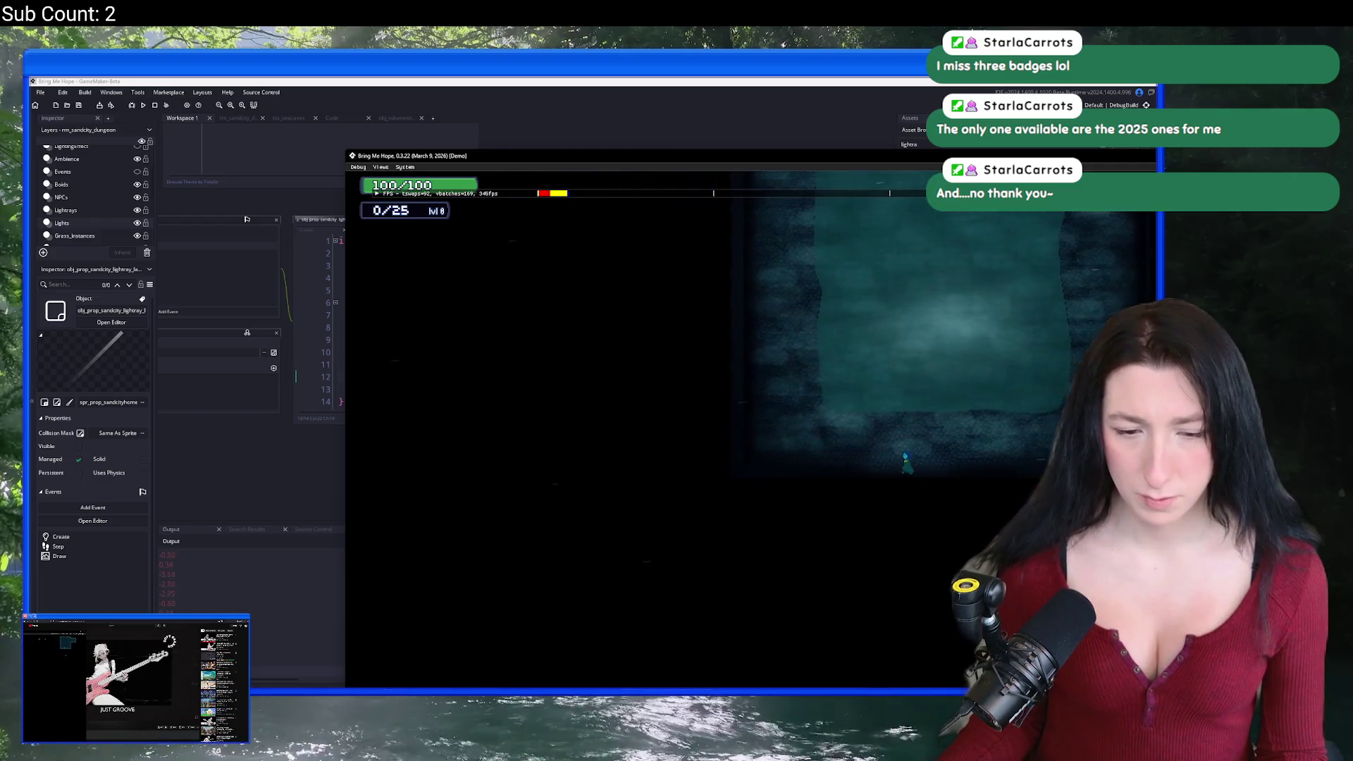
key(Left)
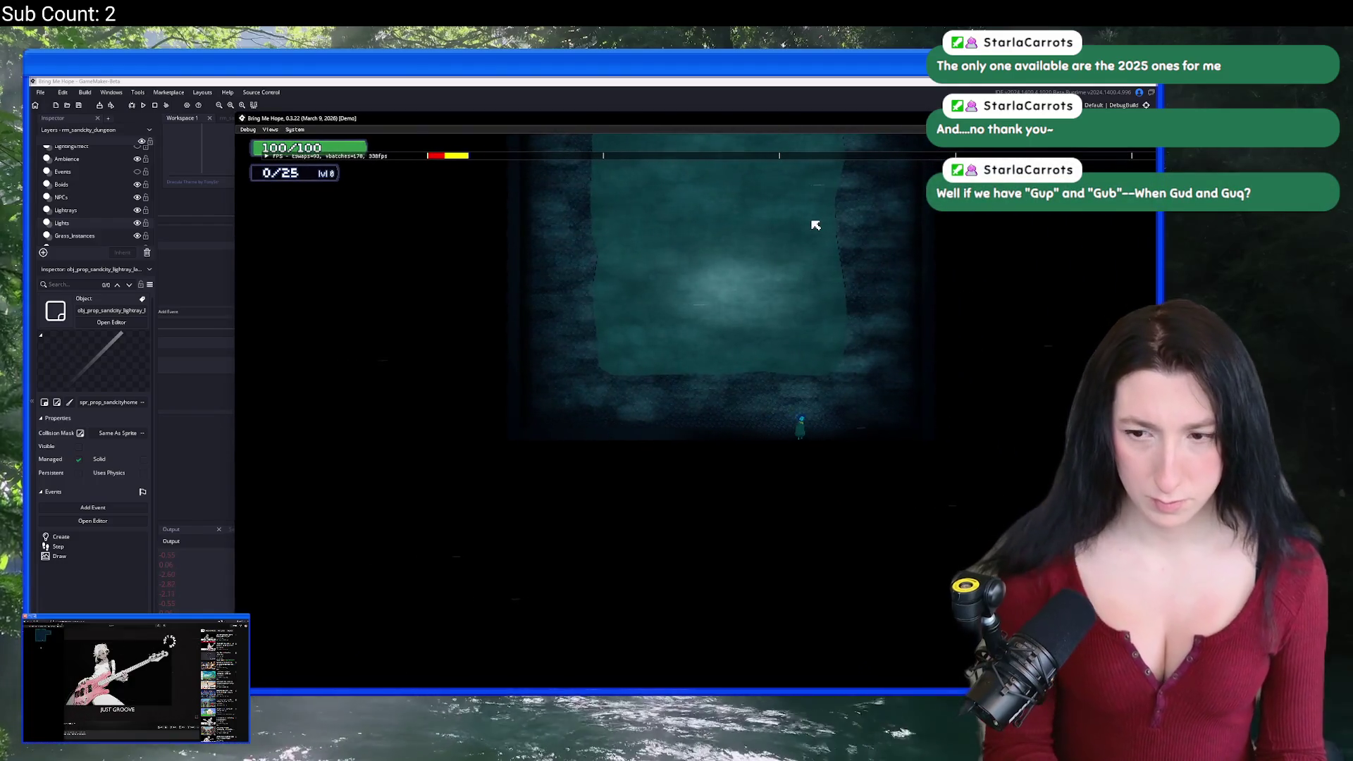
key(Up)
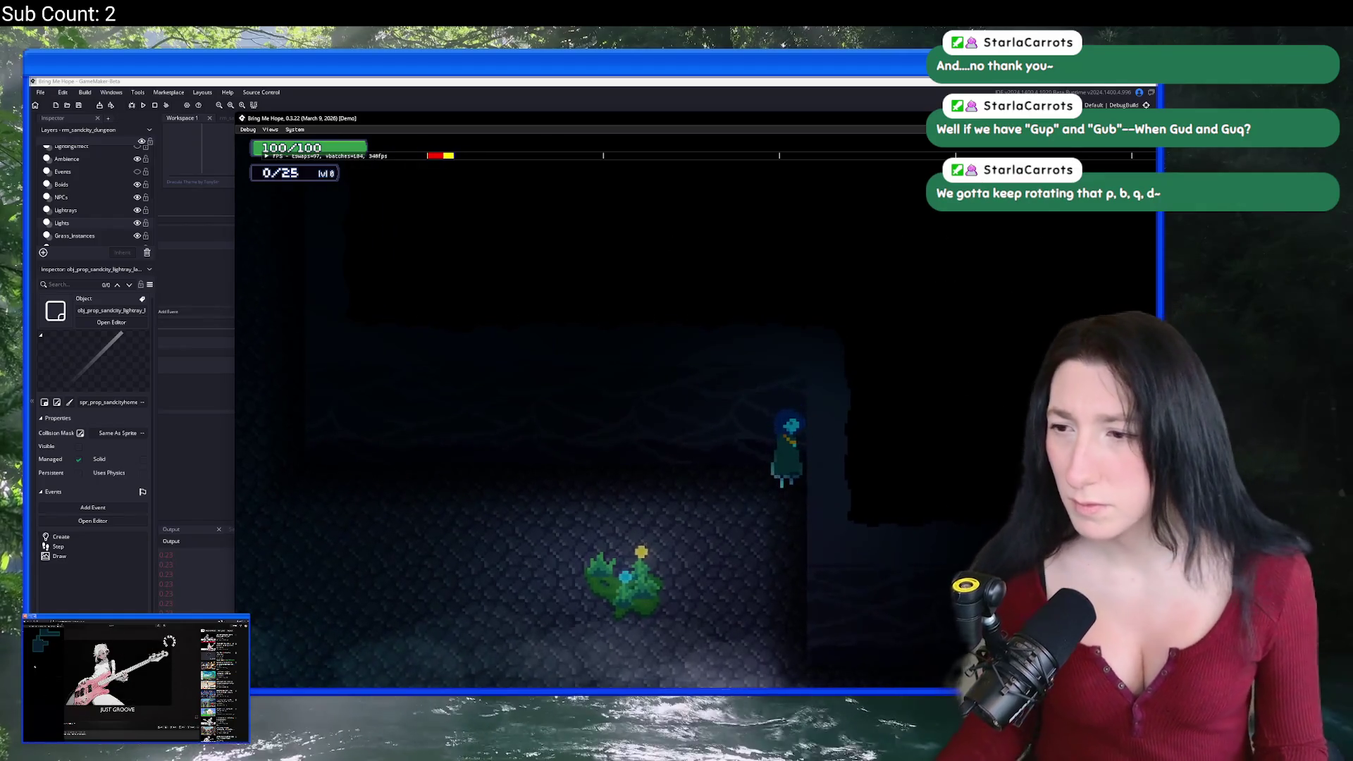
click(154, 104)
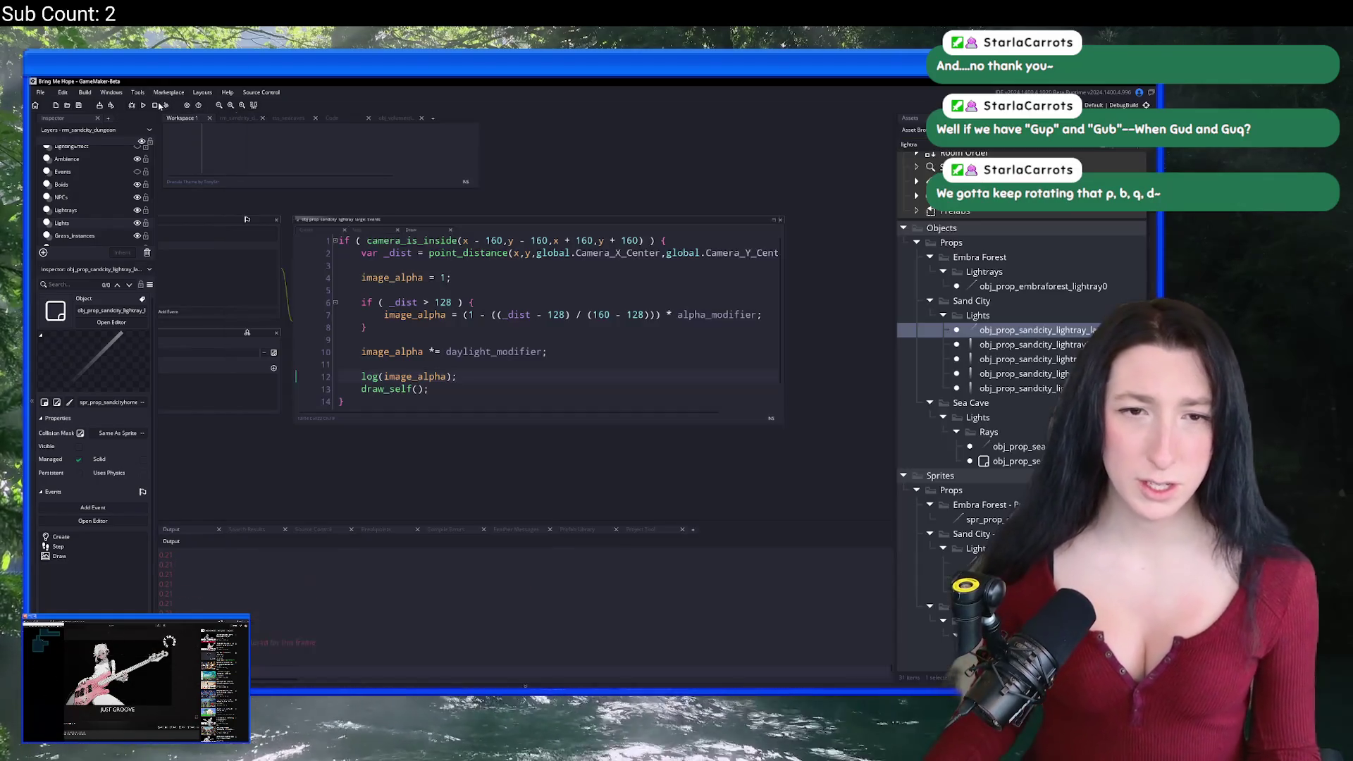
Step: Delete the log(image_alpha); line from the Draw code and move to the daylight_modifier line
click(405, 364)
drag(460, 374, 322, 367)
key(BackSpace)
click(537, 351)
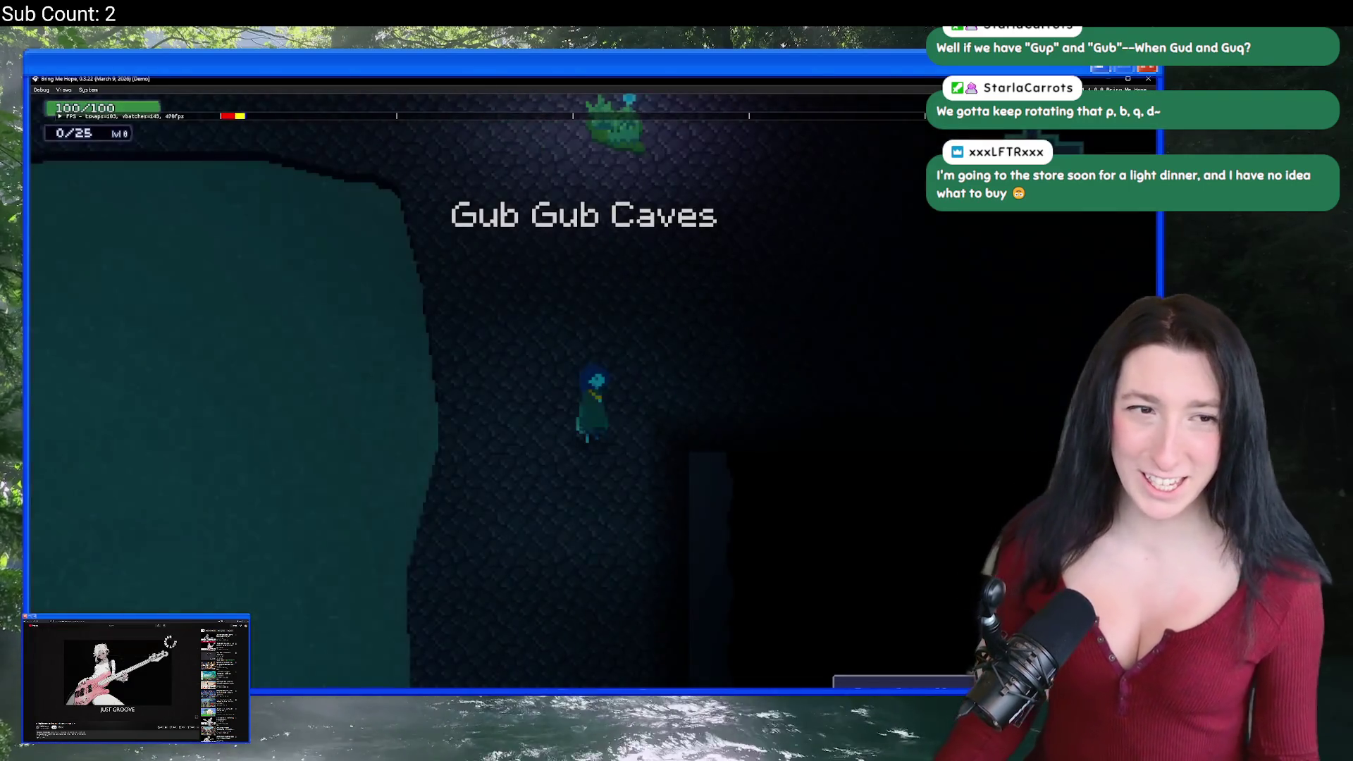
Step: Walk up into the cave and down past the pool, then close the game and view the Step code
key(w)
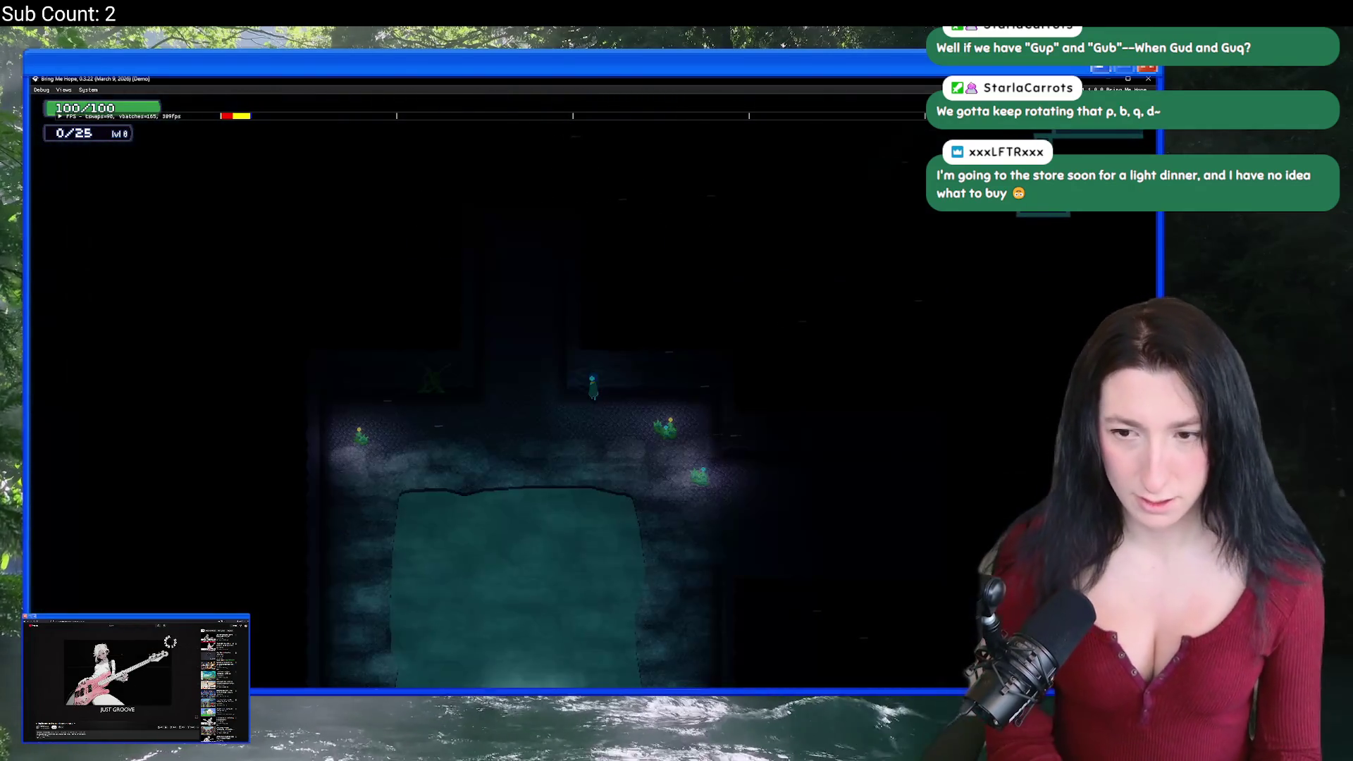
key(s)
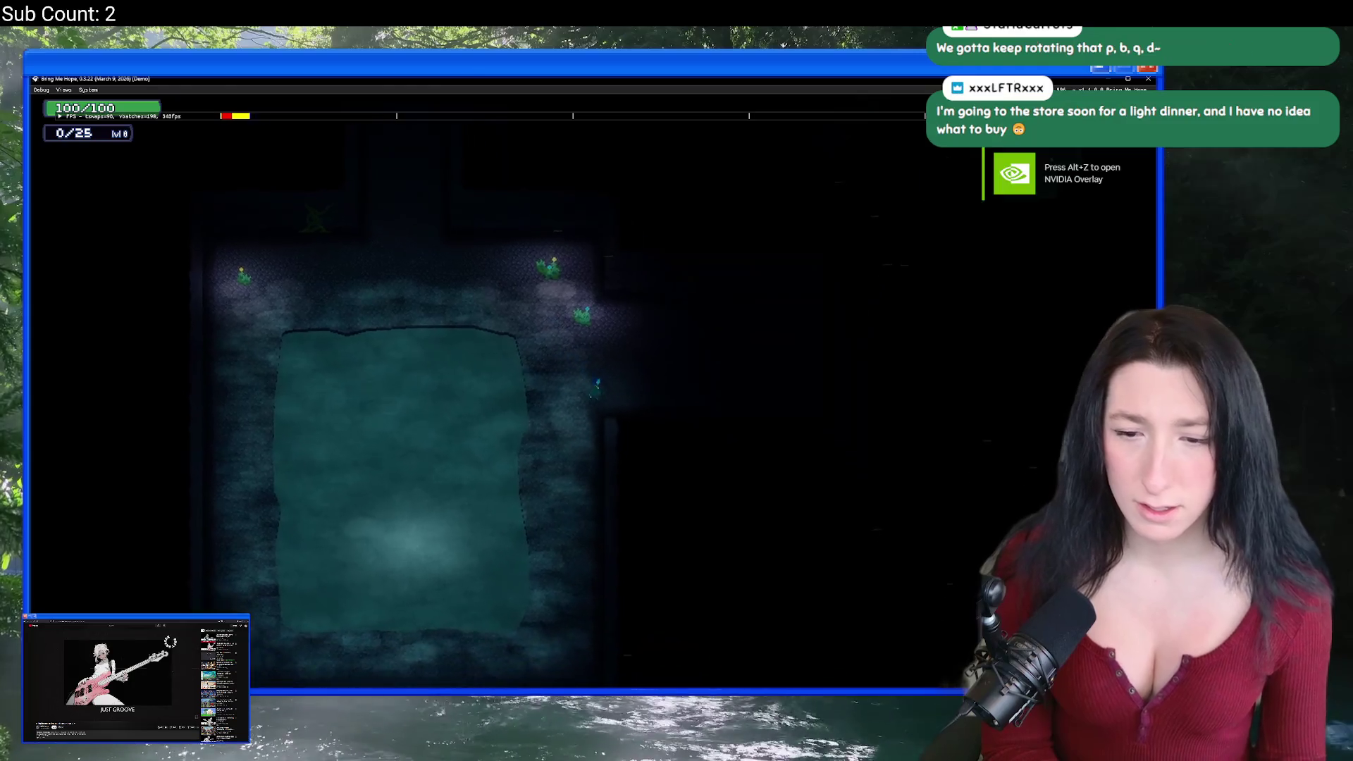
key(a)
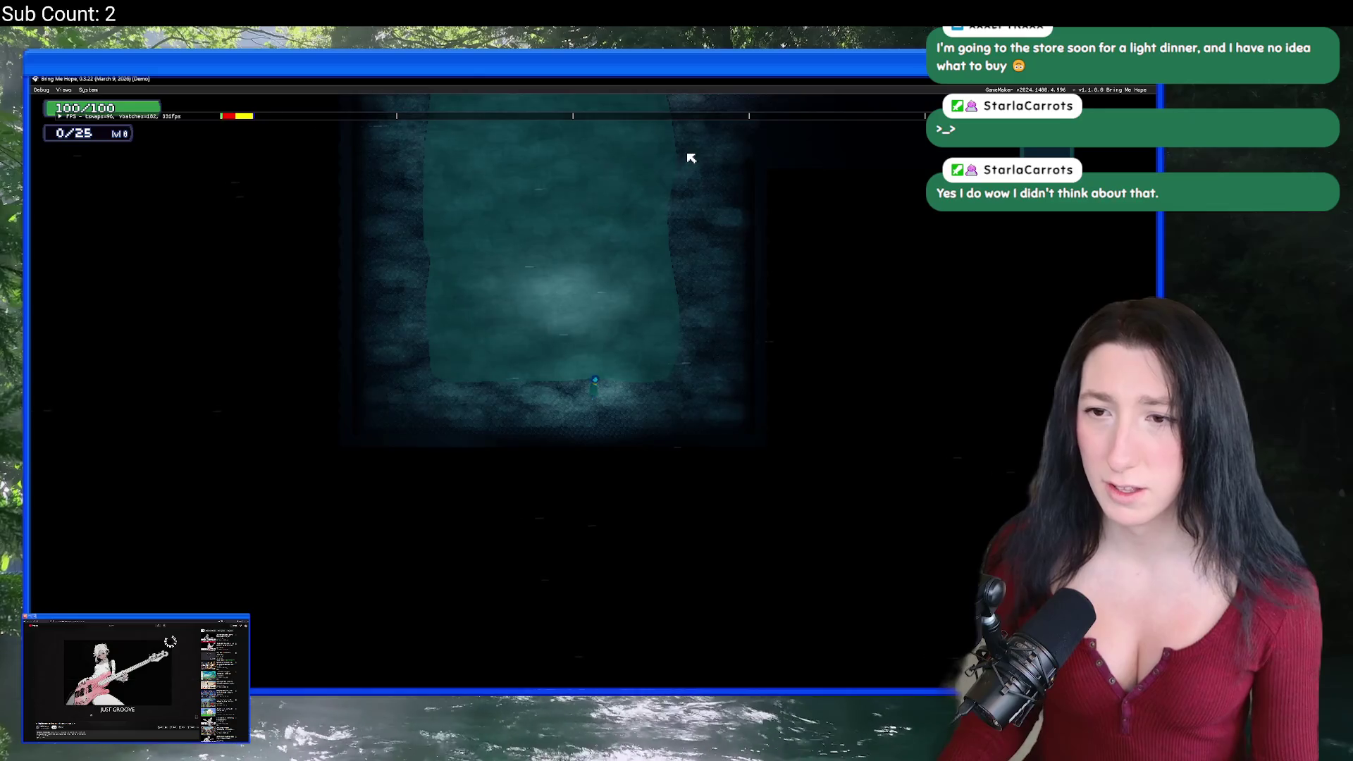
click(1143, 84)
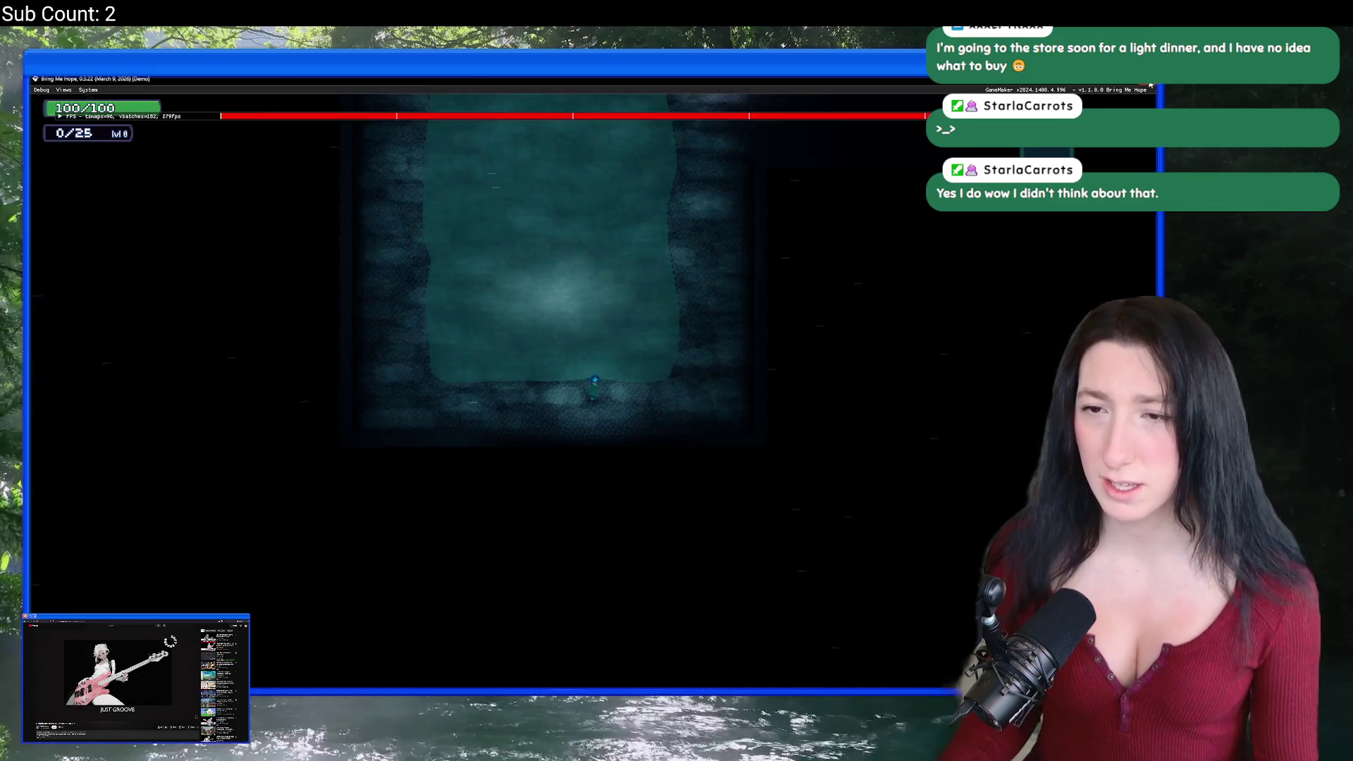
click(382, 232)
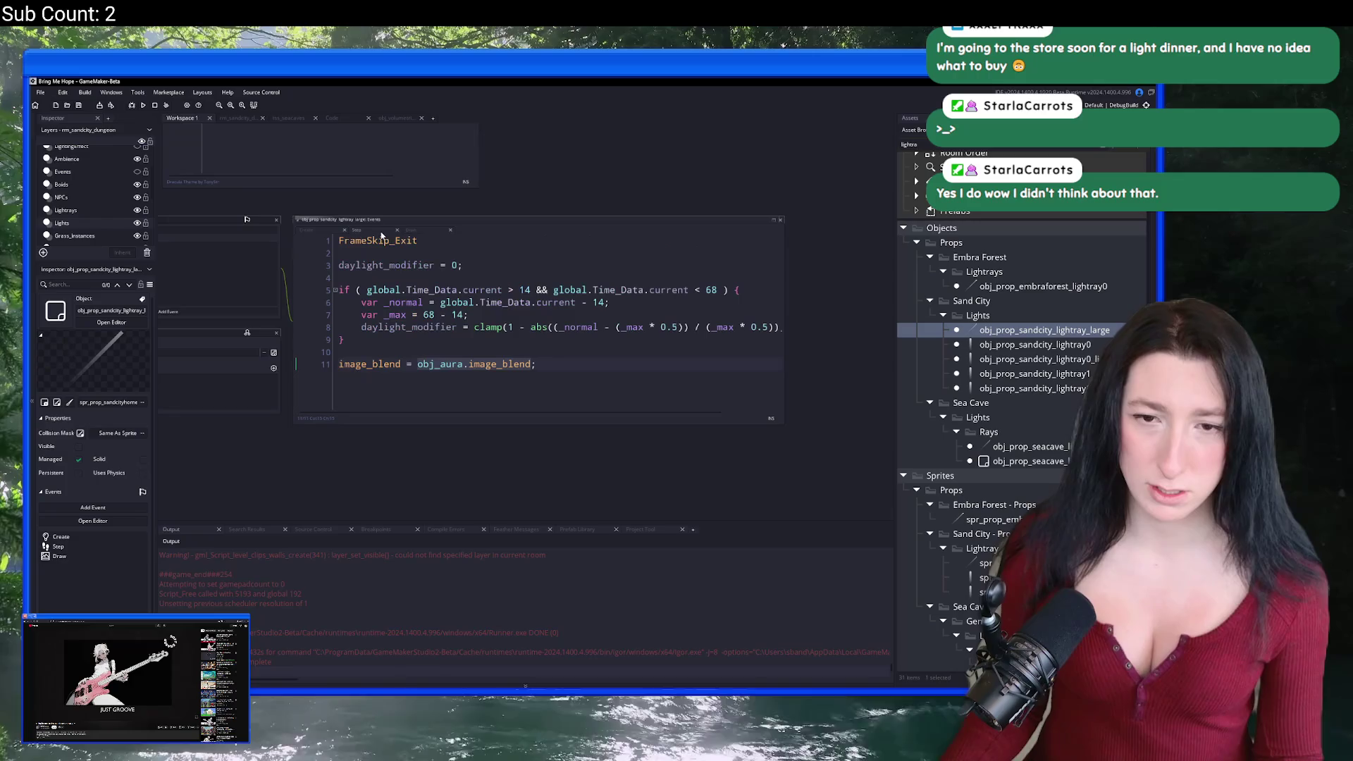
Step: Replace obj_aura.image_blend with c_white on line 11 of the Step code and run the game
mouse_move(425, 374)
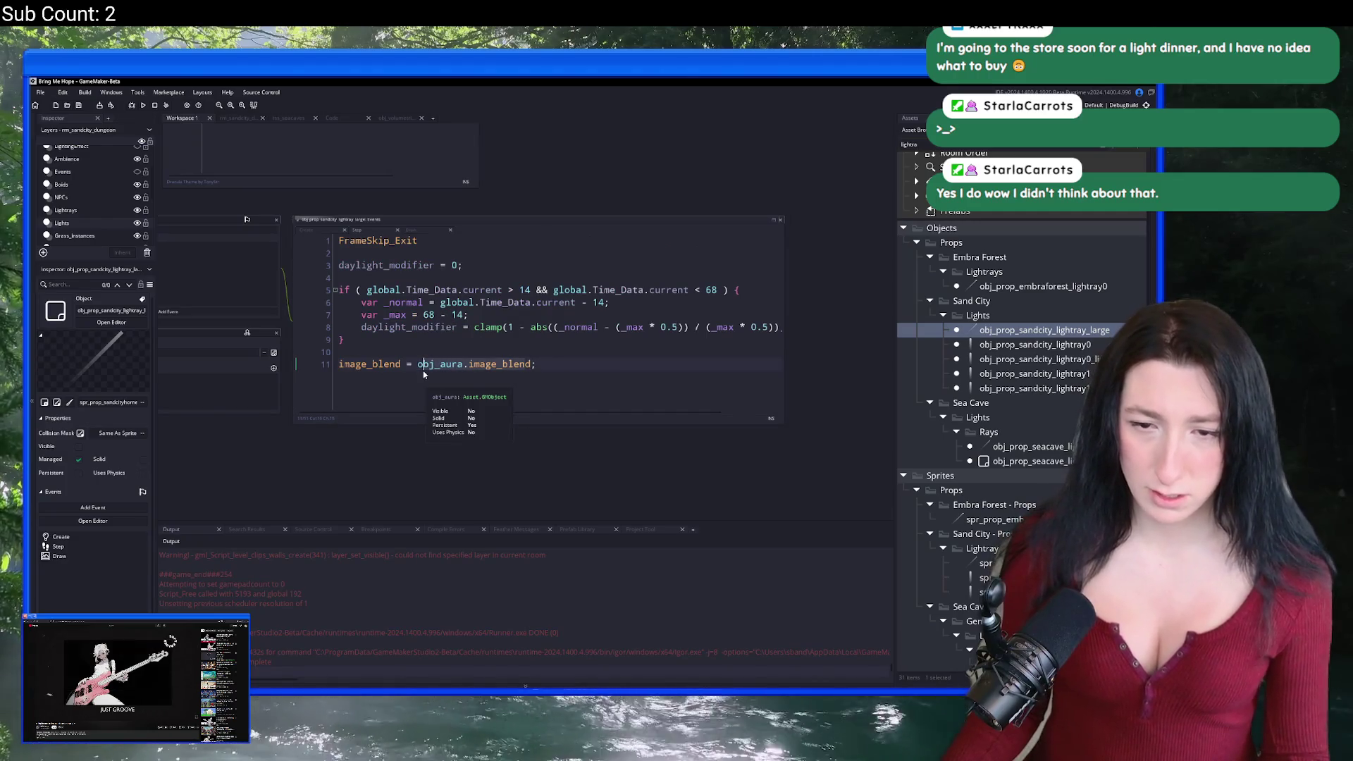
drag(418, 364, 533, 364)
text(cd;)
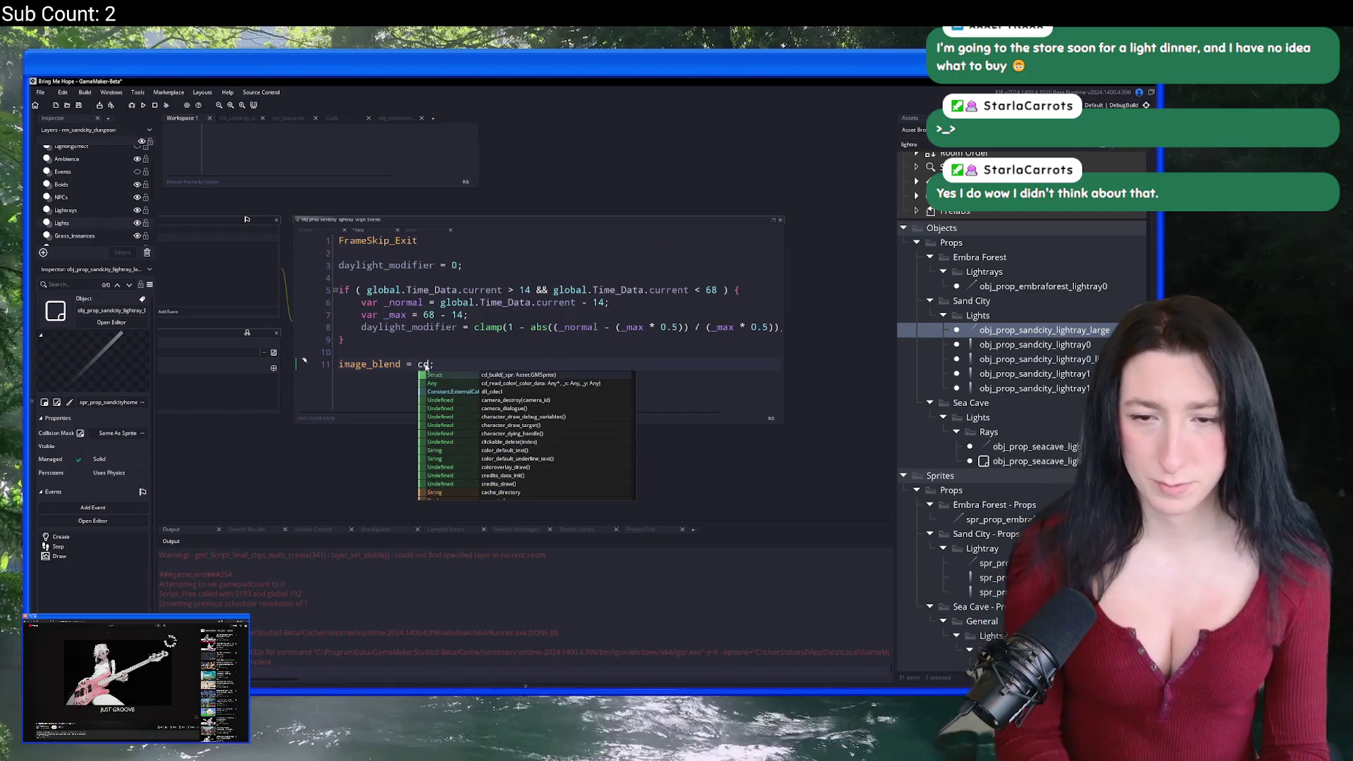
key(Left)
text(_white)
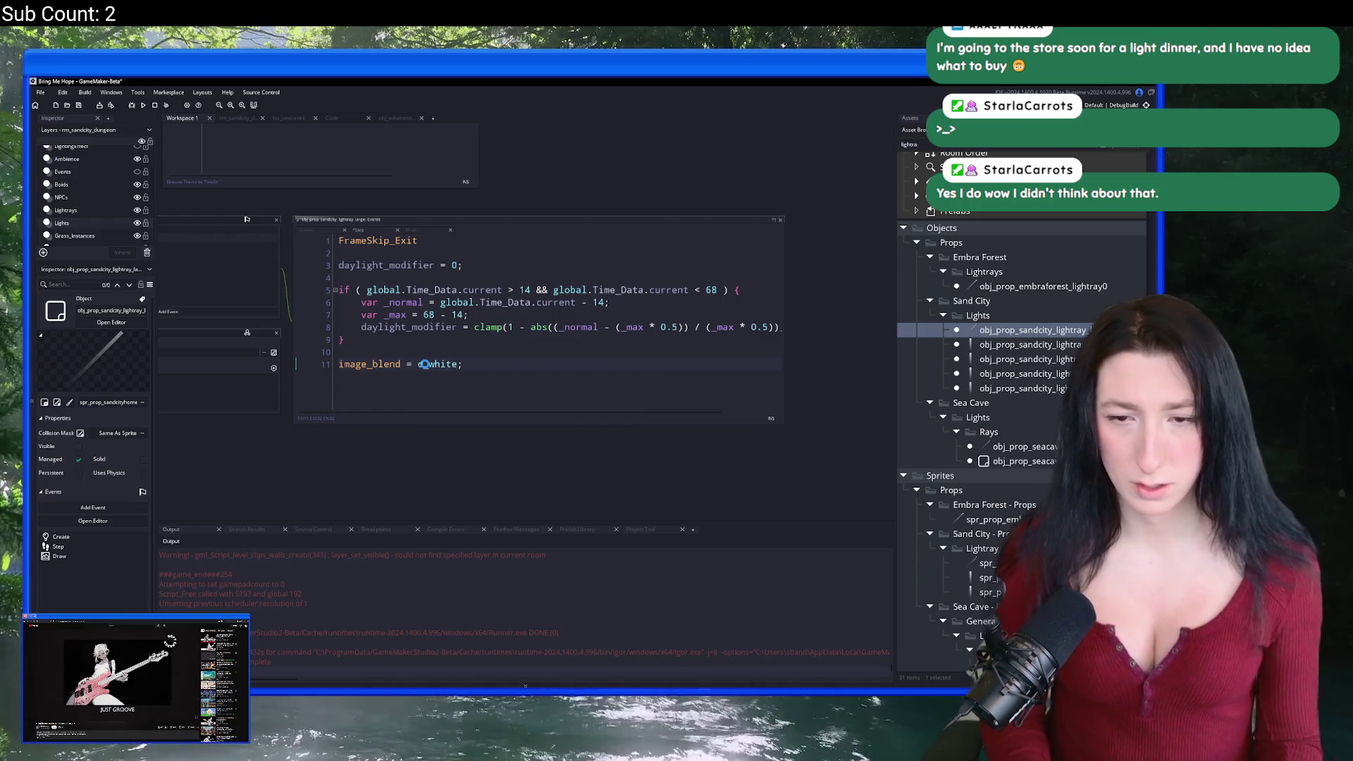
key(F5)
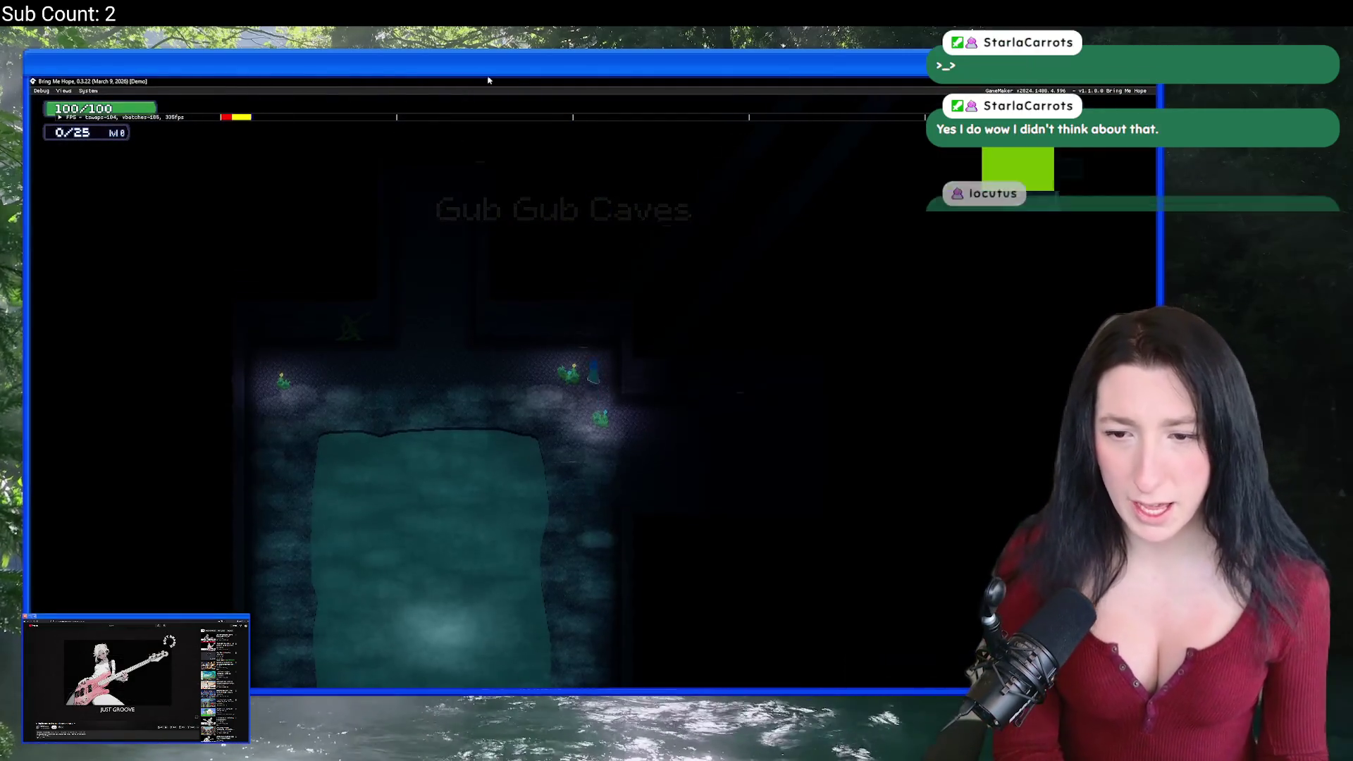
Step: Walk the character around the cave pool, zooming the camera in and out, then close the test run
key(a)
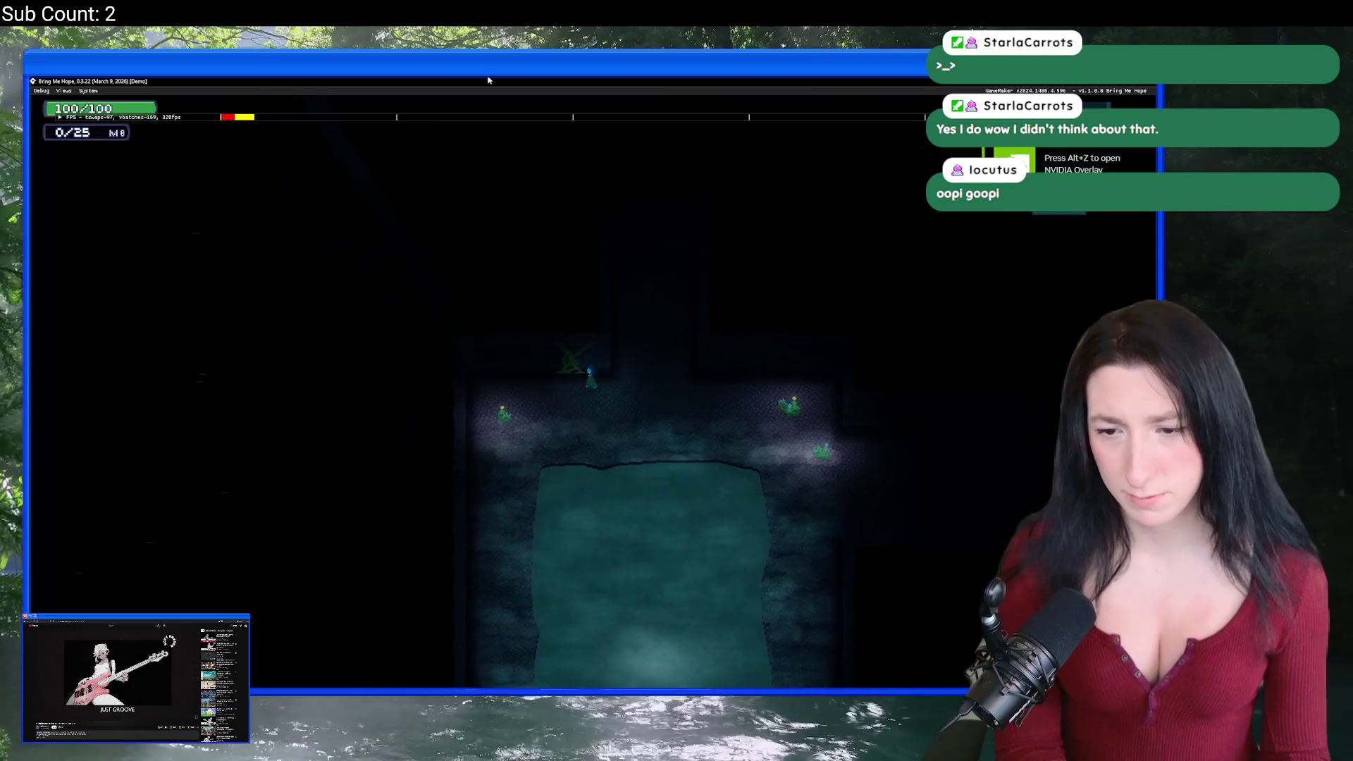
key(d)
key(s)
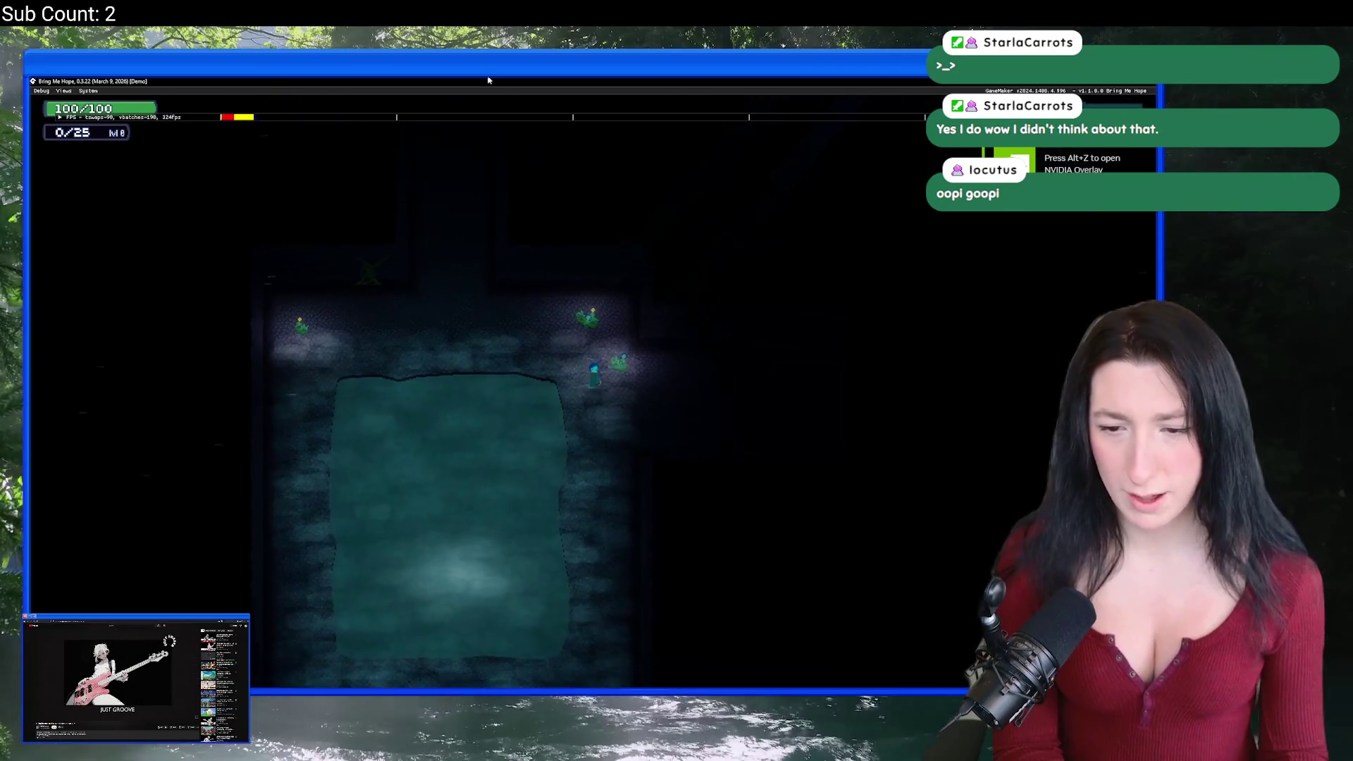
key(s)
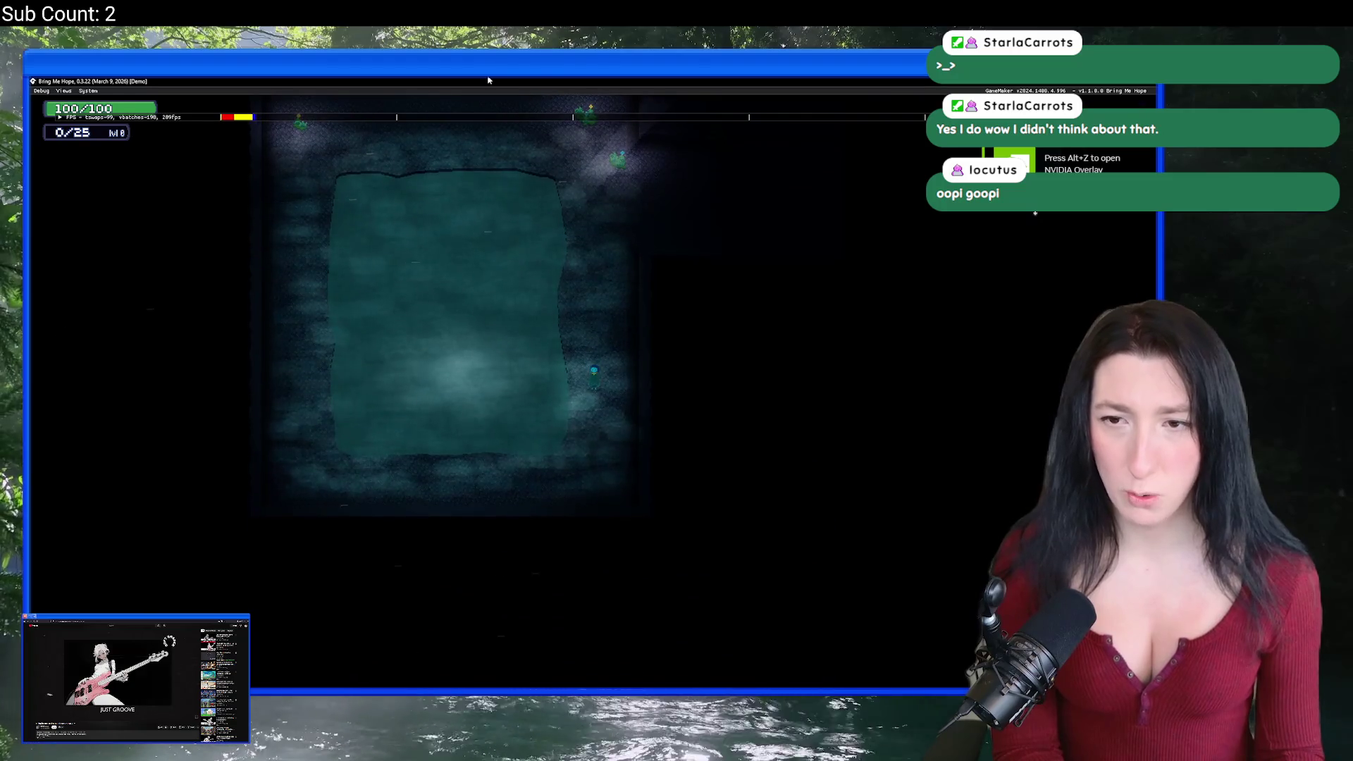
key(w)
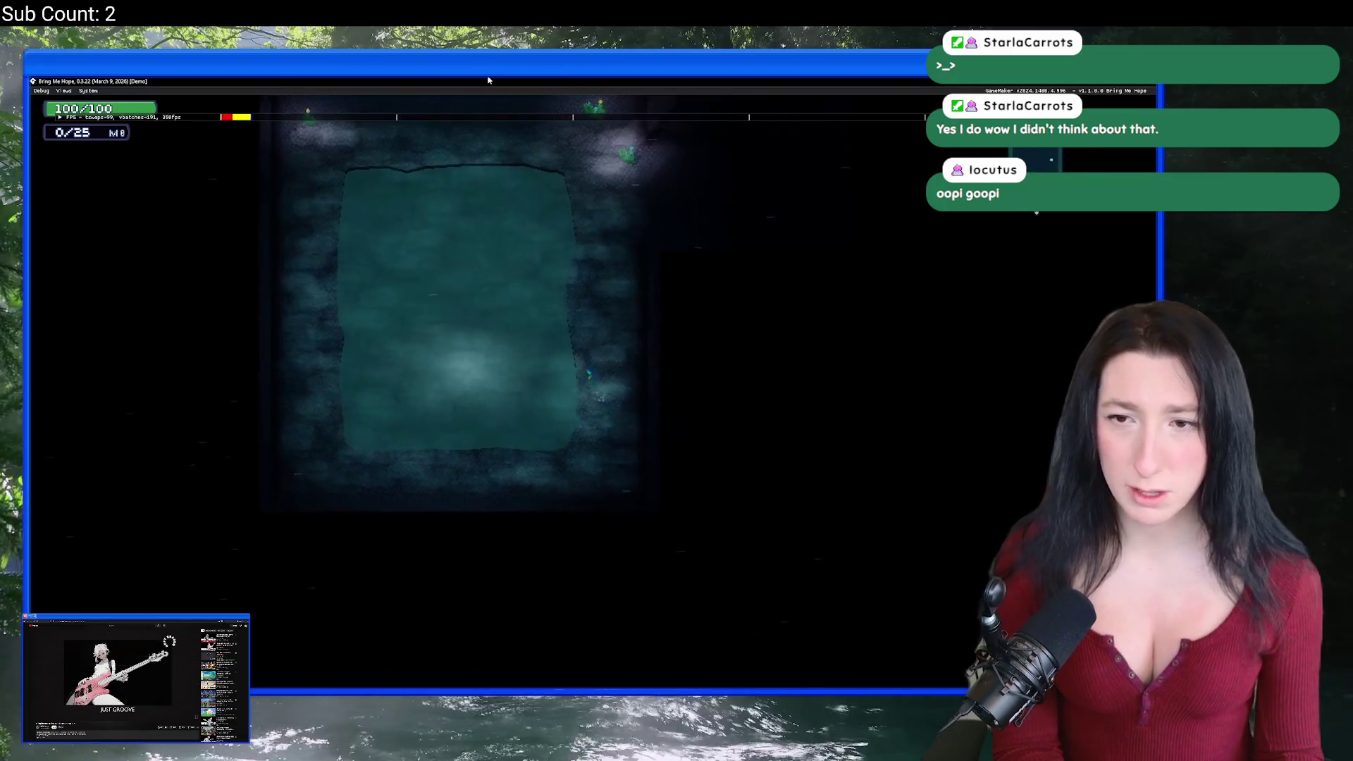
key(w)
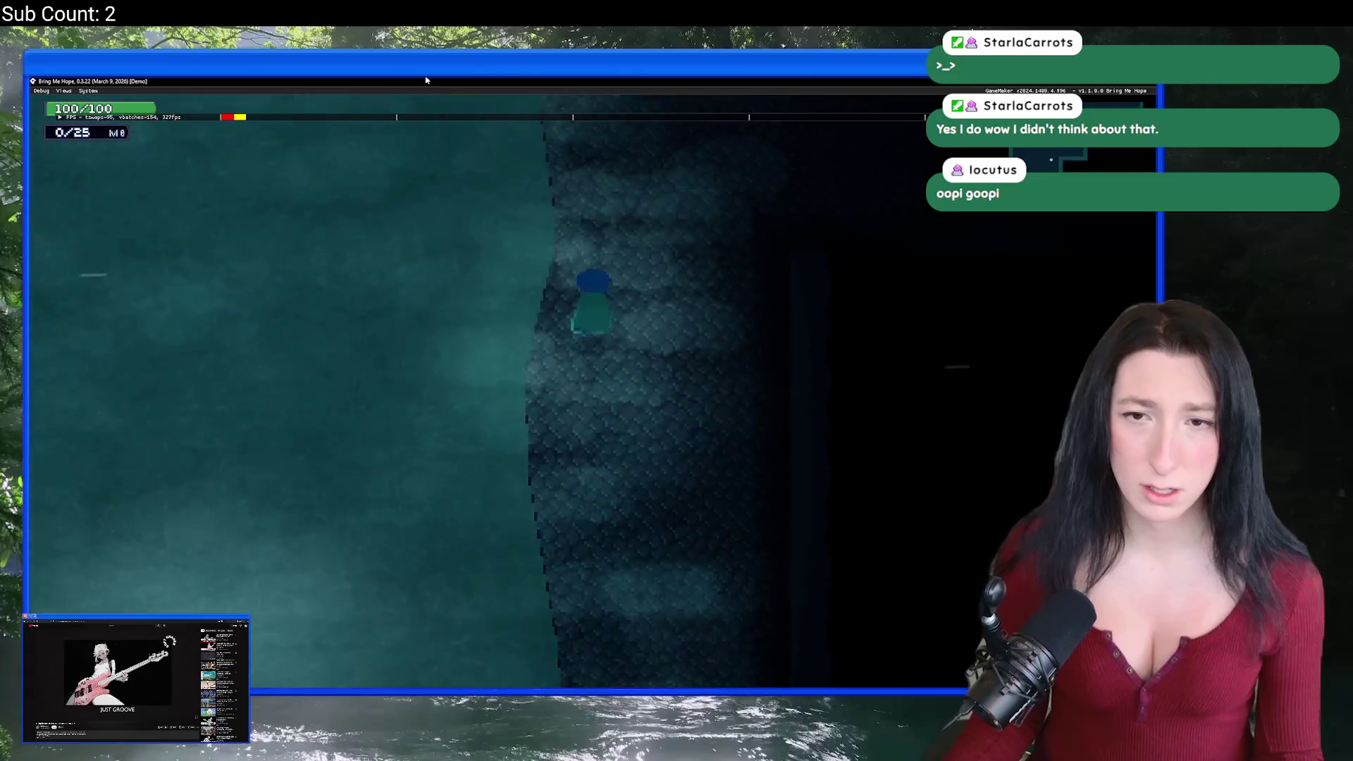
key(w)
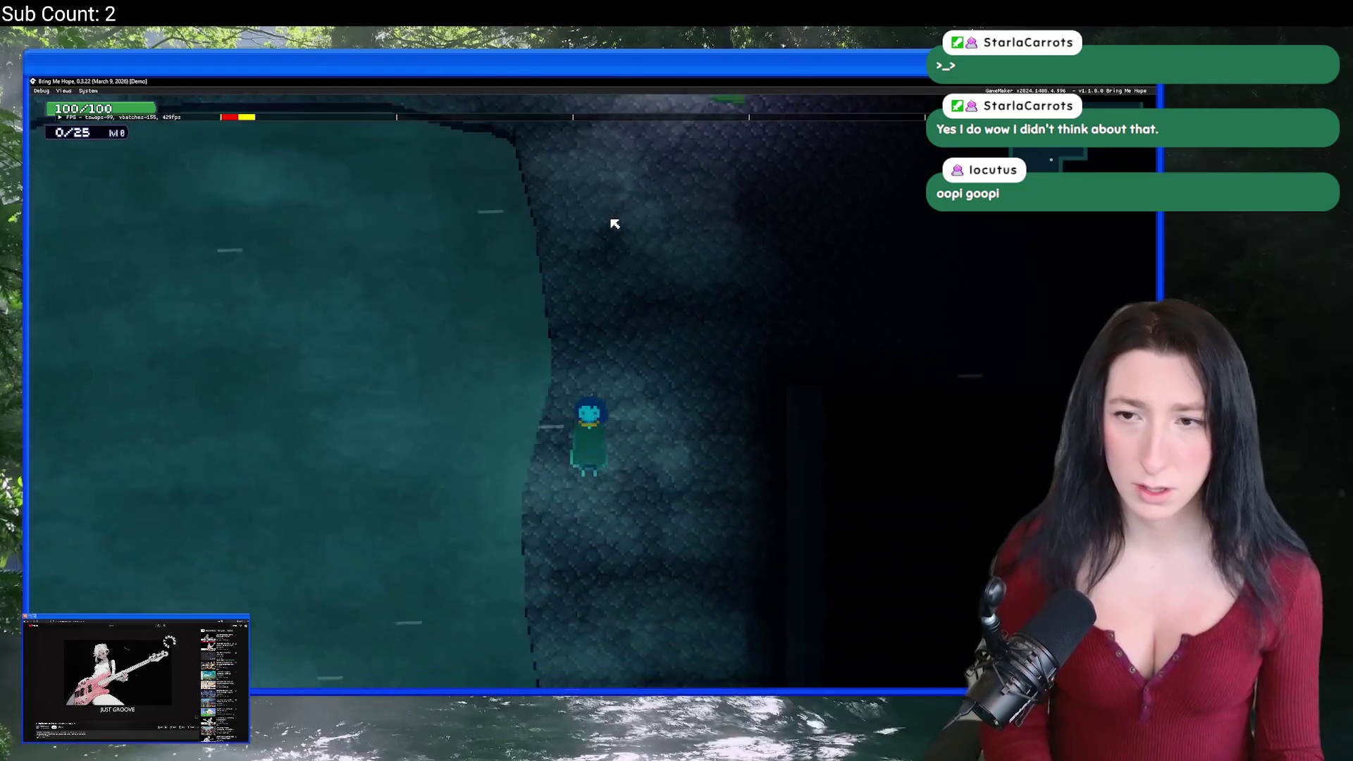
key(z)
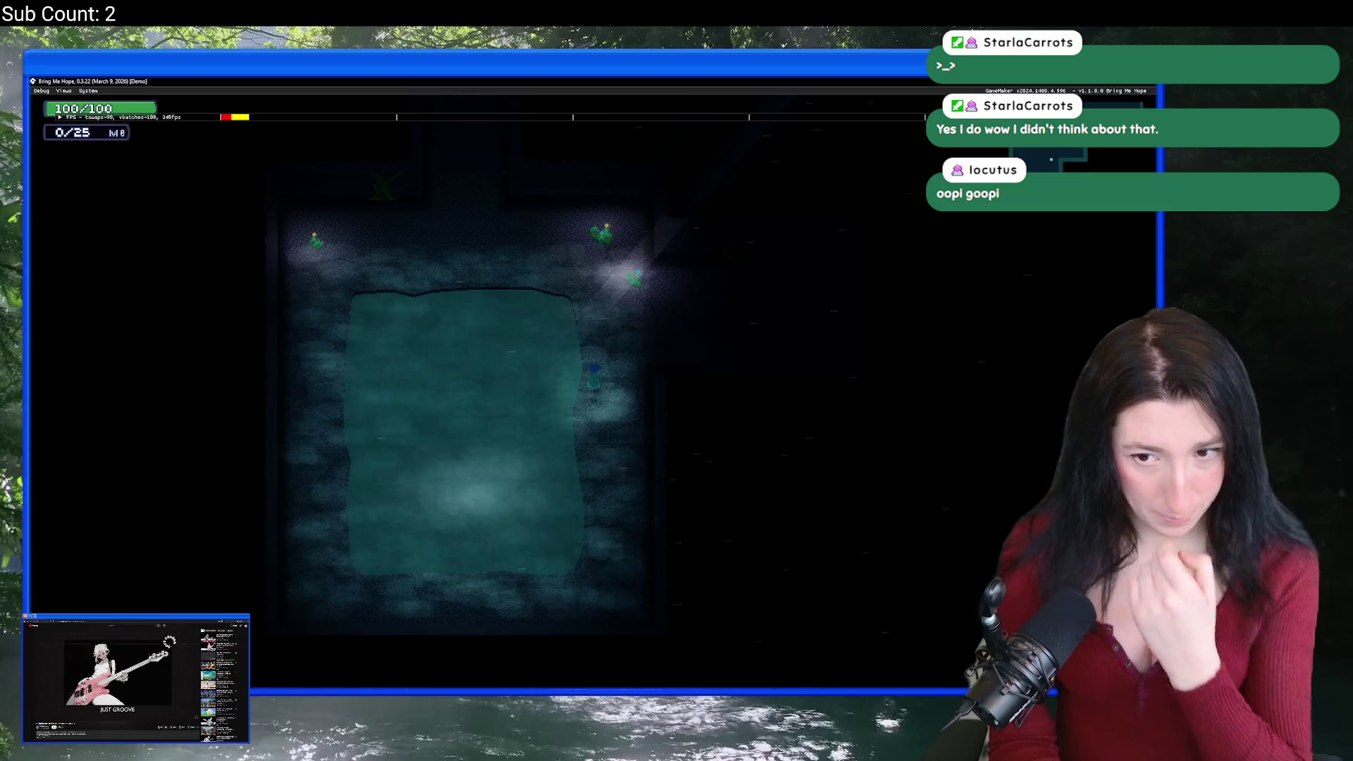
key(z)
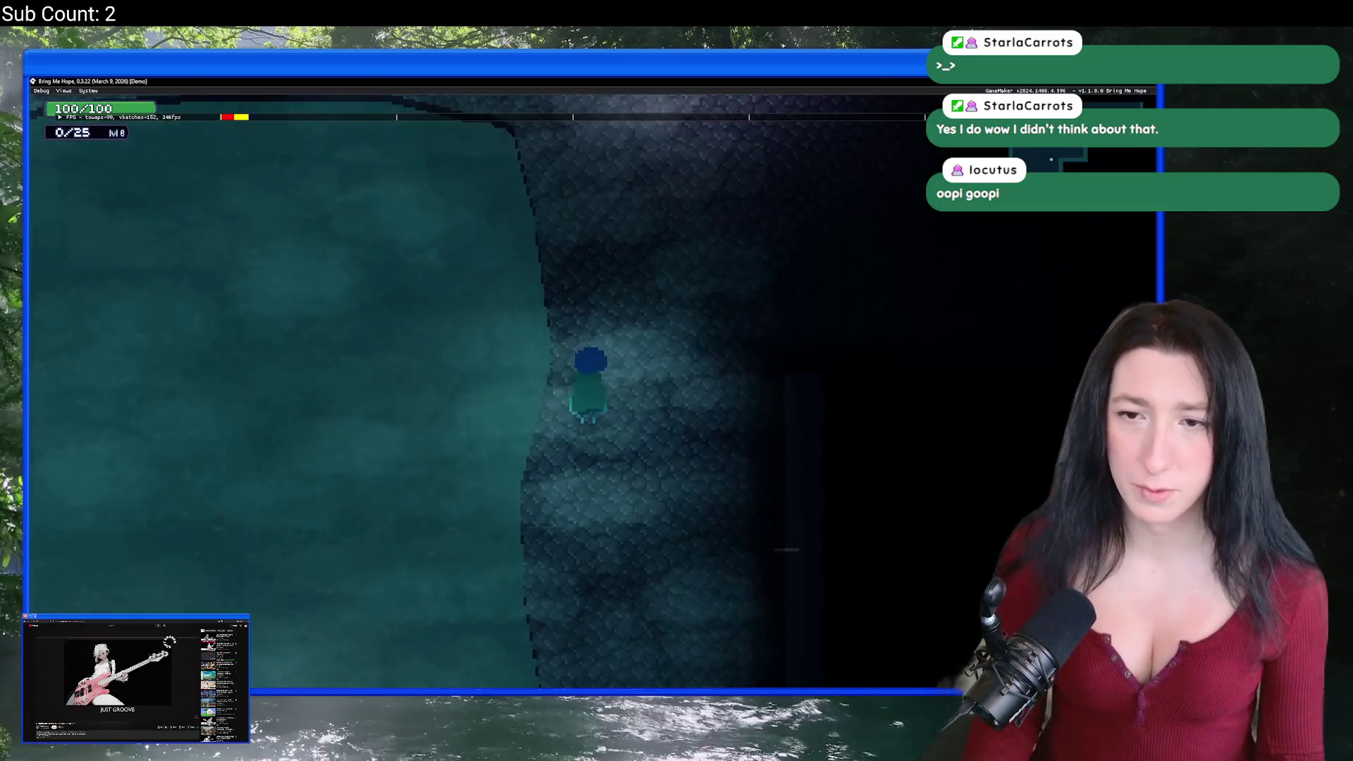
key(w)
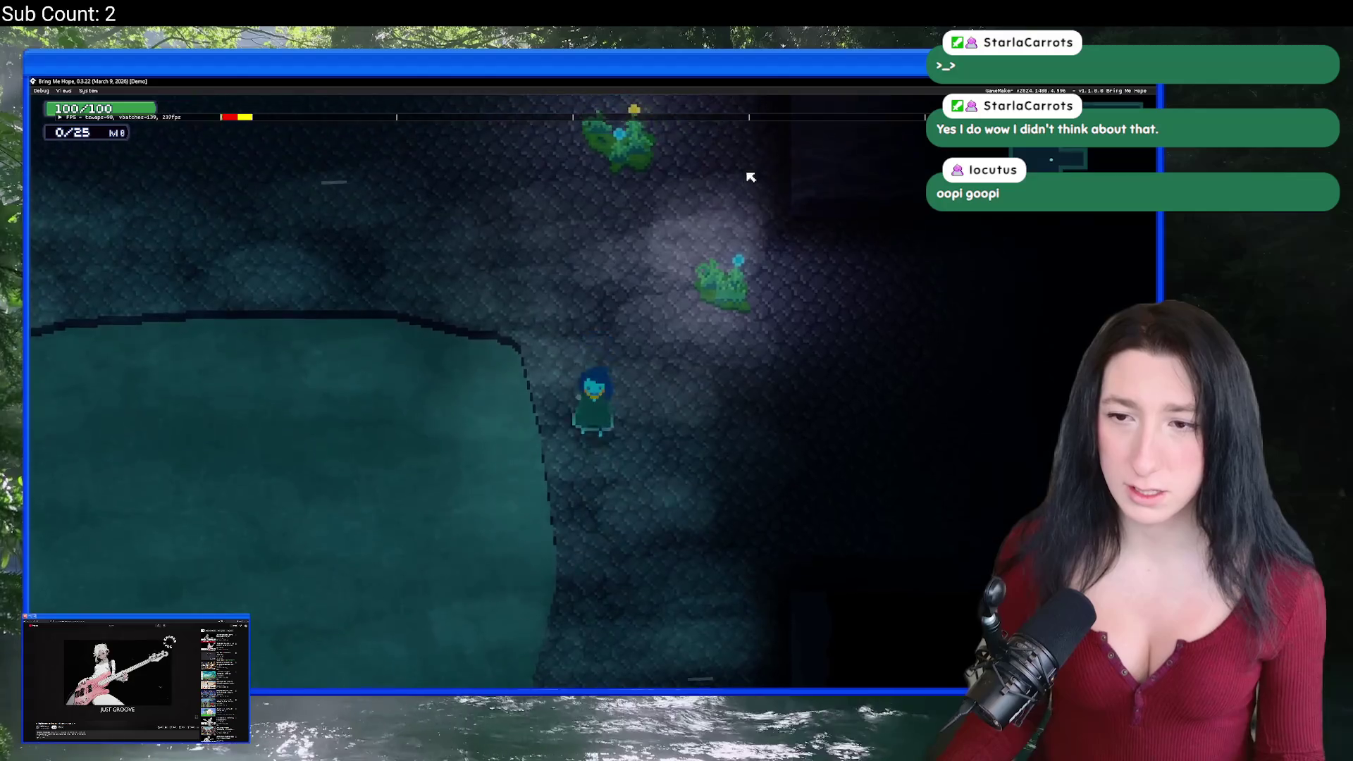
key(s)
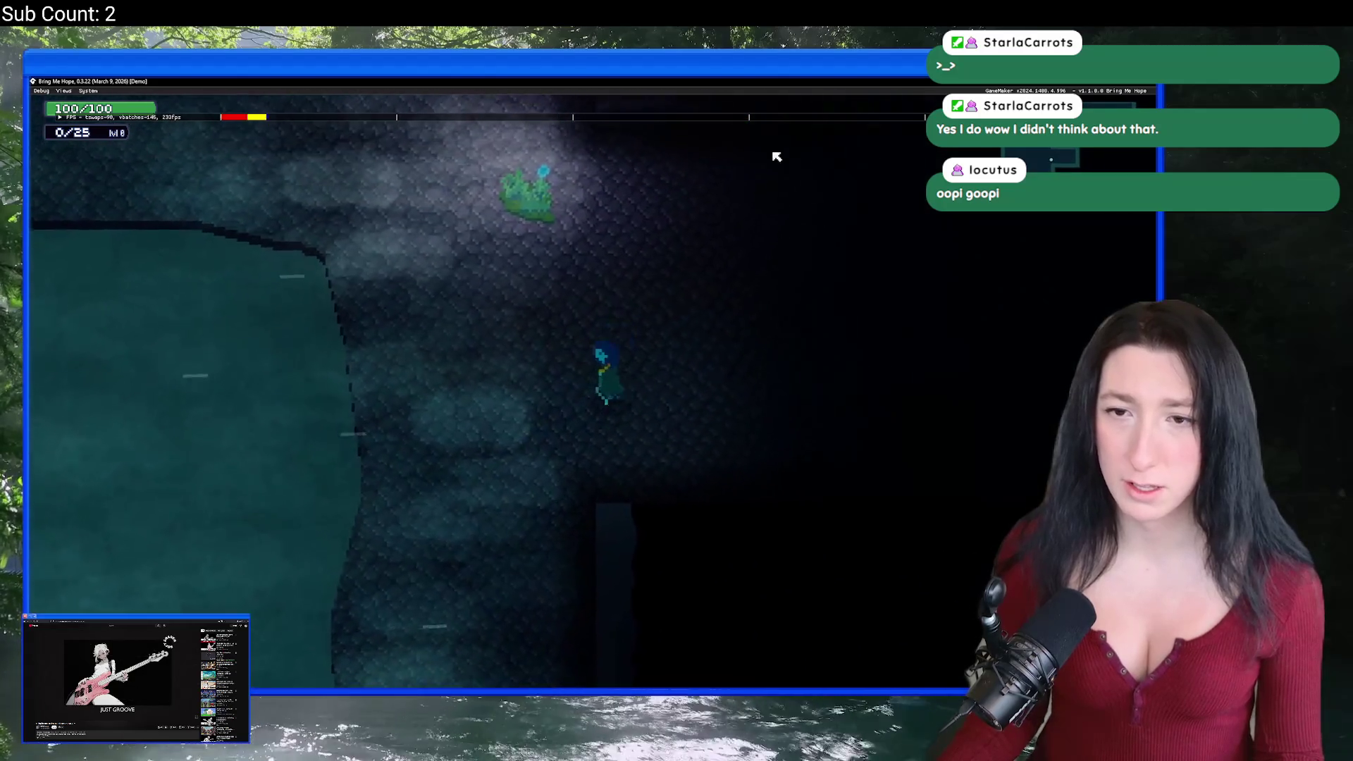
key(Escape)
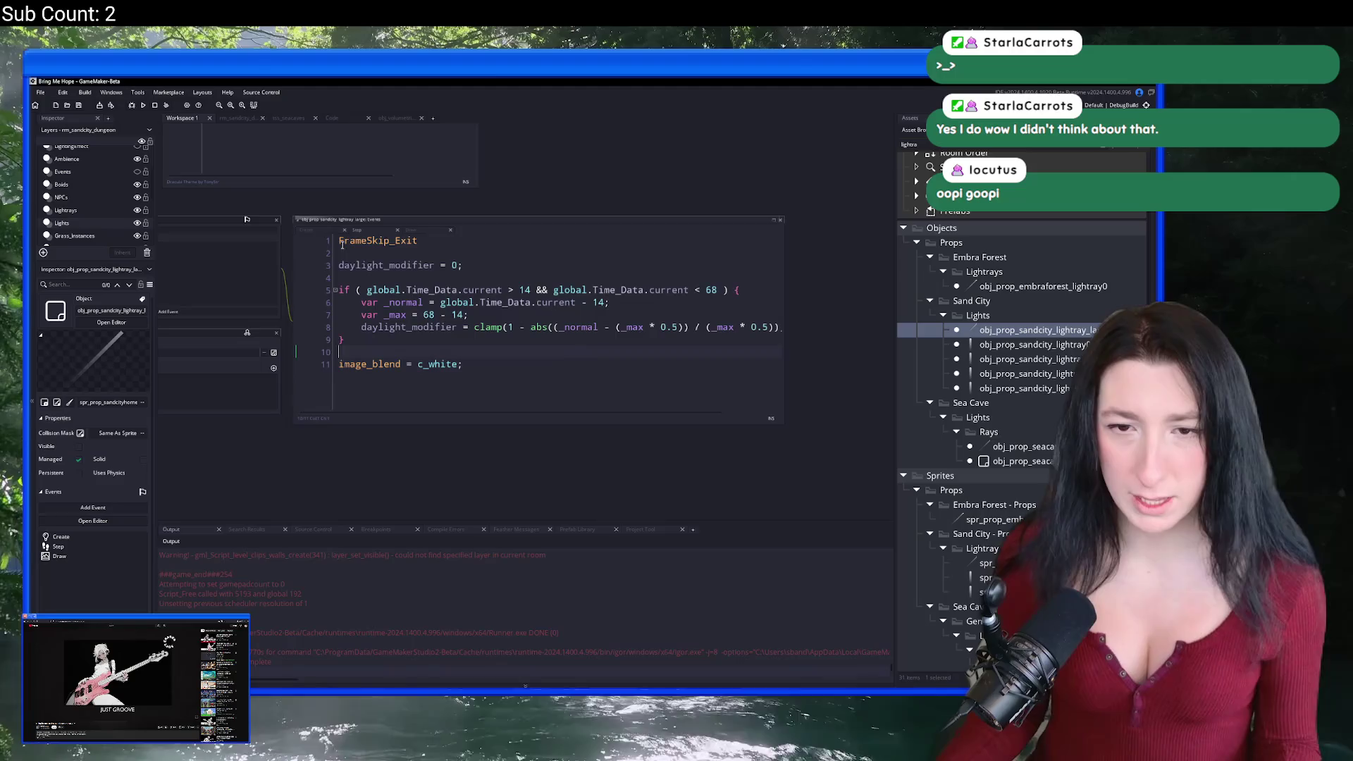
Step: Open obj_prop_seacave_lightray_light from the light ray's Create code and centre its editor in the workspace
click(314, 231)
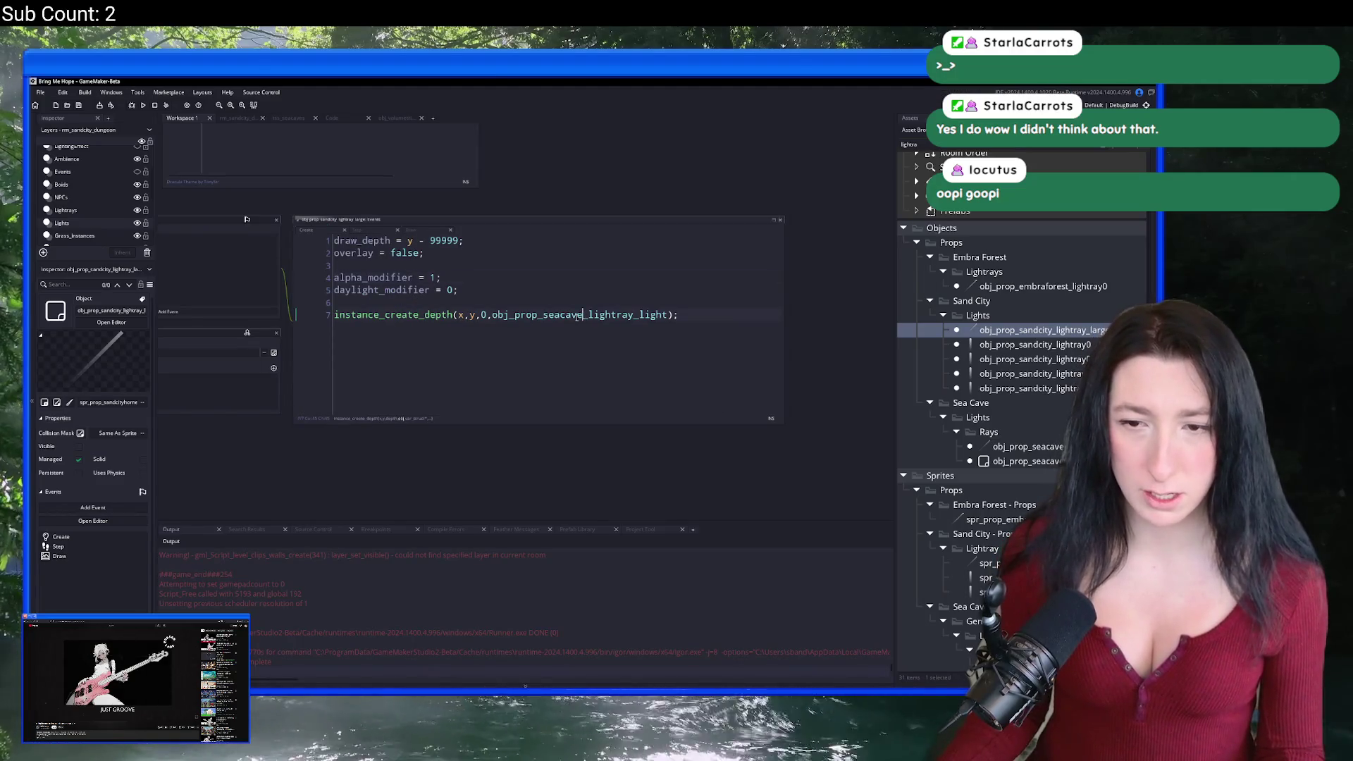
middle_click(577, 315)
click(354, 209)
click(316, 220)
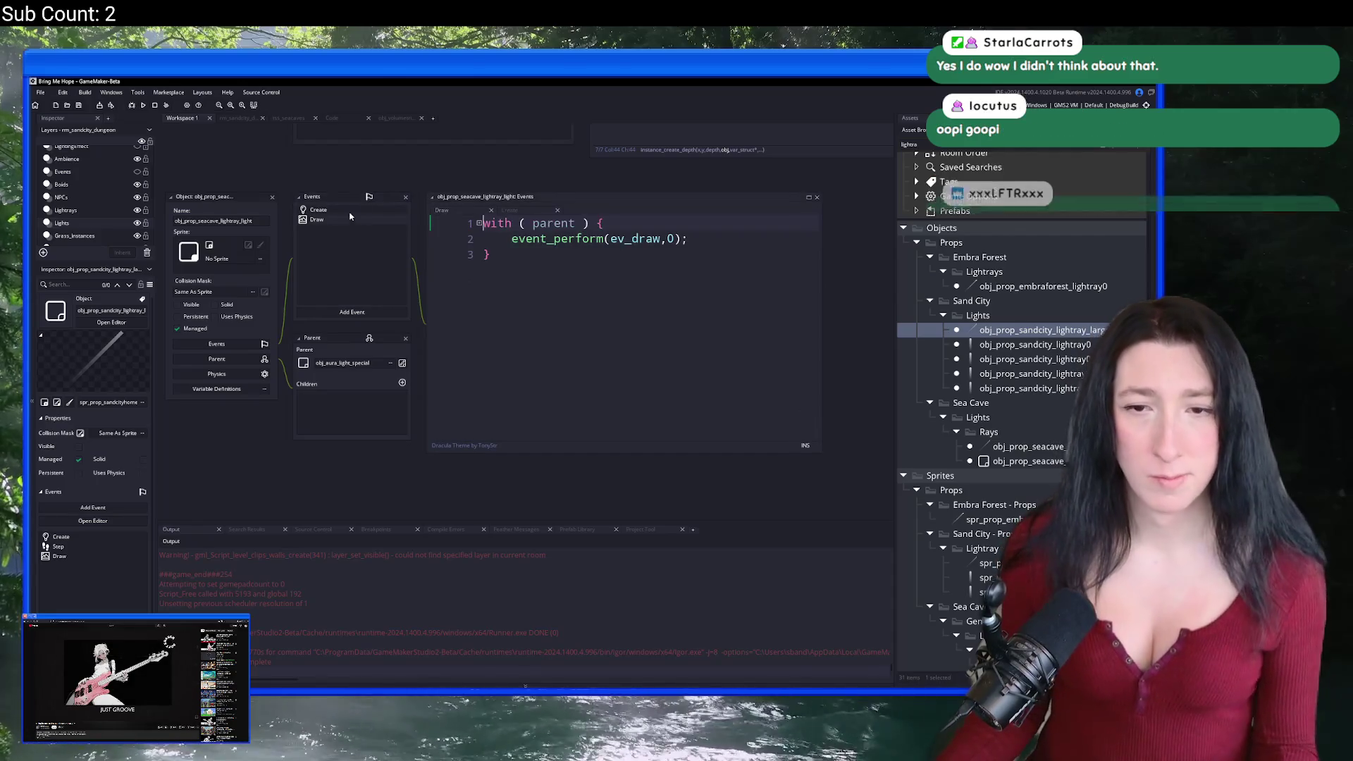
click(534, 277)
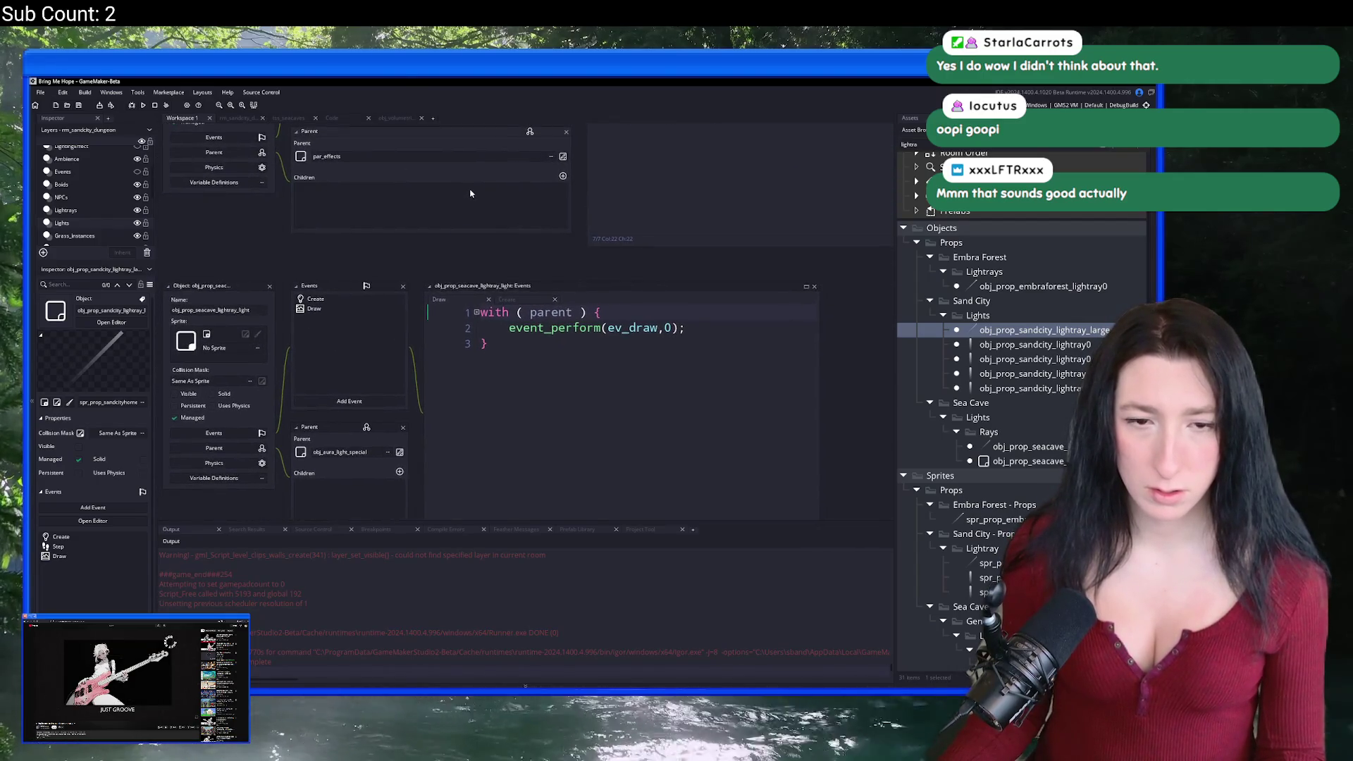
drag(205, 412, 699, 182)
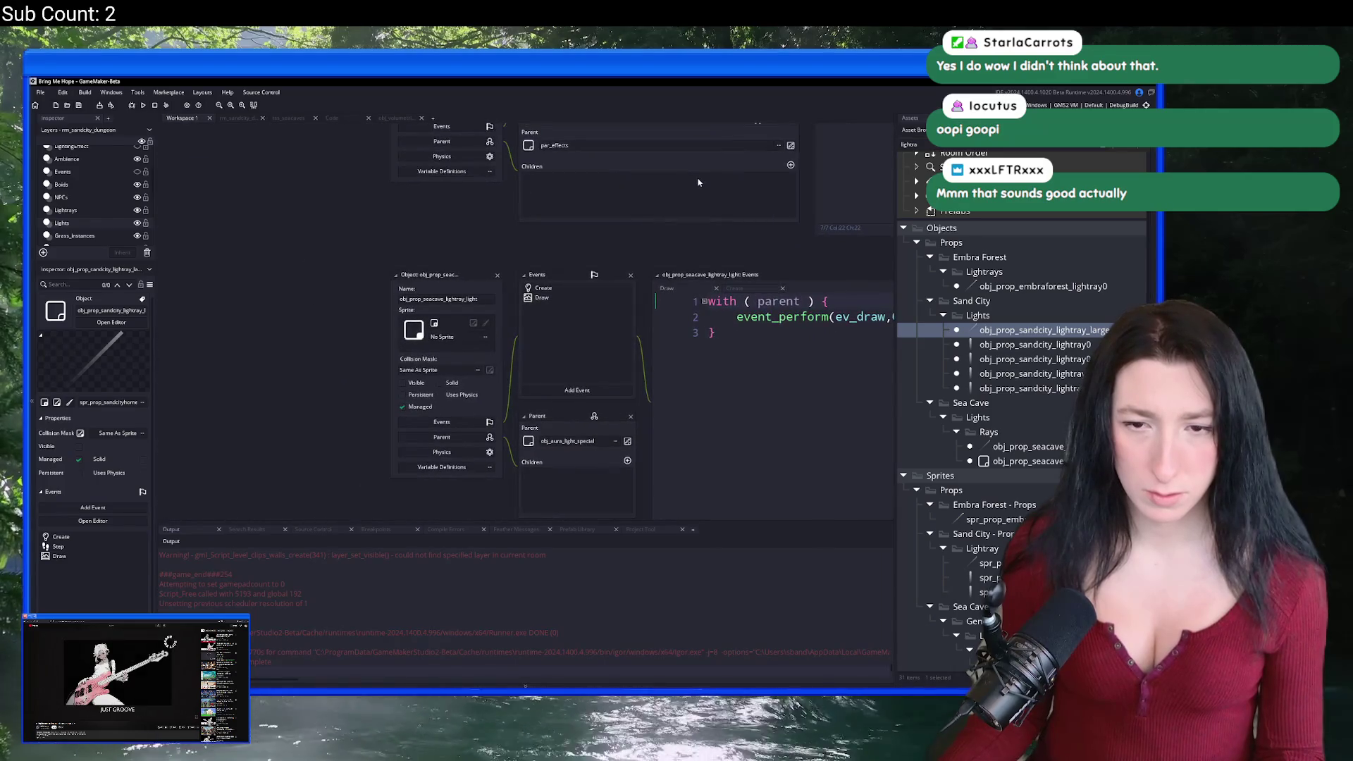
Step: Compare the ray's Step and Draw code with the light object's Create code setting parent = noone
click(302, 259)
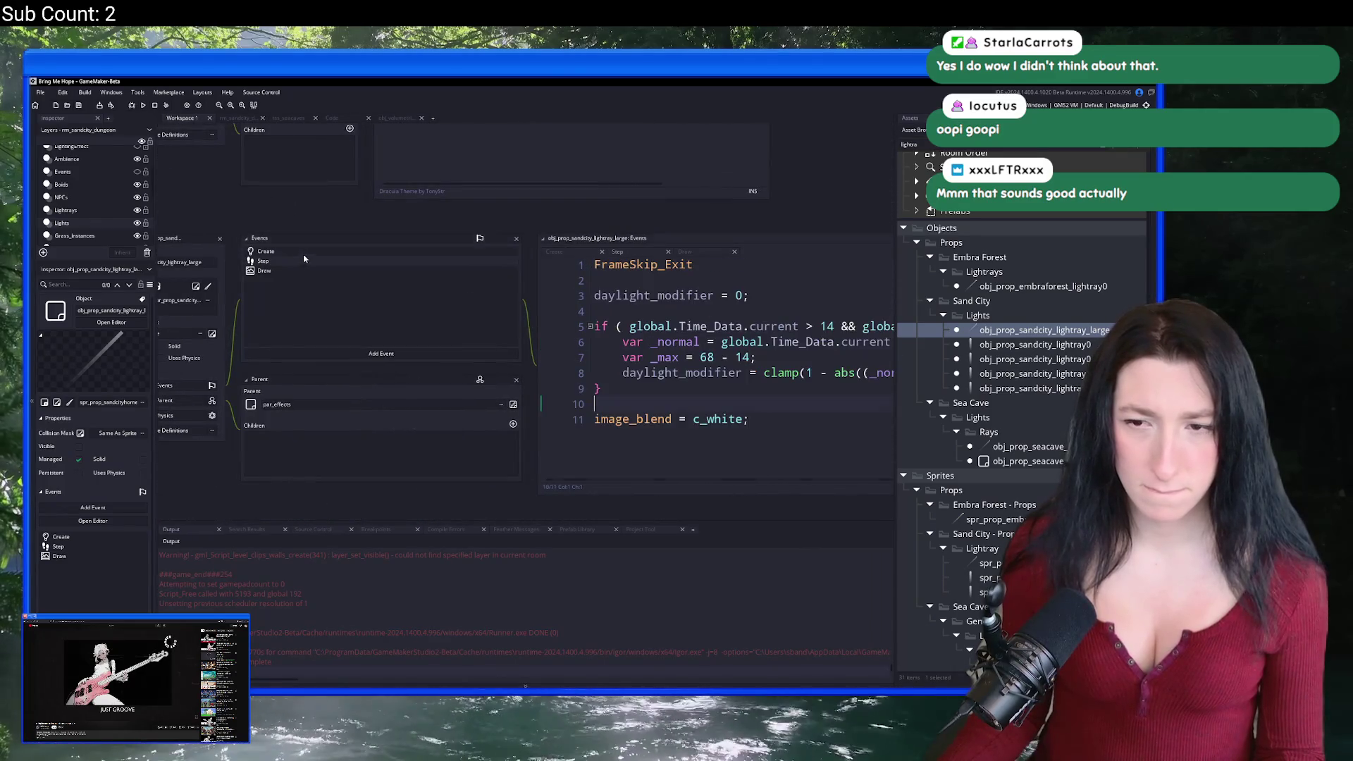
click(306, 279)
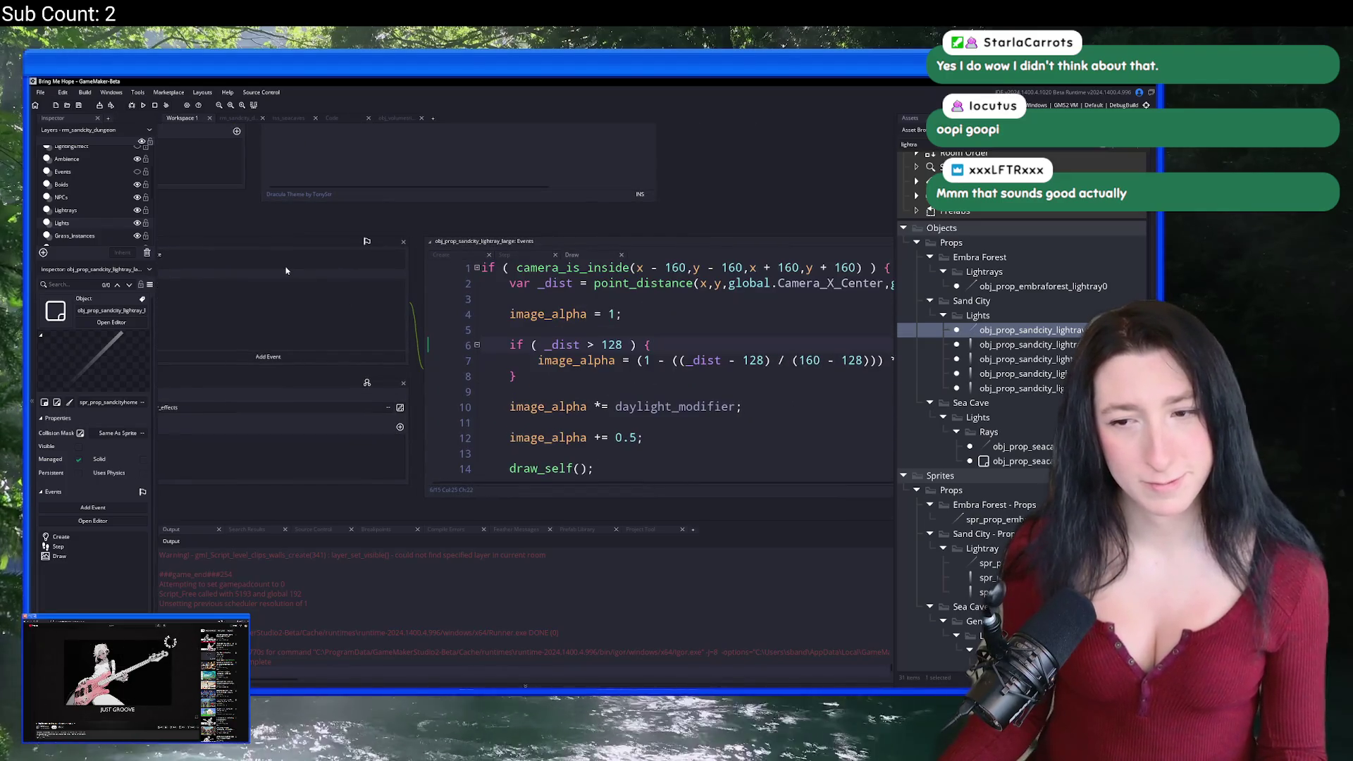
scroll(284, 256, down, 5)
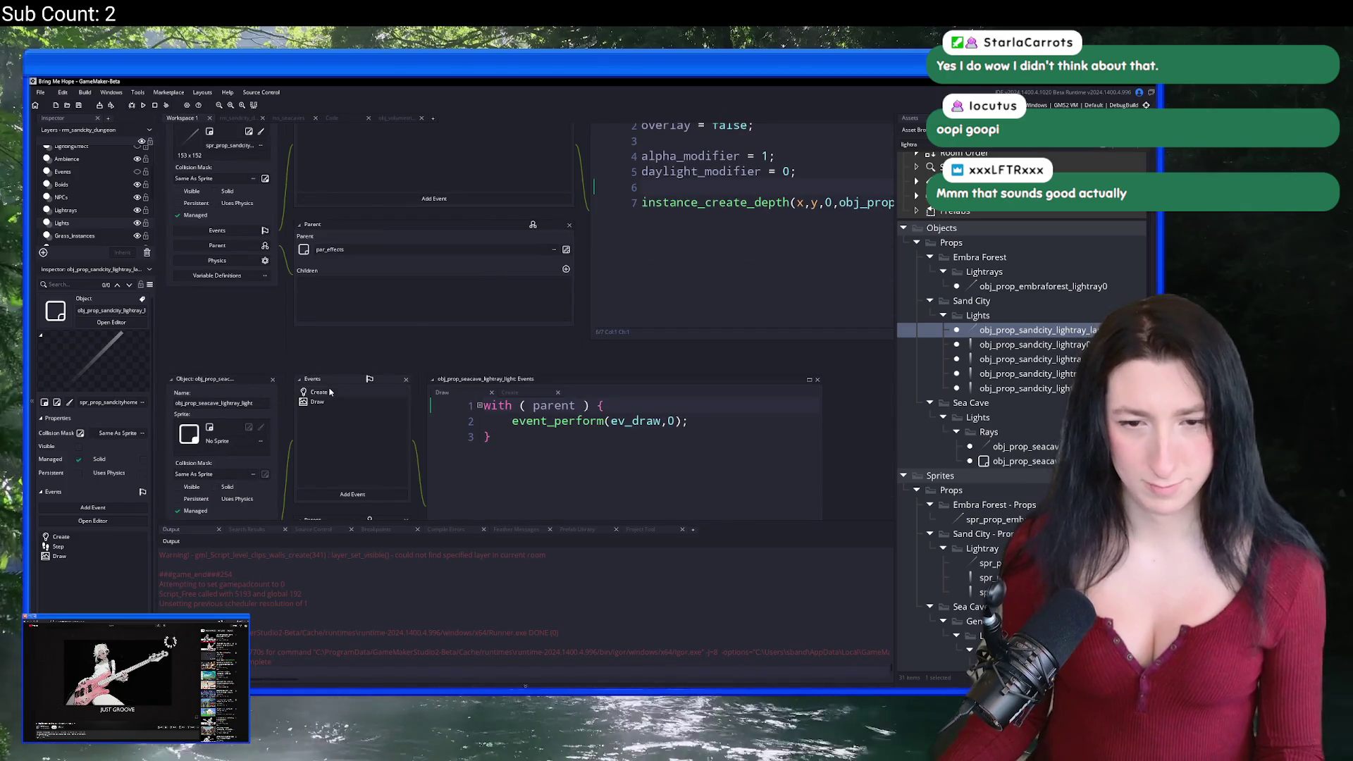
click(330, 393)
click(367, 403)
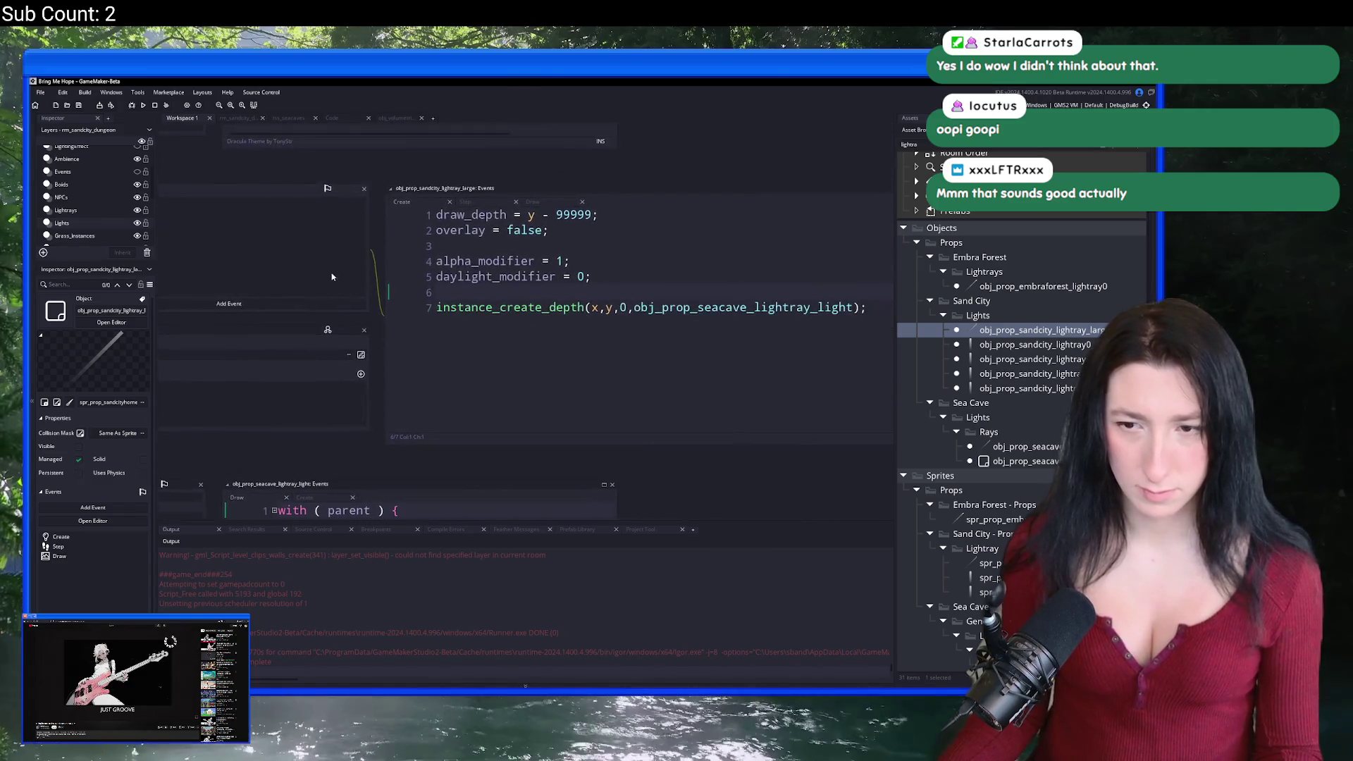
click(198, 396)
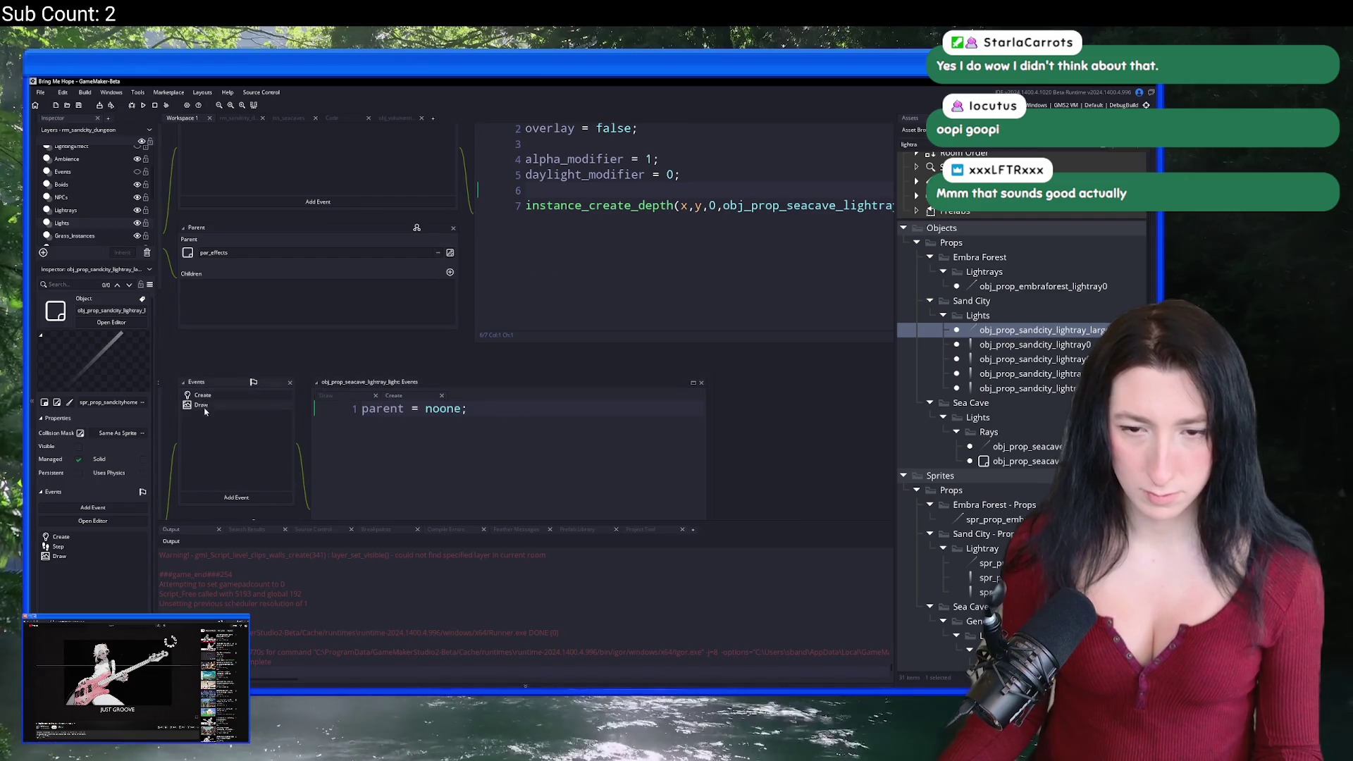
click(783, 260)
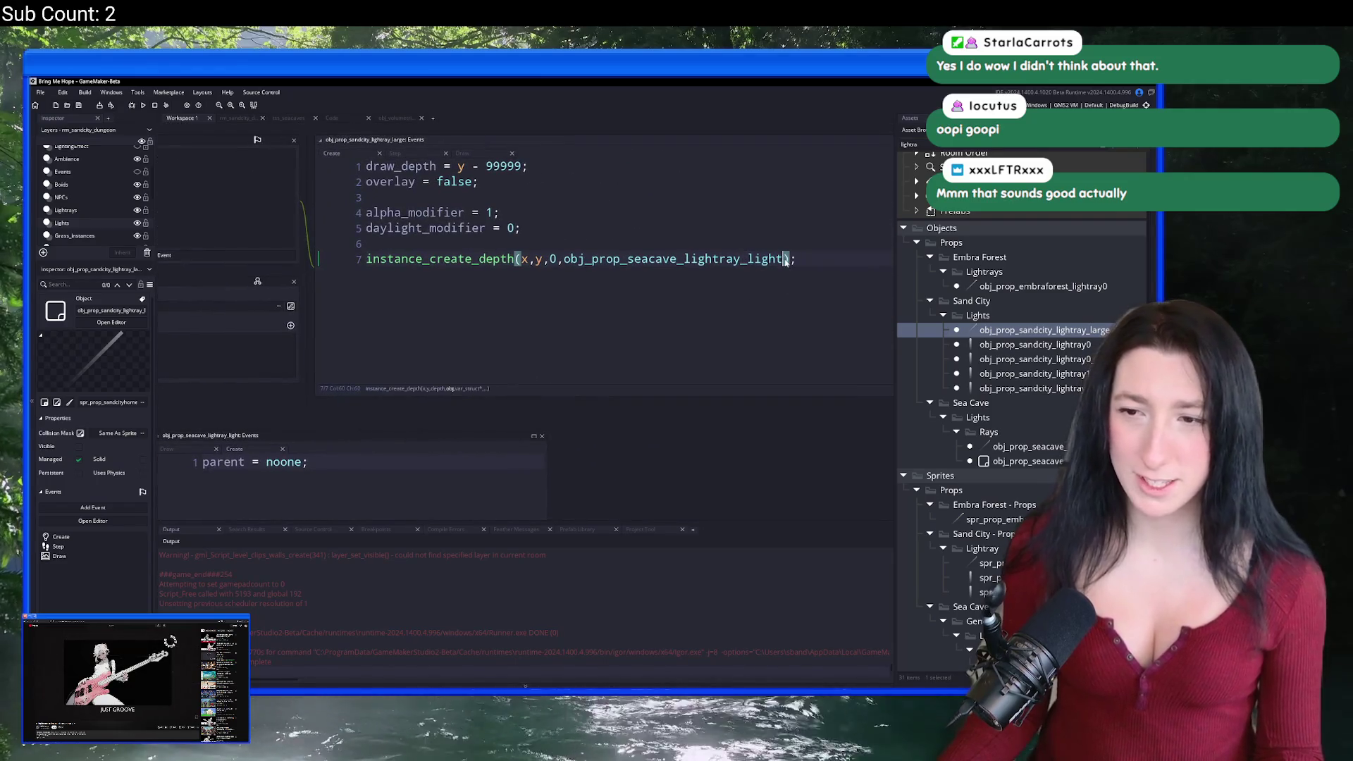
Step: Start storing the instance_create_depth result in a variable on line 7 of the Create code
text(,par)
key(BackSpace)
key(BackSpace)
key(BackSpace)
text({ parentk)
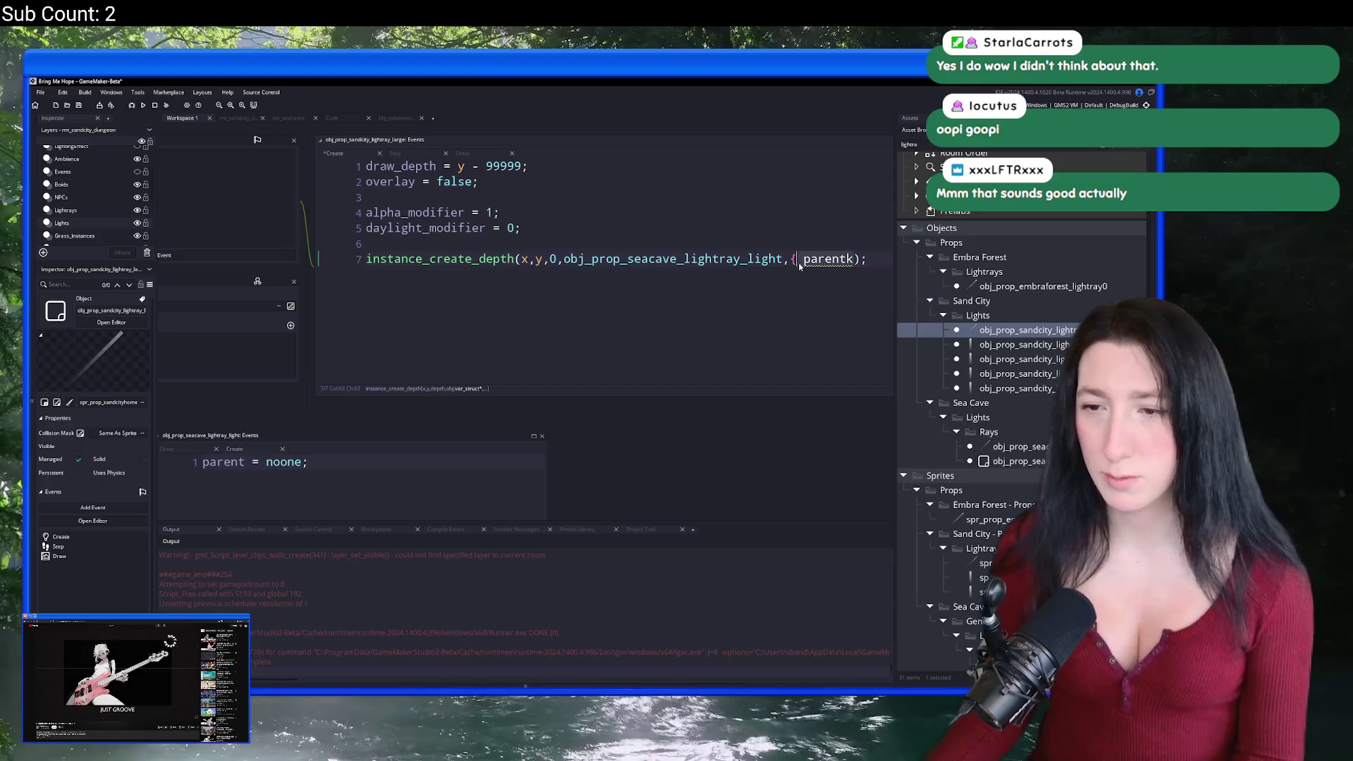
key(ctrl+z)
text(var _parent =)
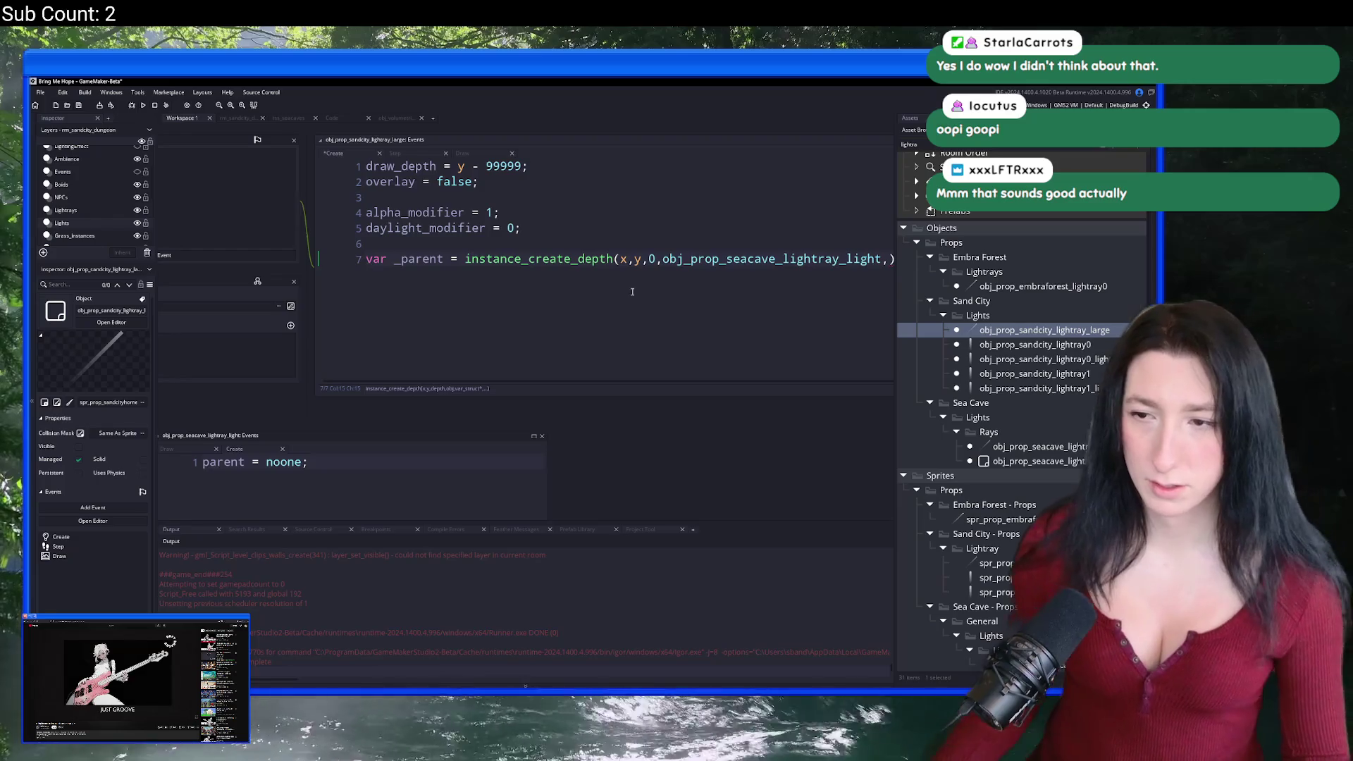
key(End)
Step: Rename the variable to _inst and remove the stray comma from the instance_create_depth call
click(399, 260)
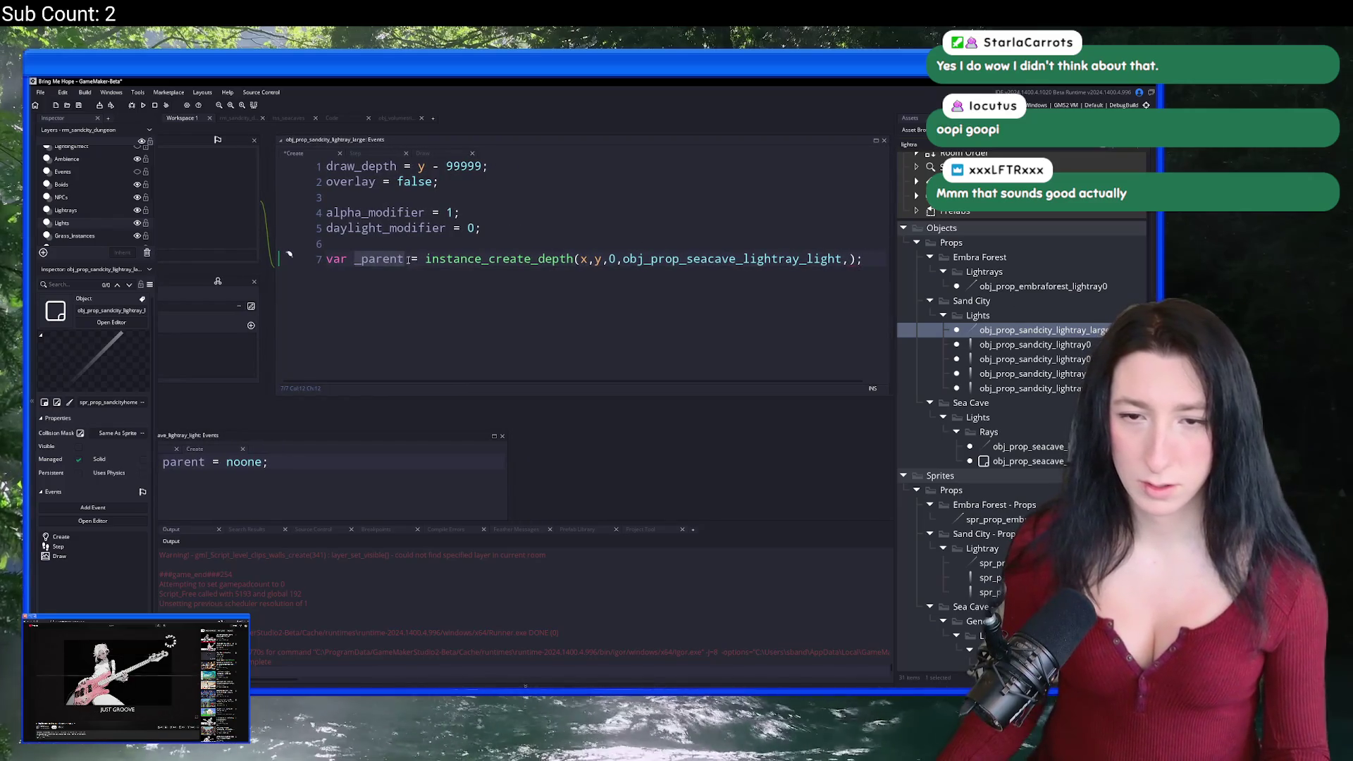
click(360, 261)
key(ctrl+Delete)
text(inst)
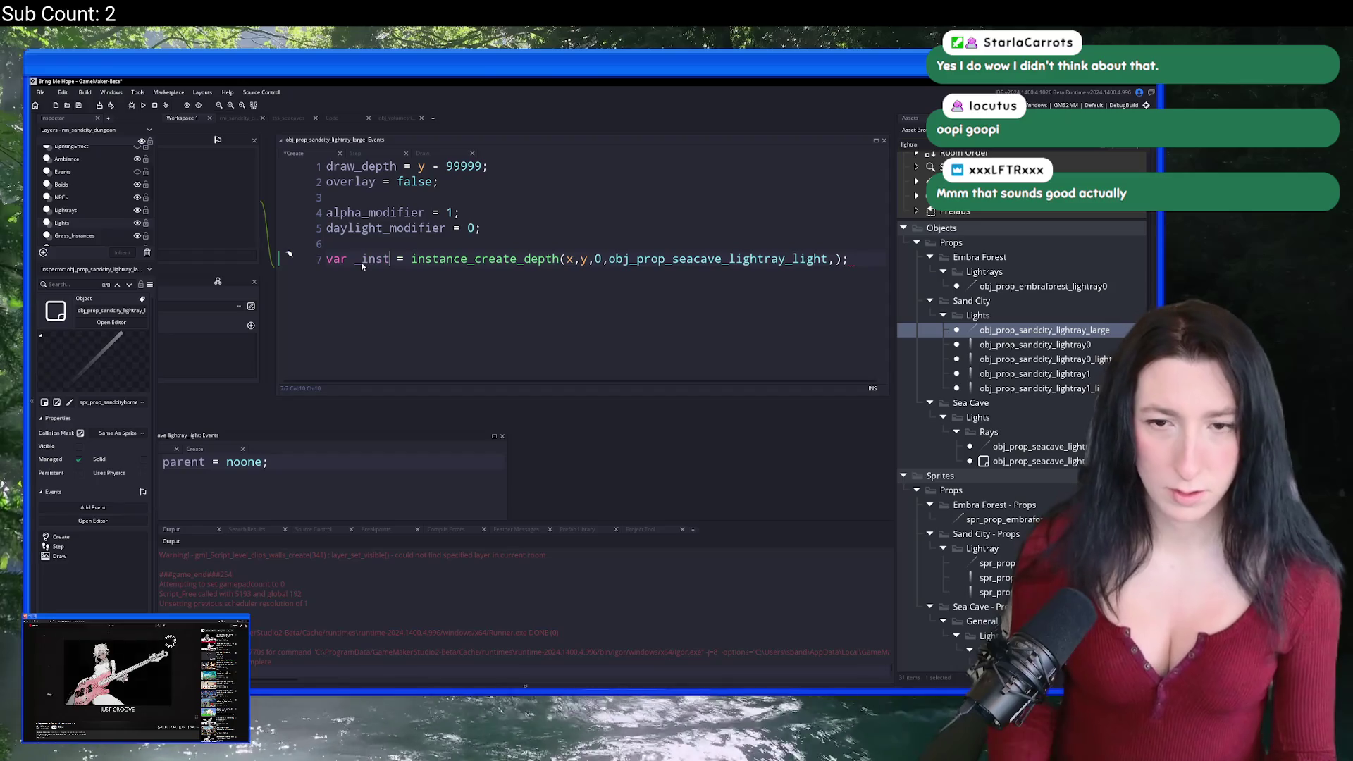
key(BackSpace)
click(846, 261)
text(_inst.parent = id;)
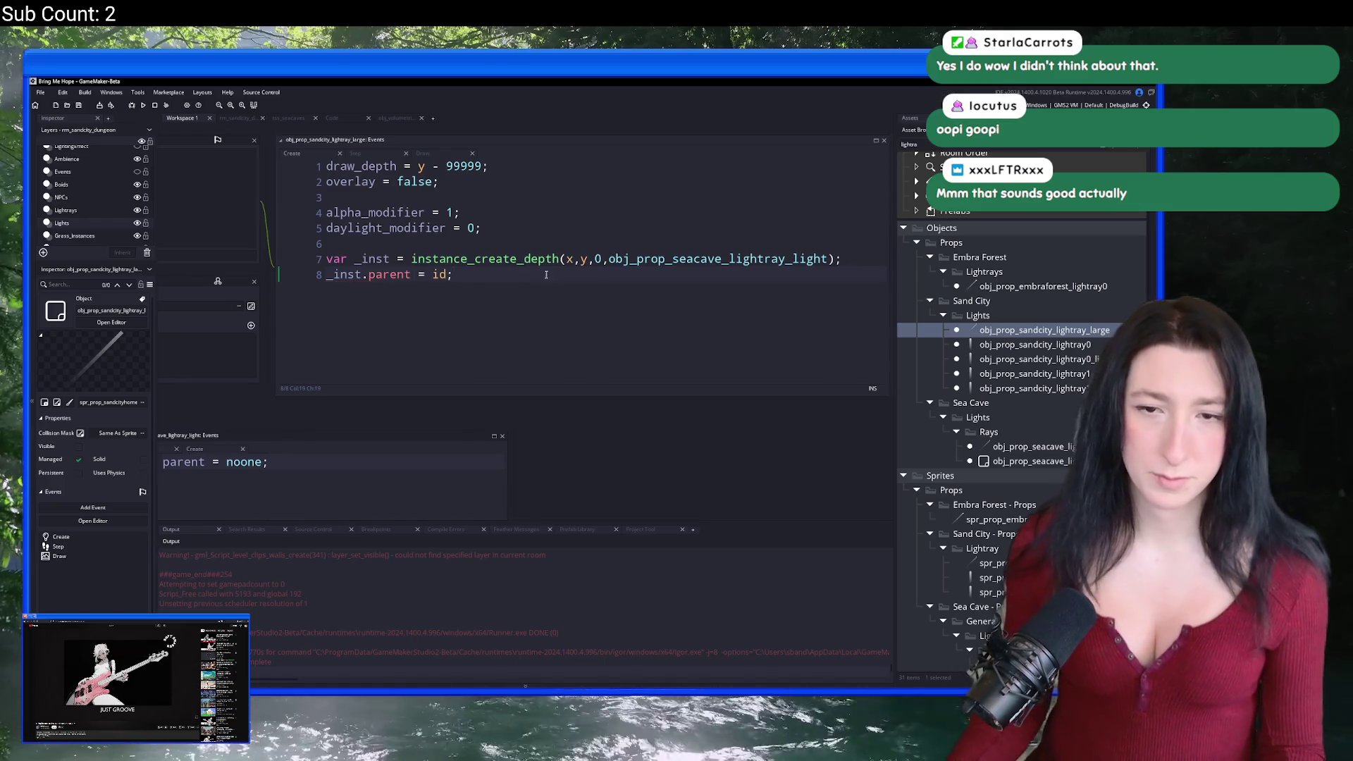
scroll(546, 275, up, 3)
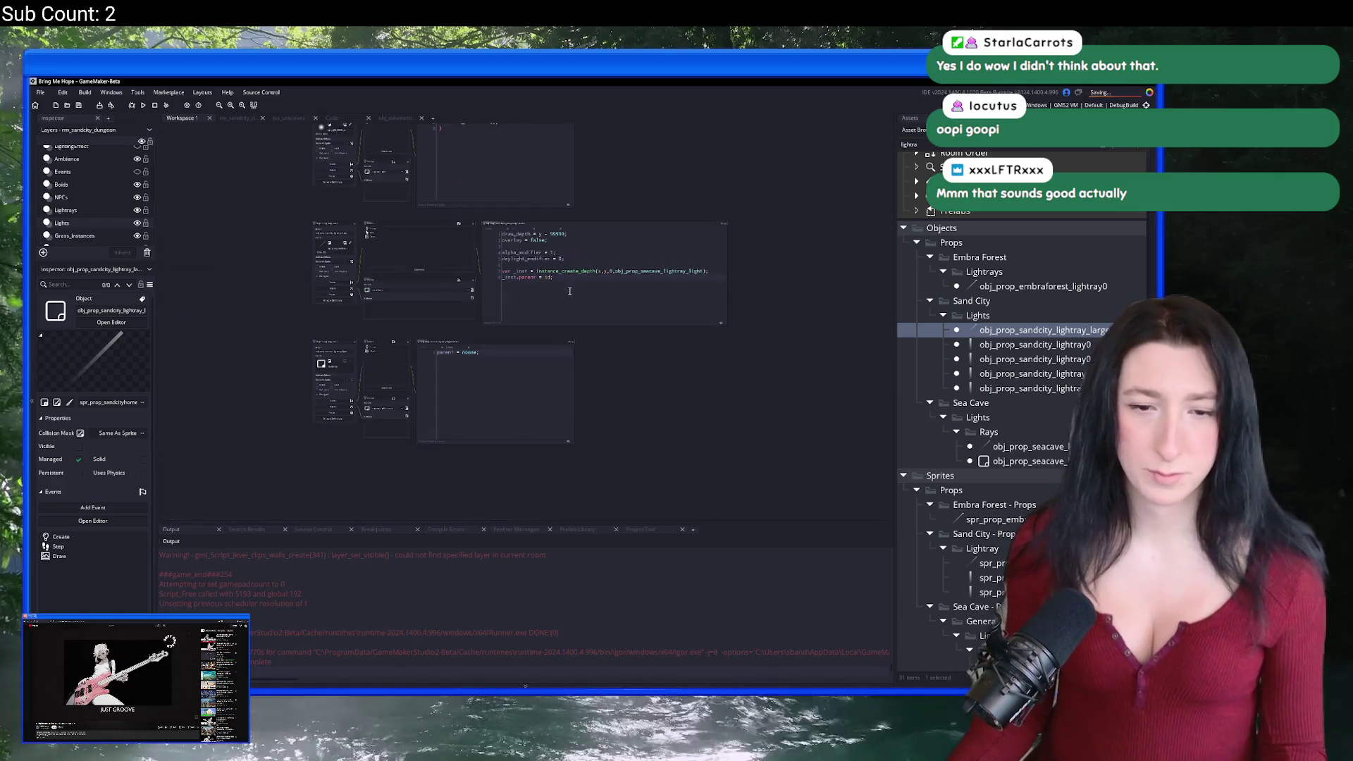
key(Up)
key(Up)
key(Up)
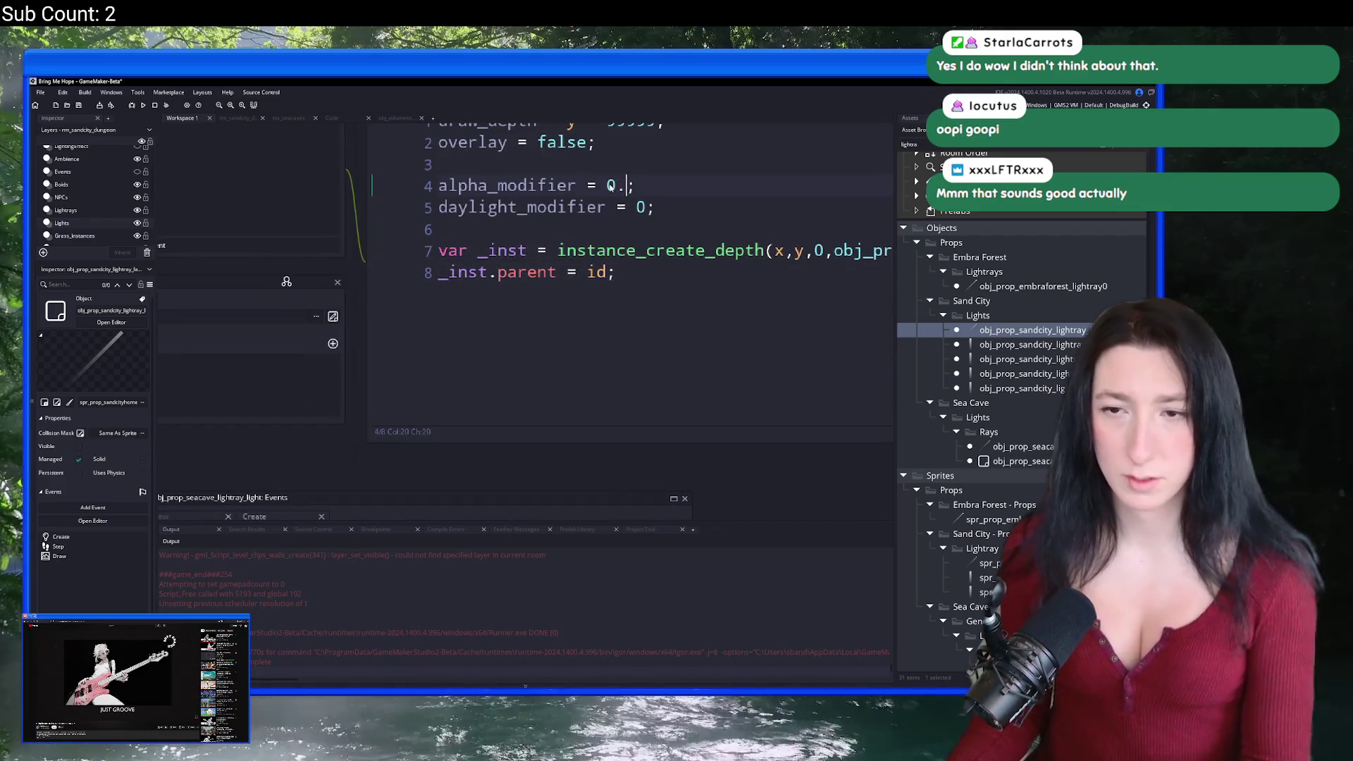
Step: Set the large light ray's alpha_modifier to 0.7 in the Create code
text(7)
scroll(610, 185, down, 3)
scroll(542, 295, up, 3)
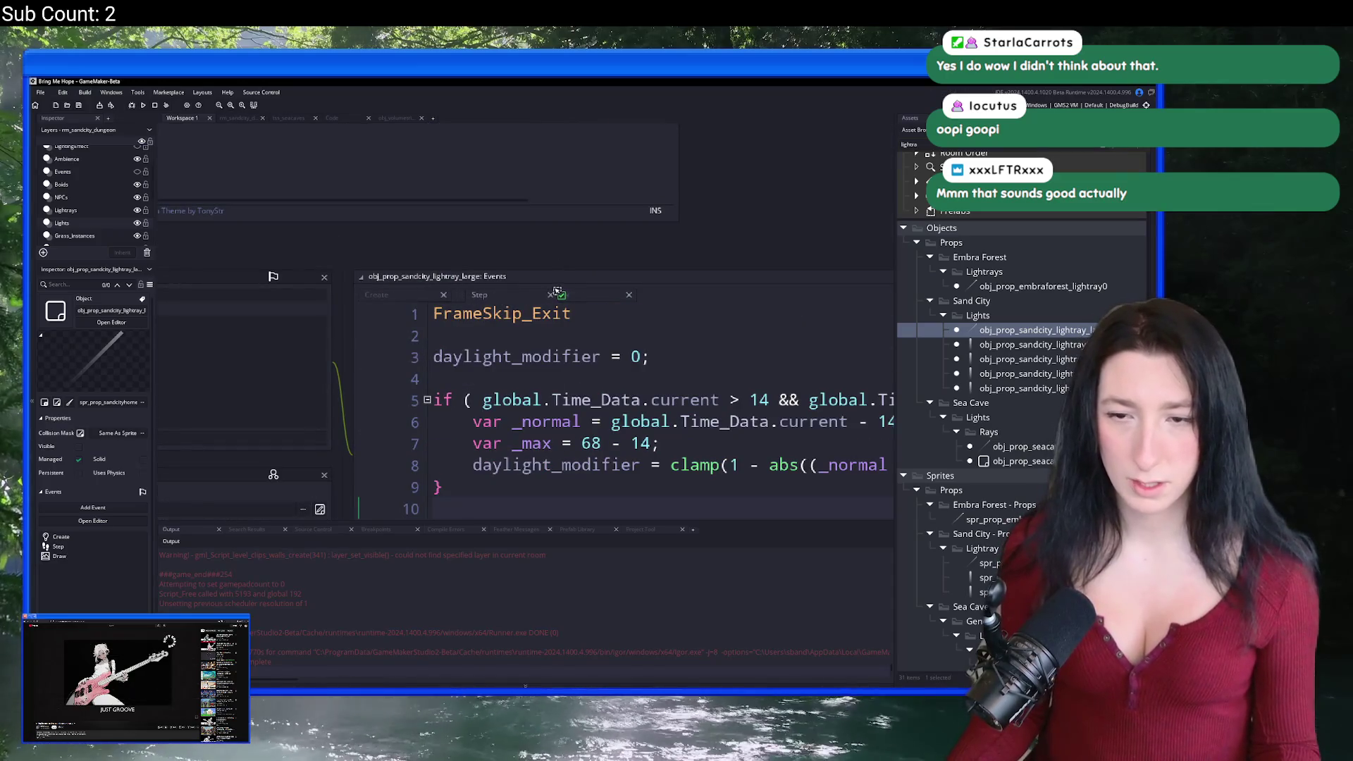
Step: Delete the 'image_alpha += 0.5;' line from the Draw code and run the game
click(569, 296)
scroll(713, 409, down, 1)
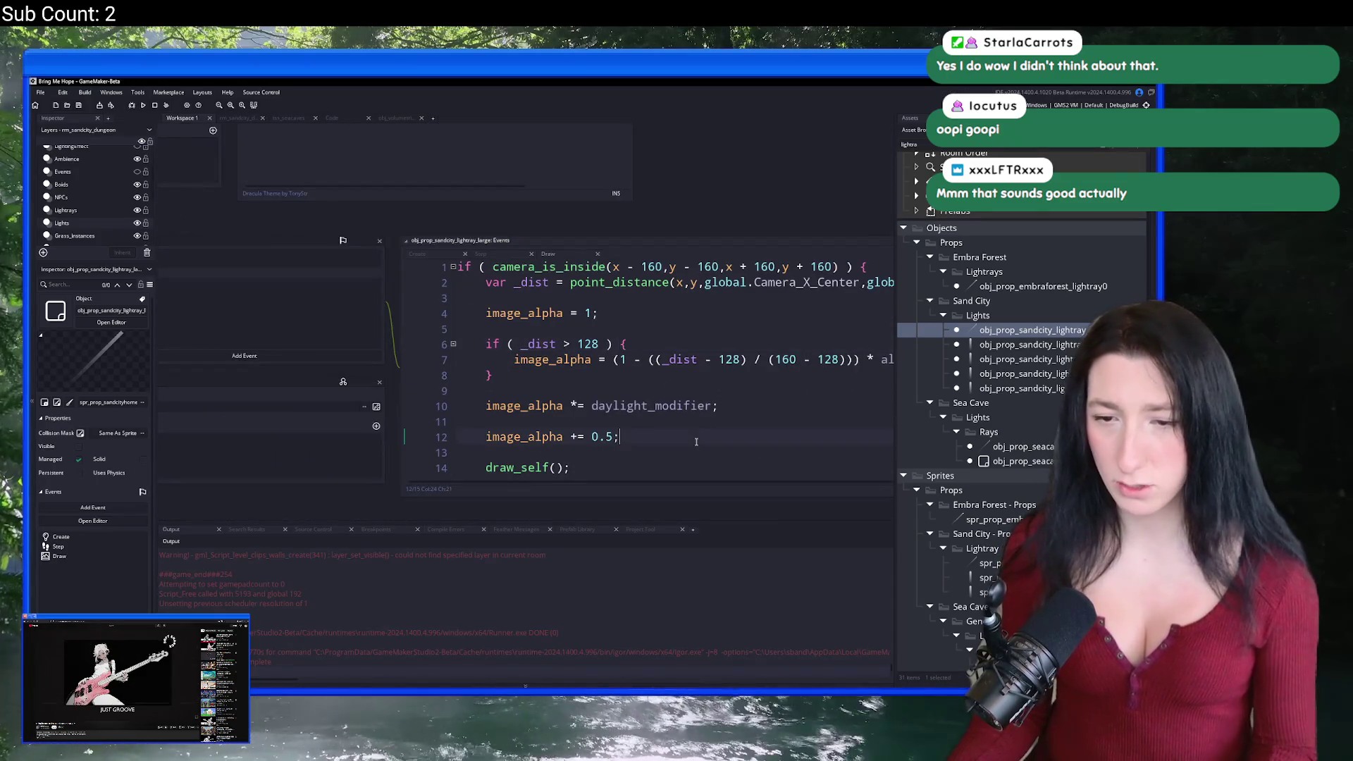
drag(696, 441, 722, 407)
key(BackSpace)
key(F5)
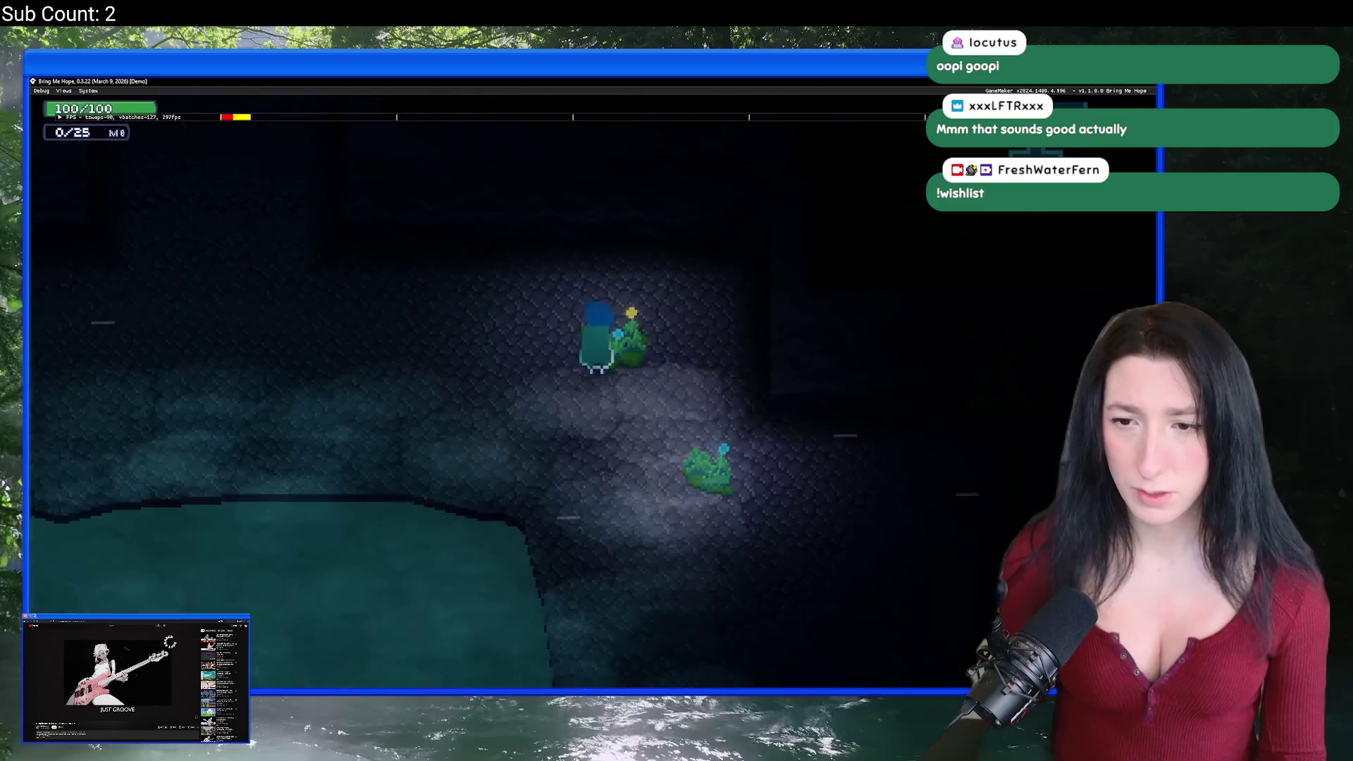
Step: Close the test game and review the light ray's Create, Step and Draw code
key(alt+F4)
click(617, 379)
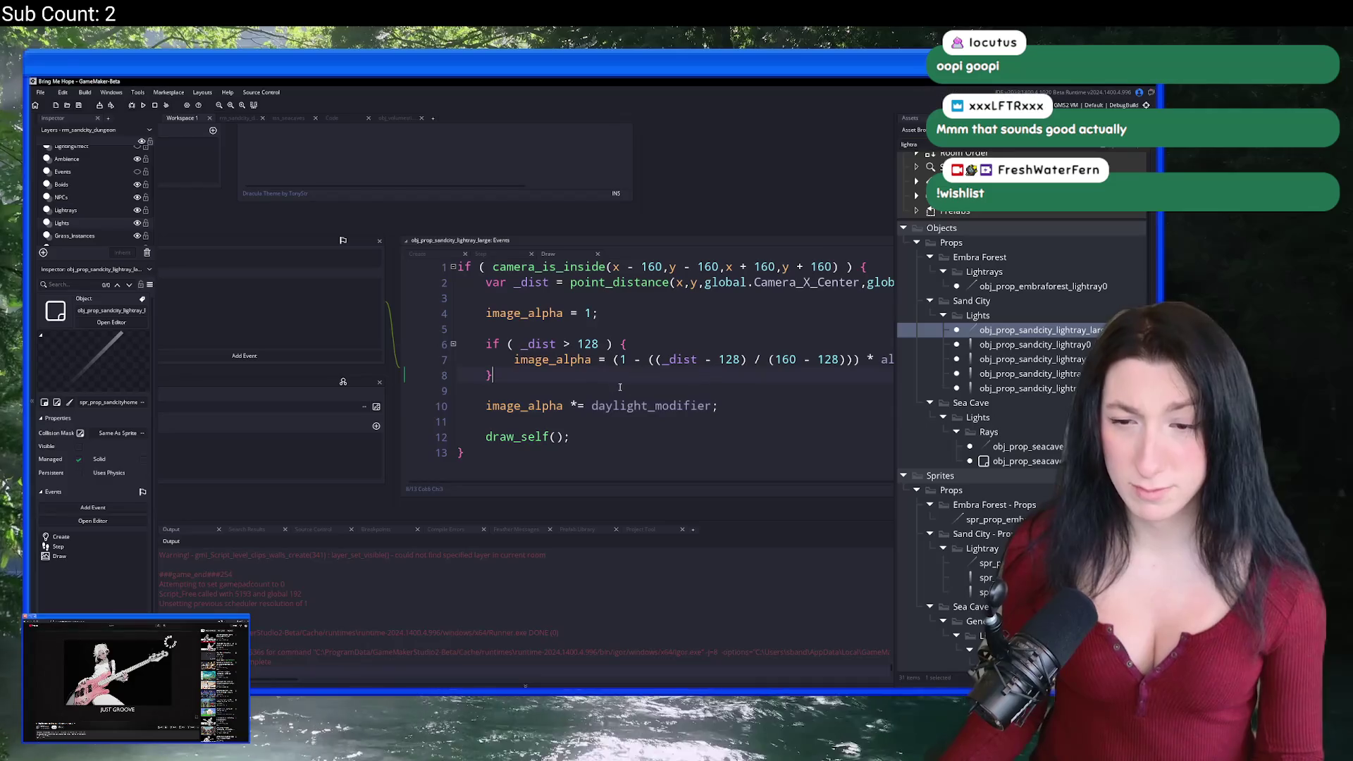
click(423, 255)
click(547, 255)
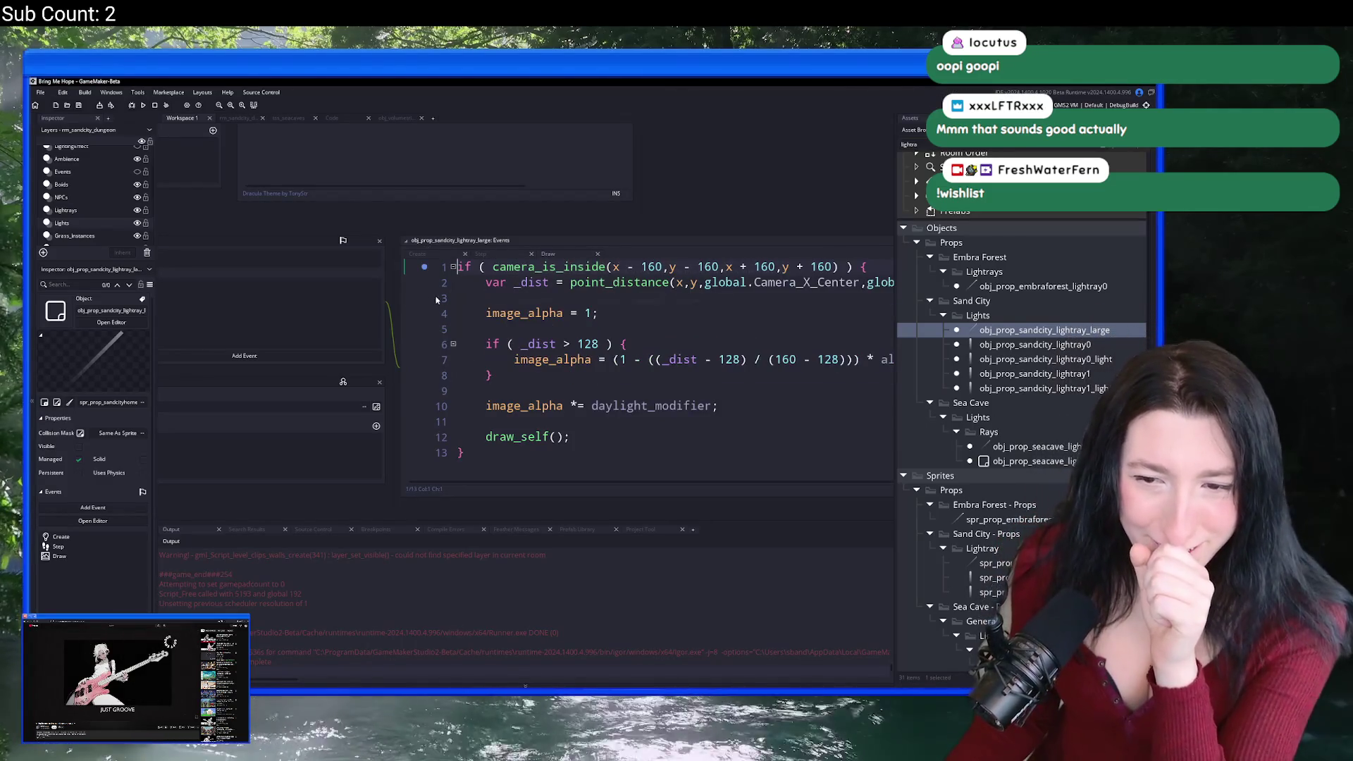
click(419, 255)
click(481, 254)
click(561, 257)
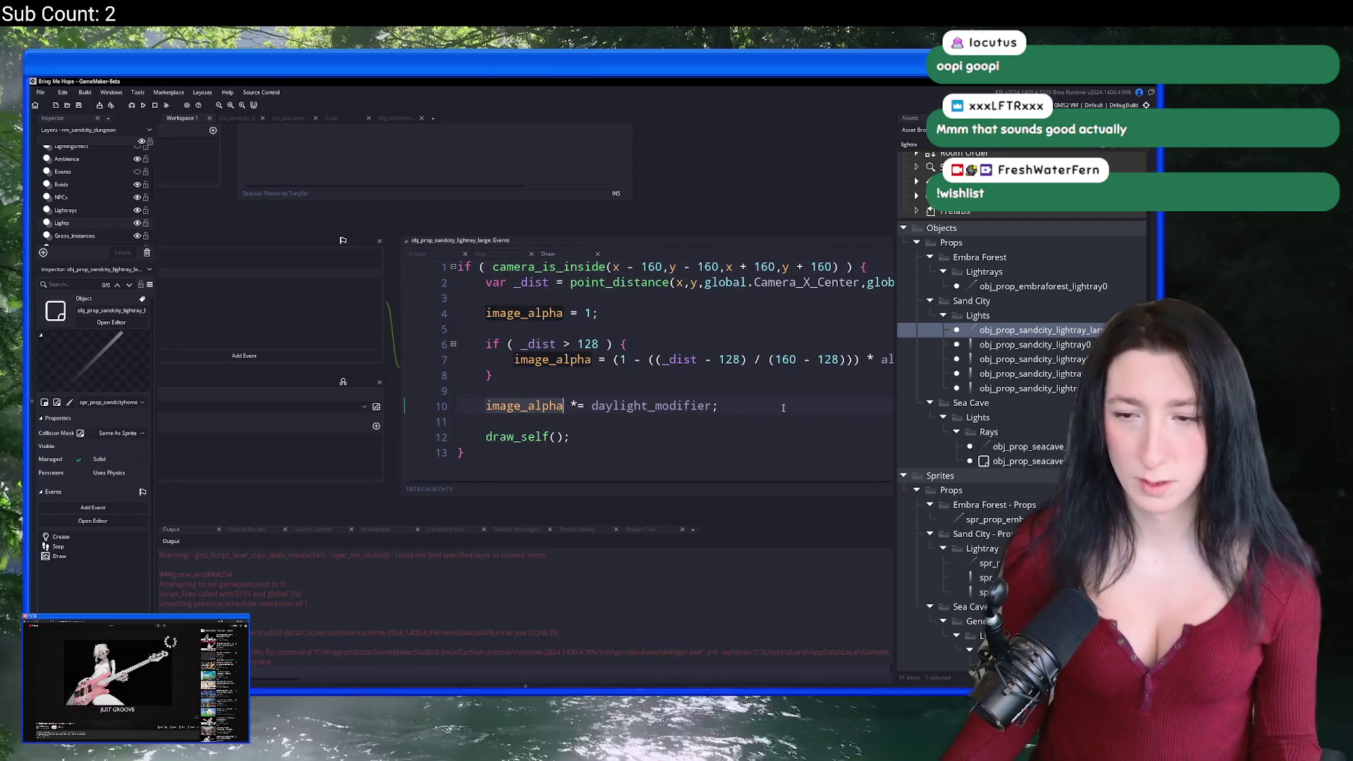
Step: Add 'image_alpha += 0.5;' below the daylight_modifier line and rebuild the game
click(785, 407)
key(Return)
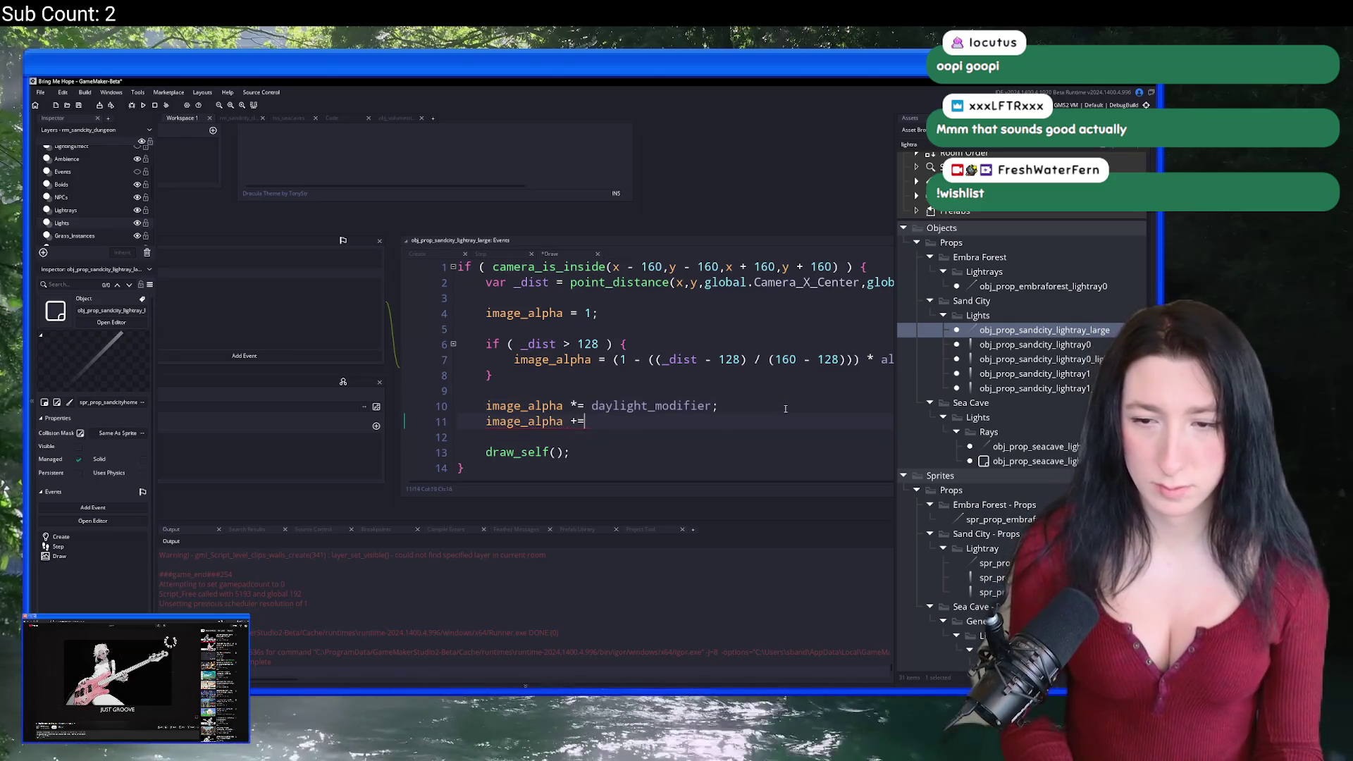
key(F5)
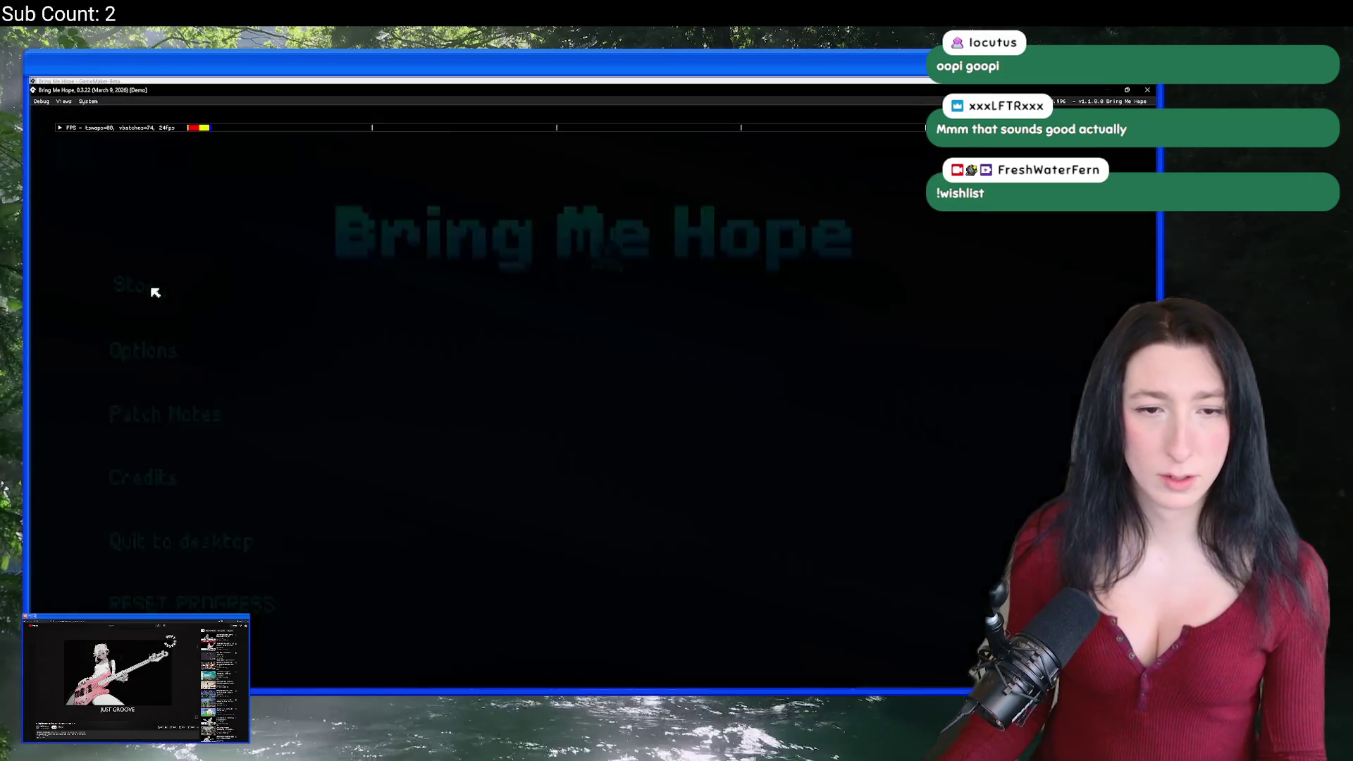
Step: Start from the main menu, walk around the Gub Gub Caves pool toggling zoom, then close the game
click(155, 292)
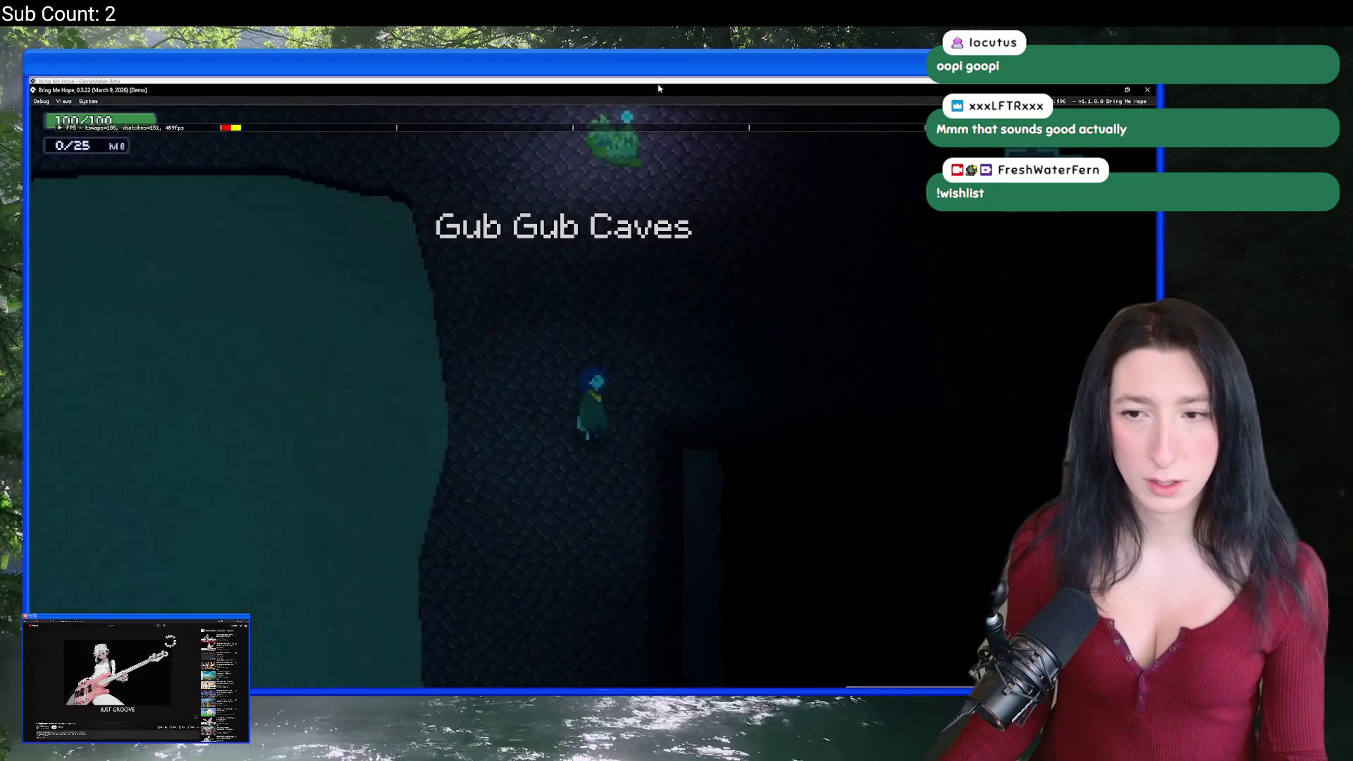
key(d)
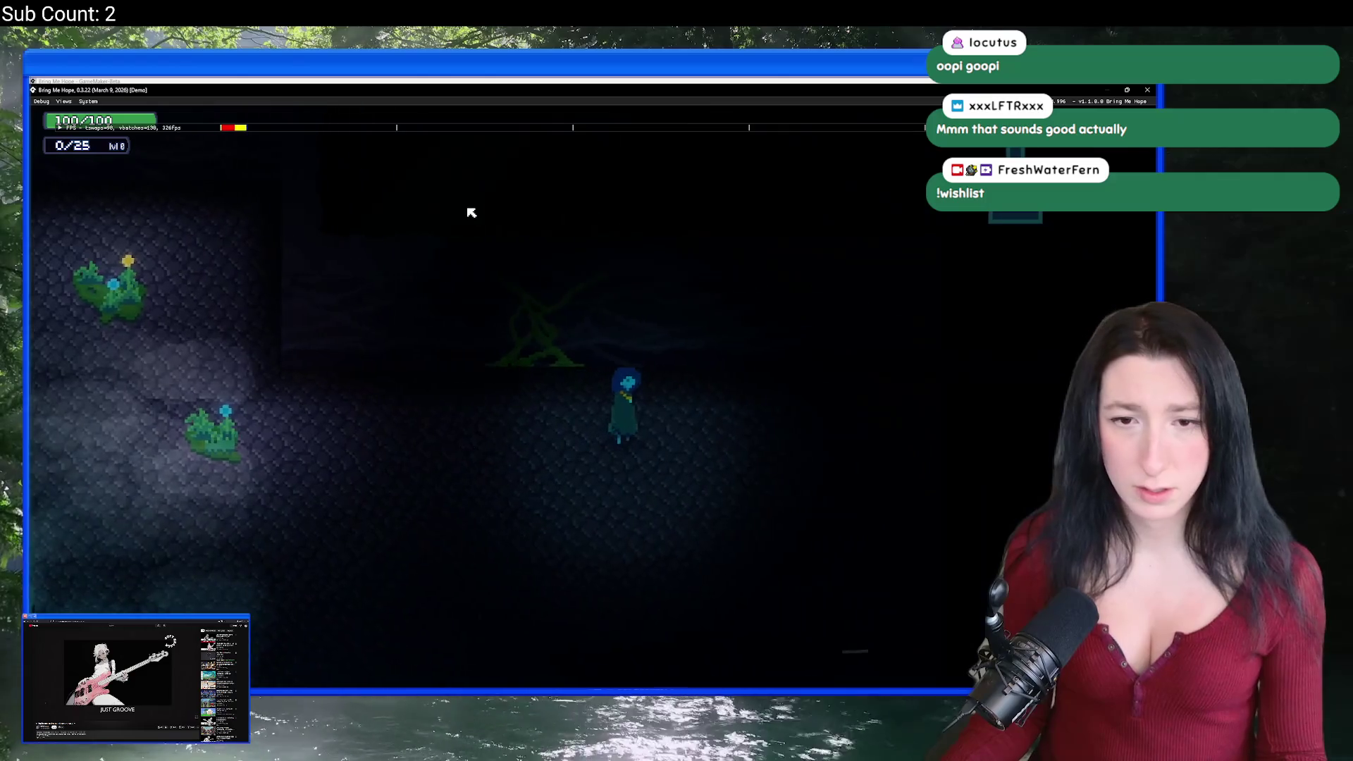
key(s)
key(a)
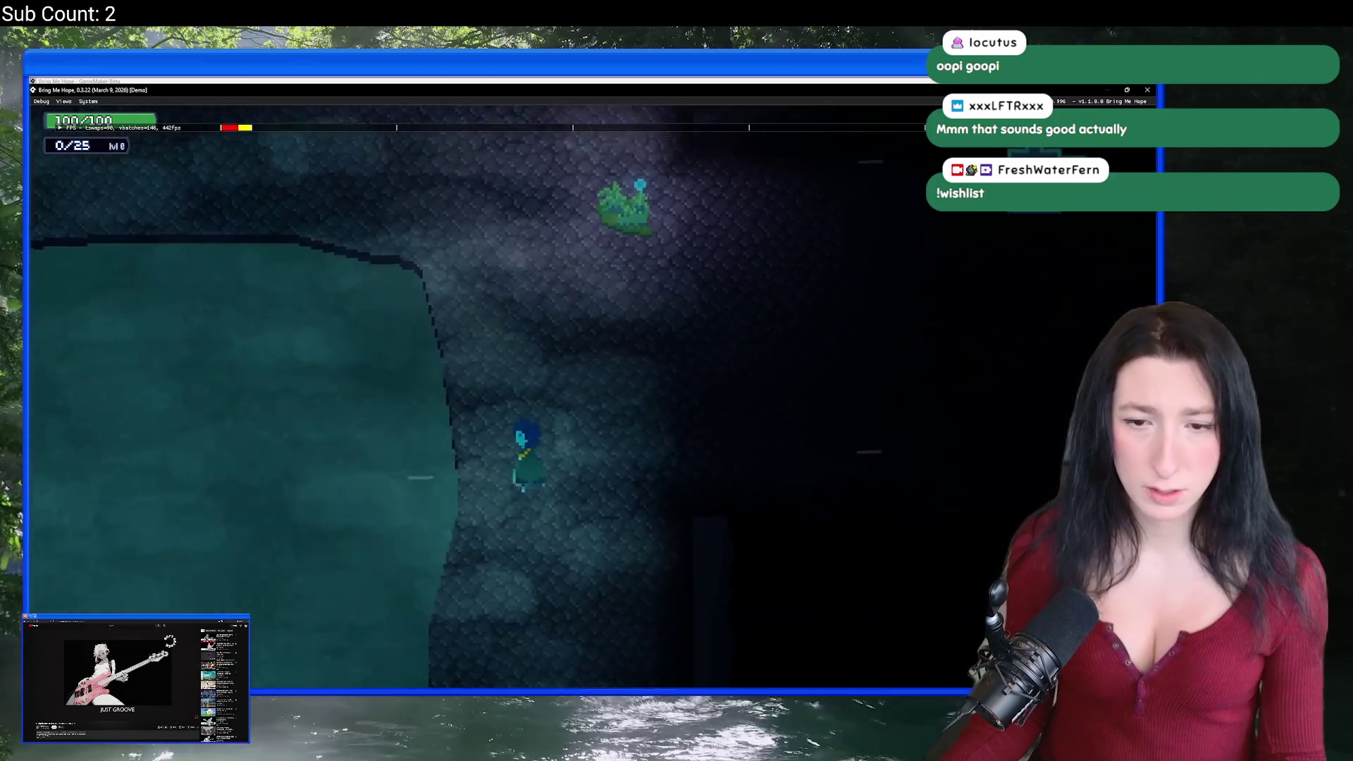
key(d)
key(w)
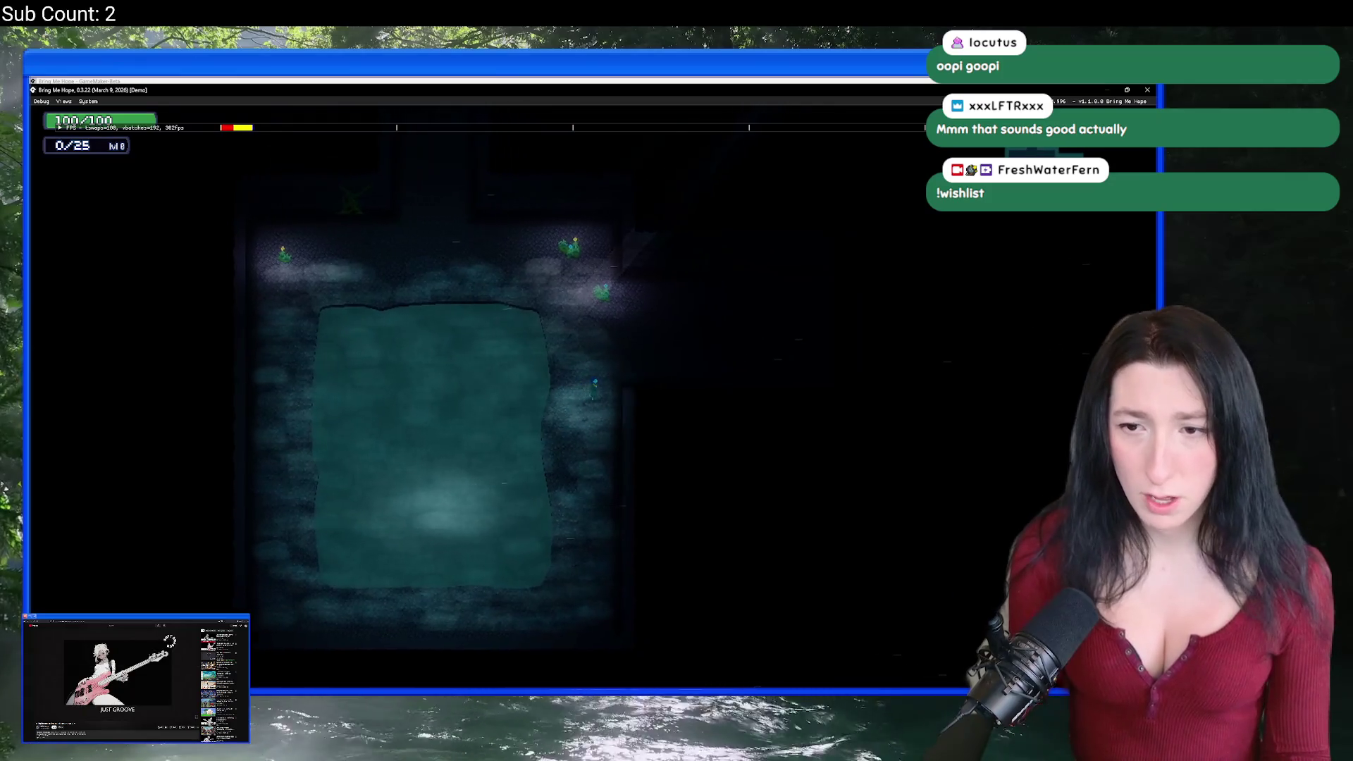
key(w)
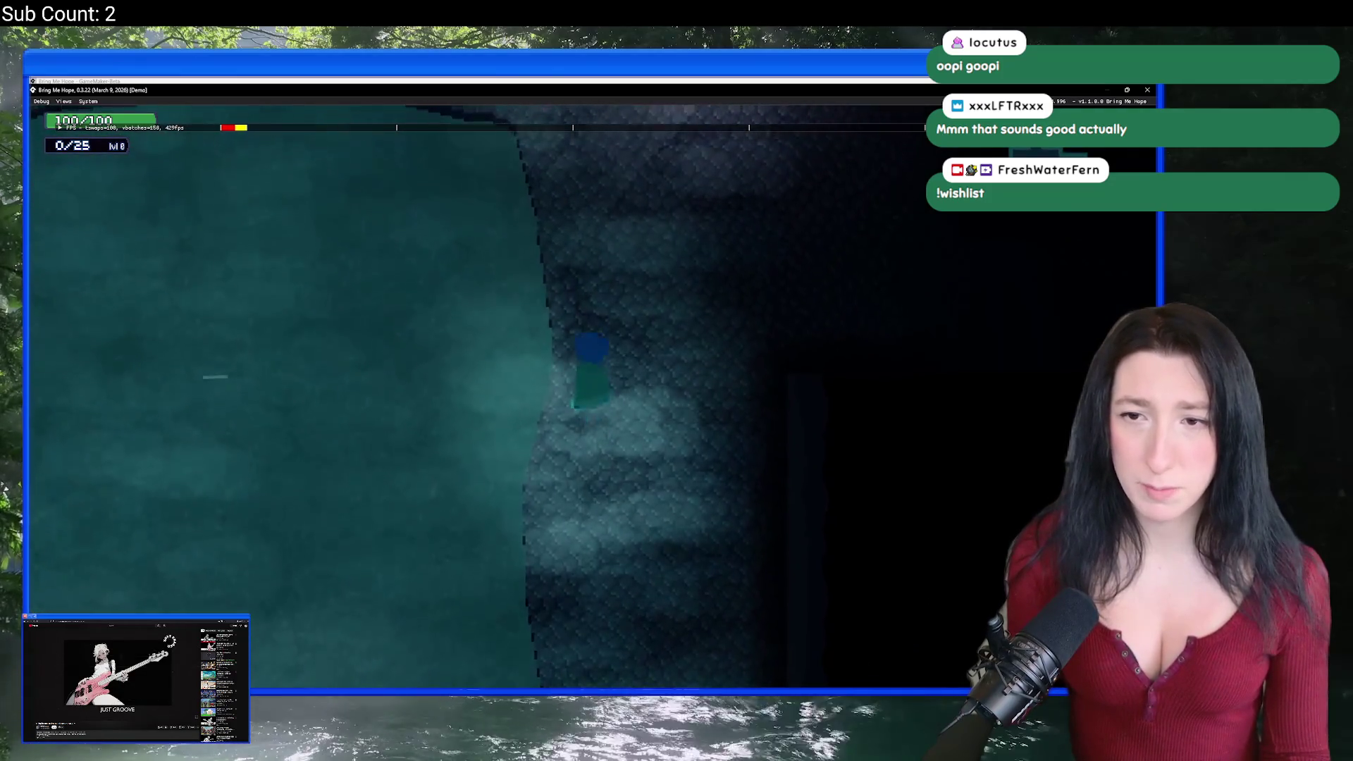
key(s)
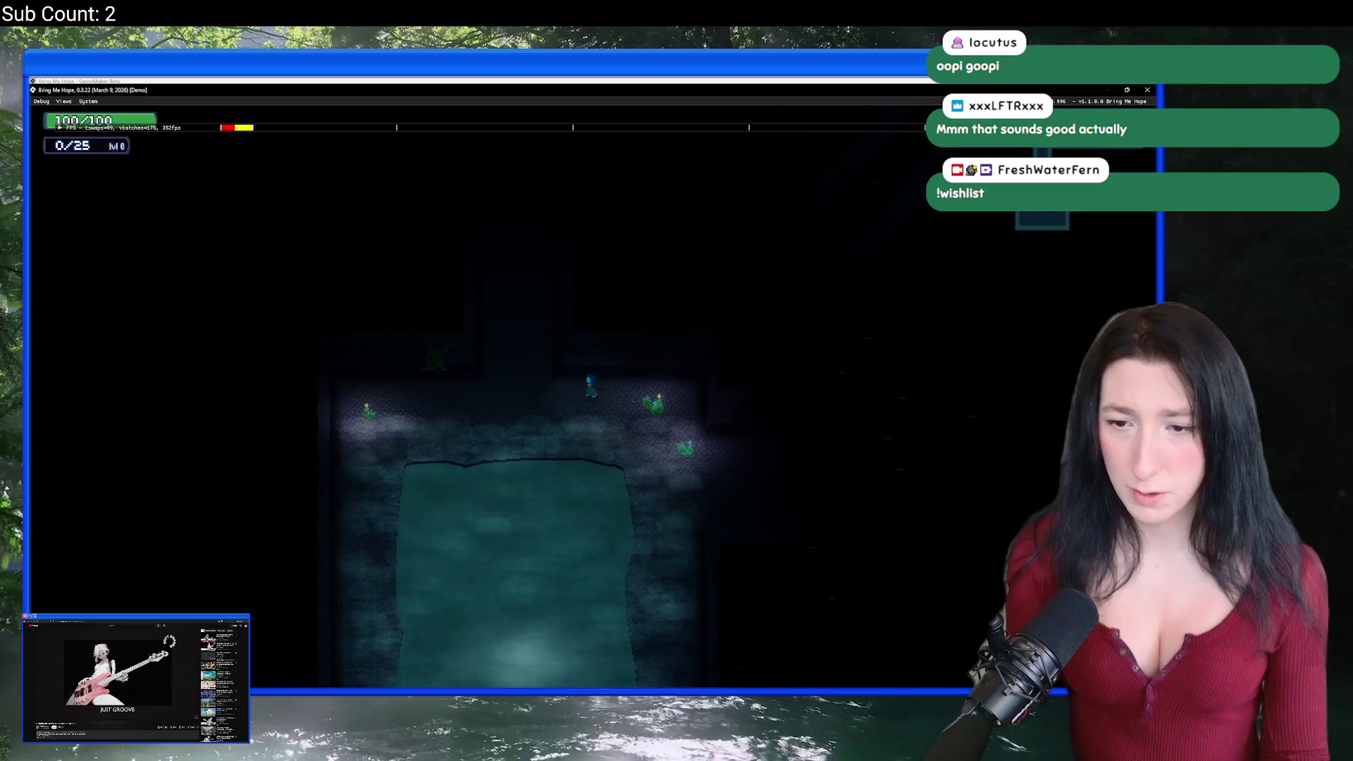
key(a)
key(s)
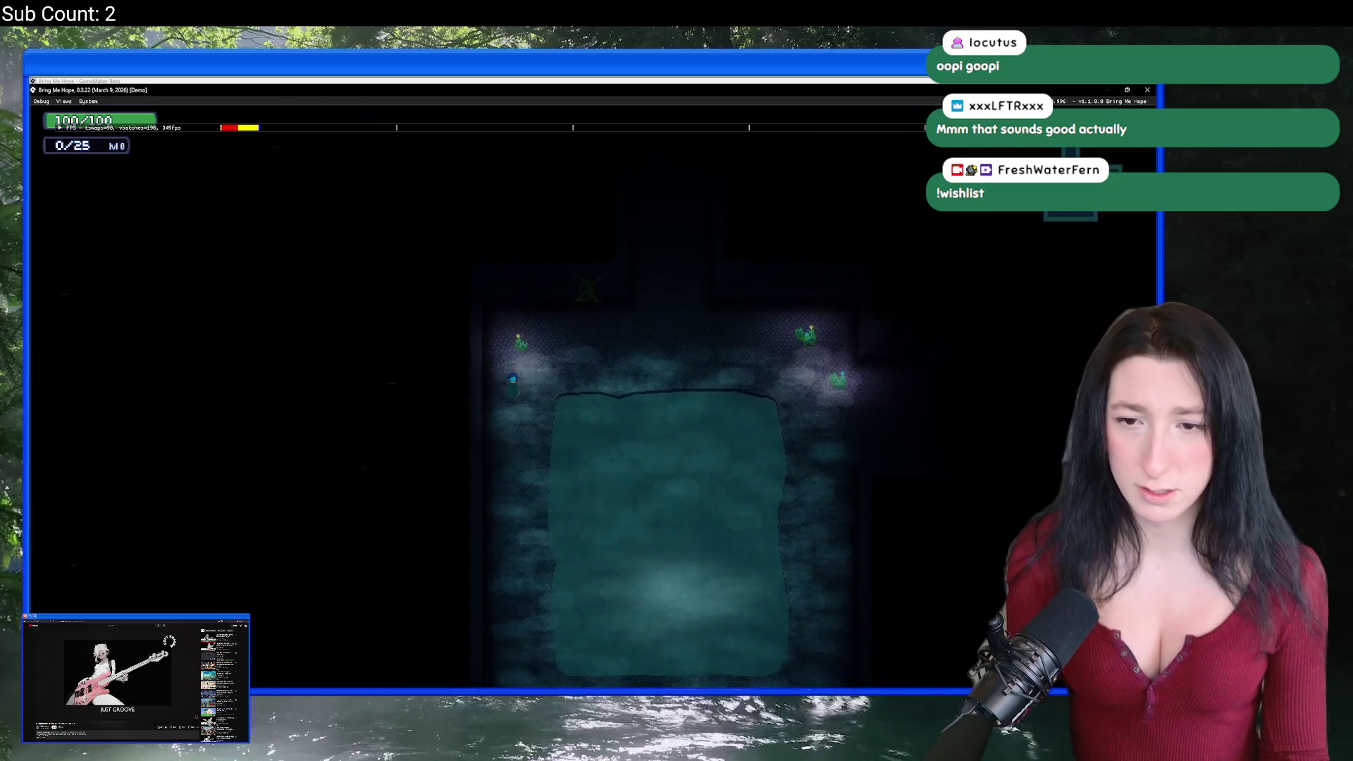
key(w)
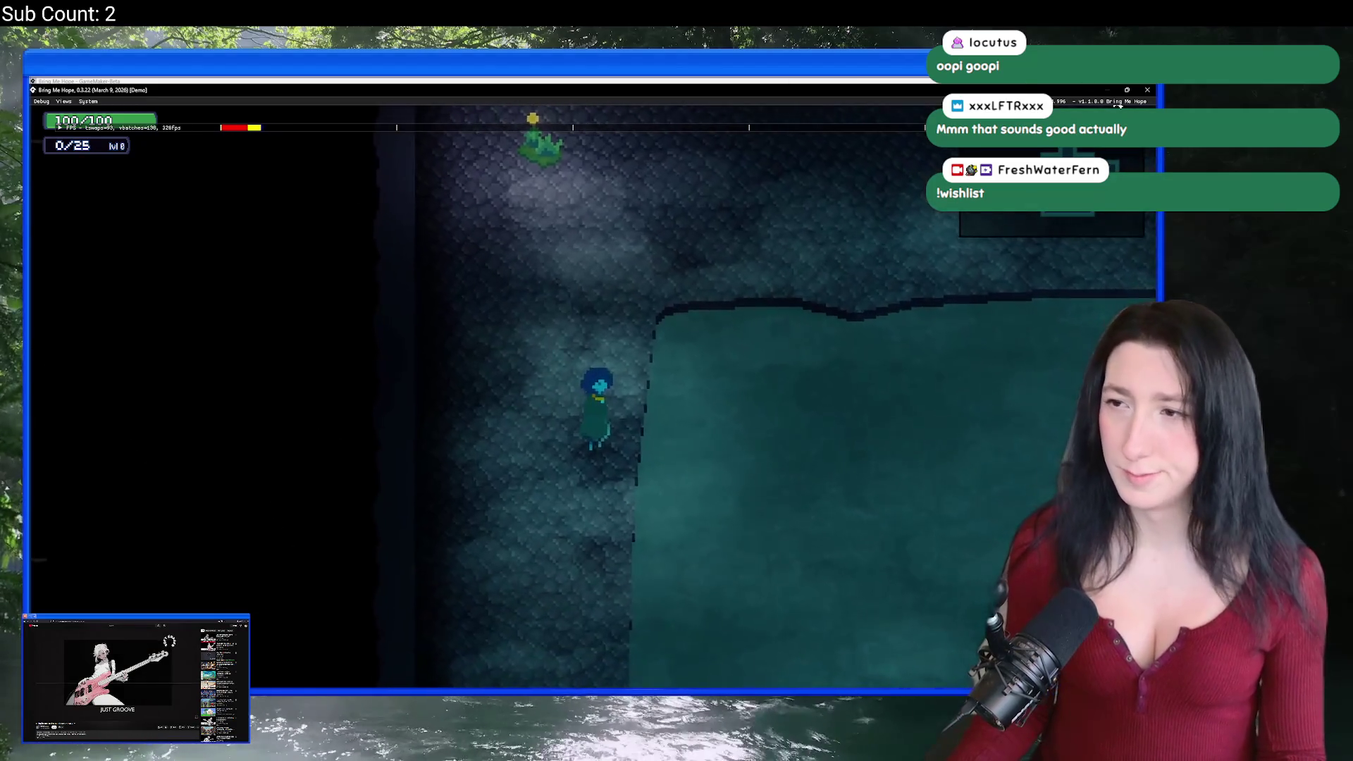
key(Escape)
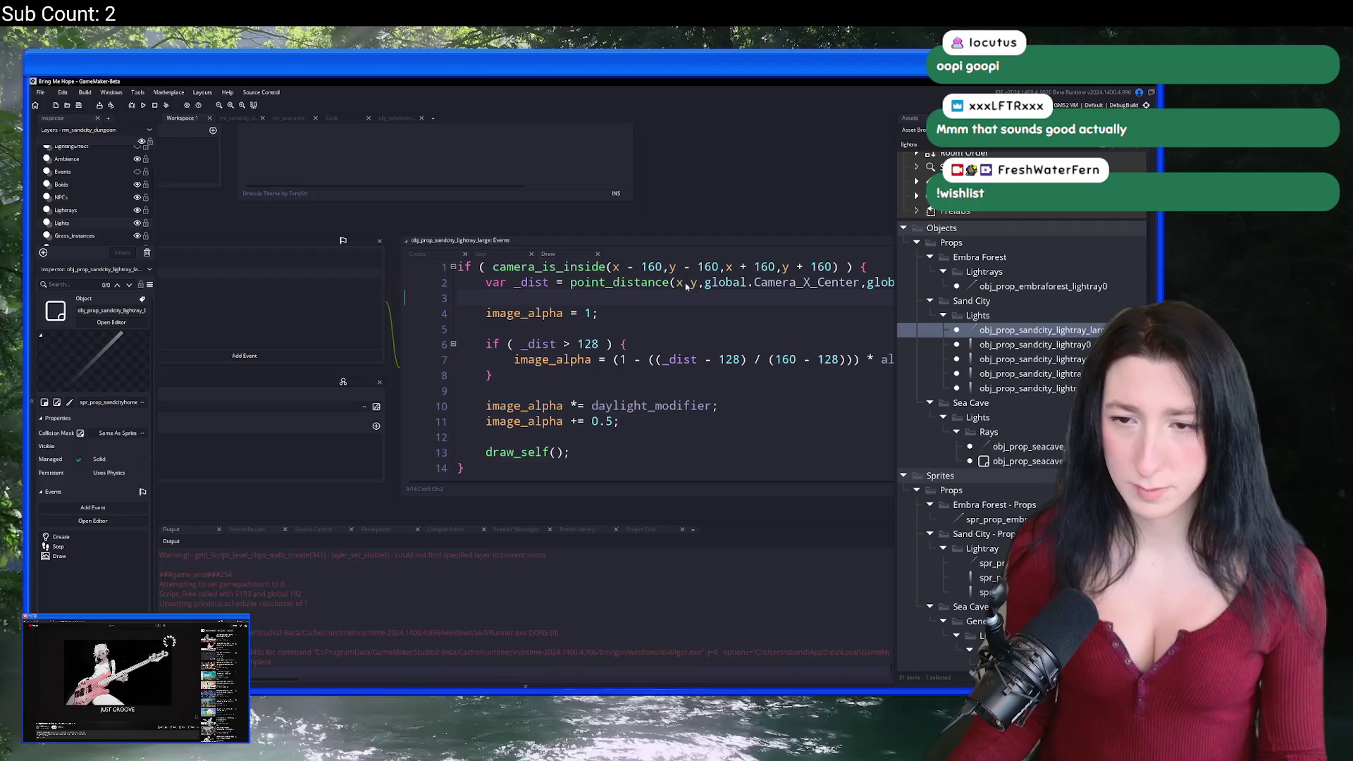
Step: Change the Draw code's fade thresholds from 128 to 256 and 160 to 280, then rebuild
scroll(749, 301, right, 5)
click(565, 266)
scroll(537, 282, left, 3)
click(462, 344)
text(56)
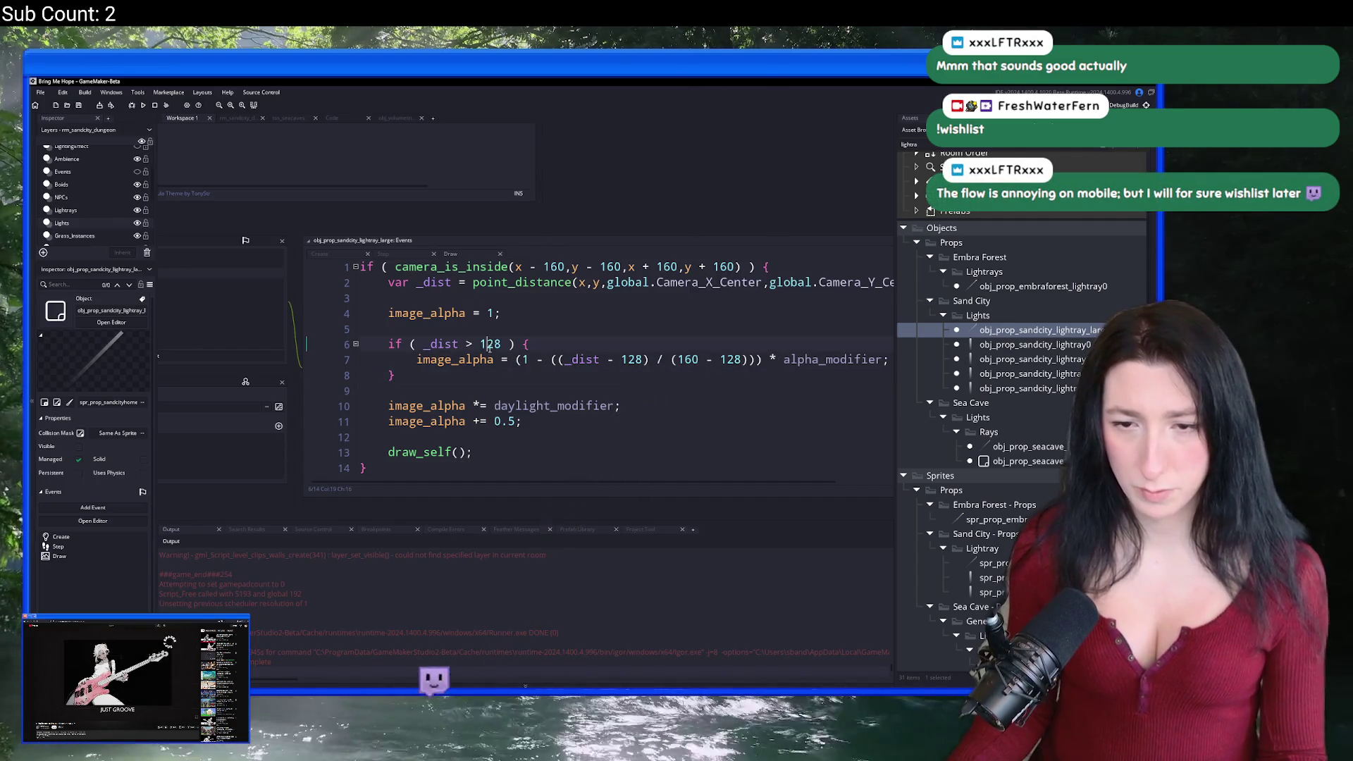
double_click(625, 359)
text(256)
double_click(731, 359)
text(256)
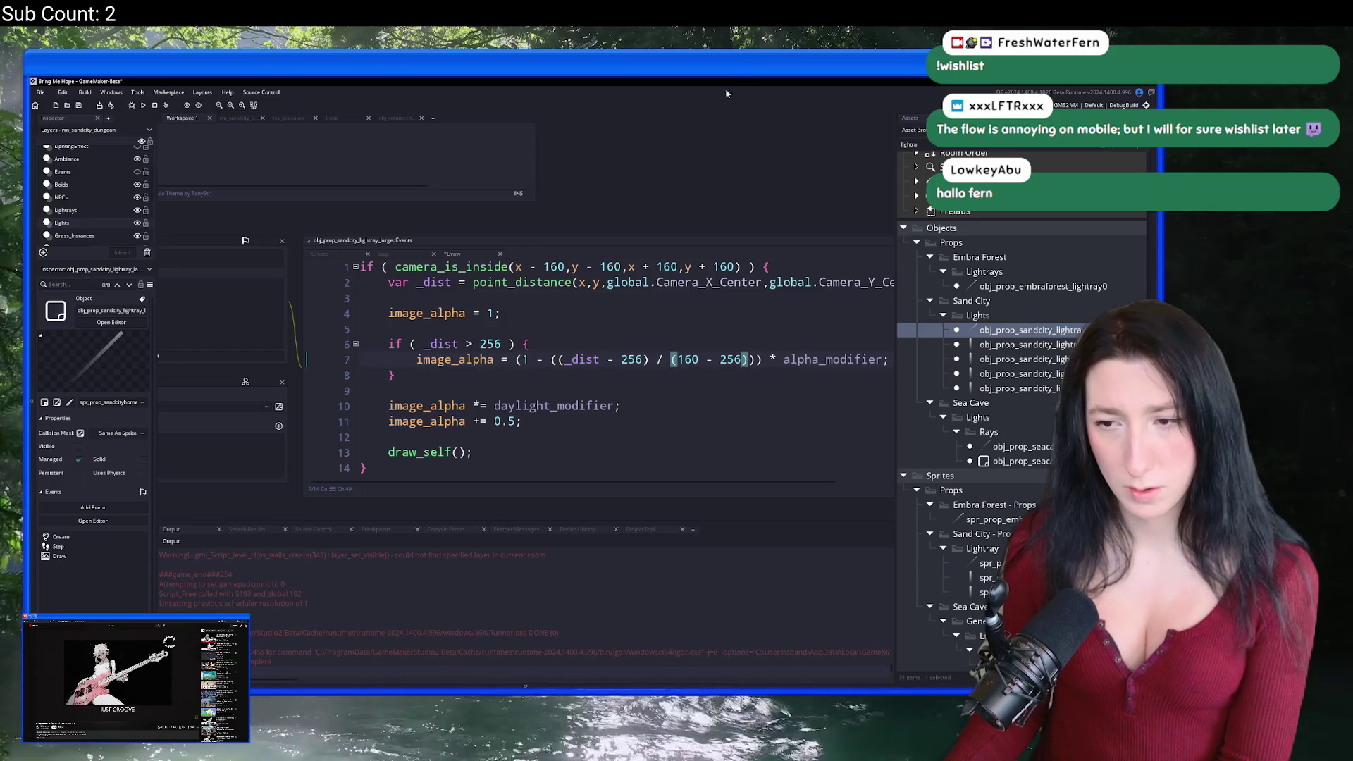
double_click(686, 359)
text(280)
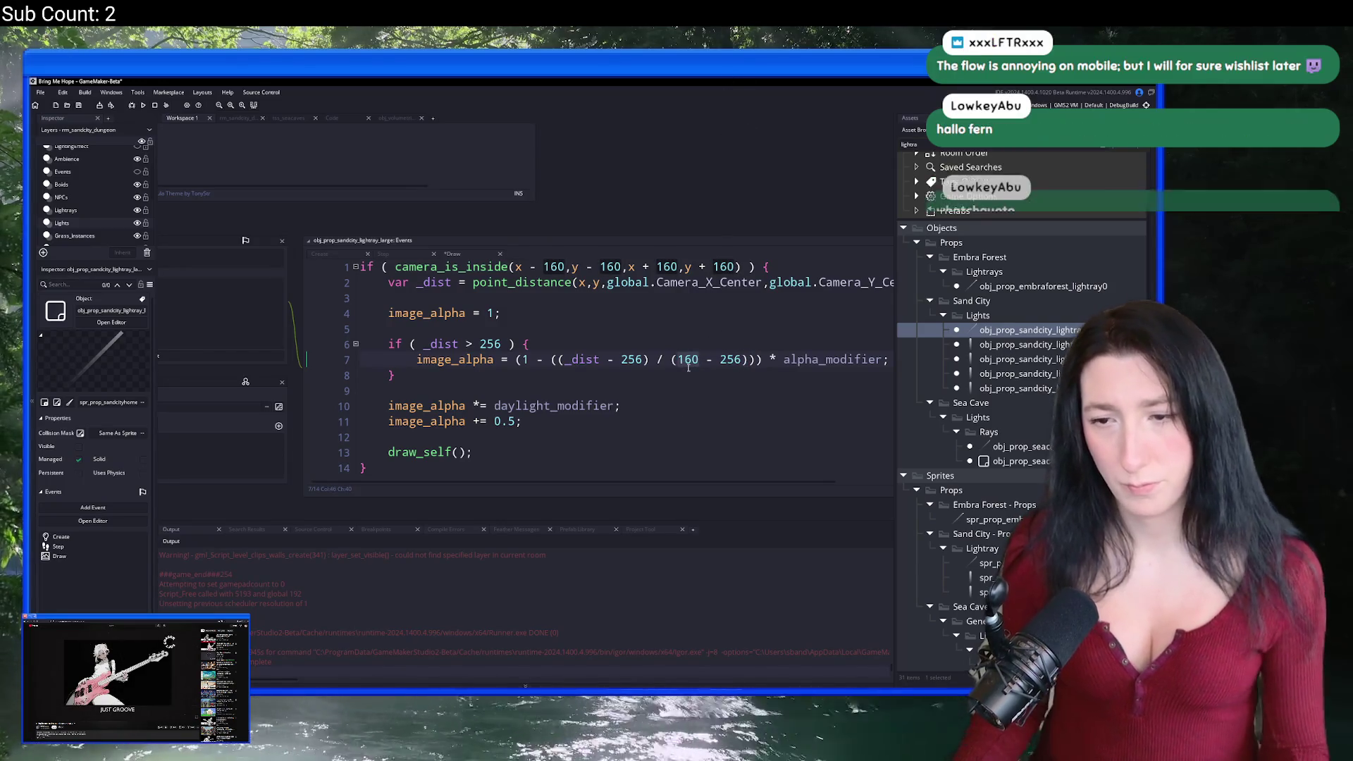
key(F5)
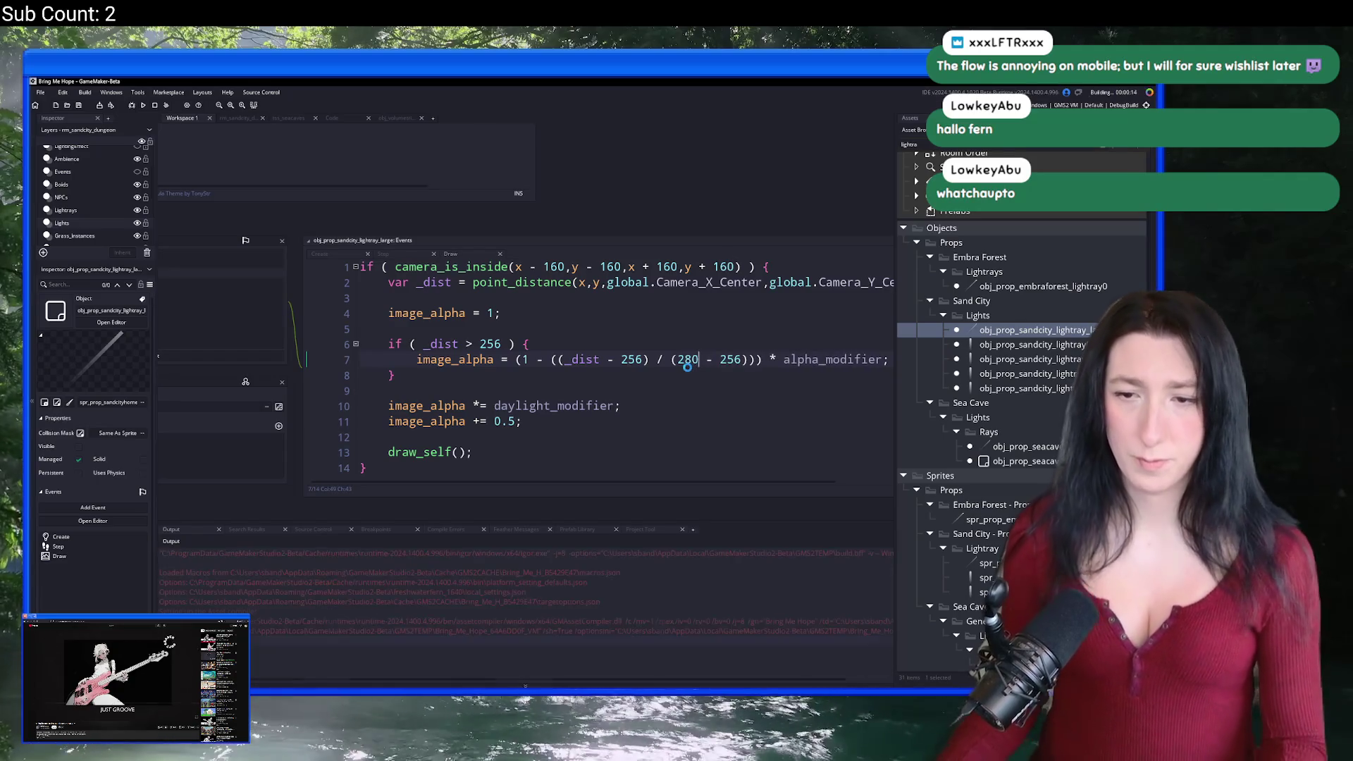
scroll(610, 361, down, 1)
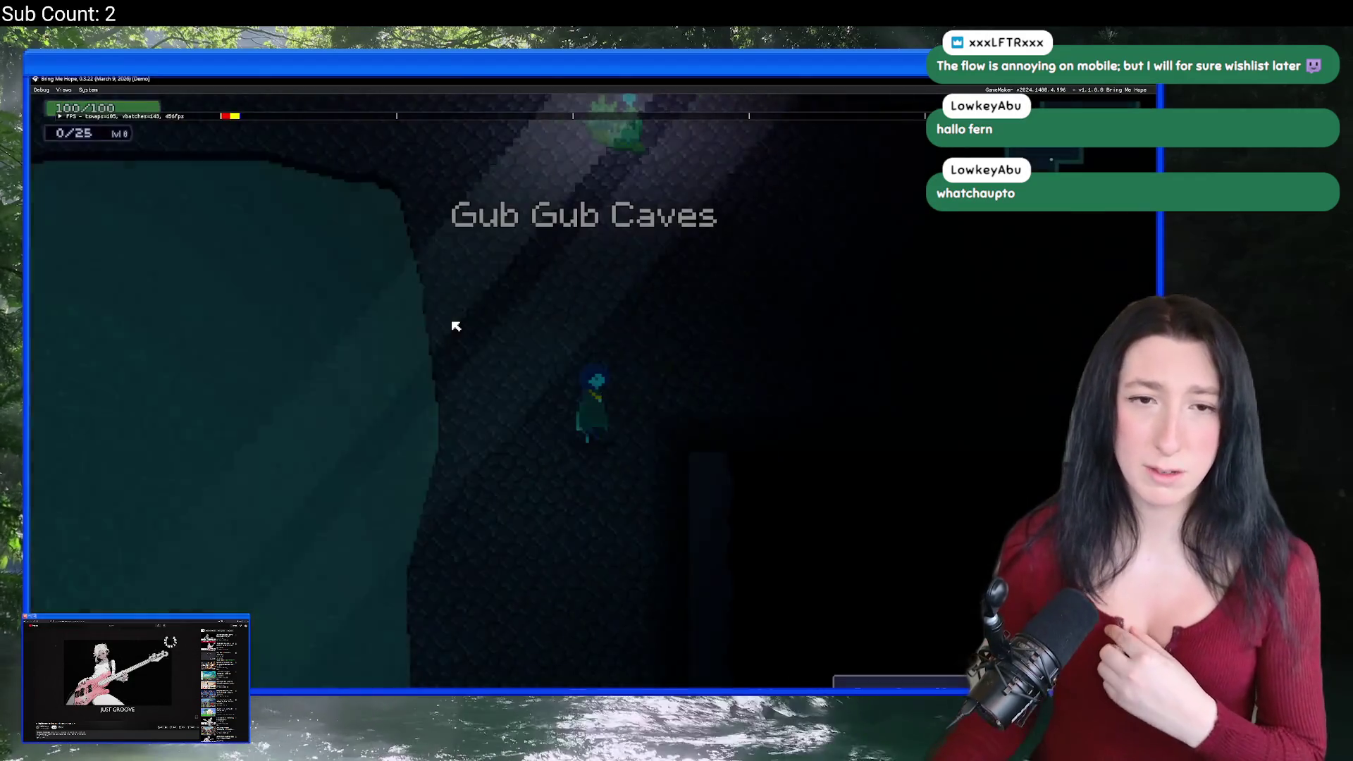
Step: Walk the character along the water pool and past the glowing plant creatures, then close the test
key(Up)
key(Left)
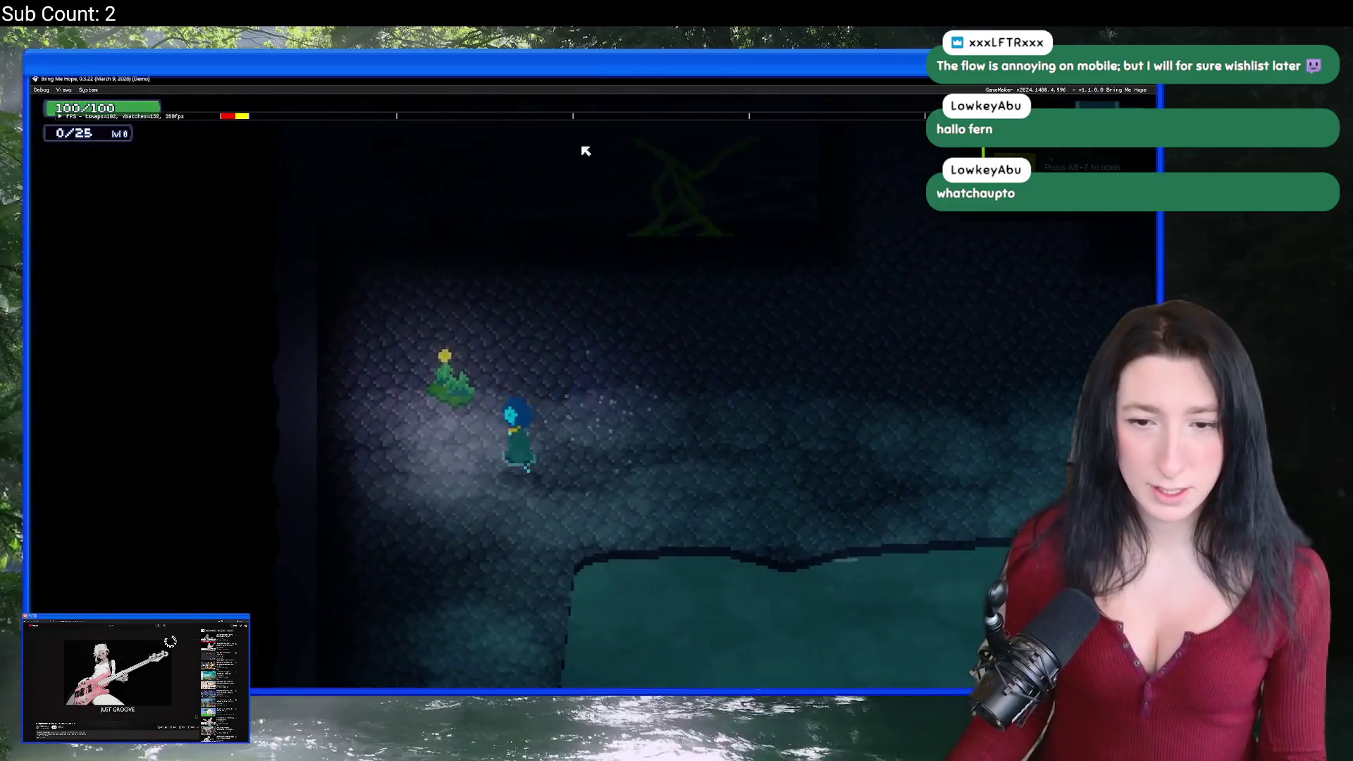
key(Down)
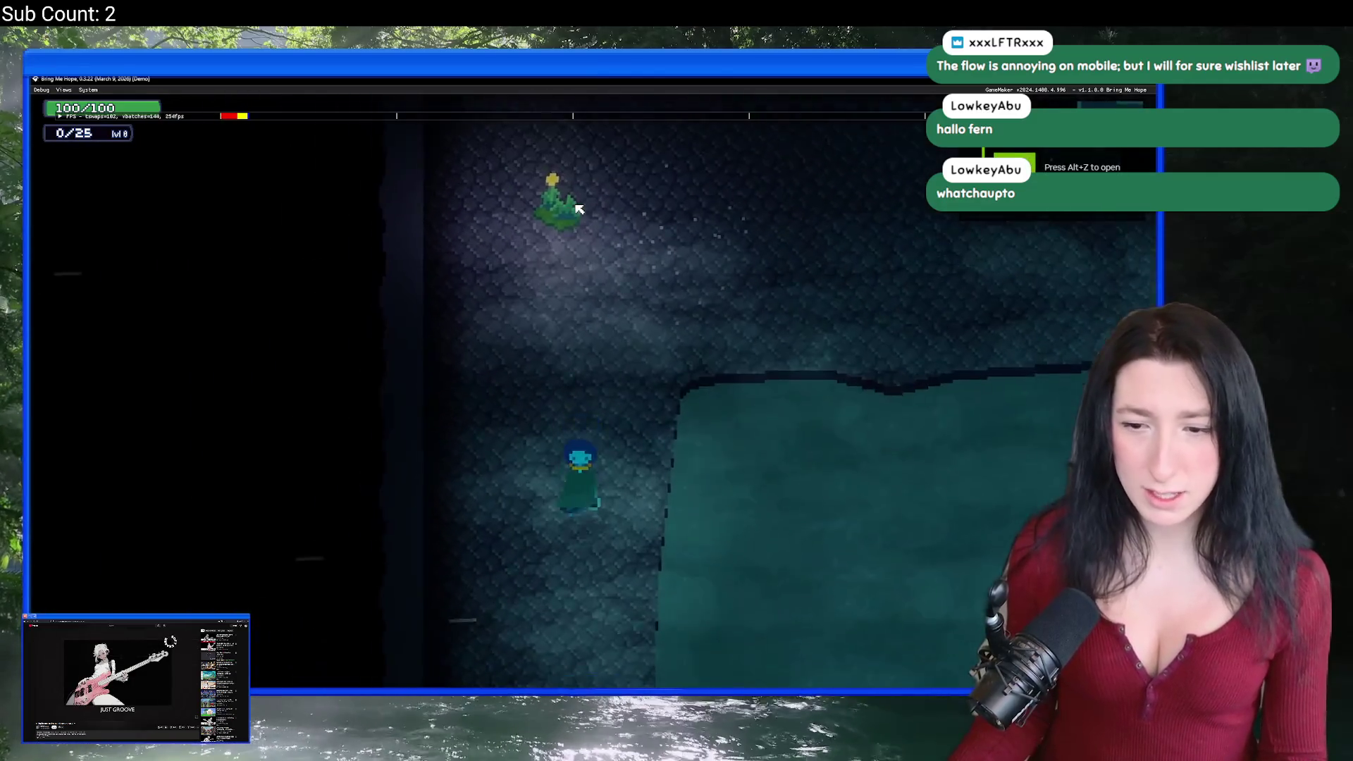
key(Up)
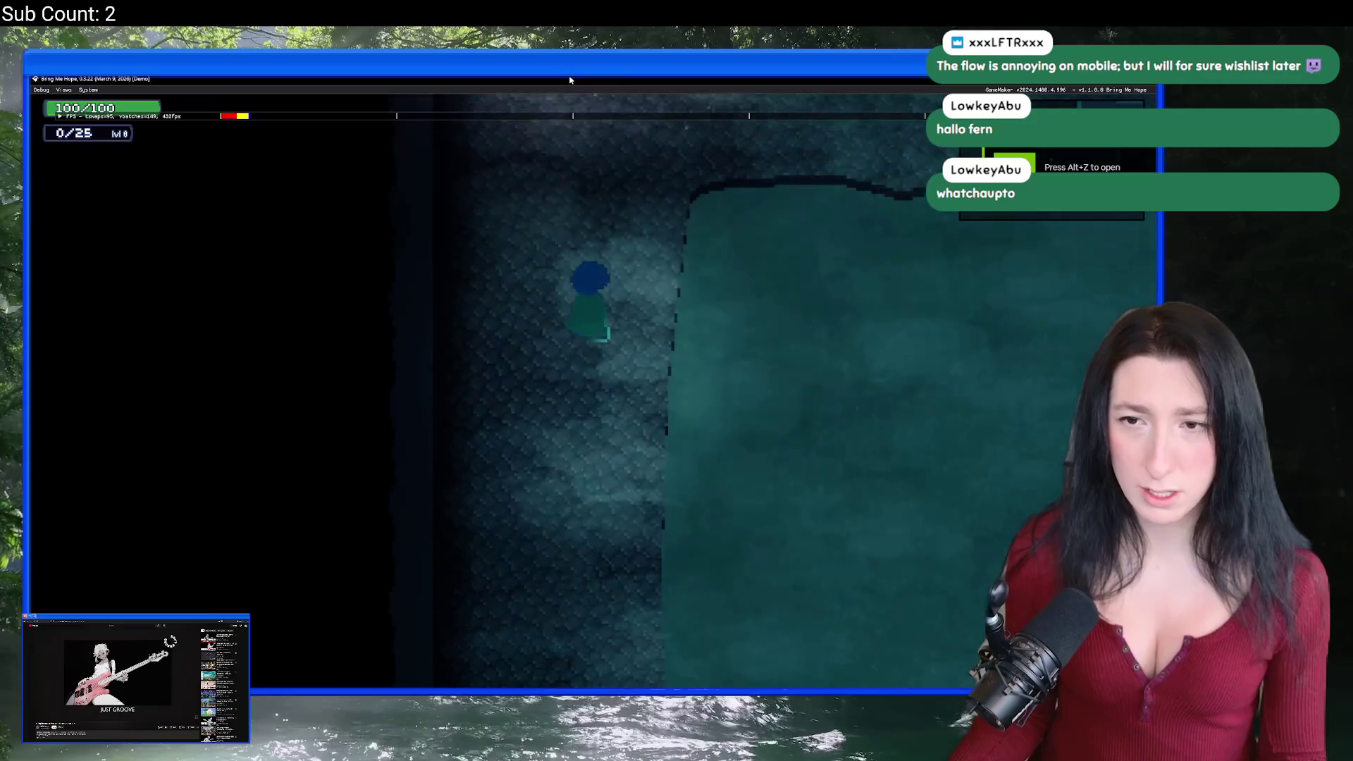
key(Right)
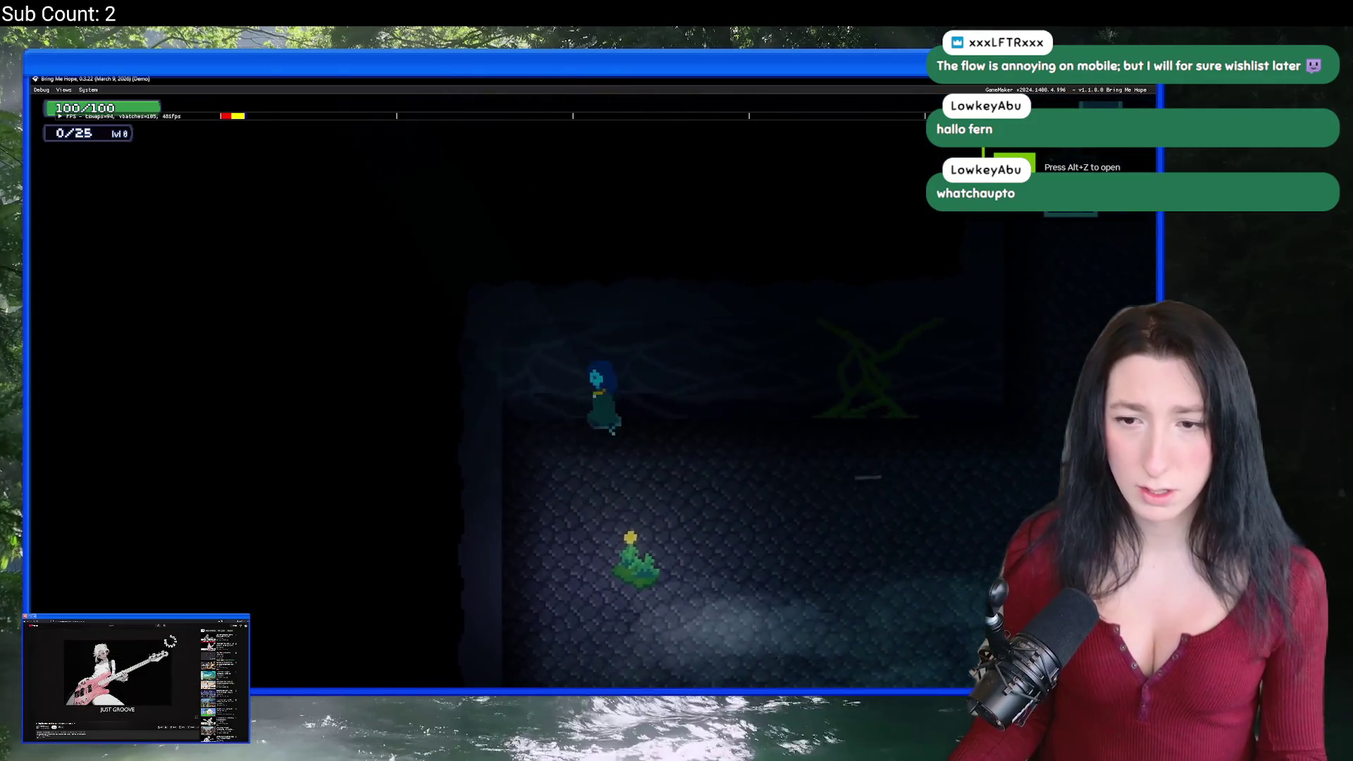
key(Down)
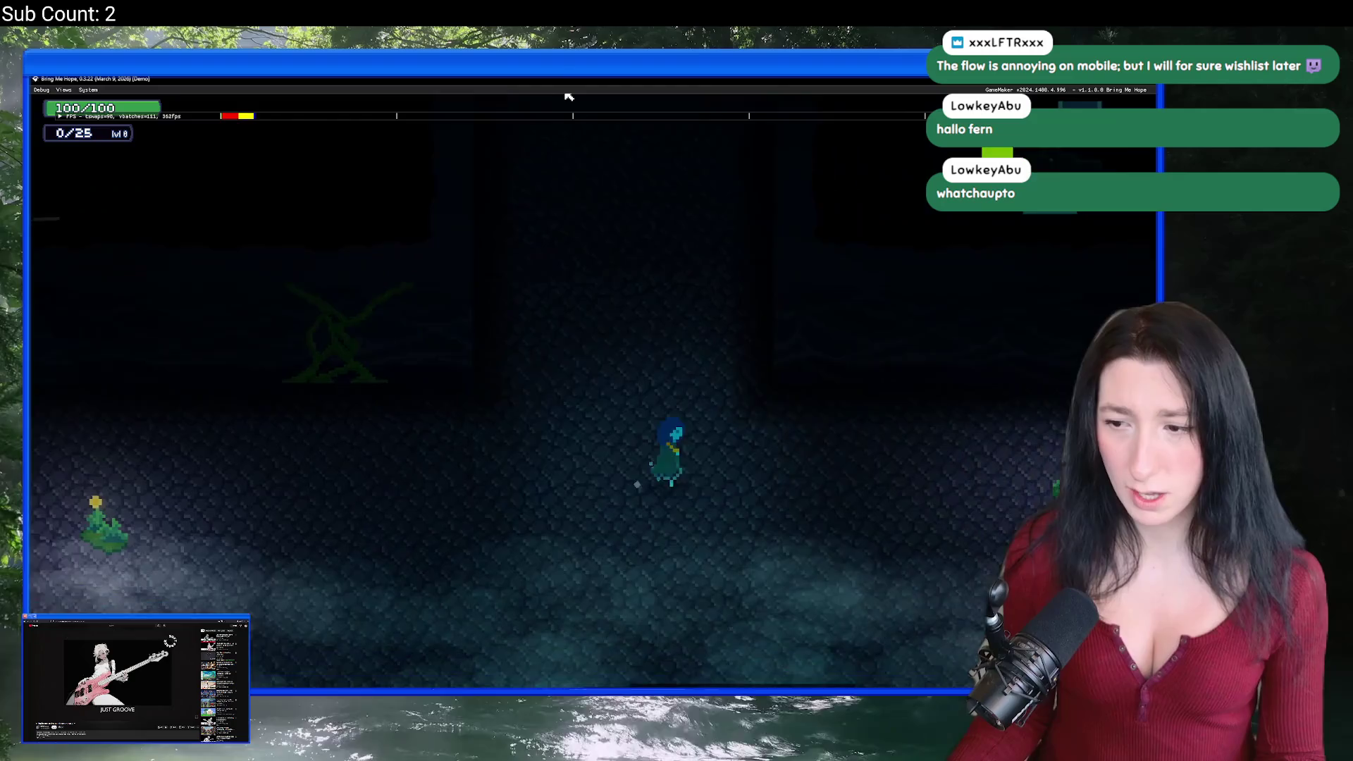
key(Down)
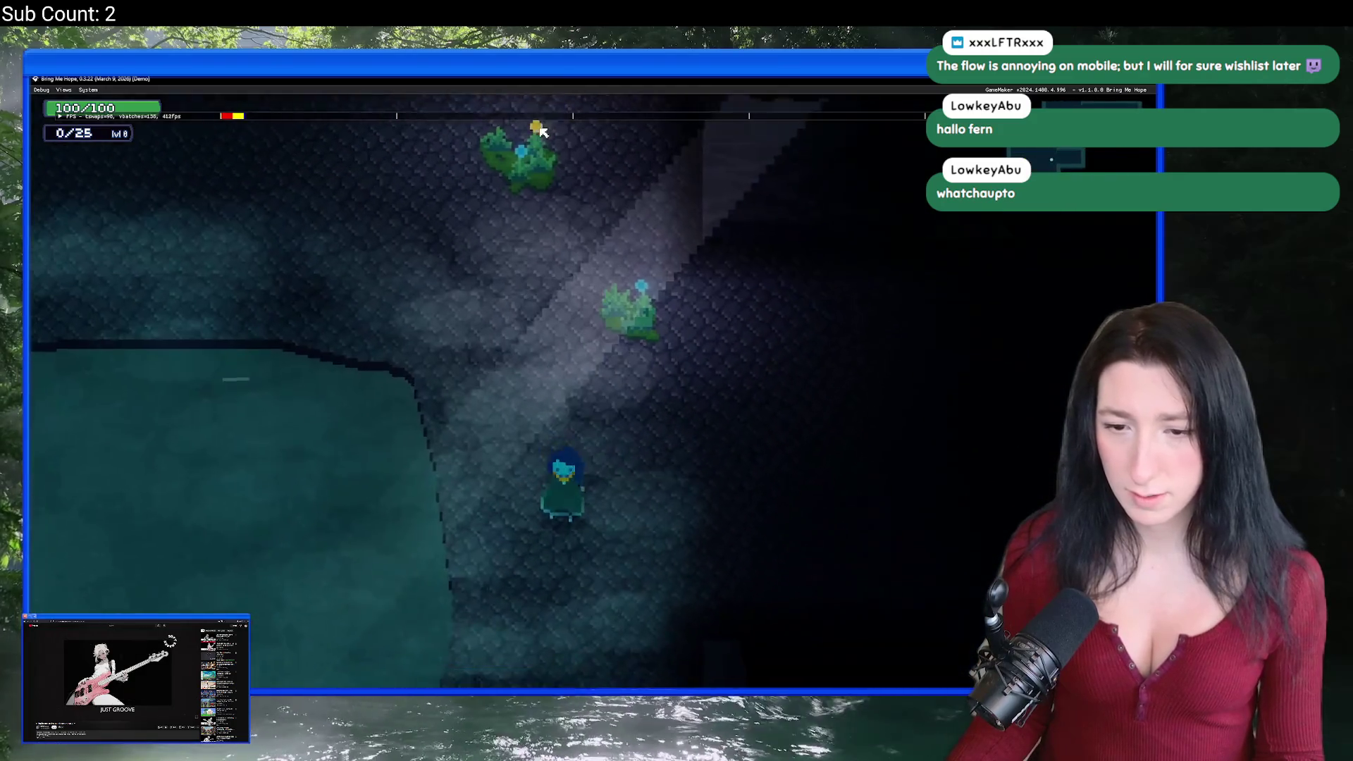
key(Up)
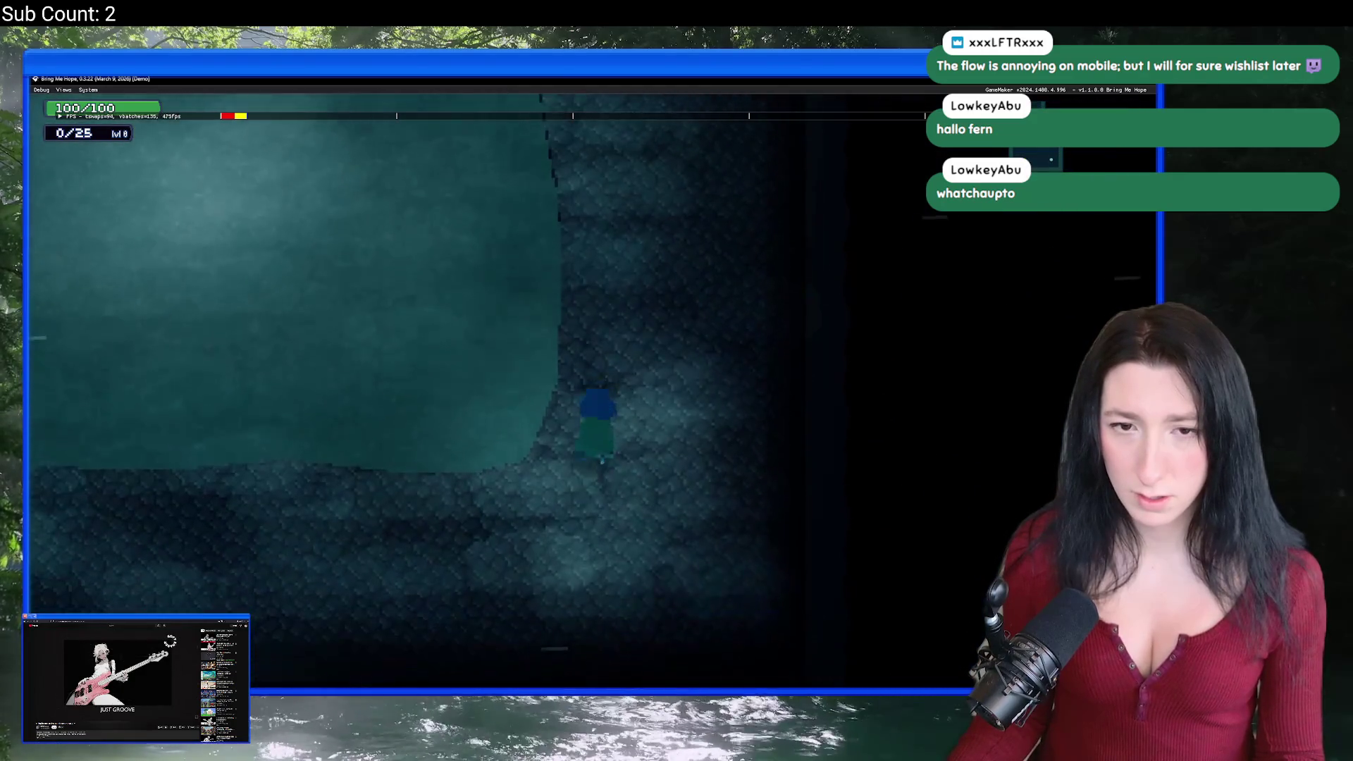
key(Up)
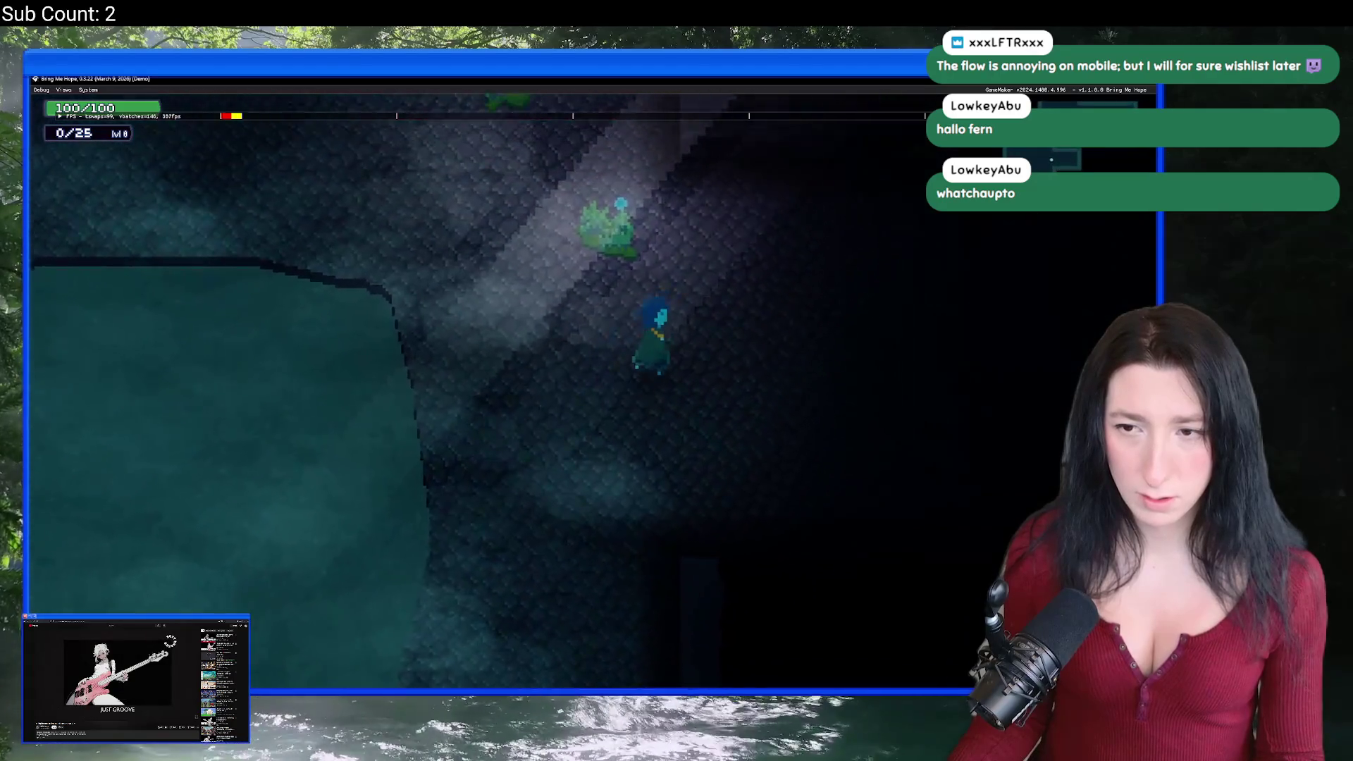
key(Down)
key(Left)
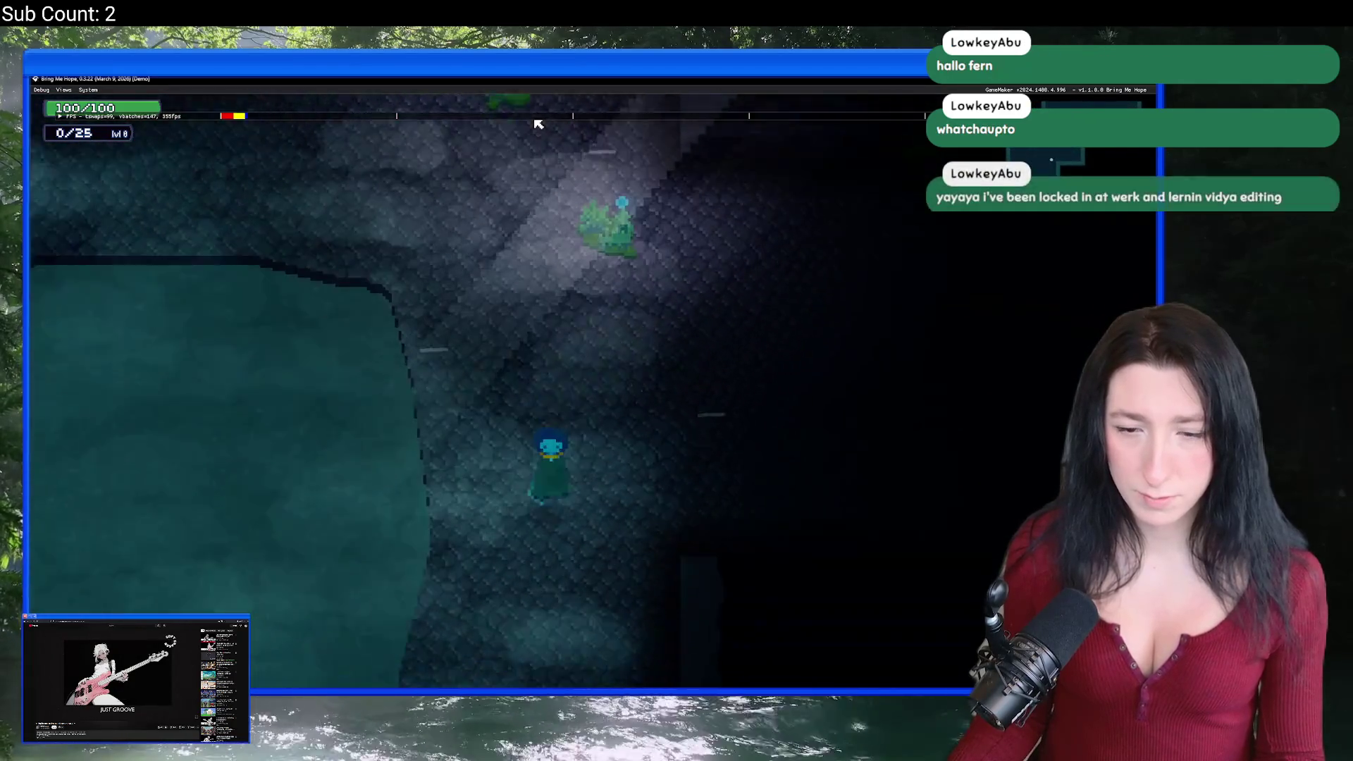
key(Up)
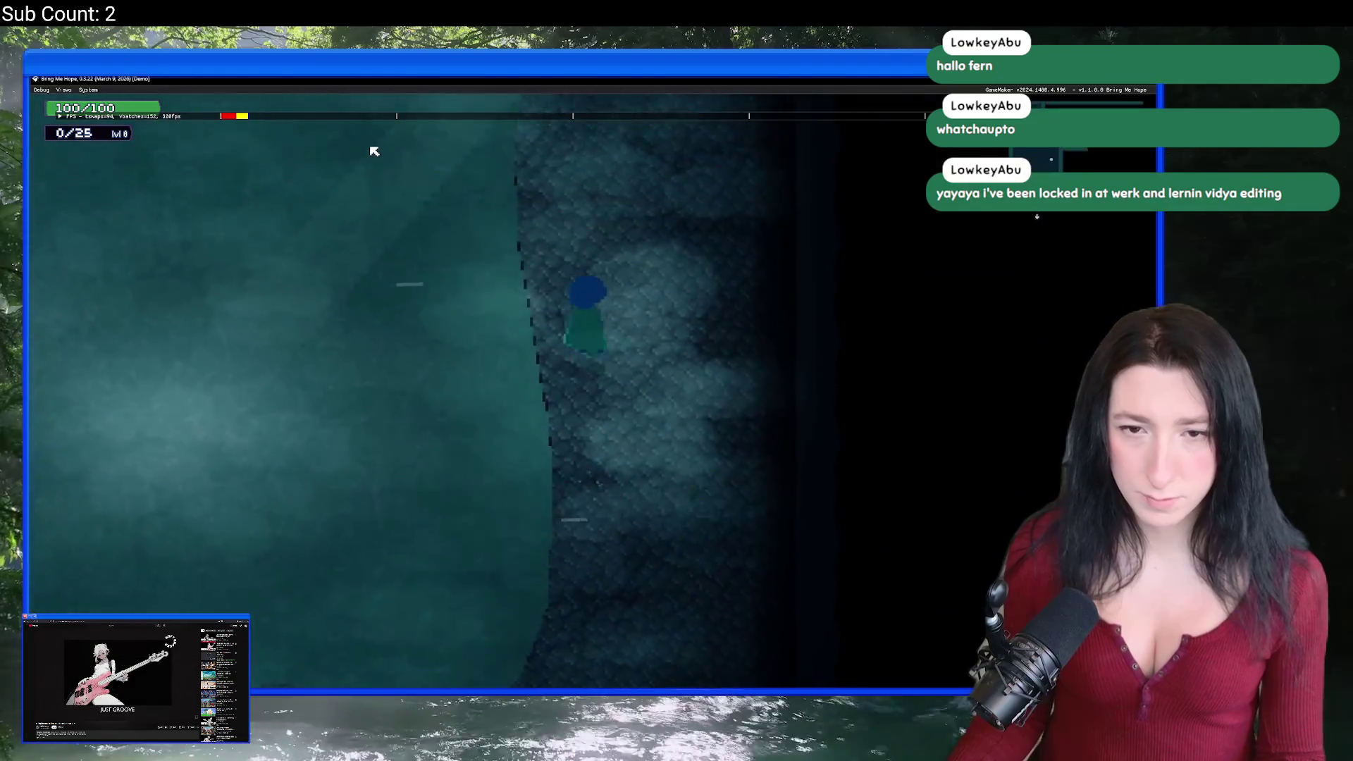
key(Up)
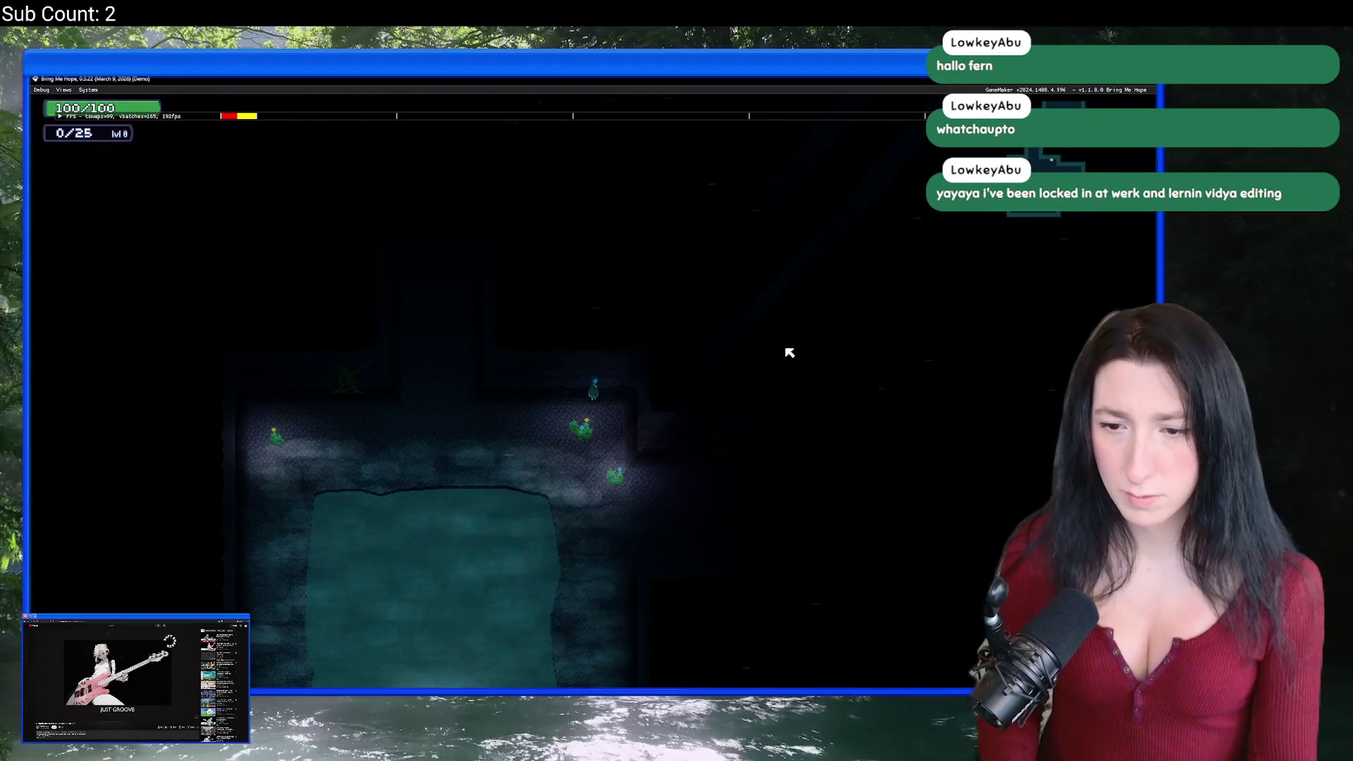
key(Down)
key(Down)
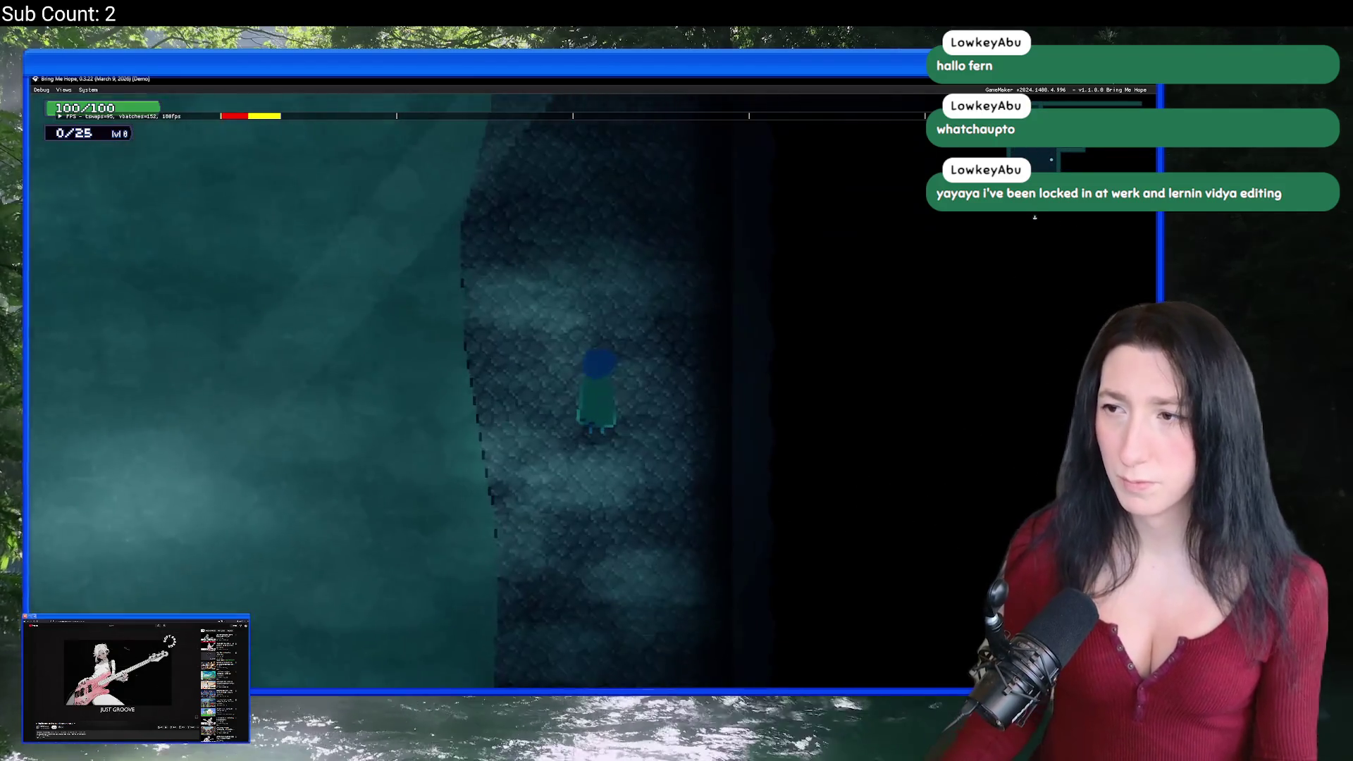
key(Escape)
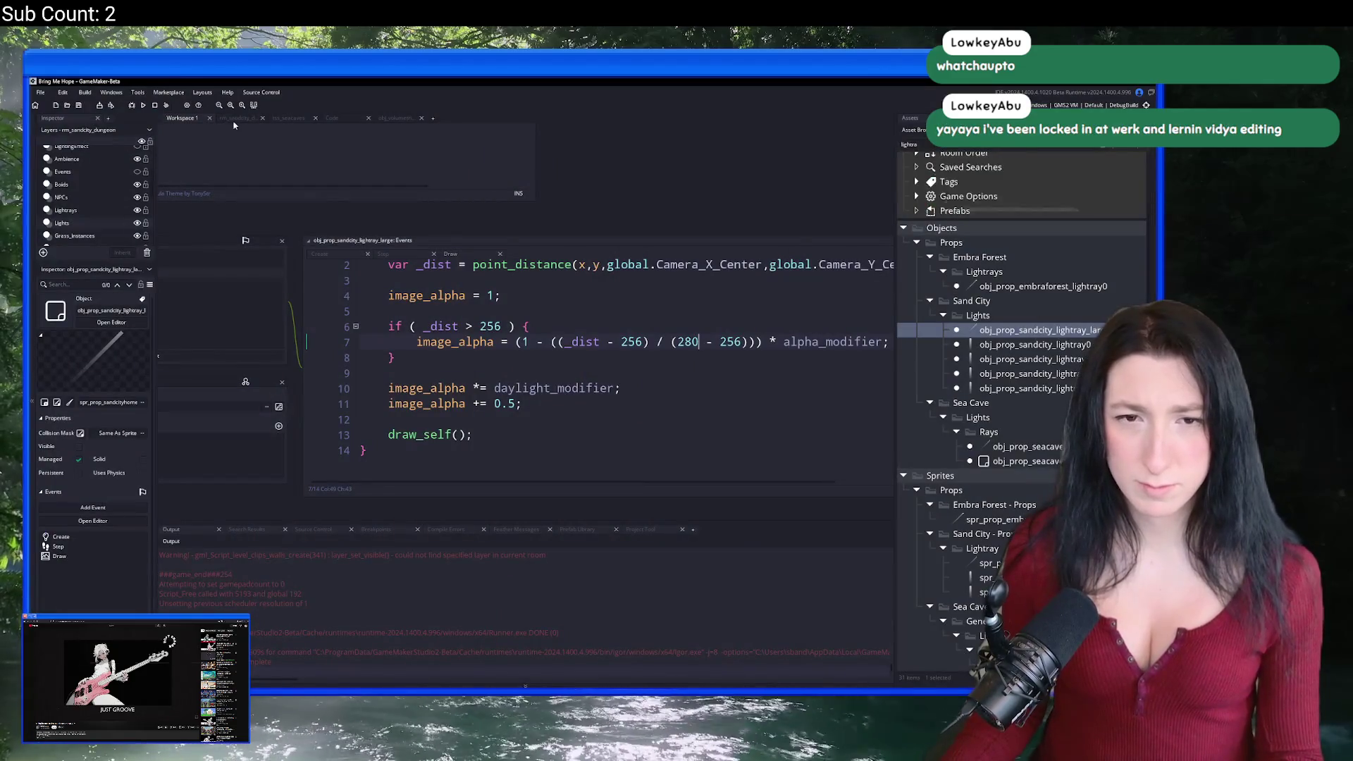
Step: In rm_sandcity_dungeon's Lightrays layer, move one light ray down and to the left
click(152, 199)
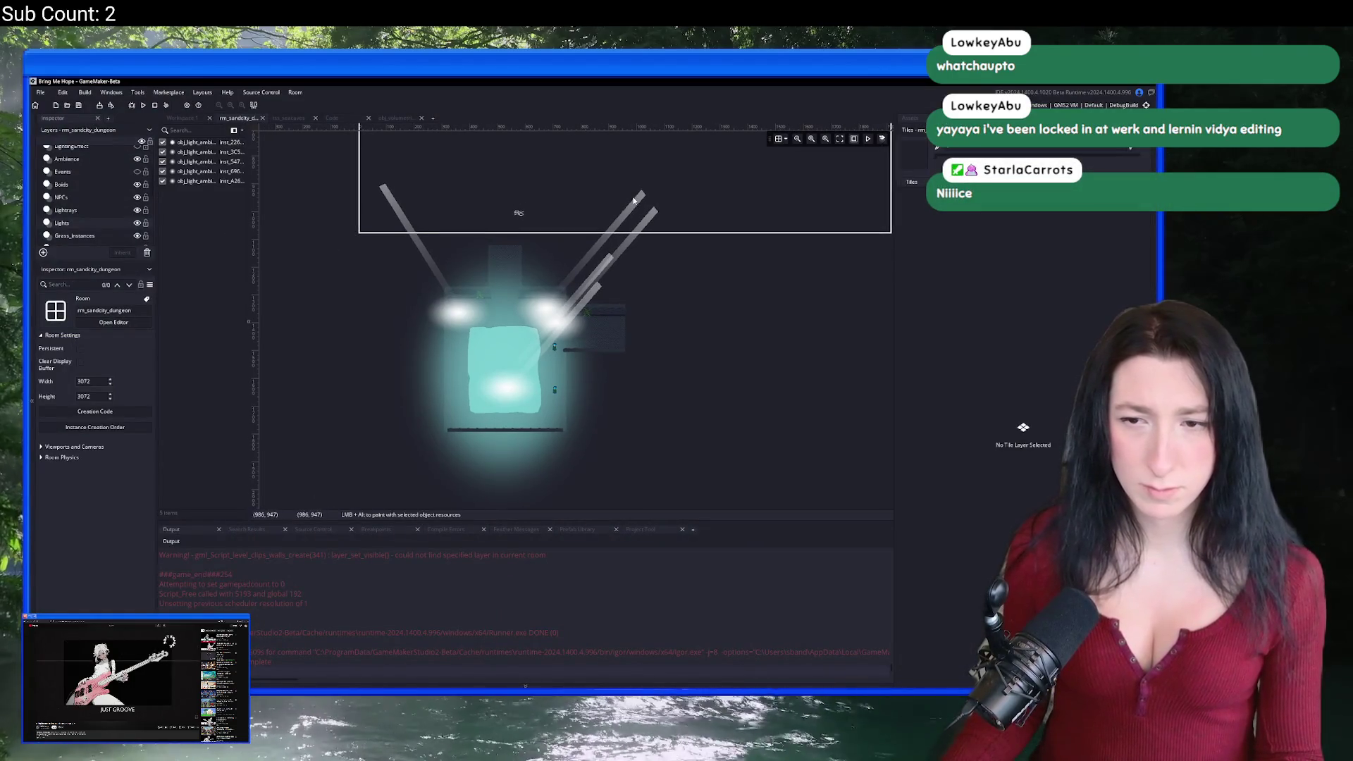
click(118, 213)
click(616, 307)
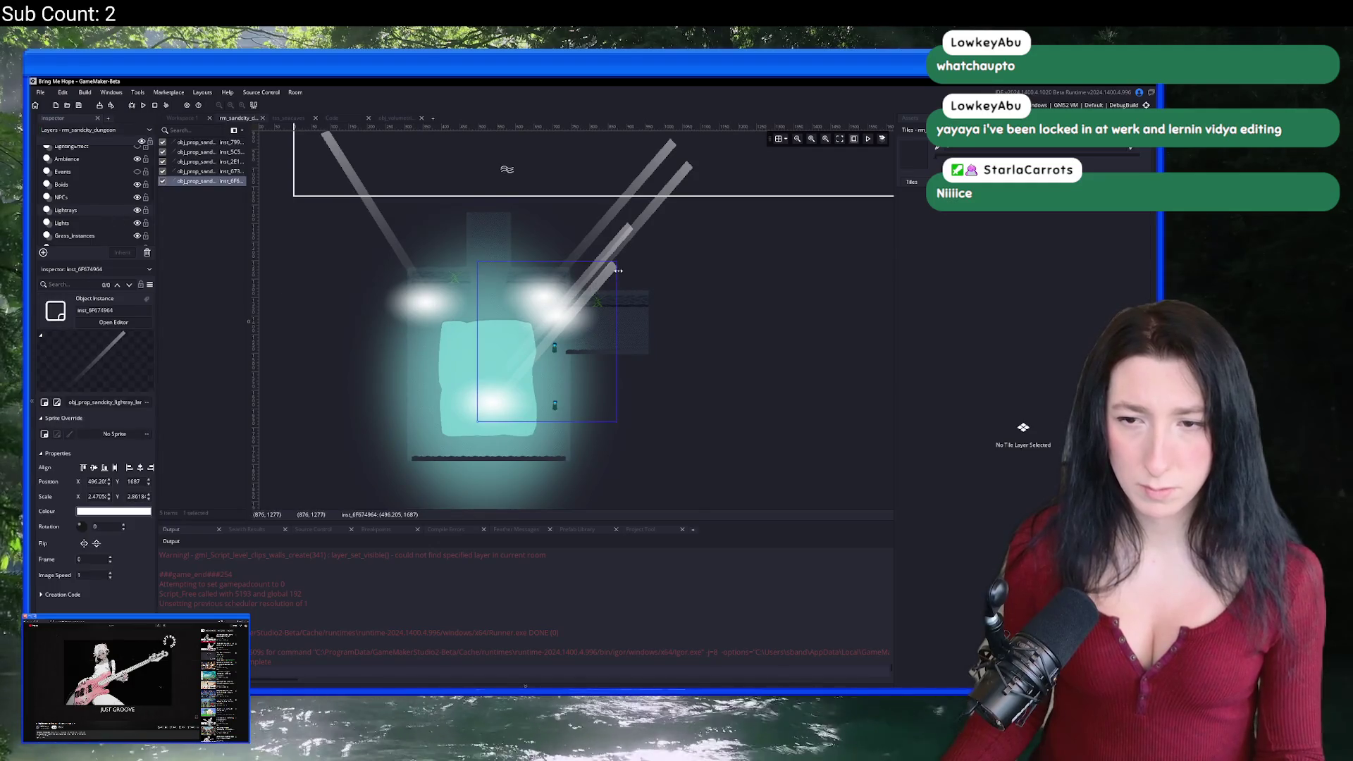
drag(616, 261, 601, 290)
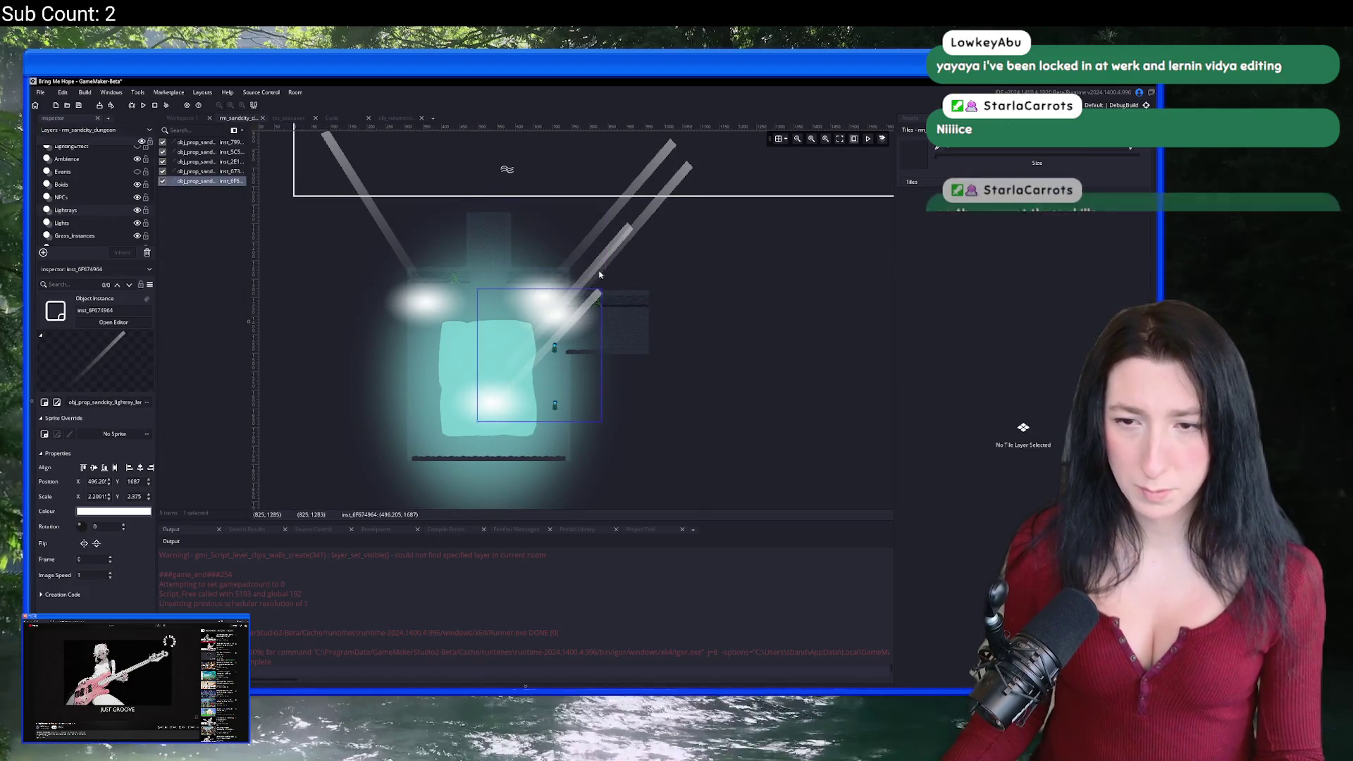
Step: Shrink a second light ray, then return to the light ray's Draw code fade condition
click(631, 232)
drag(632, 222, 601, 254)
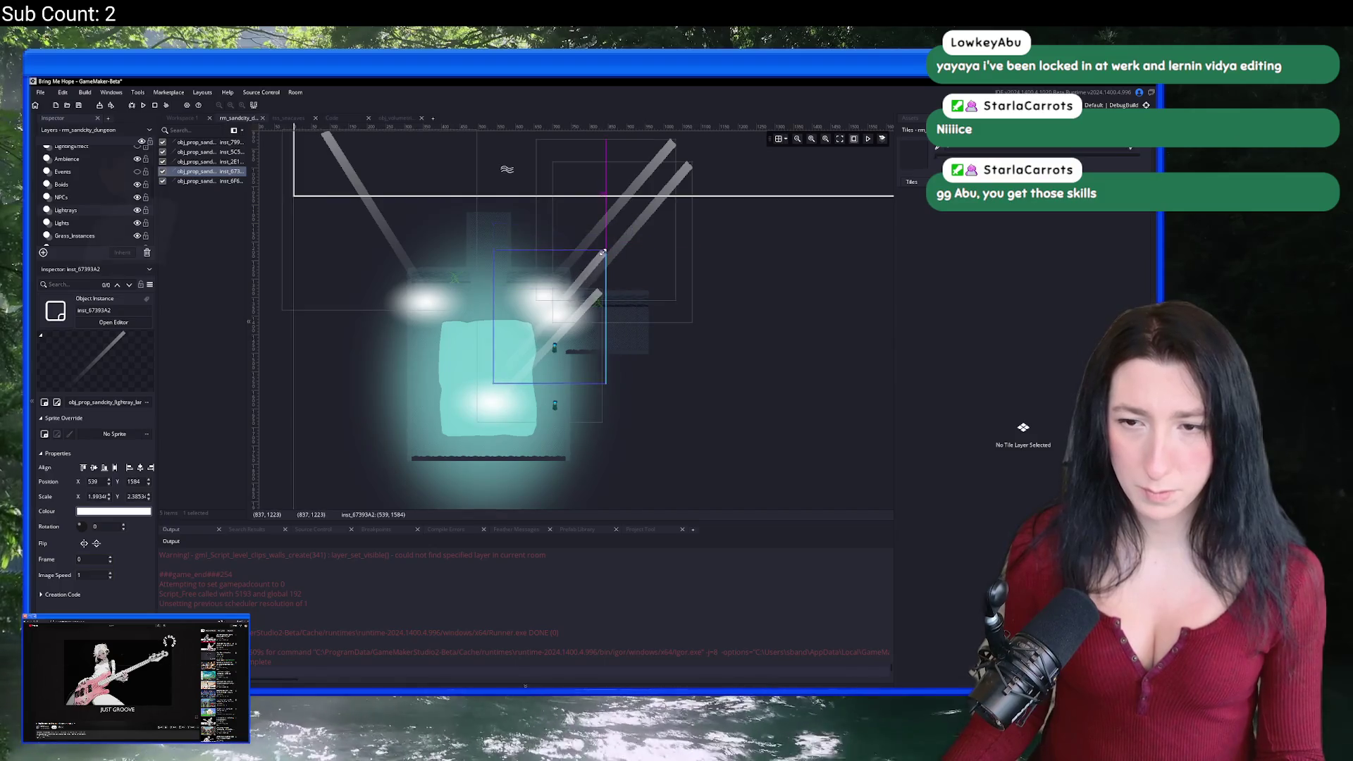
click(191, 119)
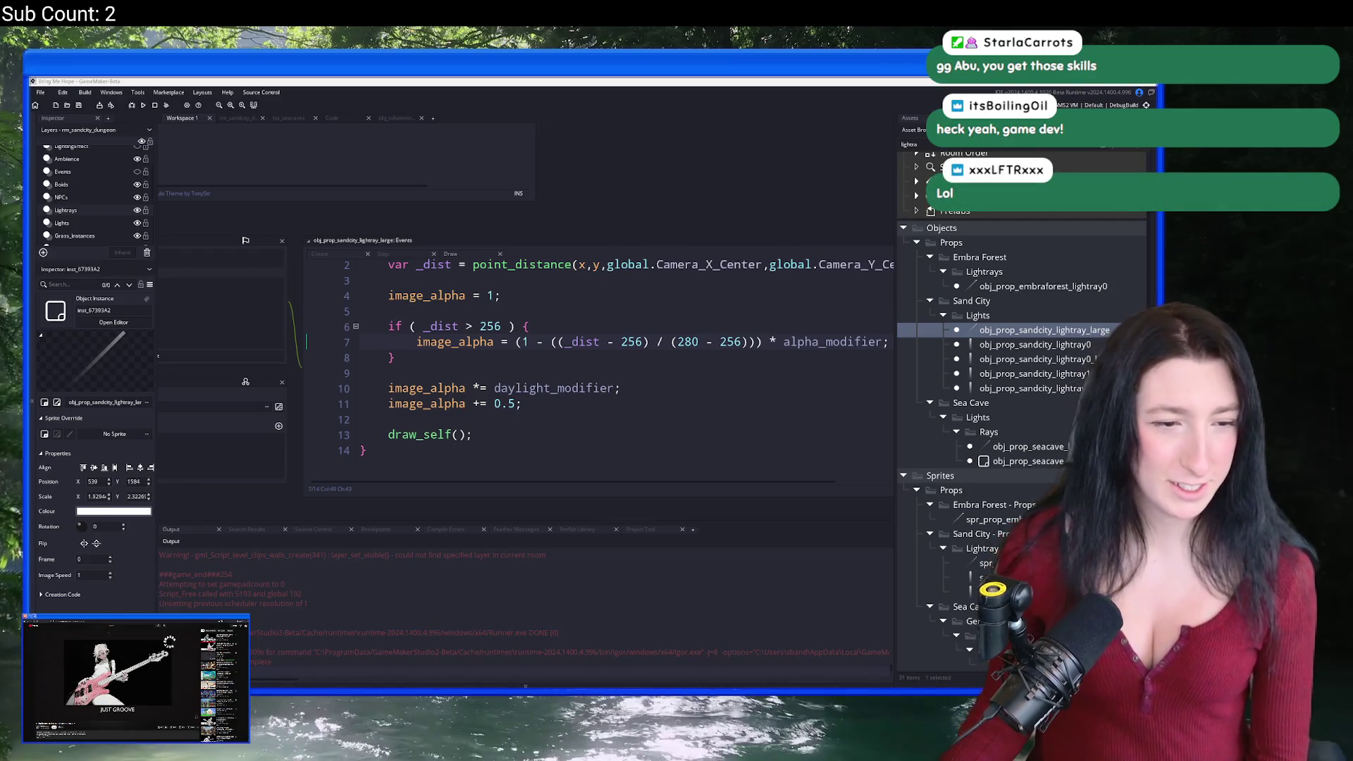
click(530, 326)
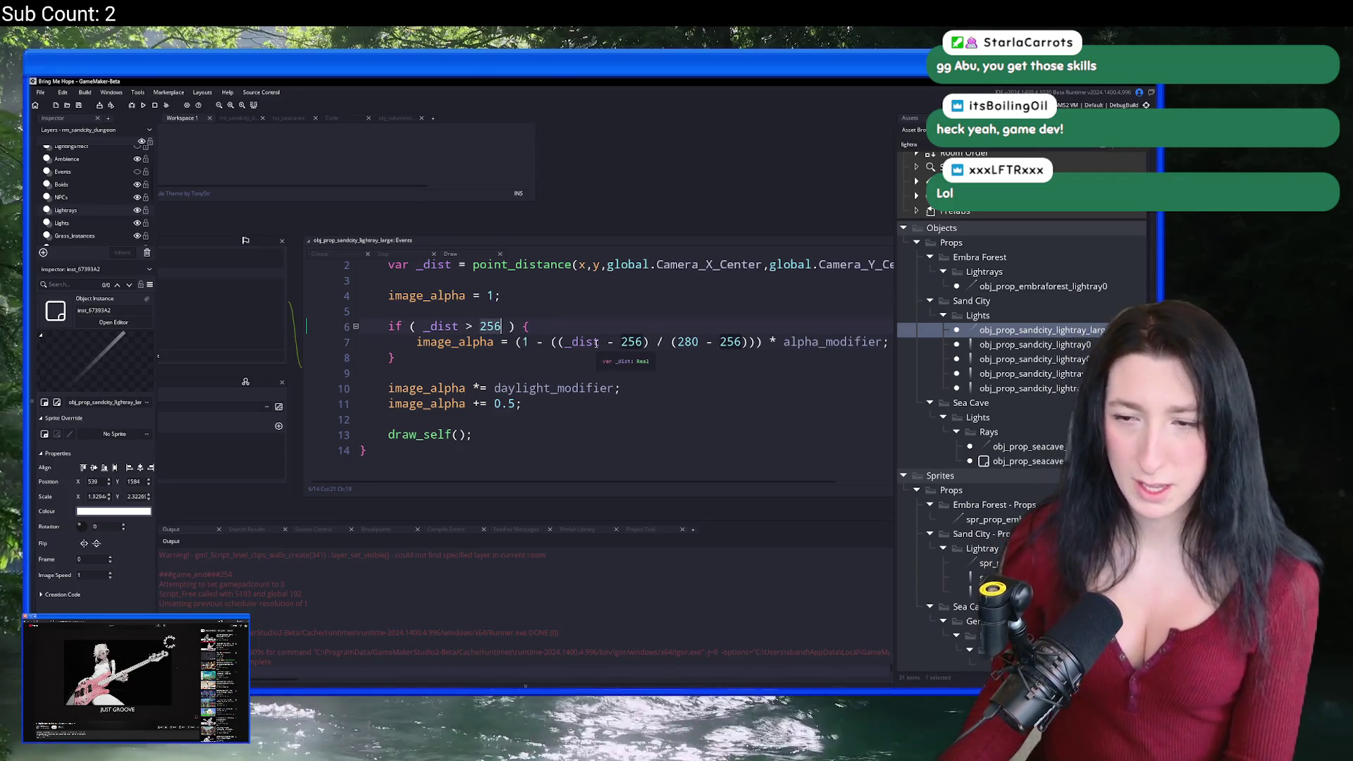
text(19)
Step: In the Draw code, change the fade distances from 256 to 192 and from 280 to 226, keeping line 10
click(486, 326)
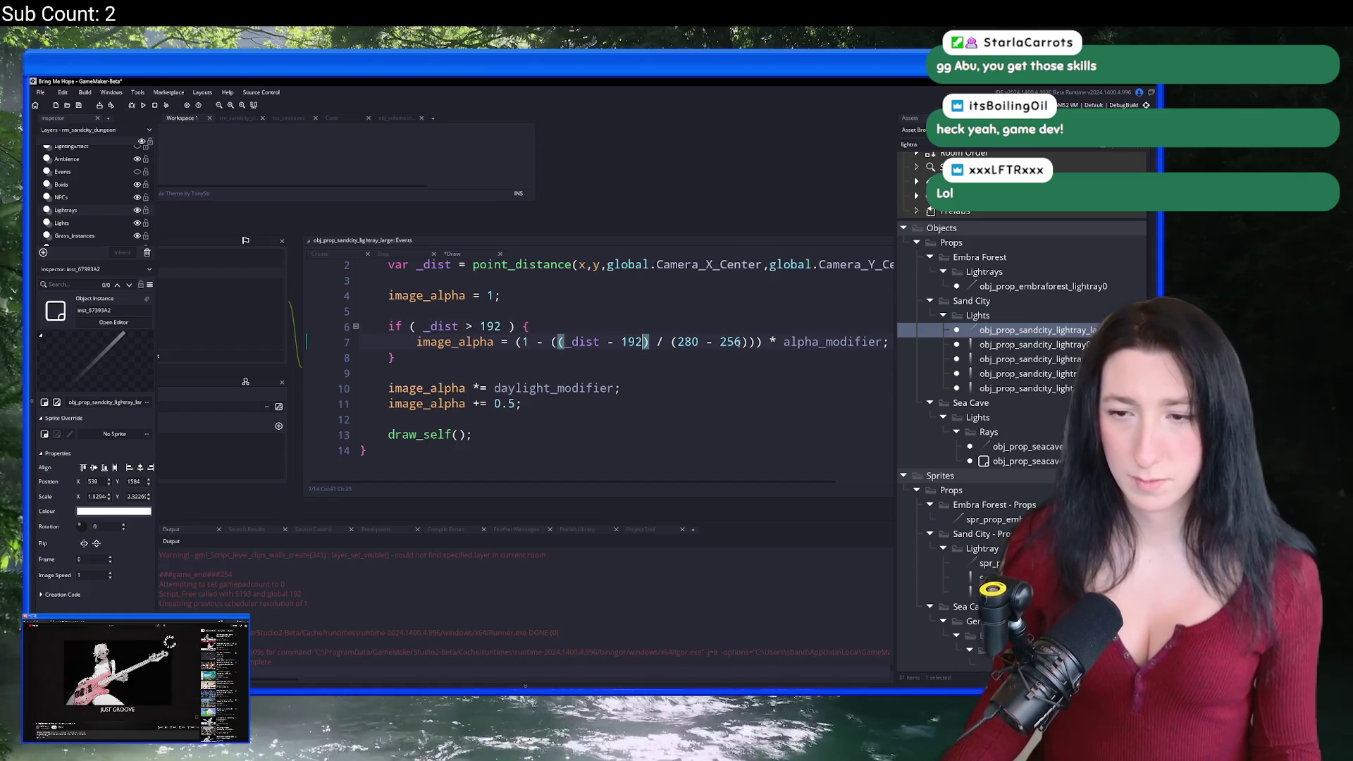
text(226)
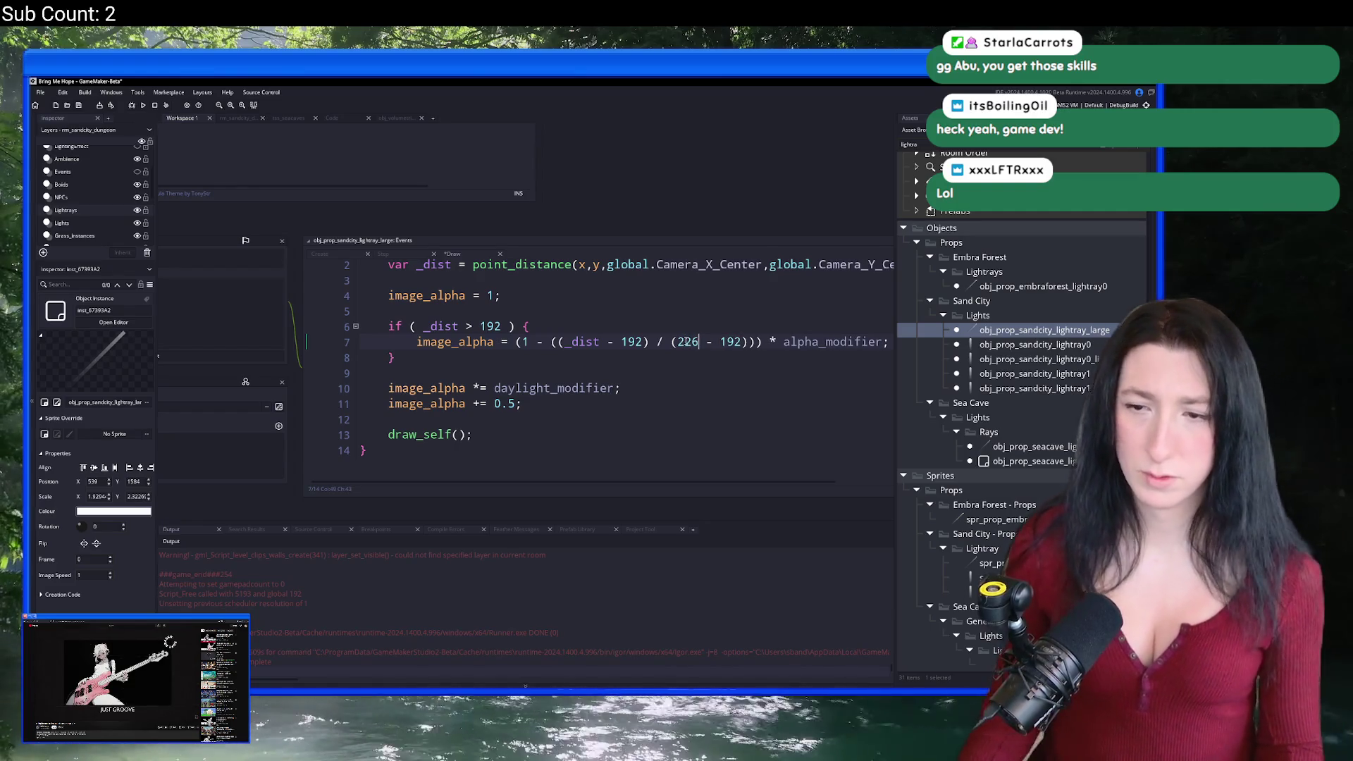
double_click(587, 388)
drag(621, 387, 357, 381)
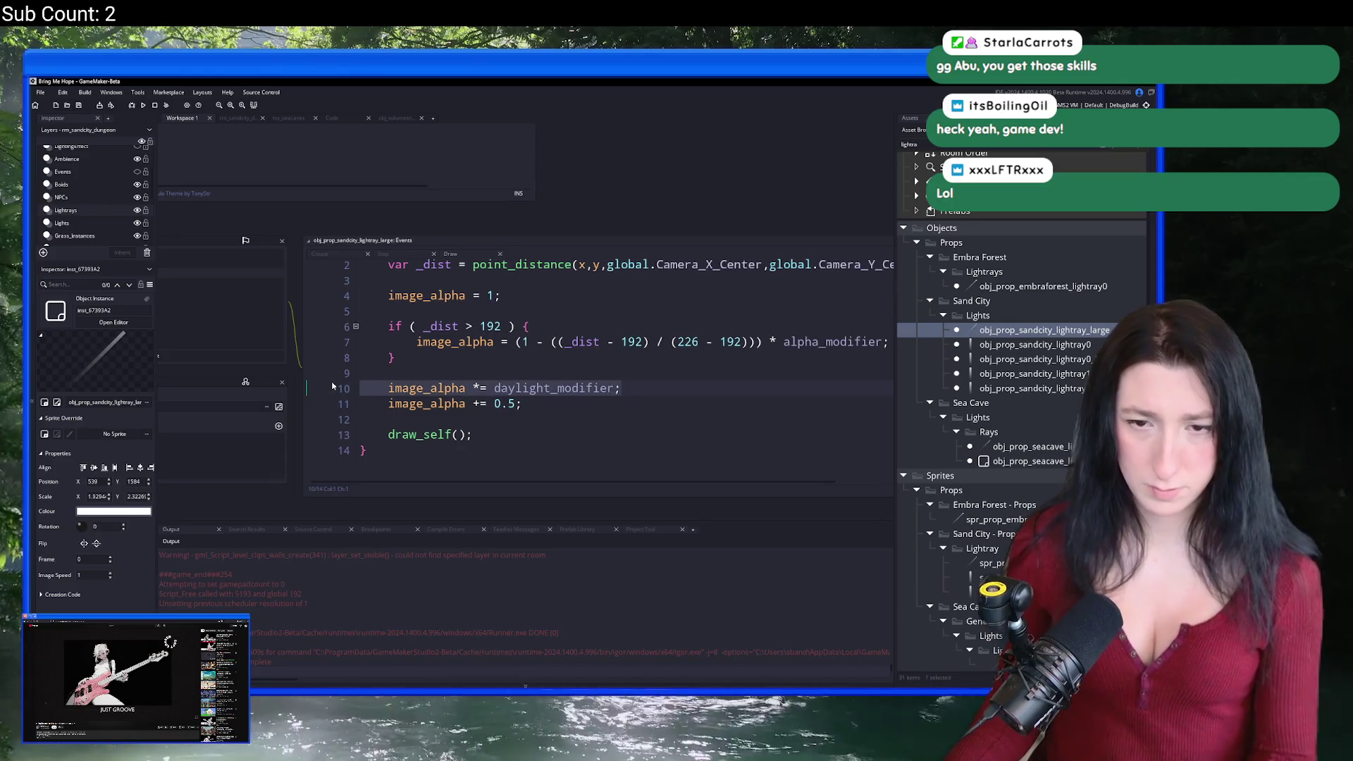
key(BackSpace)
key(ctrl+z)
click(529, 412)
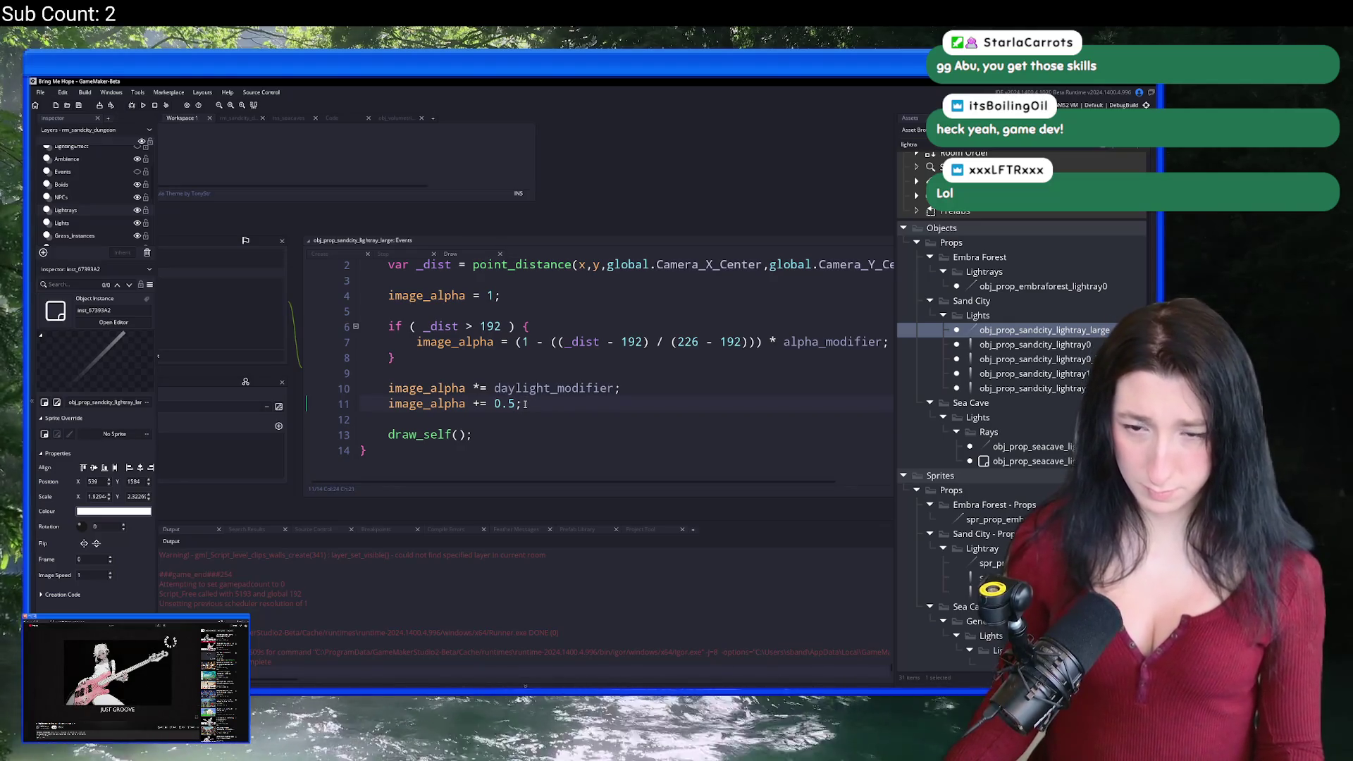
text(2)
scroll(529, 406, down, 5)
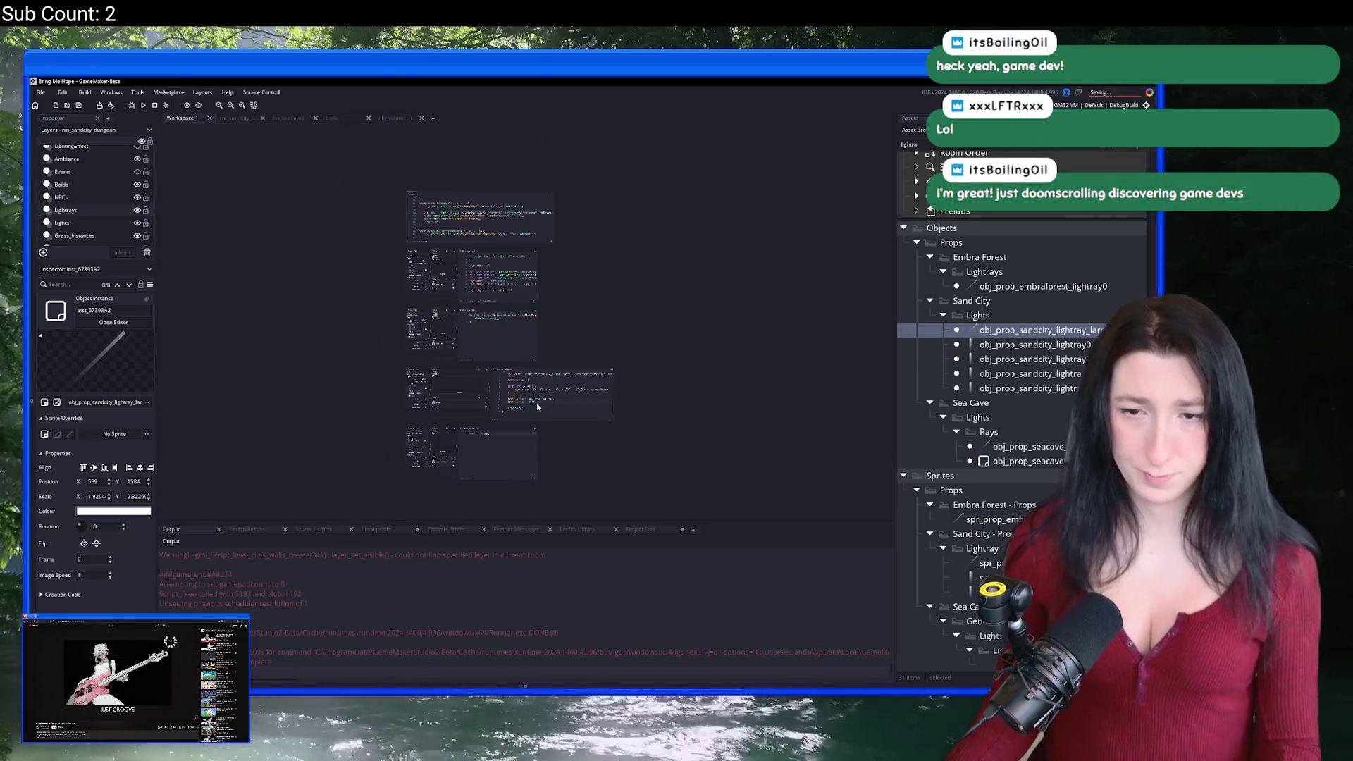
Step: Walk the character north past the water and plants, then right through Gub Gub Caves
scroll(537, 407, up, 5)
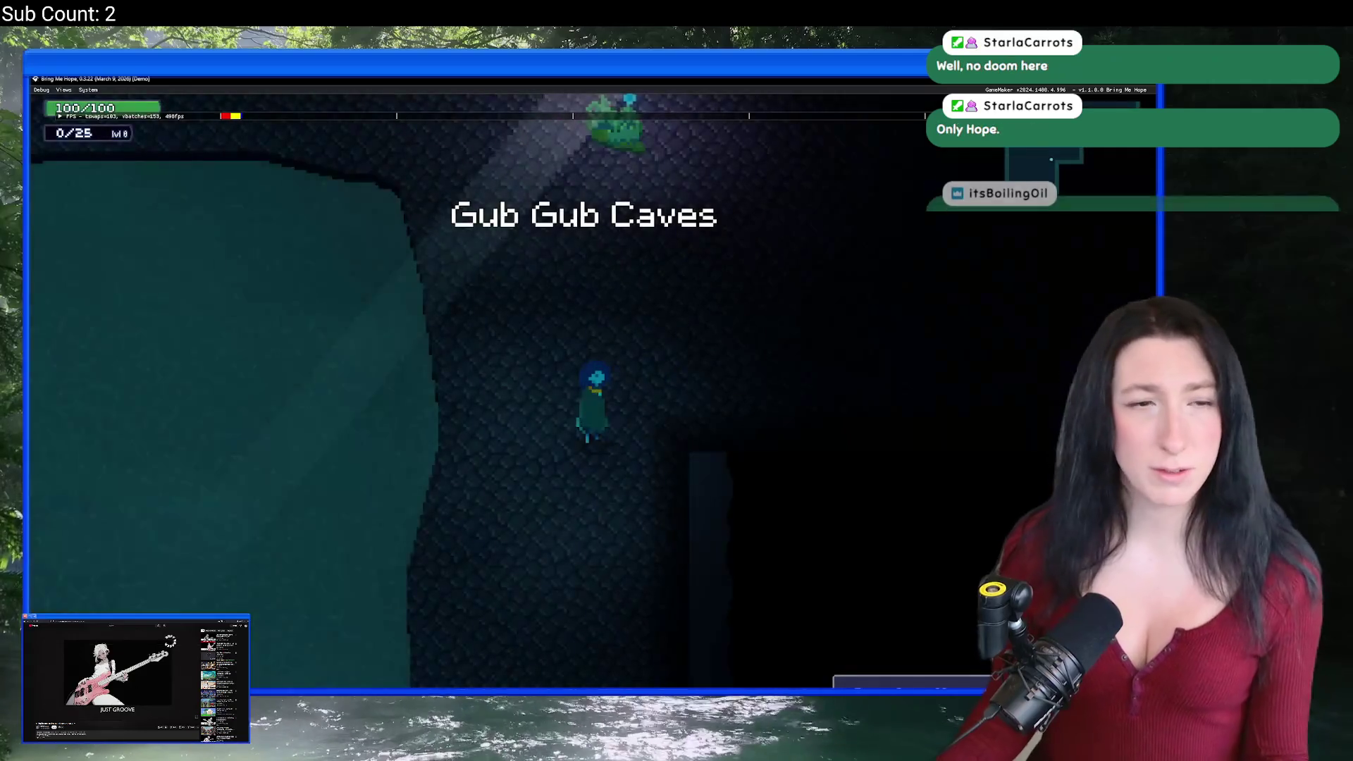
key(Up)
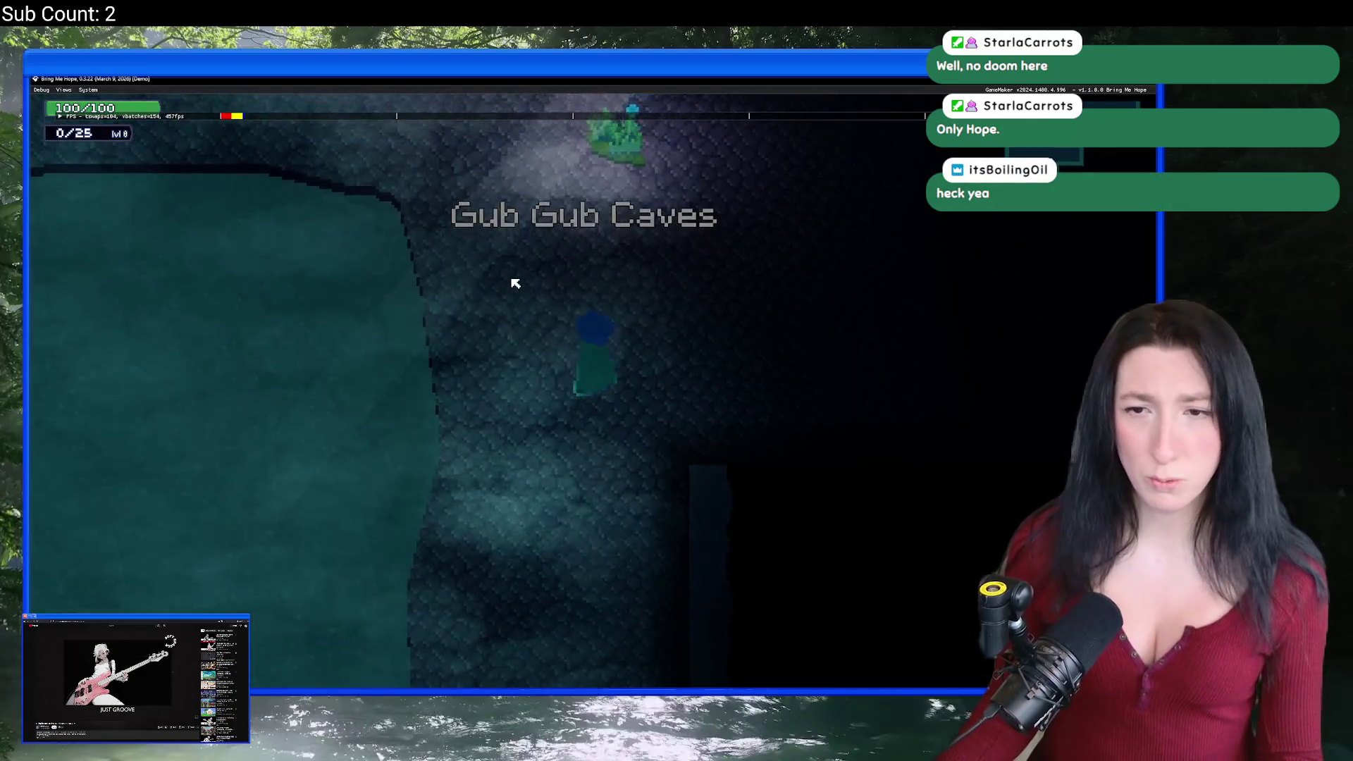
key(Up)
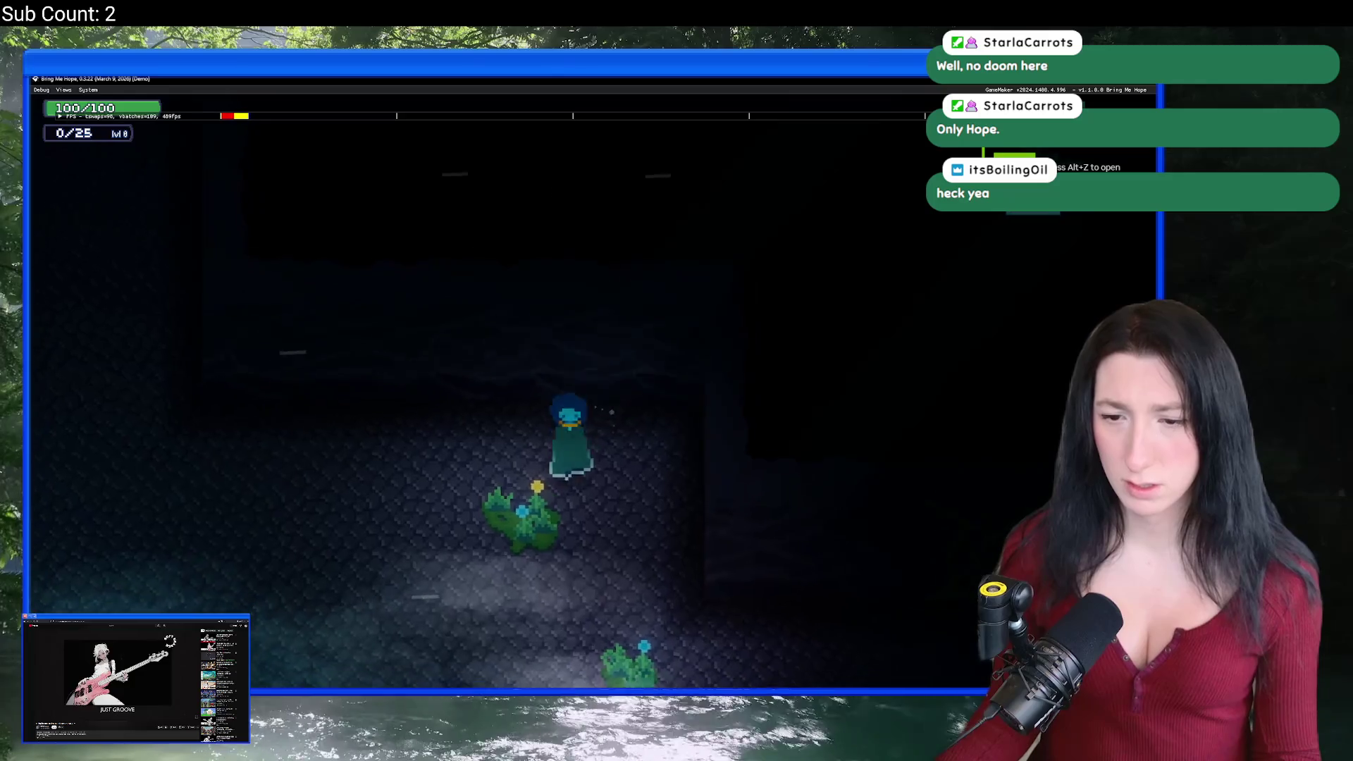
key(Up)
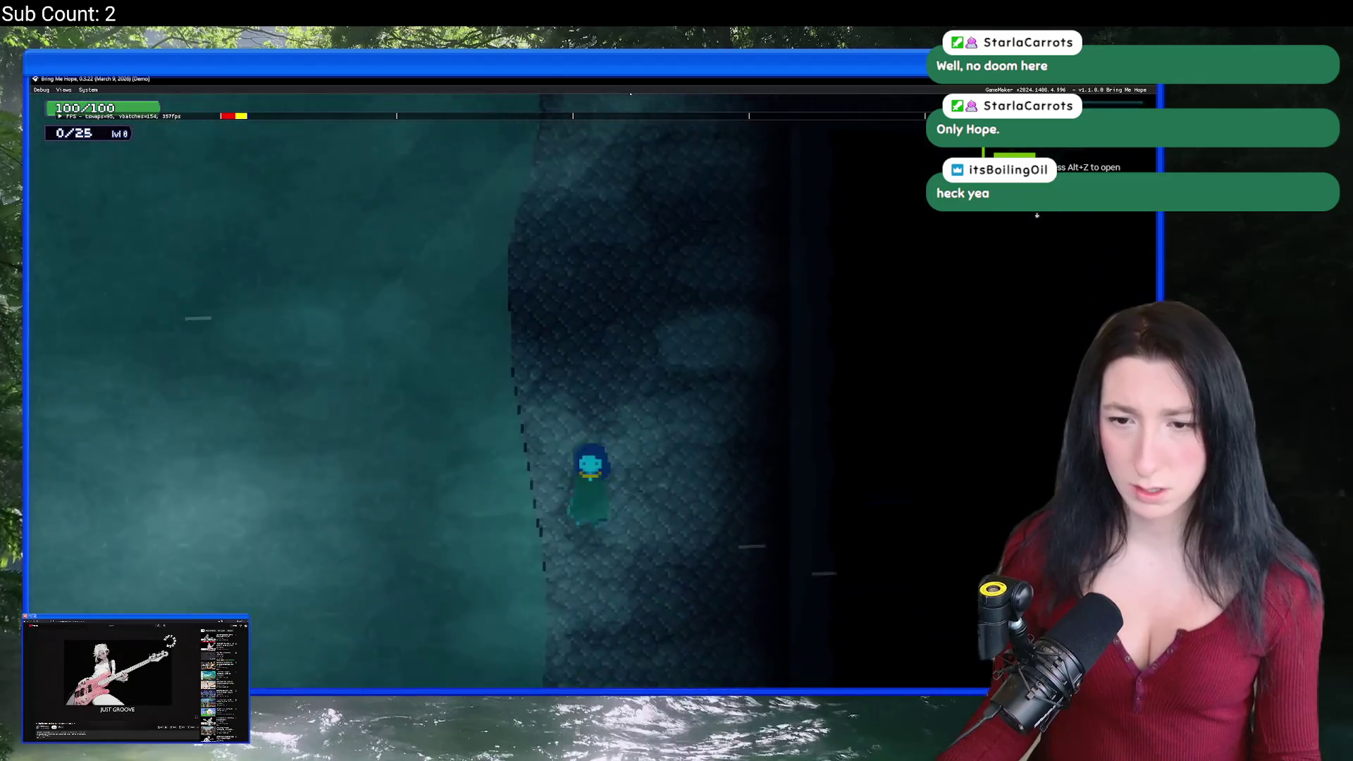
key(Up)
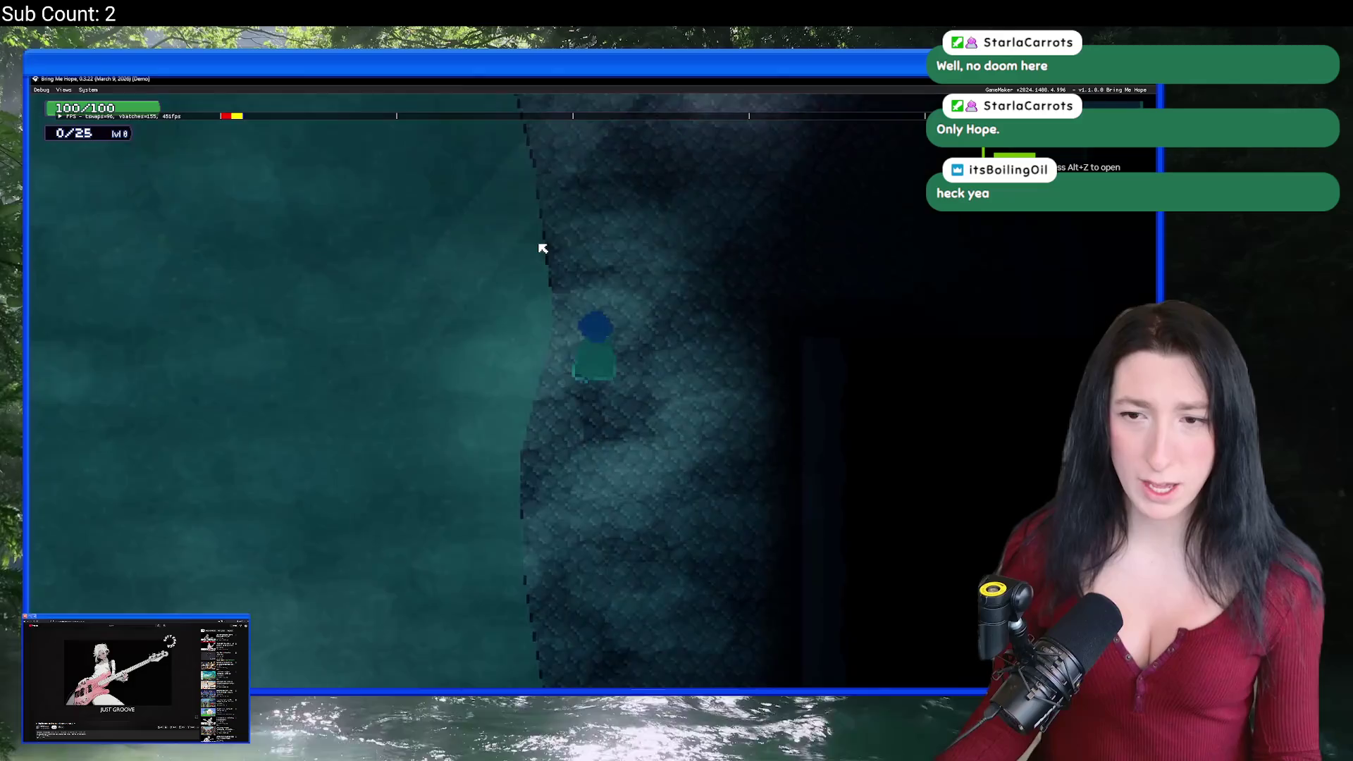
key(Up)
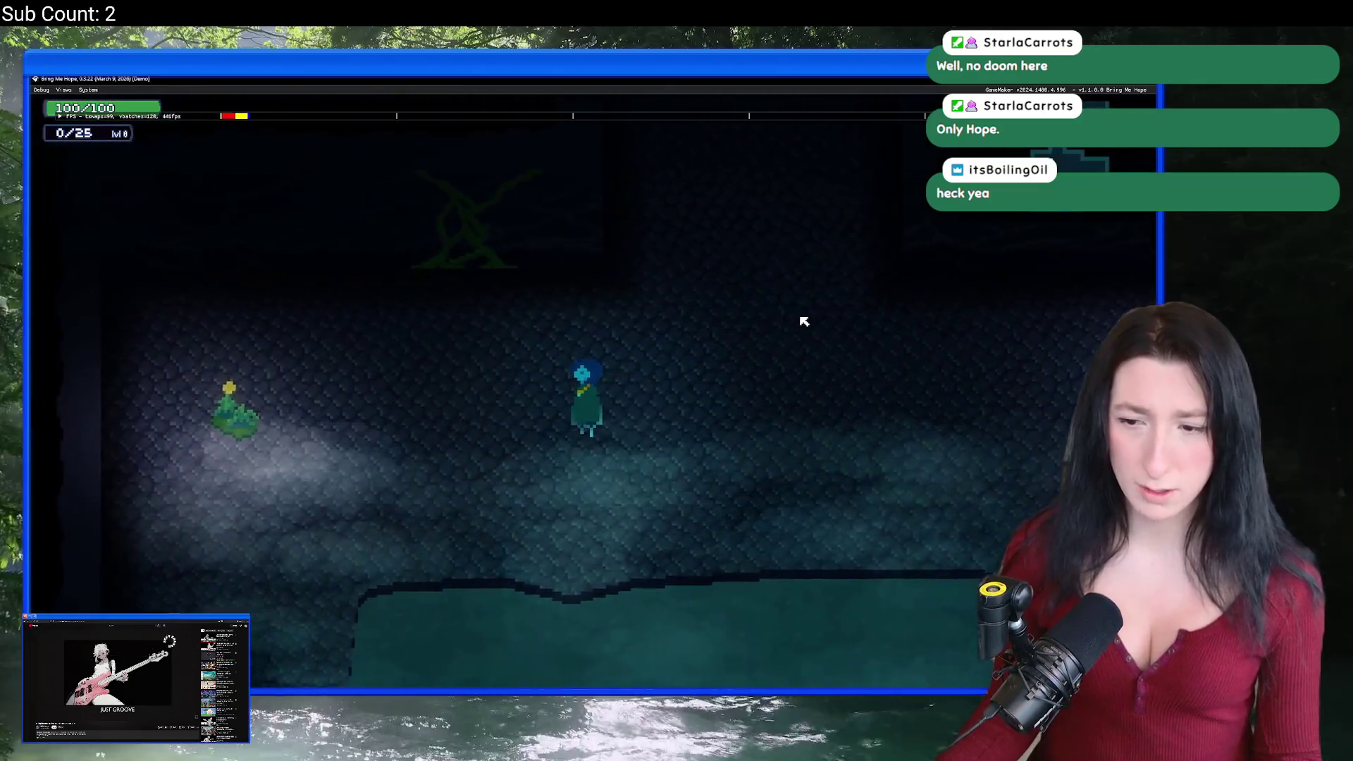
key(Right)
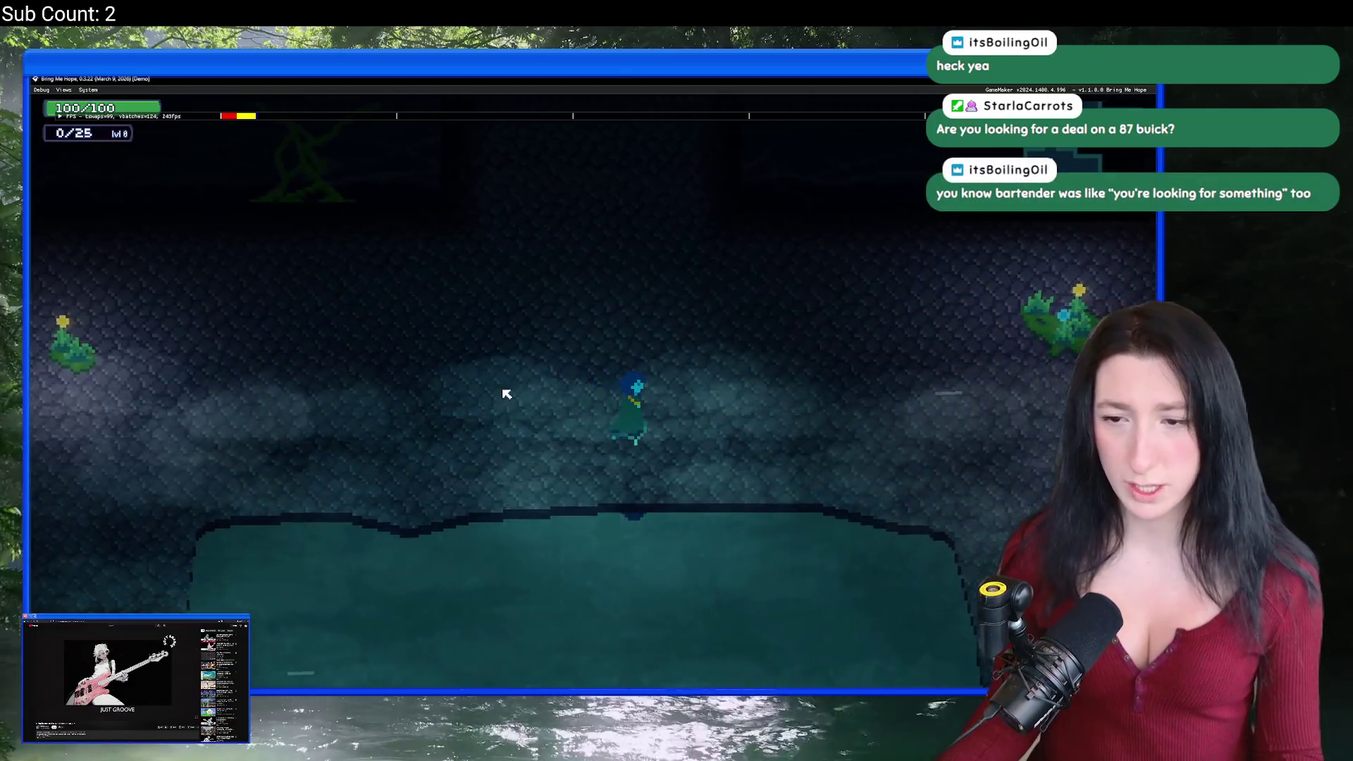
key(Right)
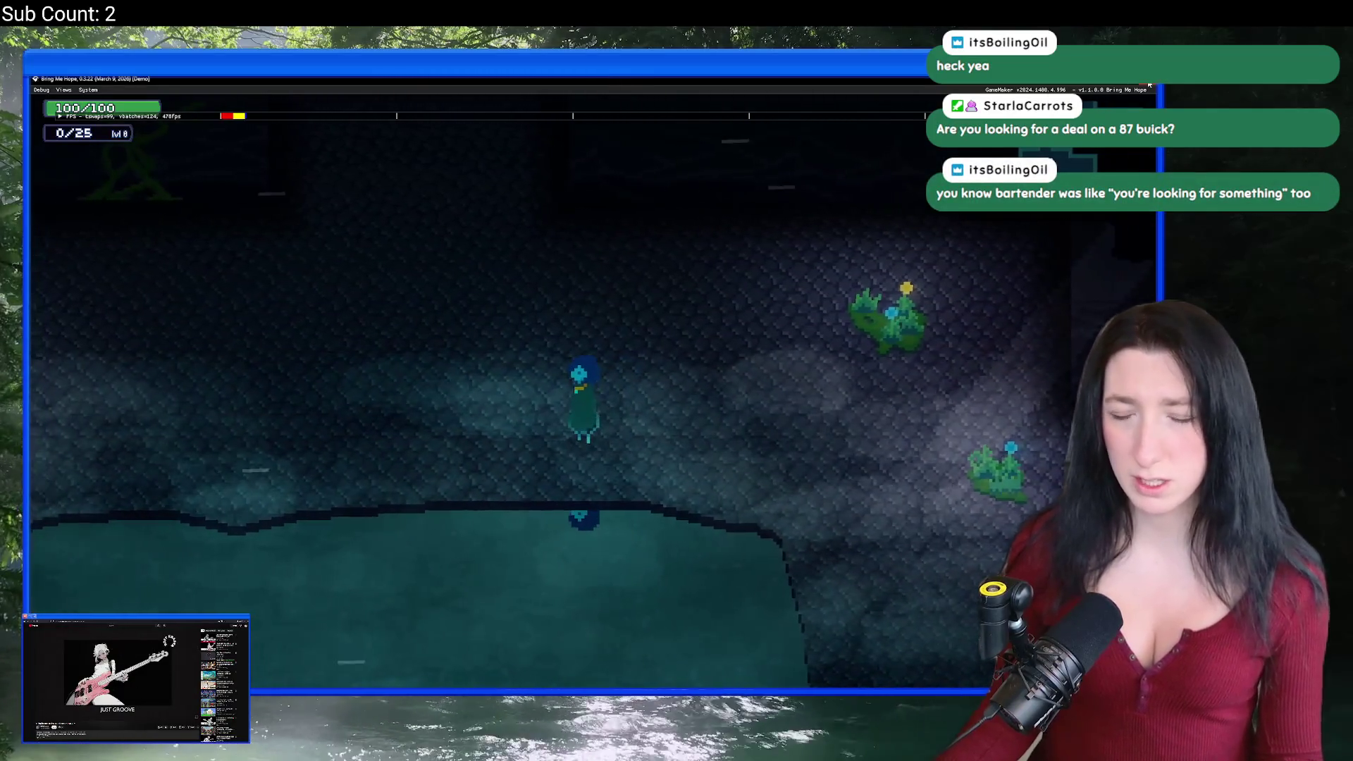
key(Right)
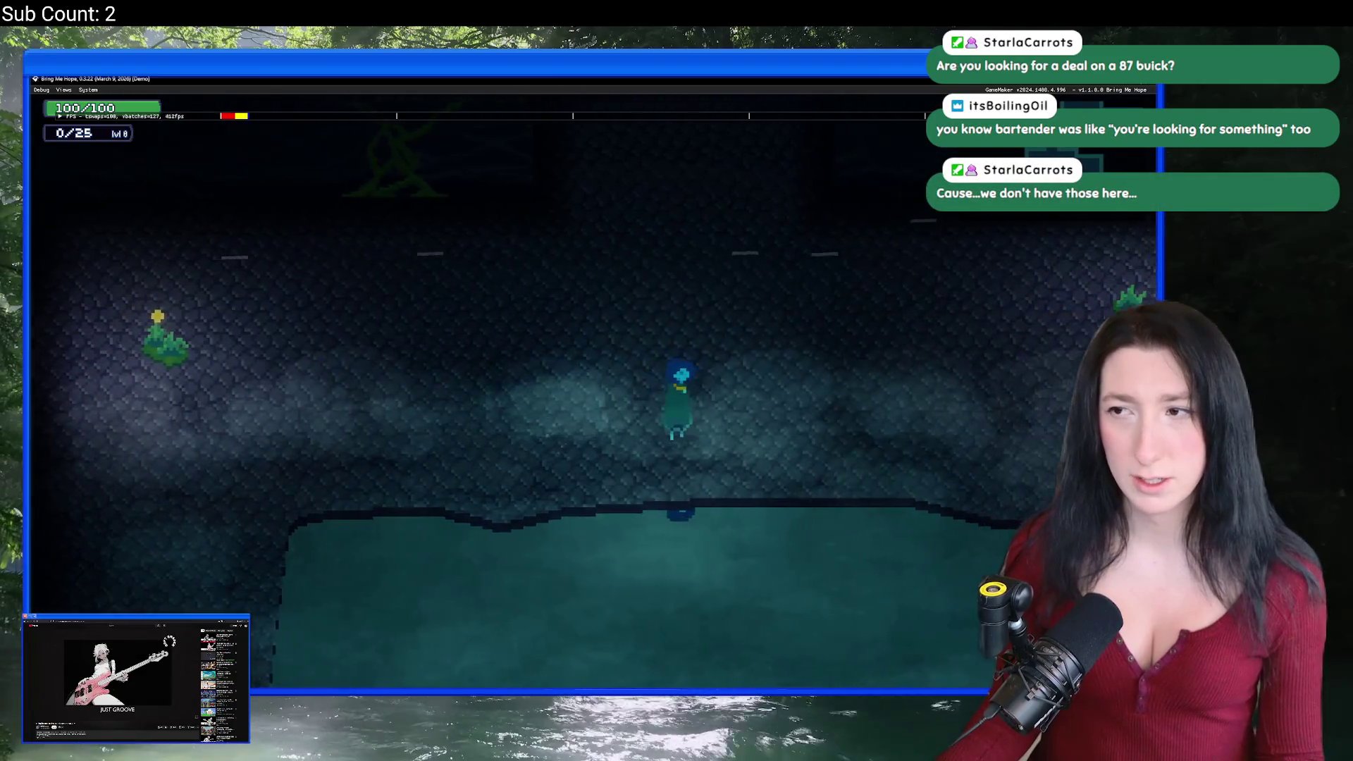
Step: Close the test run and return to the rm_sandcity_dungeon room layout
key(Left)
key(Escape)
click(233, 119)
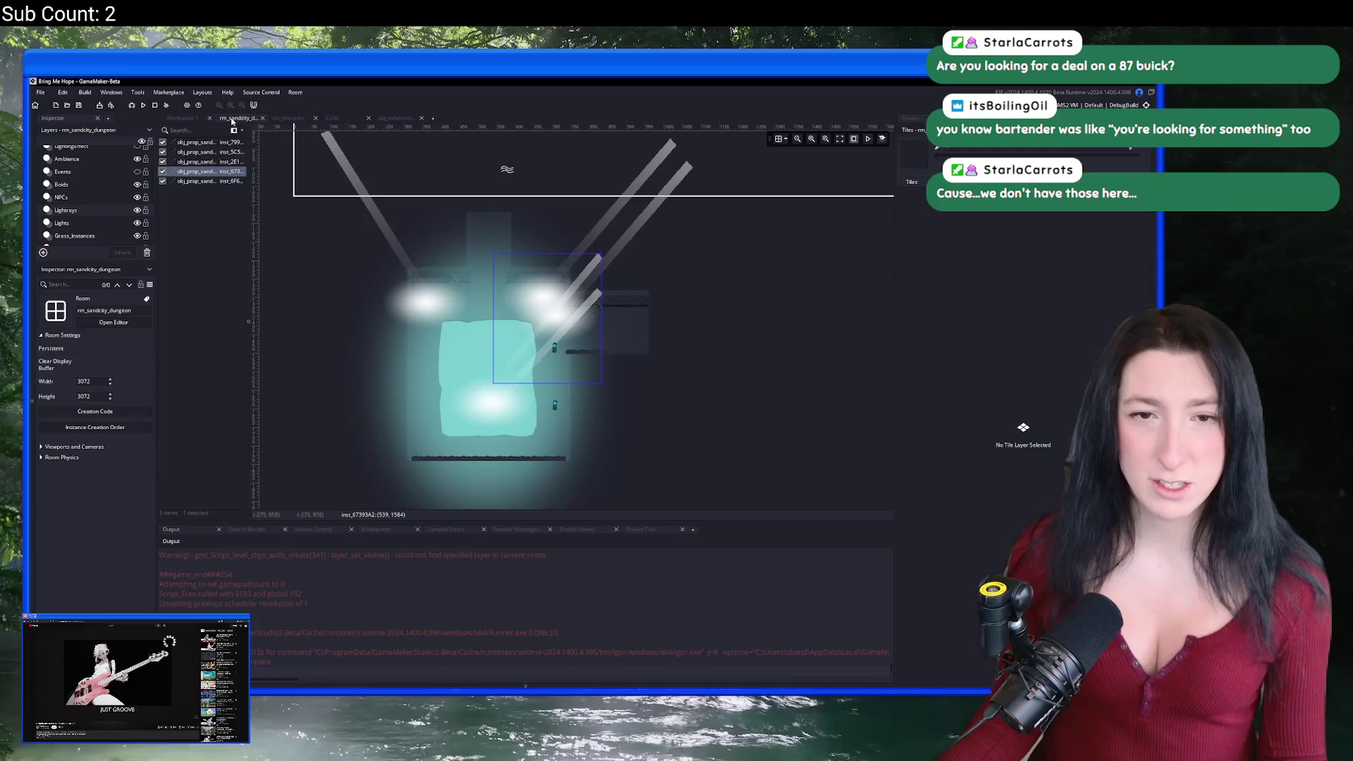
Step: Select the Ambience layer and inspect its existing ambient dust instance
scroll(489, 307, up, 2)
click(535, 197)
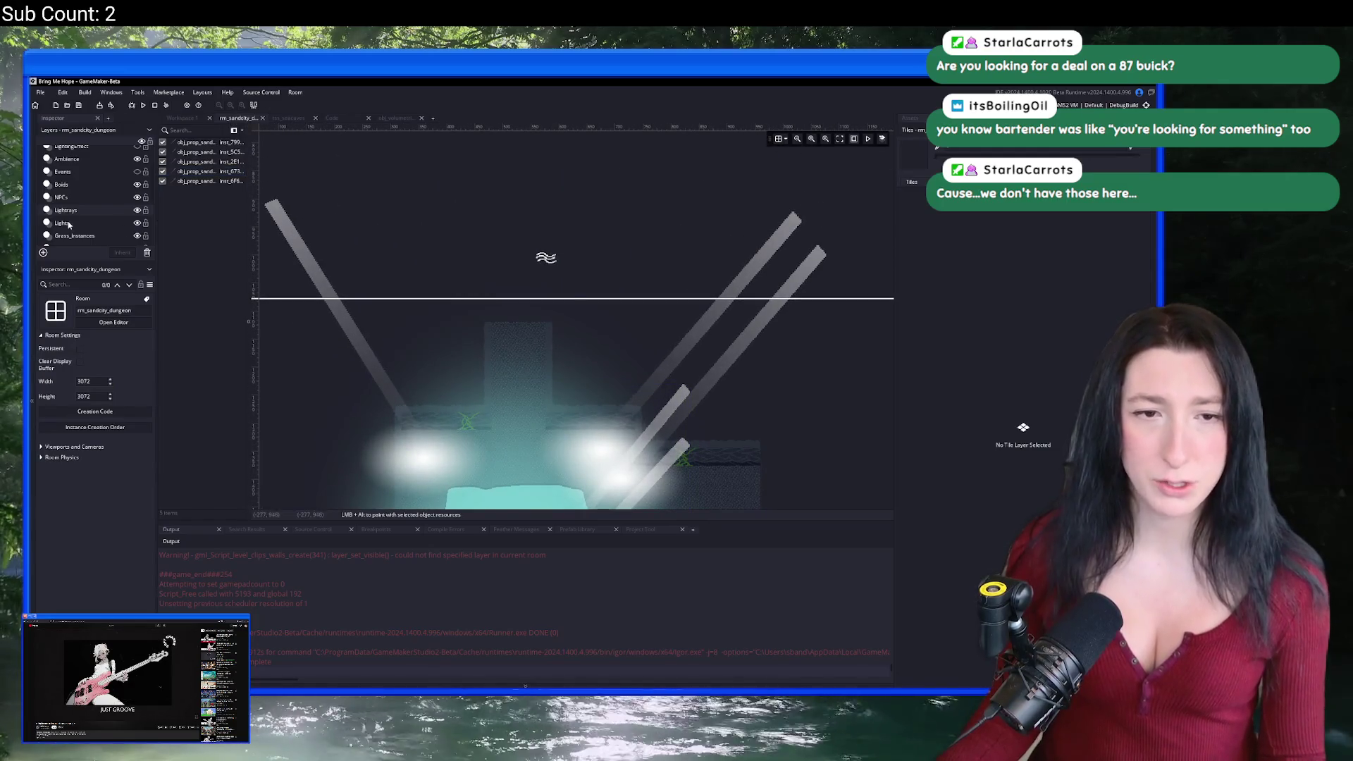
scroll(83, 185, up, 2)
scroll(83, 186, up, 1)
click(79, 178)
click(76, 203)
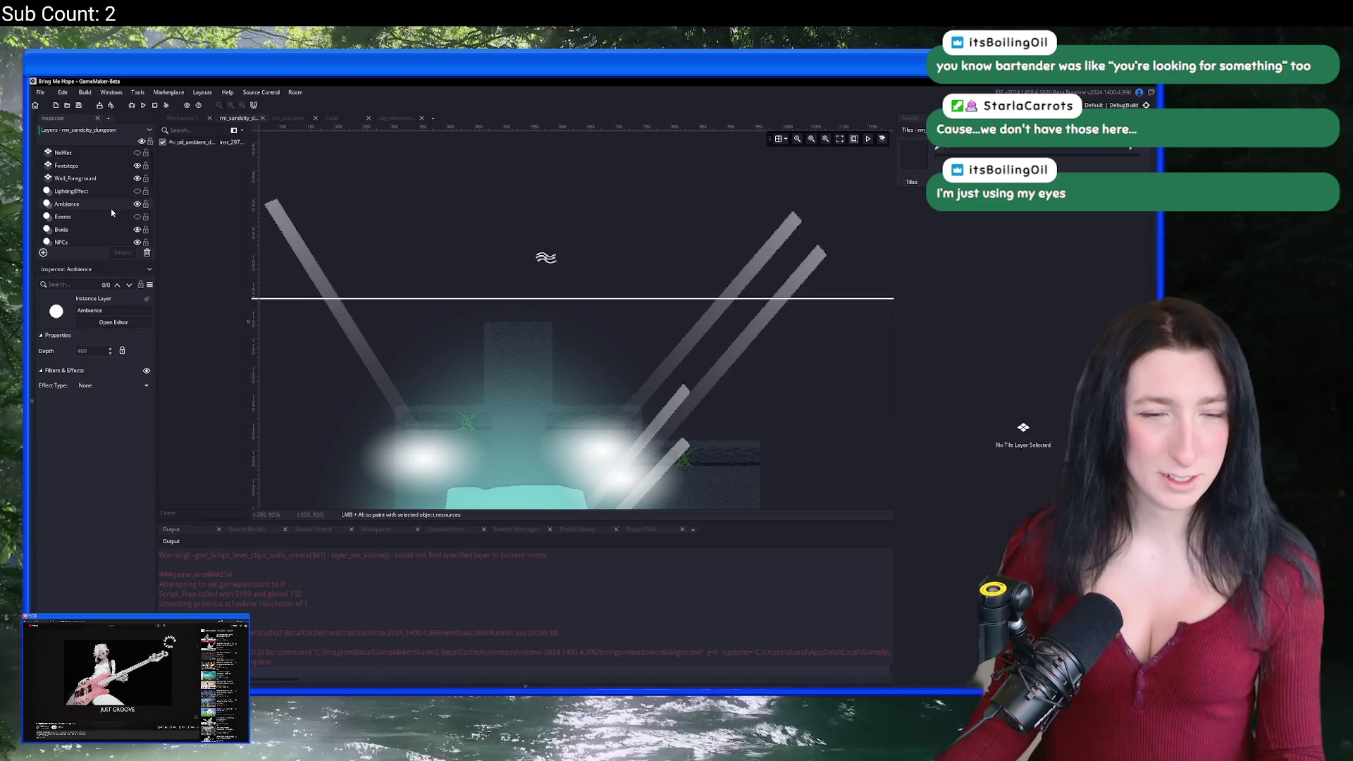
click(540, 261)
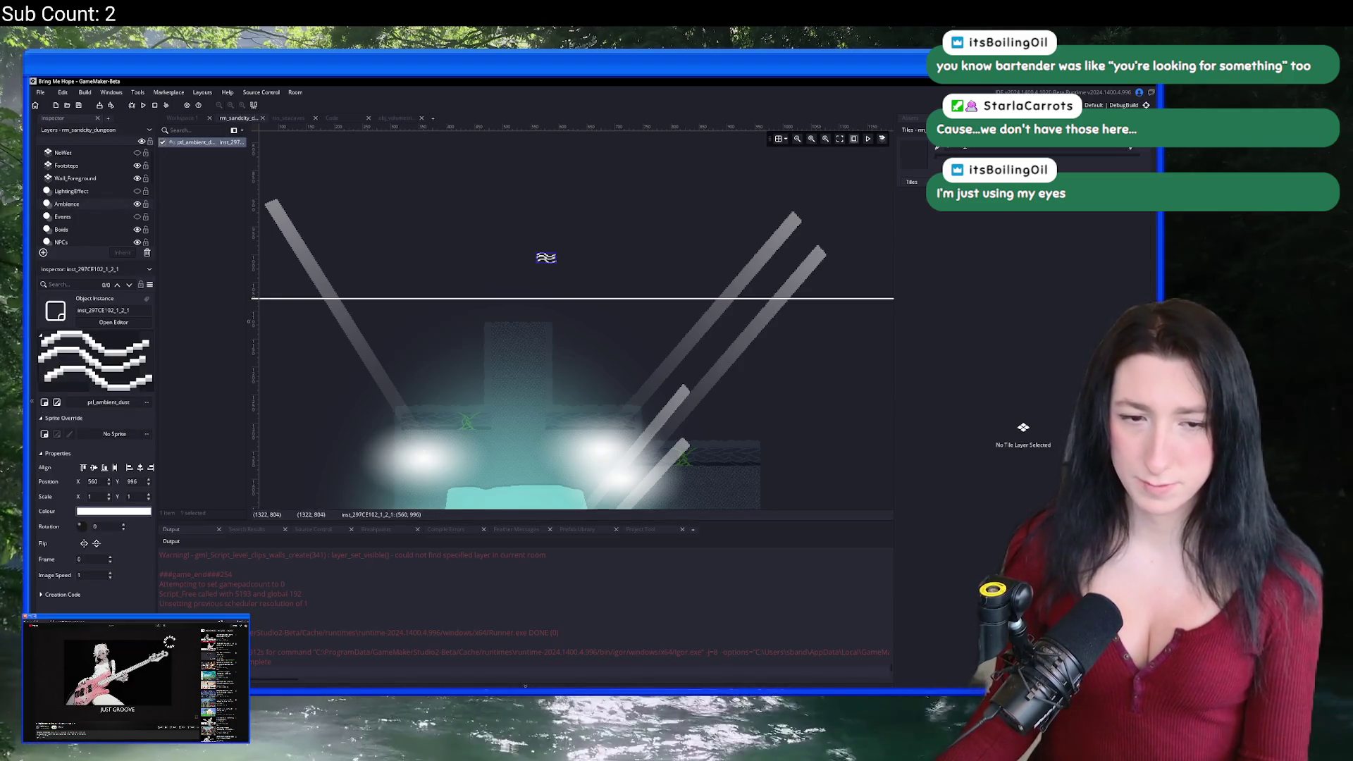
Step: Place a ptl_ambient_dust_still instance toward the upper left of the room and run the game
key(Escape)
key(ctrl+alt+a)
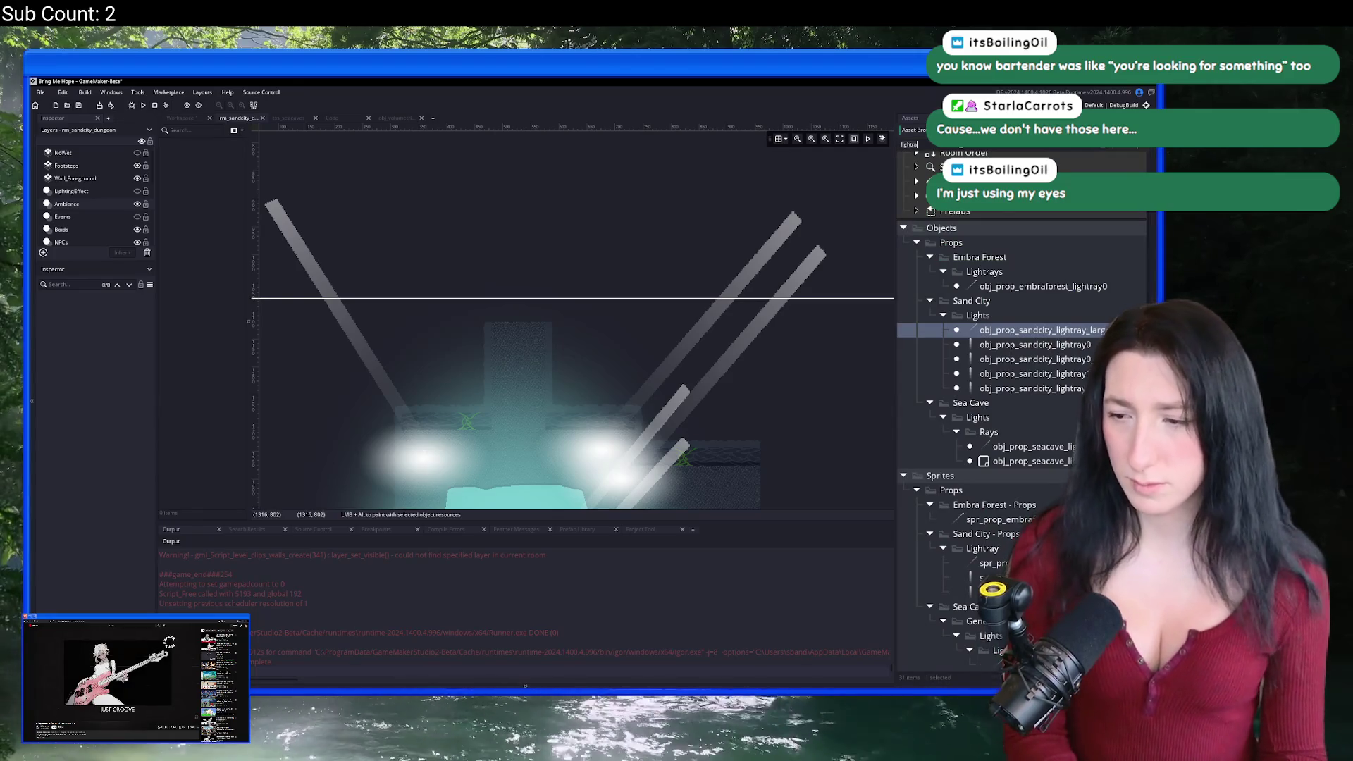
text(dust)
click(986, 497)
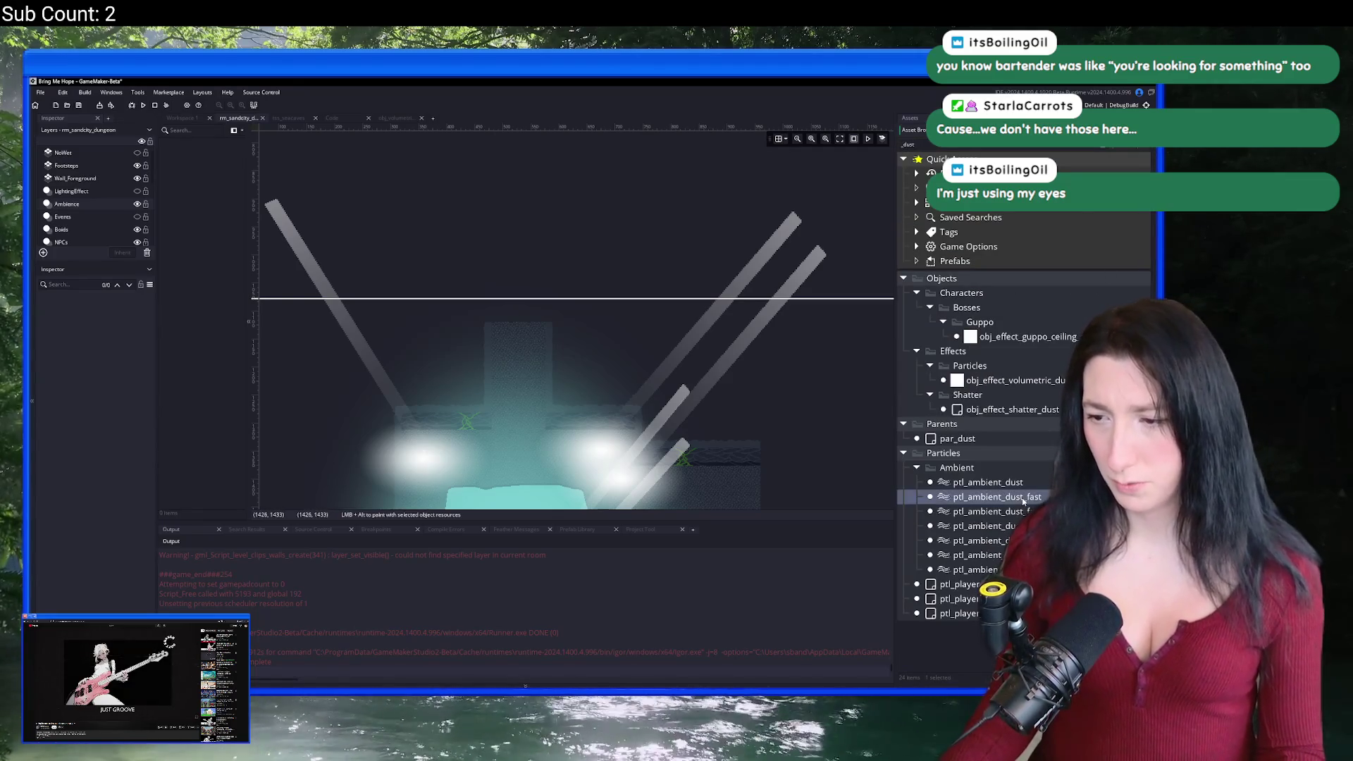
key(Down)
key(Down)
key(Down)
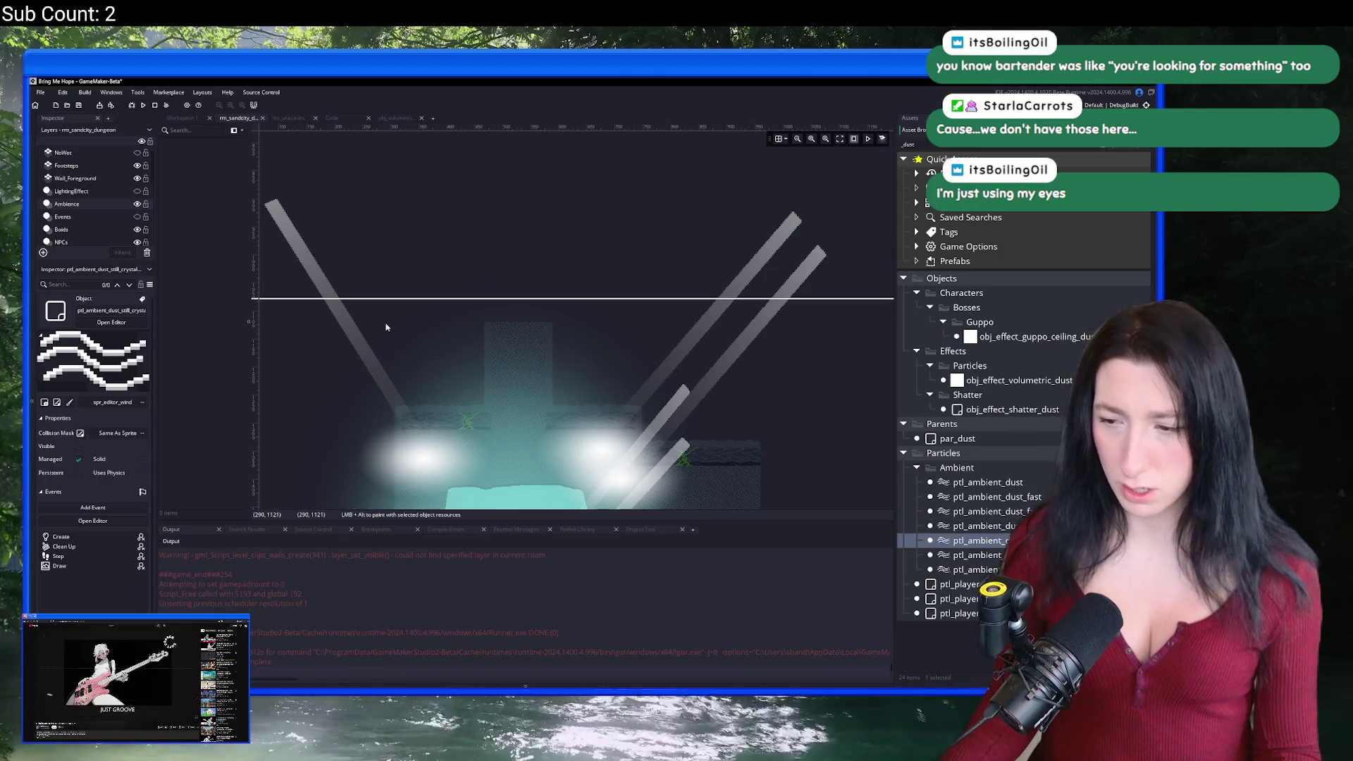
click(386, 327)
click(463, 291)
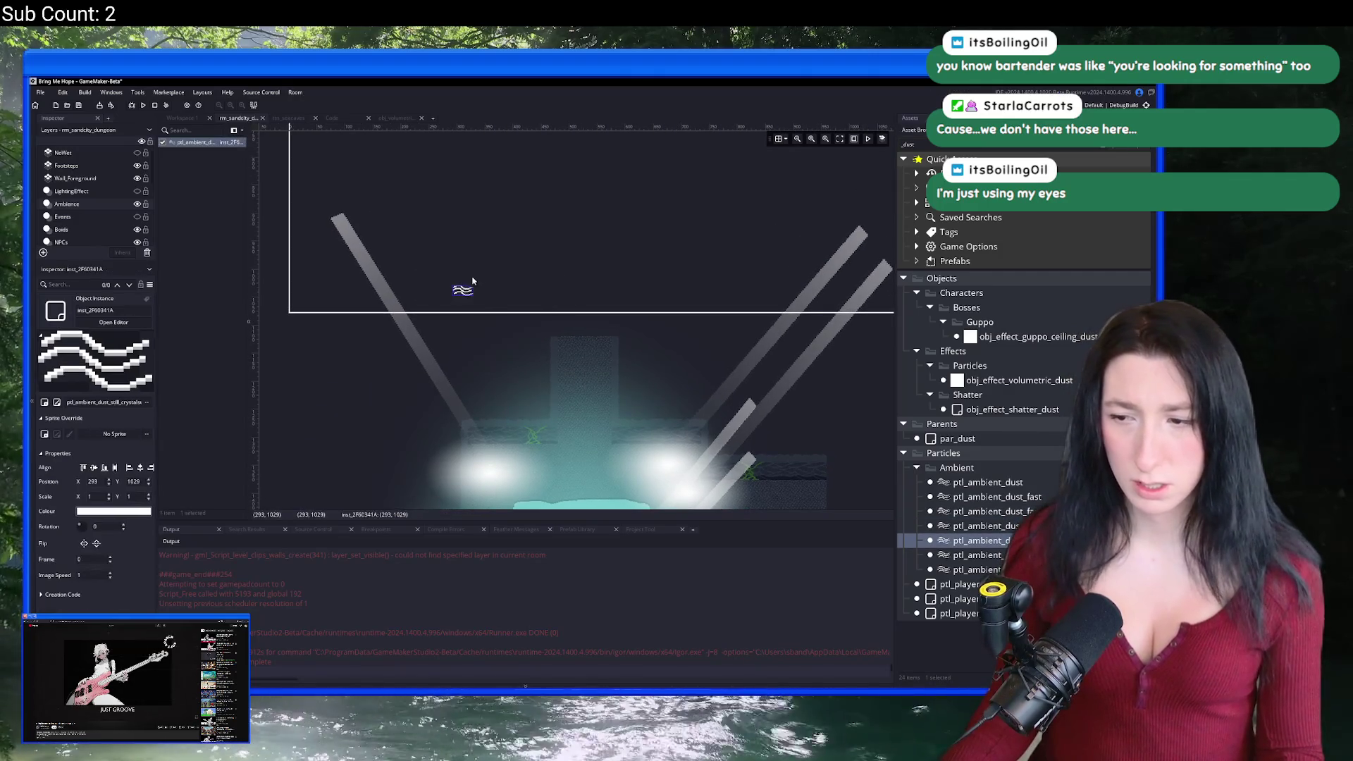
scroll(466, 286, down, 2)
key(F5)
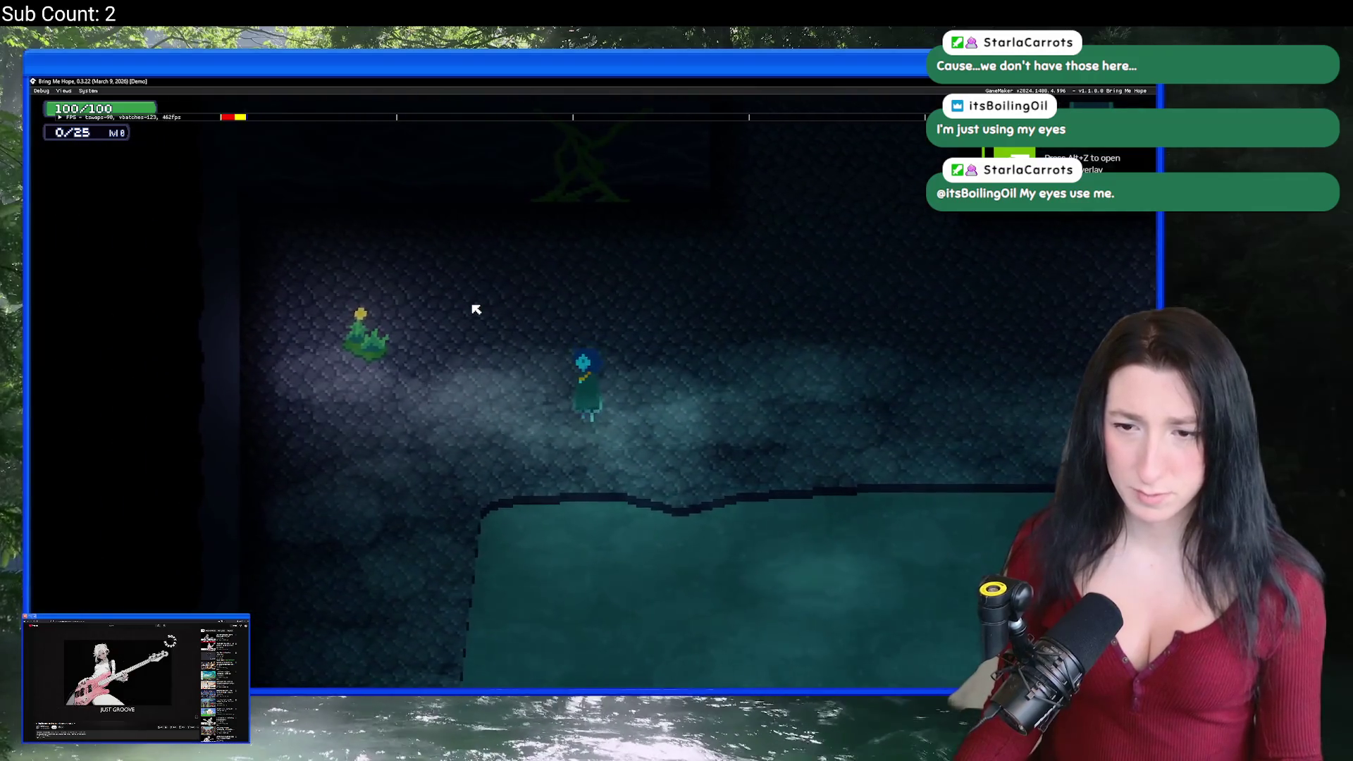
key(Right)
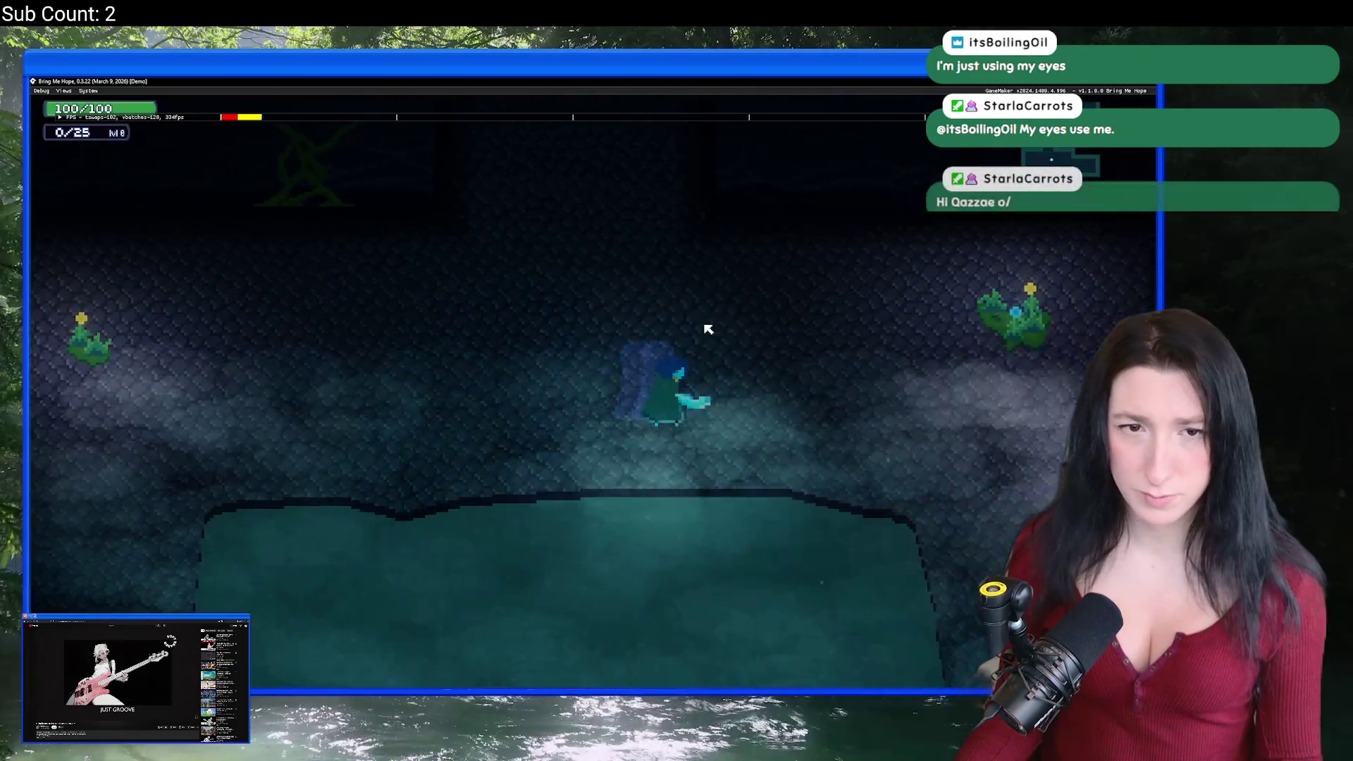
key(Up)
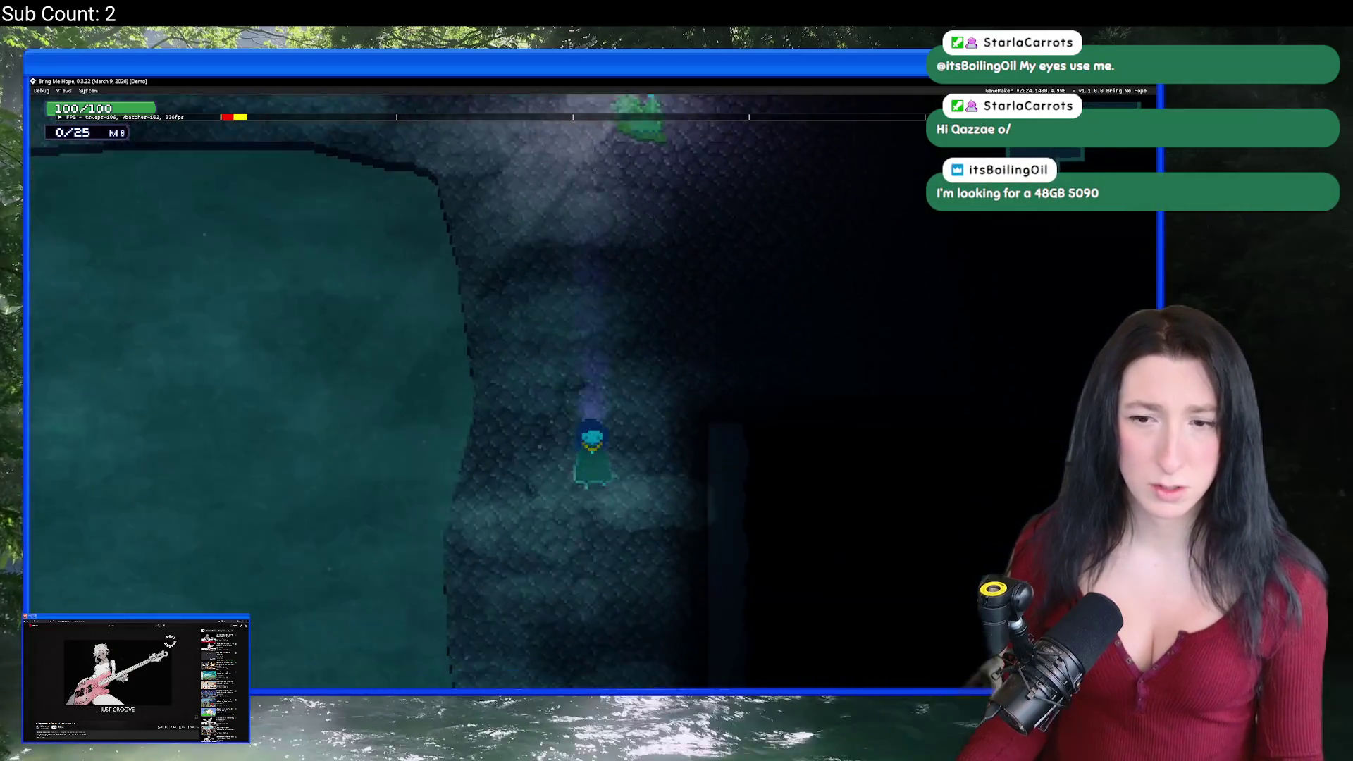
key(Up)
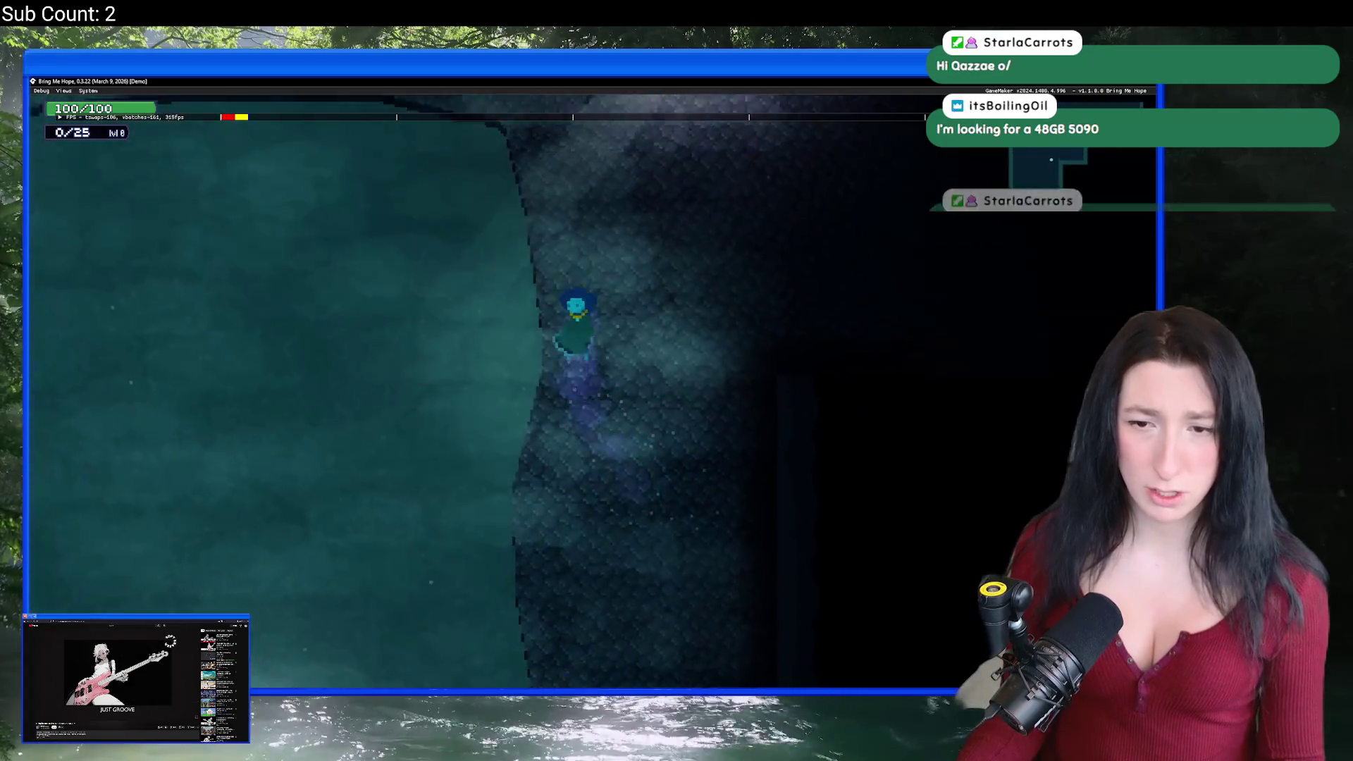
key(Up)
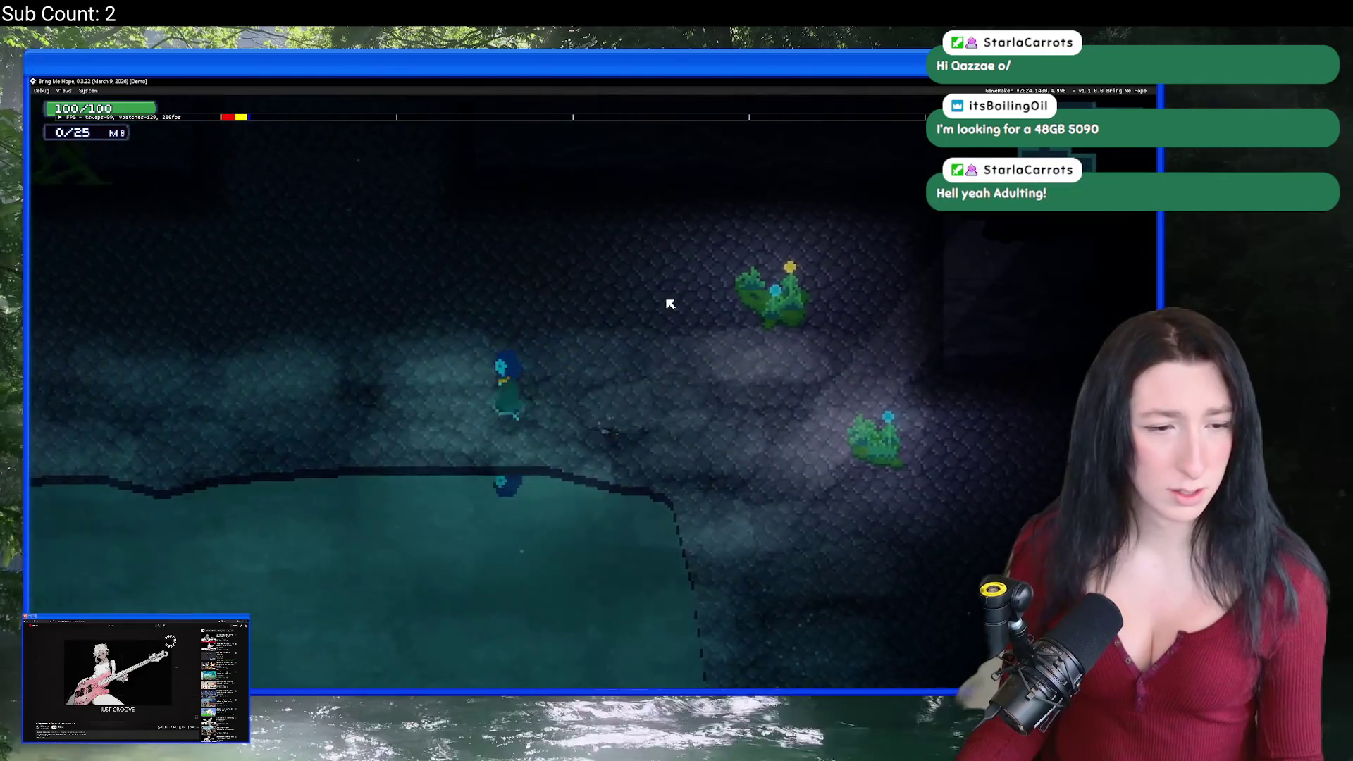
key(Left)
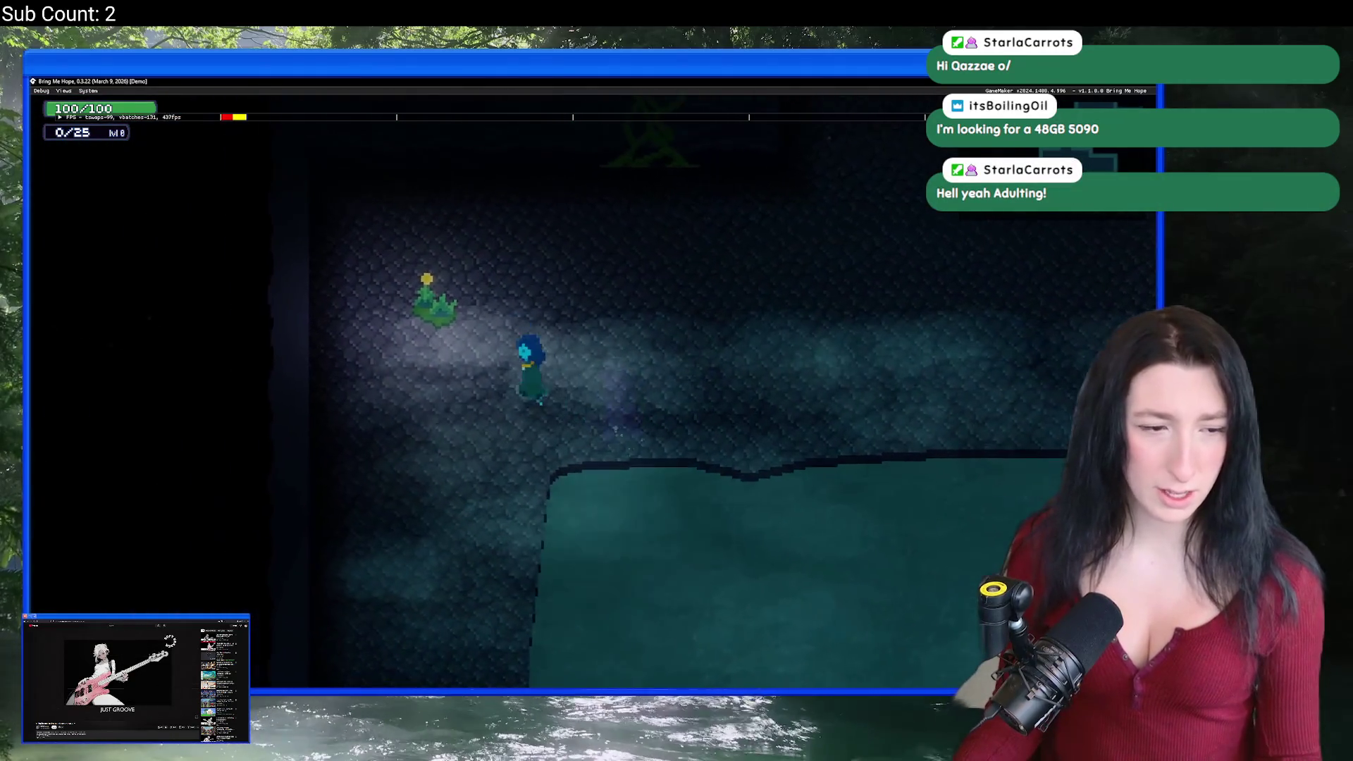
key(Down)
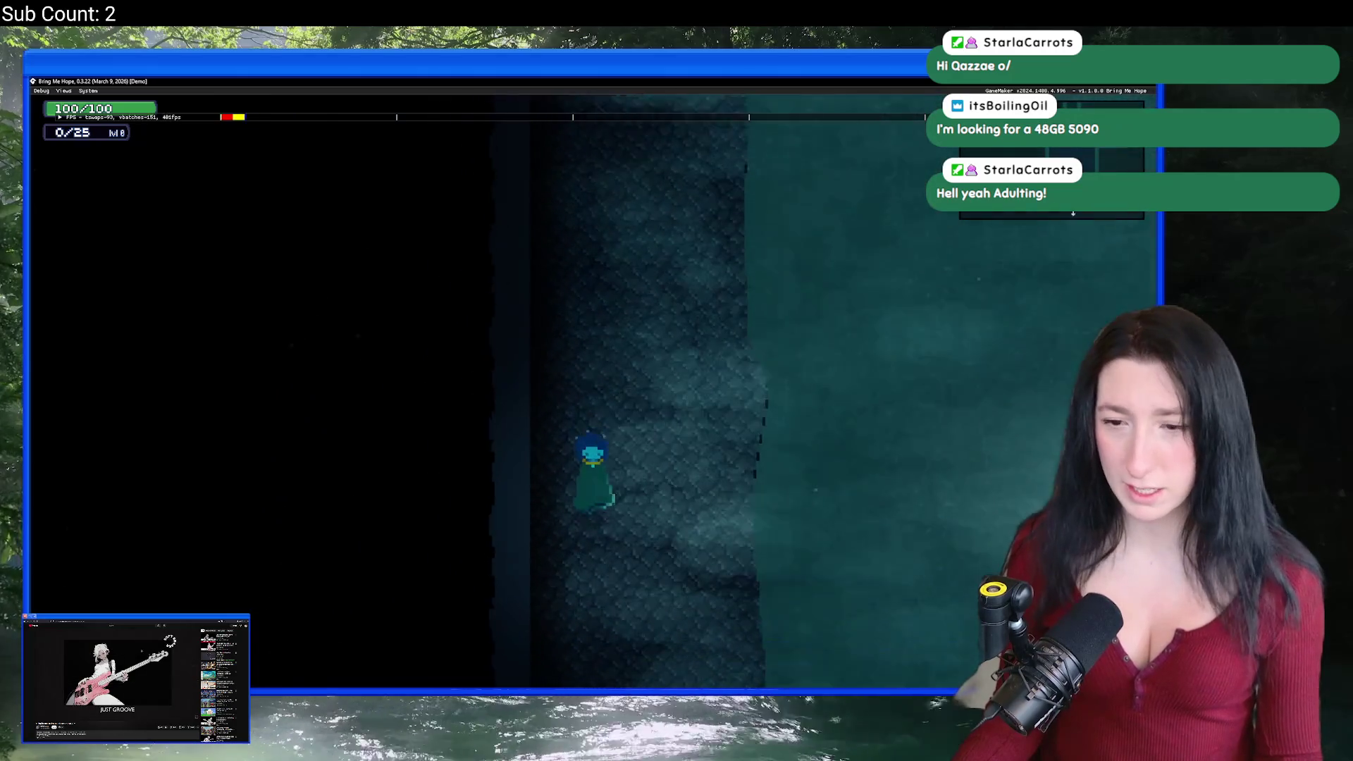
key(Down)
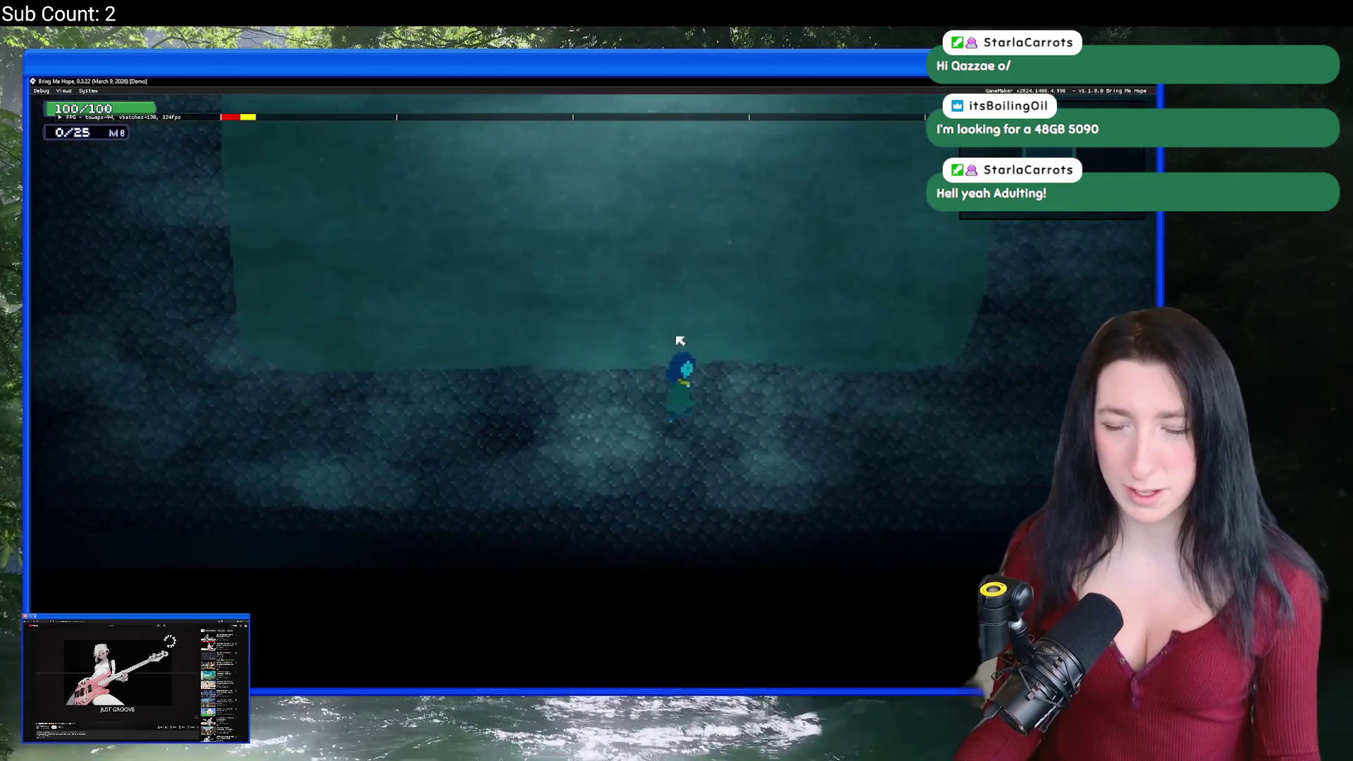
key(Up)
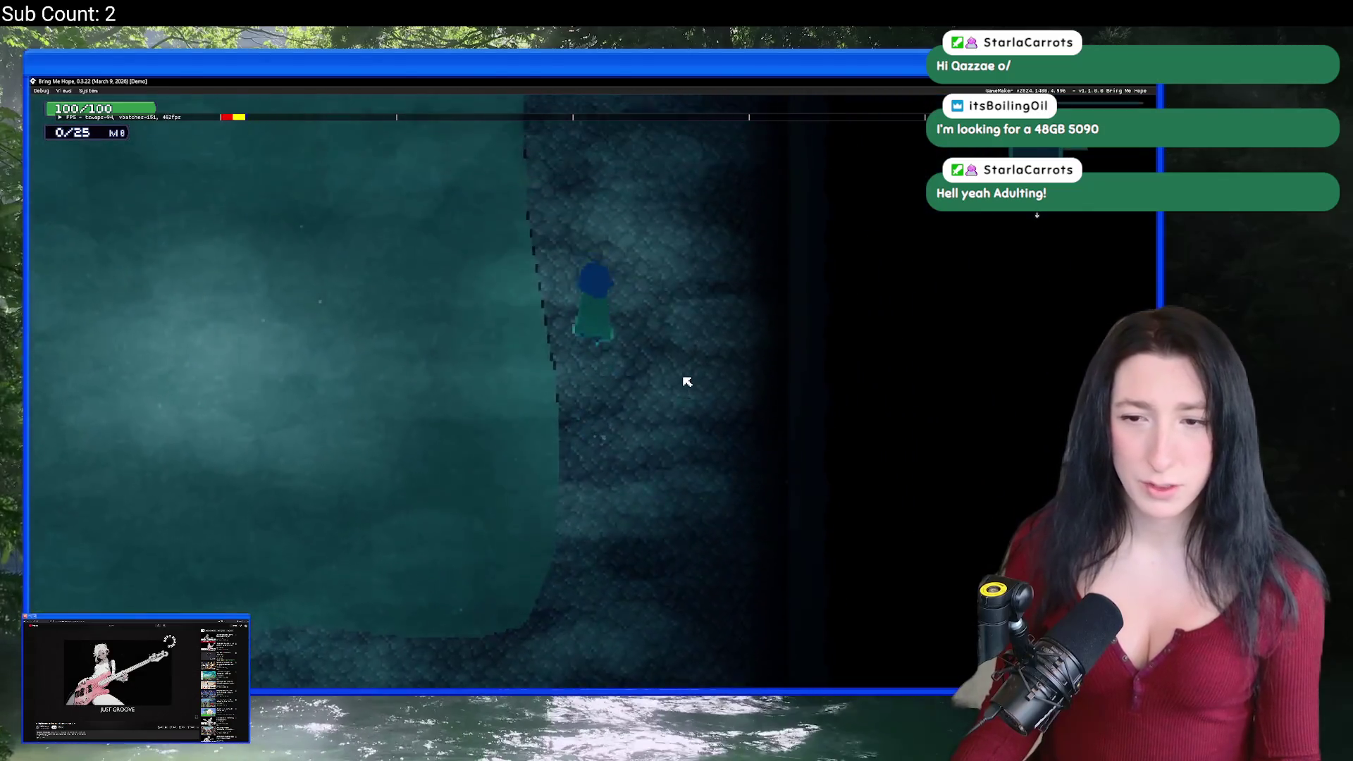
key(Up)
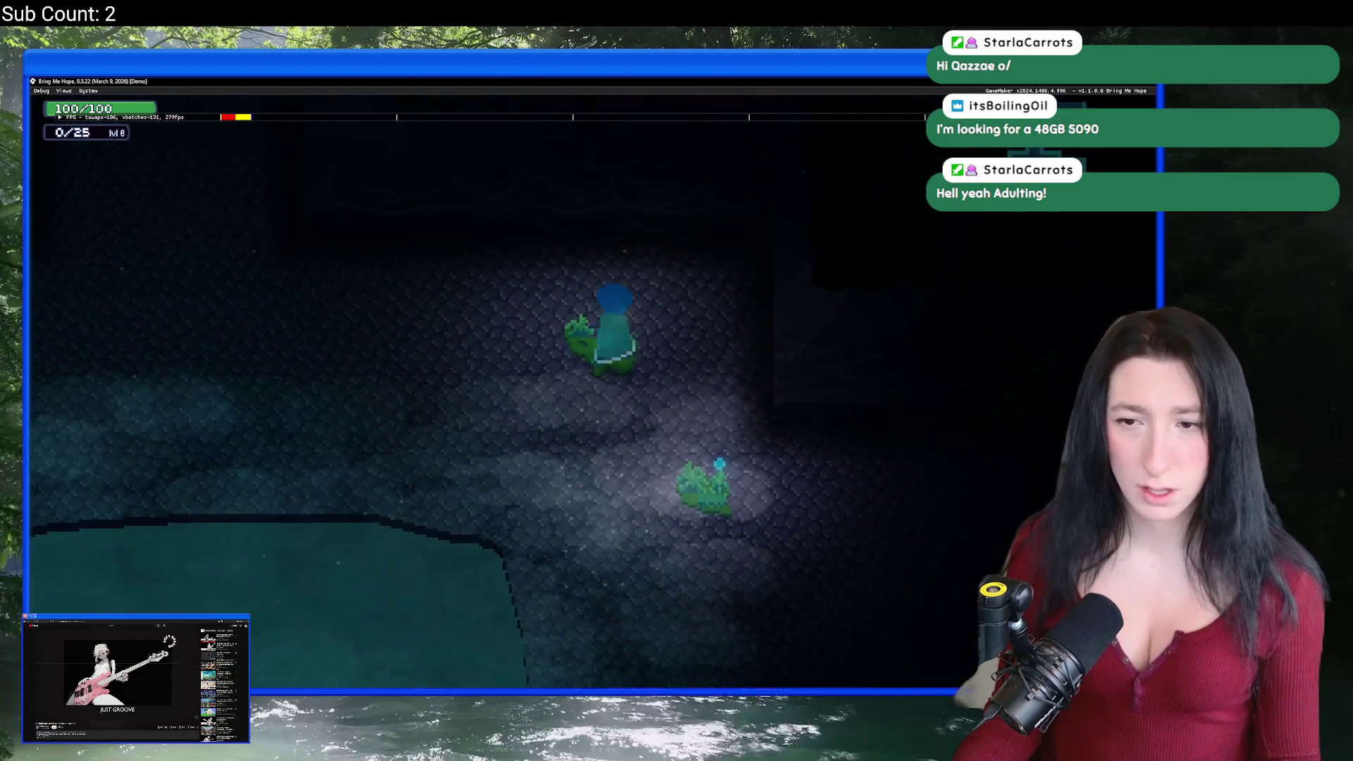
key(Left)
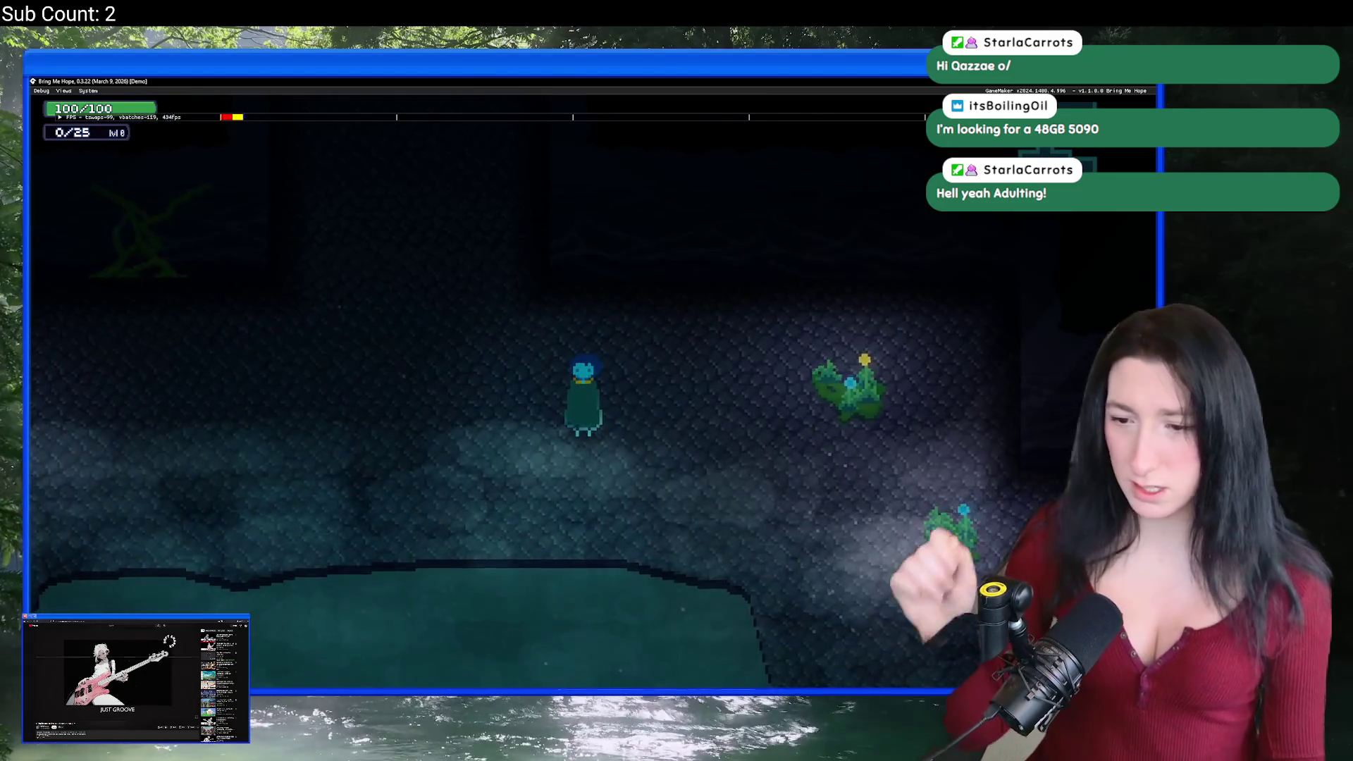
key(Left)
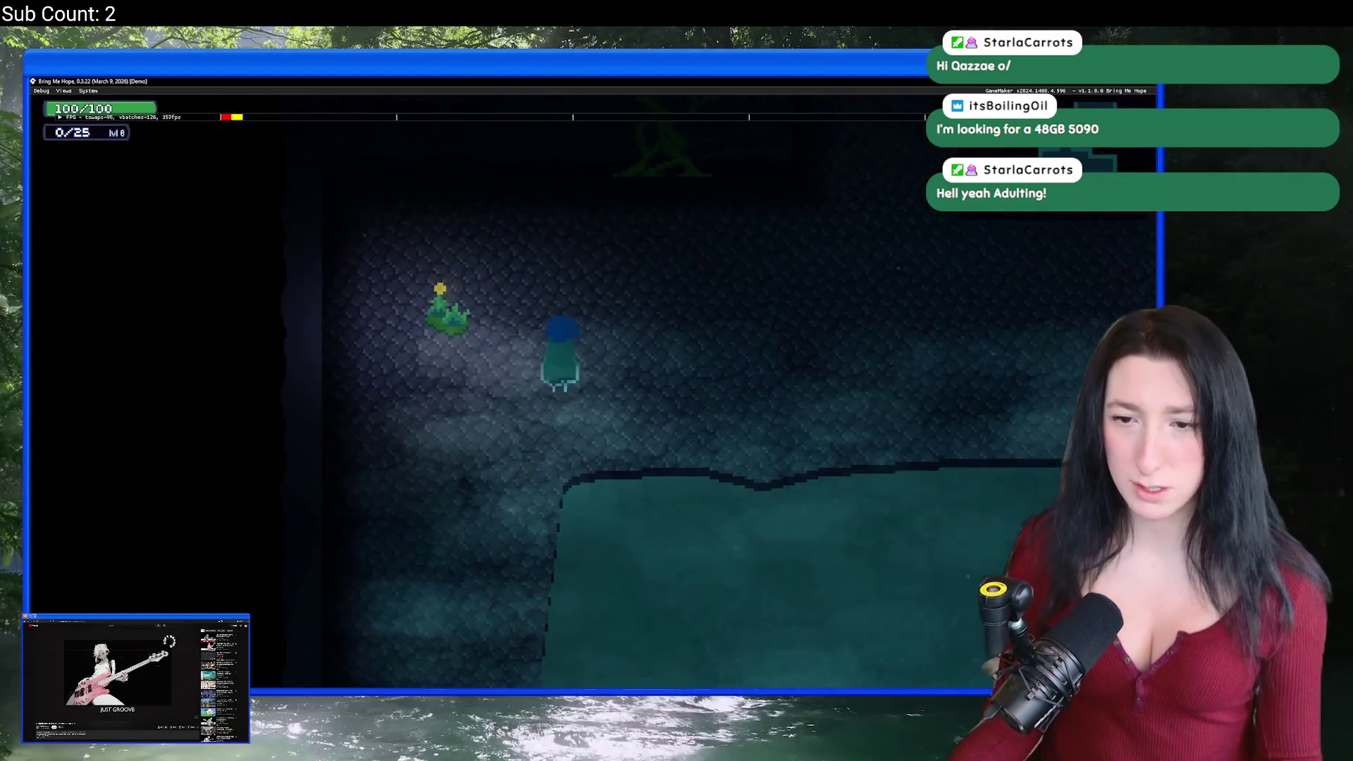
key(Right)
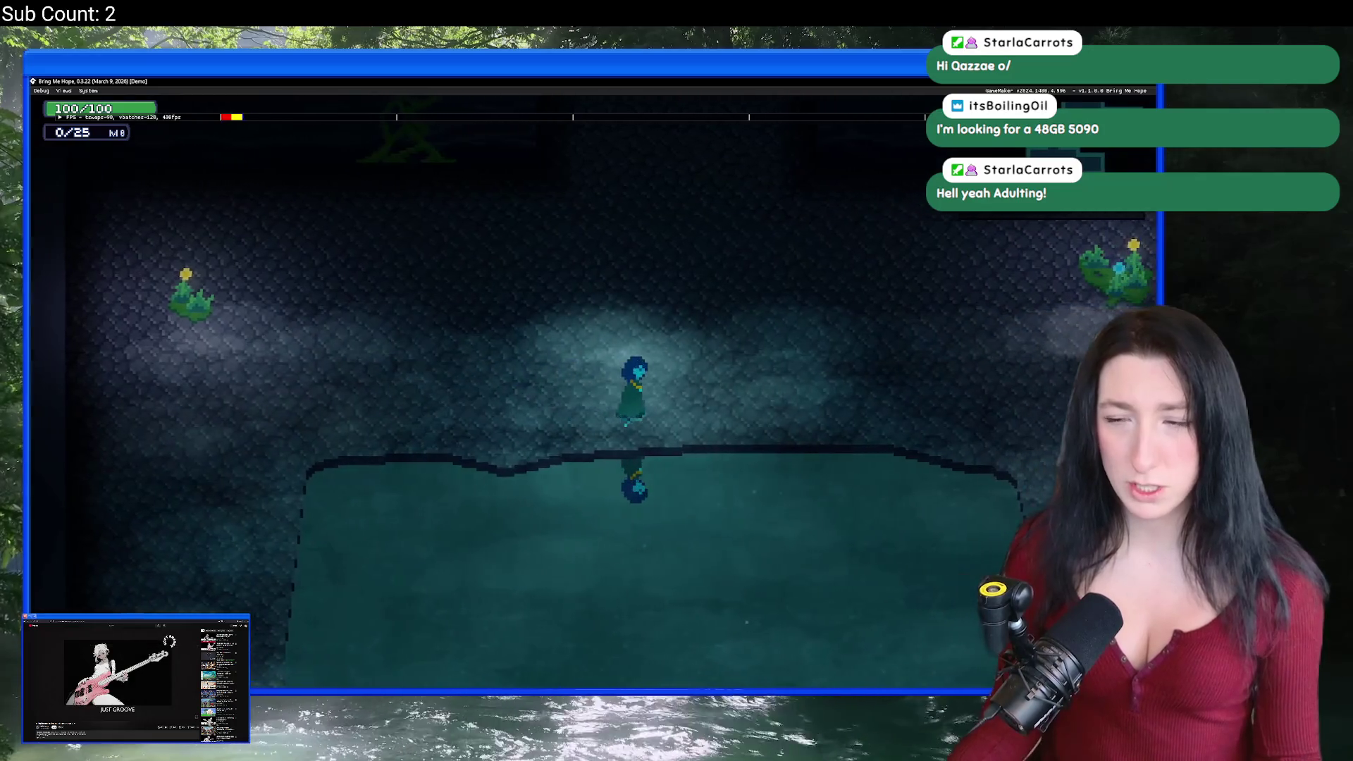
key(Right)
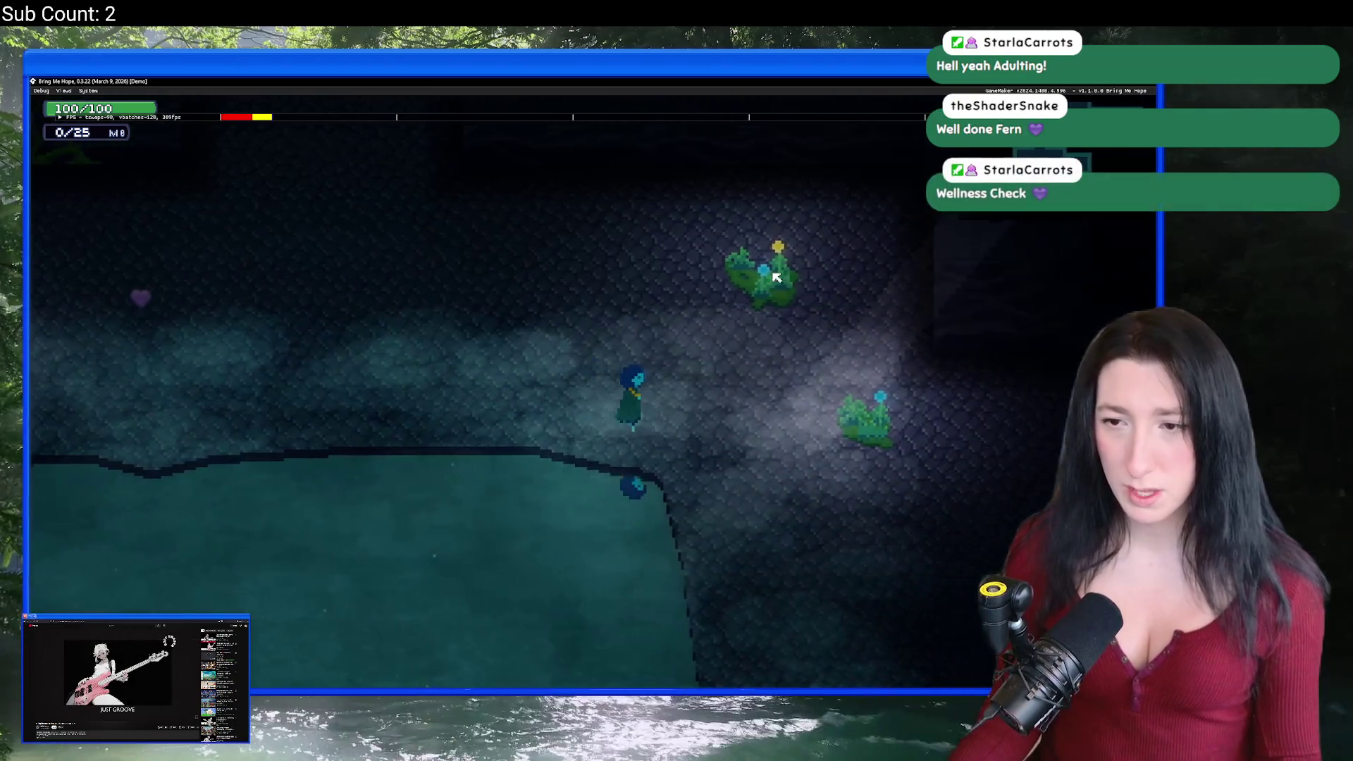
key(Right)
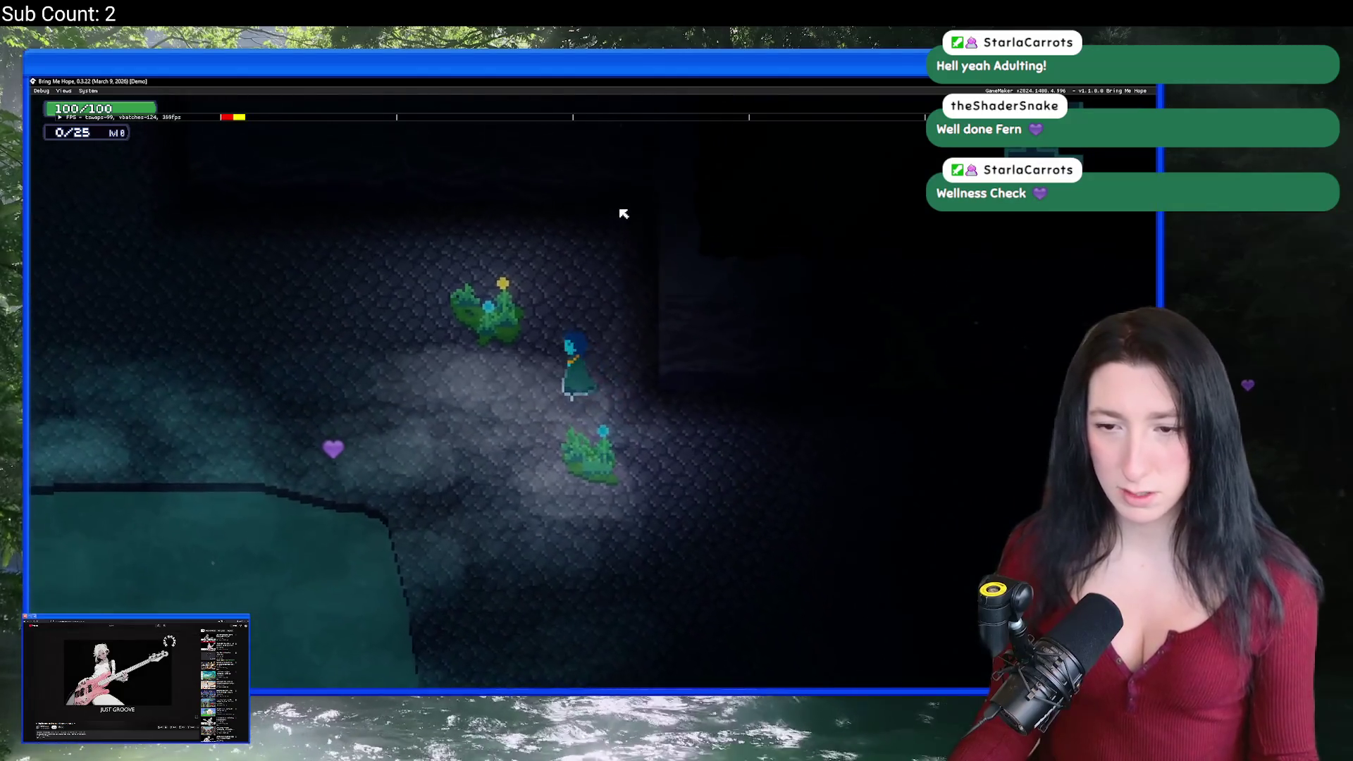
key(Up)
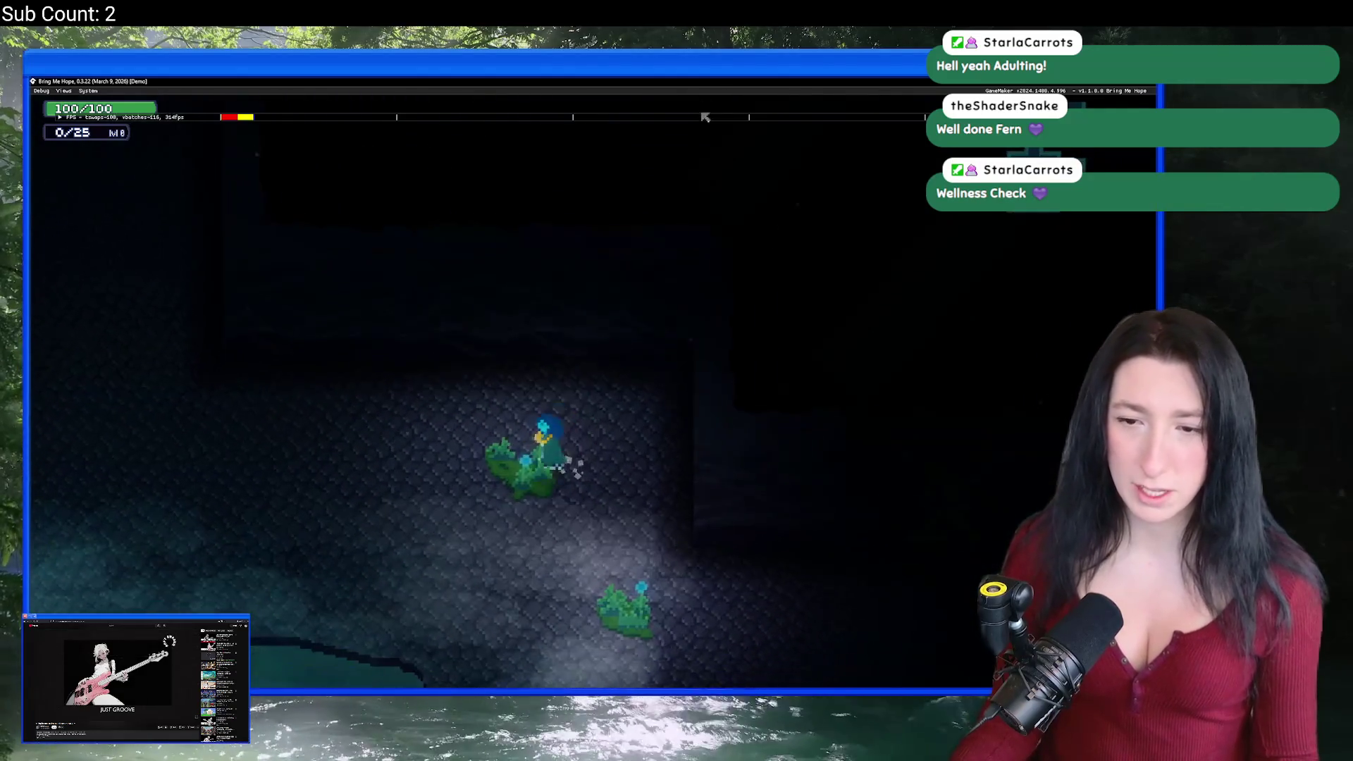
key(Left)
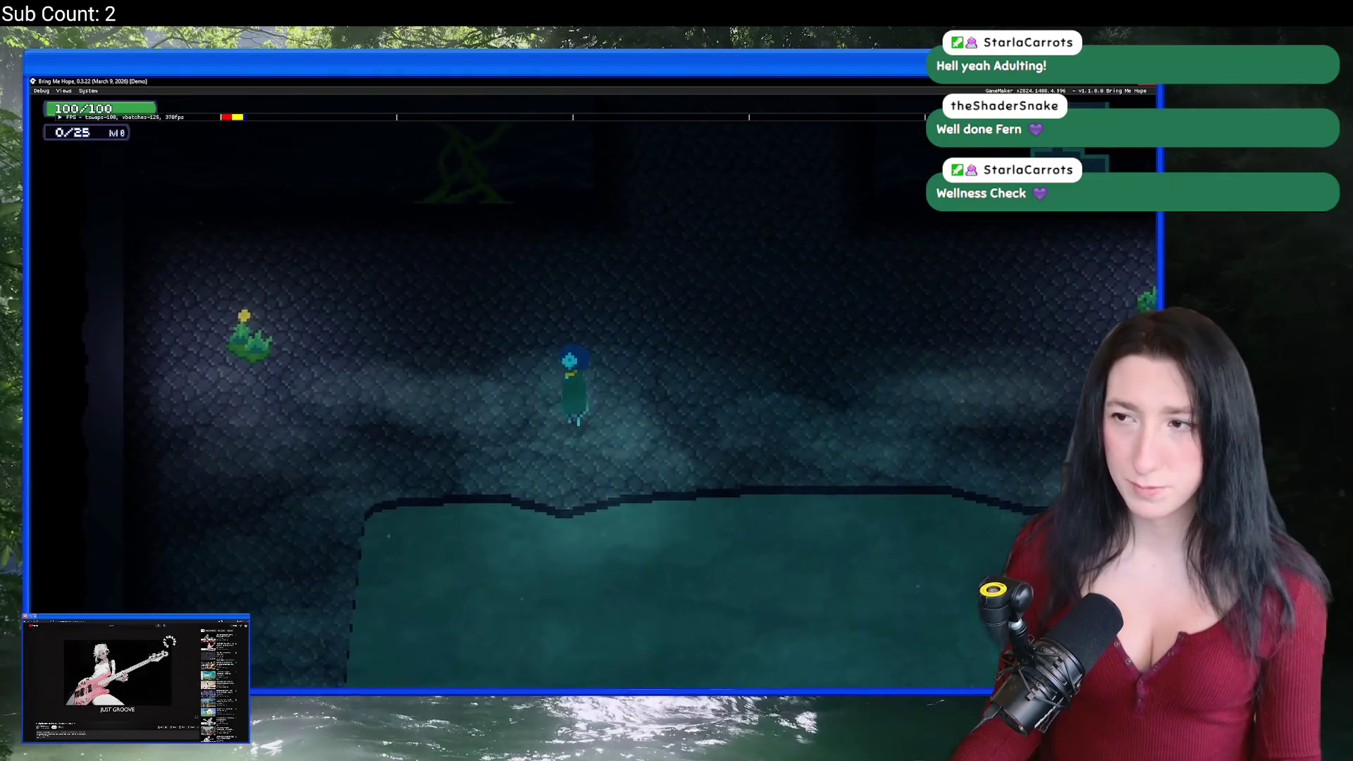
key(Escape)
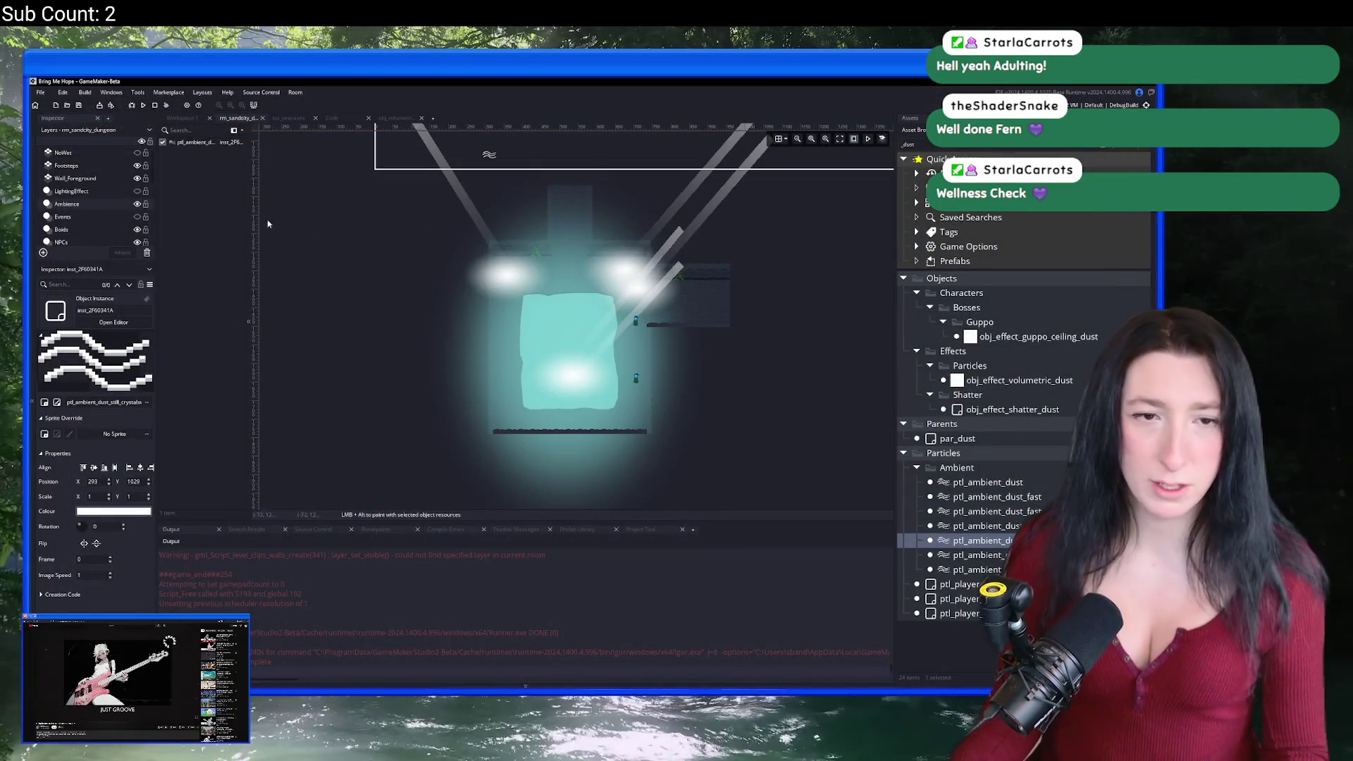
Step: Turn off visibility for the Lights and Lightrays layers in the Layers panel
scroll(118, 210, down, 2)
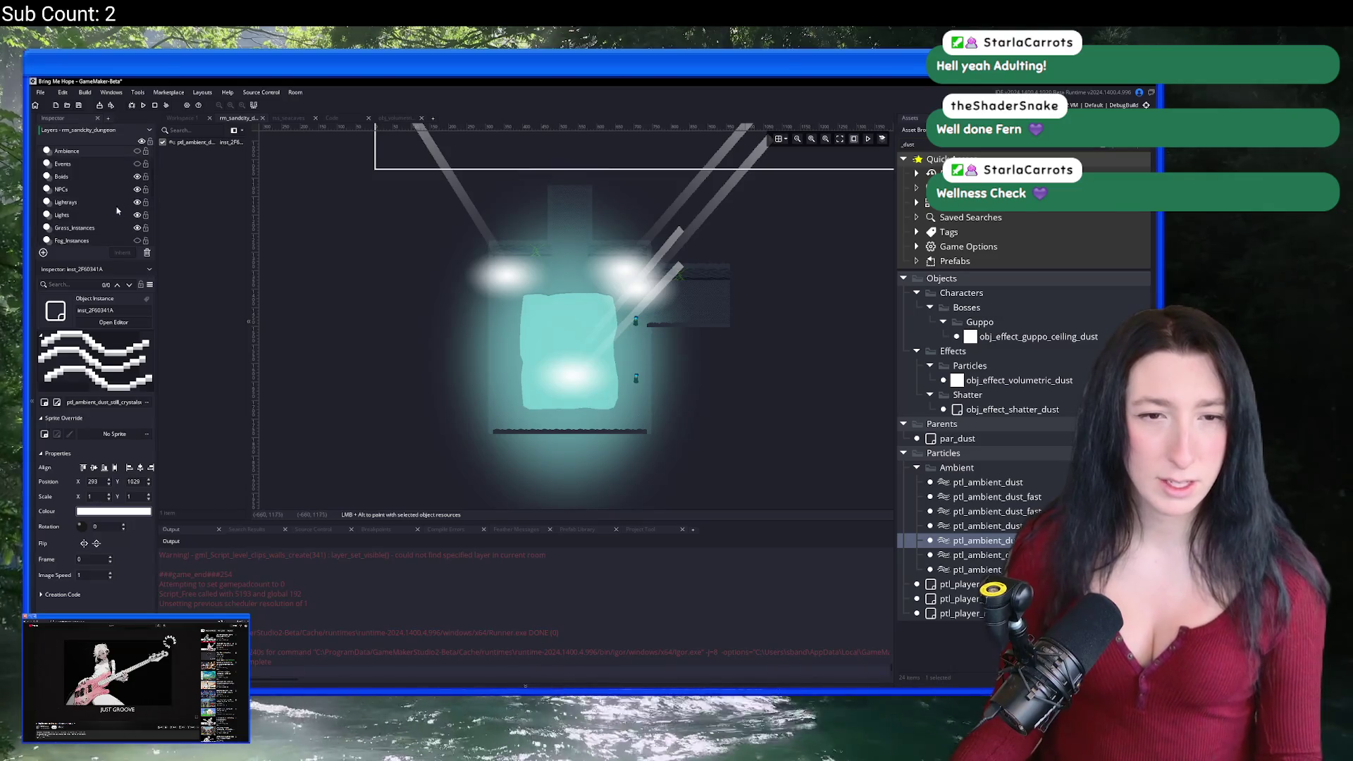
click(137, 215)
click(137, 202)
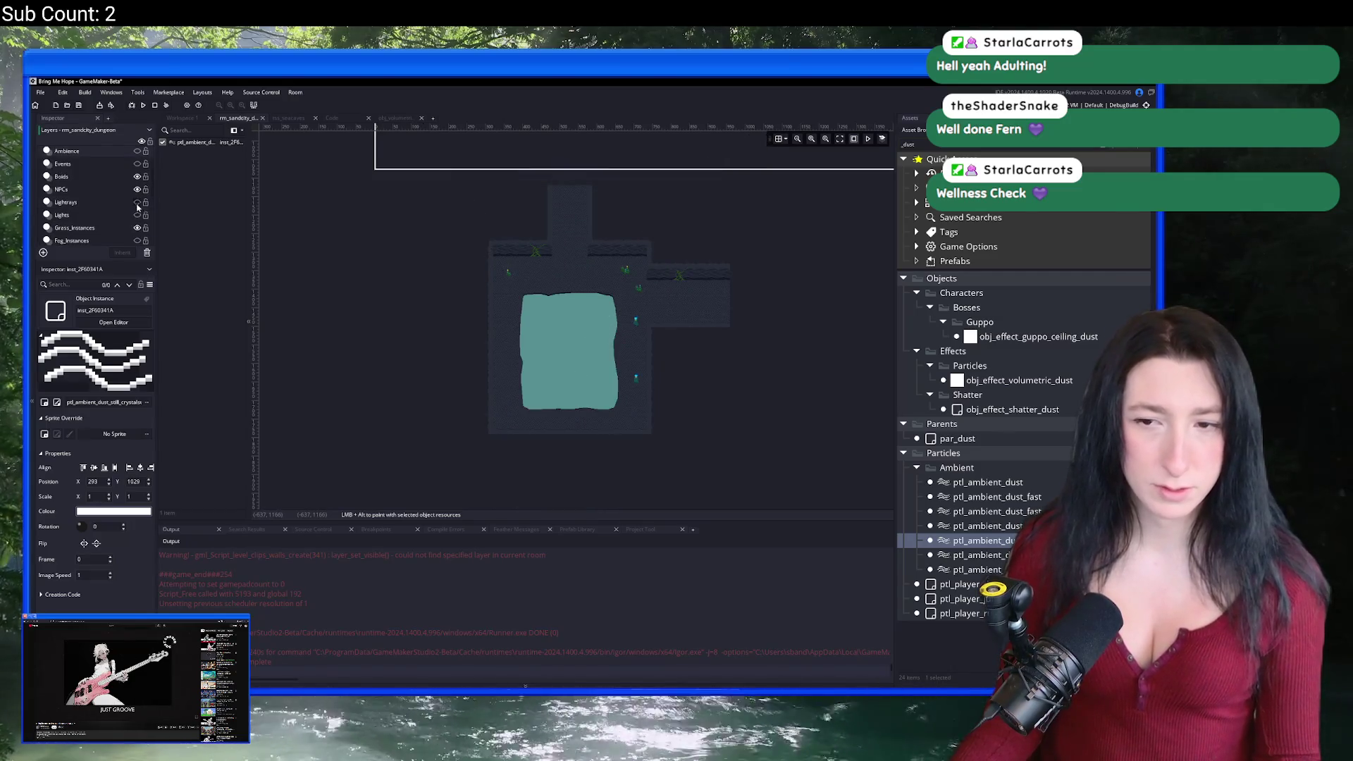
scroll(101, 224, down, 3)
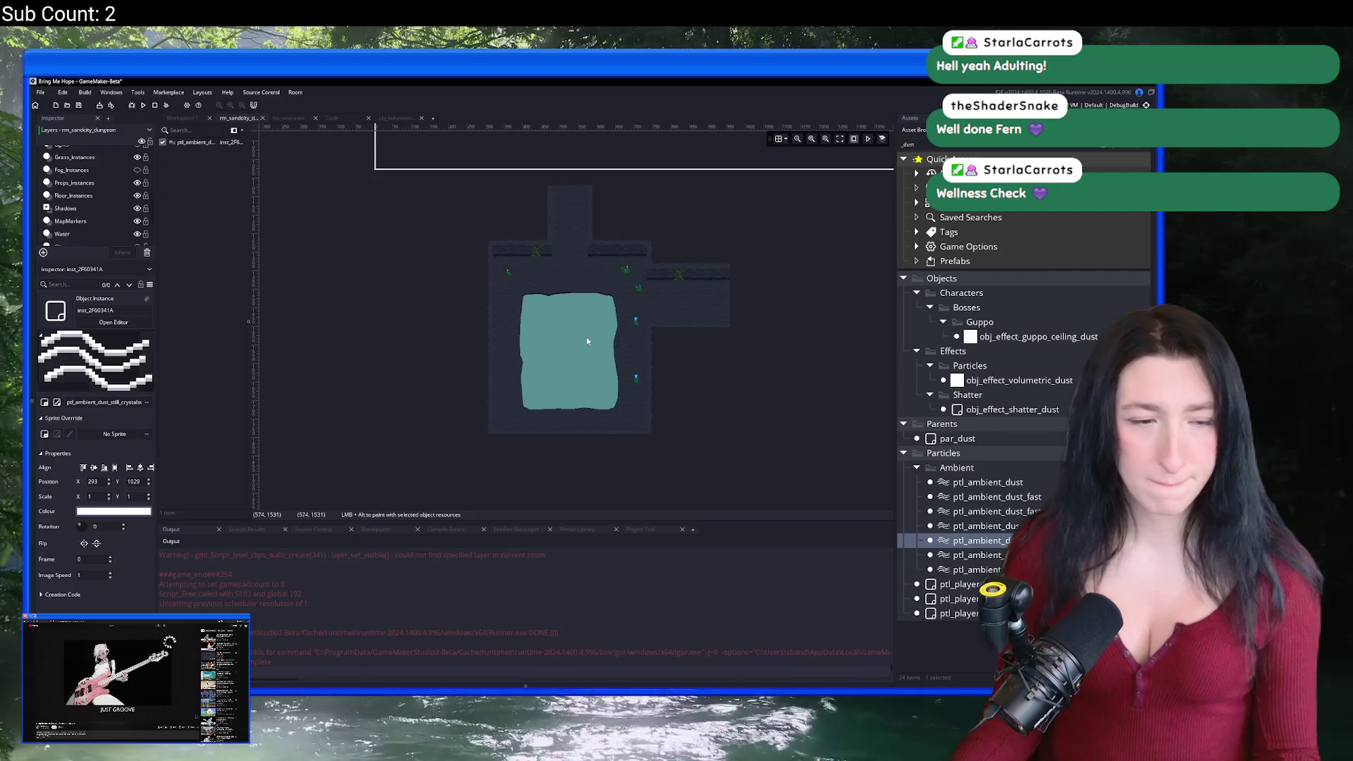
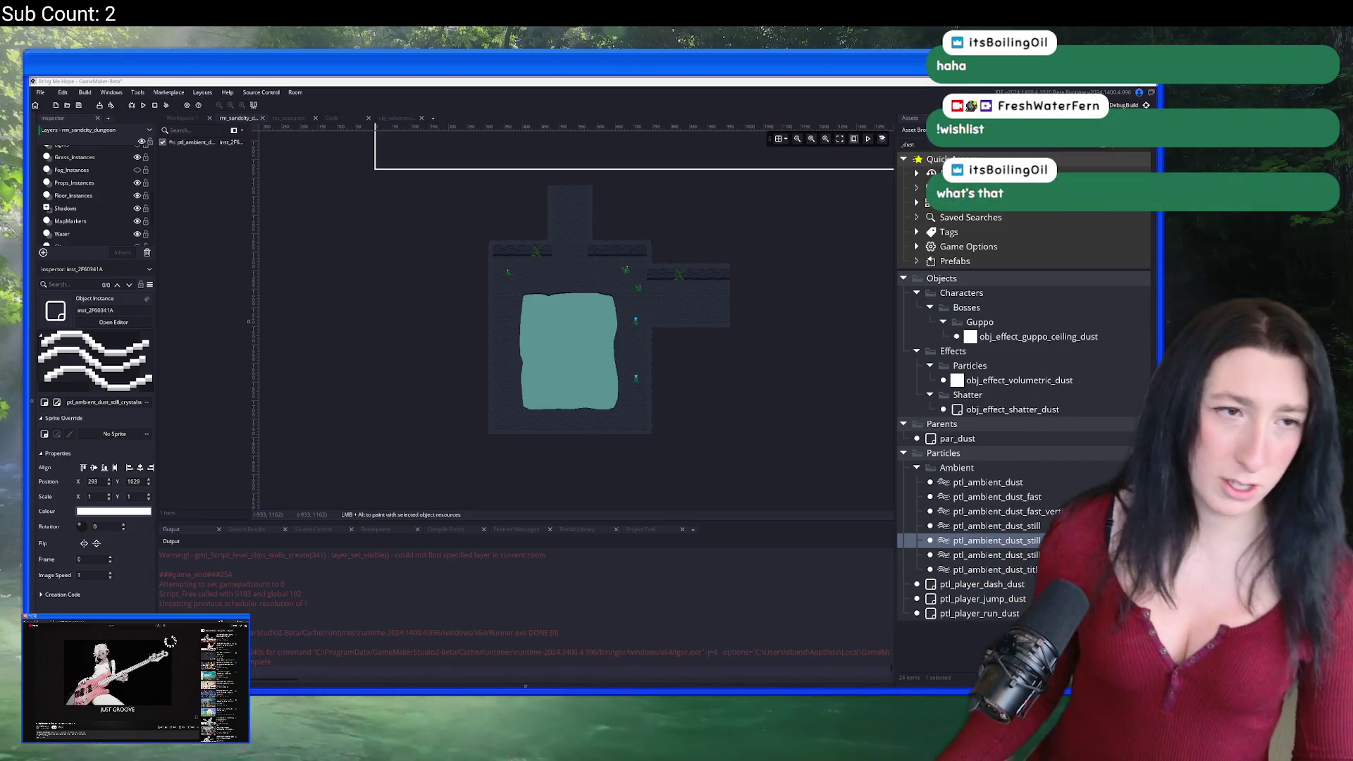
Step: Bring up the Bring Me Hope Steam store page in Firefox from GameMaker
key(alt+Tab)
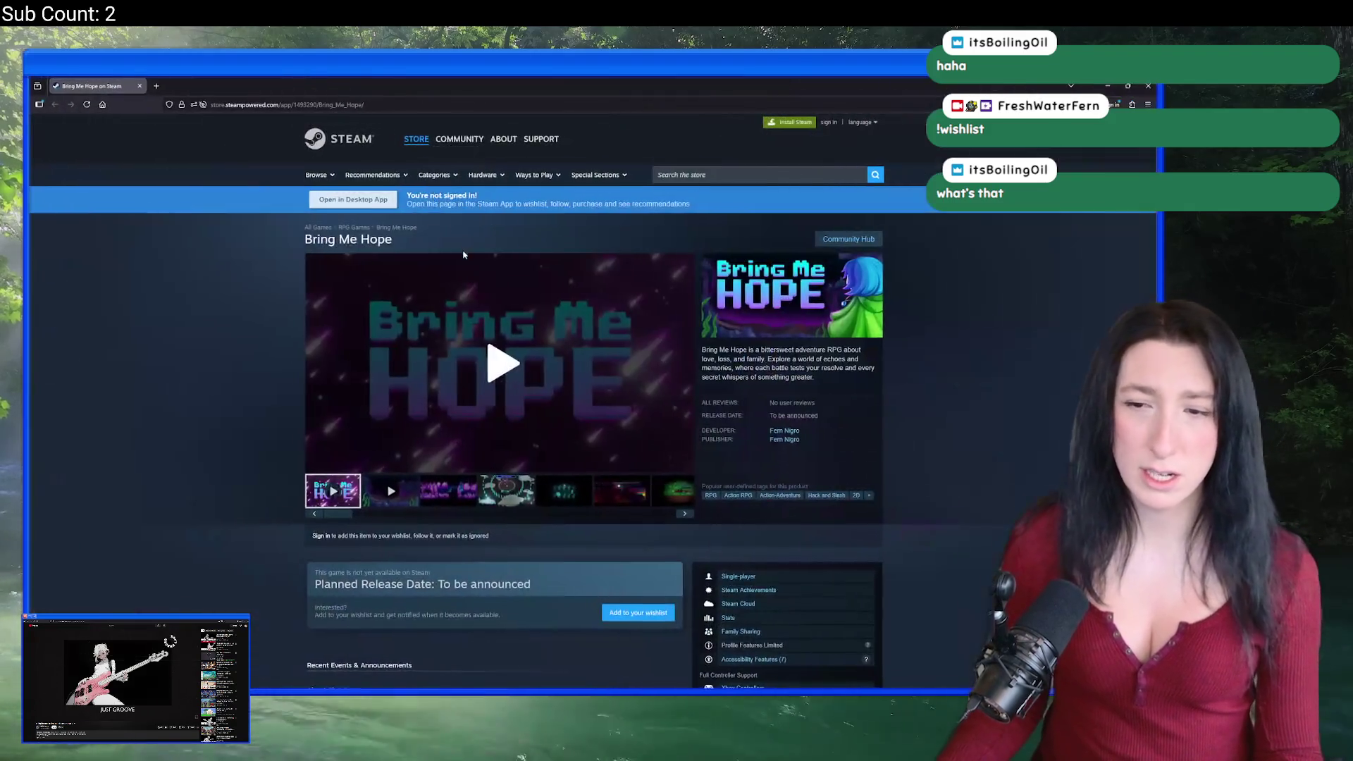
Step: Try adding Bring Me Hope to the wishlist, dismiss the sign-in notice, and select the title
scroll(615, 400, down, 3)
click(618, 400)
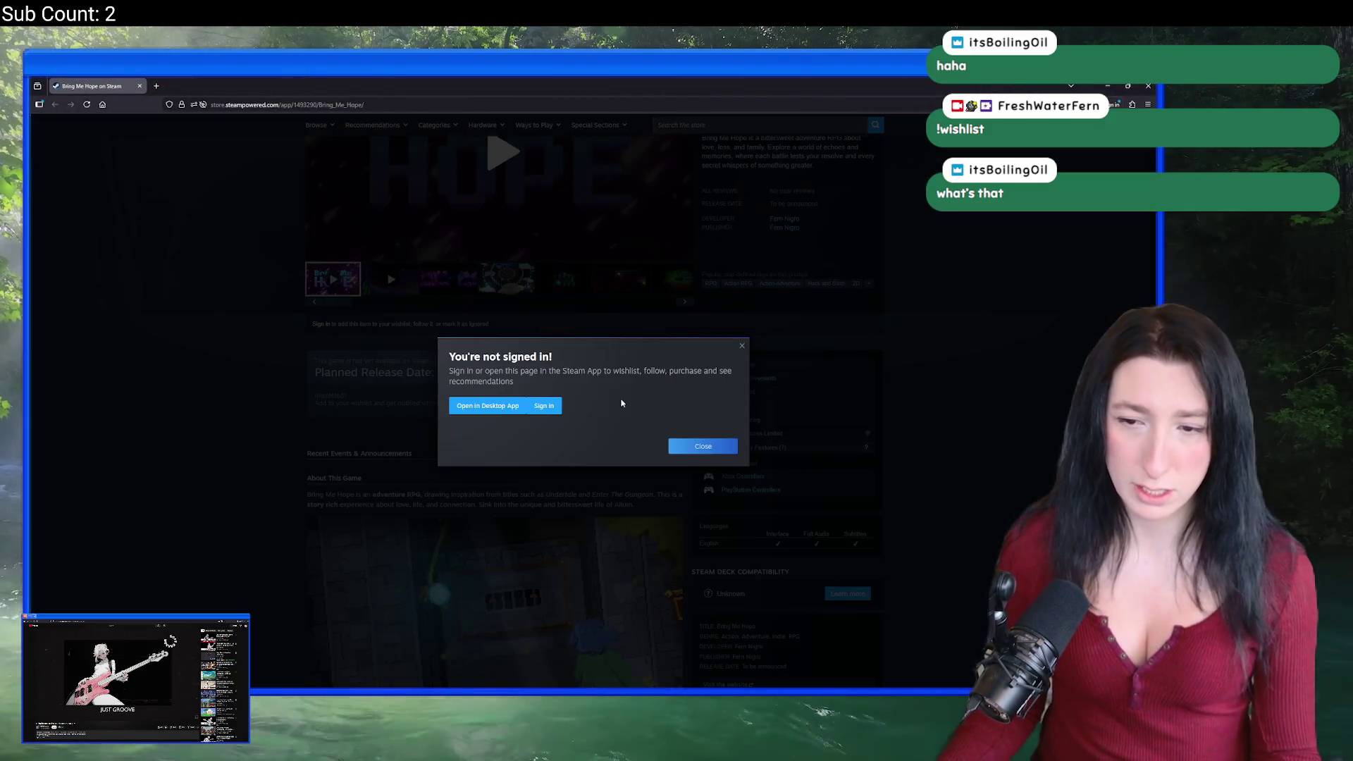
click(698, 446)
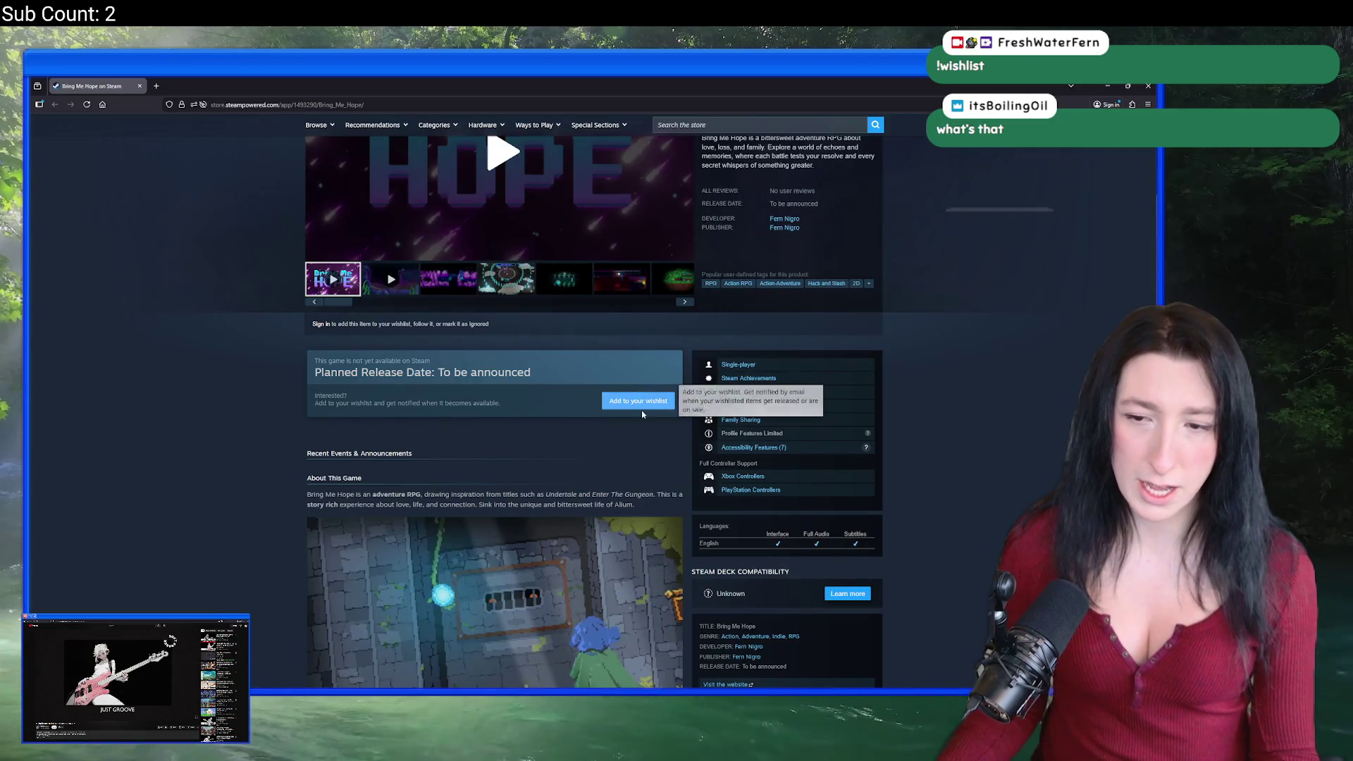
scroll(612, 385, up, 3)
drag(393, 239, 303, 239)
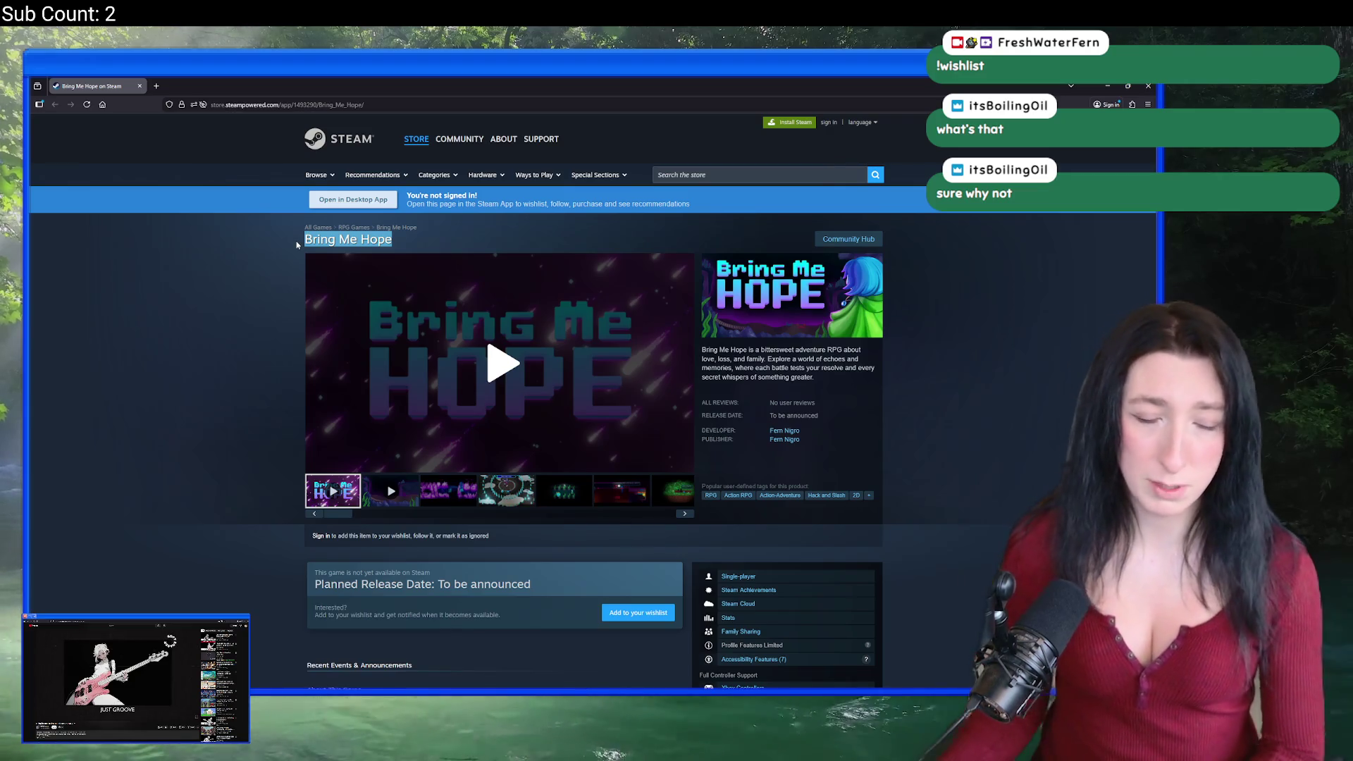
Step: Play the second Bring Me Hope gameplay trailer and skip ahead in it
scroll(557, 238, down, 3)
scroll(556, 238, down, 6)
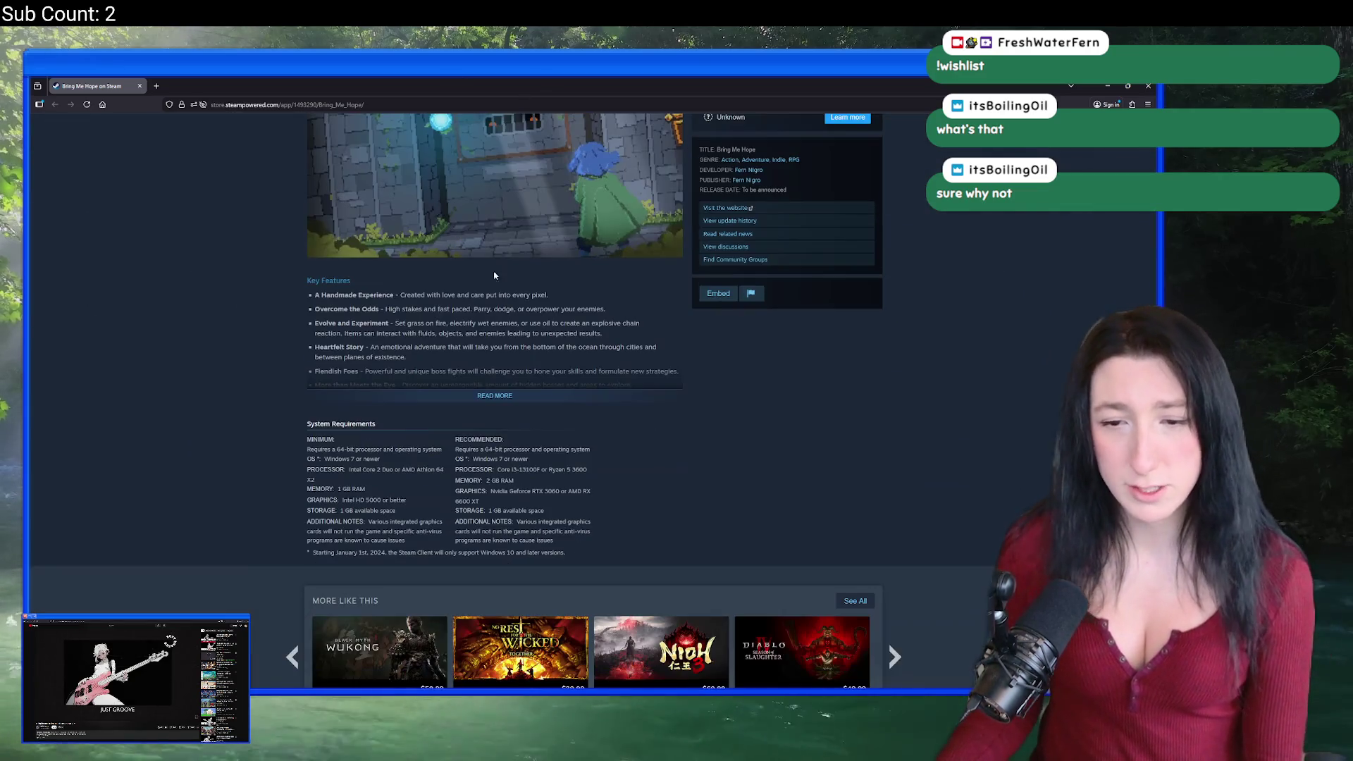
scroll(503, 395, up, 9)
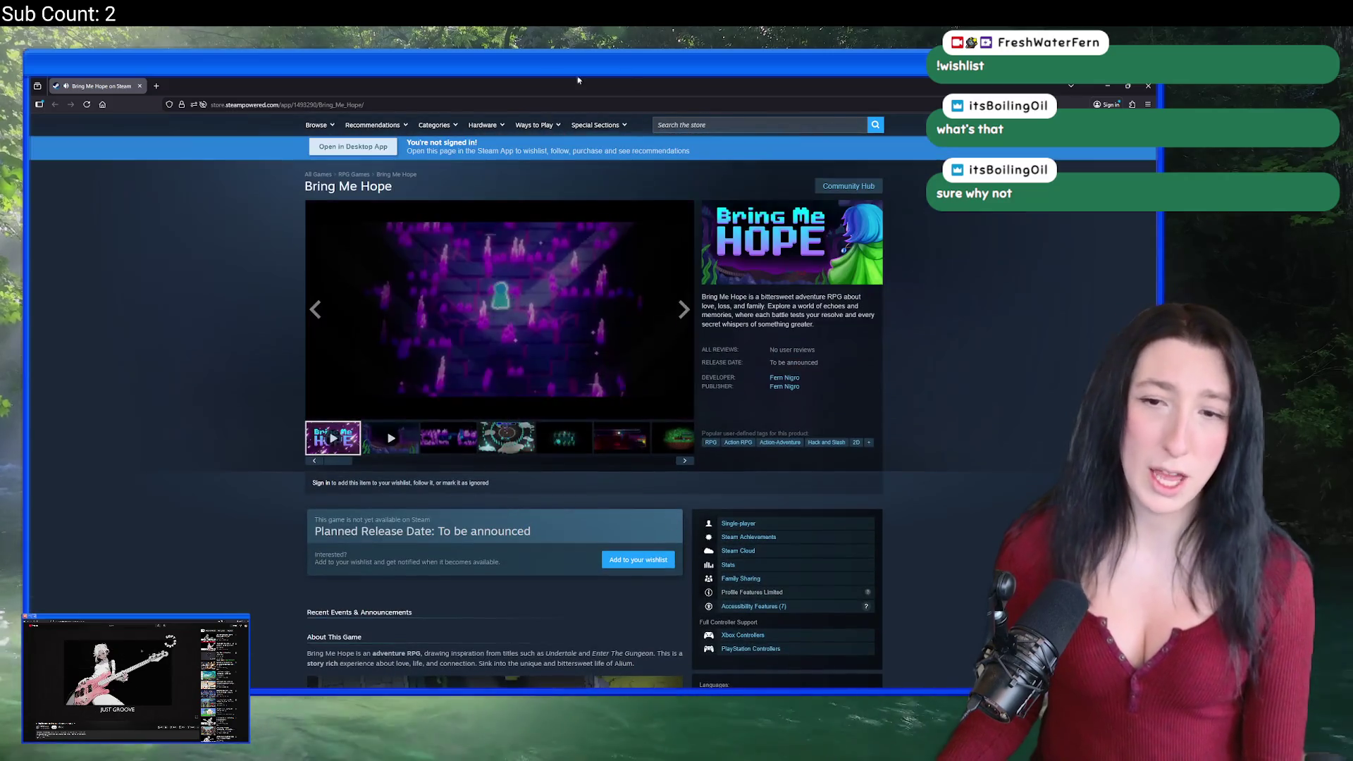
click(382, 432)
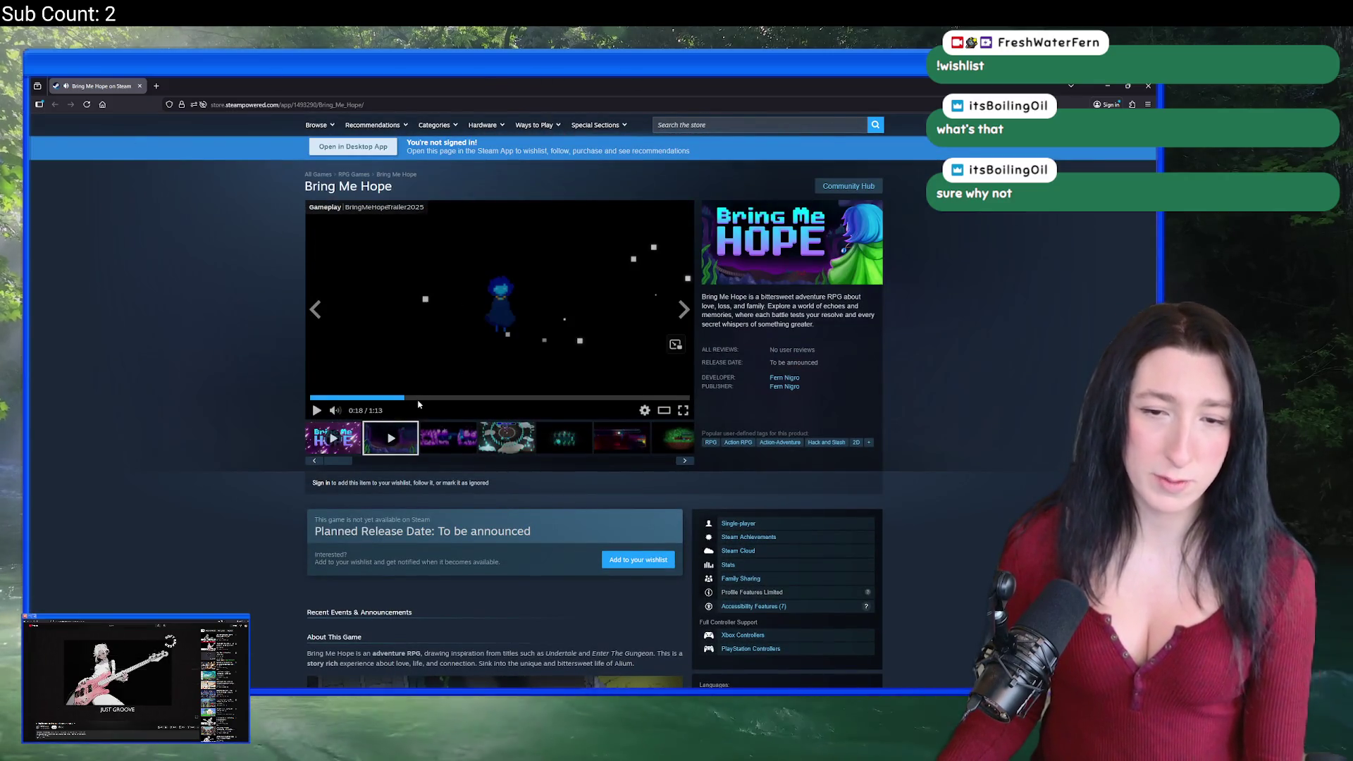
click(503, 399)
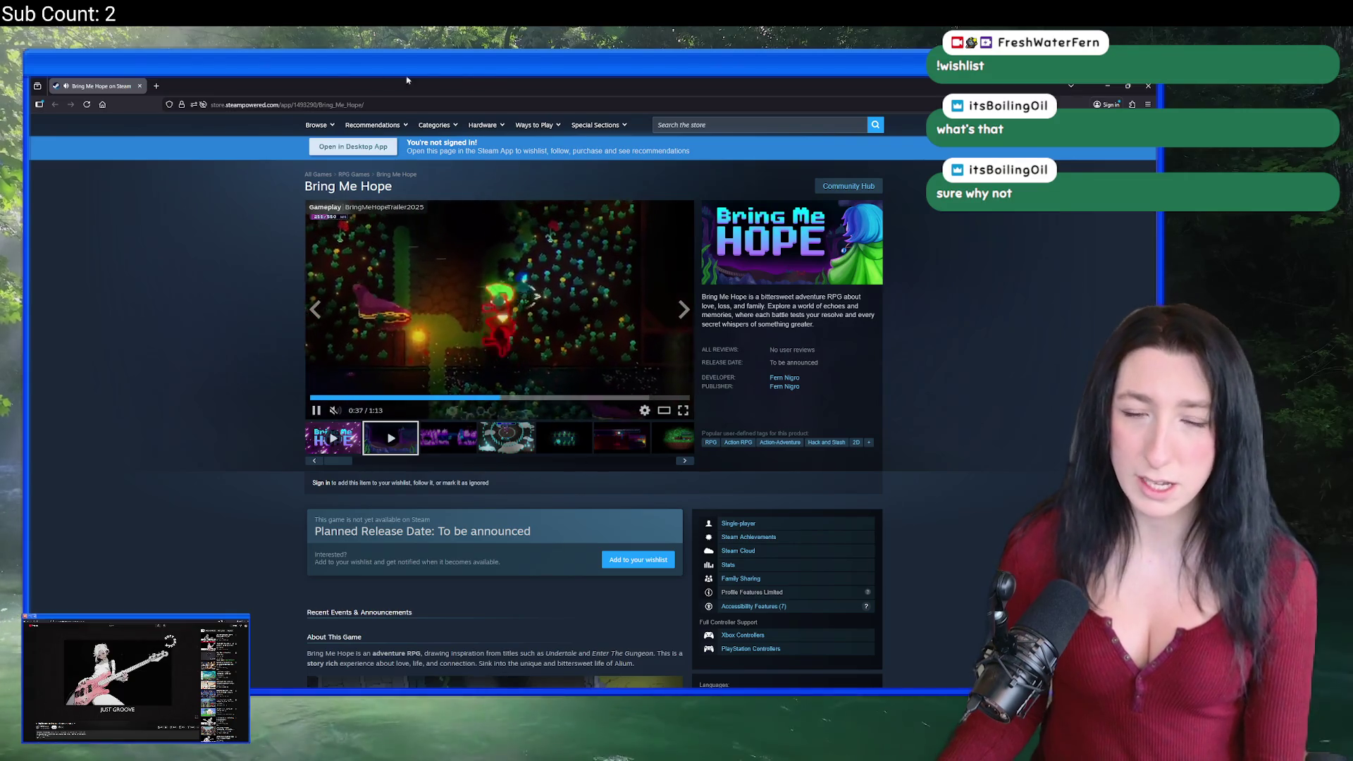
Step: Go back through the GameMaker room editor to the cave sprite in Aseprite
key(alt+Tab)
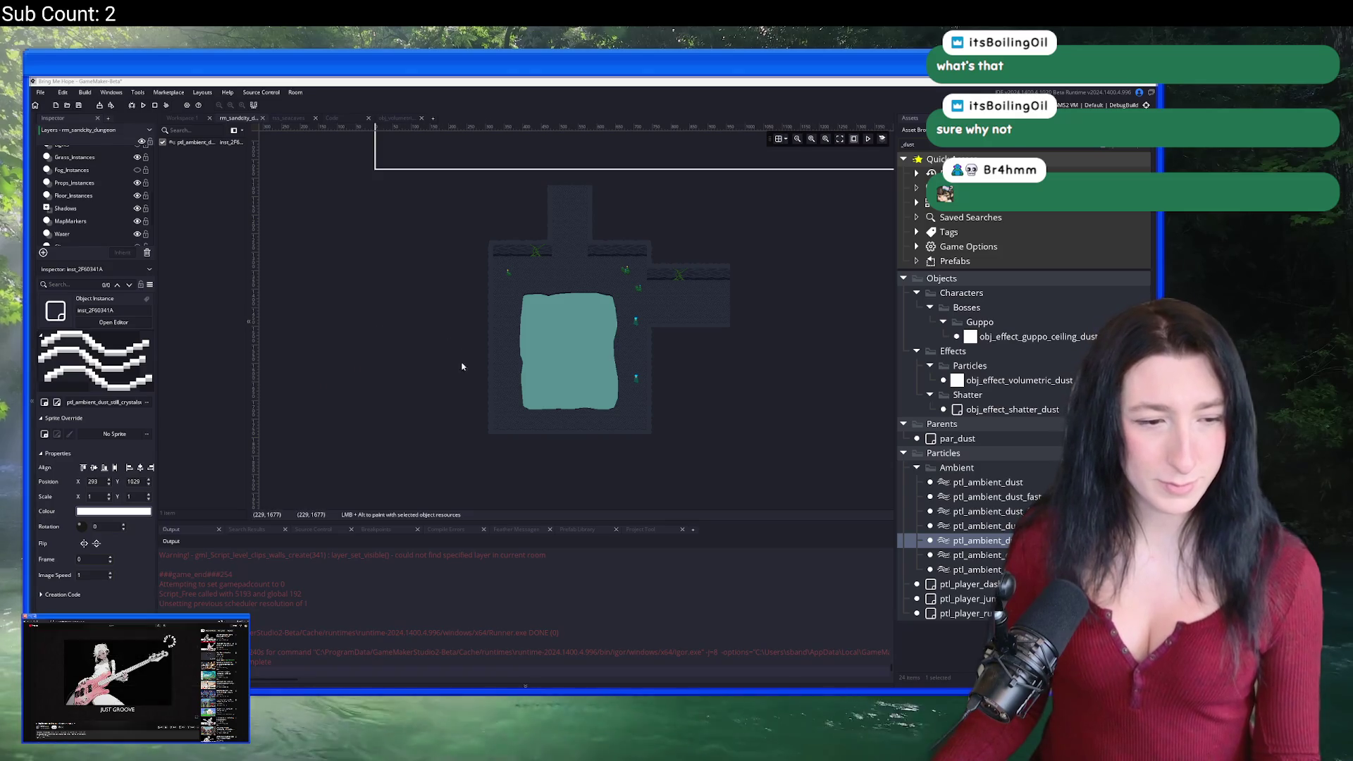
scroll(474, 312, up, 4)
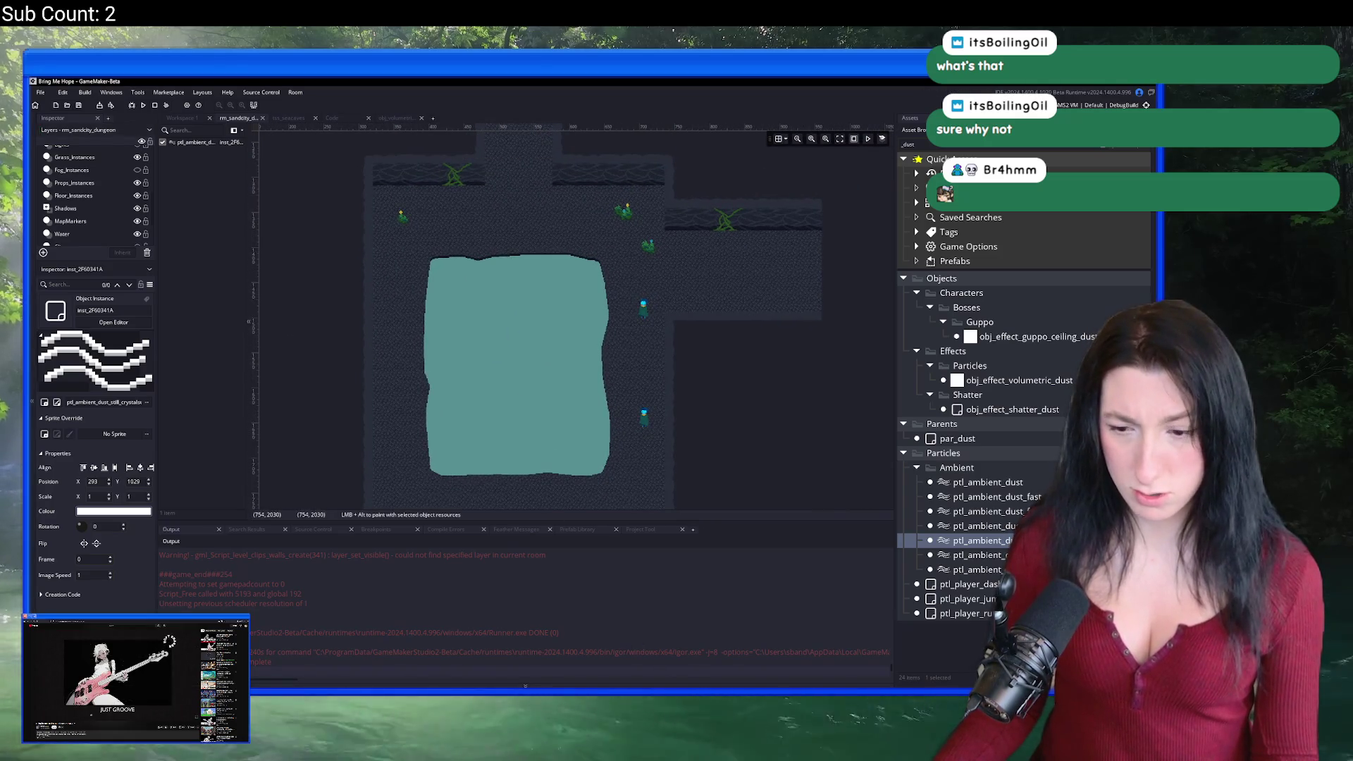
key(alt+Tab)
scroll(463, 408, down, 4)
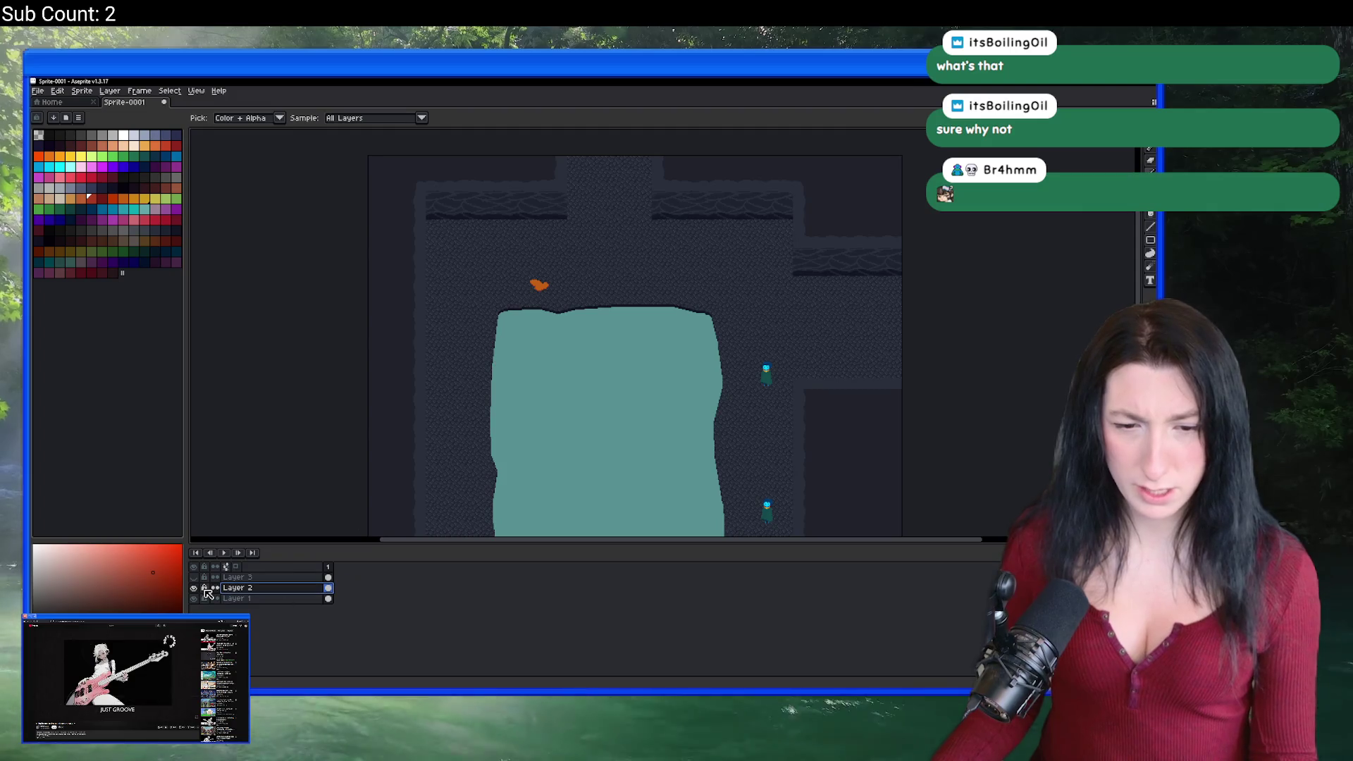
Step: Create a new Layer 4 for the puddle and place it below Layer 2
scroll(311, 212, down, 2)
scroll(493, 246, up, 5)
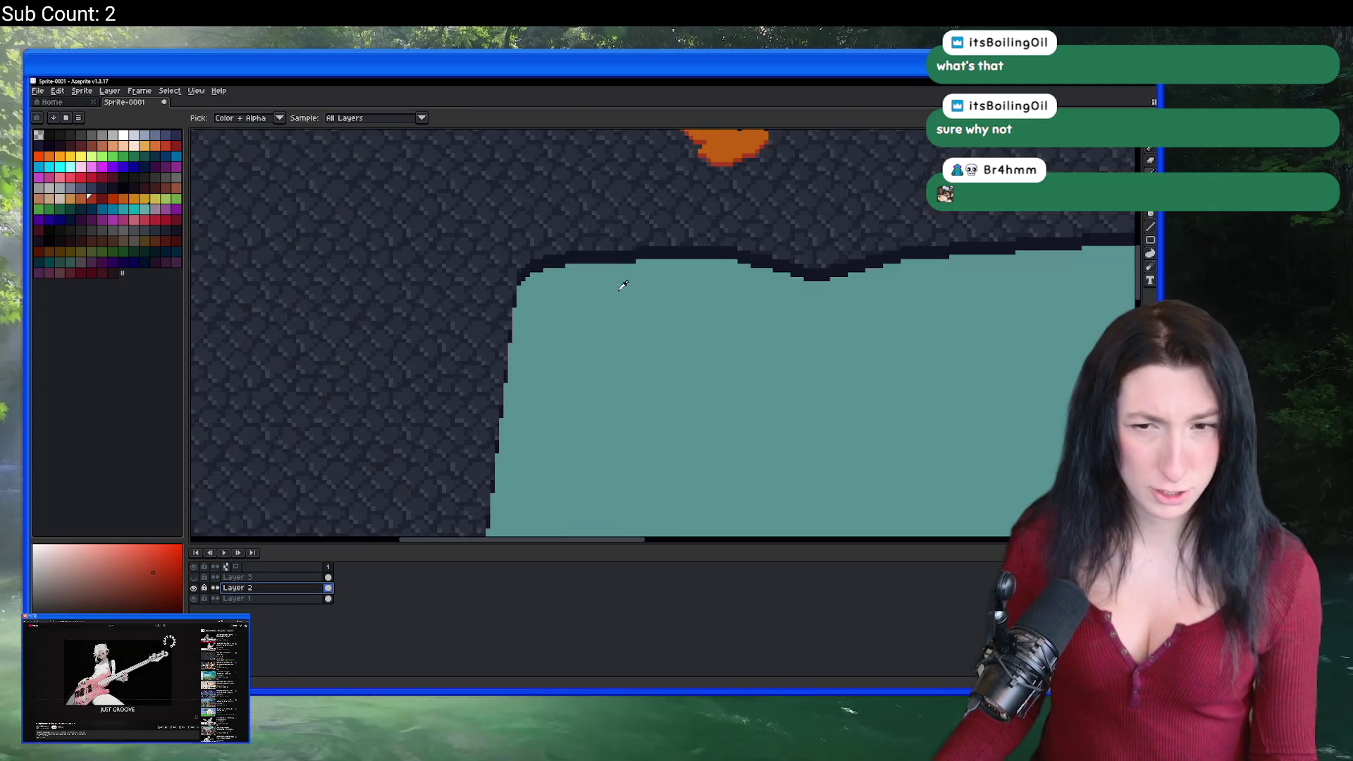
scroll(554, 231, down, 5)
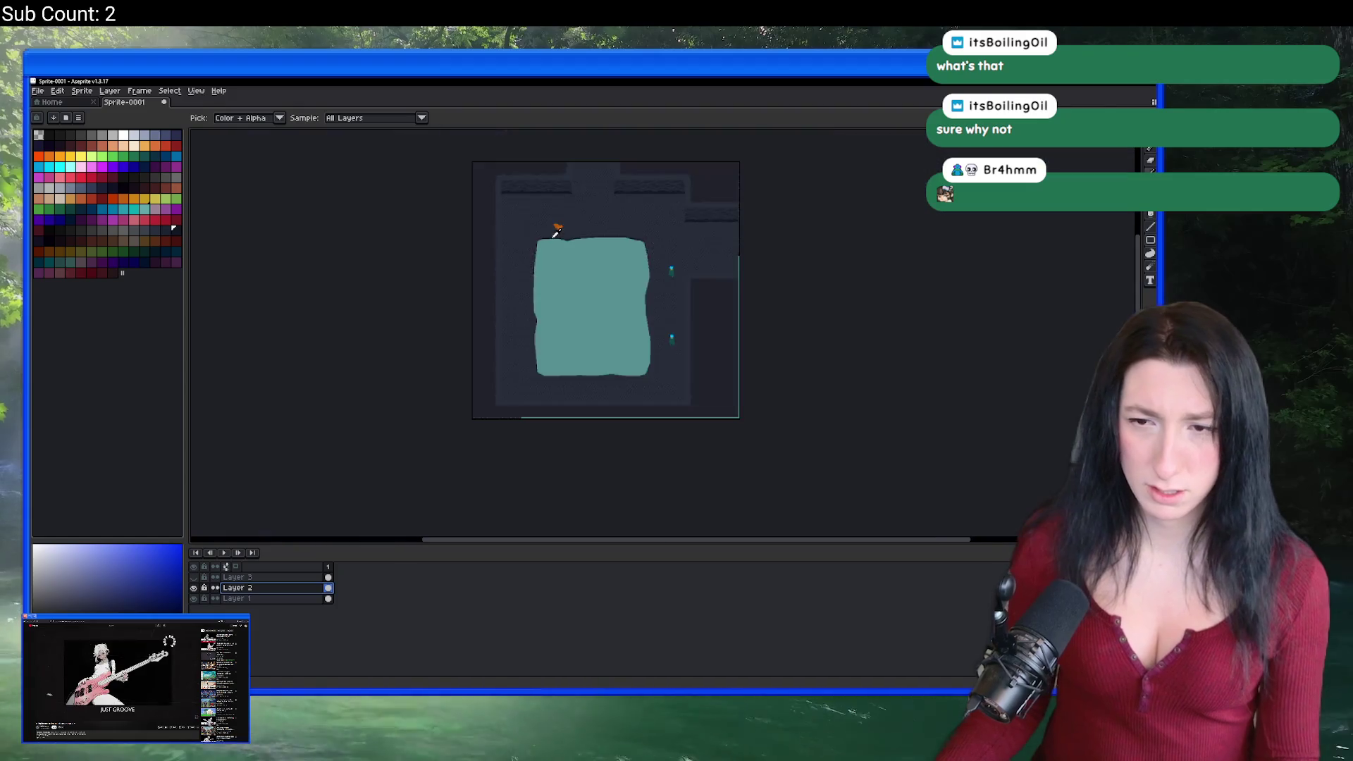
scroll(427, 334, up, 3)
scroll(392, 423, down, 3)
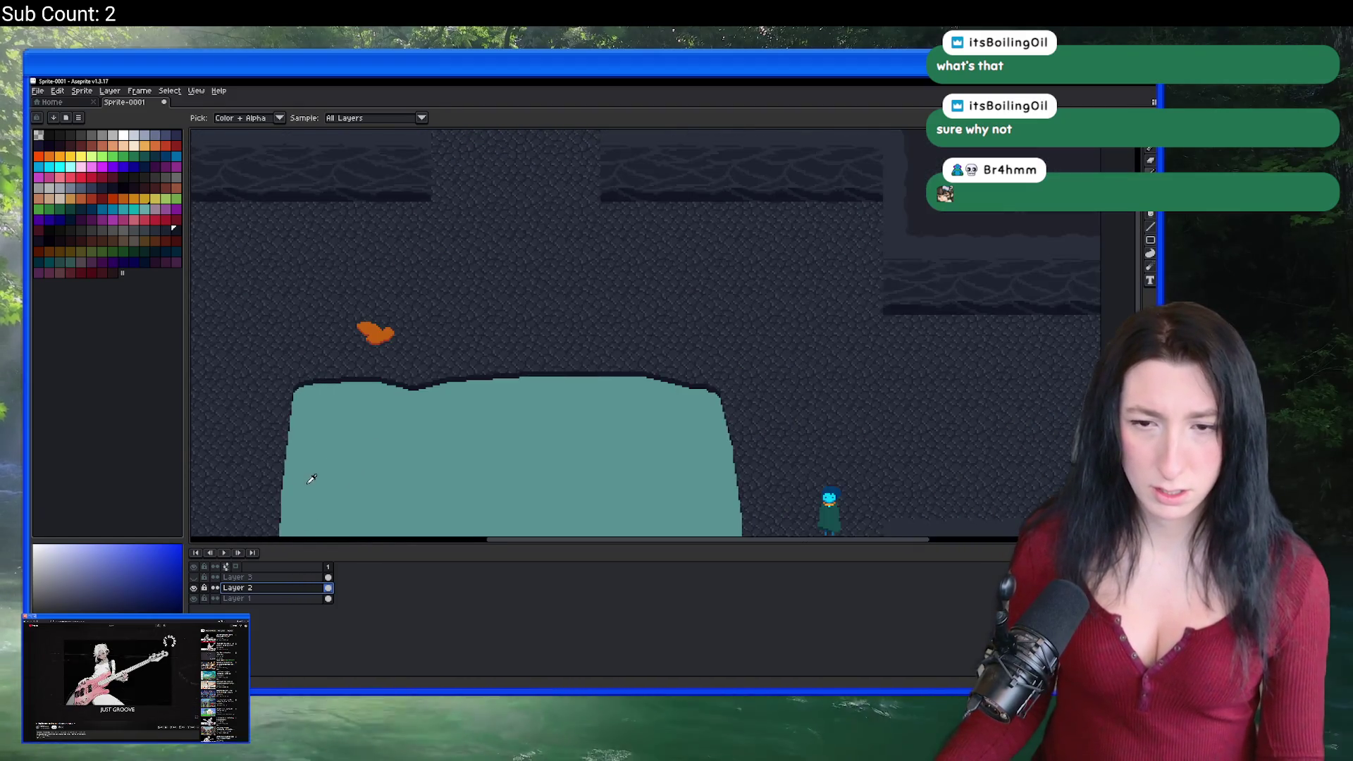
scroll(347, 260, down, 2)
key(shift+n)
drag(236, 588, 237, 598)
Step: Try a curved black brush stroke on the cave, undo it, and pan across
key(b)
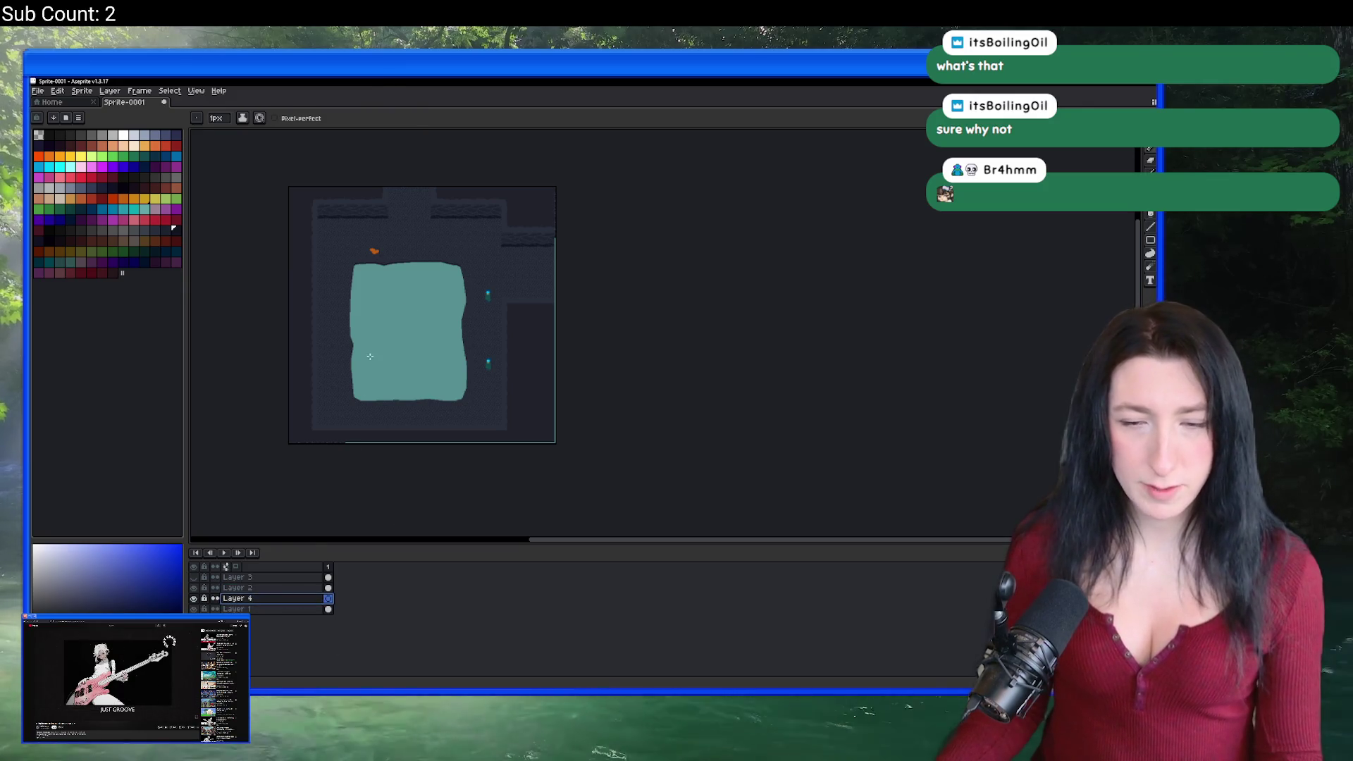
scroll(370, 357, up, 13)
scroll(383, 308, up, 1)
scroll(392, 368, down, 1)
scroll(424, 347, up, 1)
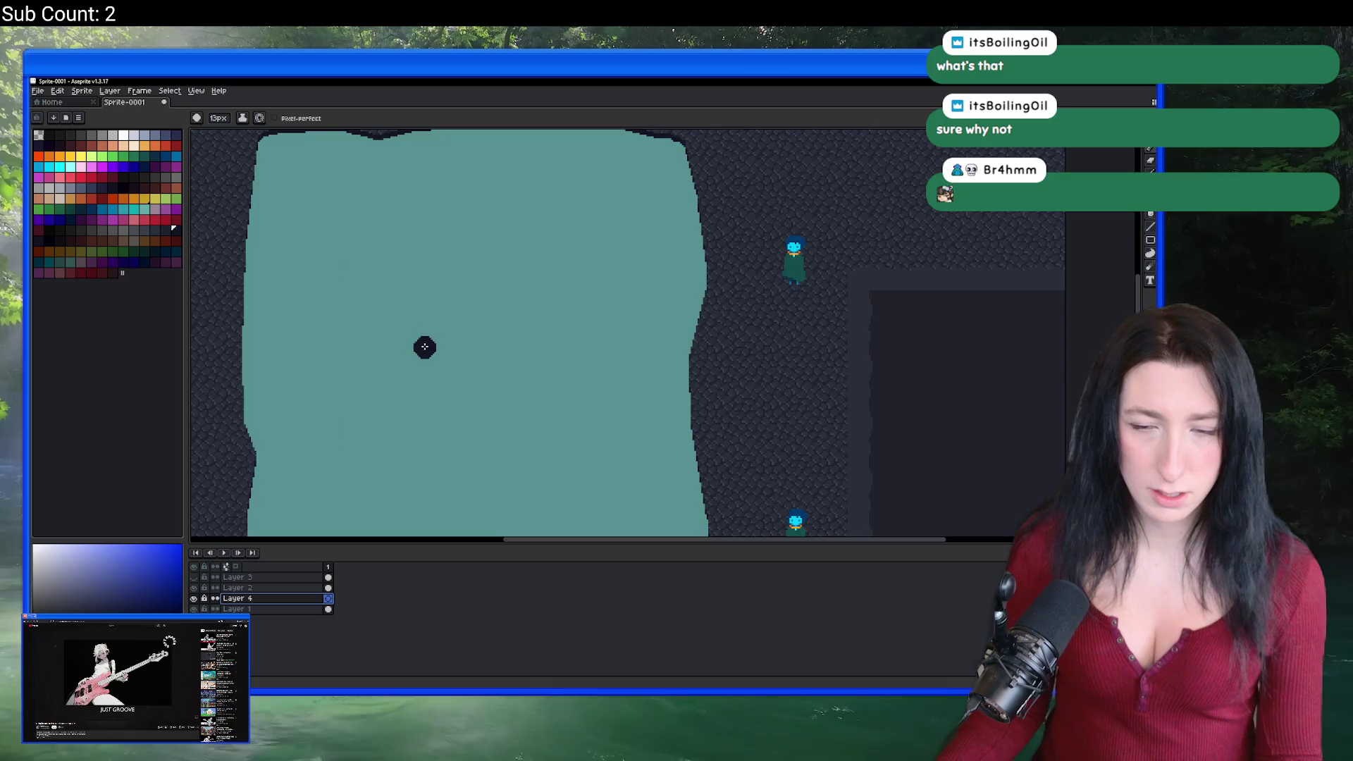
scroll(425, 346, down, 2)
mouse_move(469, 302)
mouse_down()
mouse_move(425, 324)
mouse_move(475, 373)
mouse_up()
key(ctrl+z)
scroll(428, 317, up, 2)
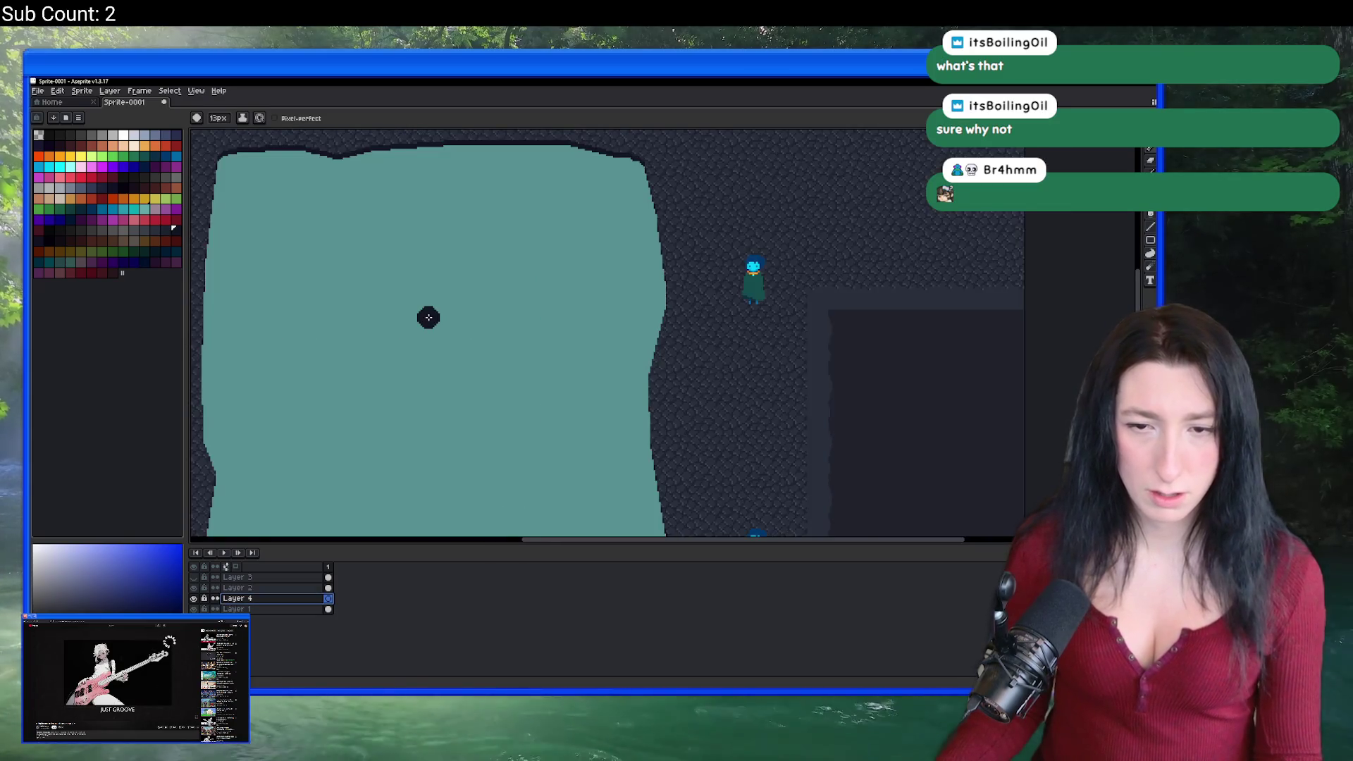
drag(429, 317, 487, 315)
Step: Eyedrop the pool's teal and paint a curved teal stroke beside the pool
key(i)
click(348, 354)
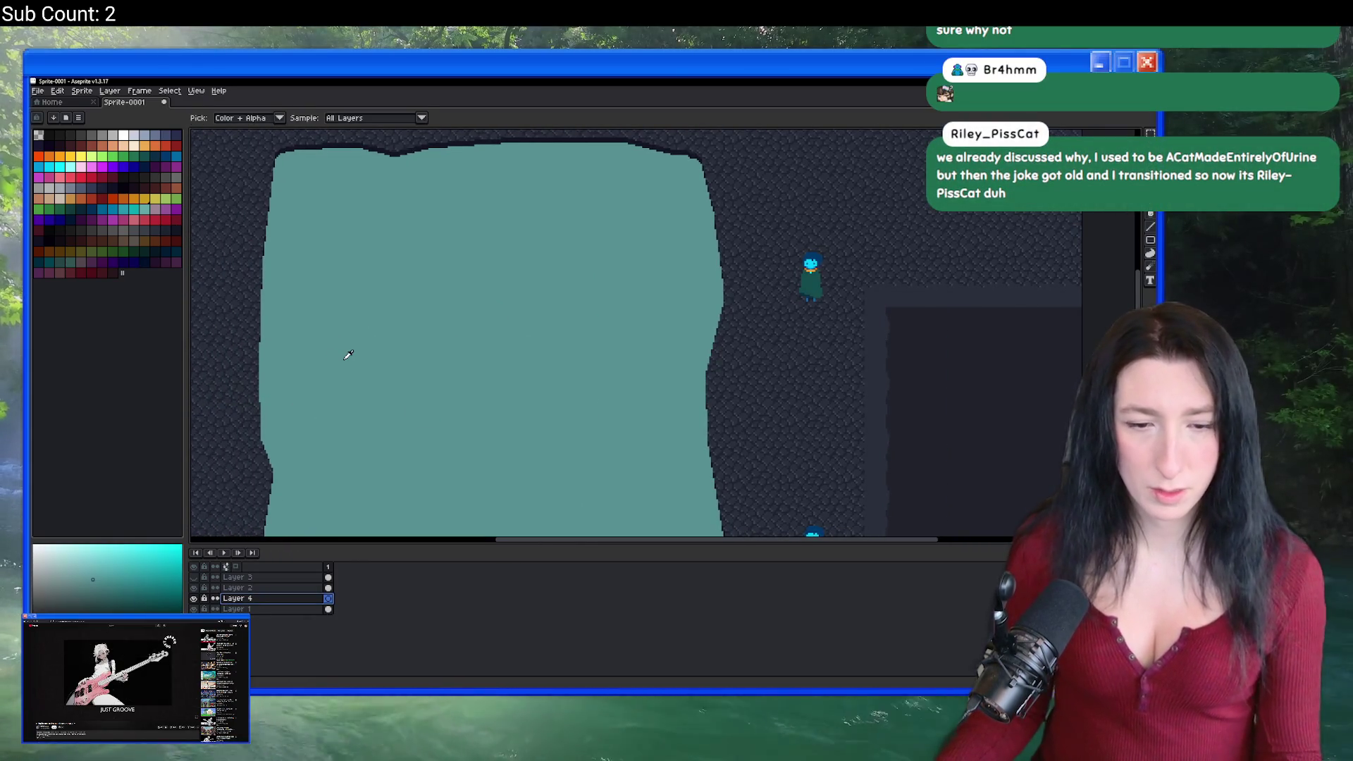
key(b)
scroll(280, 289, down, 1)
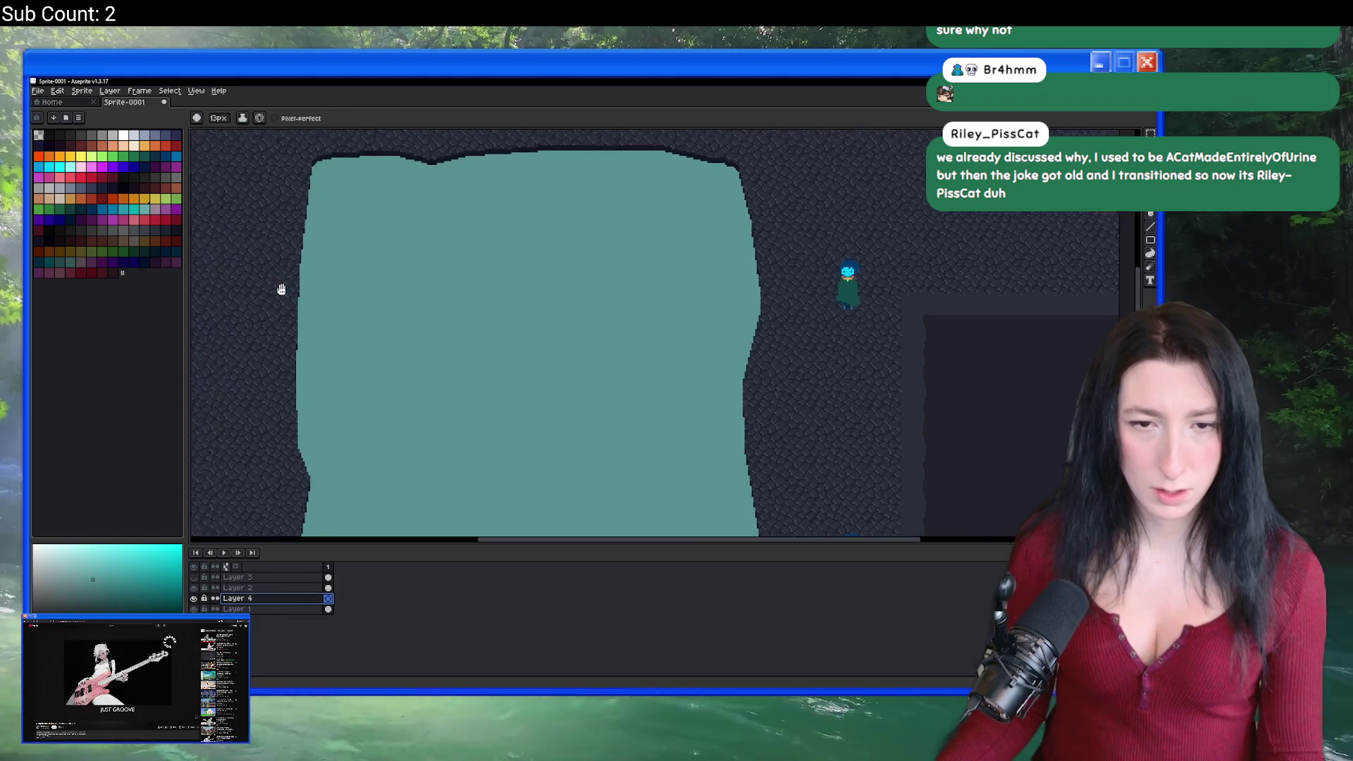
scroll(416, 302, up, 3)
click(145, 209)
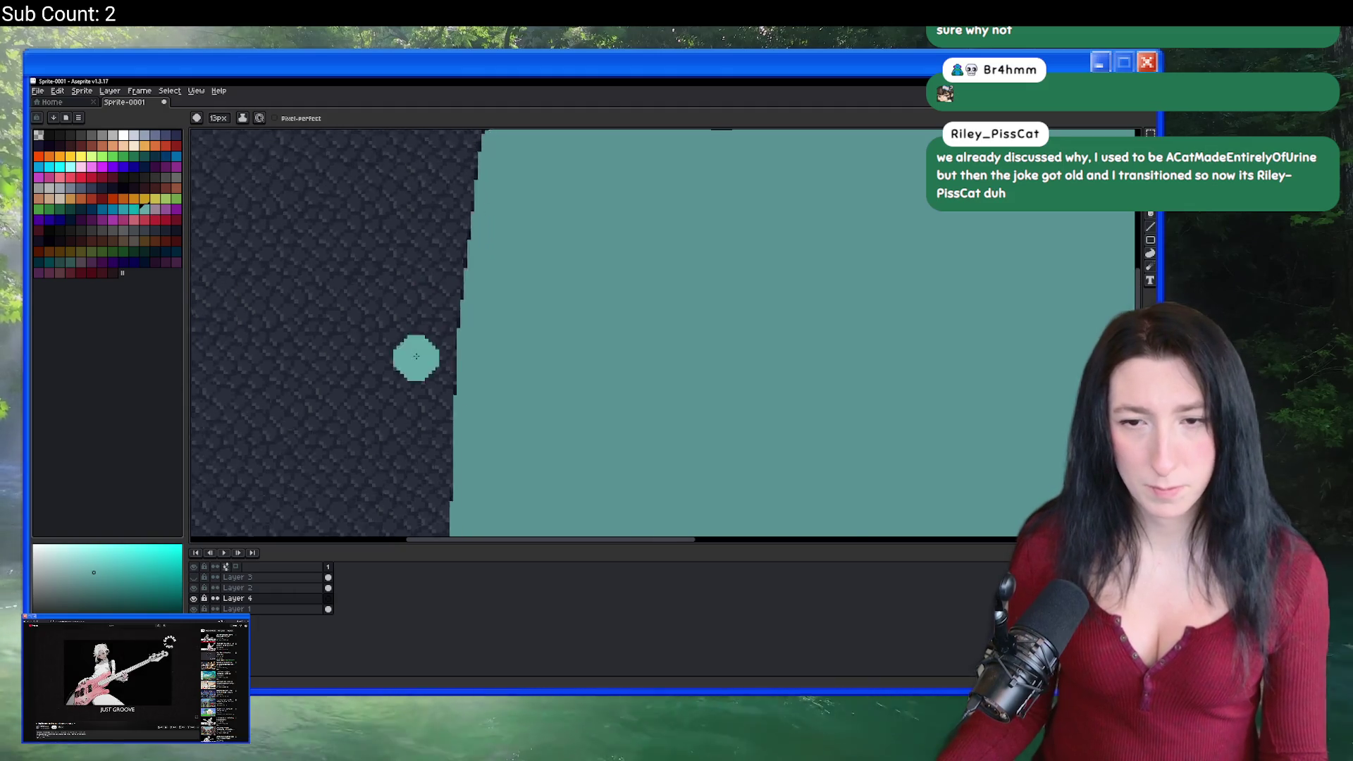
scroll(423, 354, down, 3)
scroll(458, 324, up, 3)
scroll(493, 303, down, 3)
scroll(499, 312, right, 5)
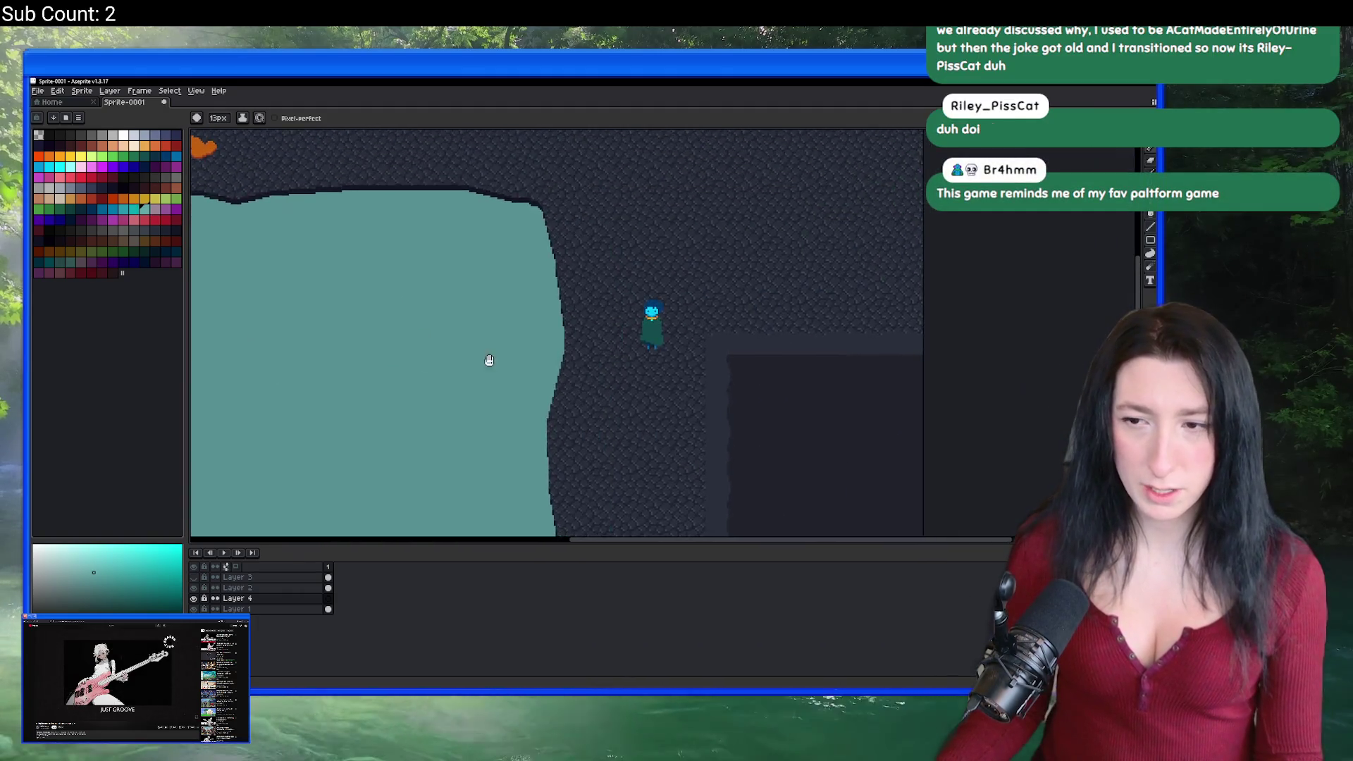
scroll(486, 359, up, 3)
mouse_move(553, 349)
mouse_down()
mouse_move(526, 415)
mouse_move(595, 360)
mouse_move(553, 398)
mouse_move(560, 417)
mouse_up()
Step: Discard a hooked edge stroke, clear the oval, and repaint a fresh teal puddle blob
scroll(568, 387, up, 1)
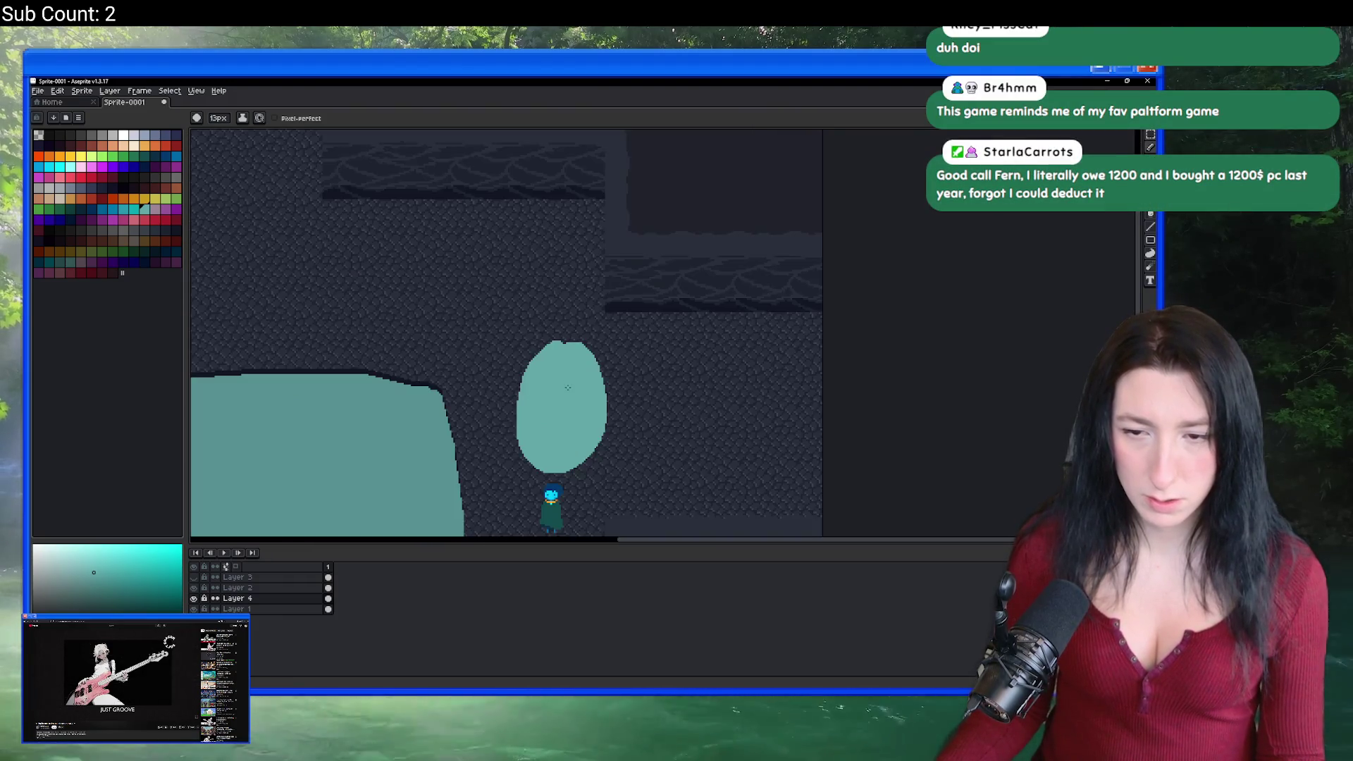
scroll(562, 350, down, 4)
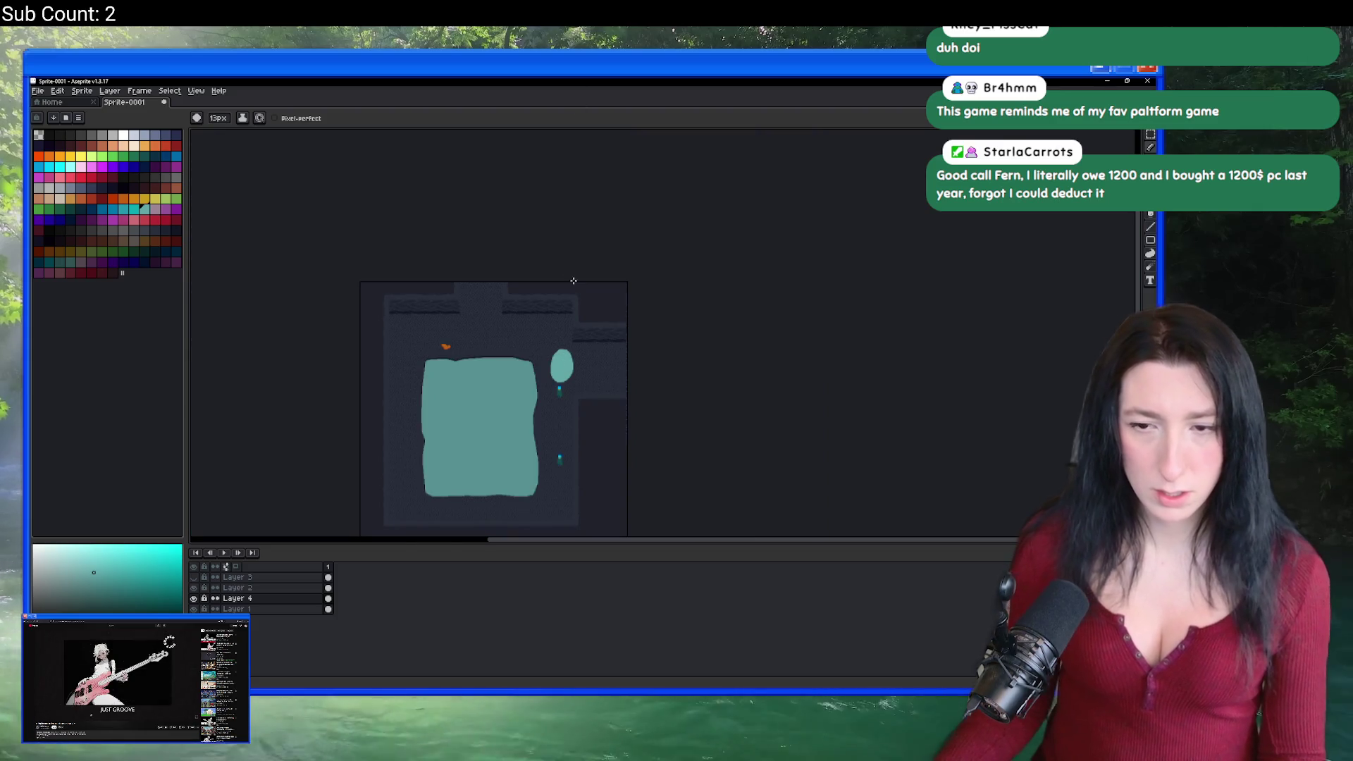
scroll(573, 280, up, 5)
scroll(493, 318, up, 1)
drag(532, 215, 452, 386)
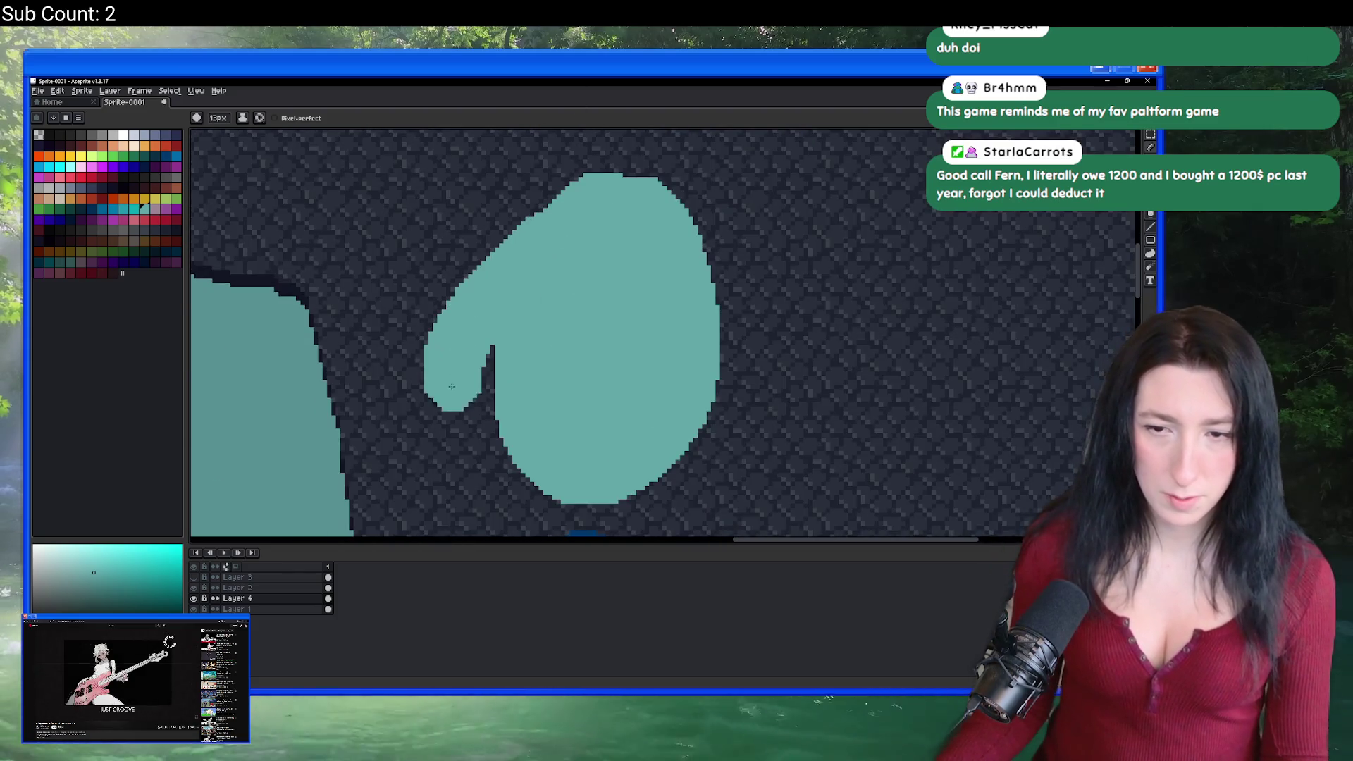
key(ctrl+z)
scroll(629, 339, up, 1)
scroll(629, 301, down, 2)
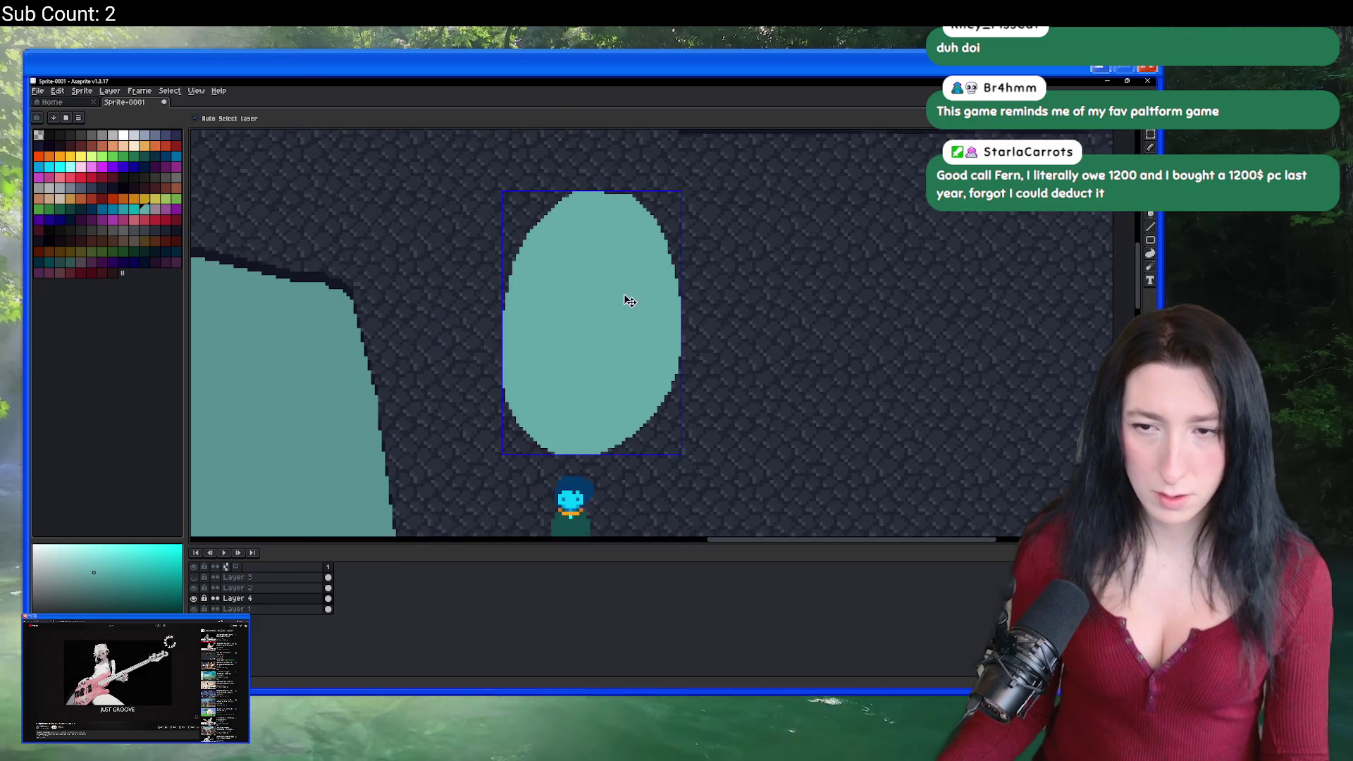
key(Delete)
key(b)
scroll(551, 233, down, 1)
mouse_move(551, 236)
mouse_down()
mouse_move(655, 258)
mouse_move(539, 278)
mouse_move(543, 310)
mouse_up()
Step: Paint the teal puddle wider on its right and bottom sides
key(v)
scroll(780, 347, down, 4)
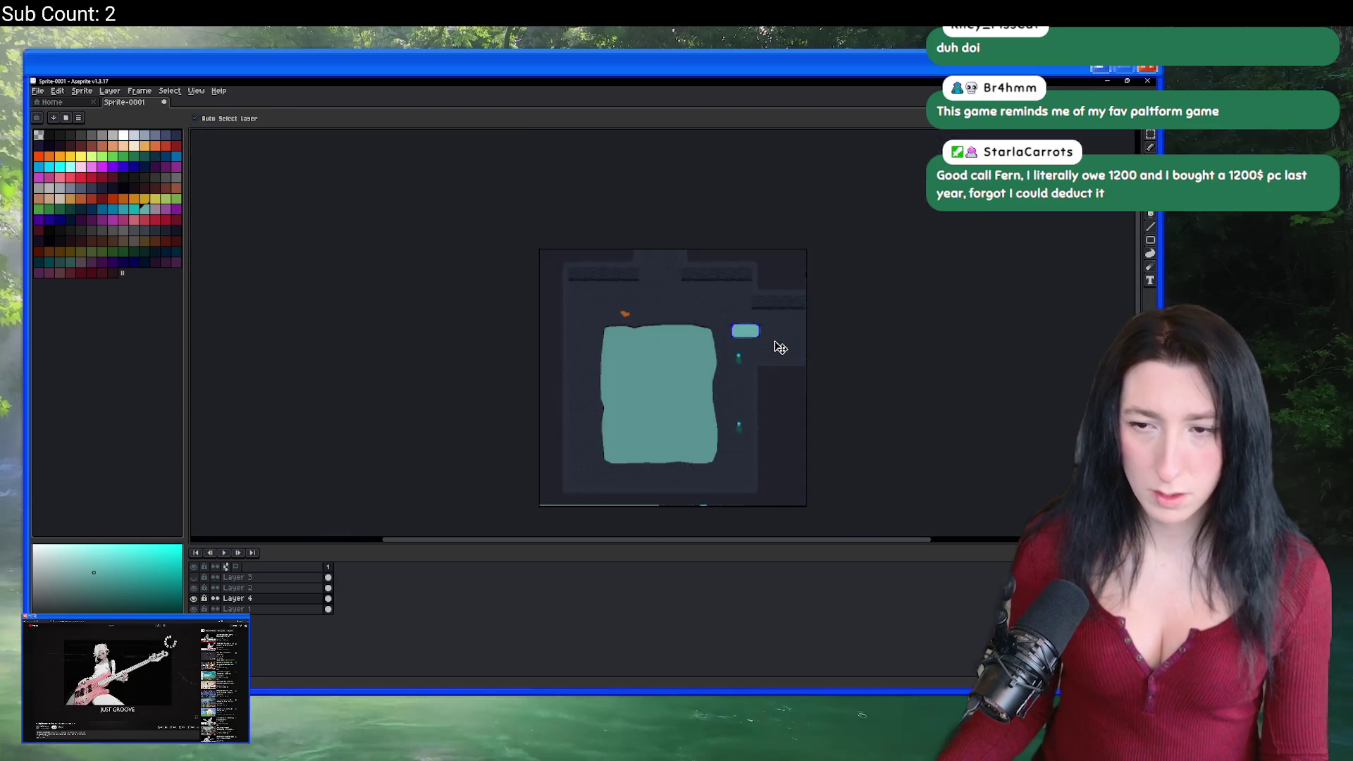
key(b)
scroll(780, 348, up, 4)
scroll(714, 356, down, 2)
scroll(715, 356, up, 2)
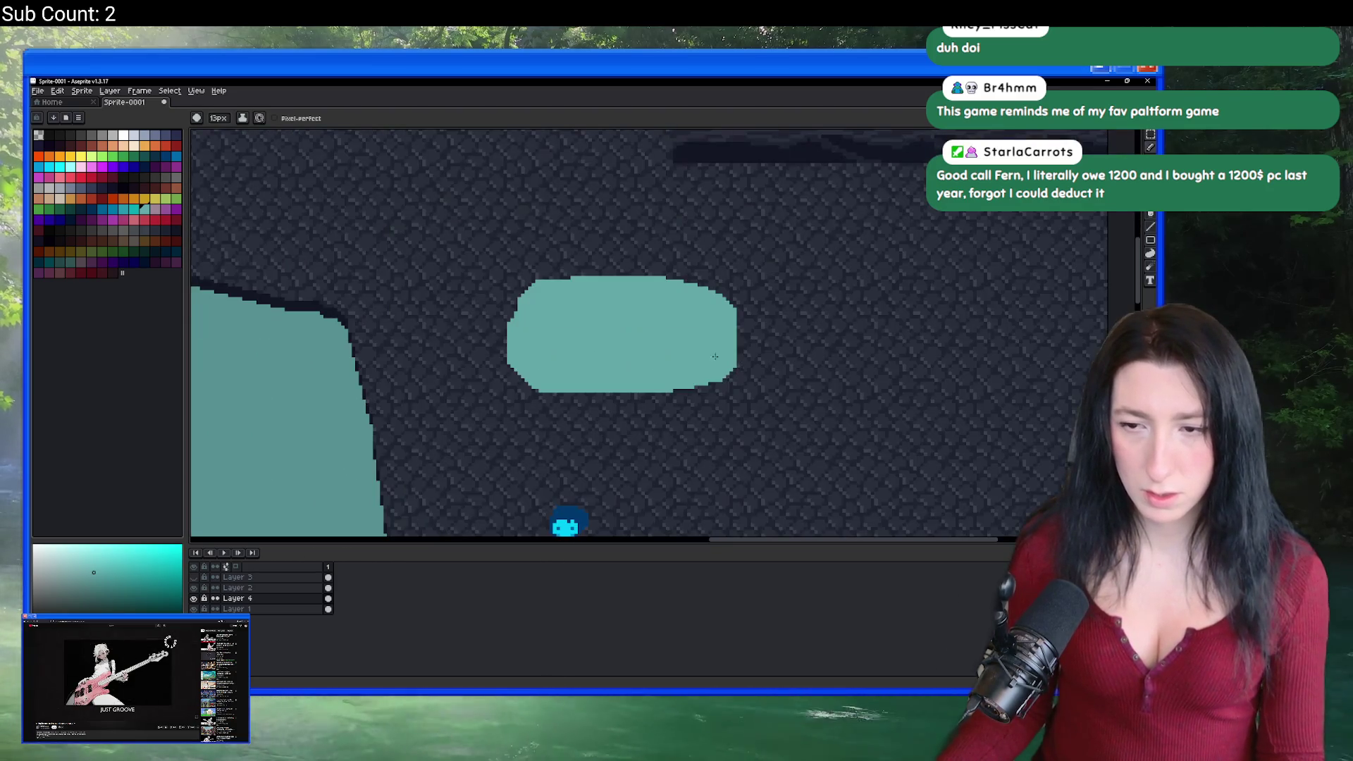
mouse_move(722, 328)
mouse_down()
mouse_move(680, 394)
mouse_move(568, 378)
mouse_move(617, 272)
mouse_up()
Step: Pick dark navy with a 7px brush and marquee-select a rectangle around the puddle
scroll(598, 320, down, 2)
scroll(584, 377, up, 2)
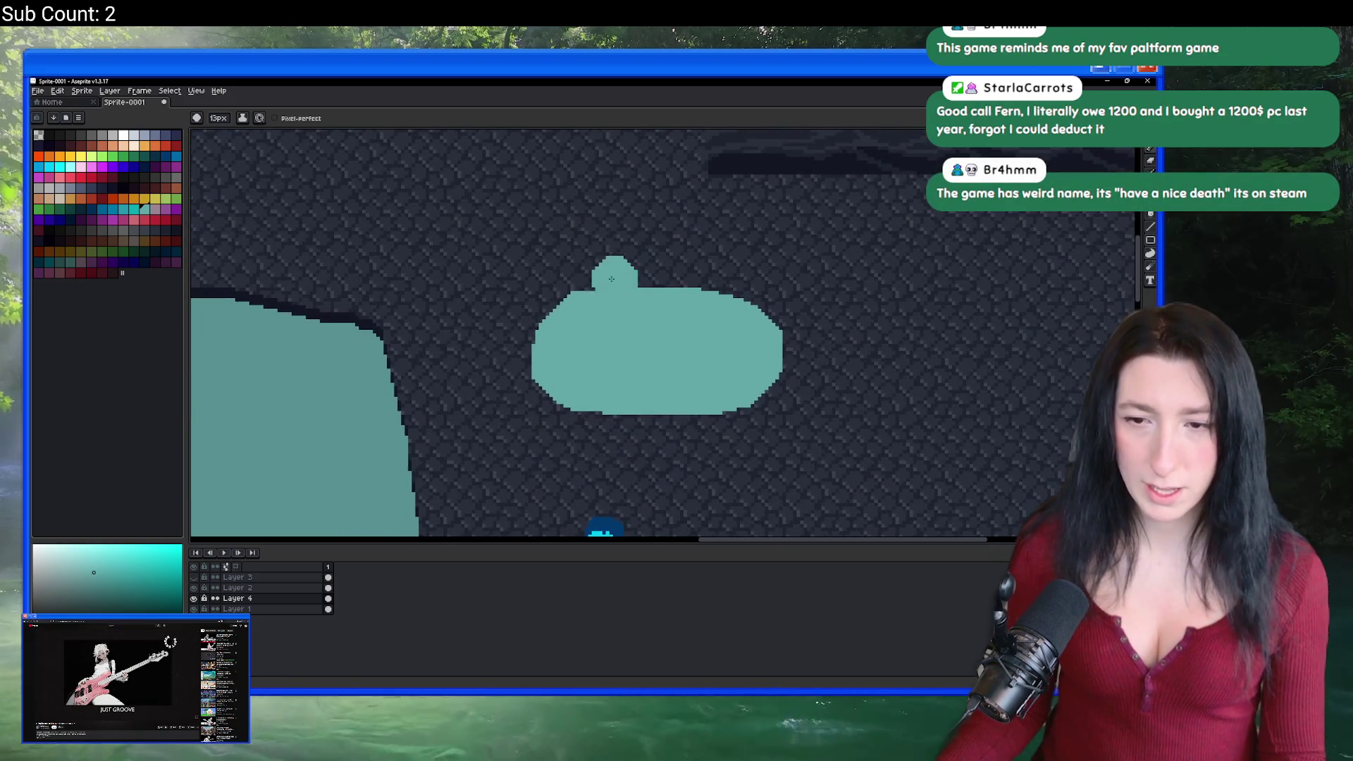
scroll(426, 346, up, 1)
click(173, 228)
scroll(523, 372, up, 1)
key(minus)
key(minus)
key(minus)
scroll(486, 372, down, 1)
key(m)
mouse_move(439, 233)
mouse_down()
mouse_move(788, 444)
mouse_move(852, 503)
mouse_up()
right_click(850, 497)
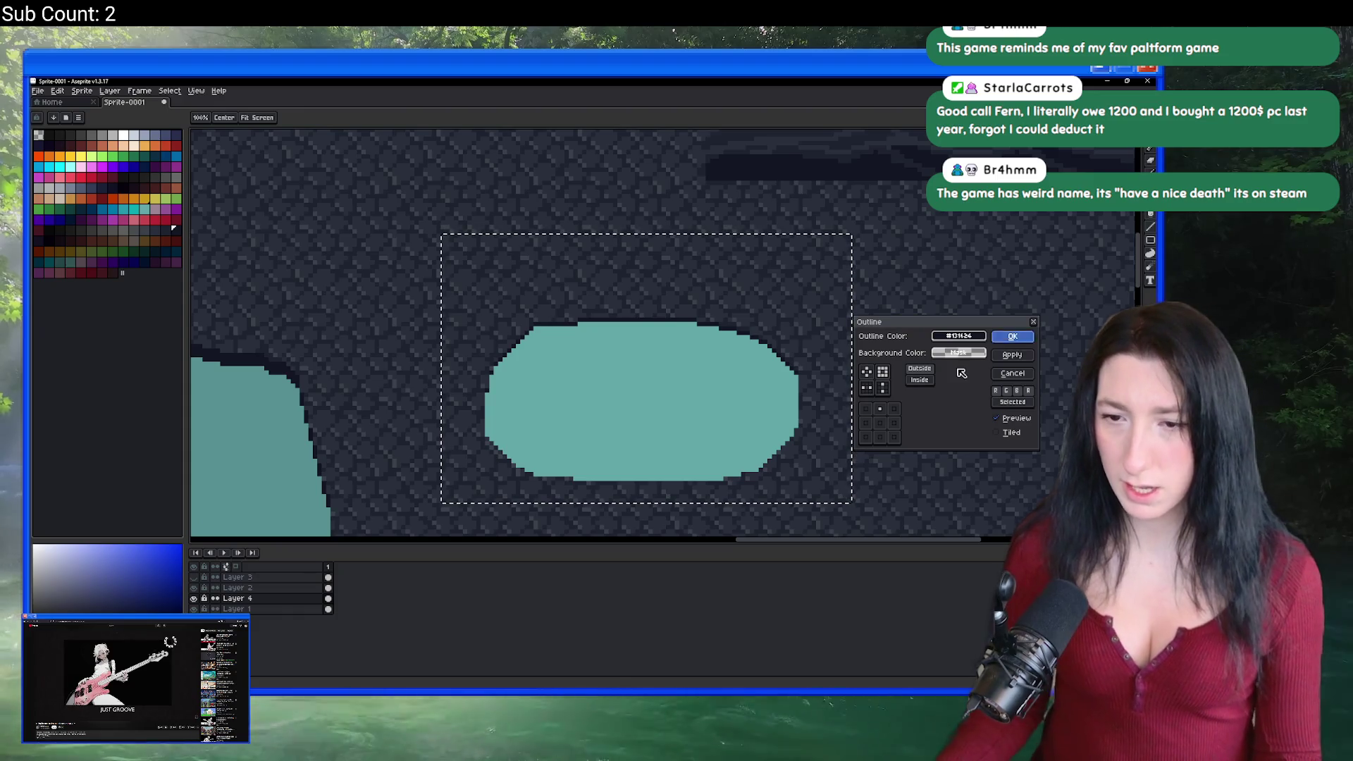
Step: Apply the Outline effect to add a dark navy edge around the selected puddle
key(Escape)
key(shift+o)
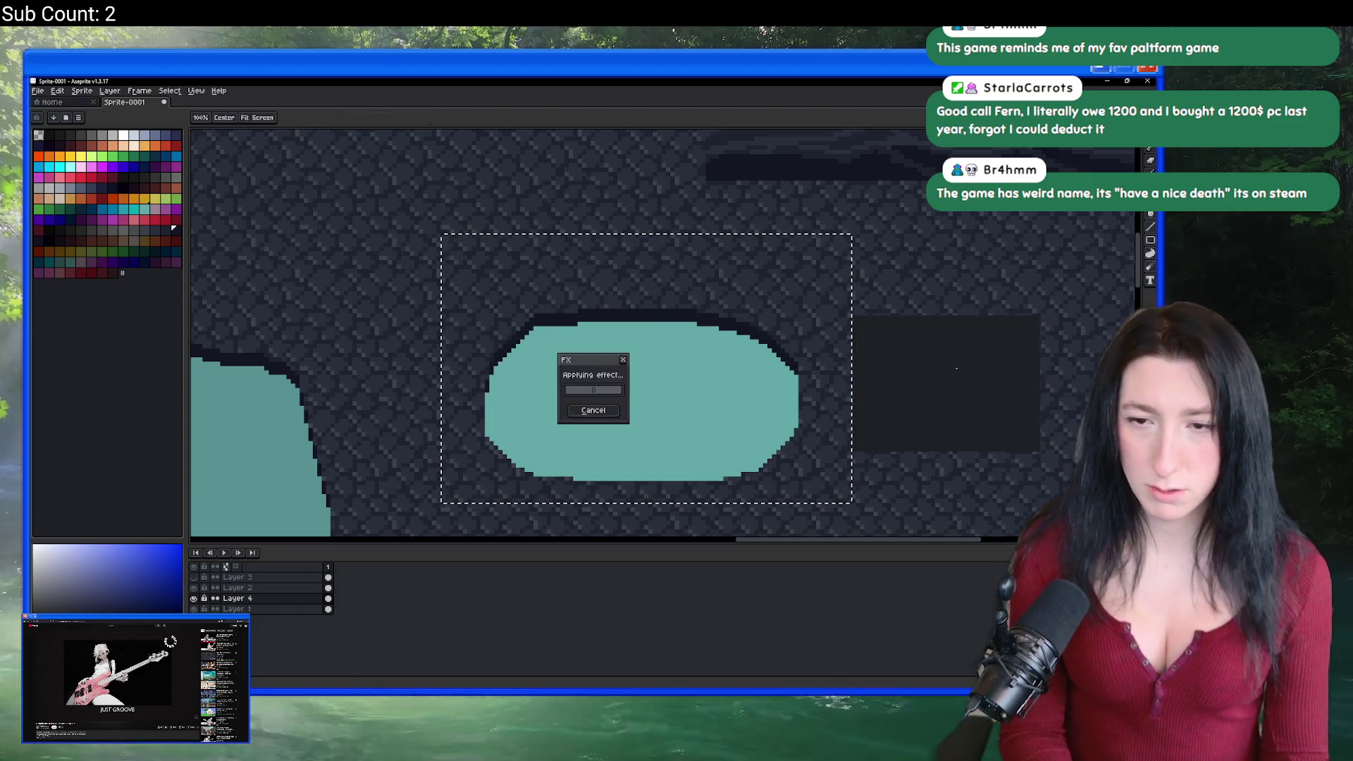
key(Return)
Step: Compare by toggling the puddle layer, then hide the stone background layer
scroll(962, 373, down, 1)
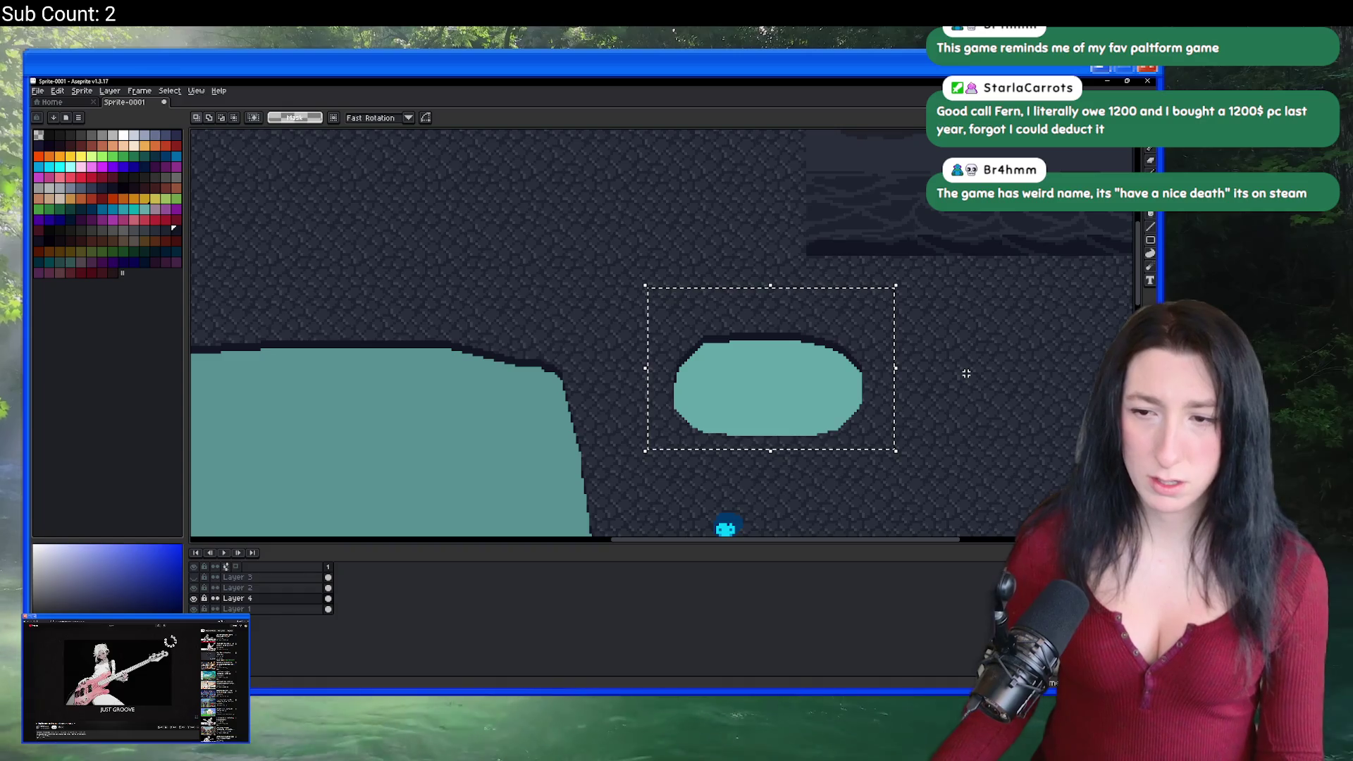
scroll(846, 374, right, 3)
scroll(740, 371, up, 1)
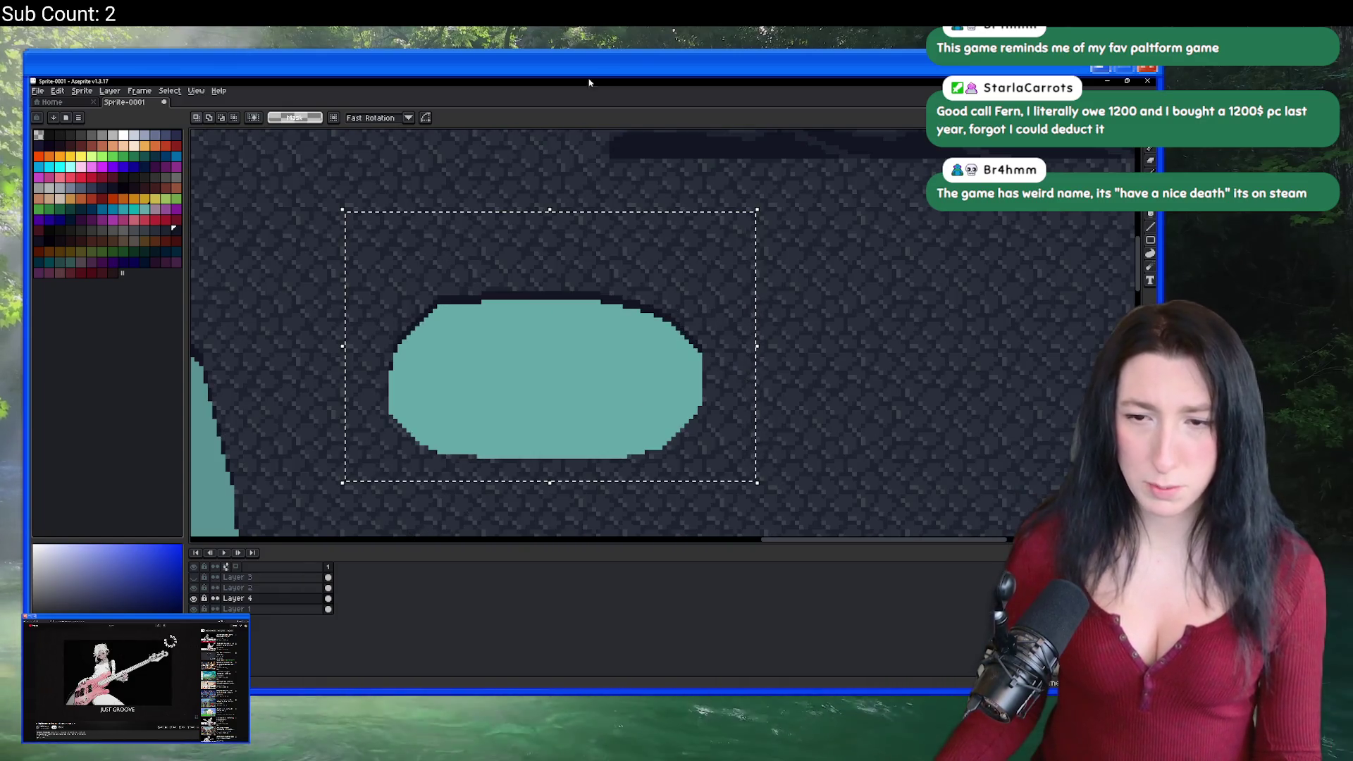
scroll(558, 341, left, 1)
click(195, 598)
click(195, 598)
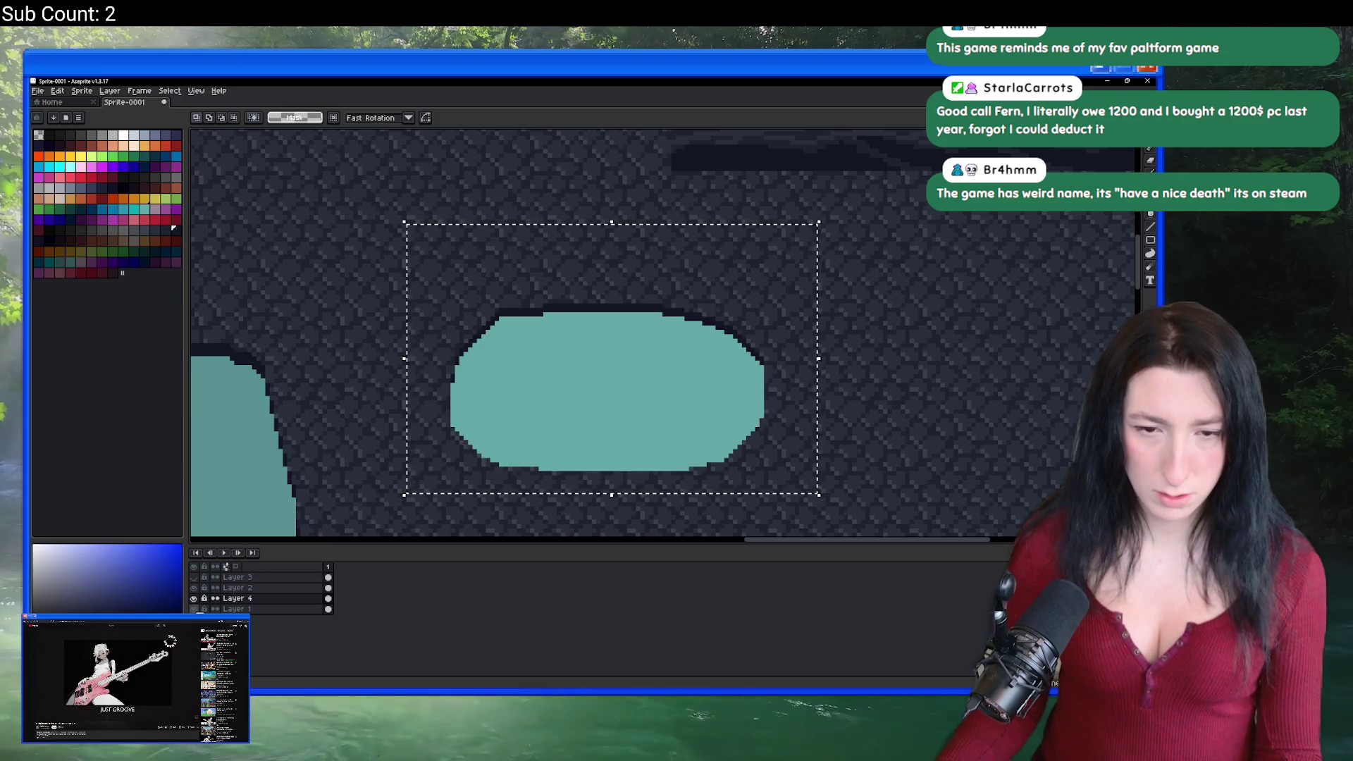
click(196, 609)
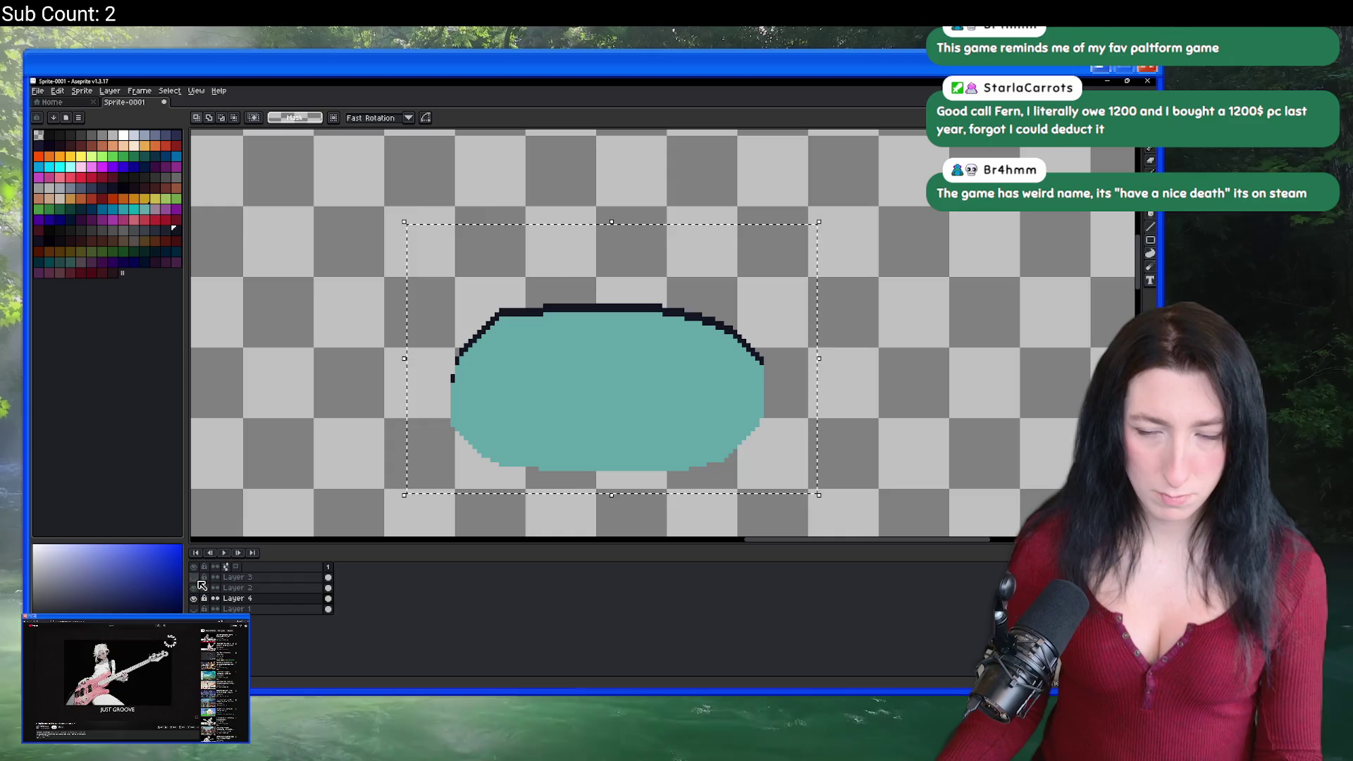
Step: Deselect and replace the navy outline colour #131624 with transparency, leaving a plain teal oval
click(563, 283)
scroll(563, 283, up, 3)
key(h)
scroll(553, 314, down, 2)
key(shift+r)
key(Escape)
key(i)
scroll(524, 277, down, 2)
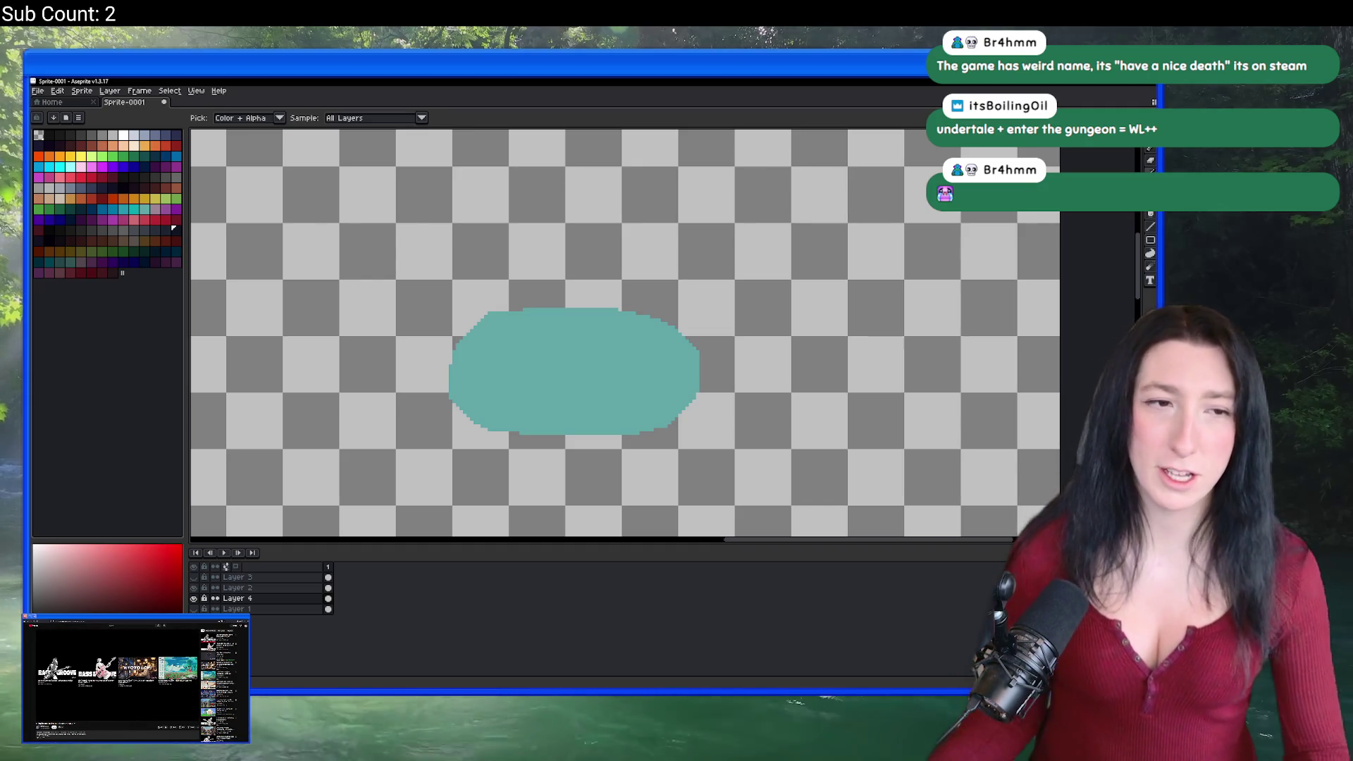
scroll(570, 354, up, 2)
Step: Flood-fill the puddle oval with solid dark navy
key(g)
click(569, 355)
scroll(568, 353, down, 2)
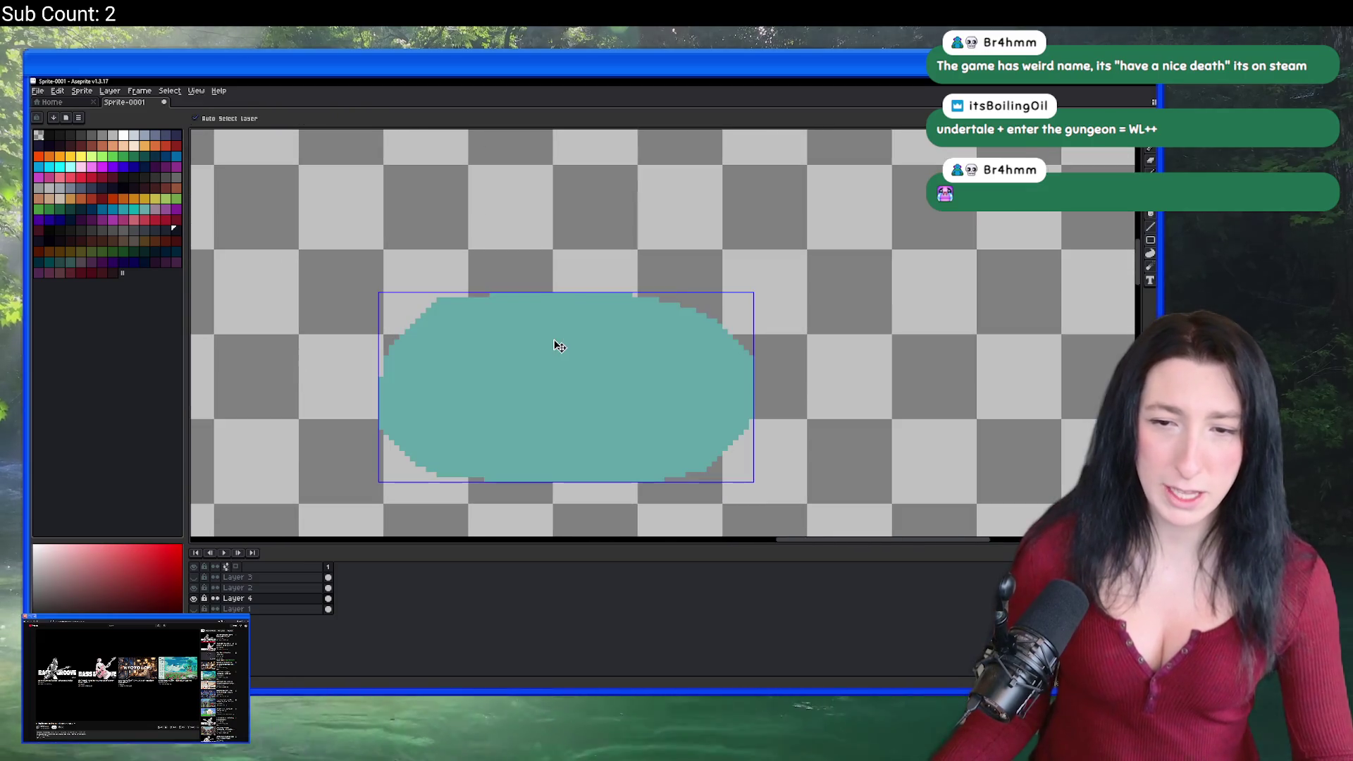
scroll(526, 329, up, 1)
scroll(386, 244, down, 5)
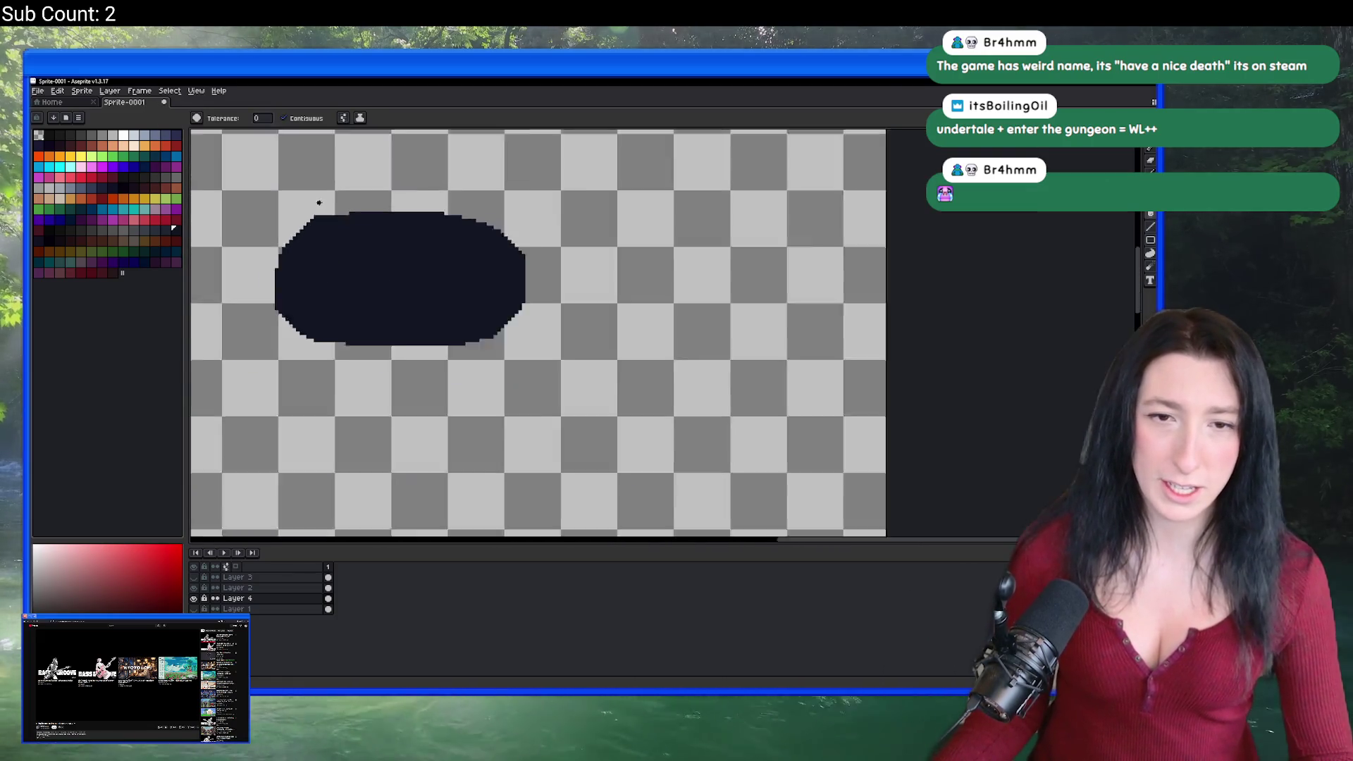
scroll(491, 272, up, 4)
Step: Select around the navy oval, try Sprite > Crop, then undo to restore the full canvas
key(m)
mouse_move(528, 212)
mouse_down()
mouse_move(900, 446)
mouse_move(942, 457)
mouse_up()
click(89, 92)
click(86, 171)
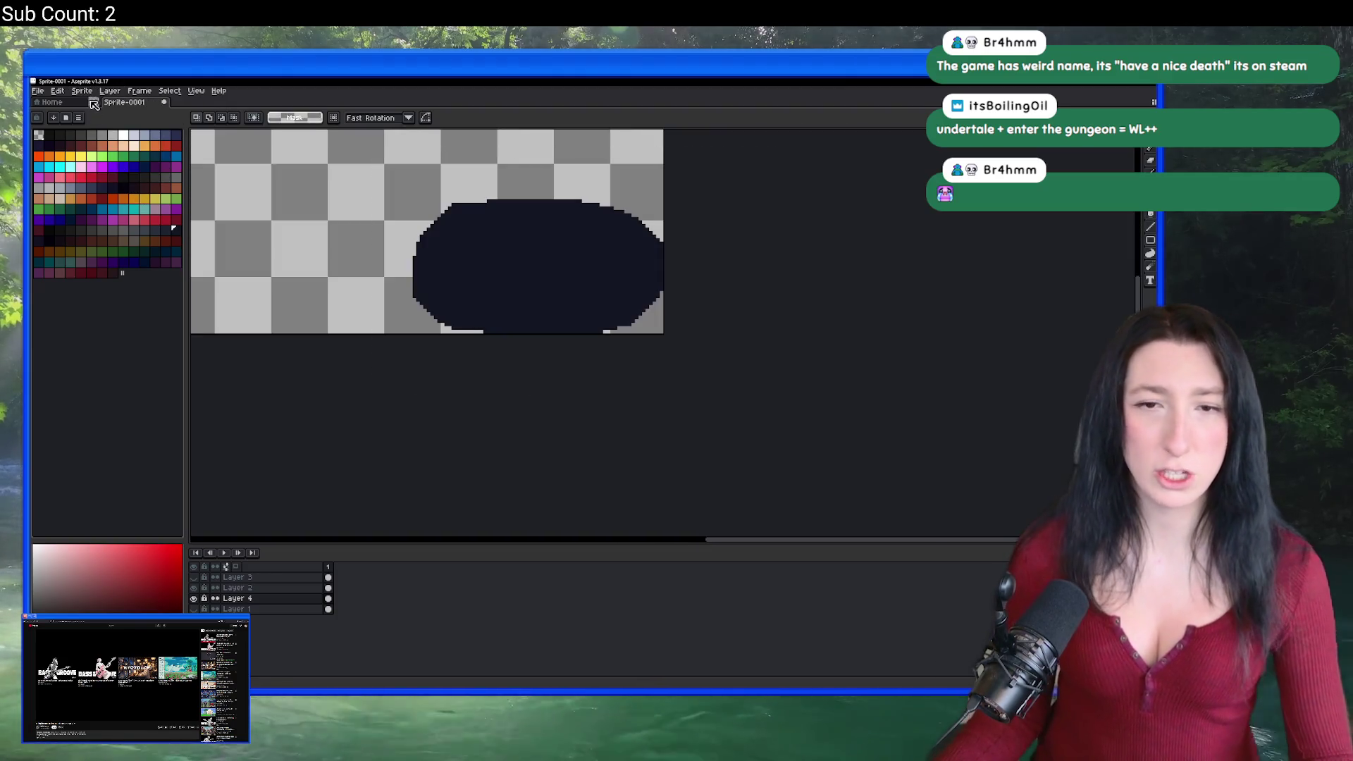
click(79, 91)
key(ctrl+z)
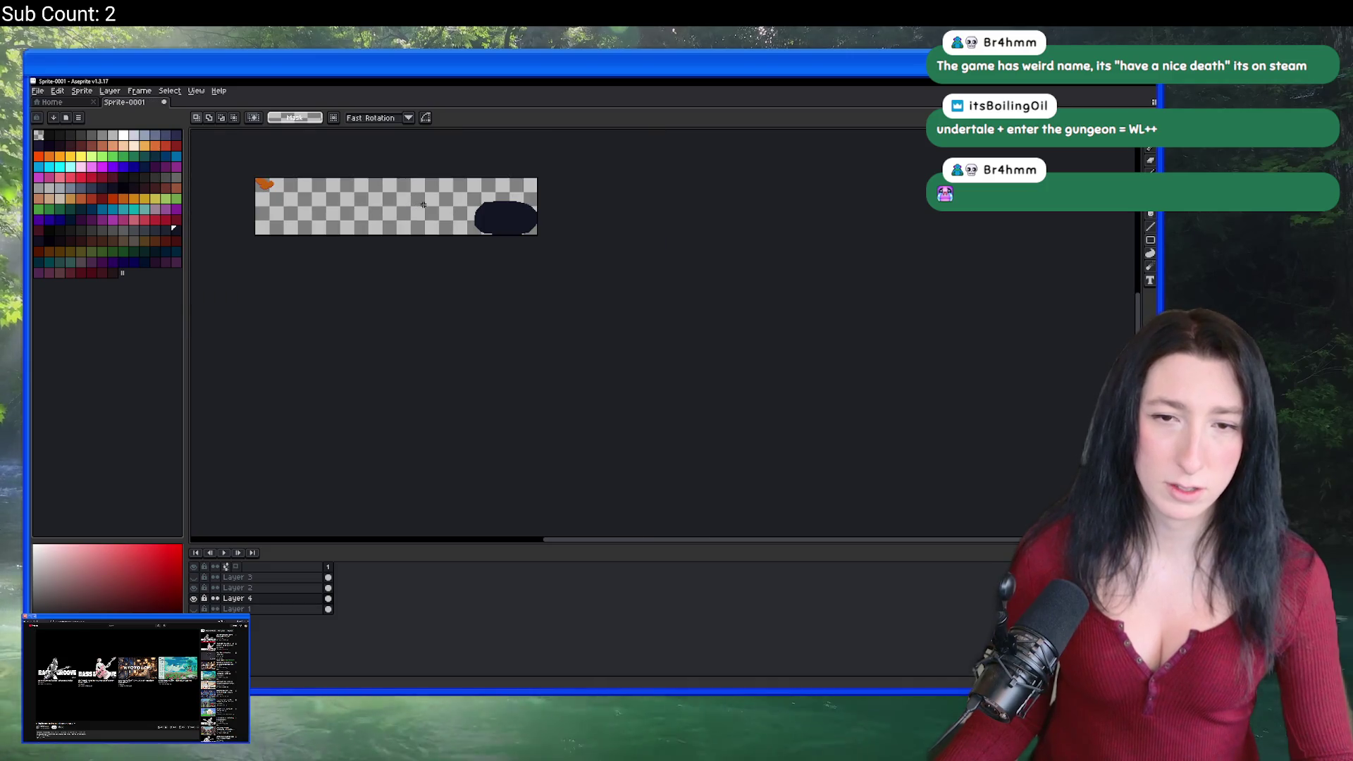
Step: Crop and trim the canvas tightly around the navy oval
click(81, 91)
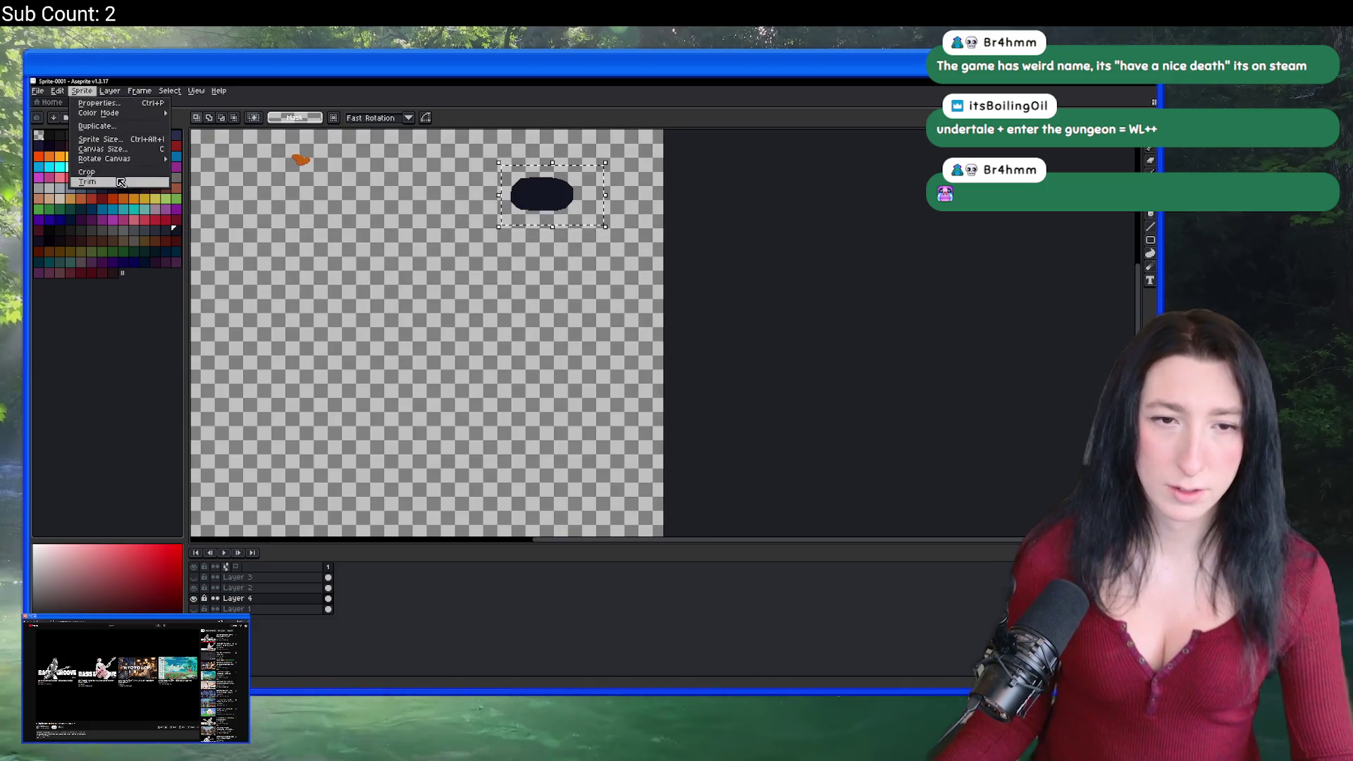
click(125, 181)
click(81, 91)
click(124, 182)
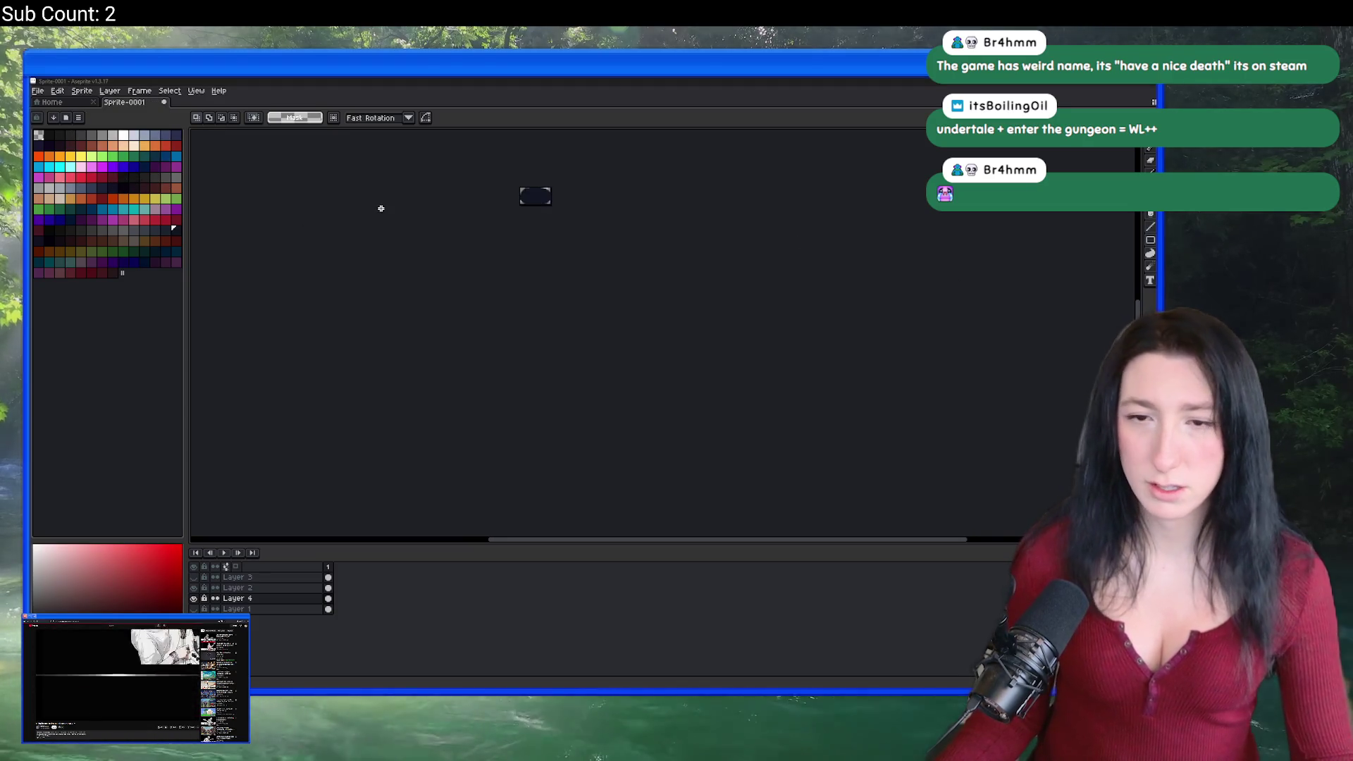
drag(477, 163, 483, 238)
scroll(486, 221, up, 1)
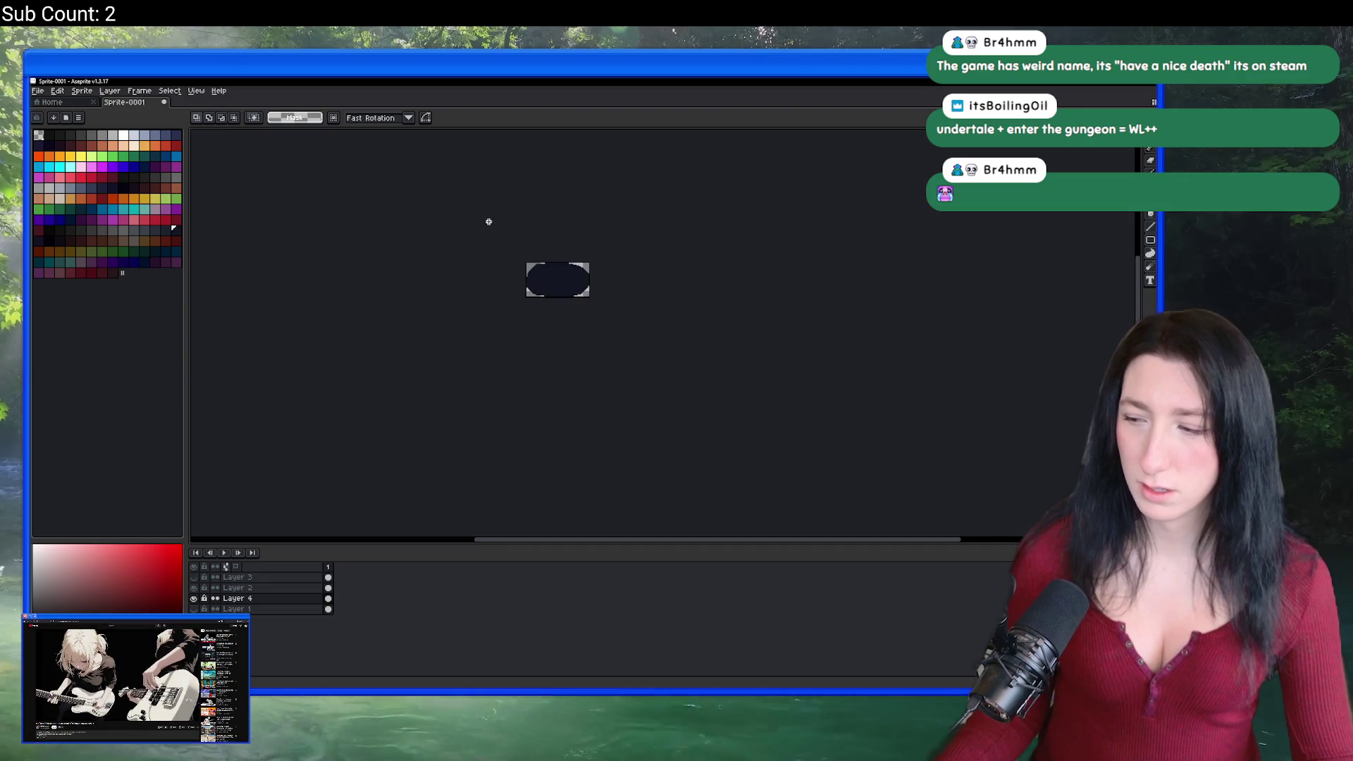
Step: Export the navy silhouette as CaveWater0_Cutout.png, overwriting the existing file
key(ctrl+alt+shift+s)
click(810, 285)
key(BackSpace)
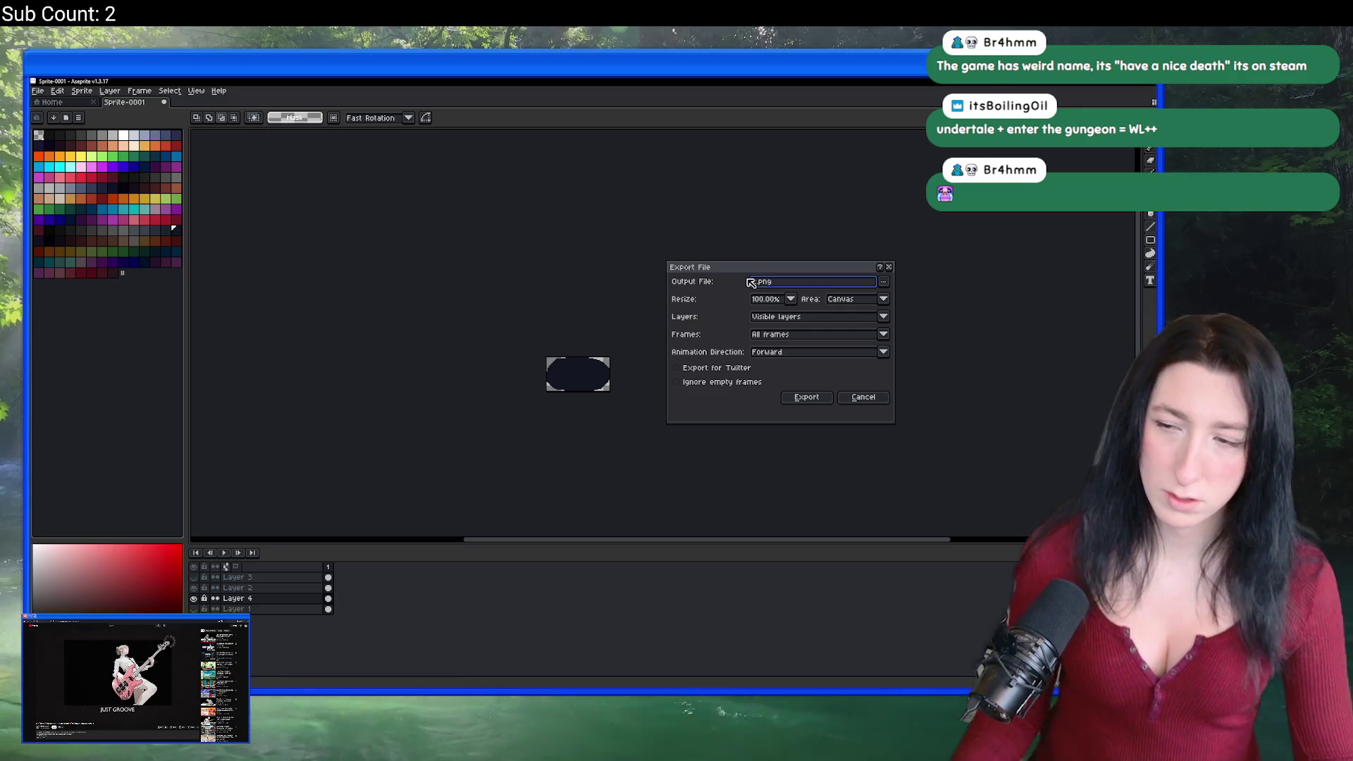
text(2)
click(882, 282)
double_click(622, 300)
click(614, 387)
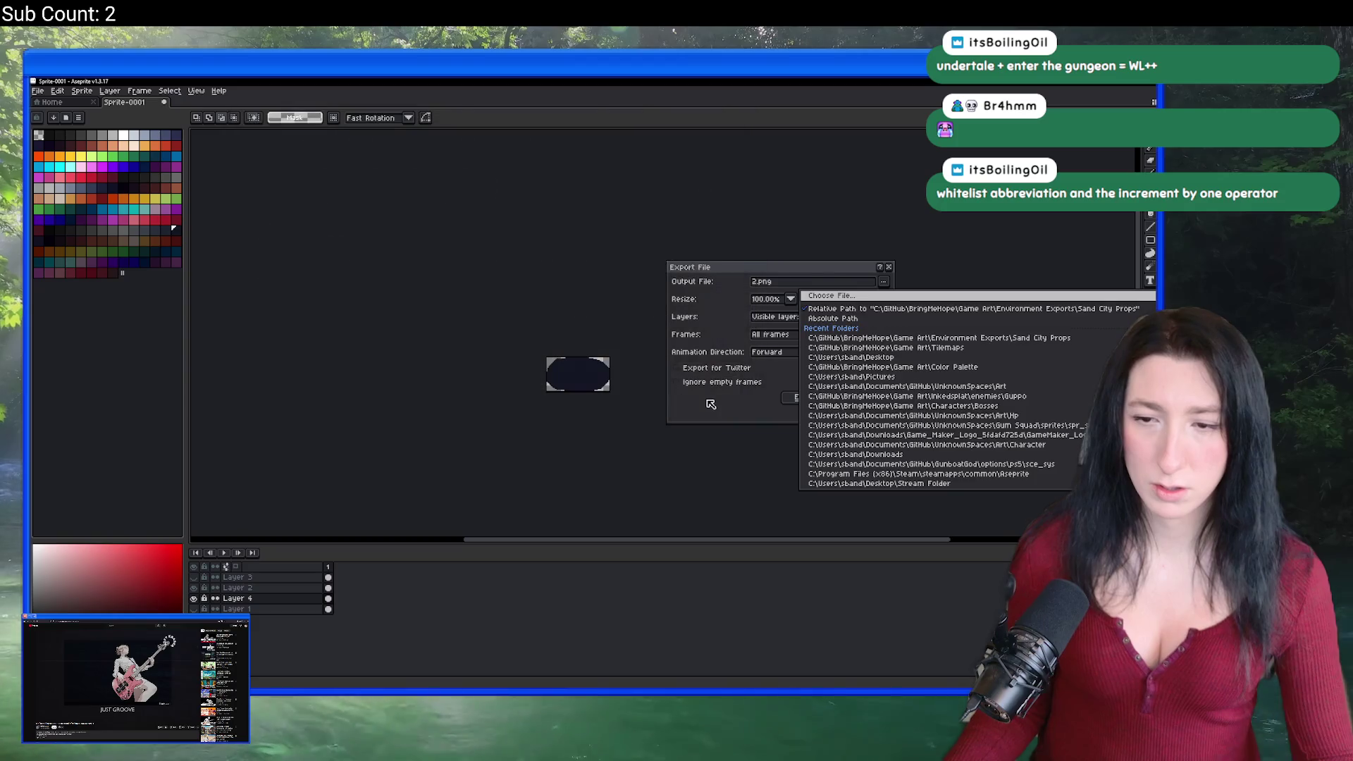
text(CaveWater0_Cutout)
click(804, 398)
Step: Crop and trim the canvas tightly around the teal oval
scroll(620, 389, up, 3)
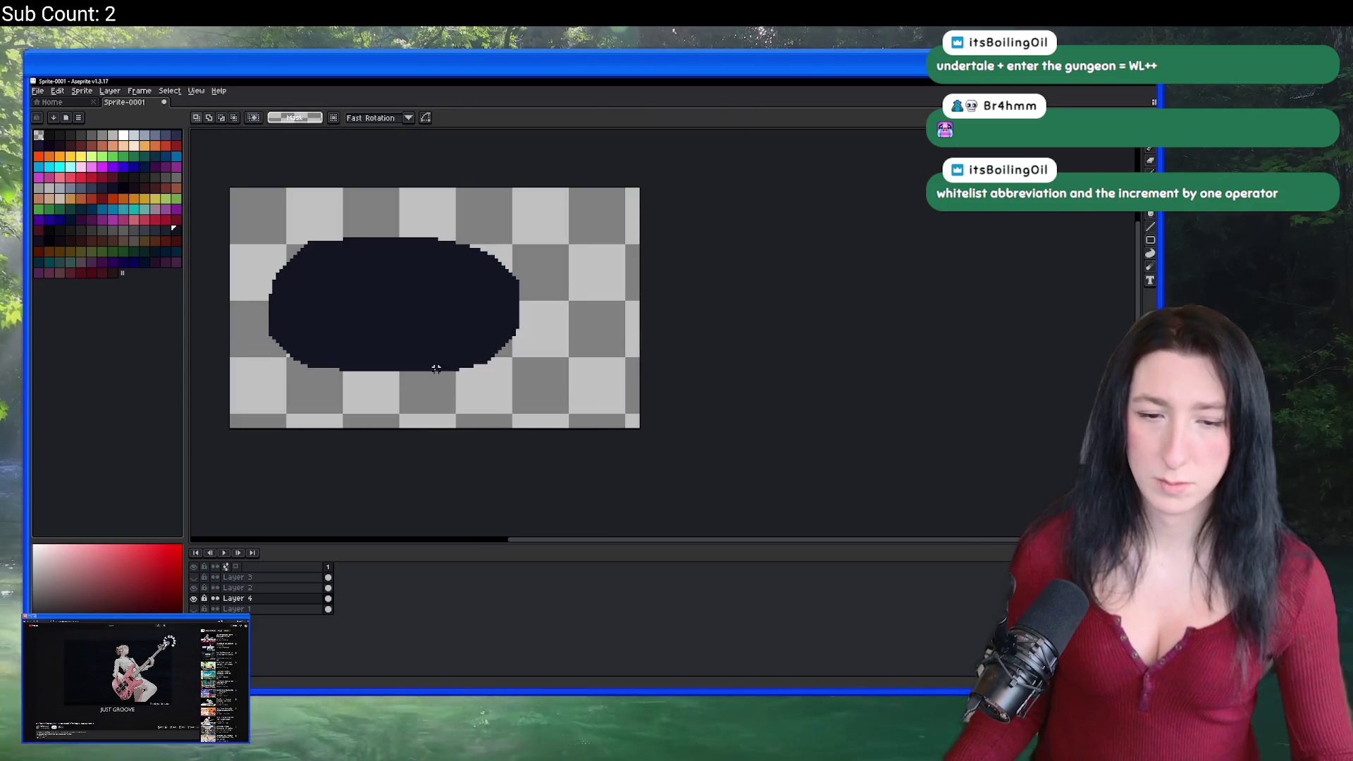
scroll(483, 369, up, 5)
scroll(593, 372, down, 8)
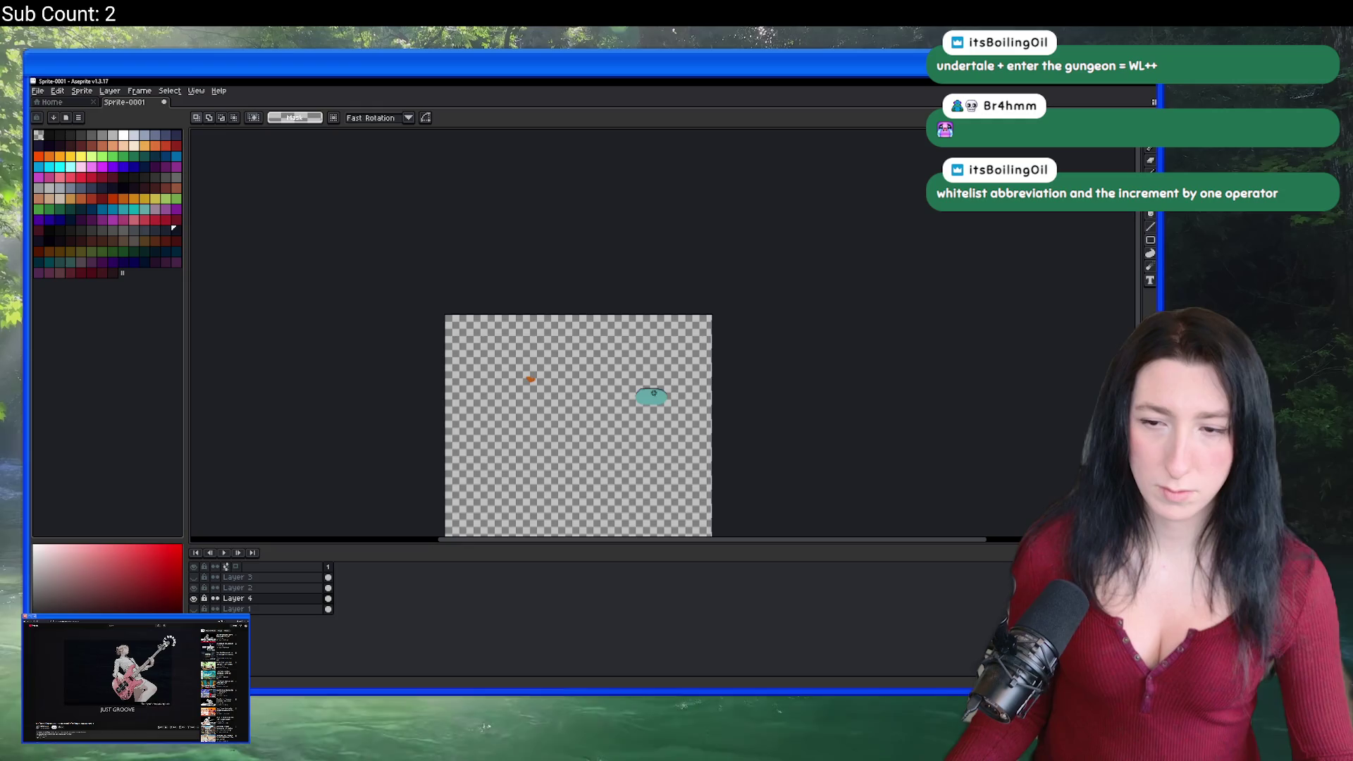
scroll(654, 392, up, 5)
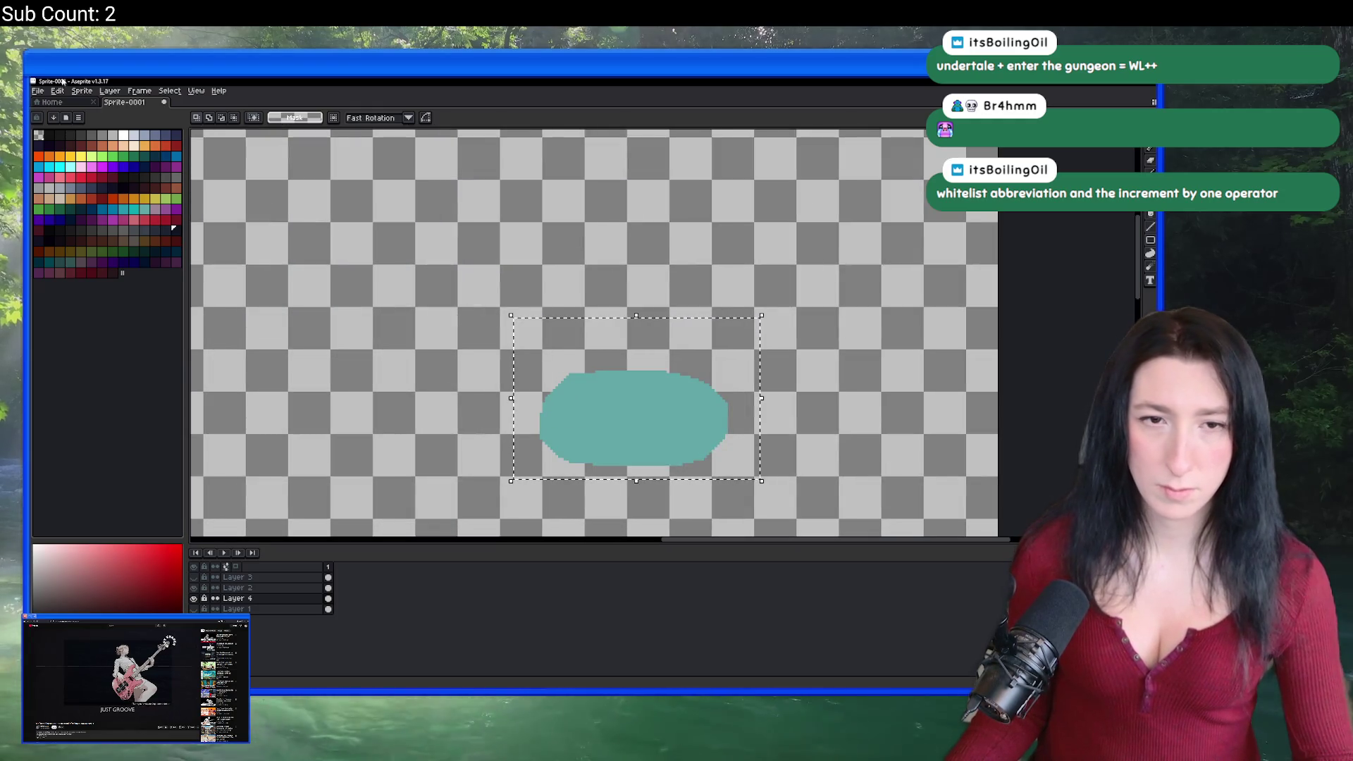
click(81, 90)
click(87, 172)
click(81, 90)
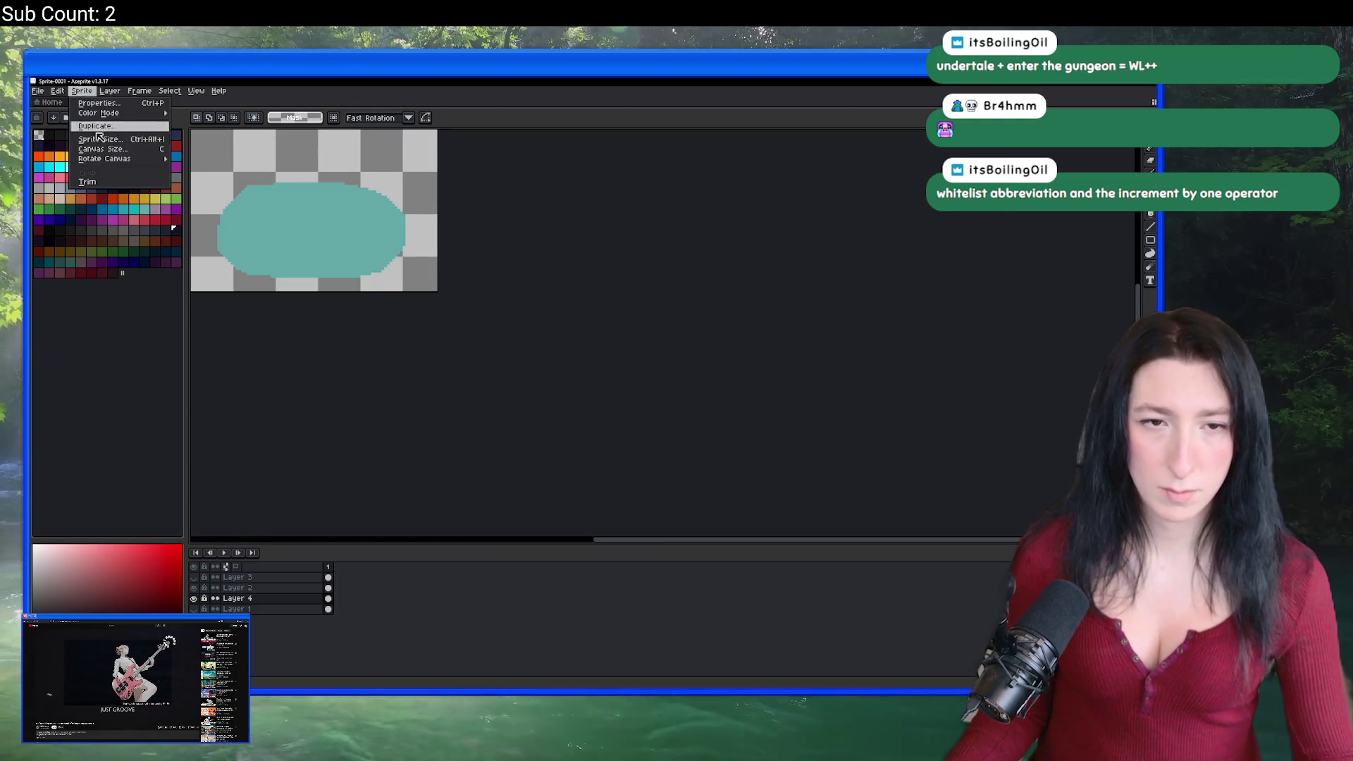
click(87, 181)
Step: Export the teal puddle as CaveWater0.png and return to GameMaker
key(ctrl+alt+shift+s)
drag(828, 282, 795, 282)
key(BackSpace)
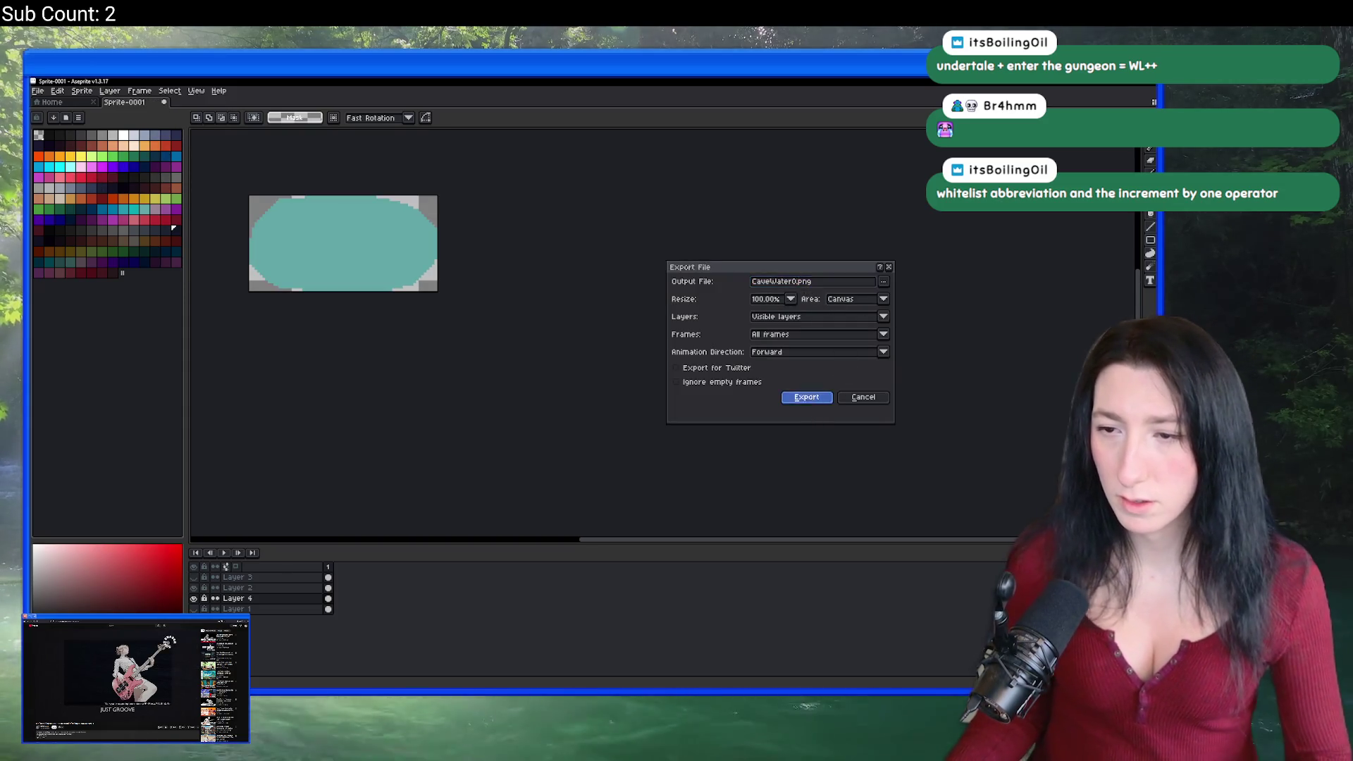
click(806, 397)
key(alt+Tab)
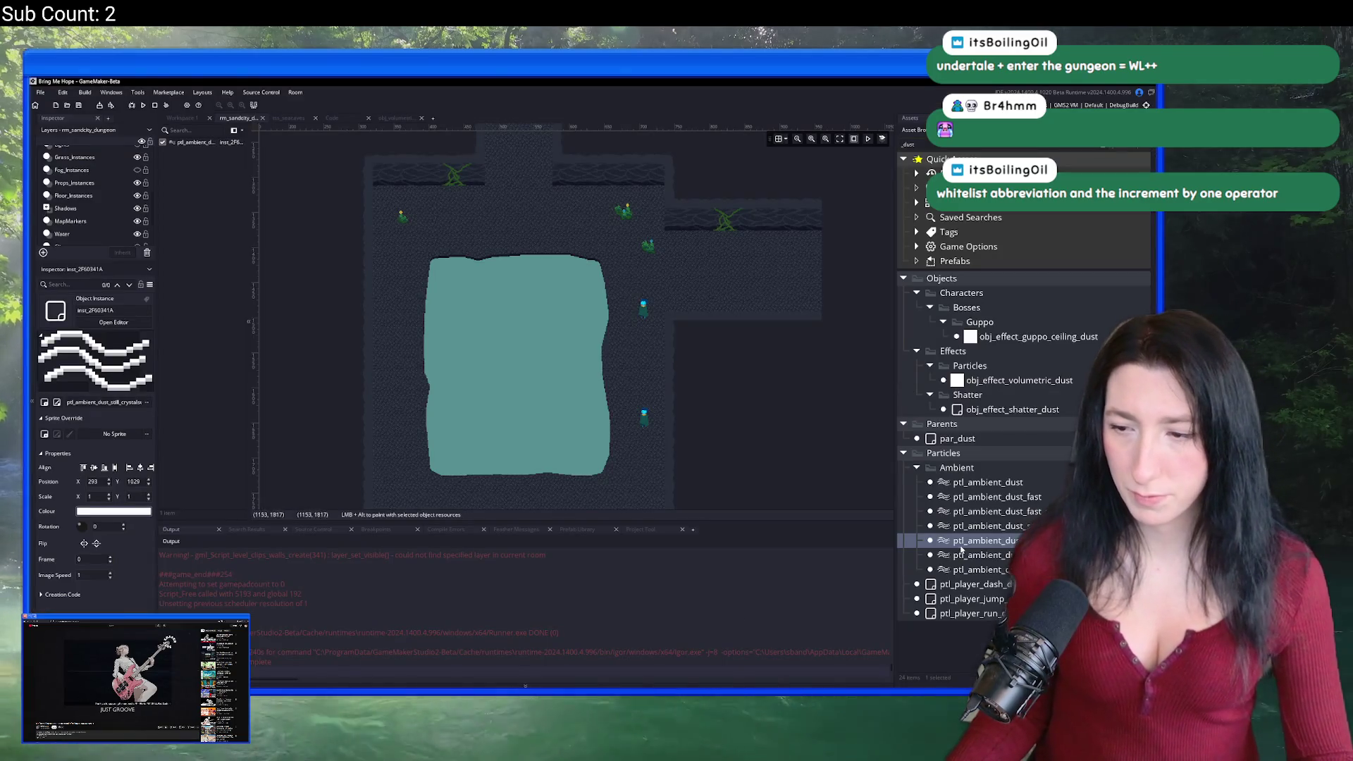
Step: Search 'cave_wa' and re-import the new oval image into spr_prop_sandcity_cave_water0
triple_click(1007, 145)
text(cave)
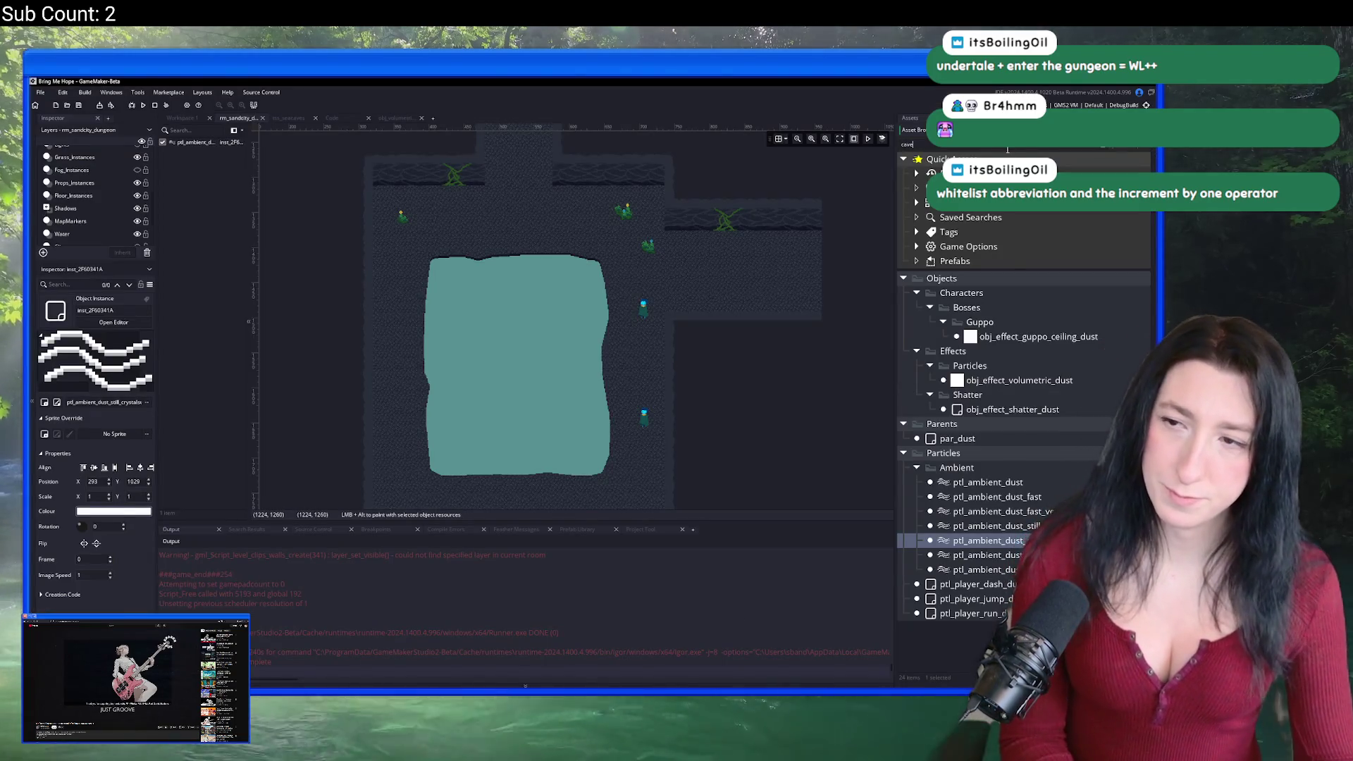
text(_wa)
scroll(1016, 538, down, 10)
scroll(1048, 282, up, 2)
scroll(1047, 282, up, 2)
double_click(1042, 253)
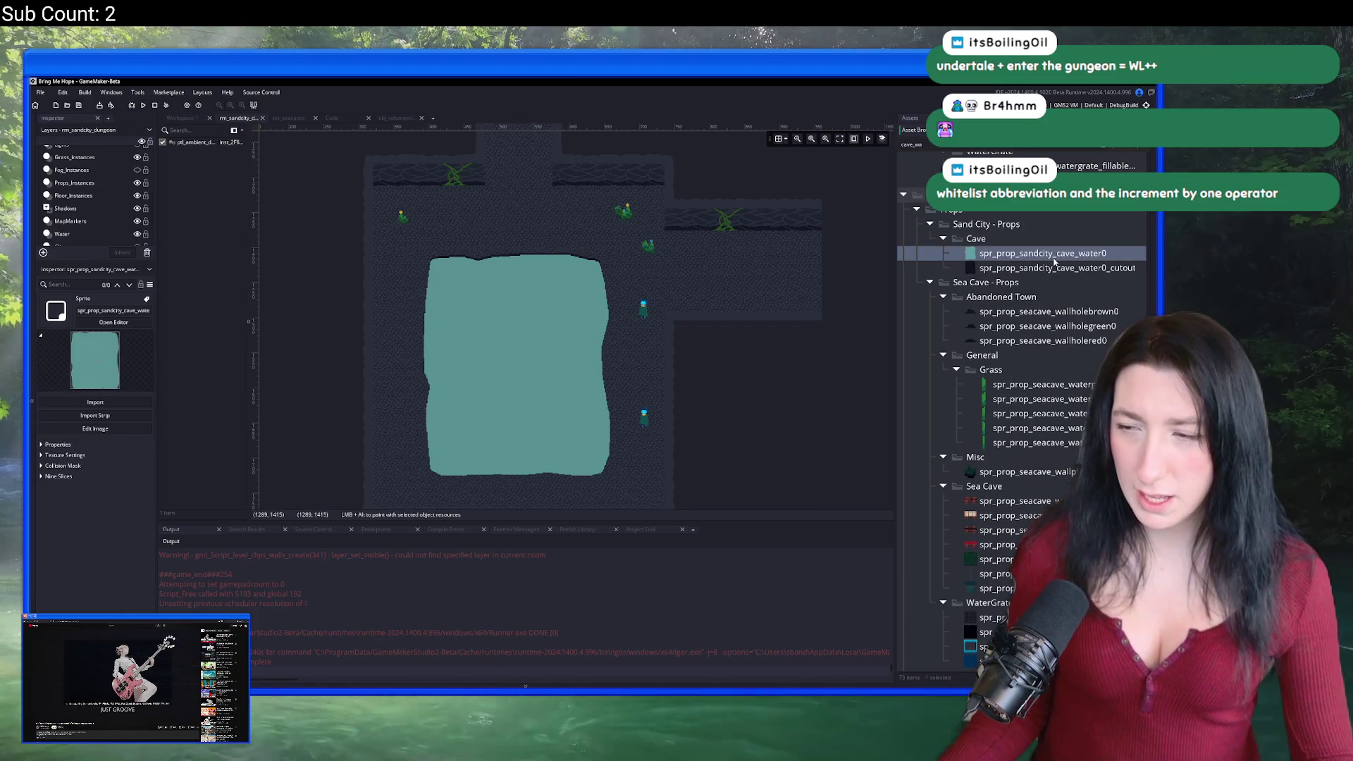
click(251, 251)
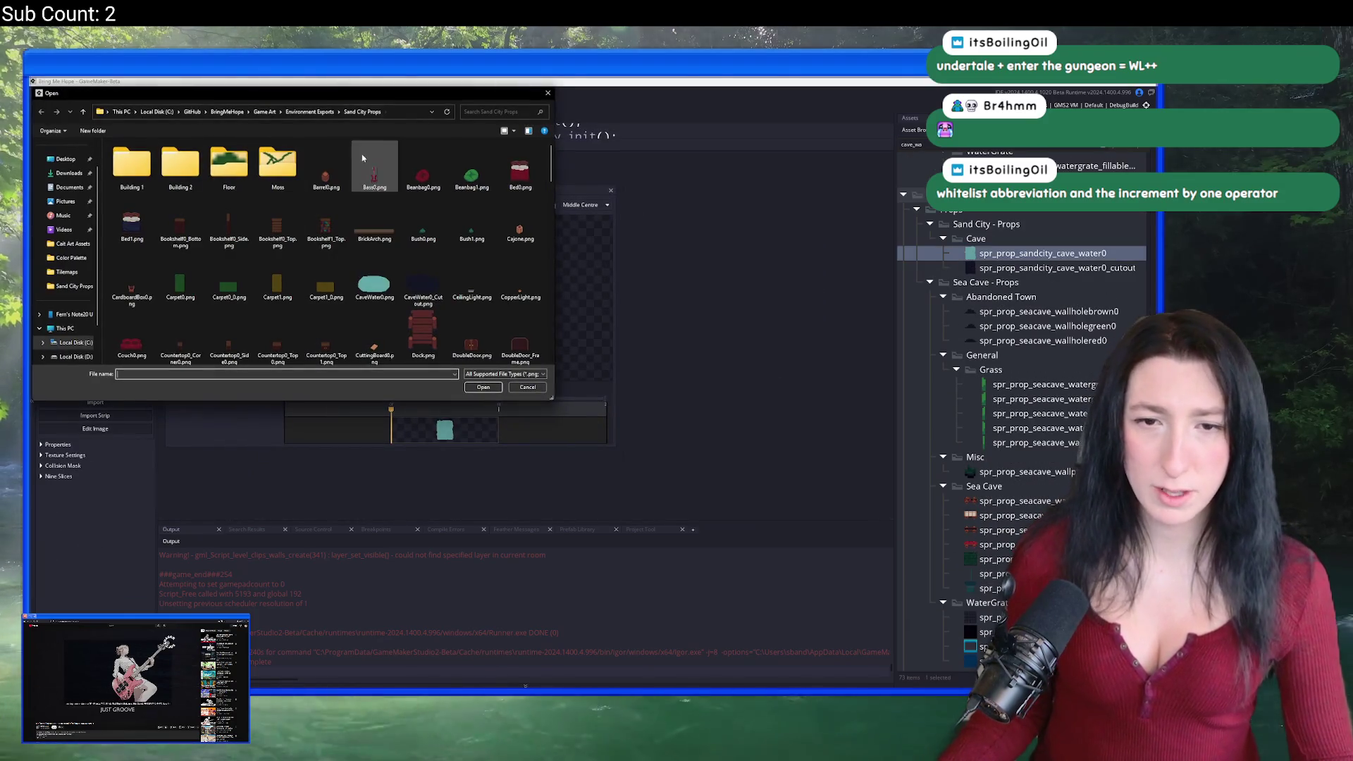
double_click(375, 276)
click(615, 403)
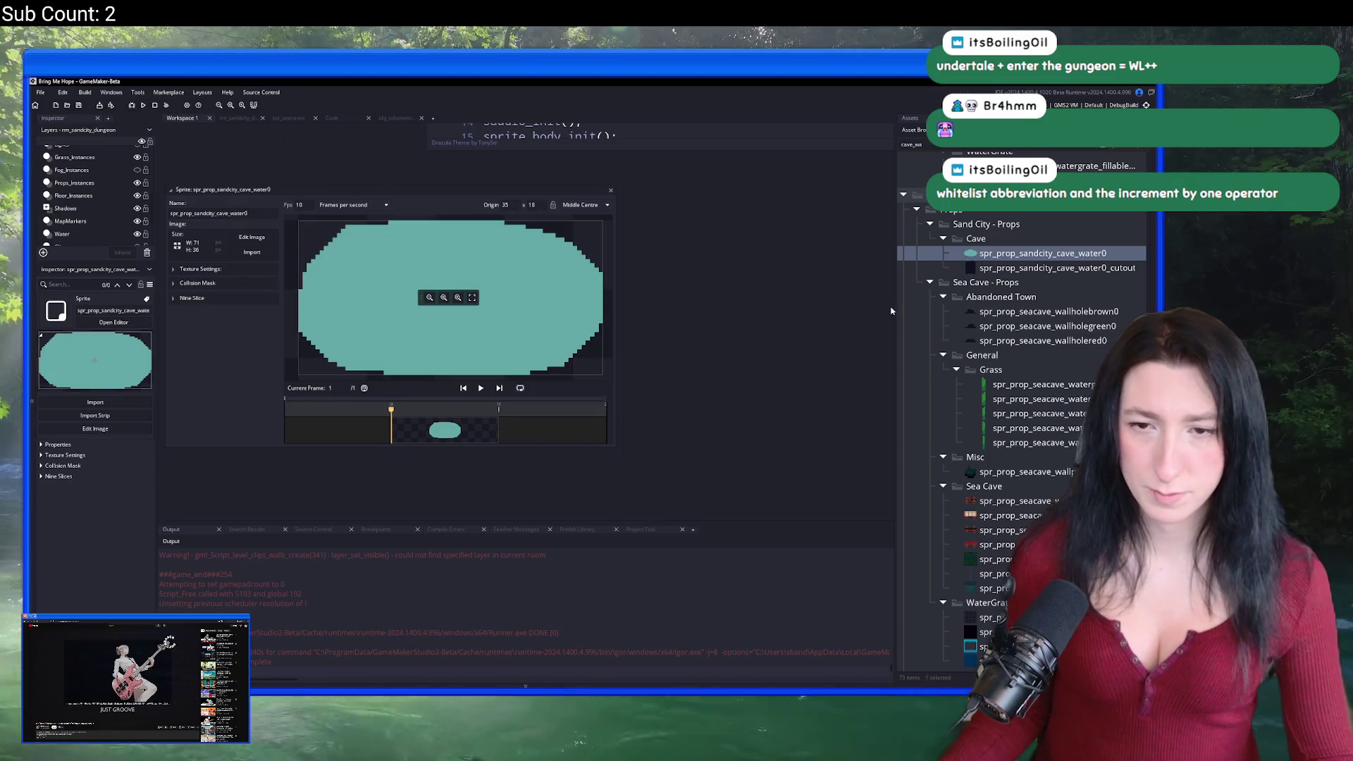
Step: Replace spr_prop_sandcity_cave_water0_cutout with the dark navy oval image and return to the cave room
key(Down)
key(Return)
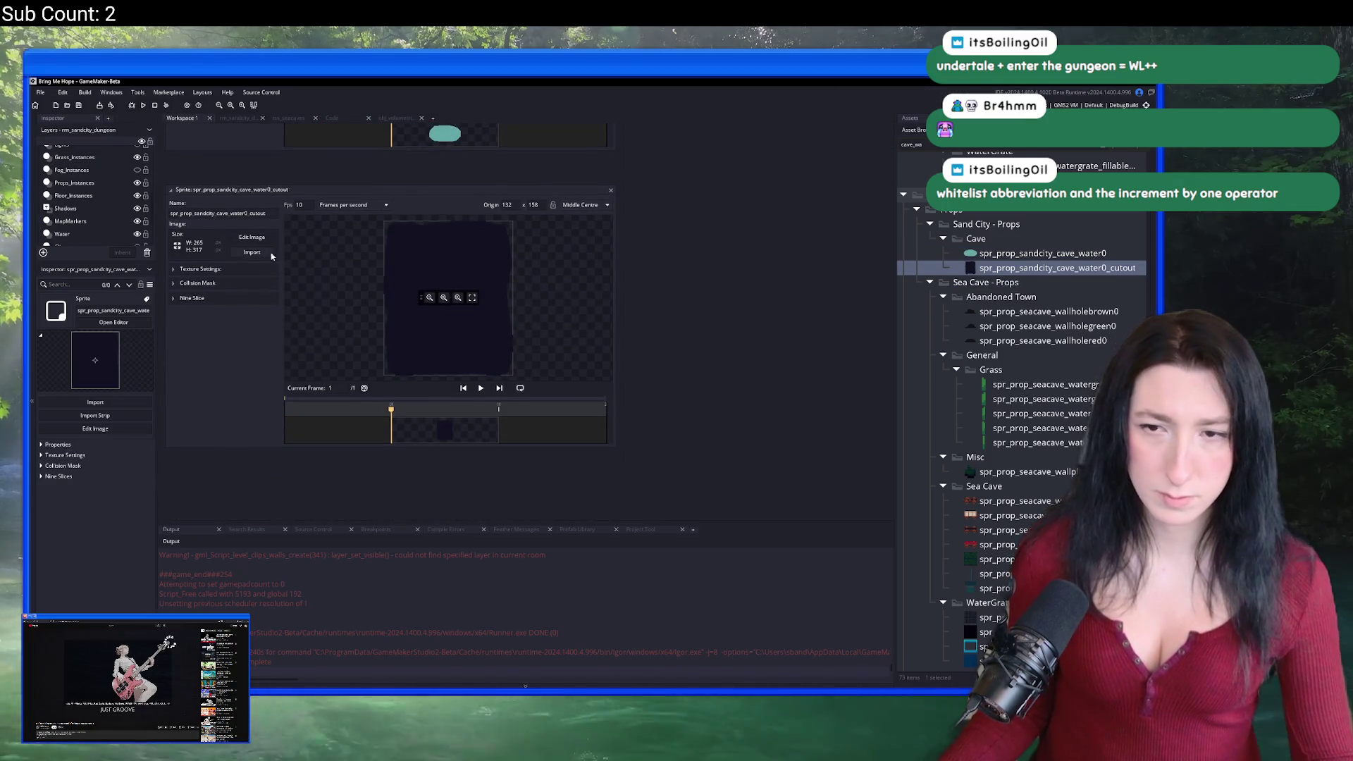
click(252, 252)
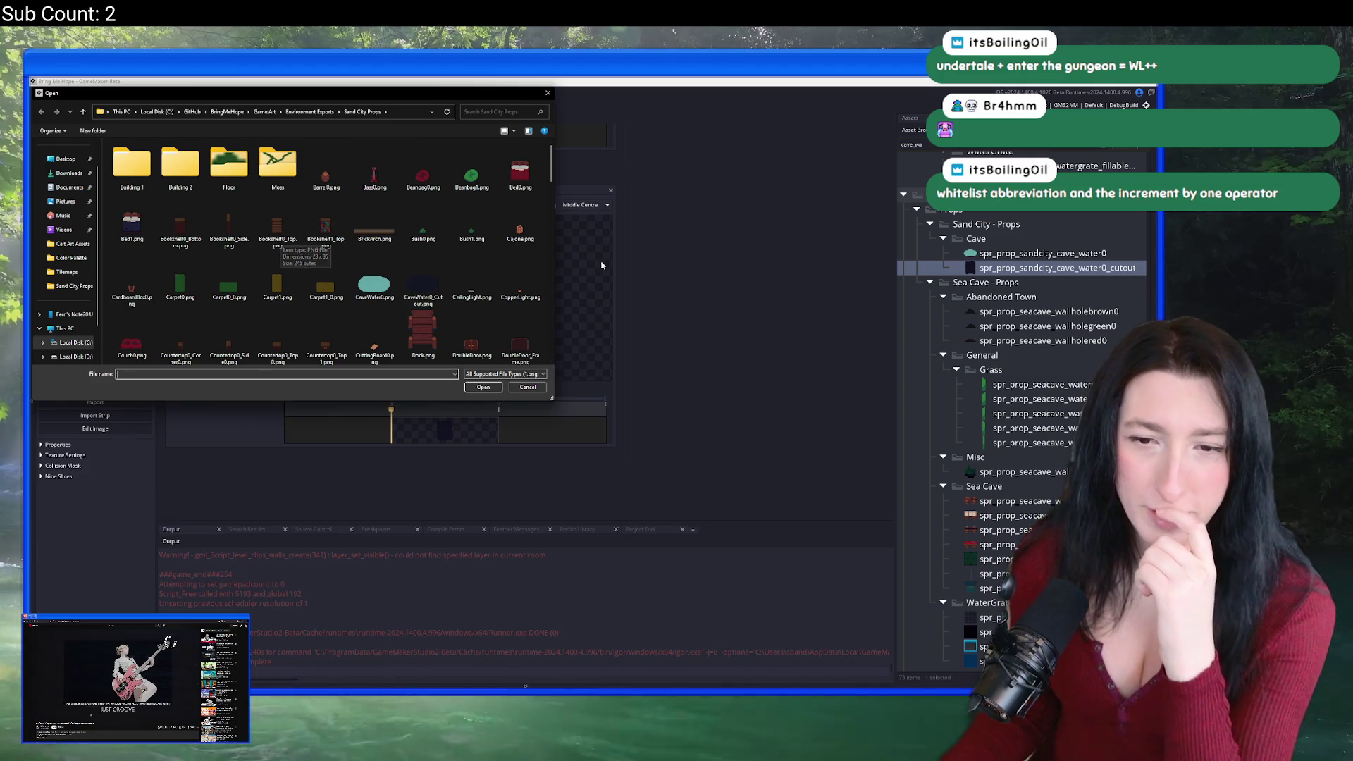
click(619, 403)
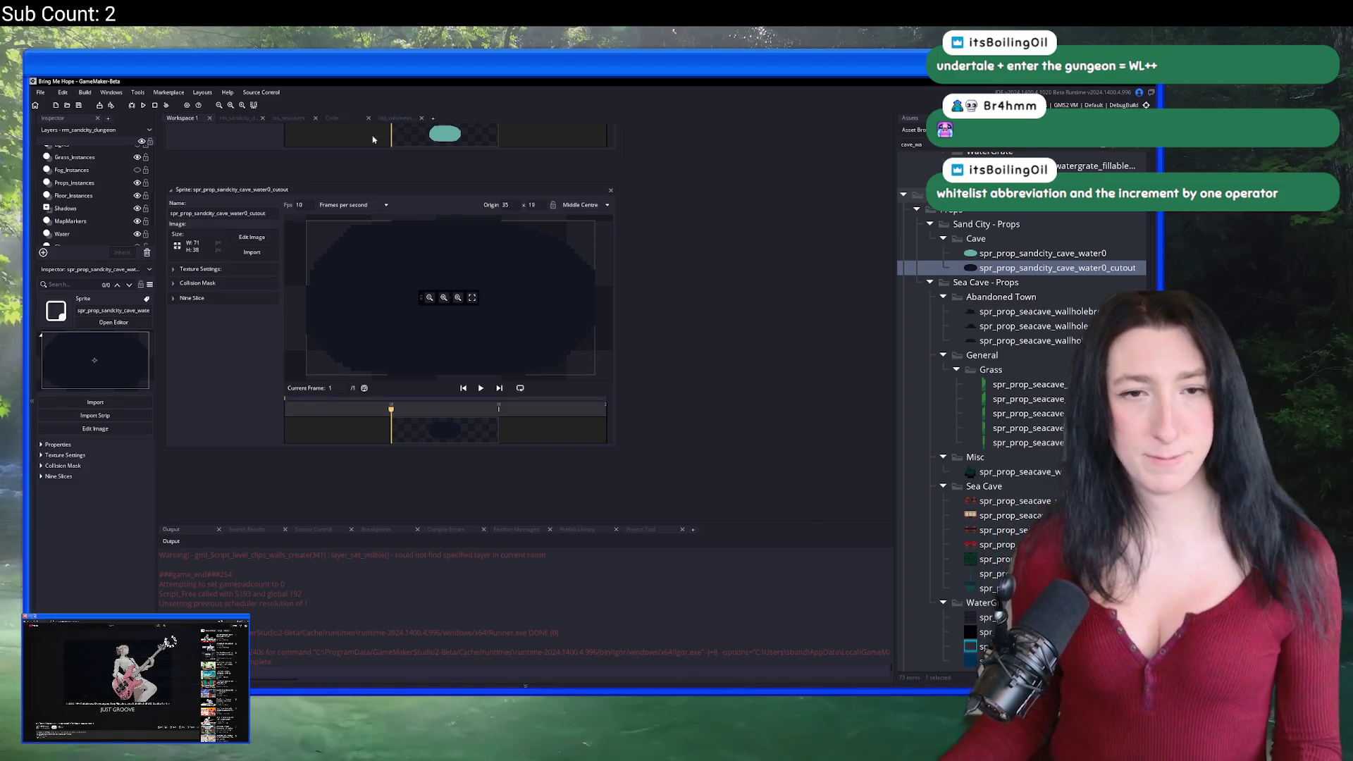
click(251, 120)
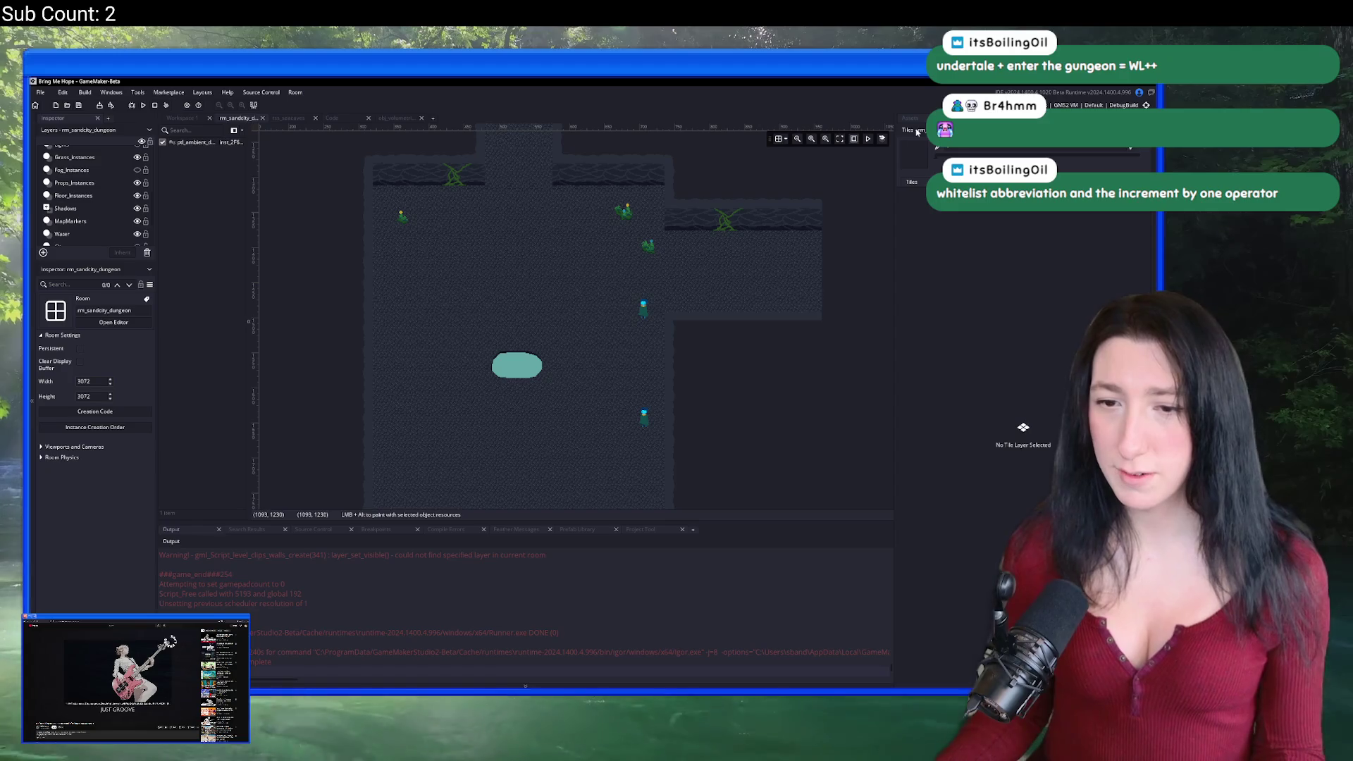
Step: Select the Fog_Instances layer and make it visible
click(917, 132)
scroll(535, 299, up, 5)
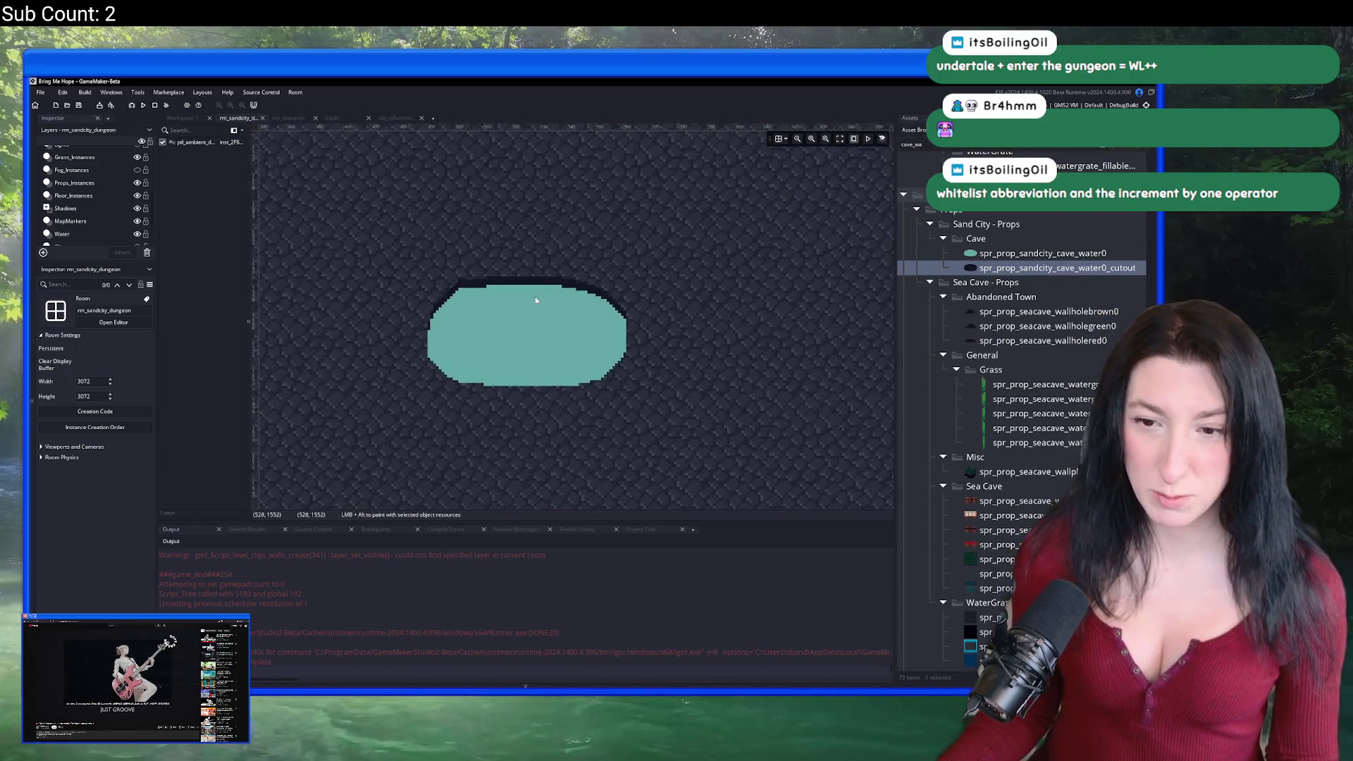
scroll(536, 296, down, 4)
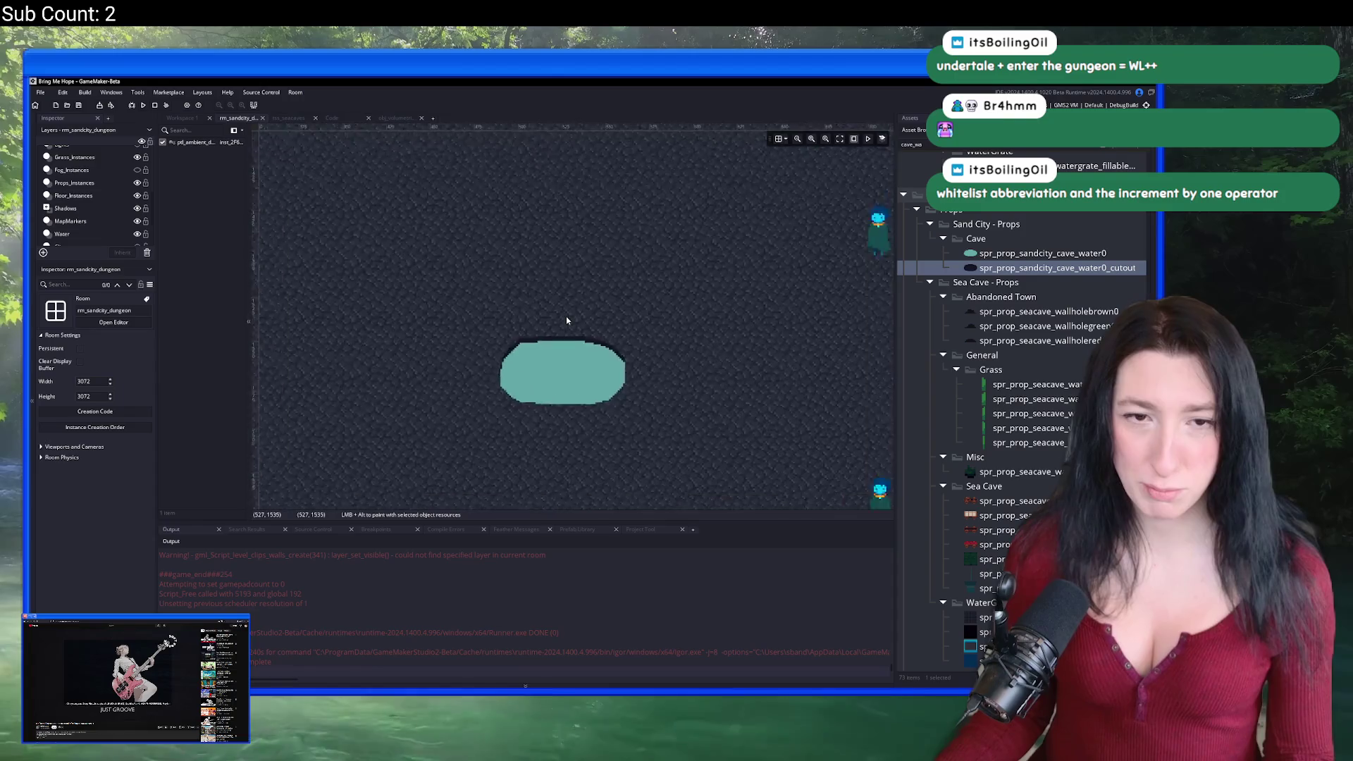
scroll(567, 321, down, 2)
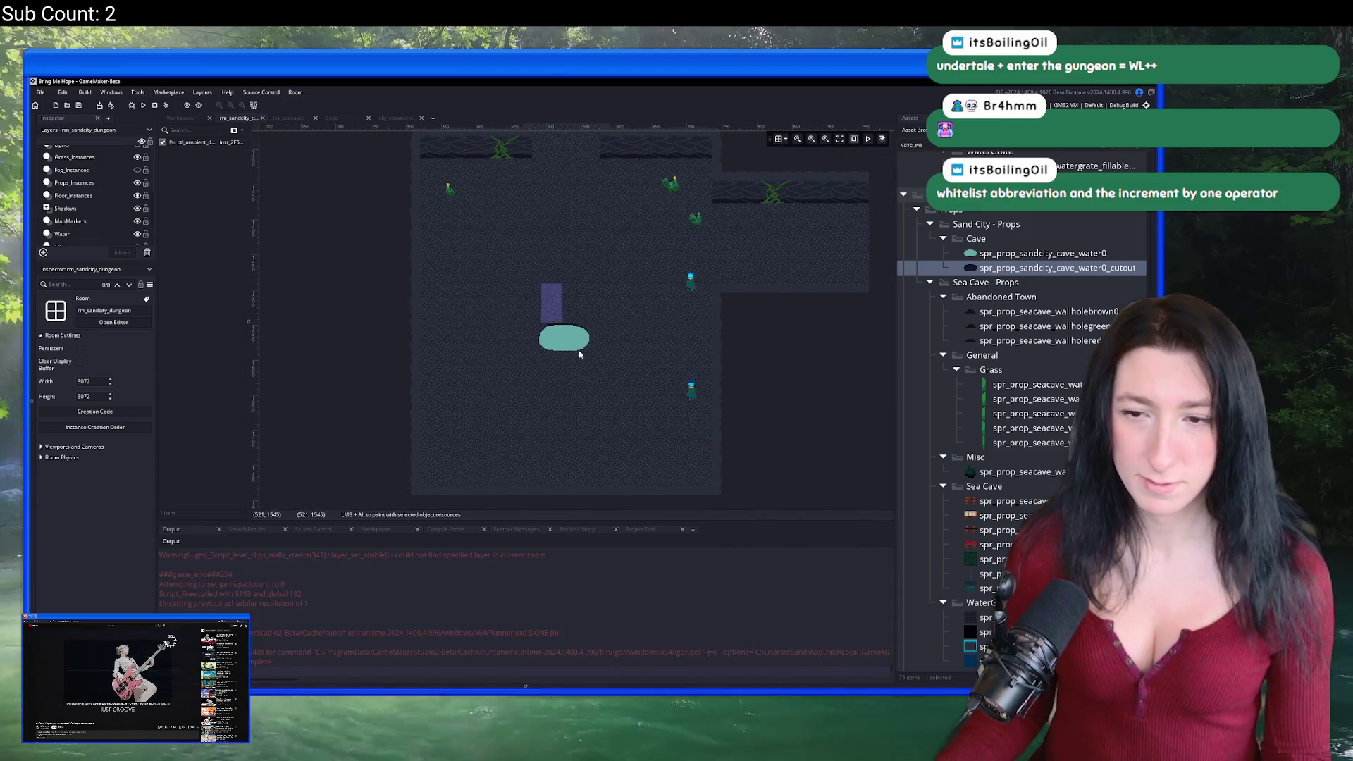
scroll(90, 188, down, 2)
click(77, 152)
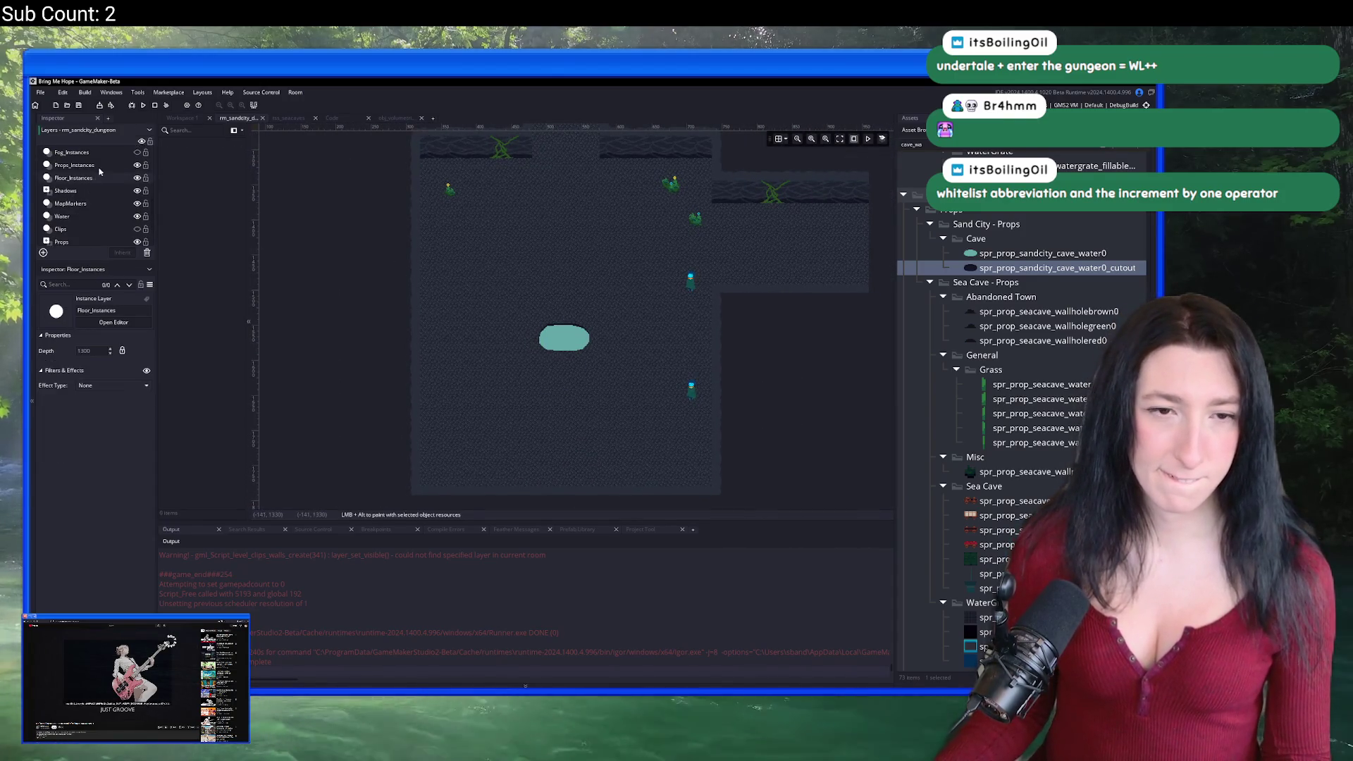
scroll(99, 172, up, 1)
click(137, 169)
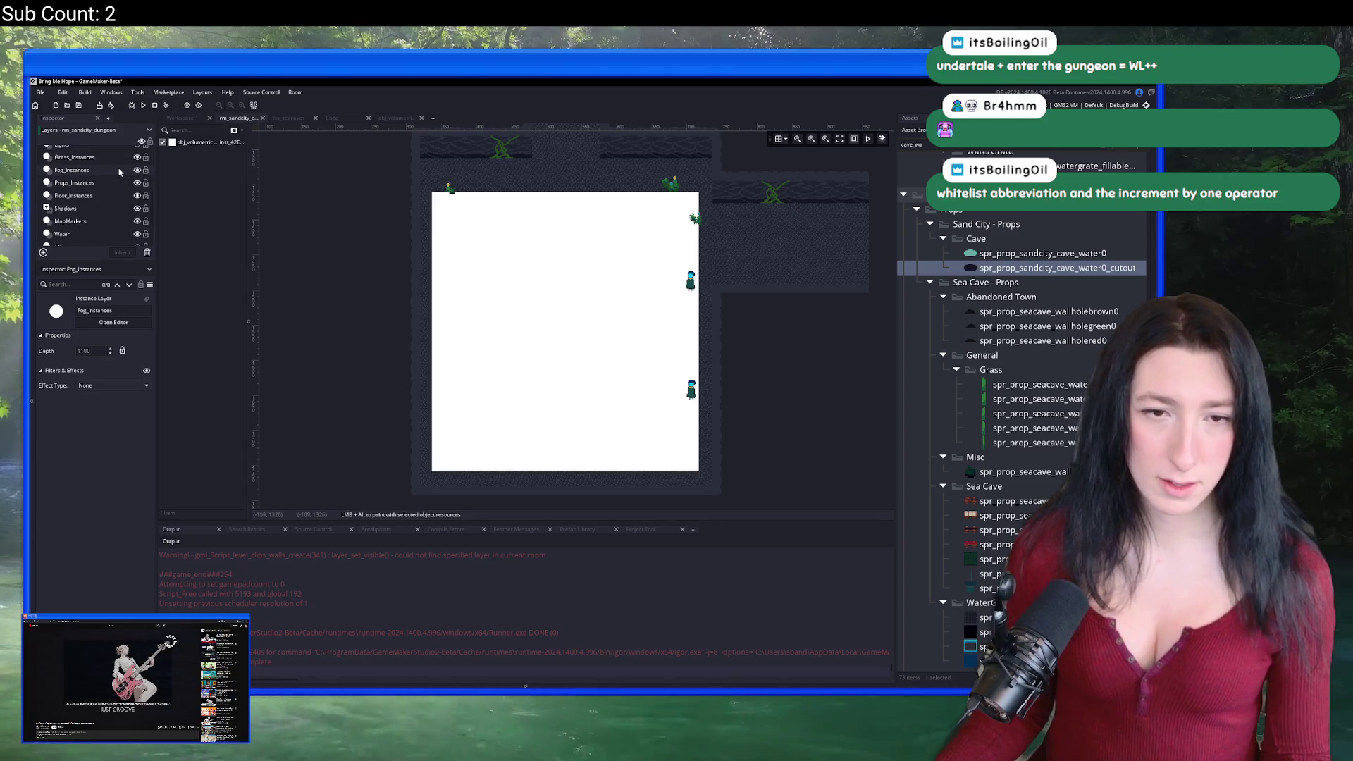
Step: Shrink the fog volume instance to a small box over the pool, then run the game
click(469, 226)
mouse_move(430, 189)
mouse_down()
mouse_move(679, 416)
mouse_move(625, 447)
mouse_move(566, 325)
mouse_move(566, 358)
mouse_move(583, 352)
mouse_up()
key(ctrl+z)
key(ctrl+z)
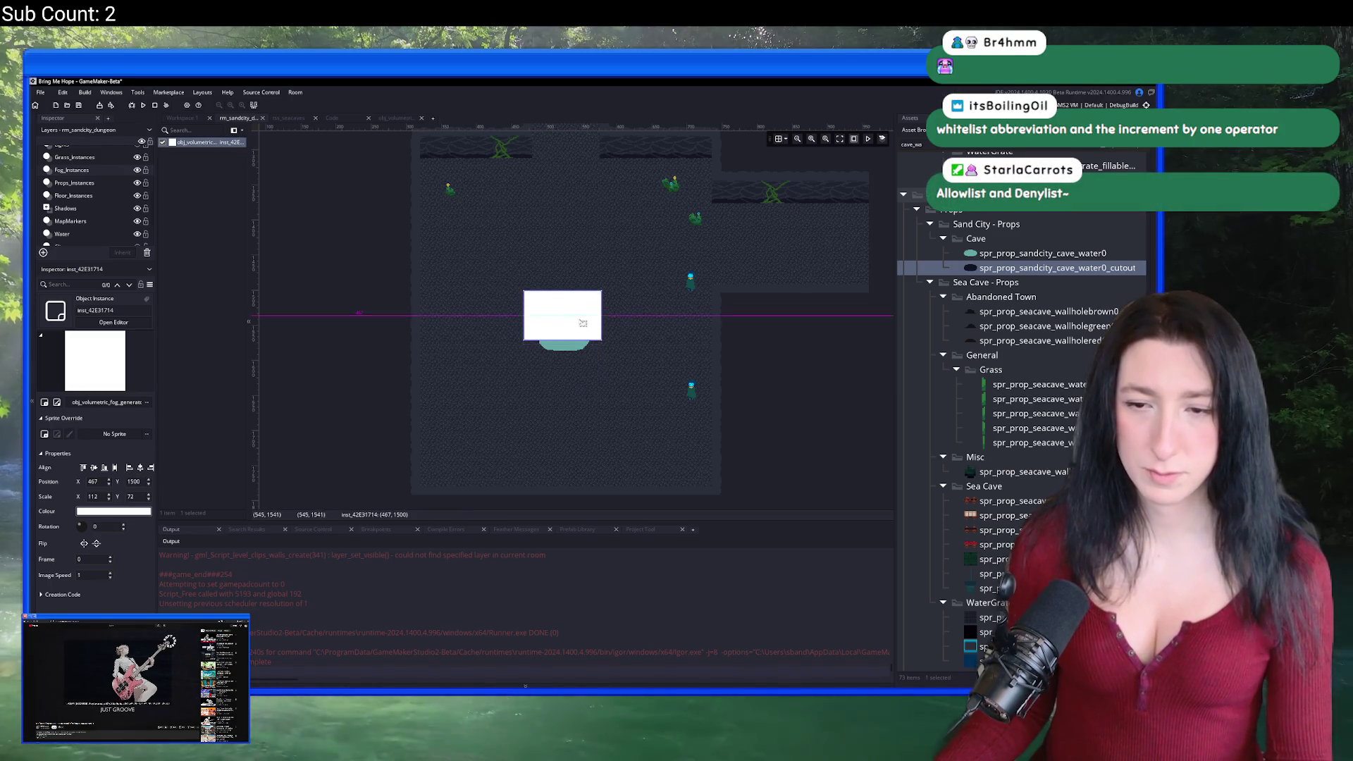
key(ctrl+y)
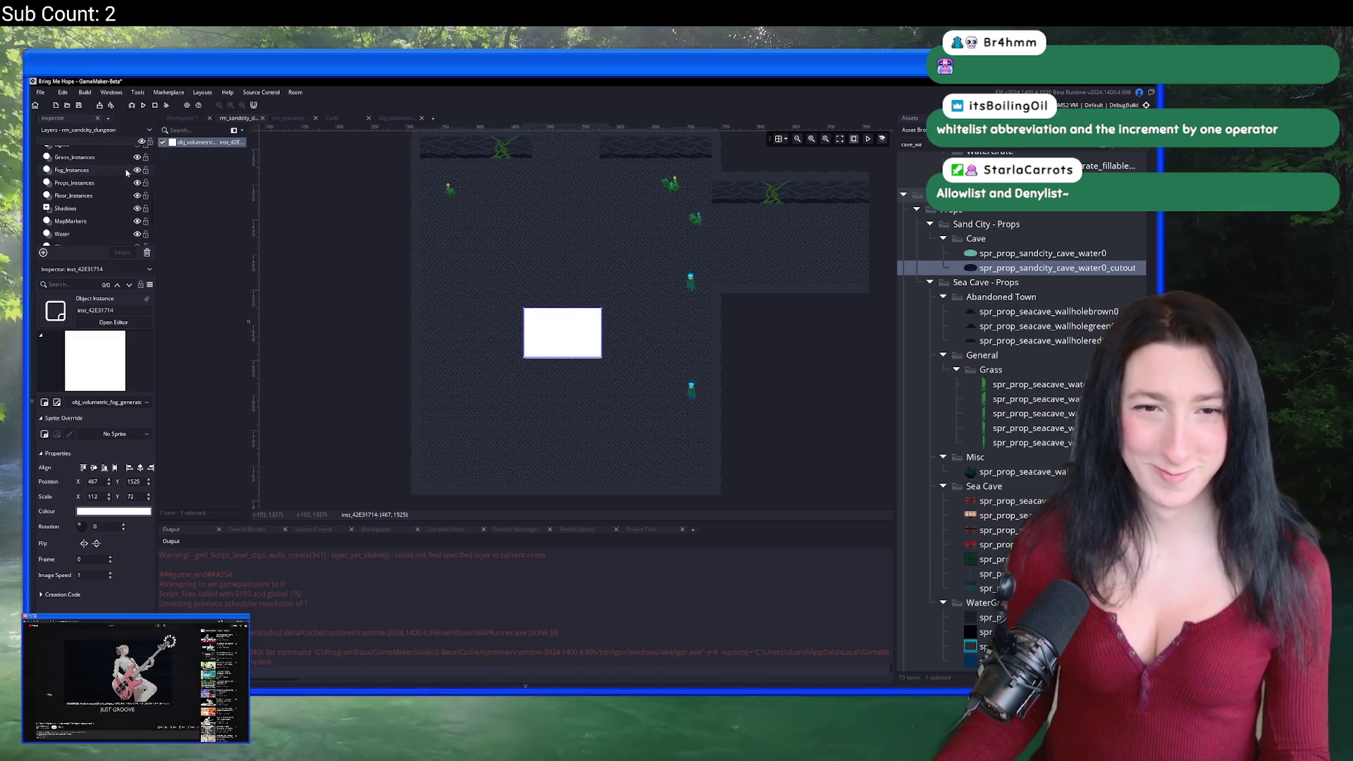
drag(539, 331, 545, 334)
click(571, 290)
key(F5)
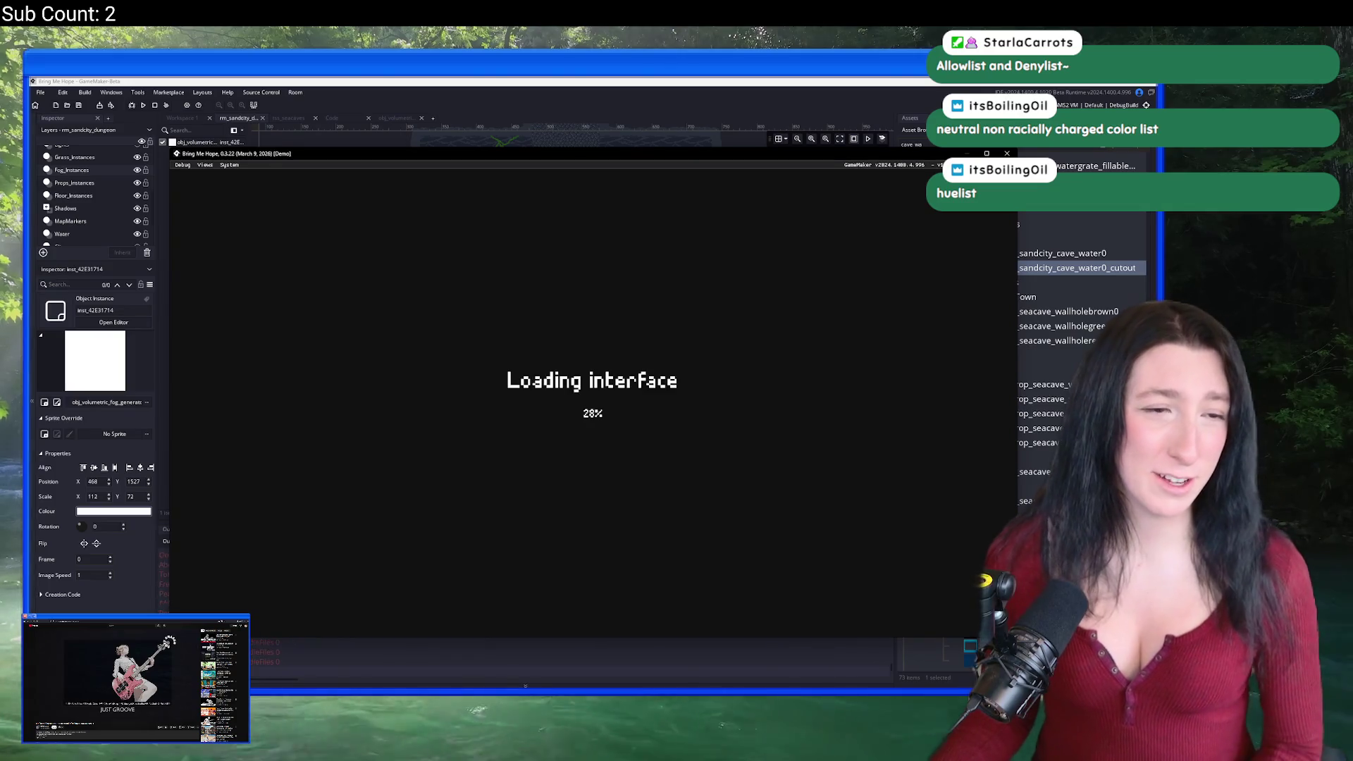
Step: Start Story to load Gub Gub Caves, check the fog, and switch back to the room editor
key(Return)
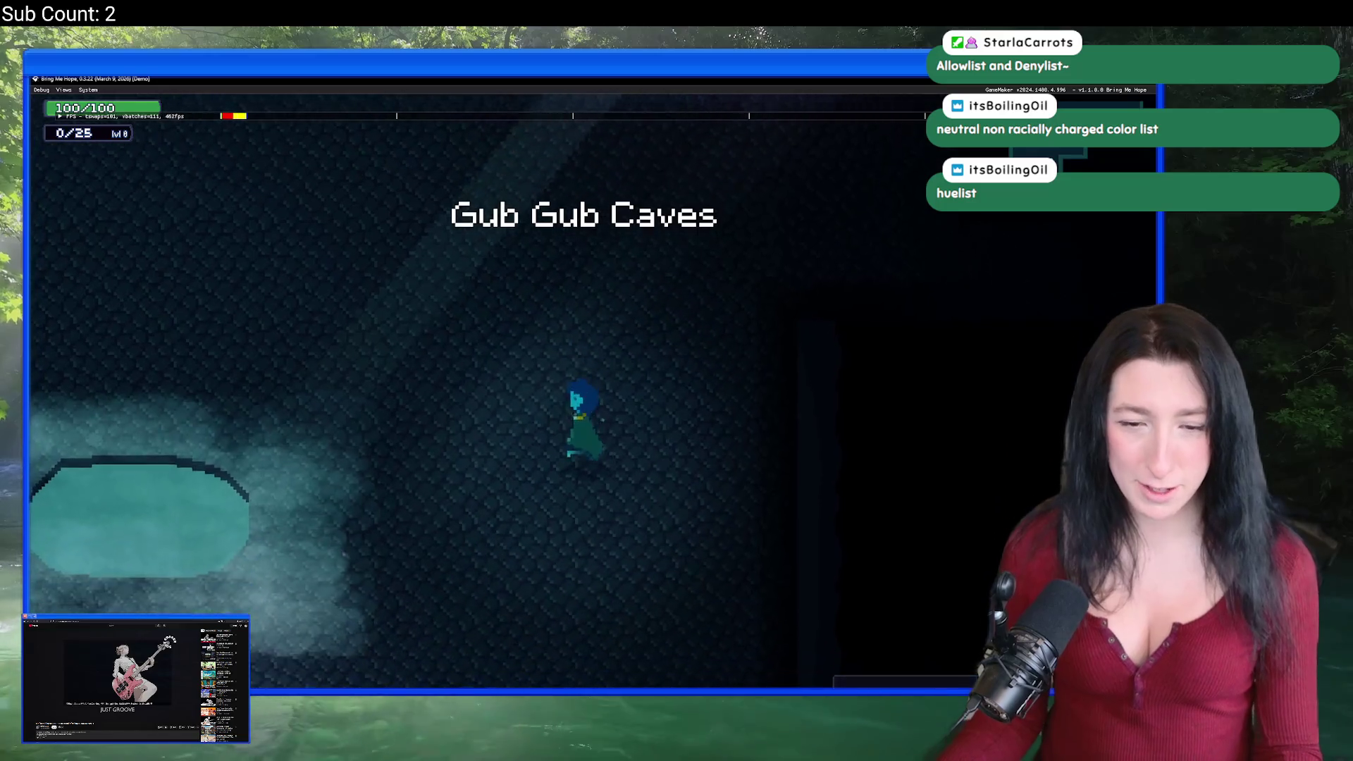
key(alt+Tab)
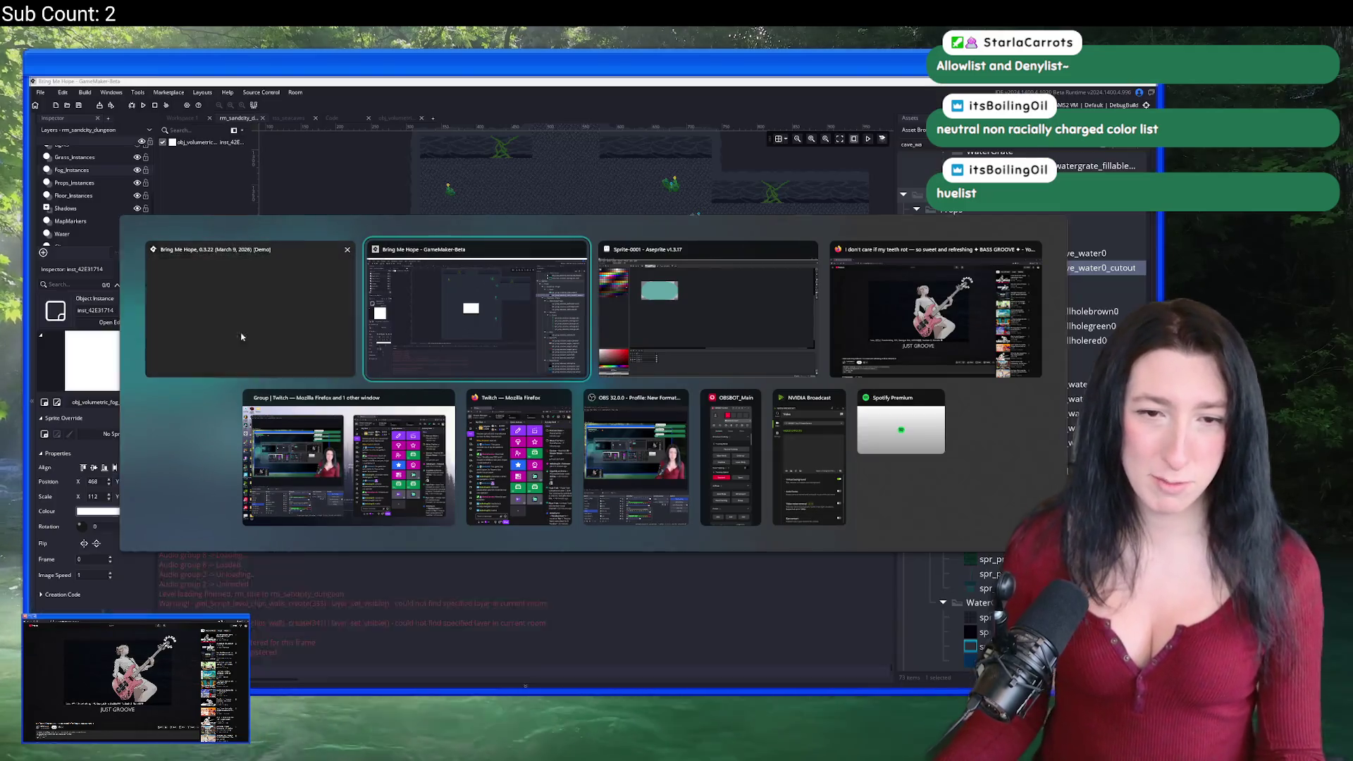
scroll(97, 215, down, 3)
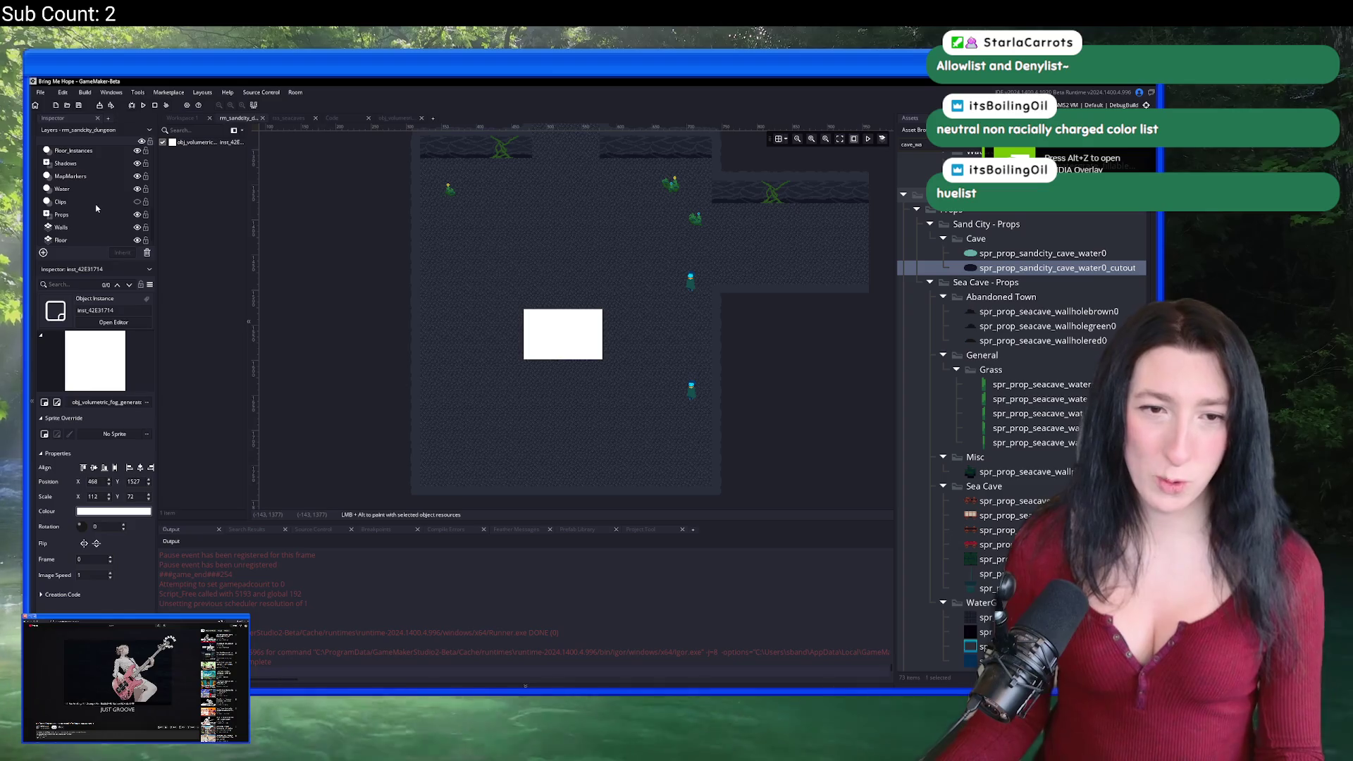
Step: Select the Clips layer's large white collision box and shrink it to roughly pool size
click(124, 203)
click(566, 253)
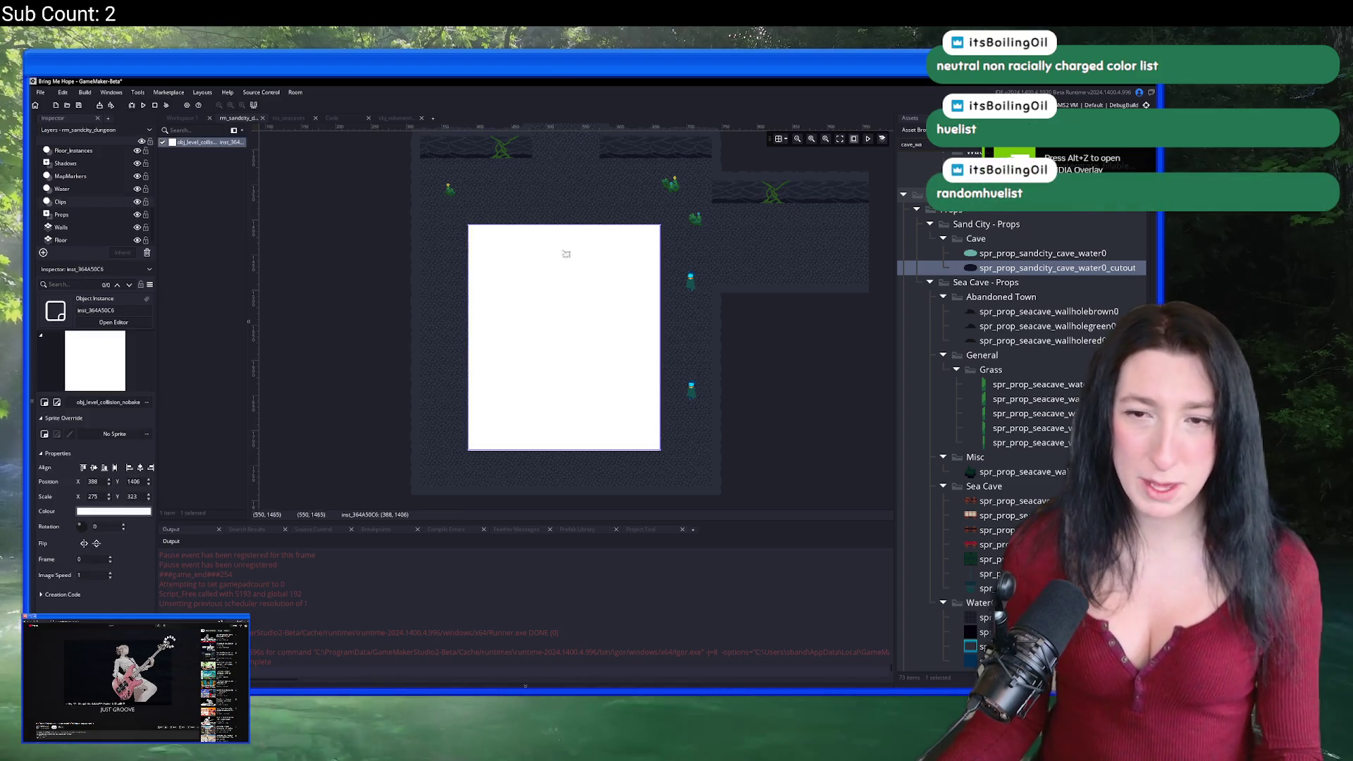
mouse_move(465, 223)
mouse_down()
mouse_move(589, 414)
mouse_move(607, 419)
mouse_up()
scroll(98, 192, up, 1)
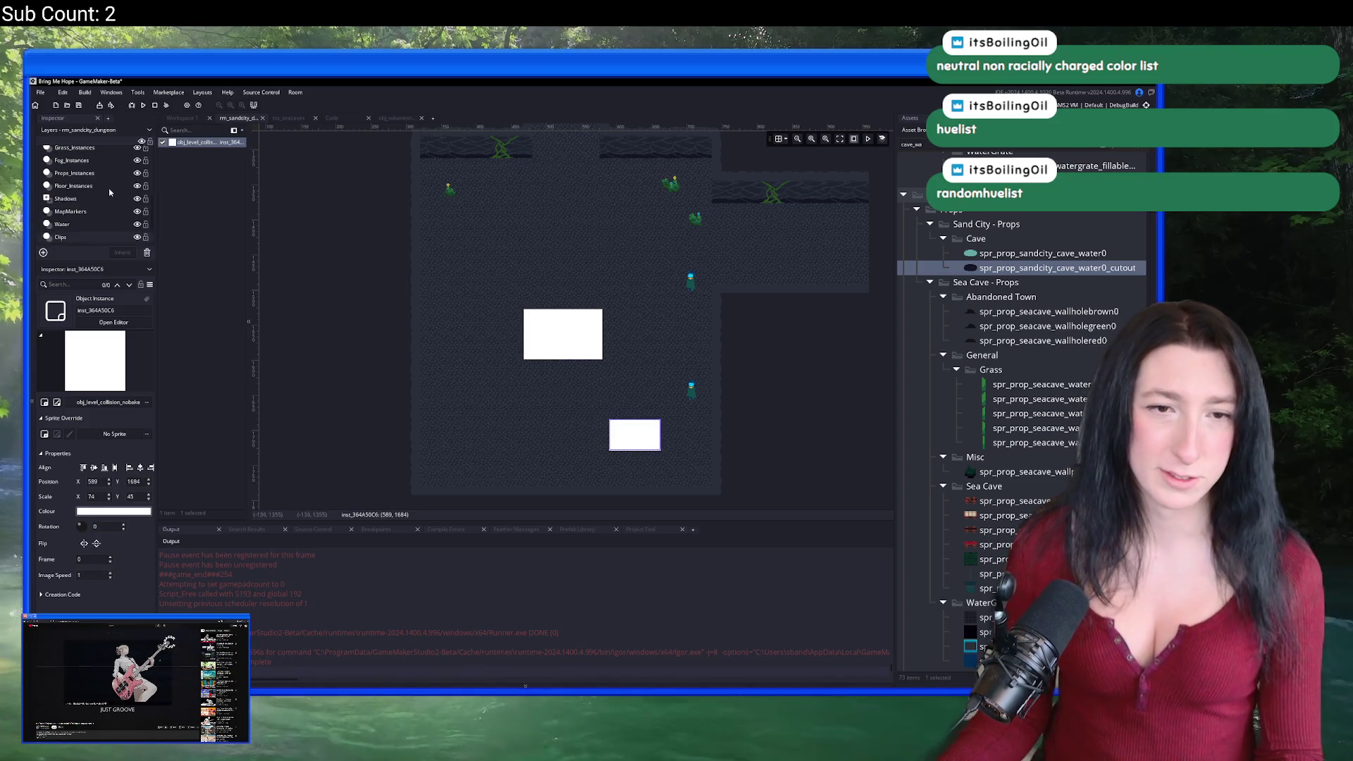
scroll(129, 181, down, 1)
drag(651, 440, 580, 343)
scroll(580, 344, up, 5)
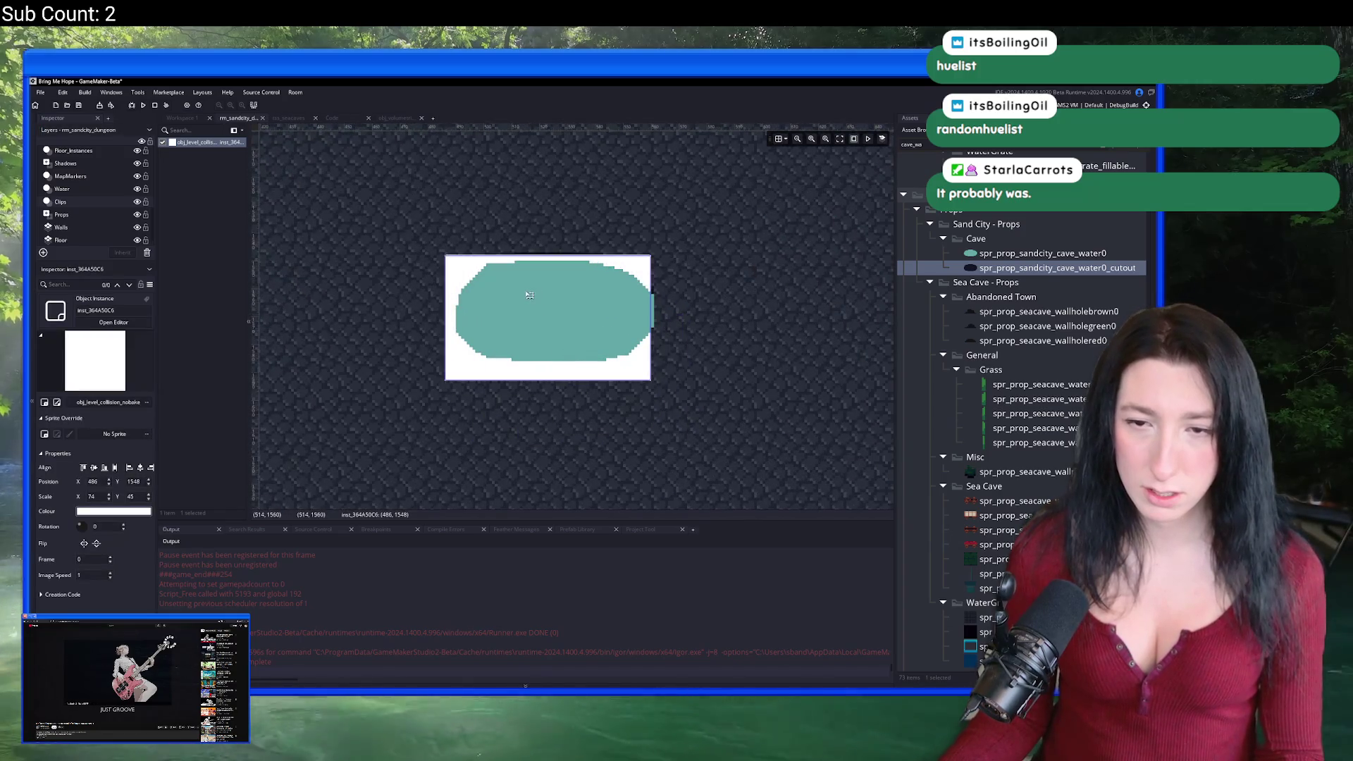
Step: Fine-tune the collision box edges around the pool, rerun the game, and hide the Clips layer
drag(535, 289, 536, 280)
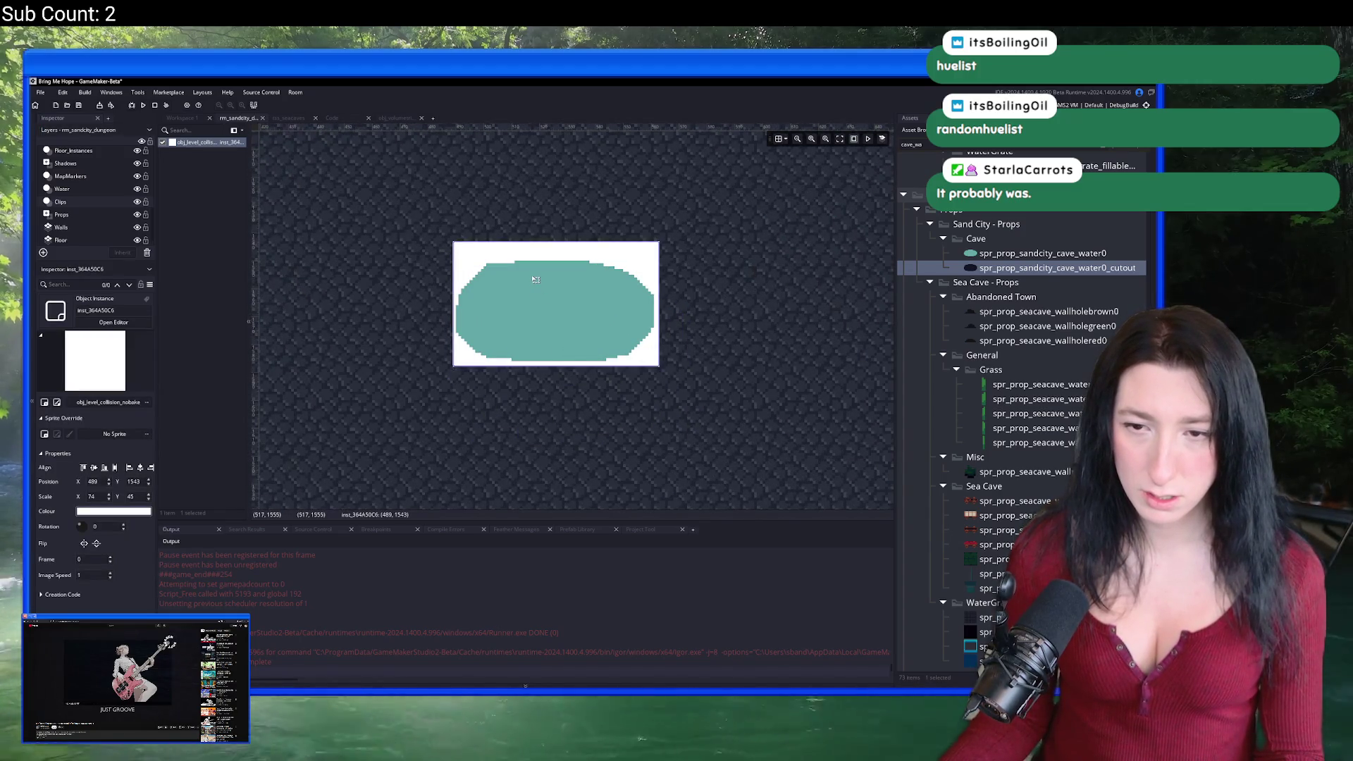
drag(557, 367, 558, 372)
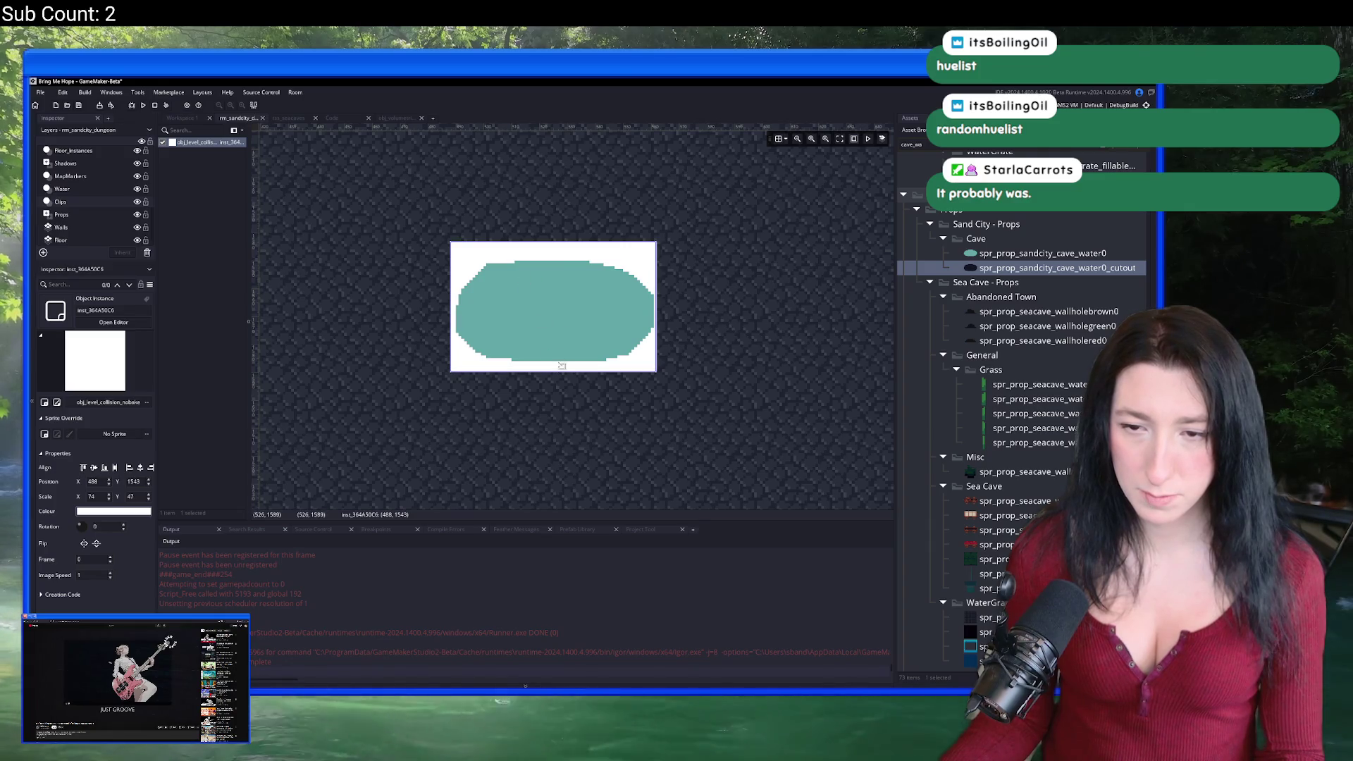
drag(569, 242, 569, 247)
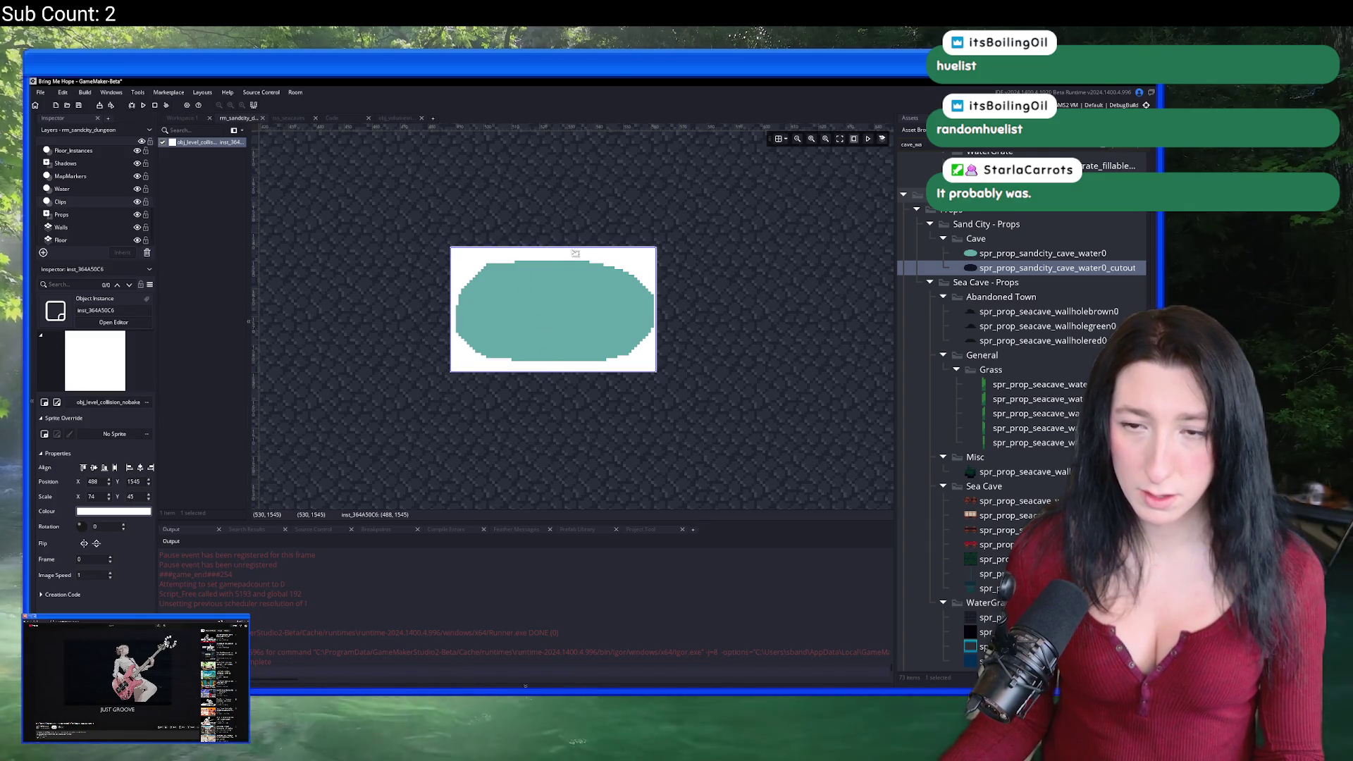
drag(658, 302, 670, 299)
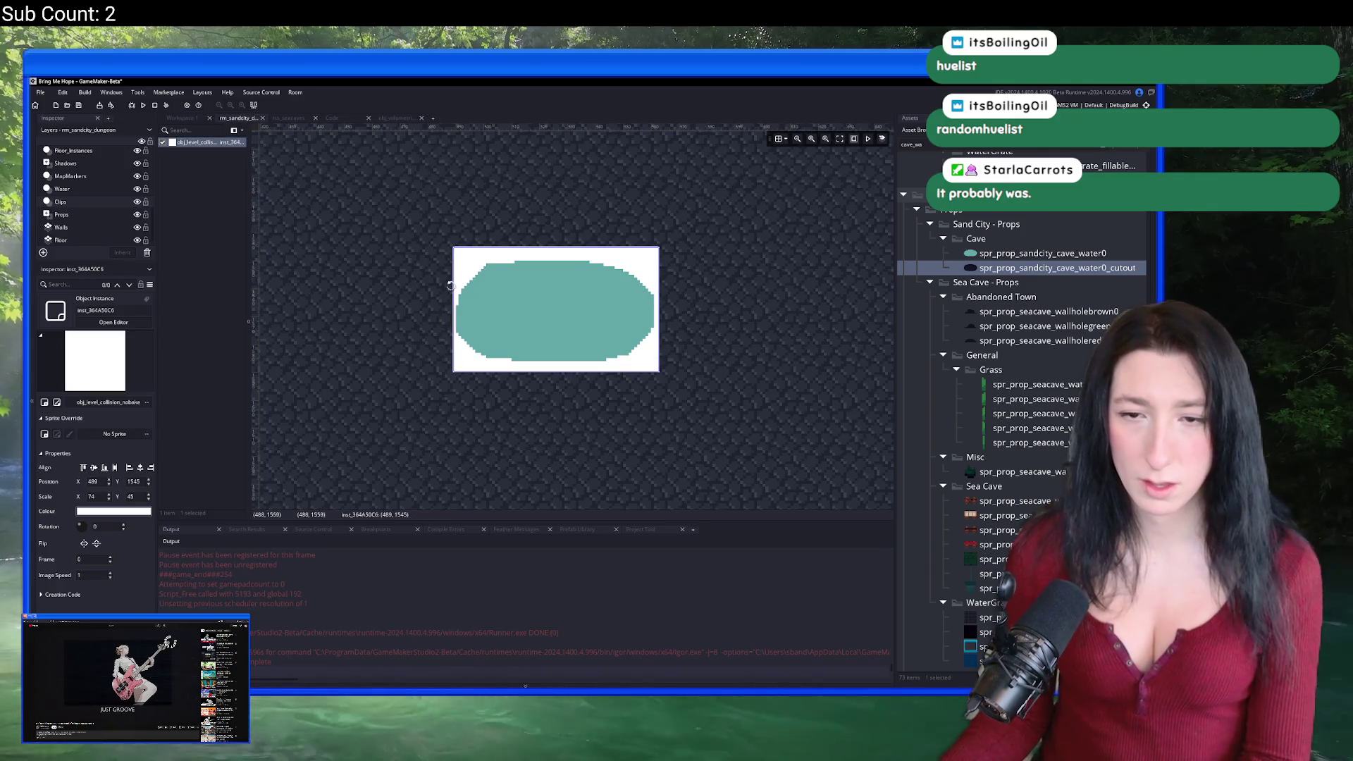
drag(451, 285, 449, 285)
click(489, 215)
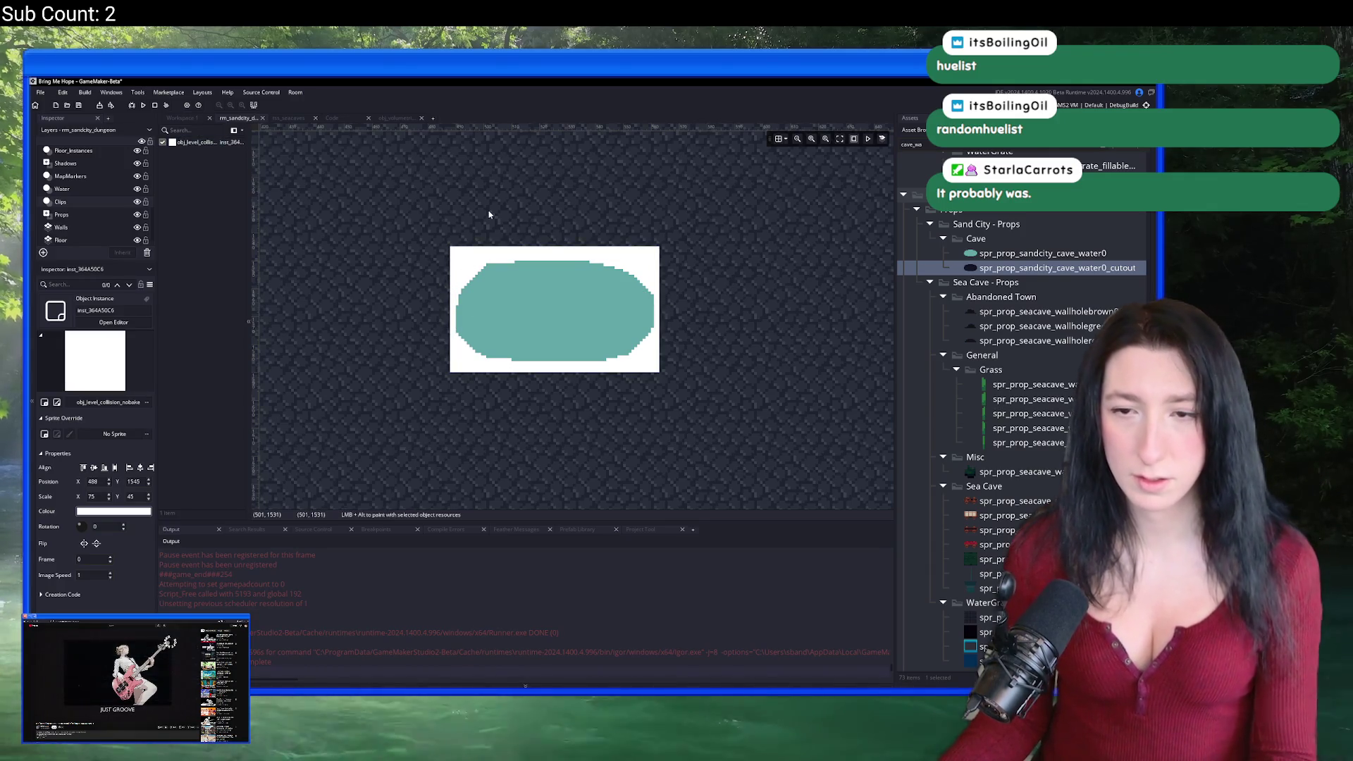
key(F5)
click(139, 201)
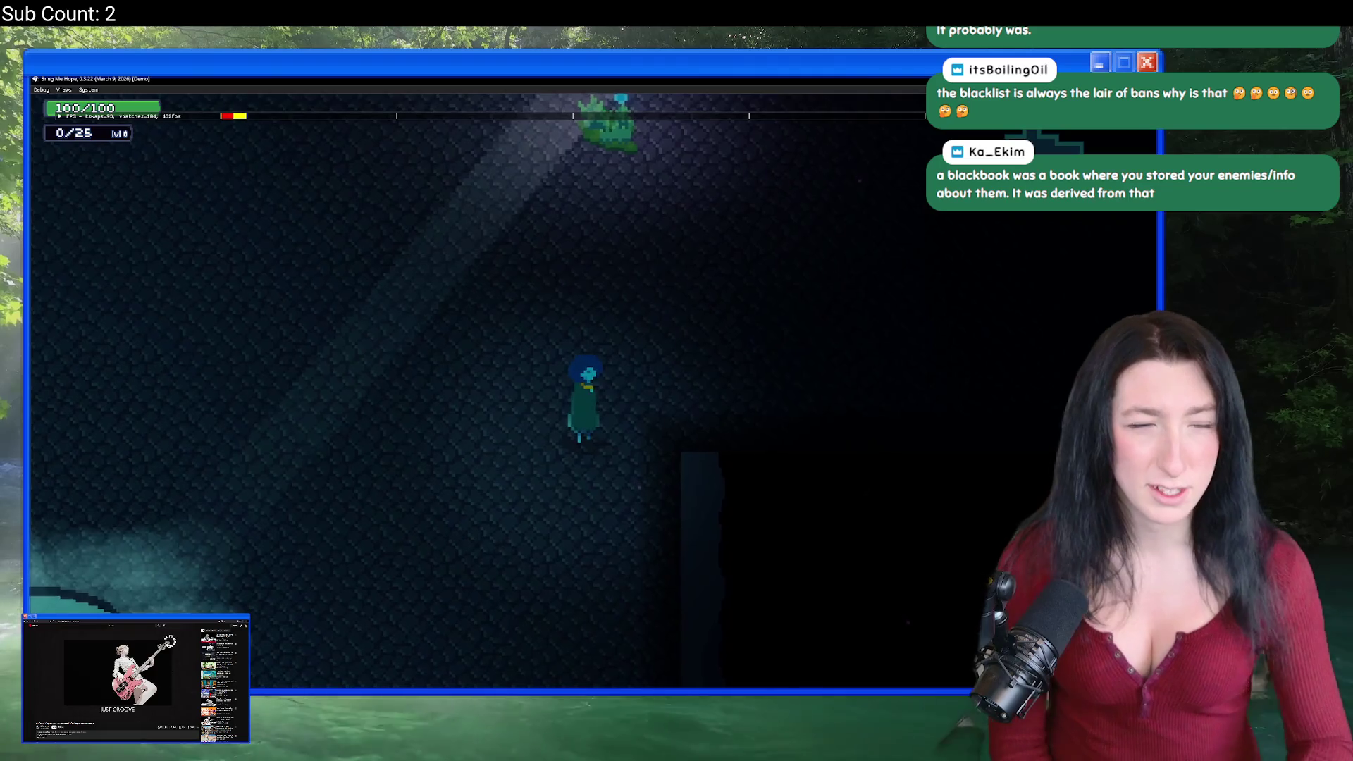
Step: Walk the character around the puddle with WASD and arrow keys to check reflection and fog
key(s)
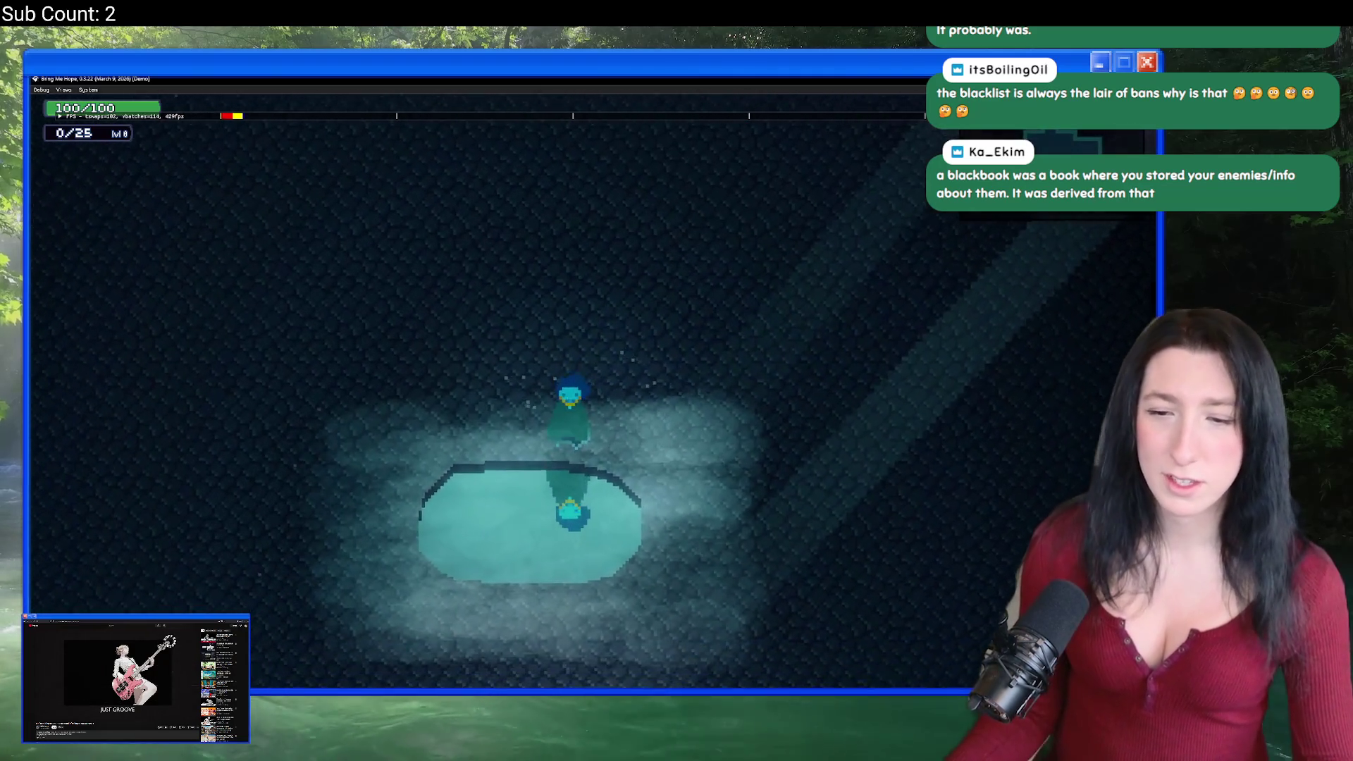
key(d)
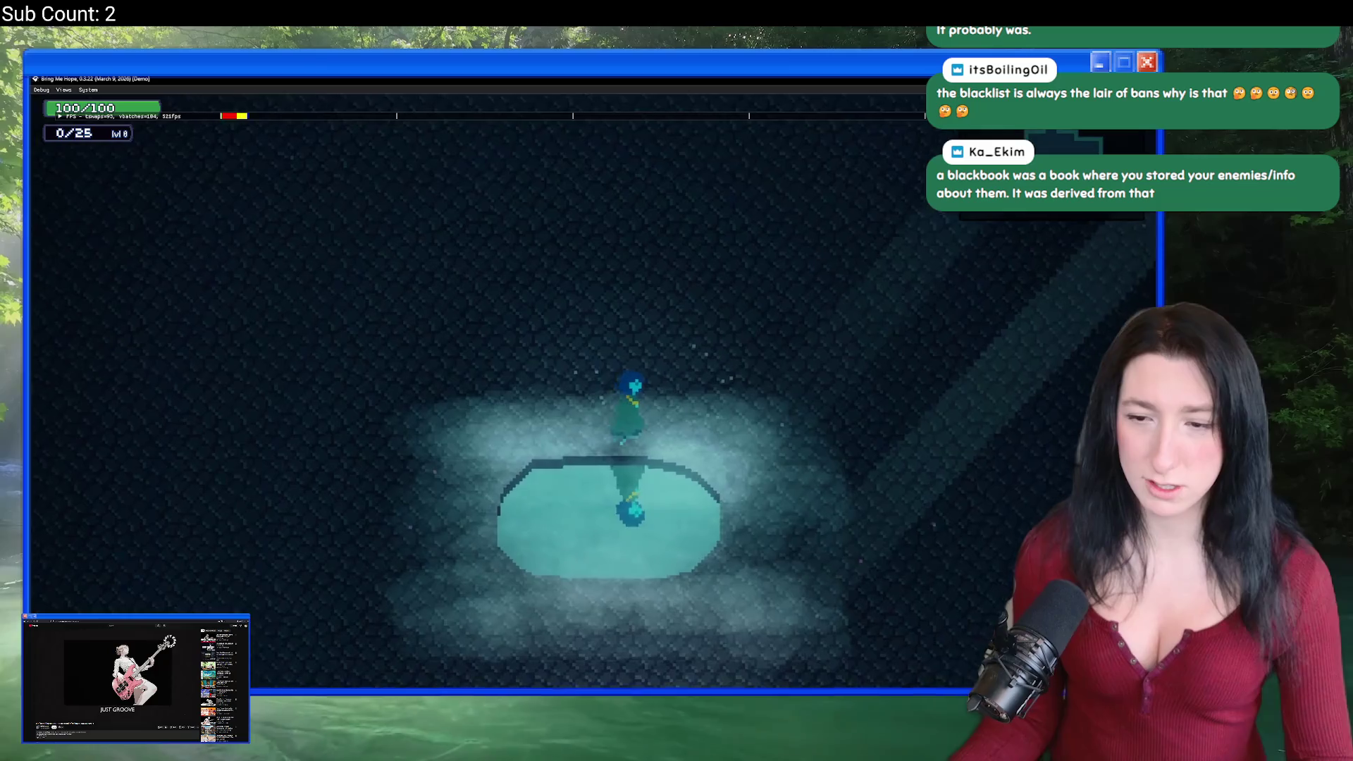
key(d)
key(s)
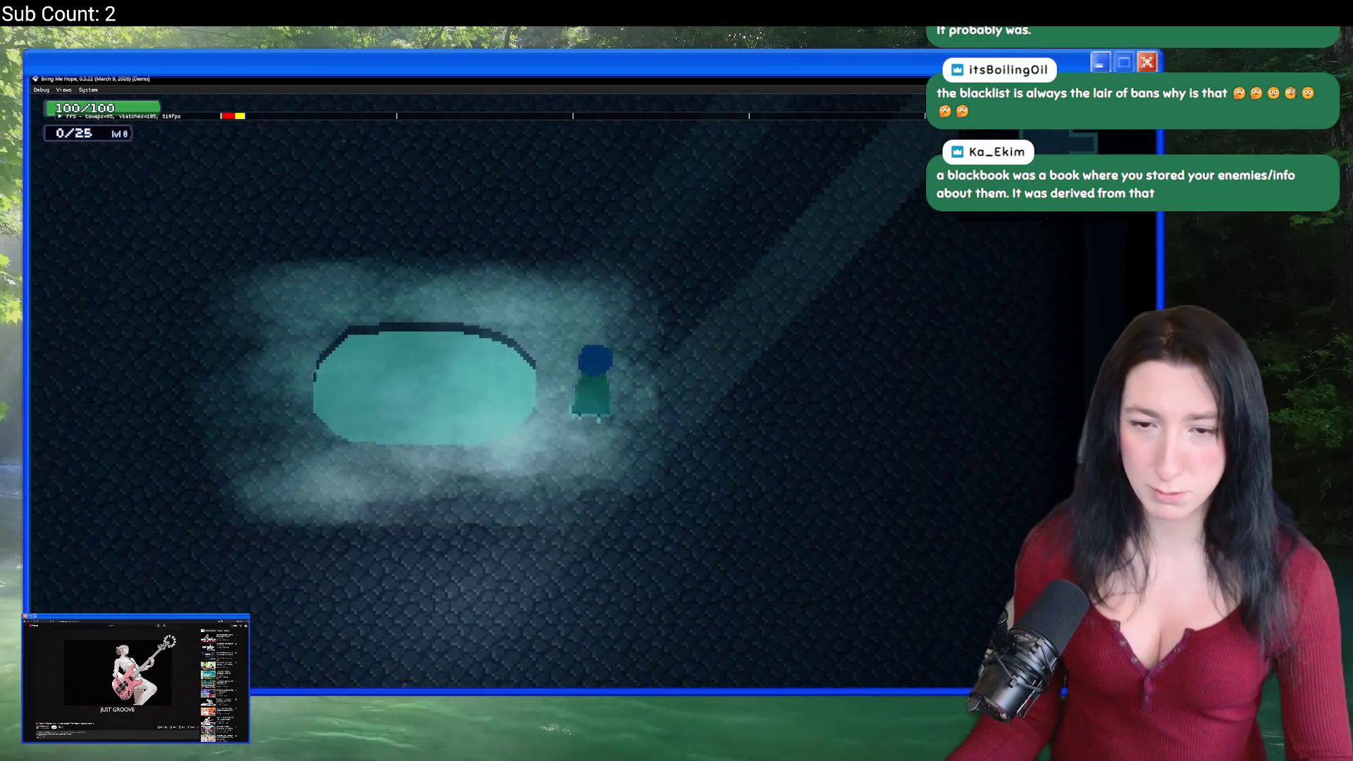
key(a)
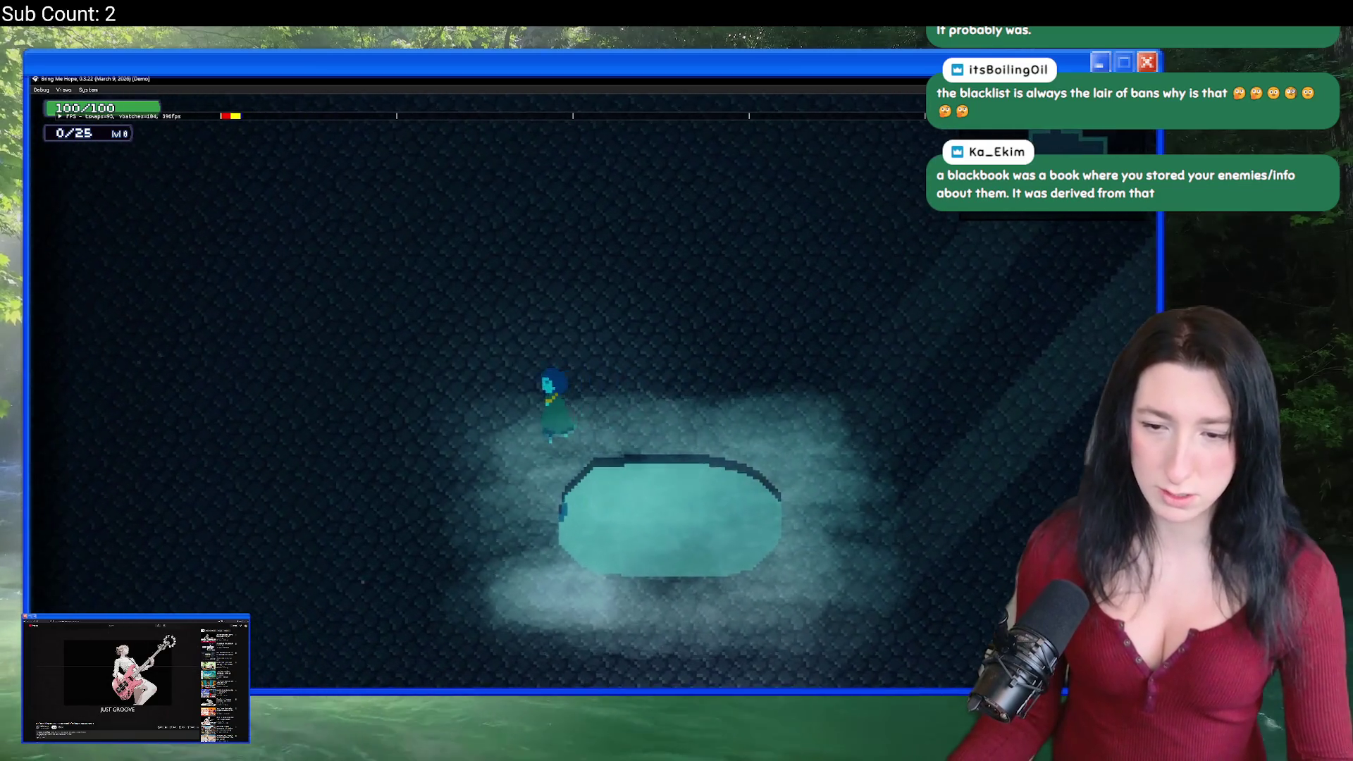
key(s)
key(w)
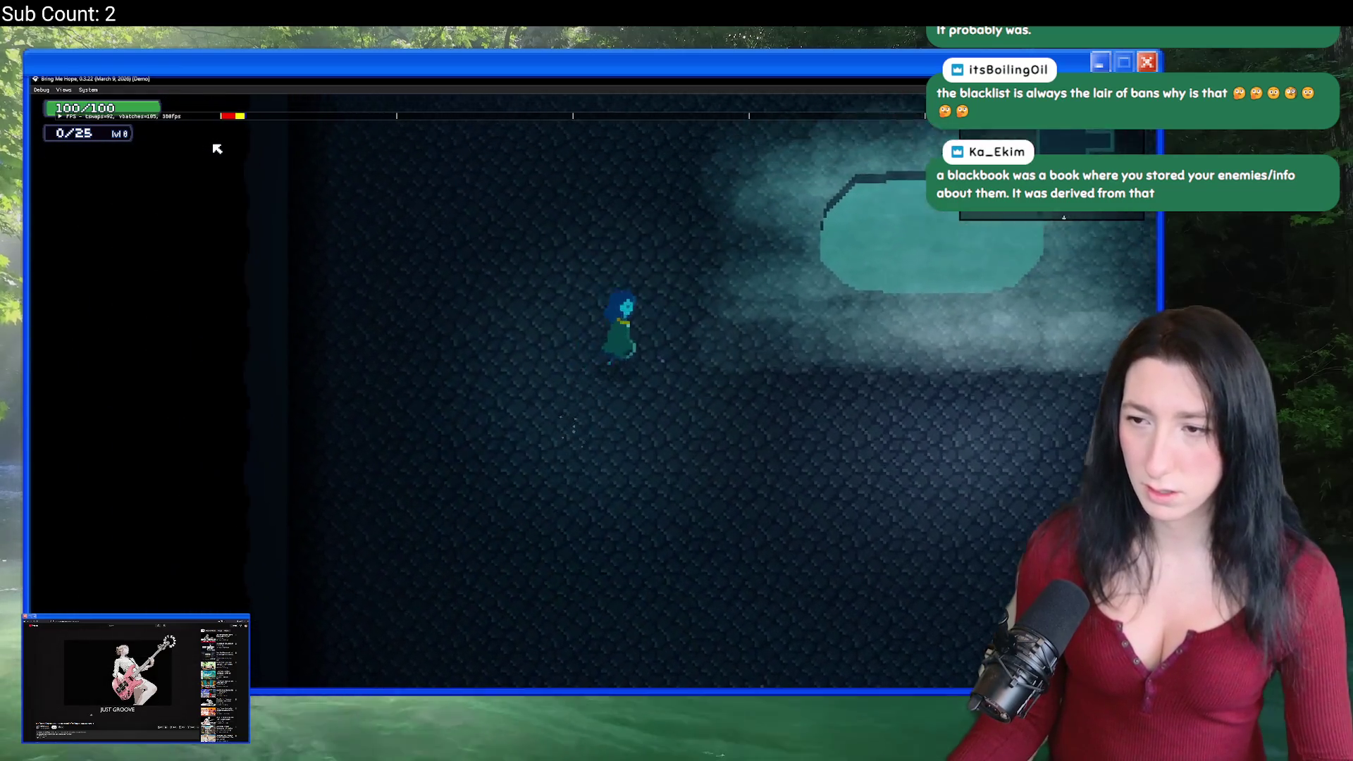
key(d)
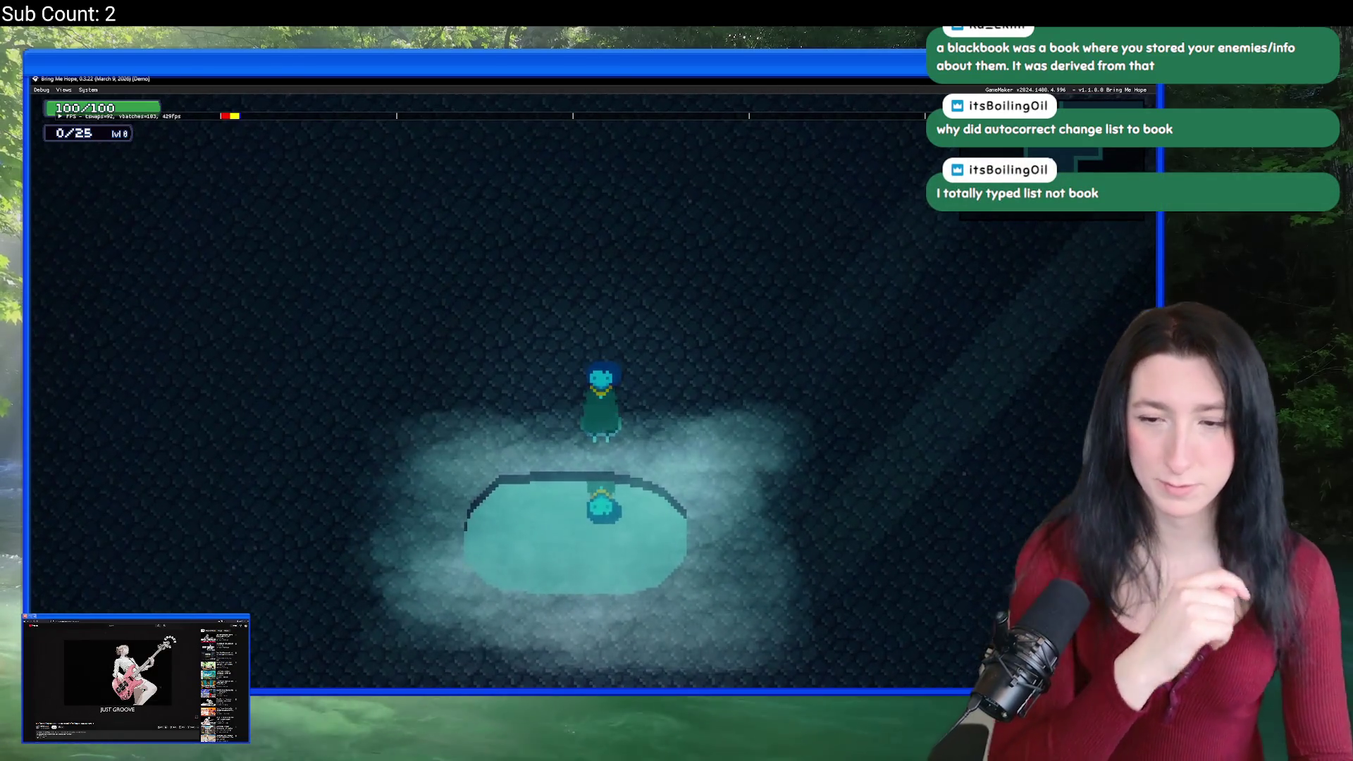
key(Left)
key(Down)
key(Right)
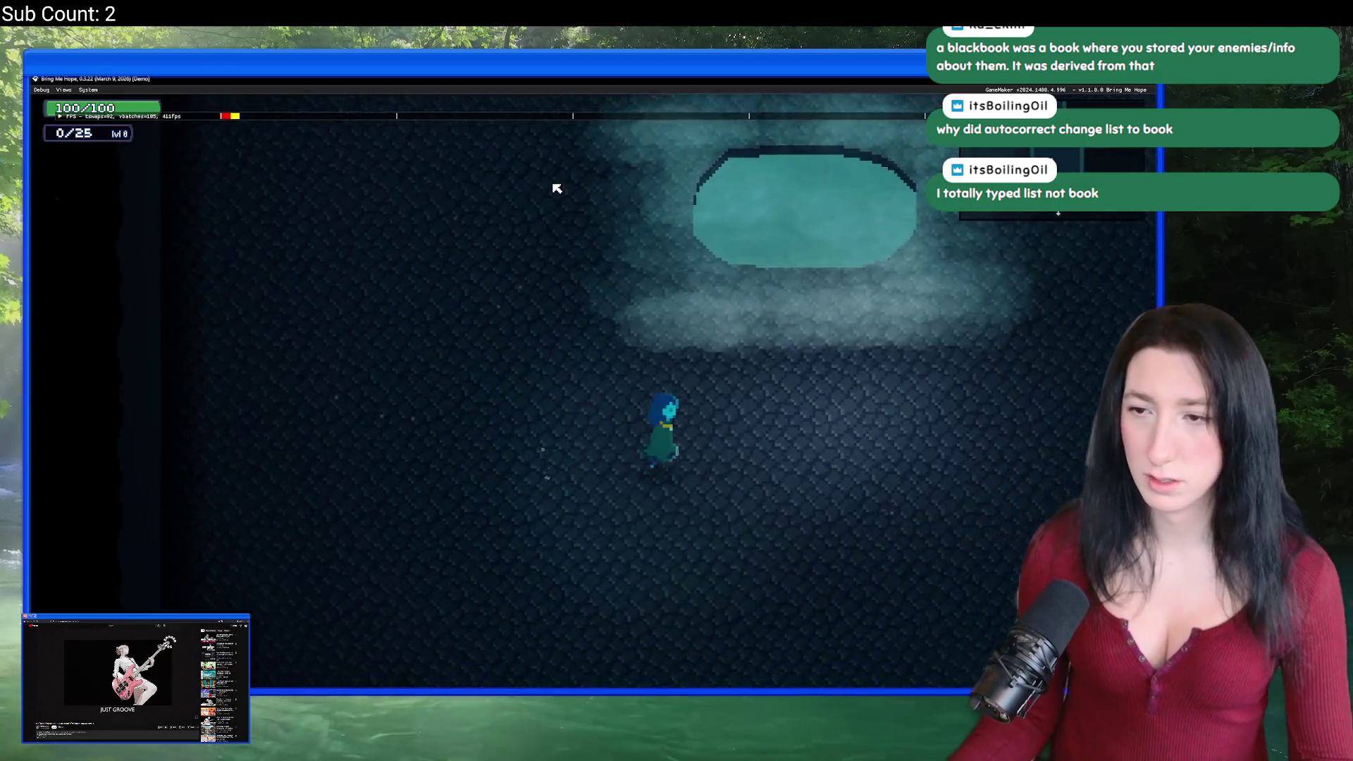
key(Up)
key(Left)
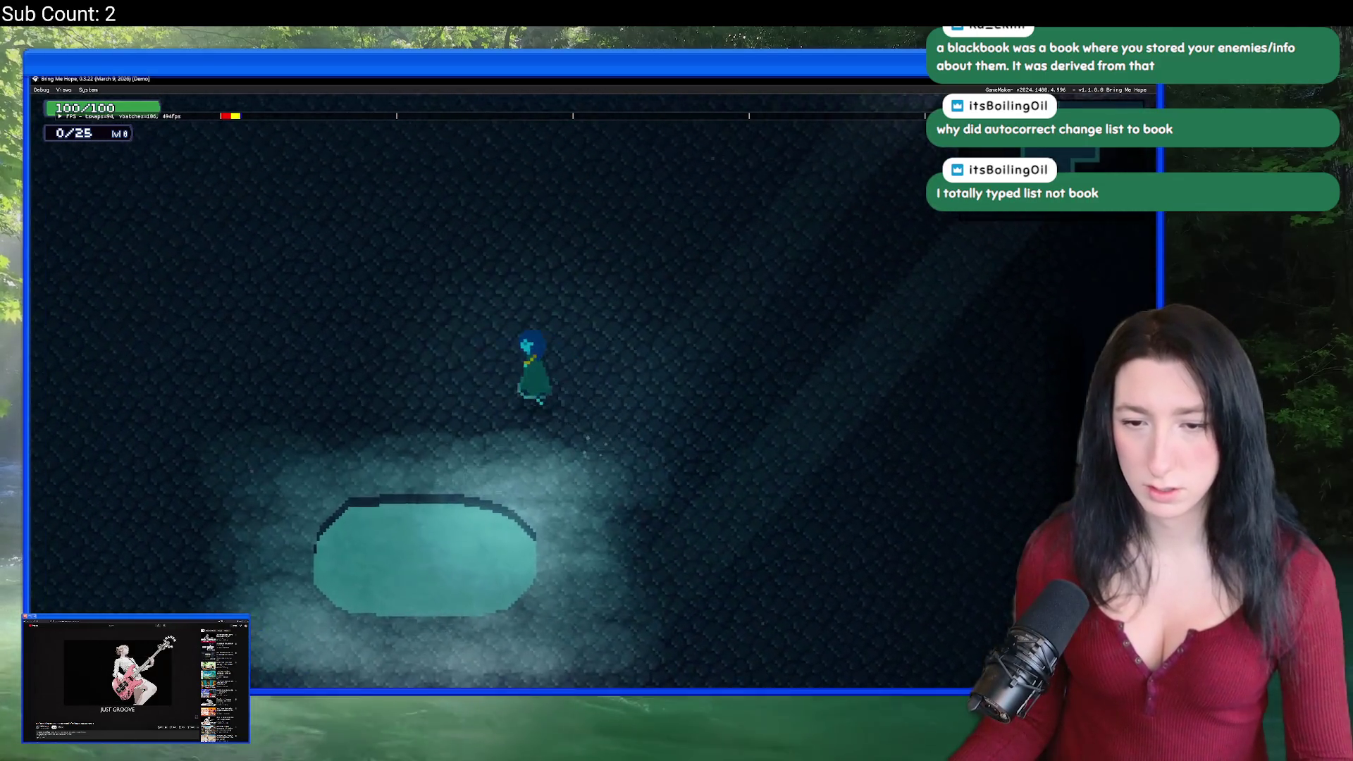
key(Left)
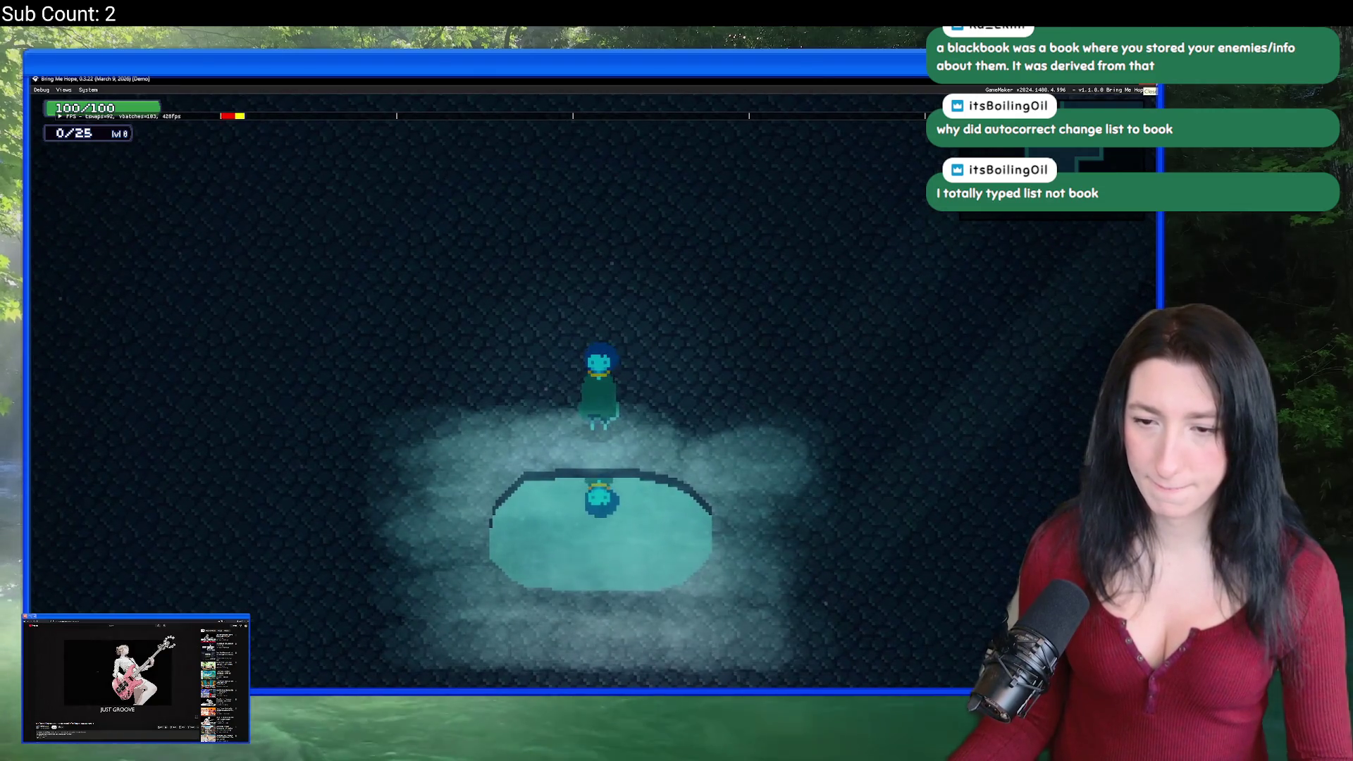
Step: Circle the pool once more, close the game, and select the cave water sprite asset
key(a)
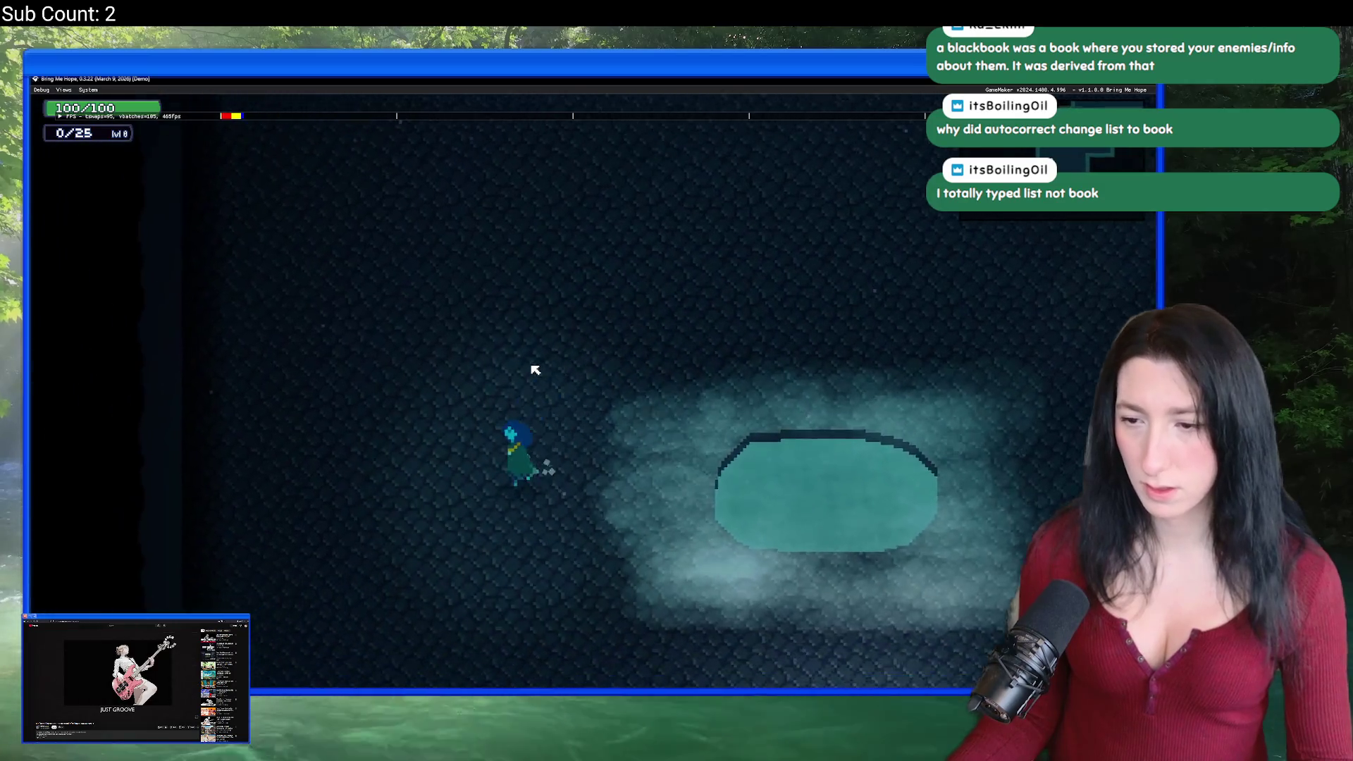
key(s)
key(d)
key(w)
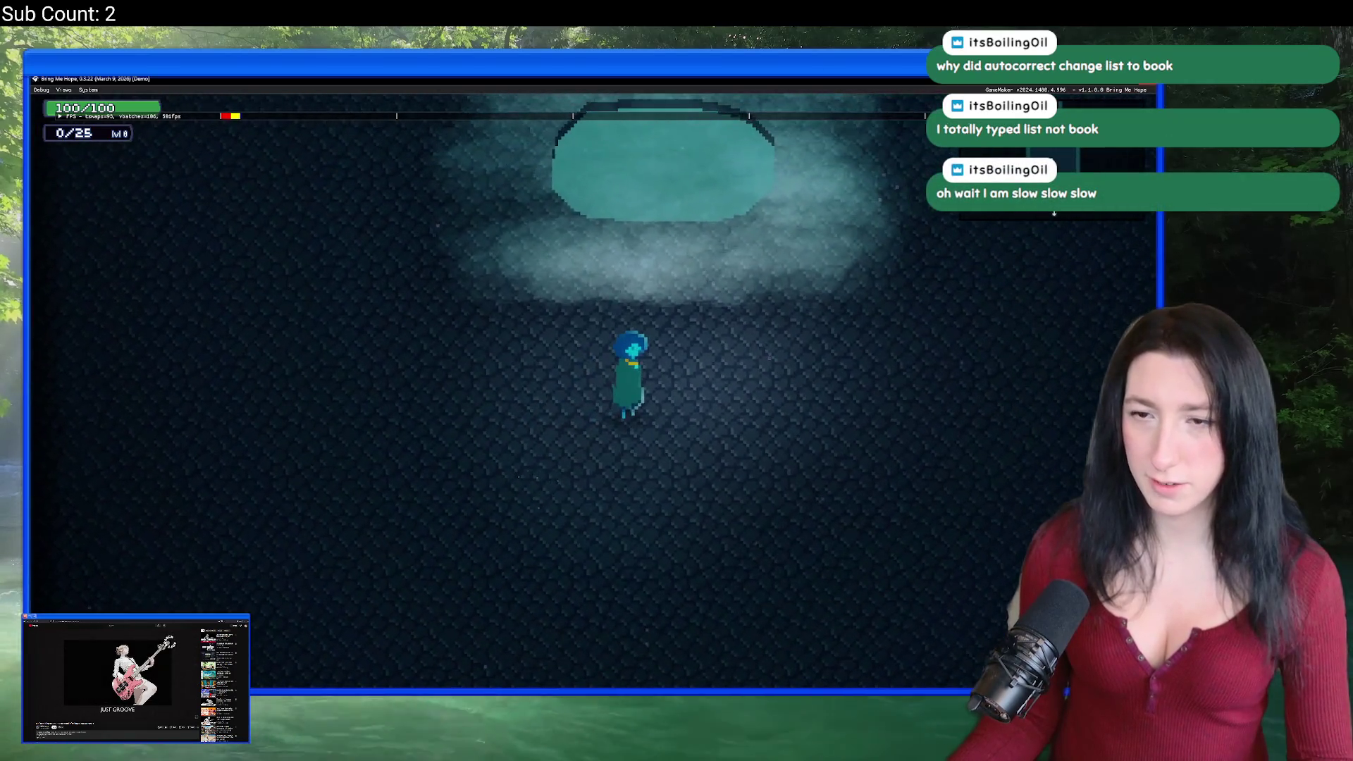
key(Escape)
click(937, 255)
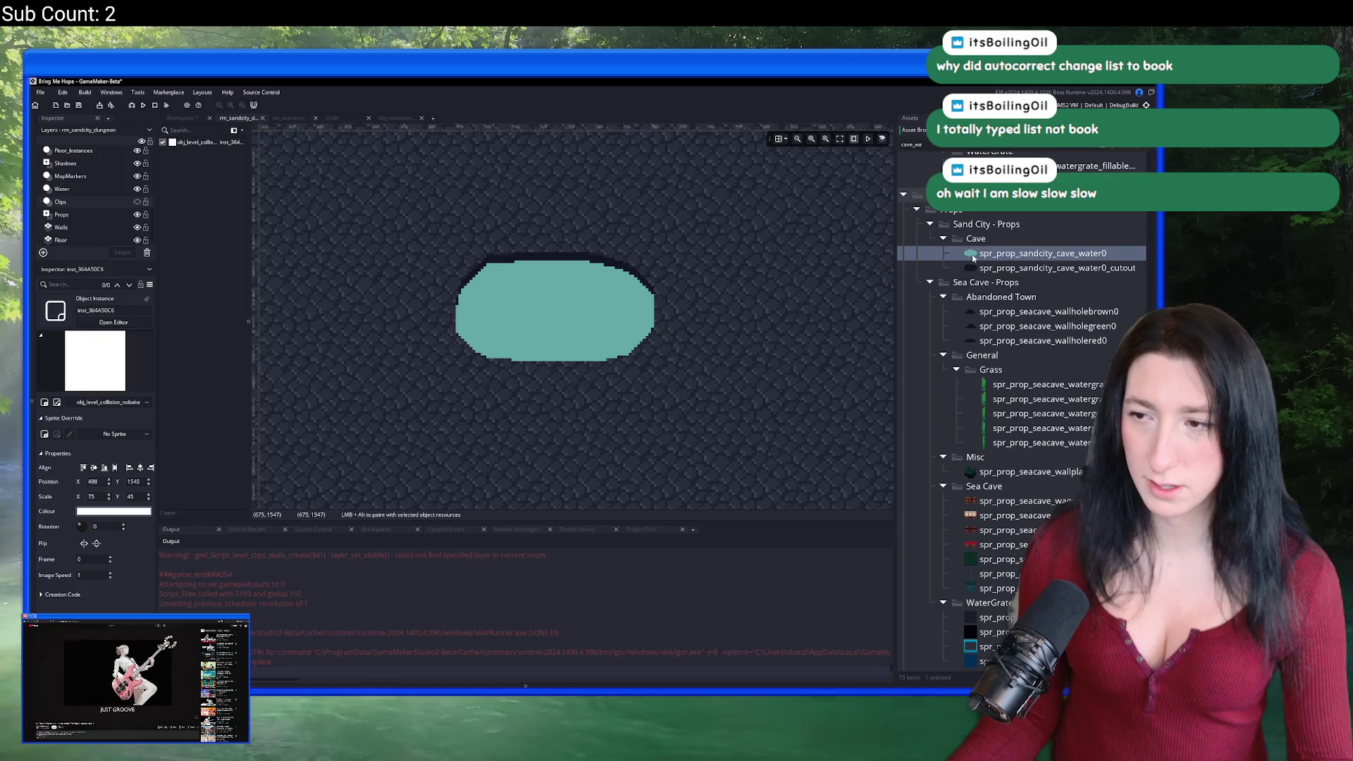
Step: Open the cave water sprite, then filter the Asset Browser for the fog object
click(185, 118)
double_click(1043, 253)
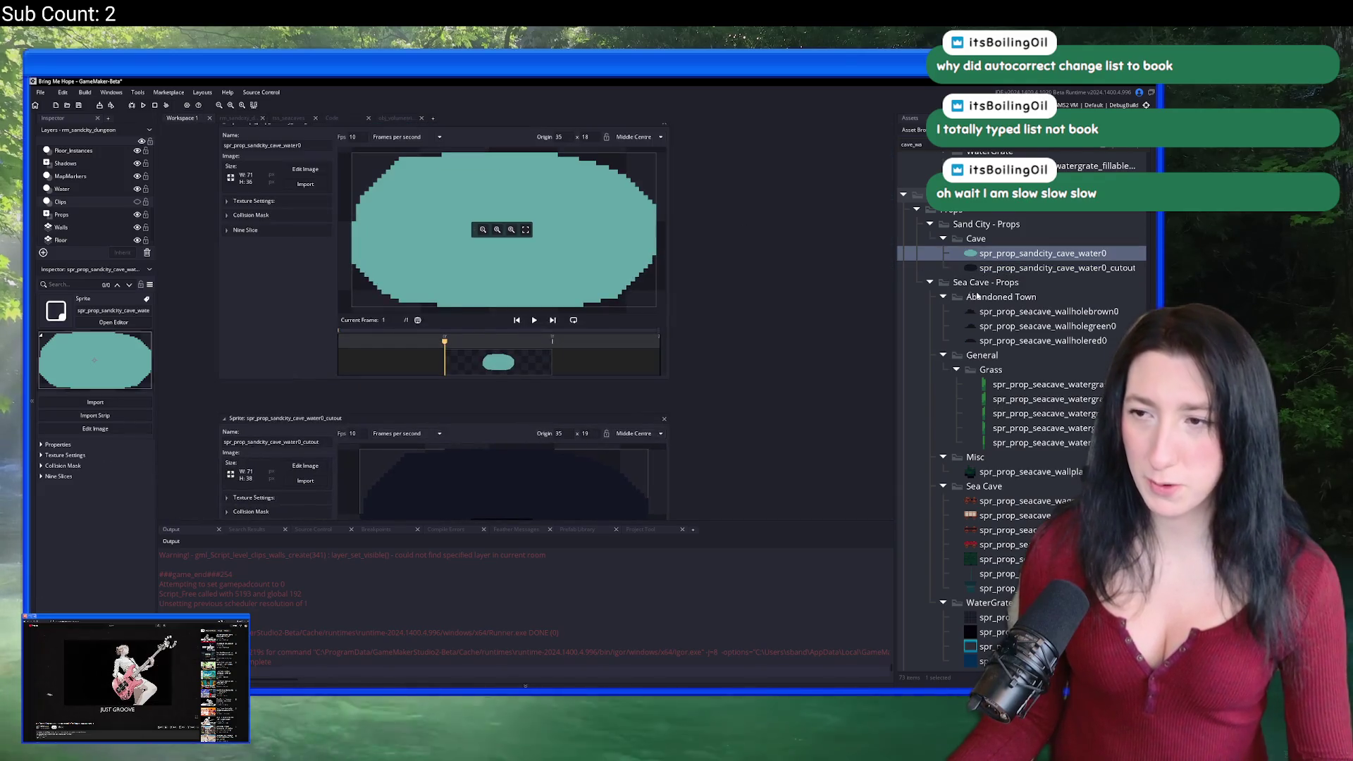
scroll(1022, 352, up, 3)
key(ctrl+a)
key(BackSpace)
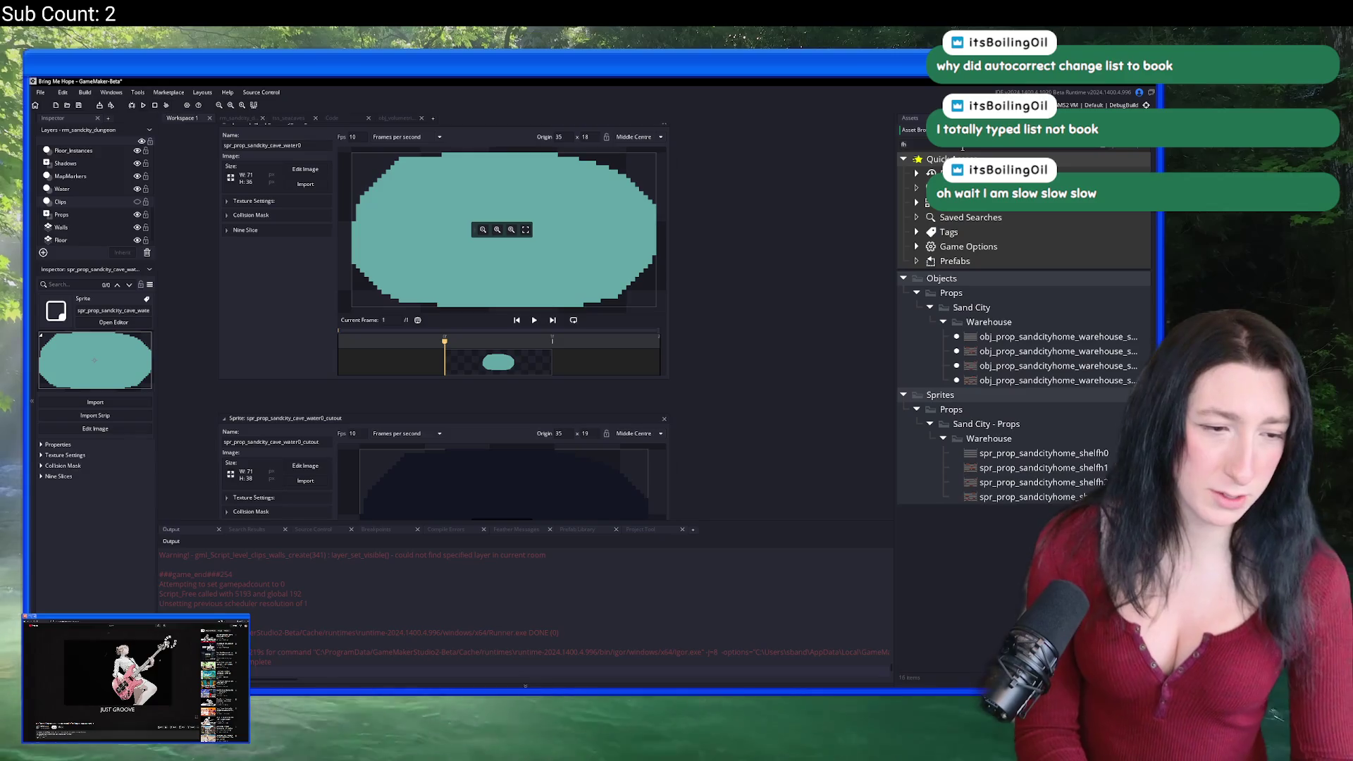
text(g)
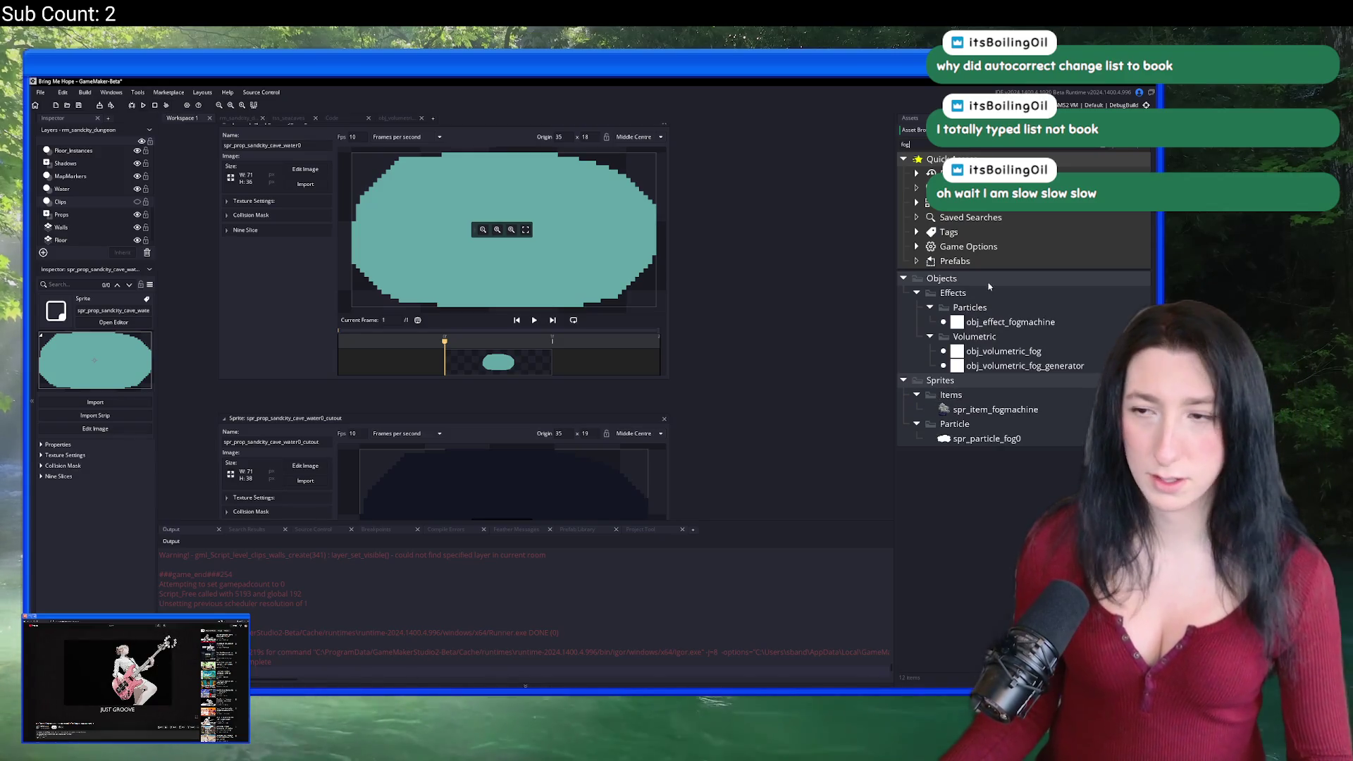
Step: In obj_volumetric_fog's Step event, change math_chance(0.2) to math_chance(0.05) and run the game
double_click(1003, 351)
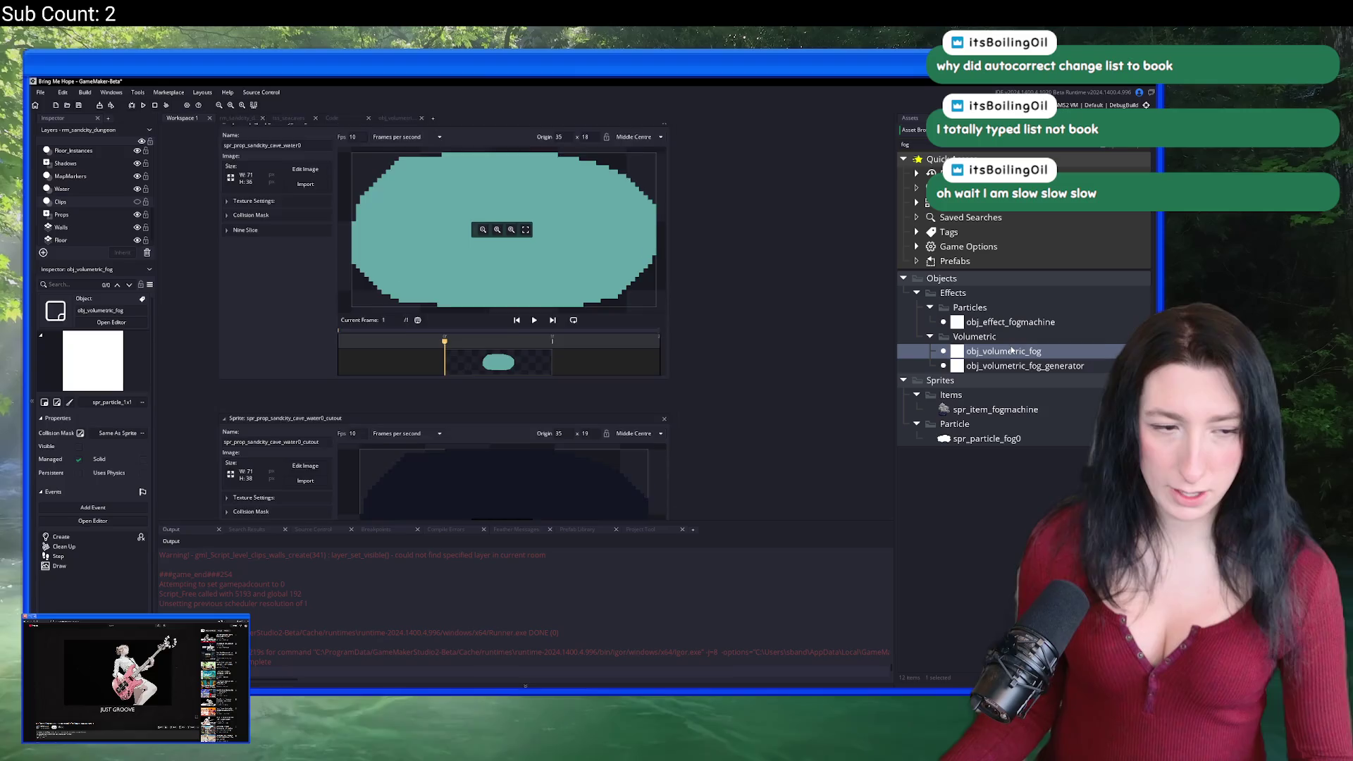
click(516, 363)
click(547, 321)
key(Delete)
text(05)
key(F5)
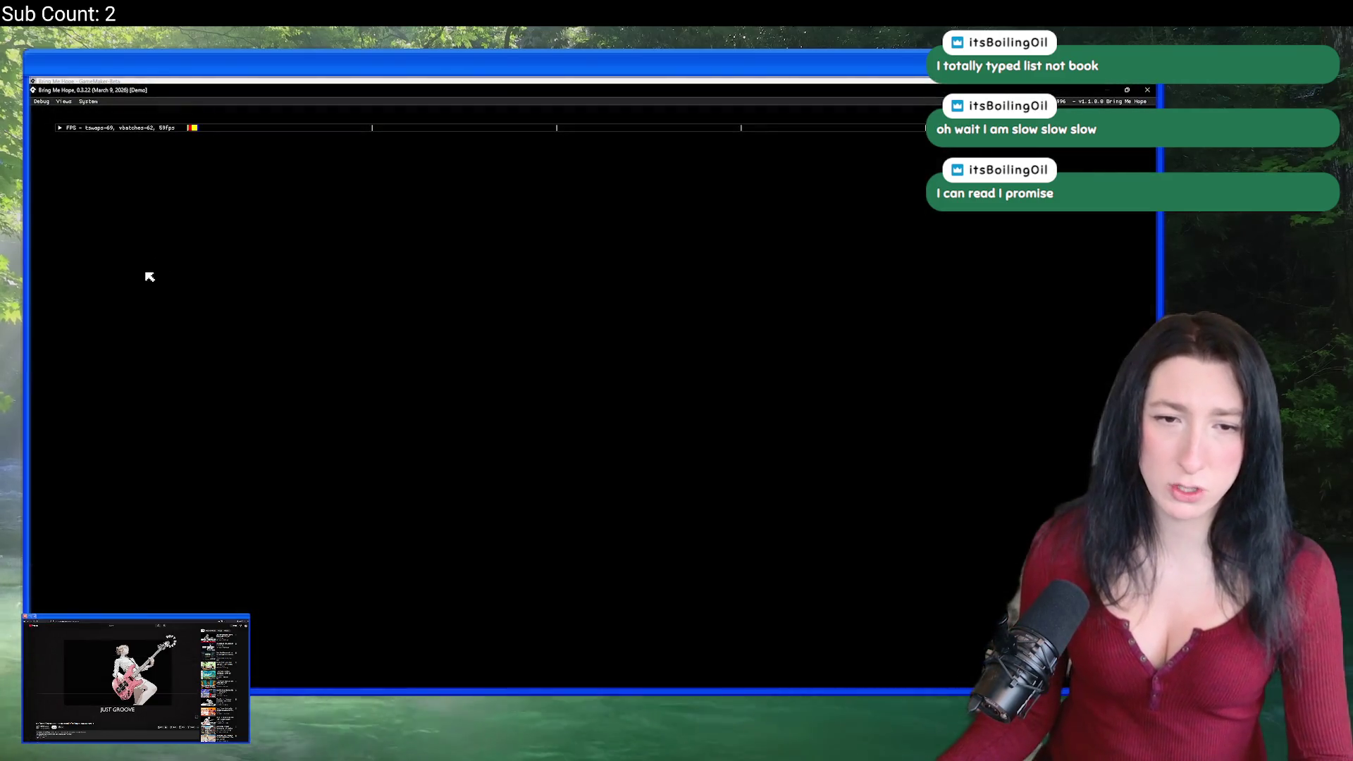
Step: Walk the character all around the pool to inspect the fog, then close the game
key(s)
key(a)
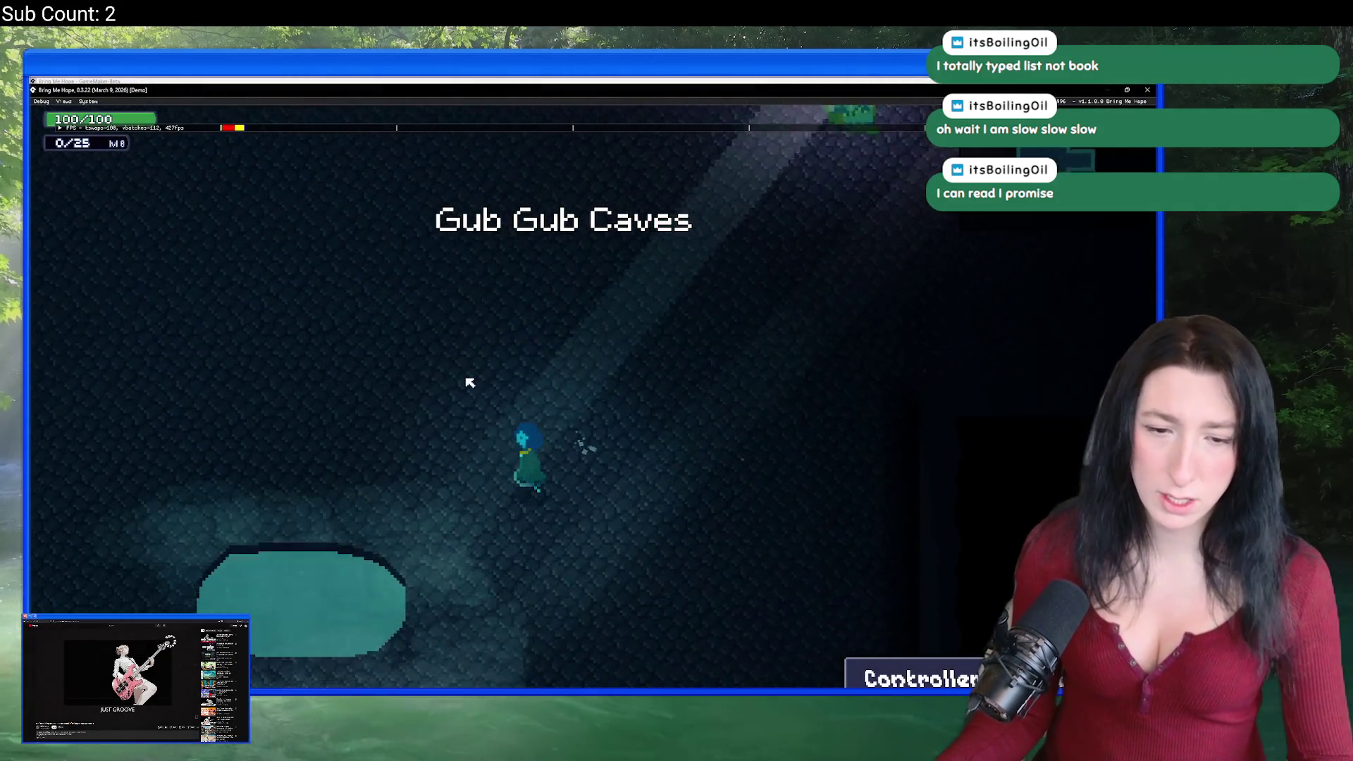
key(s)
key(a)
key(w)
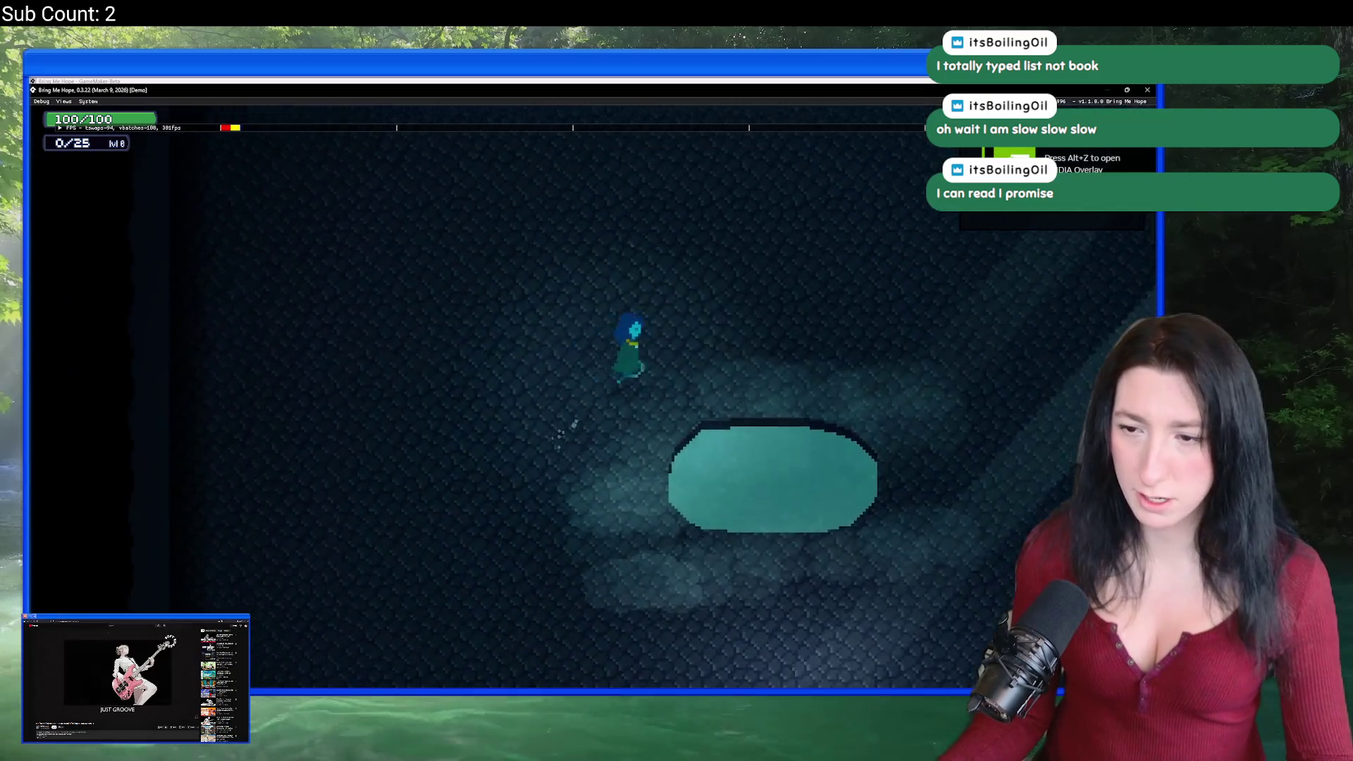
key(d)
key(s)
key(d)
key(a)
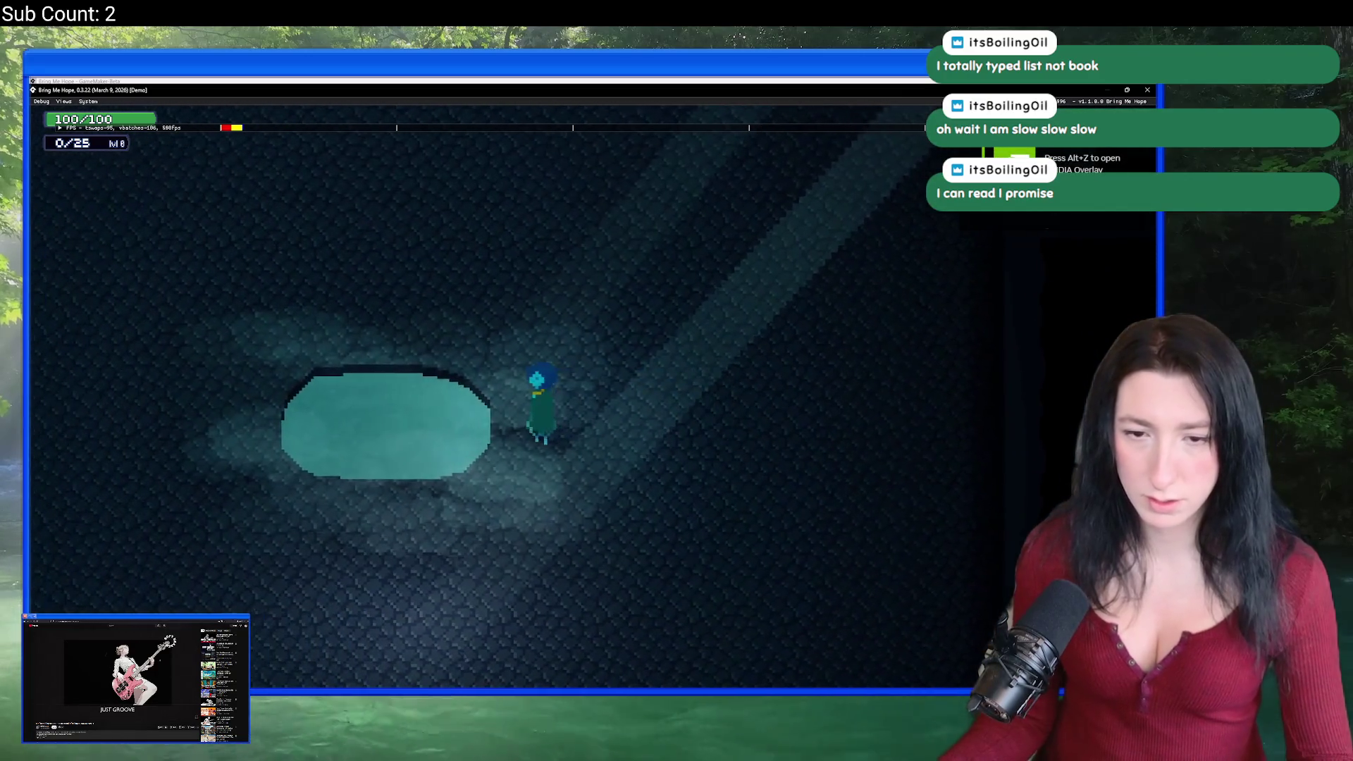
key(d)
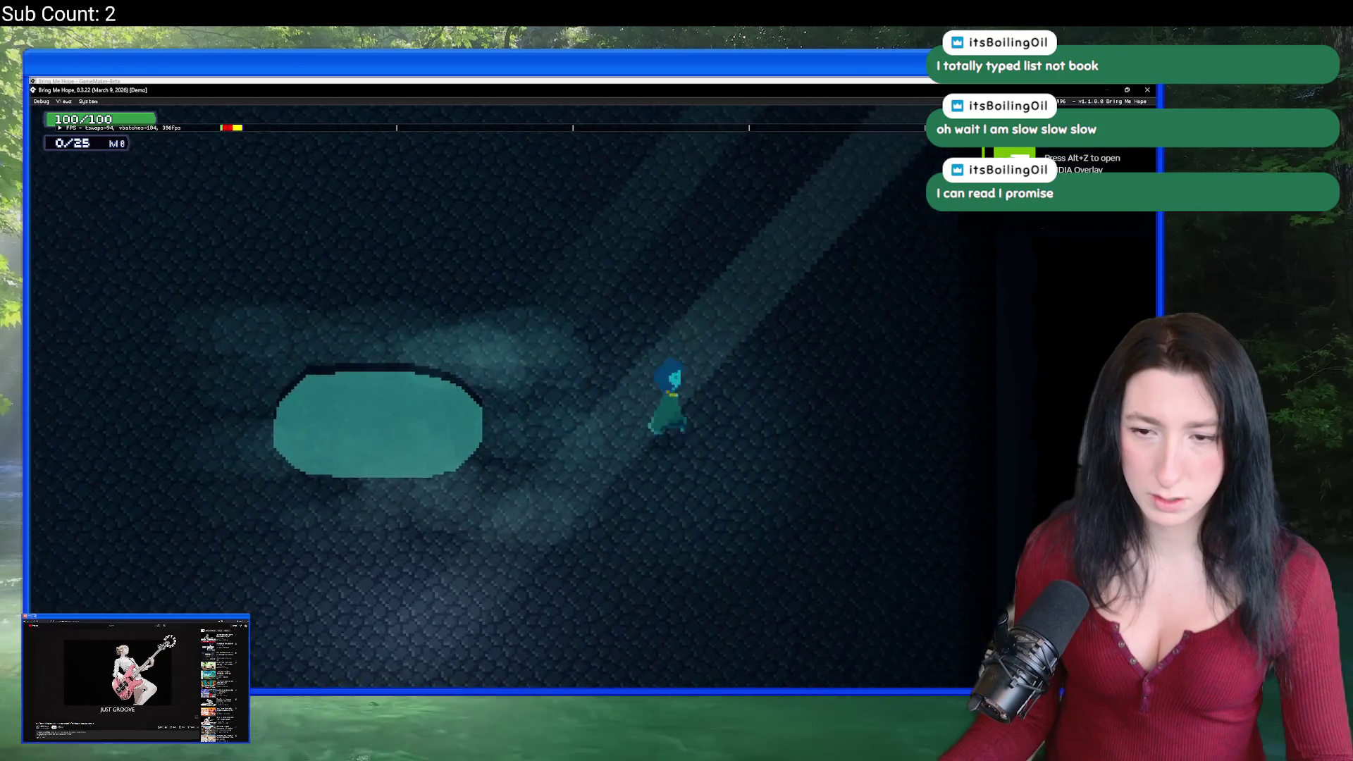
key(s)
key(a)
key(w)
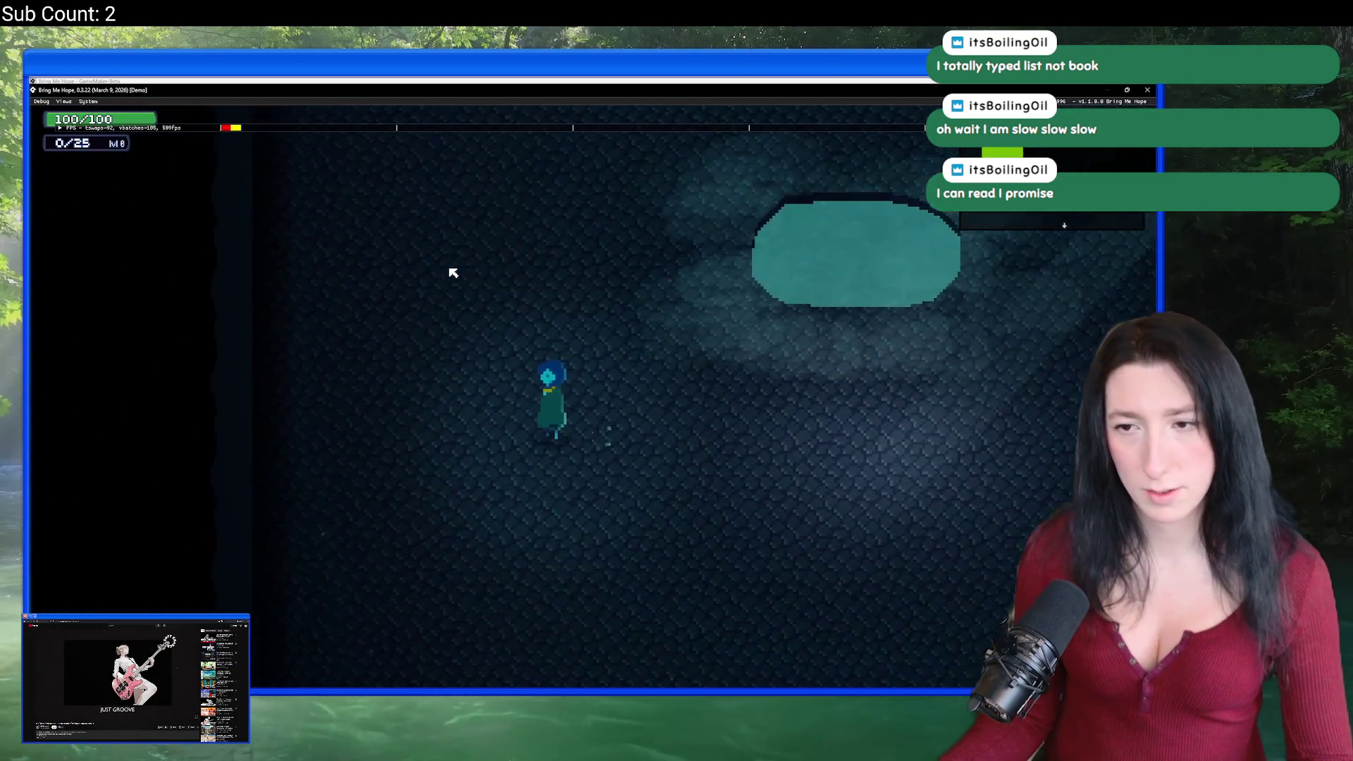
key(d)
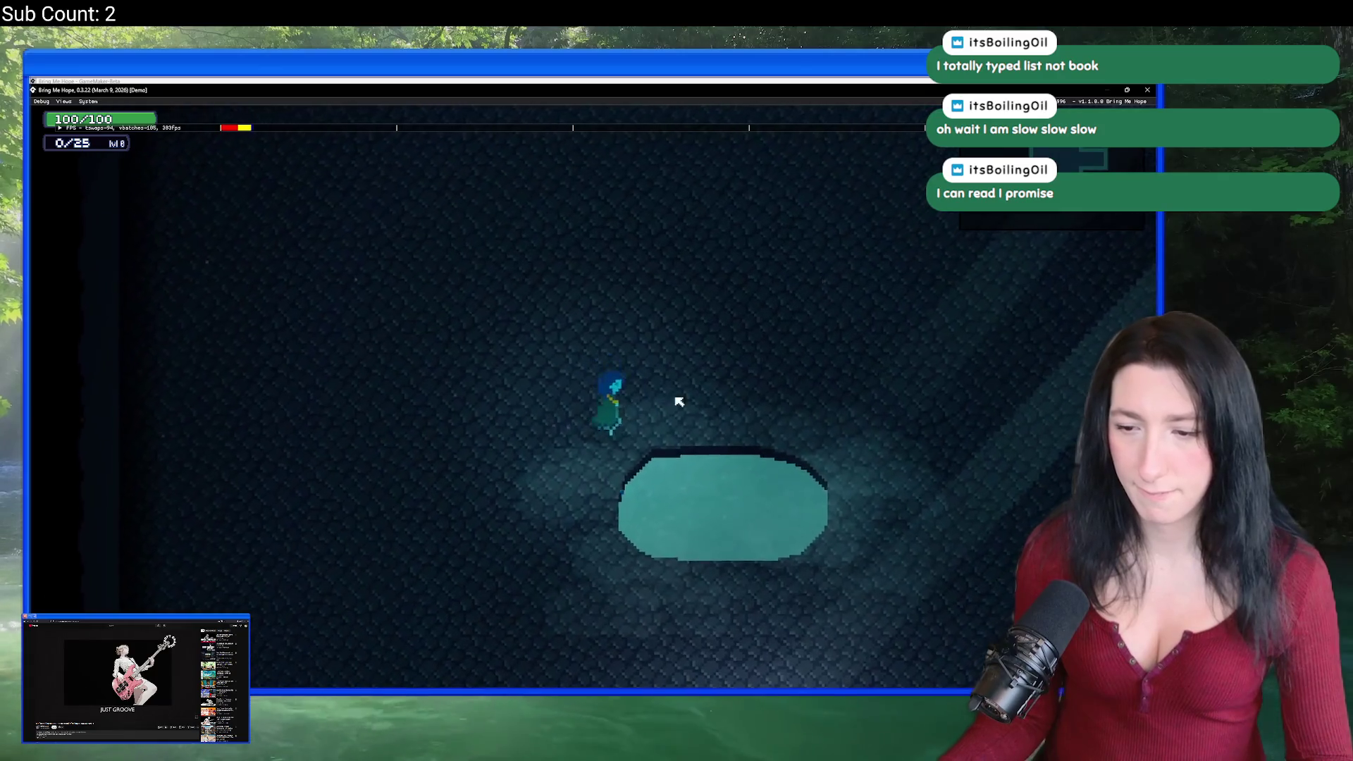
click(1143, 89)
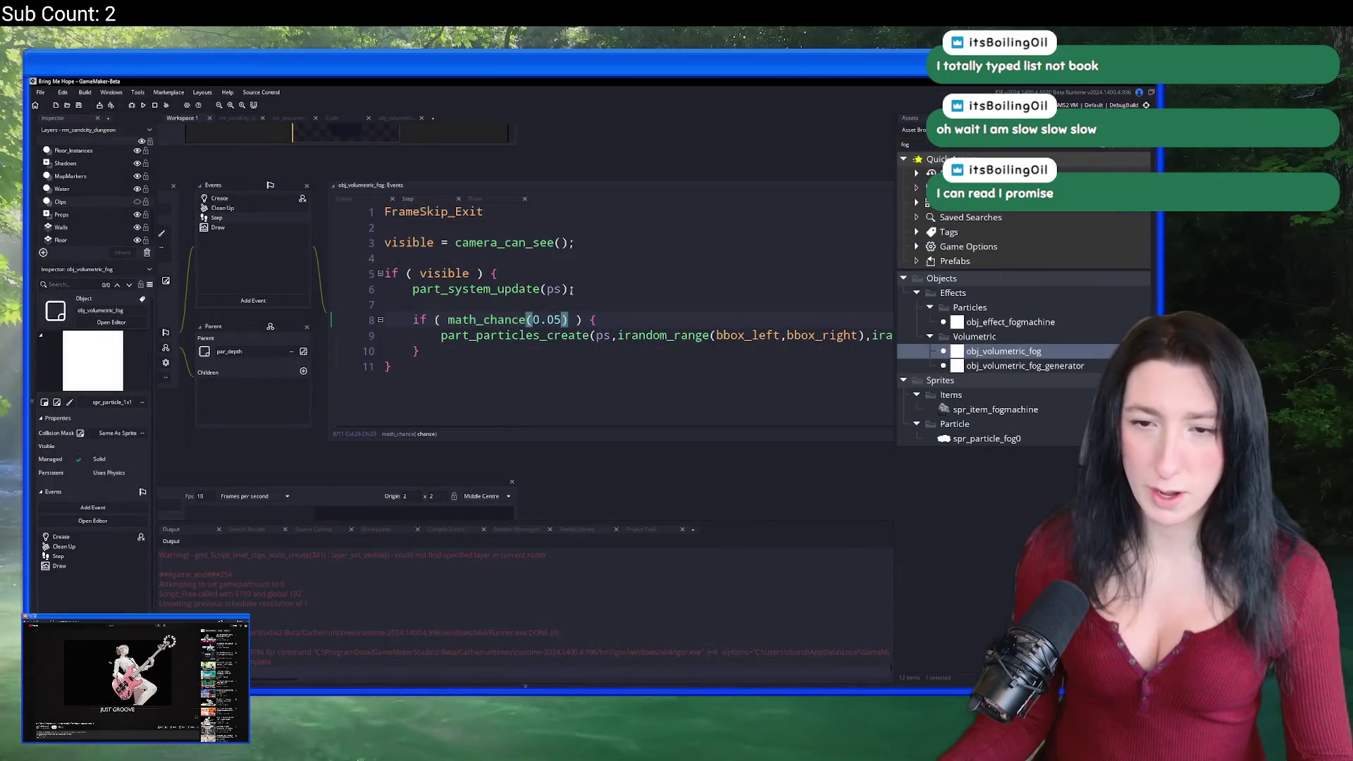
Step: Change the first bbox_bottom to bbox_top in the particle irandom_range call and run the game
click(891, 335)
scroll(743, 335, right, 6)
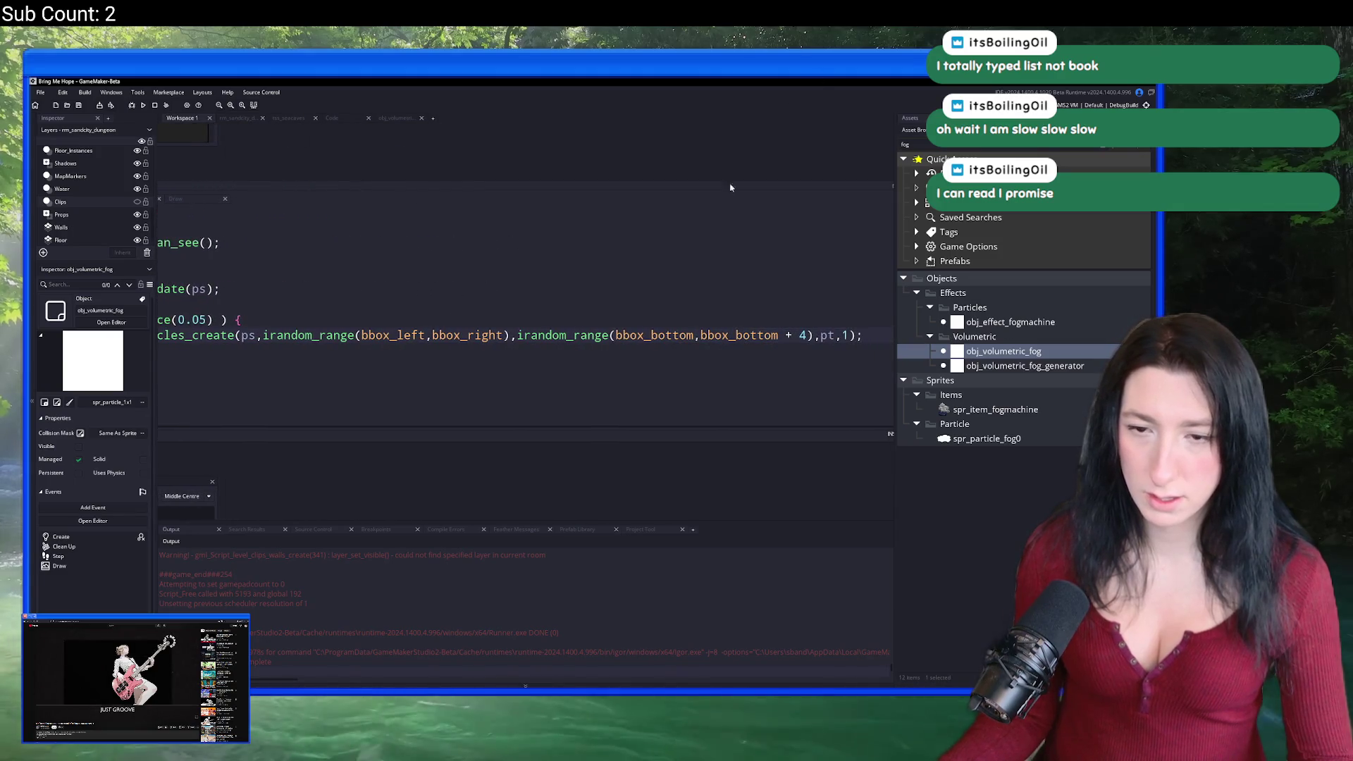
drag(693, 335, 652, 336)
text(top)
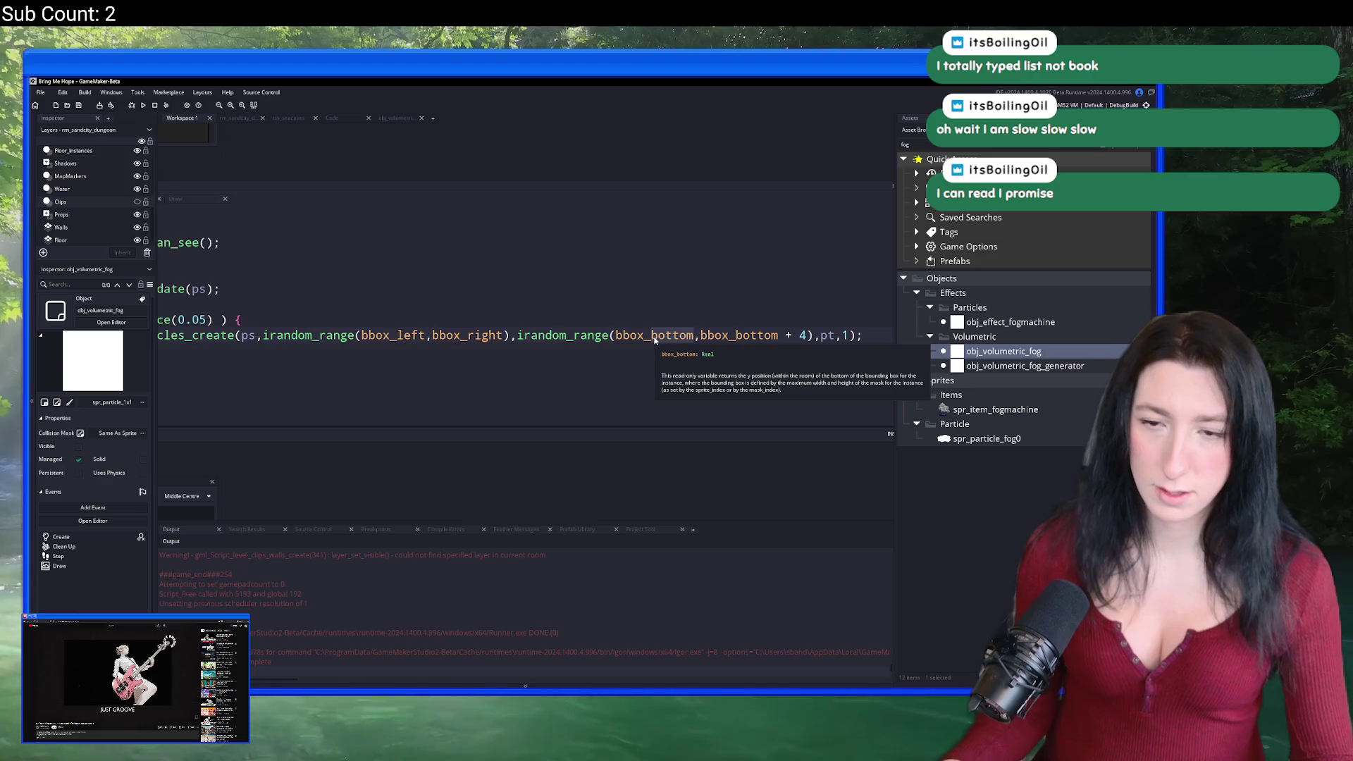
key(F5)
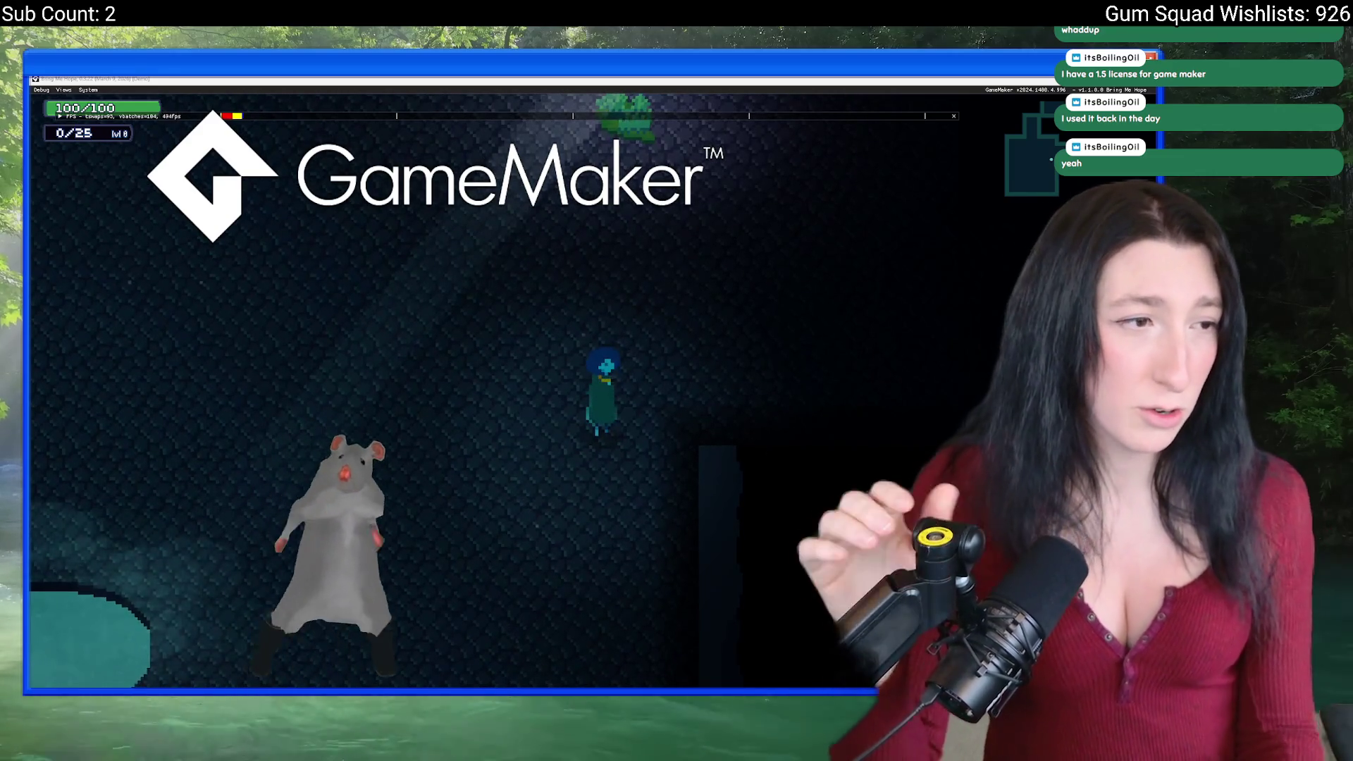
Step: Walk the character left, then up to the teal pool so it stands just above it
key(w)
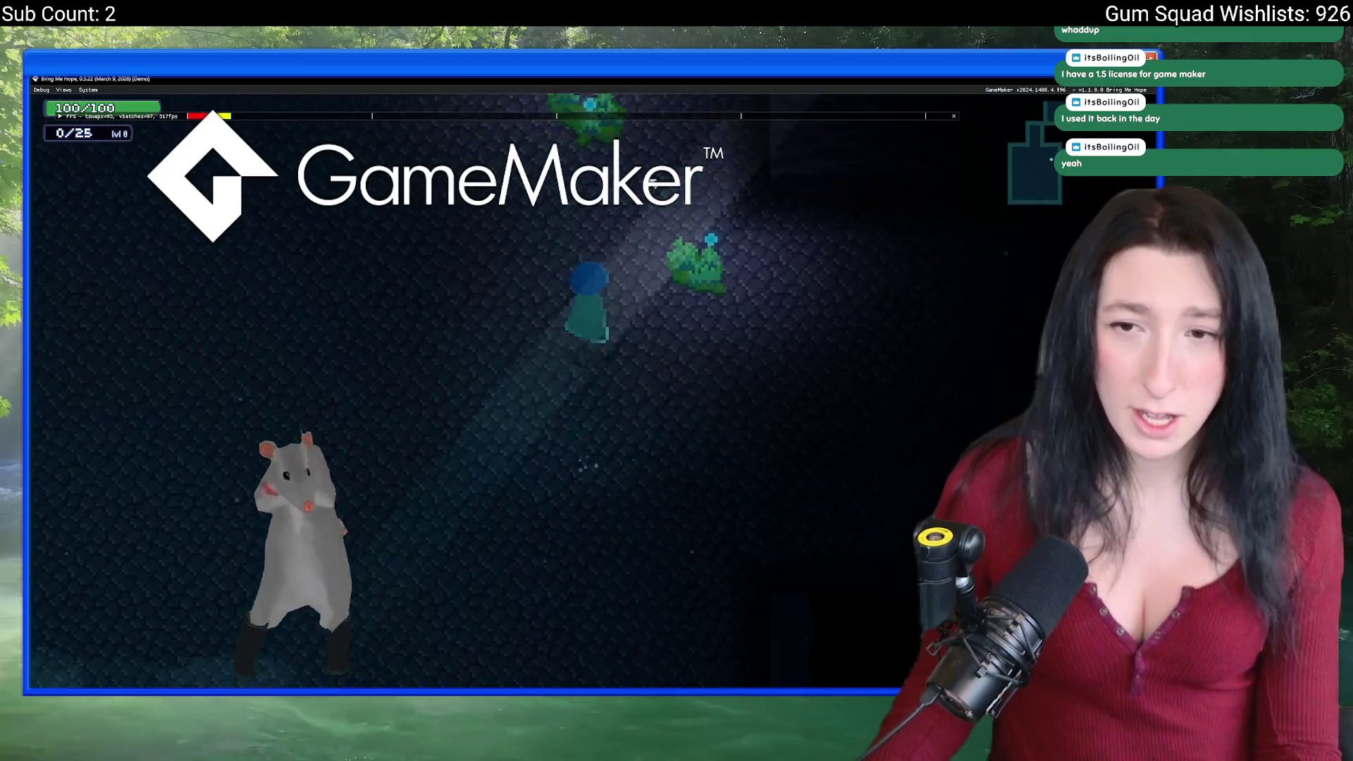
key(a)
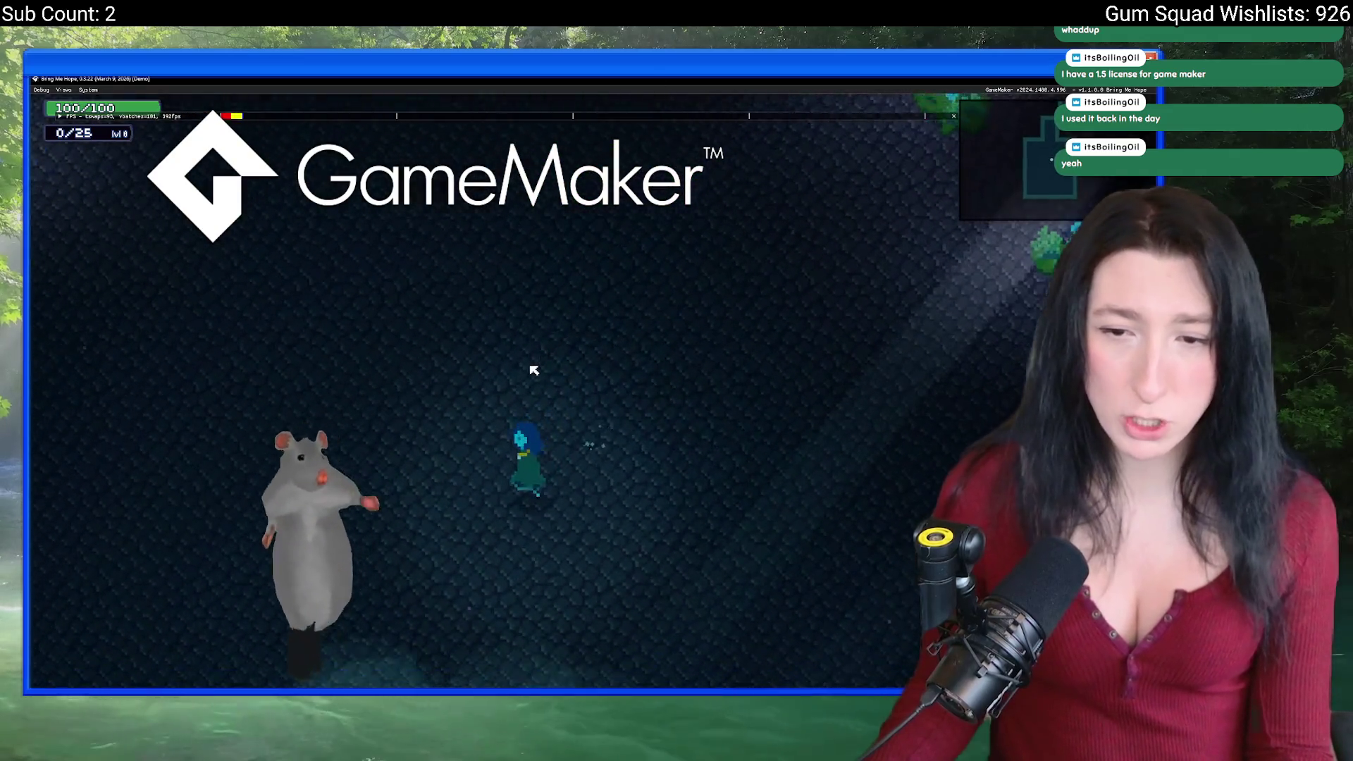
key(d)
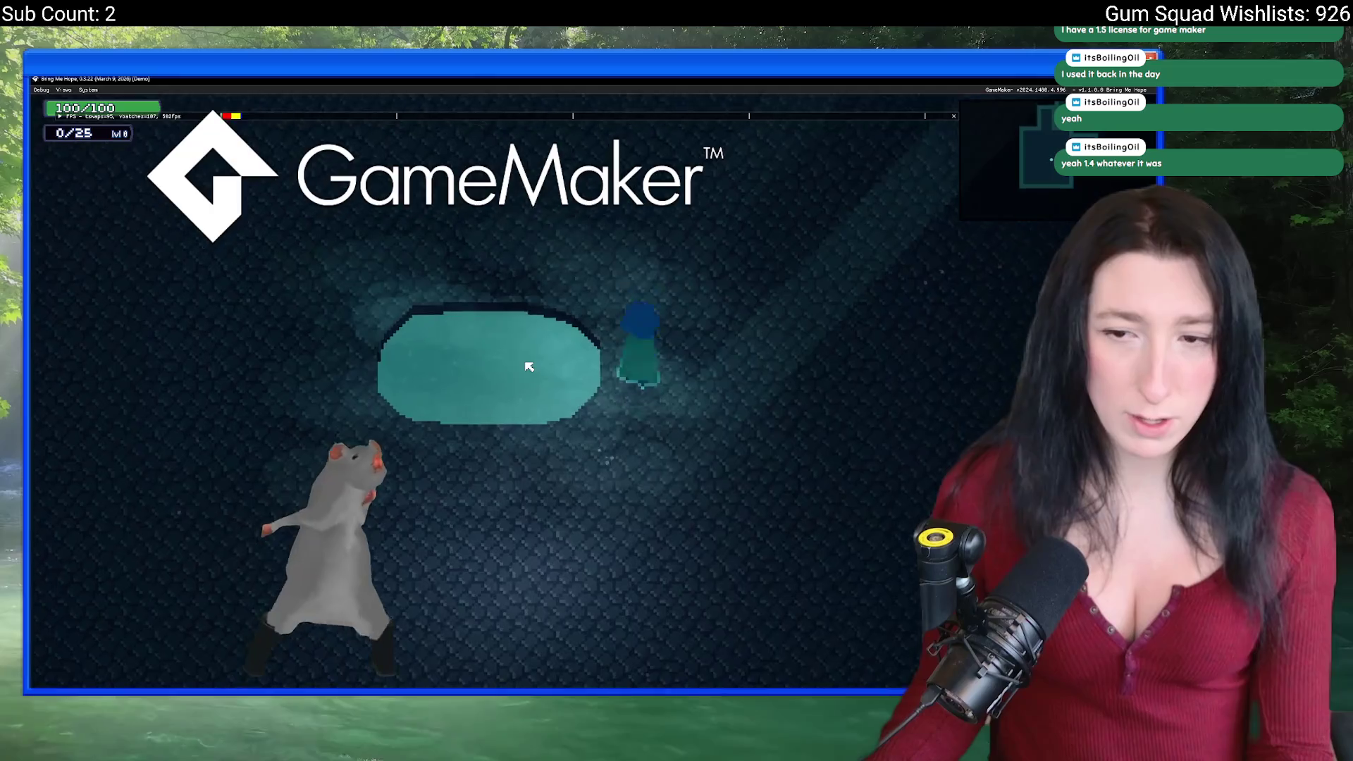
key(w)
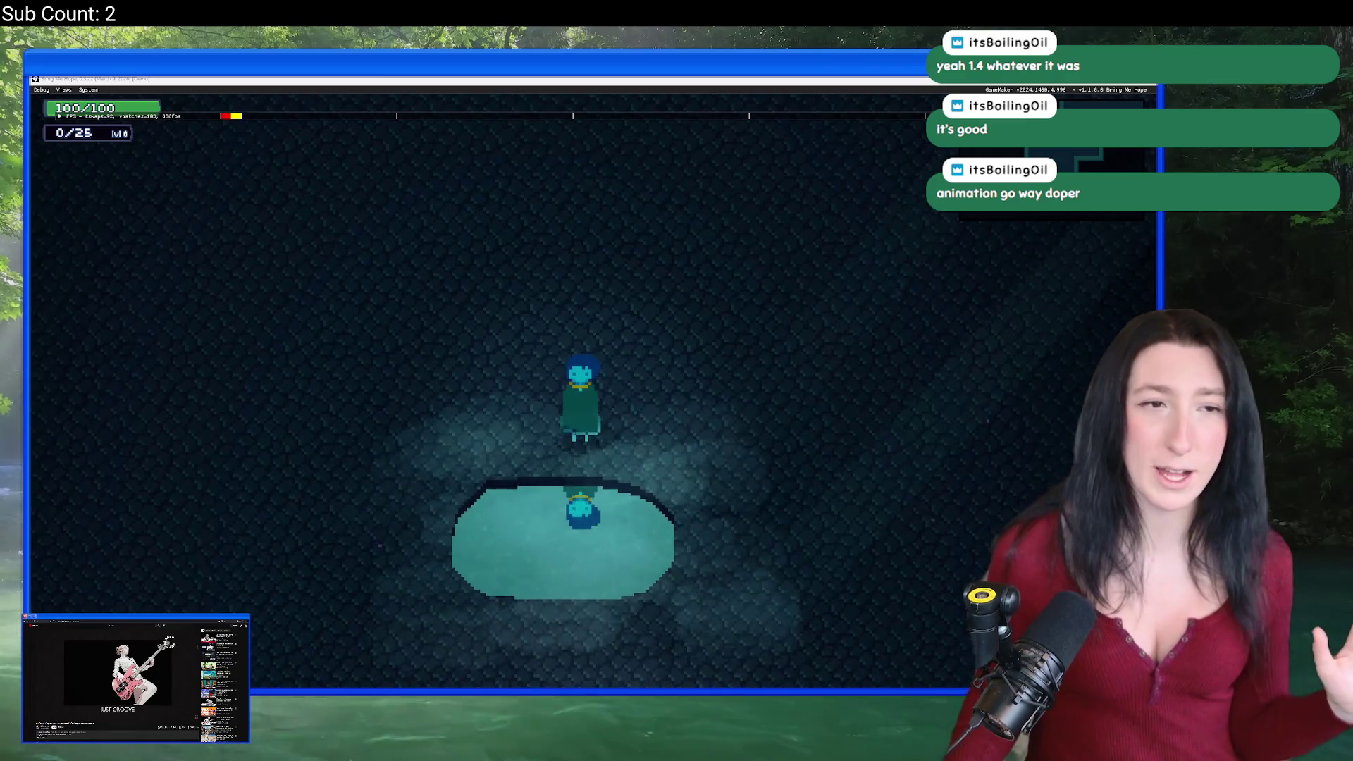
key(Up)
key(Down)
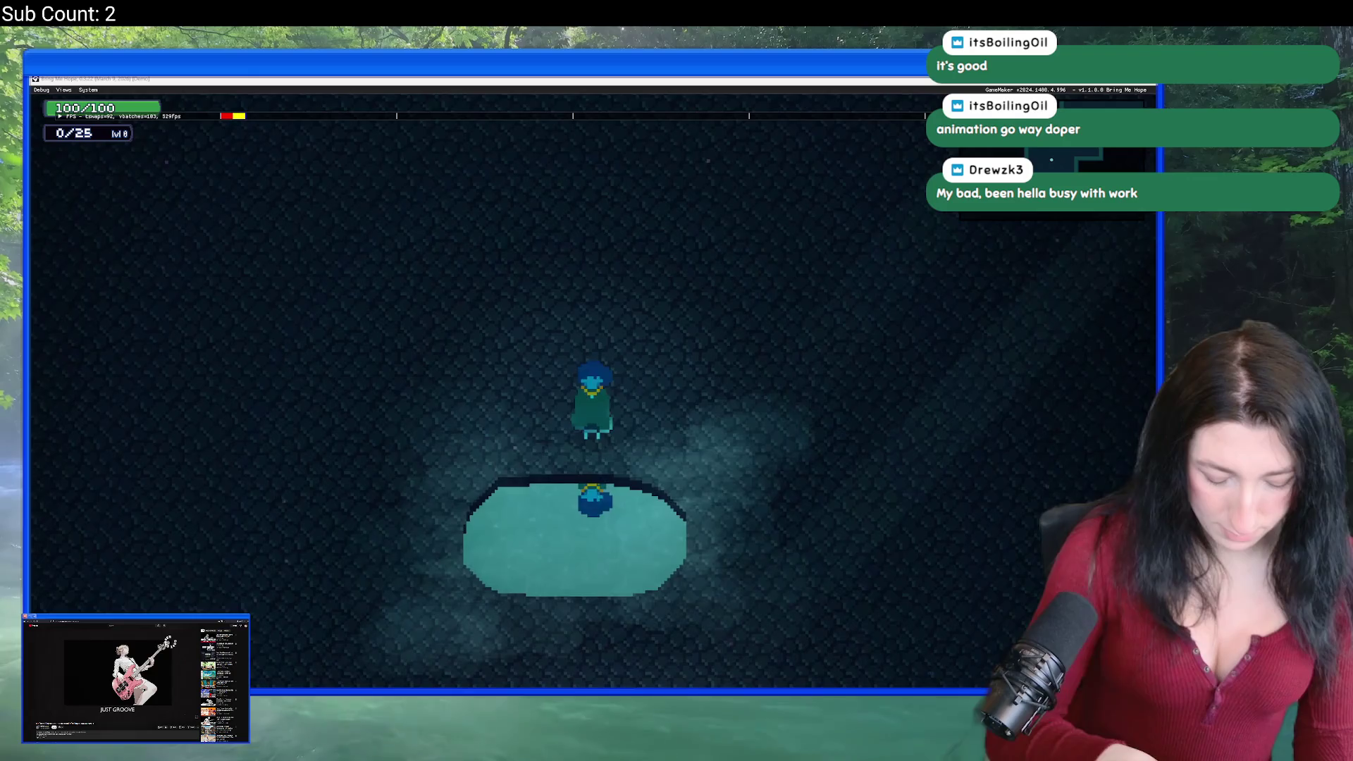
key(Up)
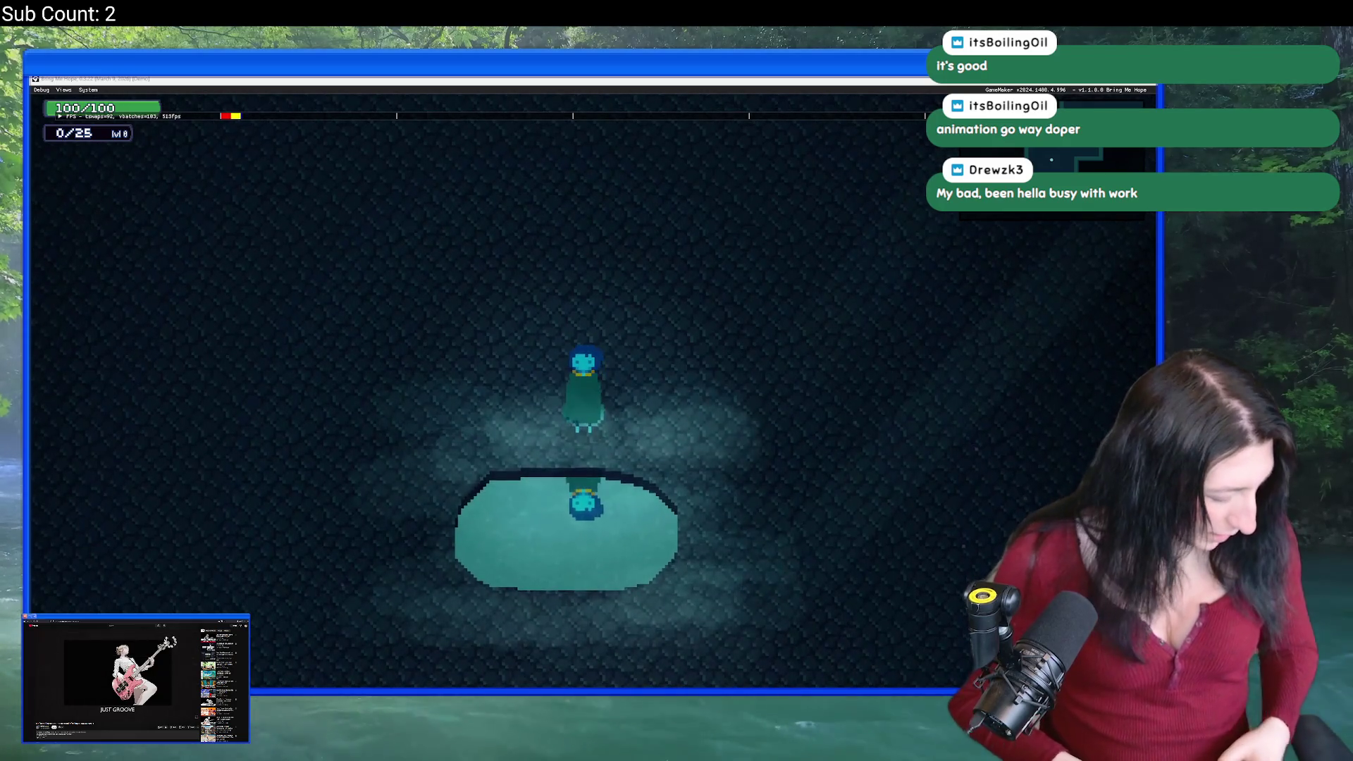
key(Up)
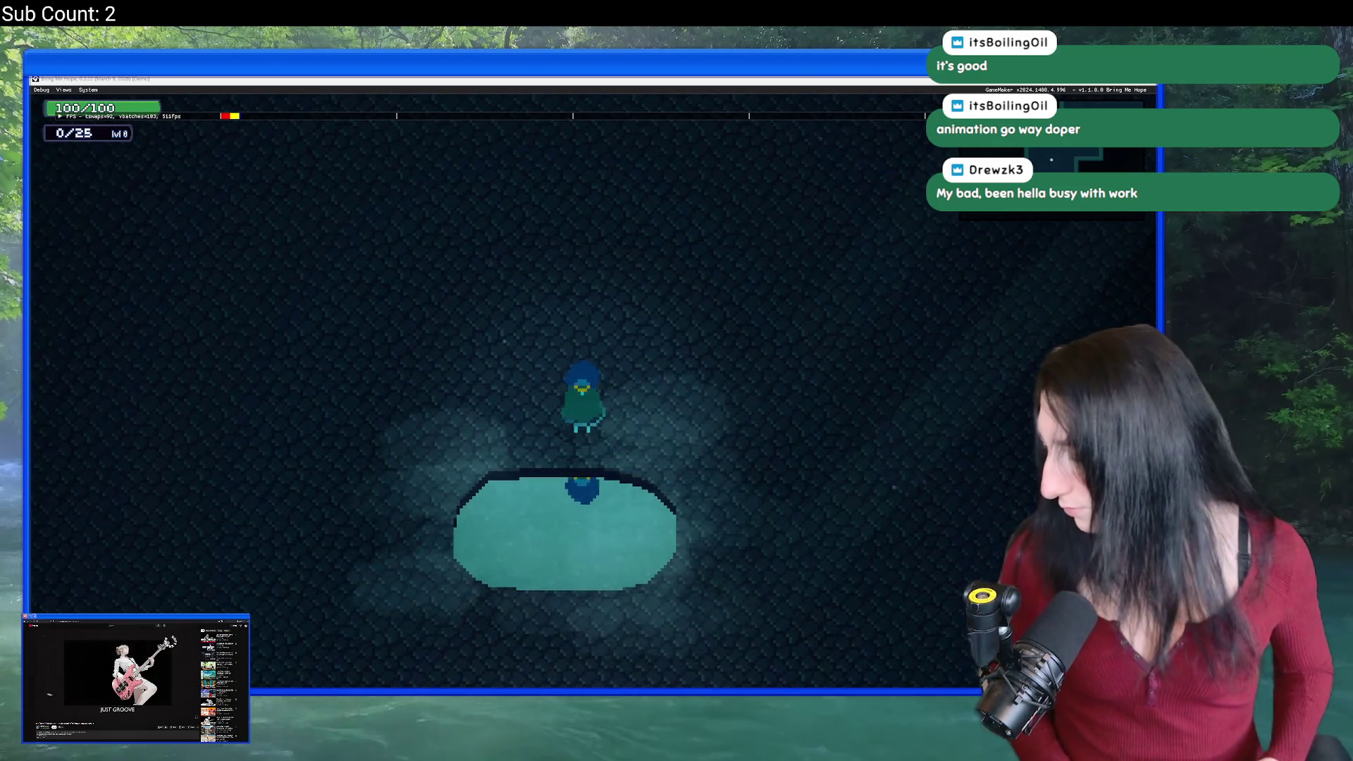
key(Down)
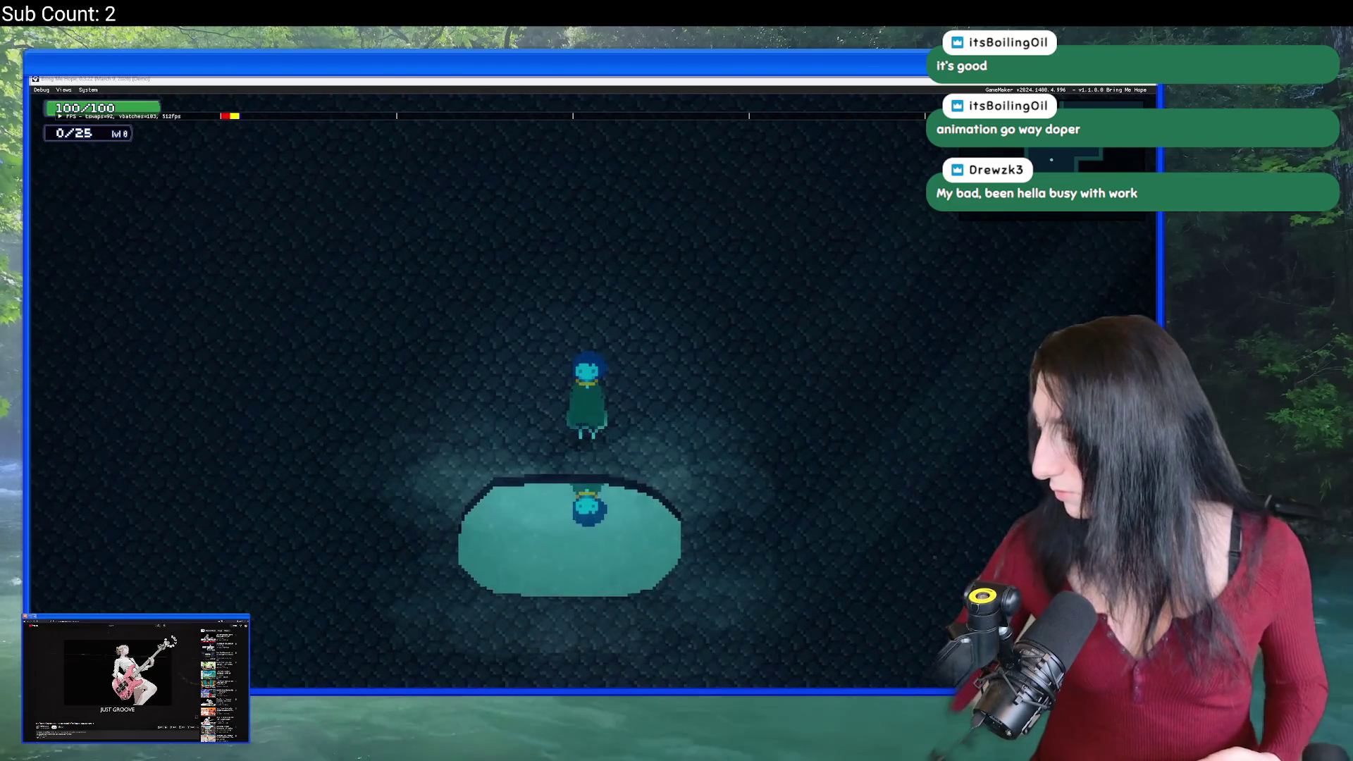
key(Up)
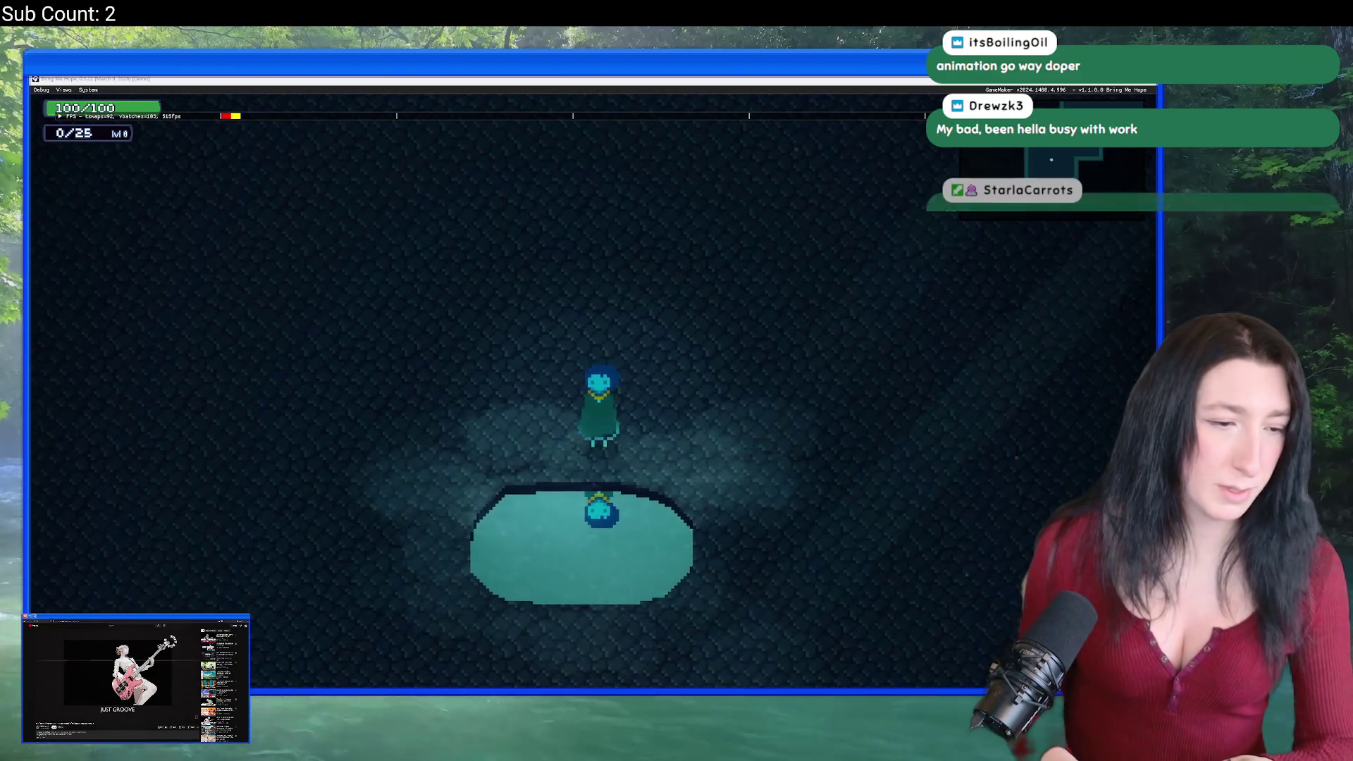
key(Down)
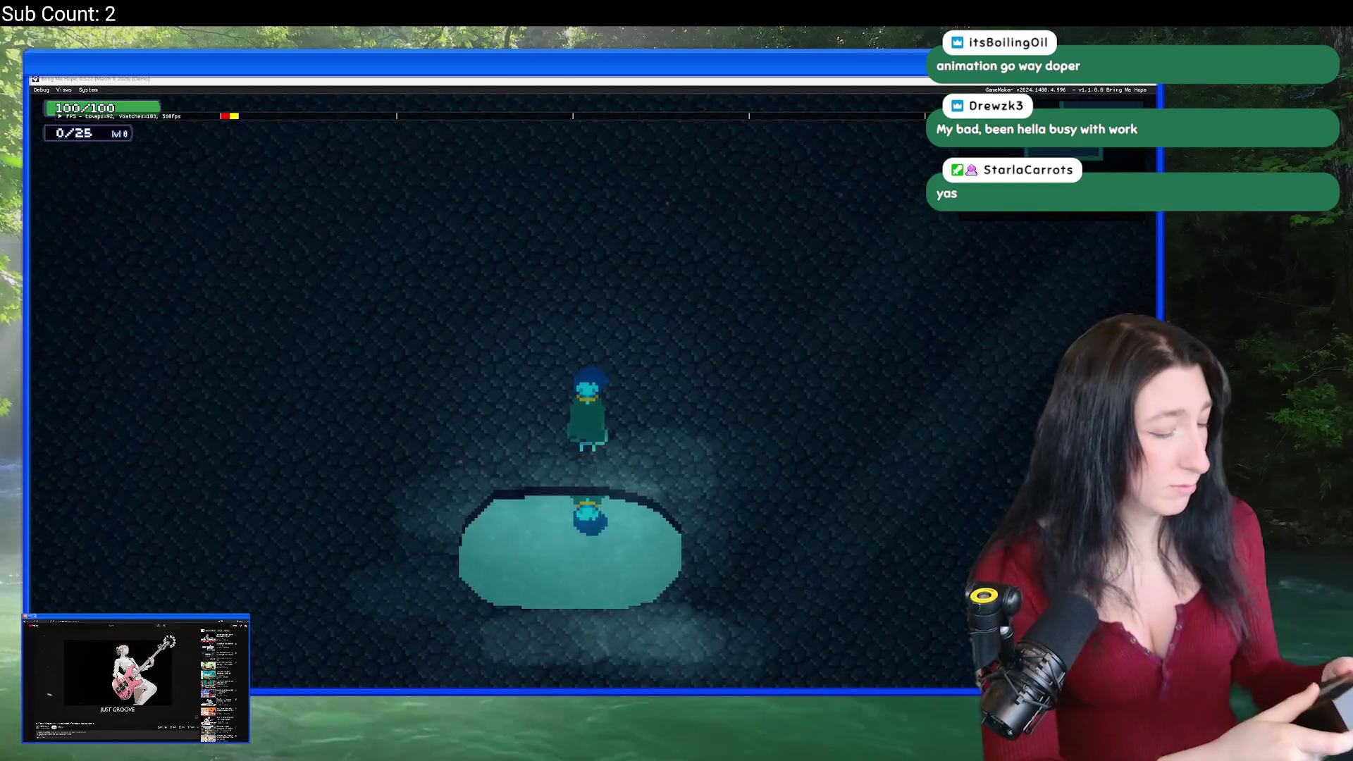
key(Down)
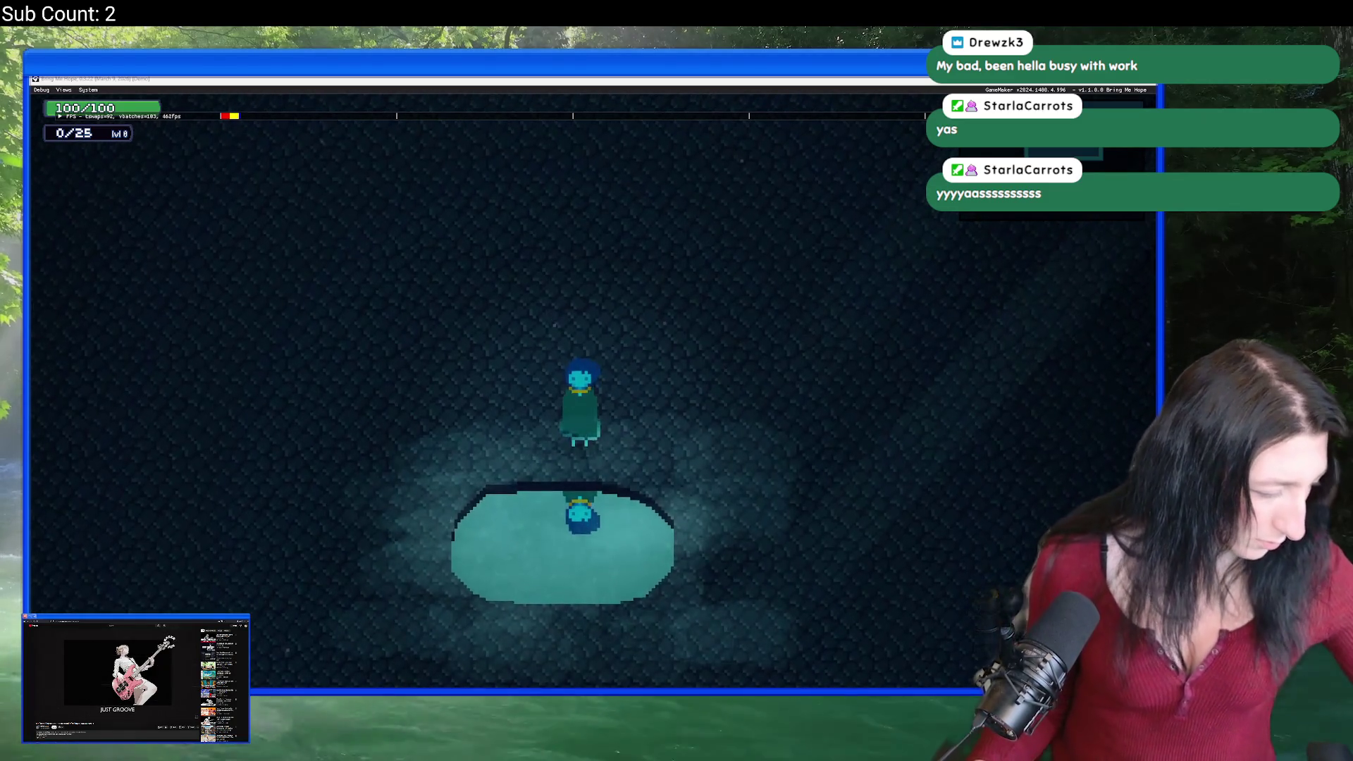
key(Up)
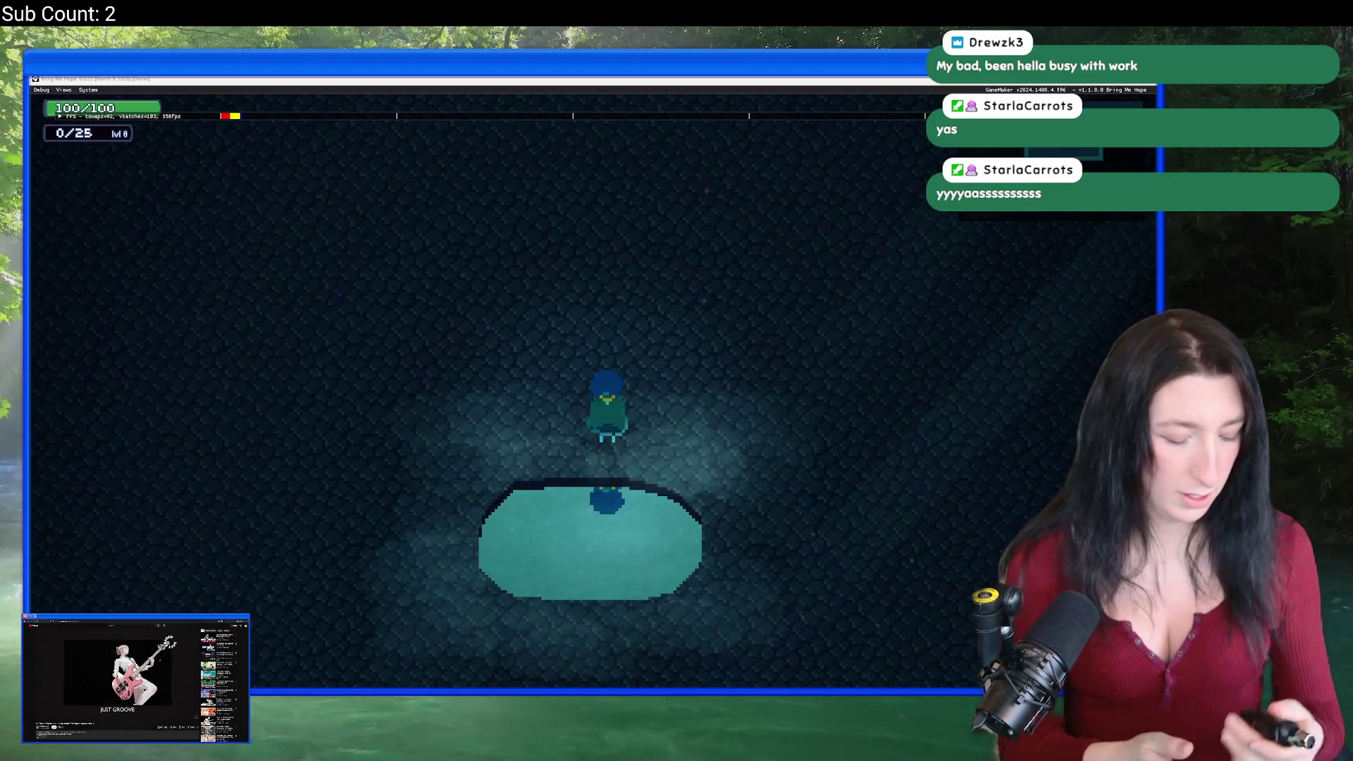
key(Down)
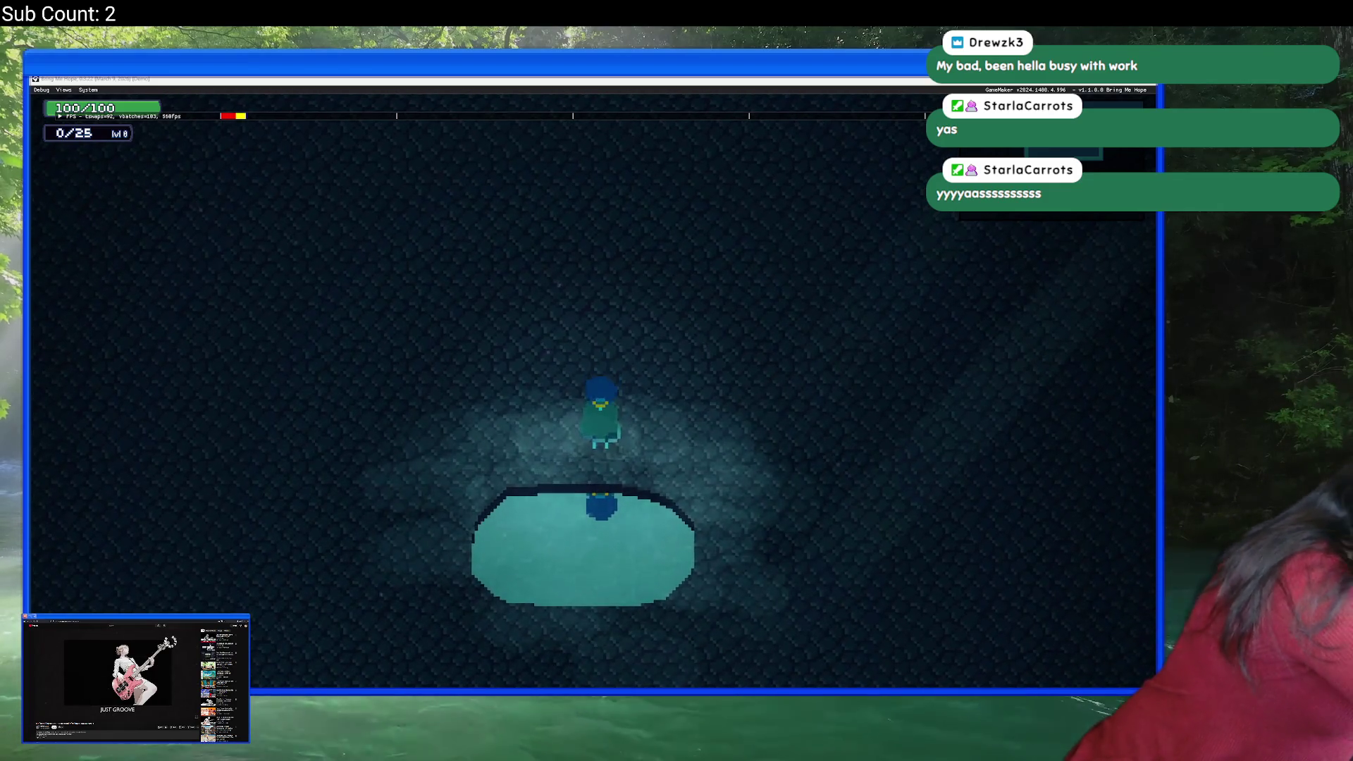
key(Down)
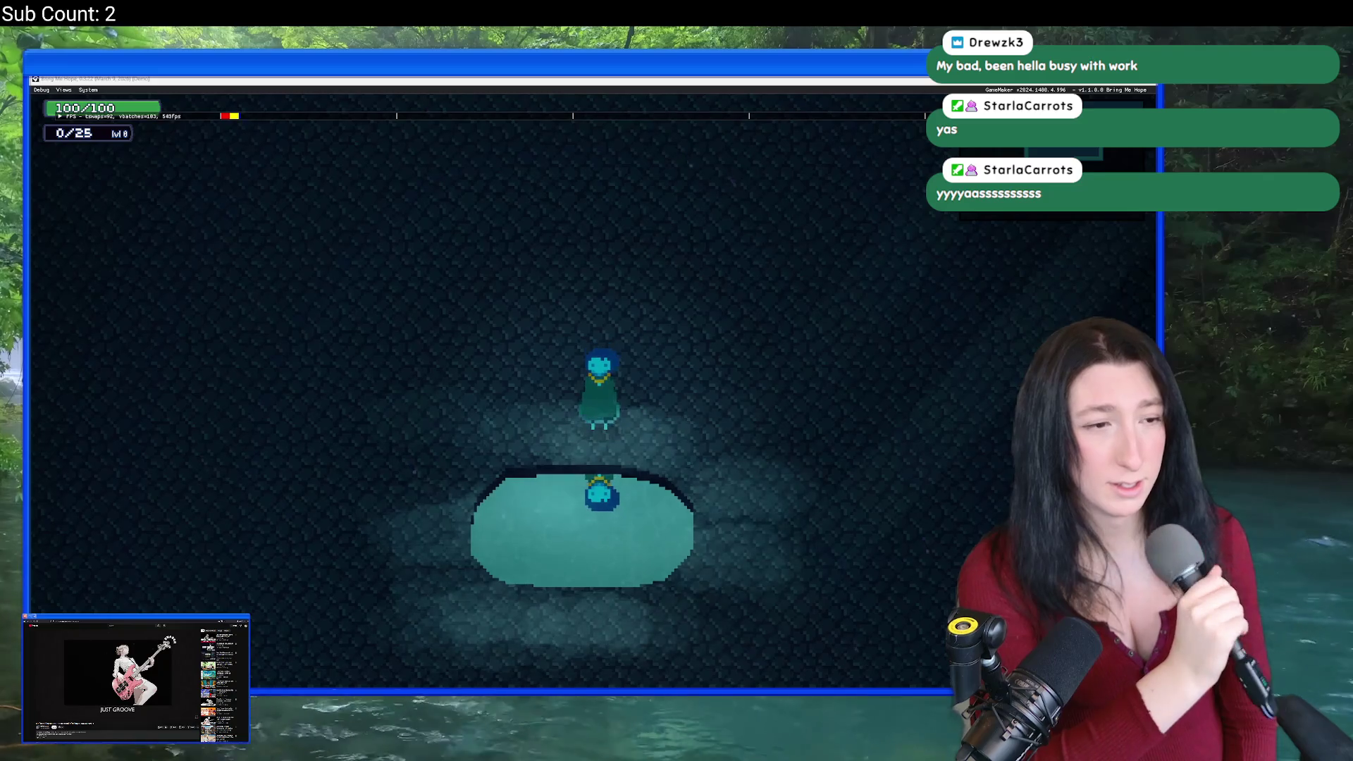
key(Up)
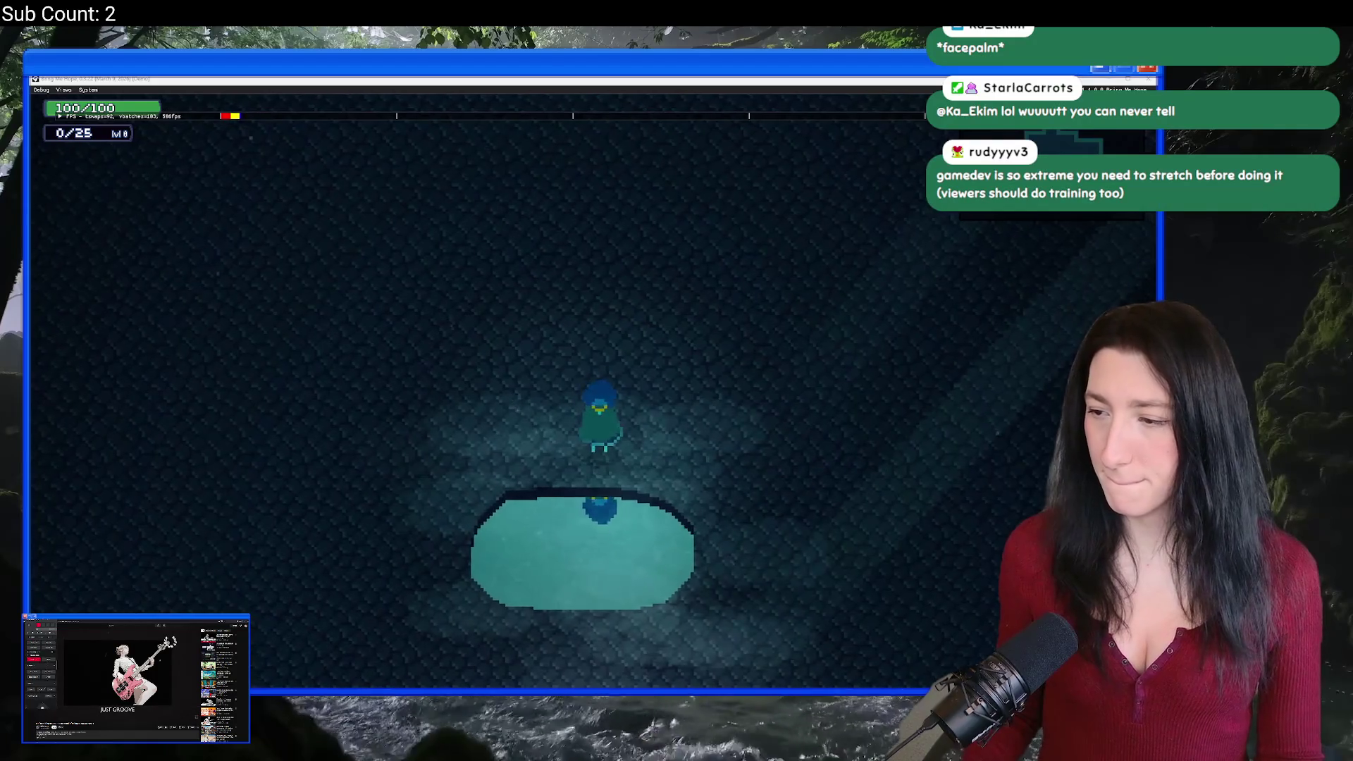
Step: Turn the character toward, away from, and back toward the puddle to watch its reflection
key(Down)
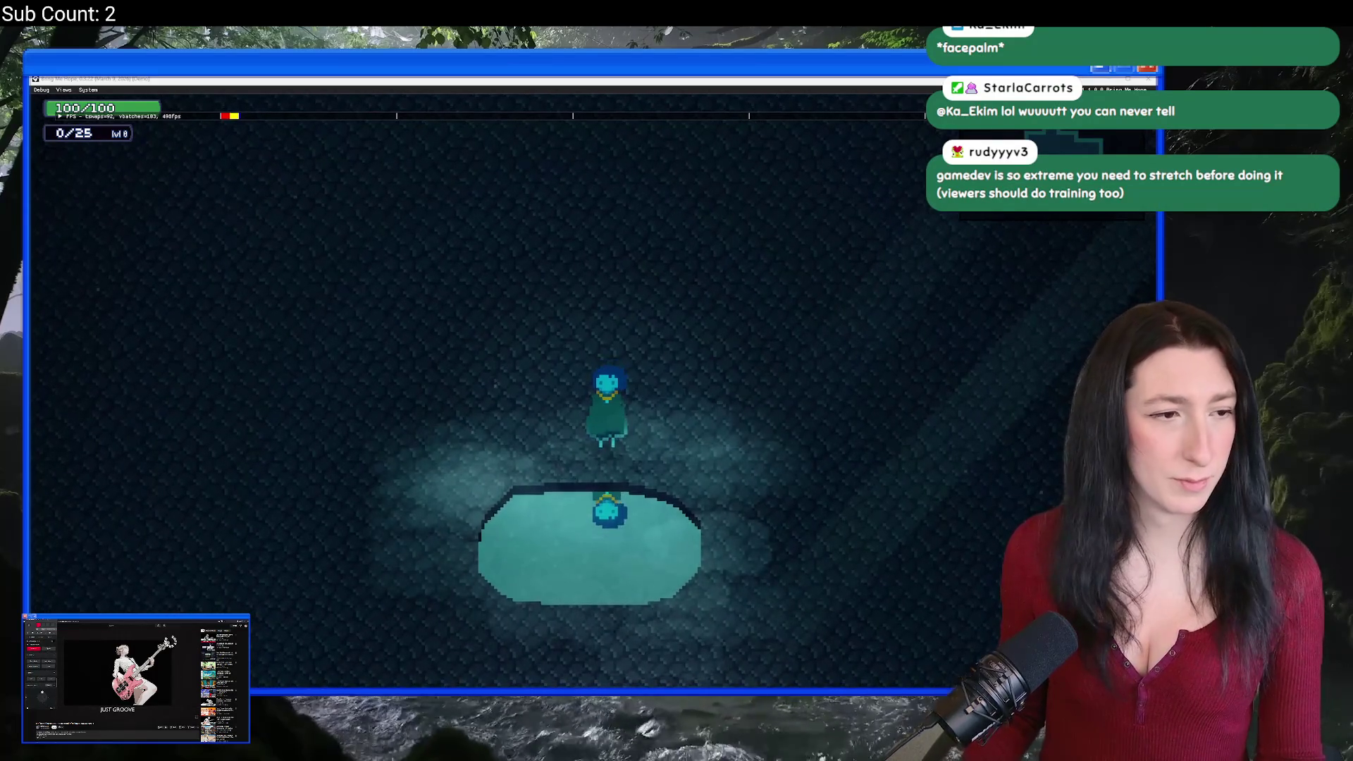
key(Up)
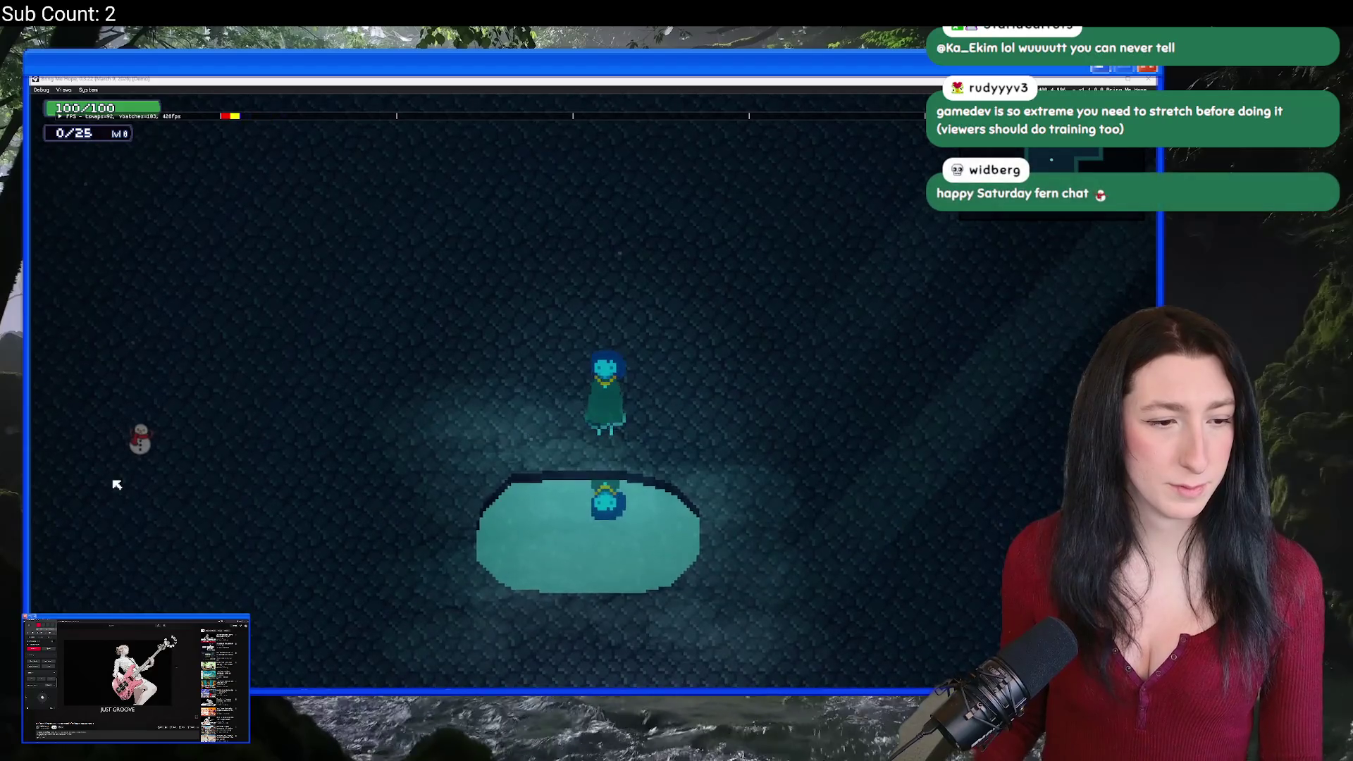
key(Down)
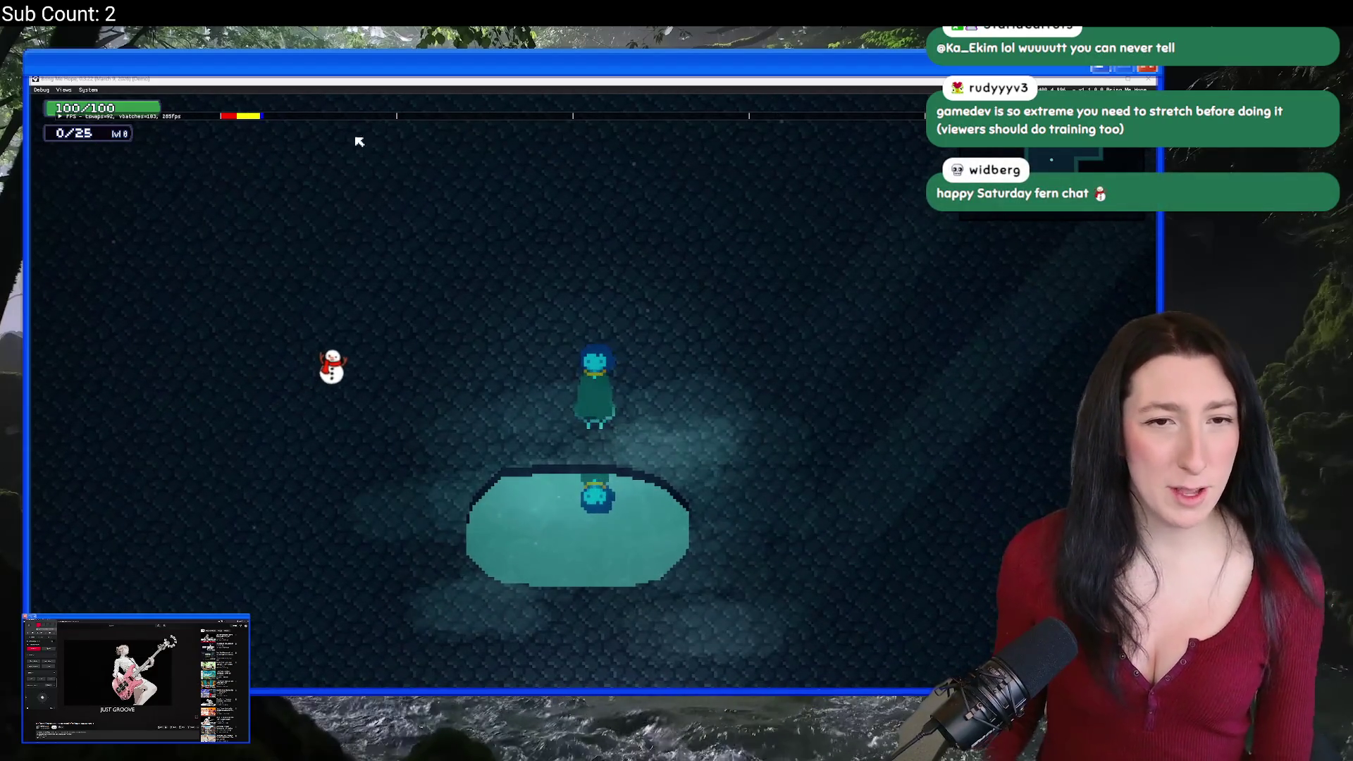
mouse_move(292, 85)
mouse_down()
mouse_move(289, 105)
mouse_move(289, 83)
mouse_up()
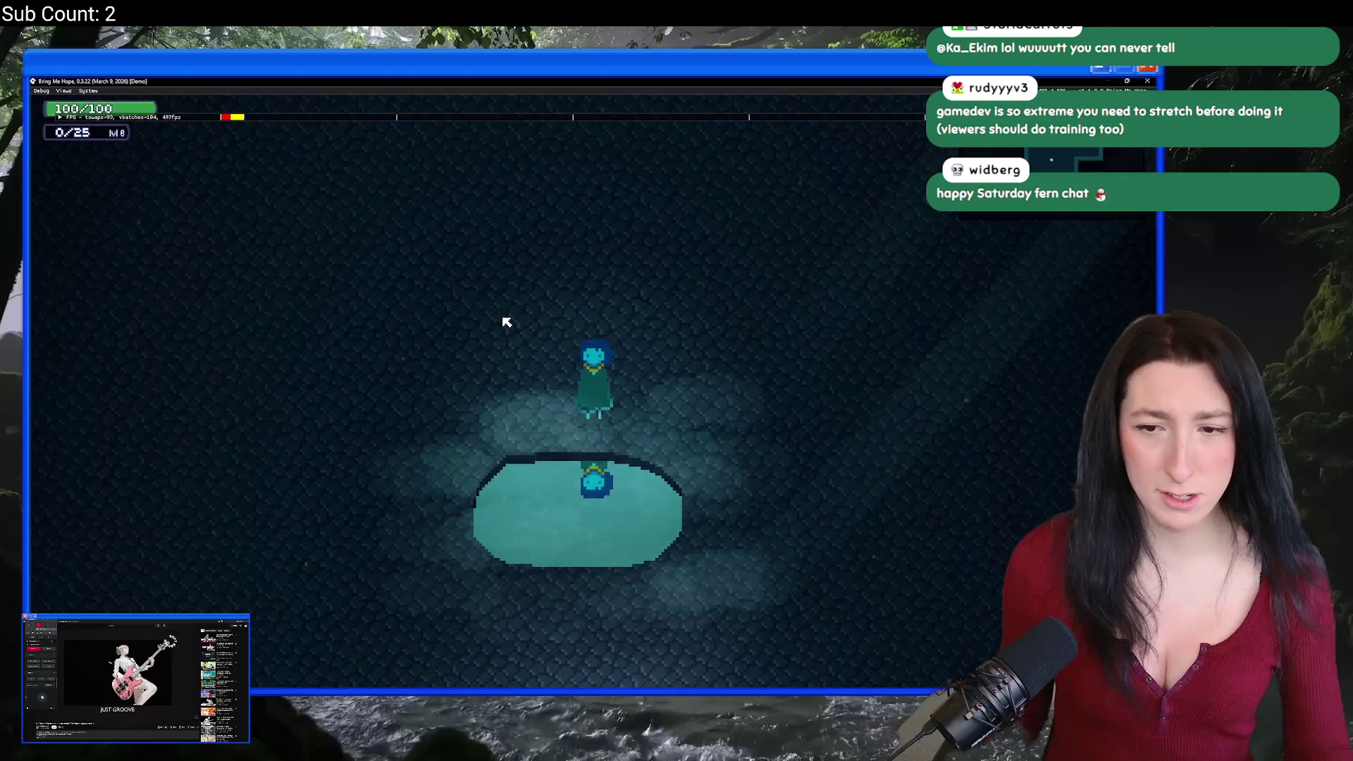
key(Escape)
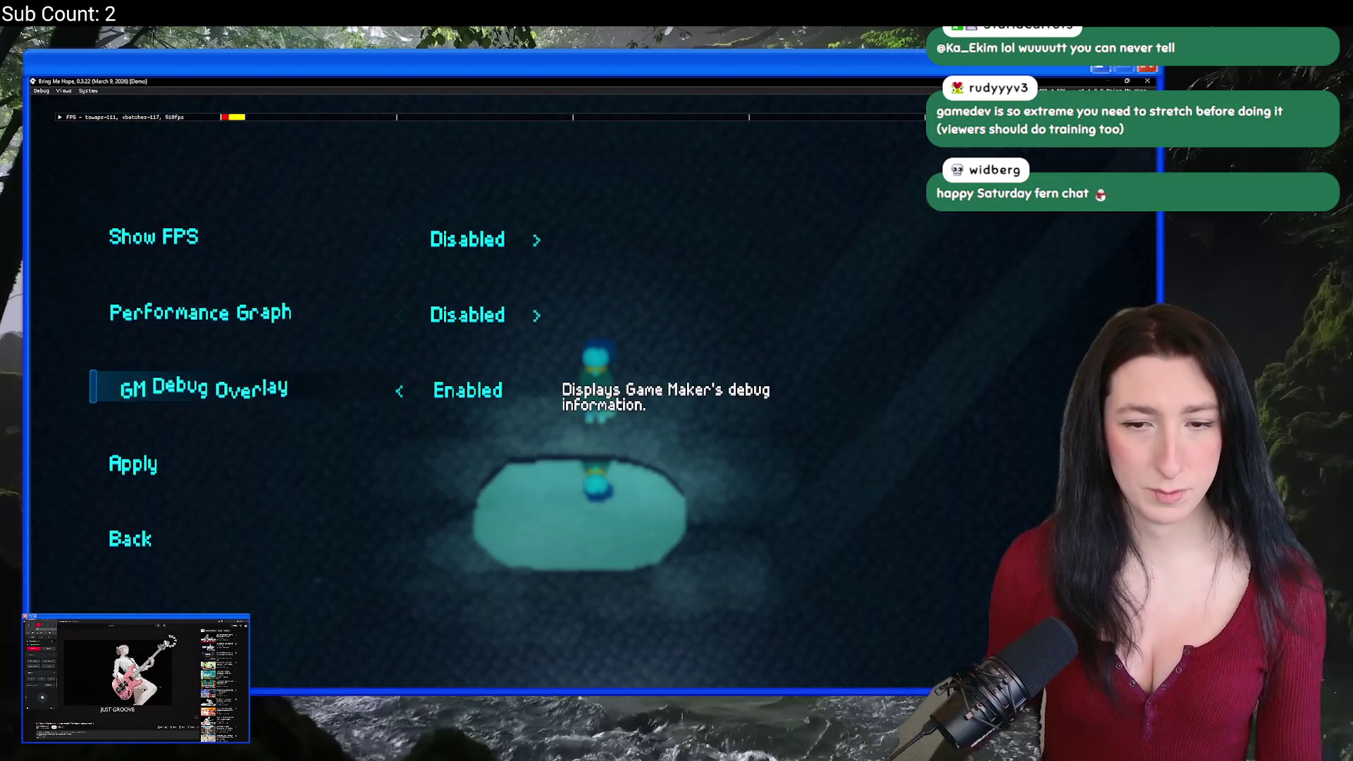
Step: Set GM Debug Overlay to Disabled in Performance settings and apply it
key(Left)
key(Down)
key(Return)
Step: Turn the character away from and back toward the puddle, then switch to the YouTube aquarium video
key(Up)
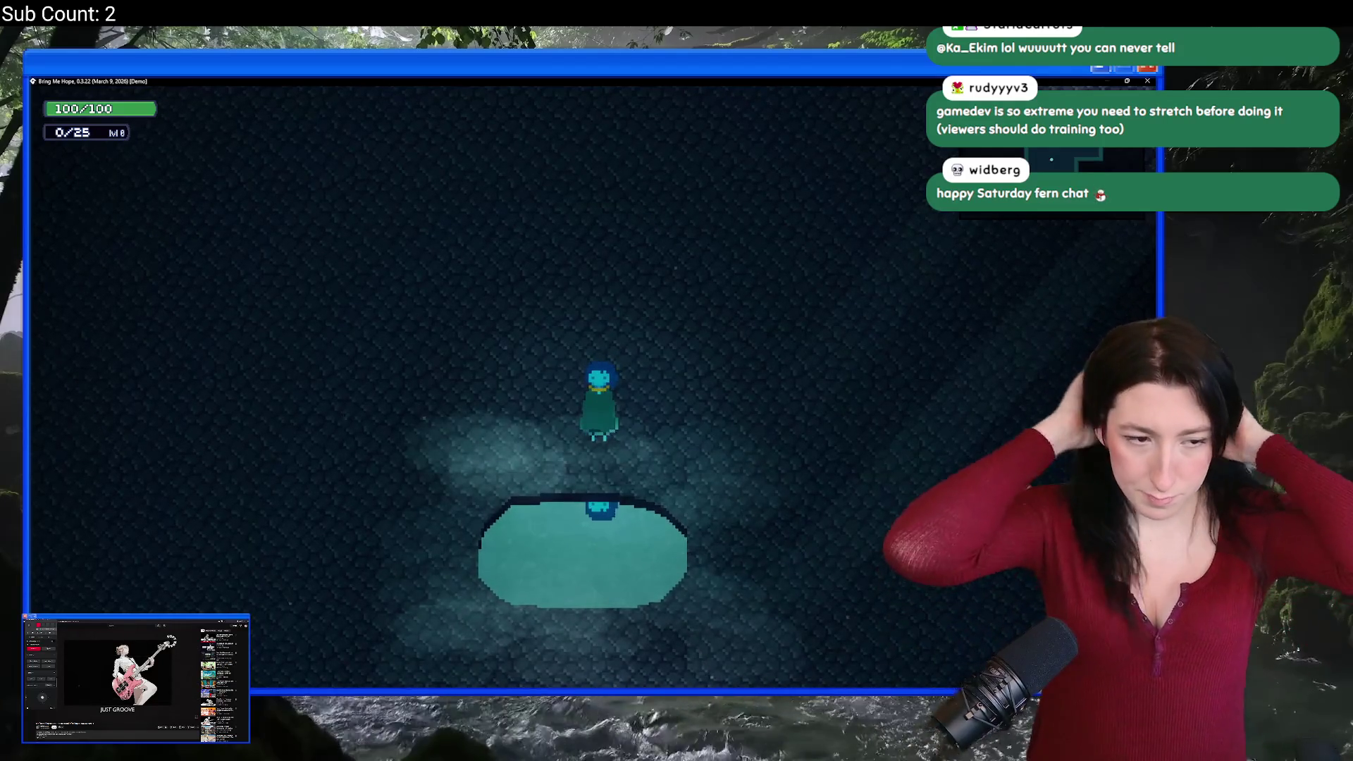
key(Up)
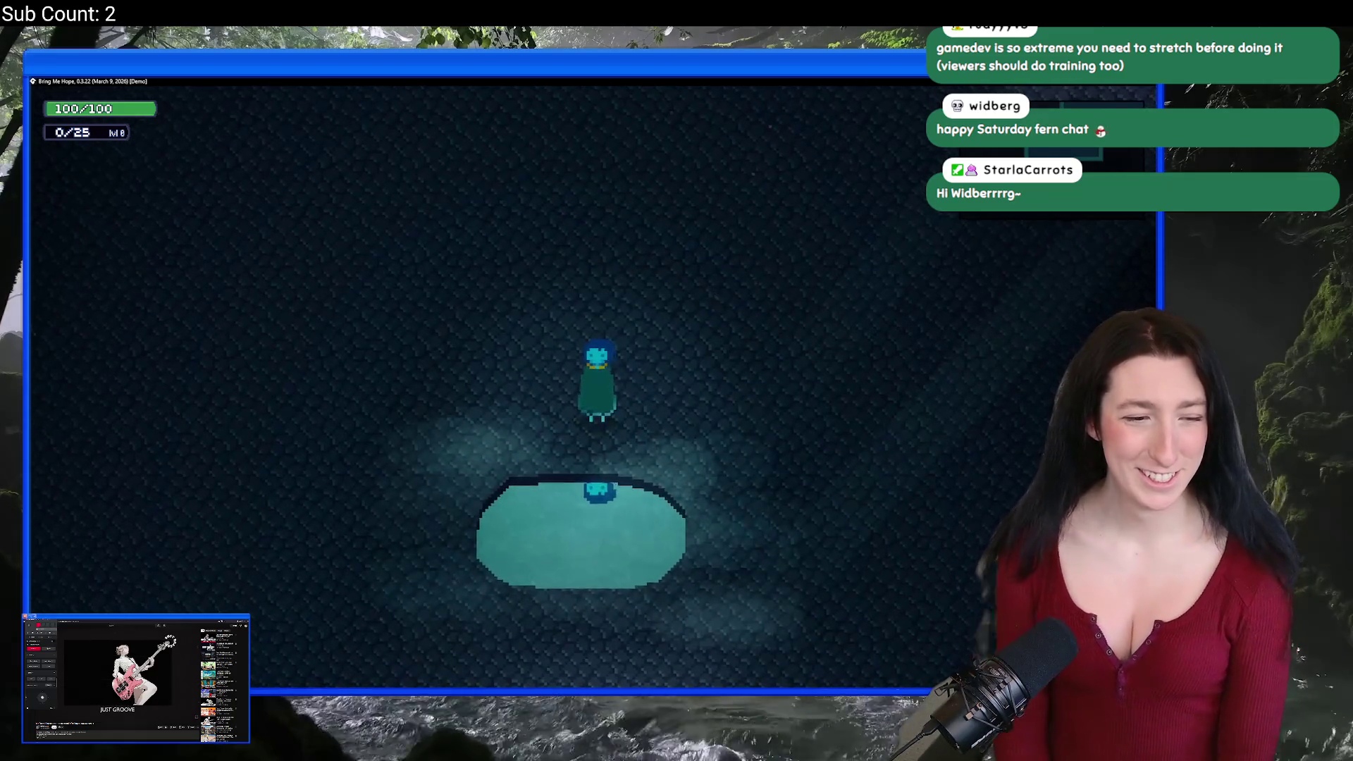
key(Up)
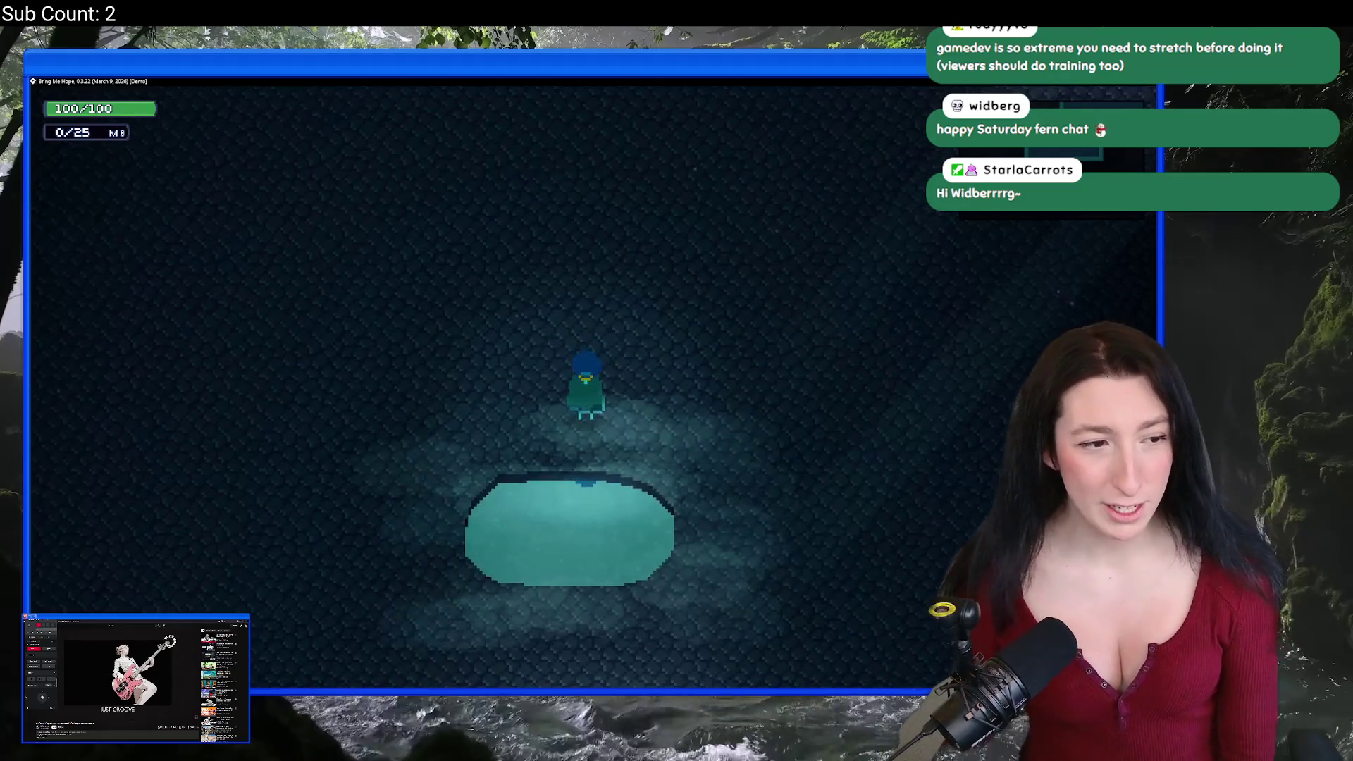
key(Down)
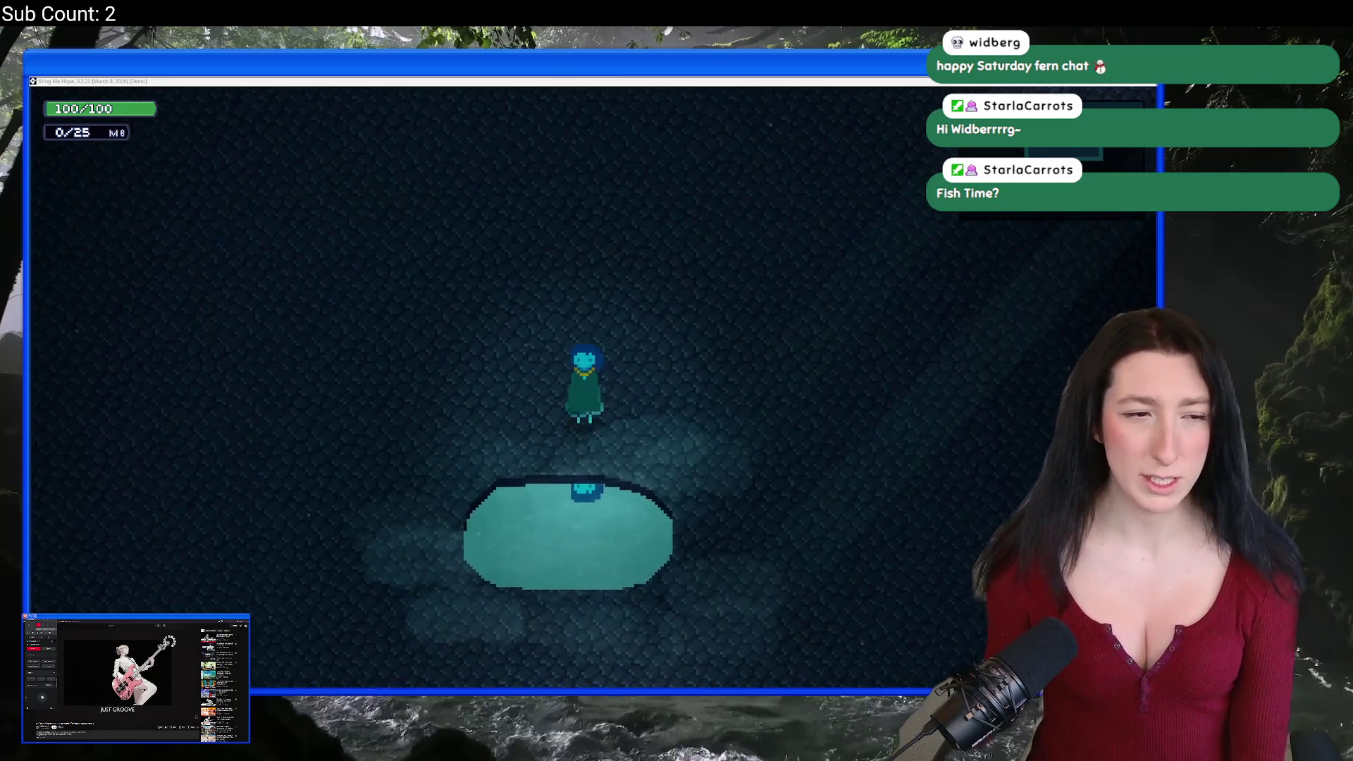
key(alt+Tab)
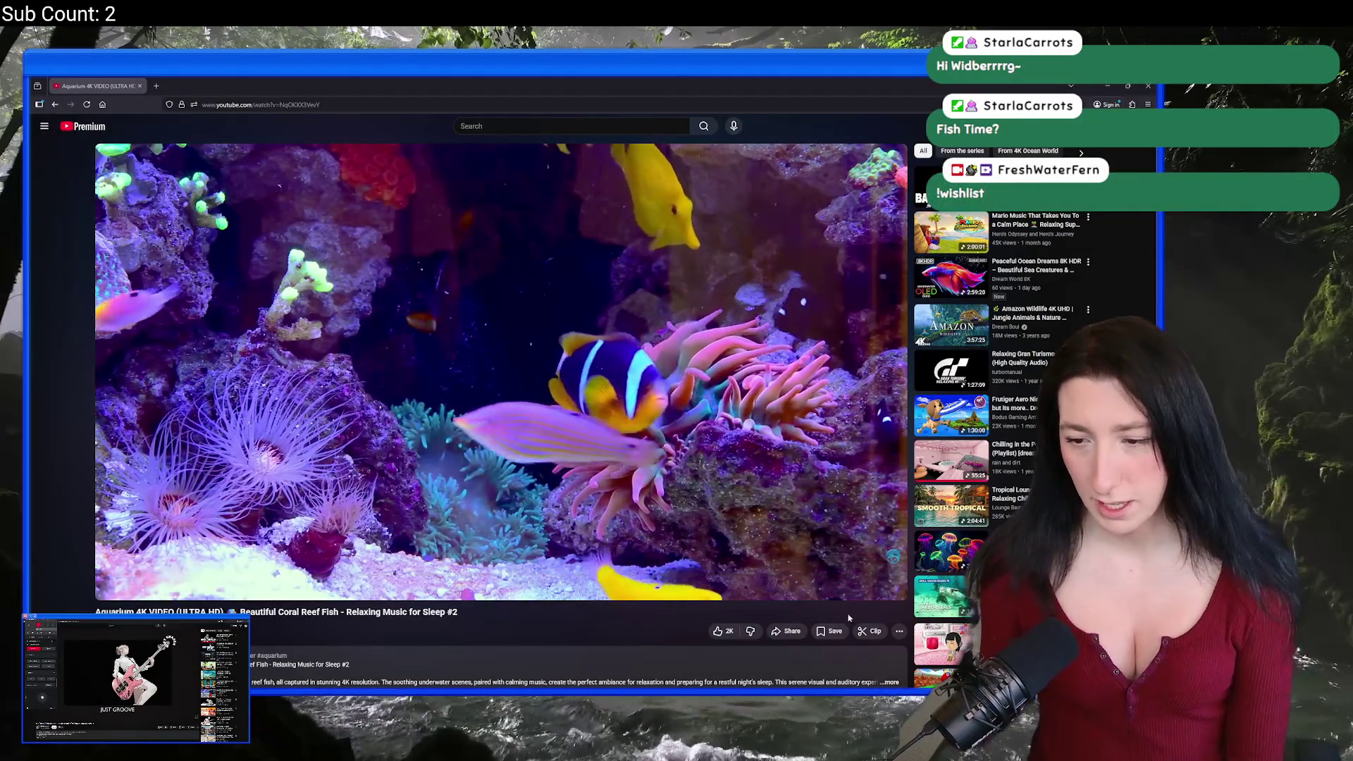
Step: Switch the coral reef aquarium video to full screen
click(890, 588)
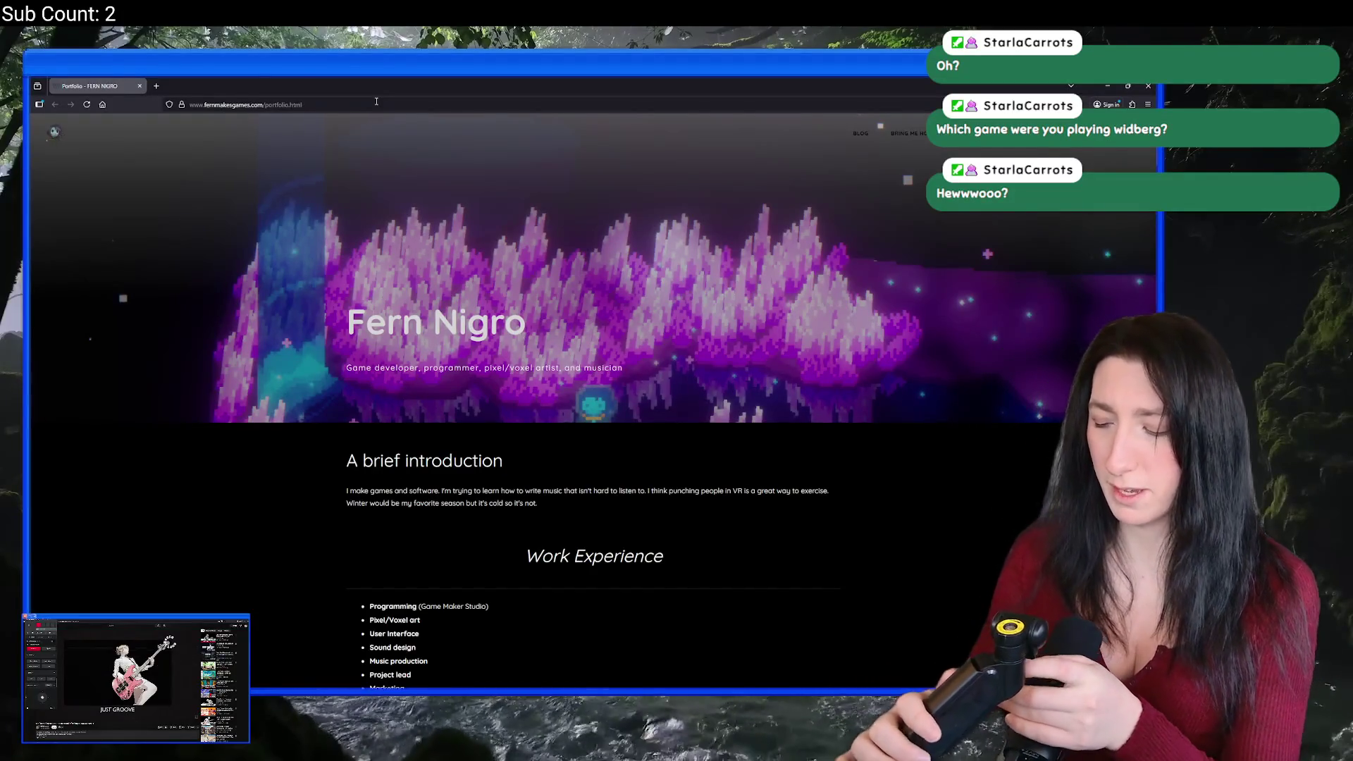
Step: Scroll down through the developer's portfolio projects, then back up to the introduction
scroll(591, 417, down, 20)
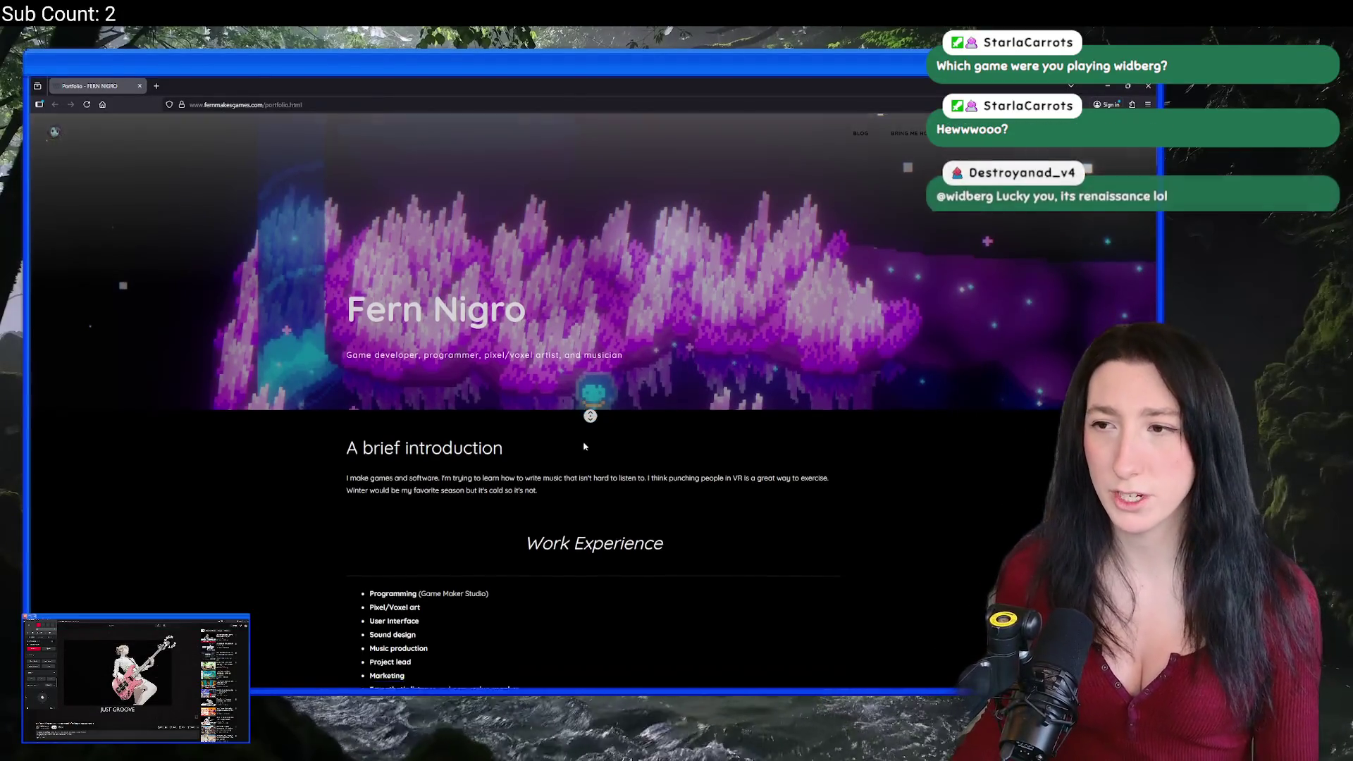
scroll(590, 417, down, 20)
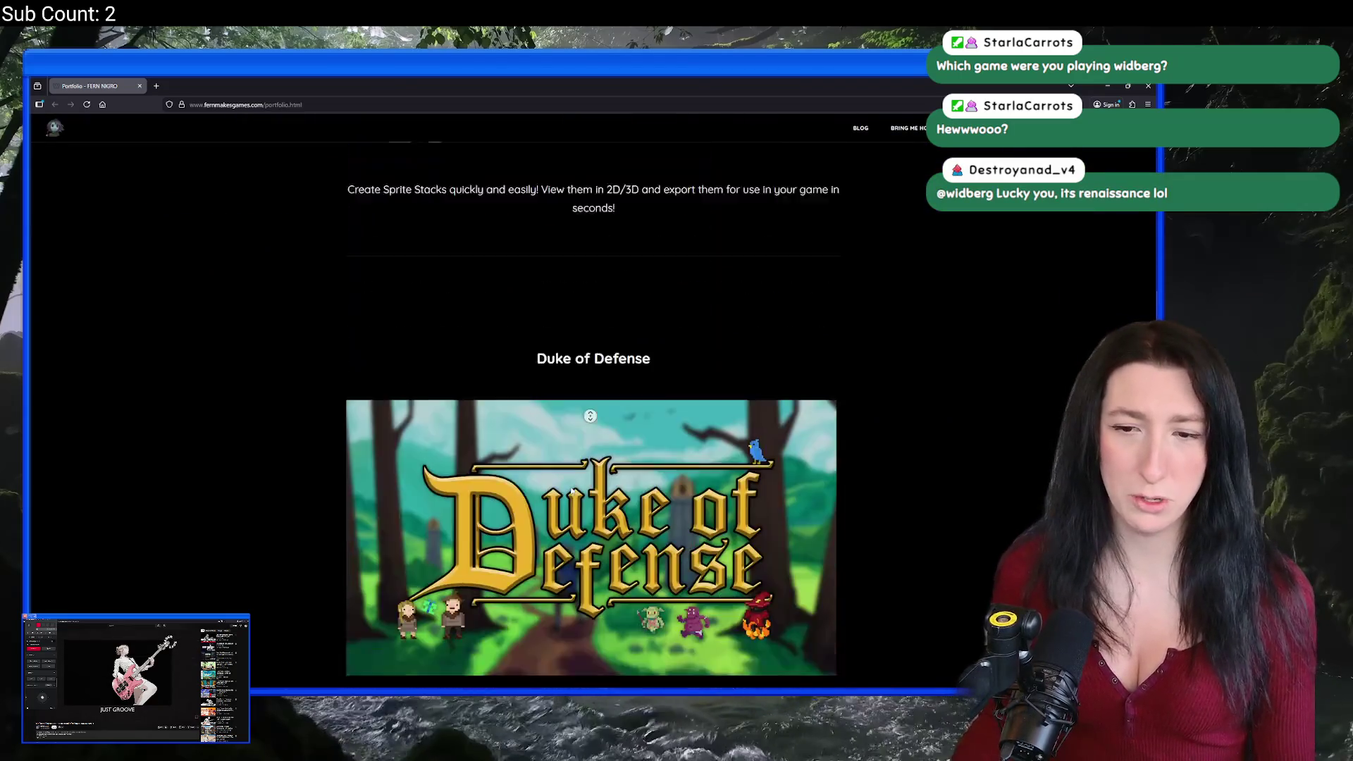
scroll(572, 488, down, 15)
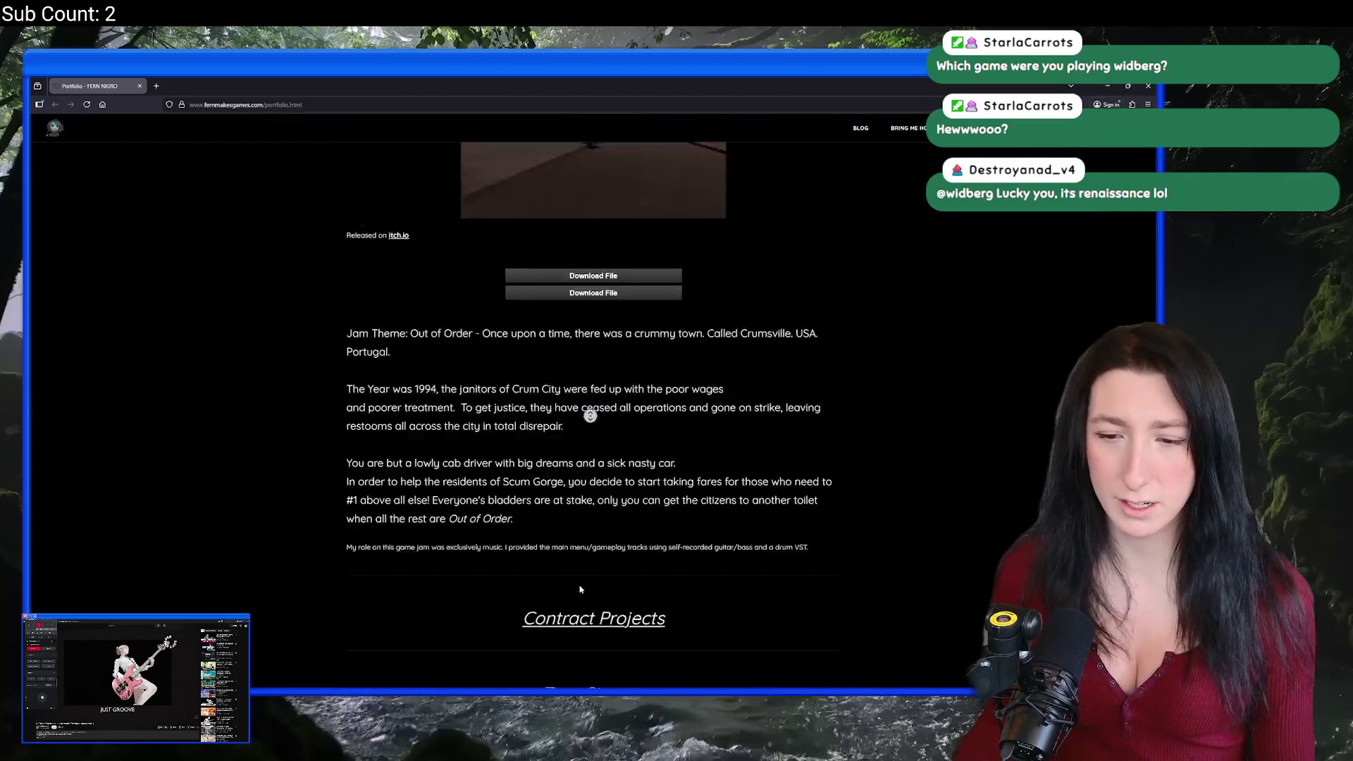
scroll(562, 401, up, 5)
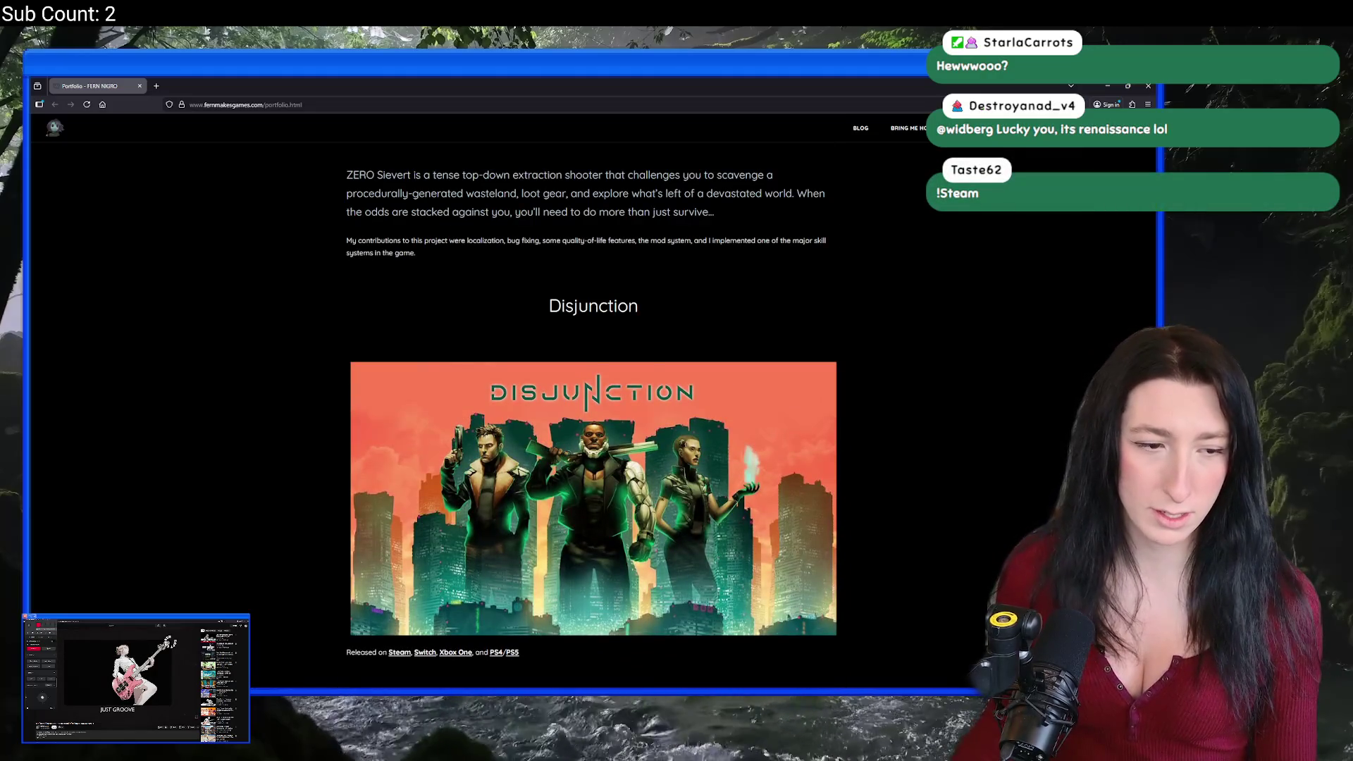
scroll(191, 139, up, 20)
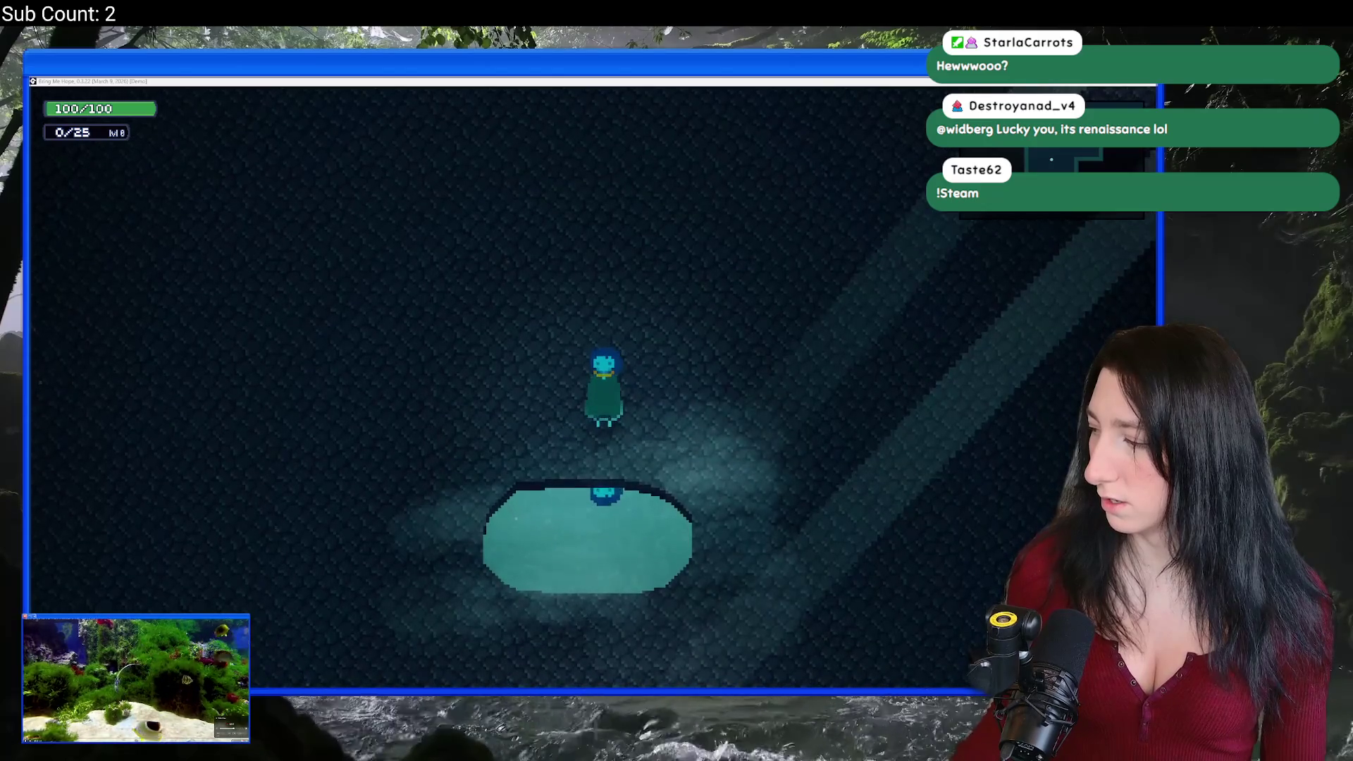
Step: Walk and dash the character north and east around the cave past the plants
key(w)
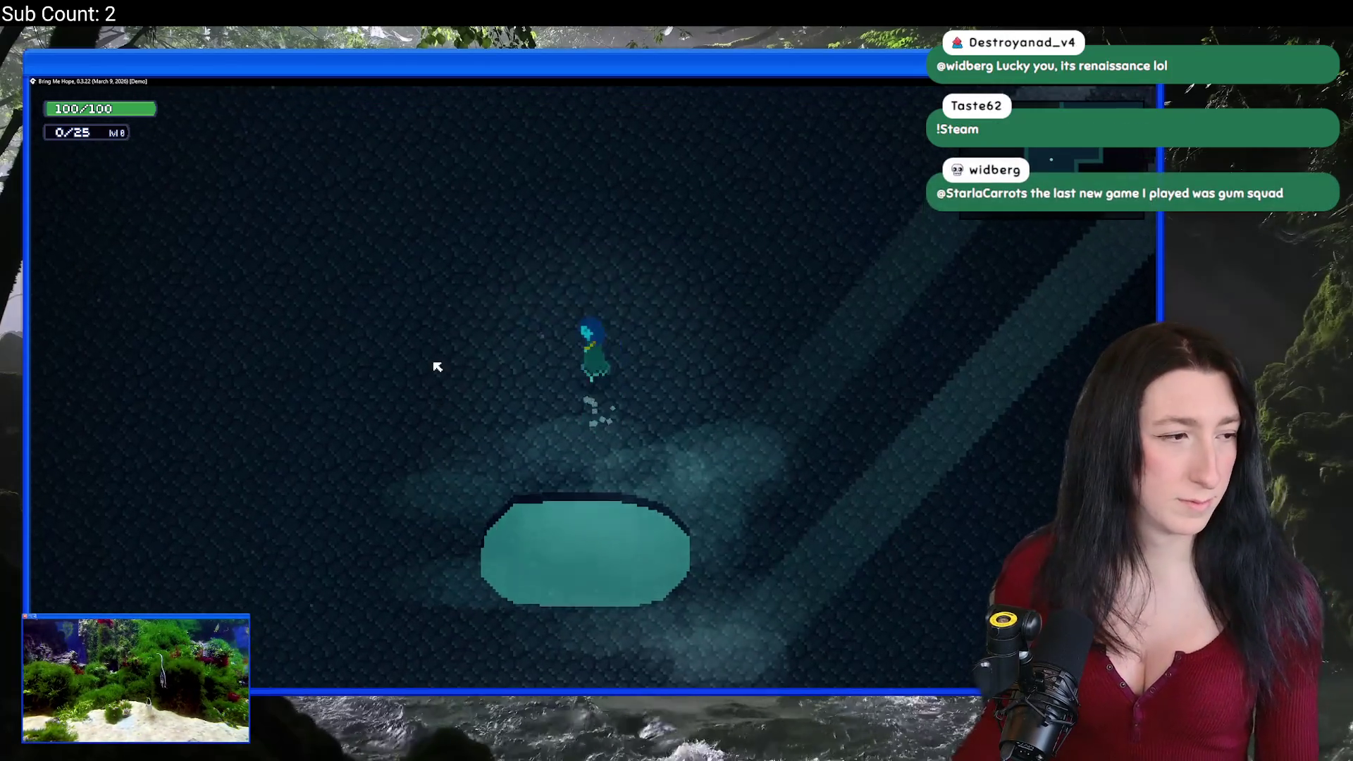
key(d)
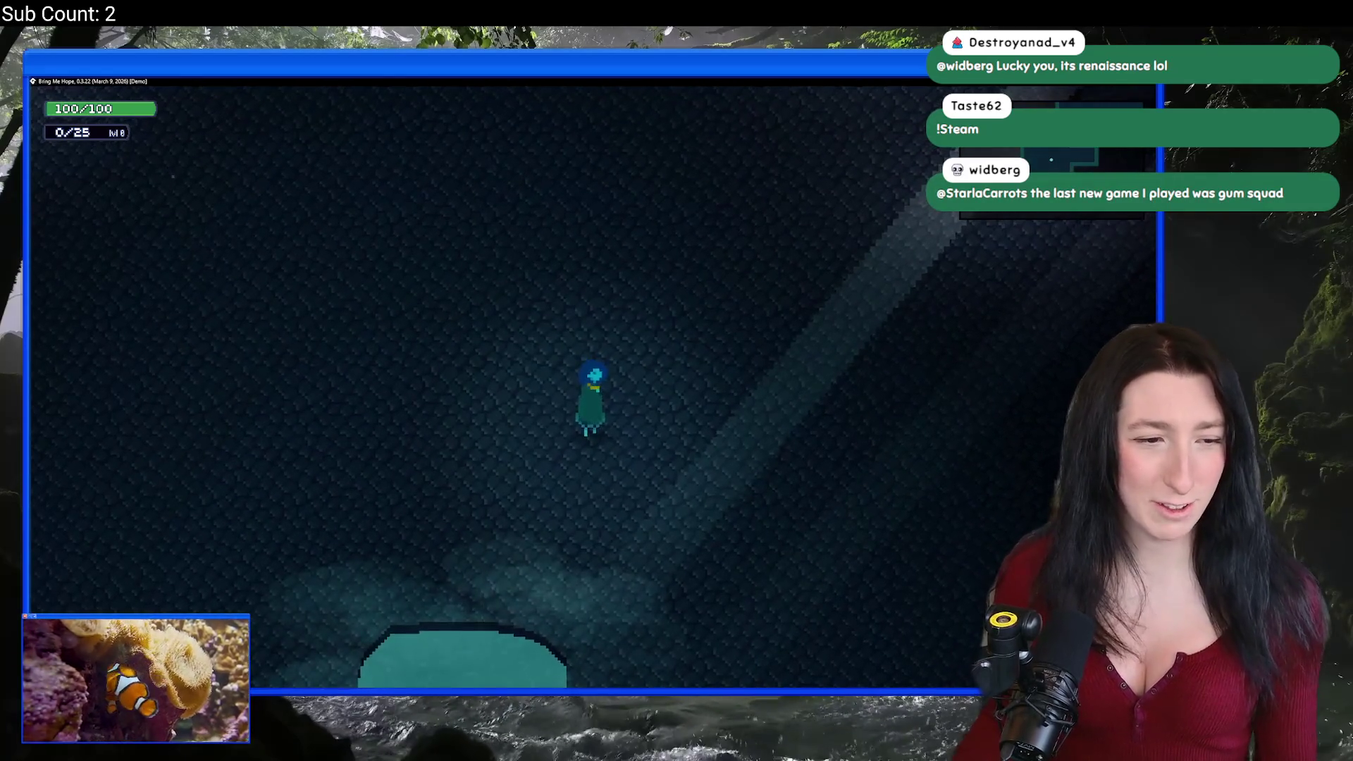
key(w)
key(s)
key(d)
key(w)
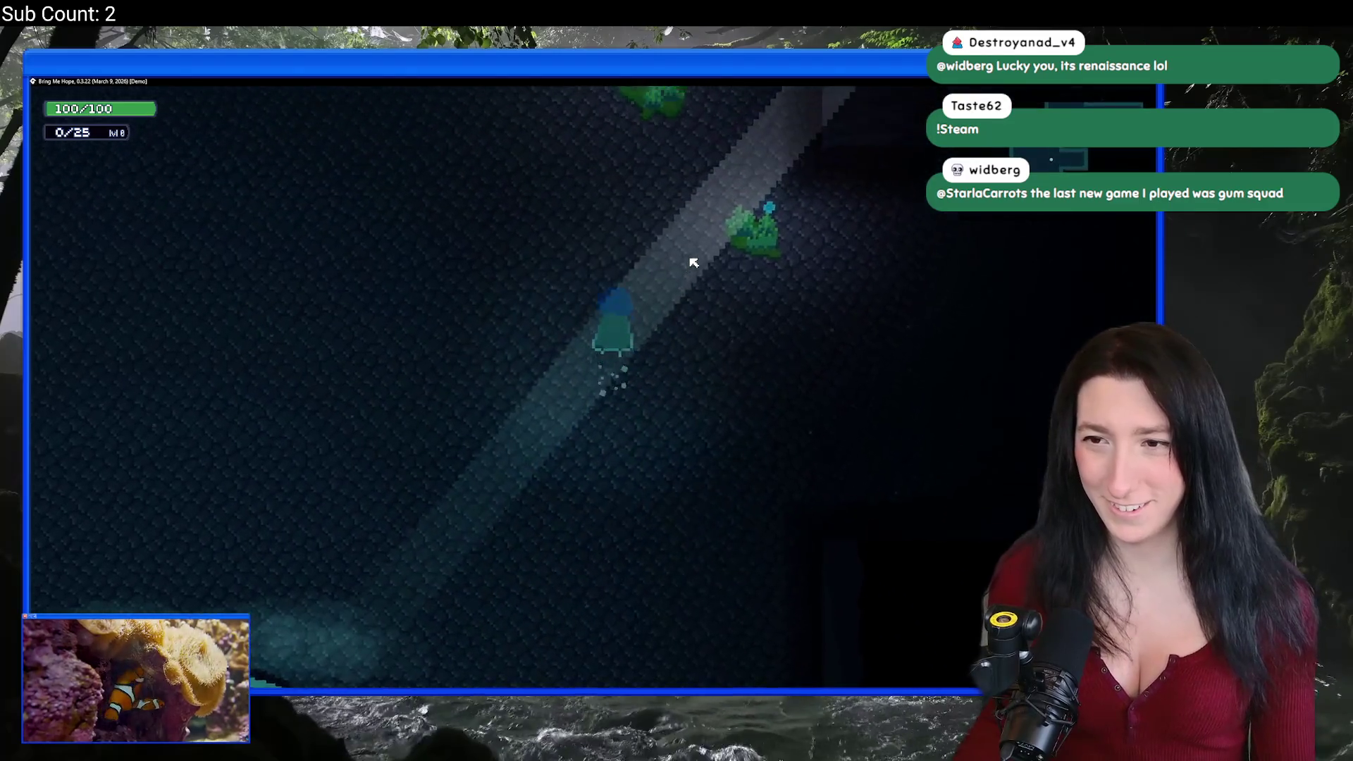
key(w)
key(d)
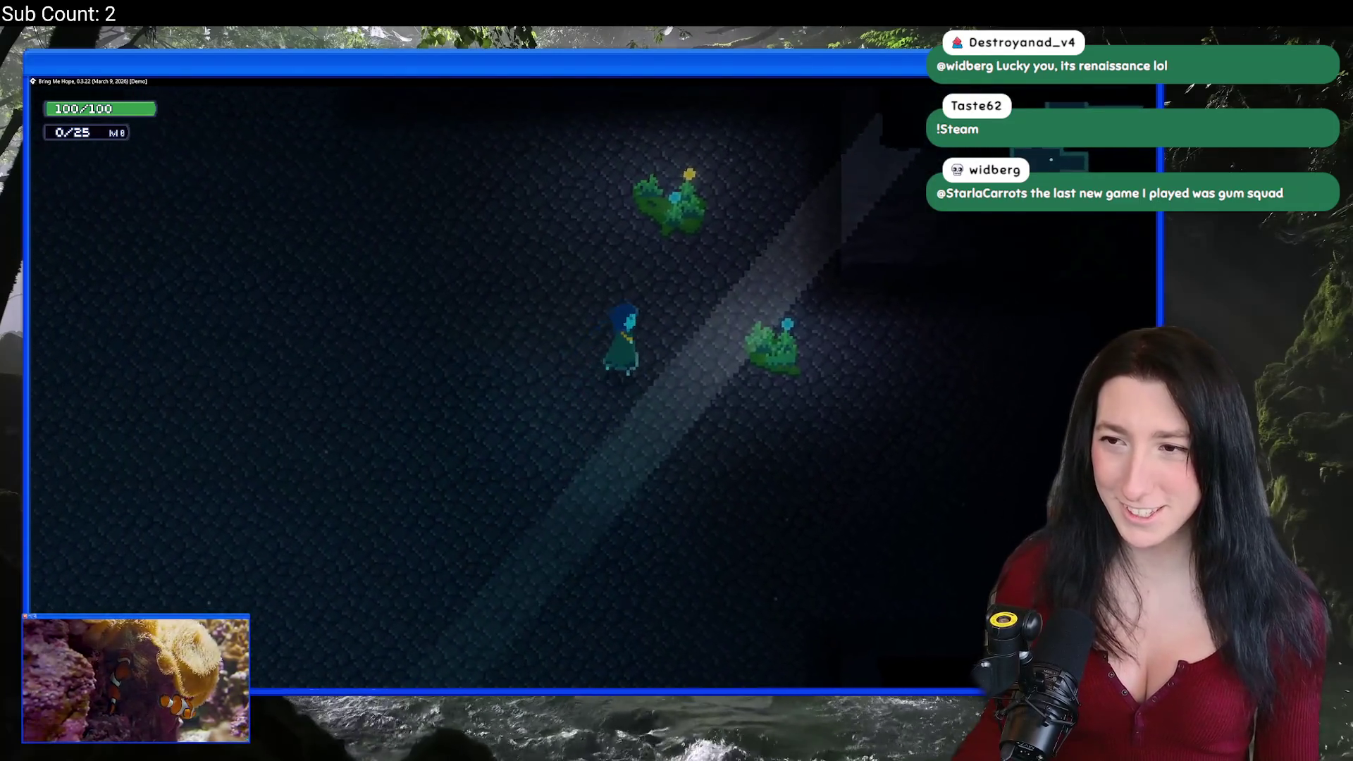
Step: Walk the character back south and west, then north to the cave's top wall
key(s)
key(d)
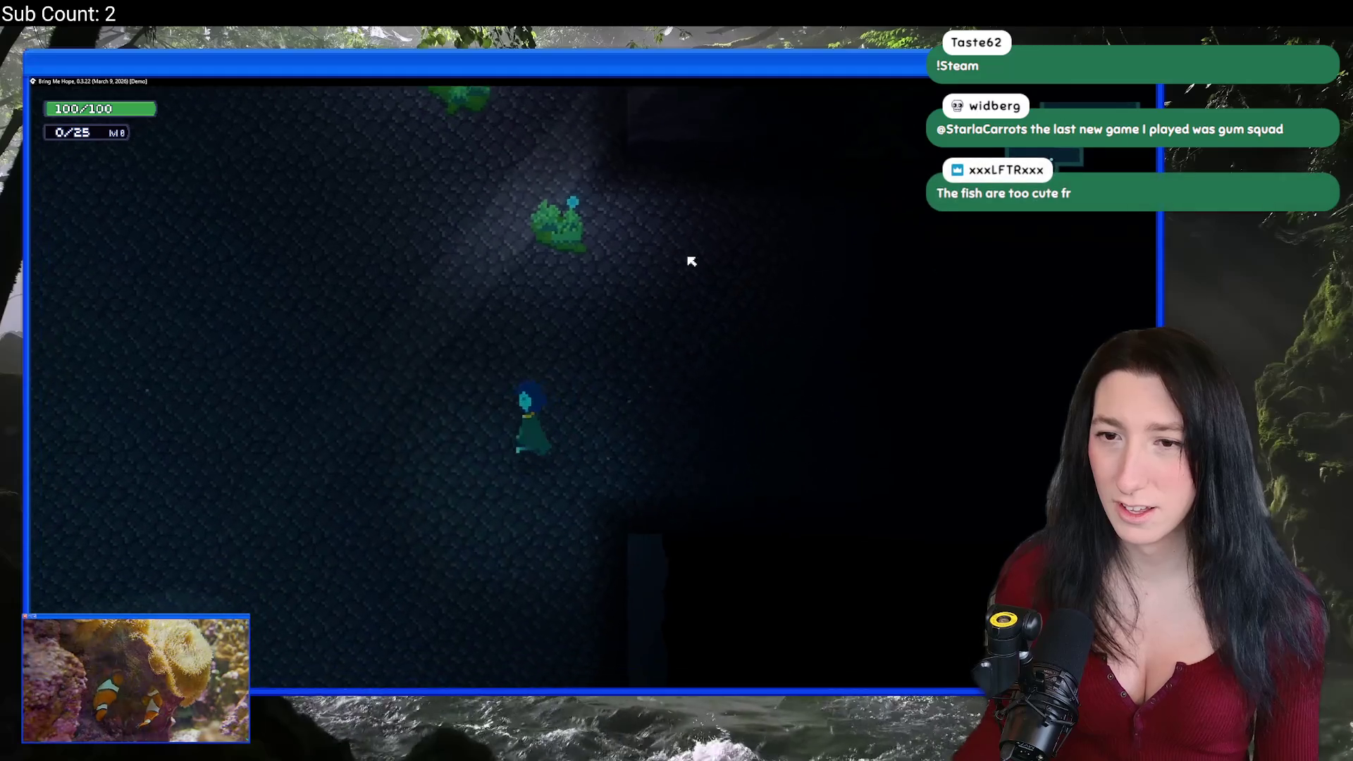
key(a)
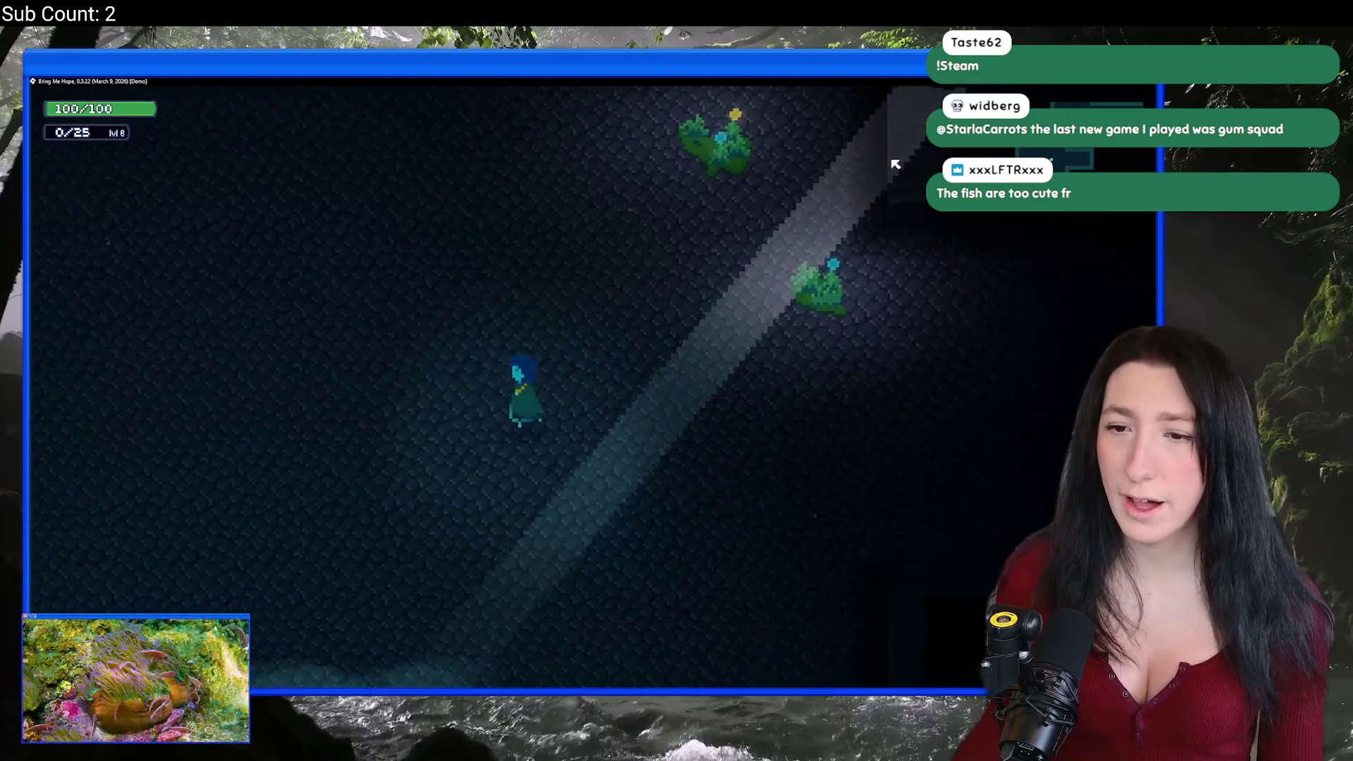
key(a)
key(w)
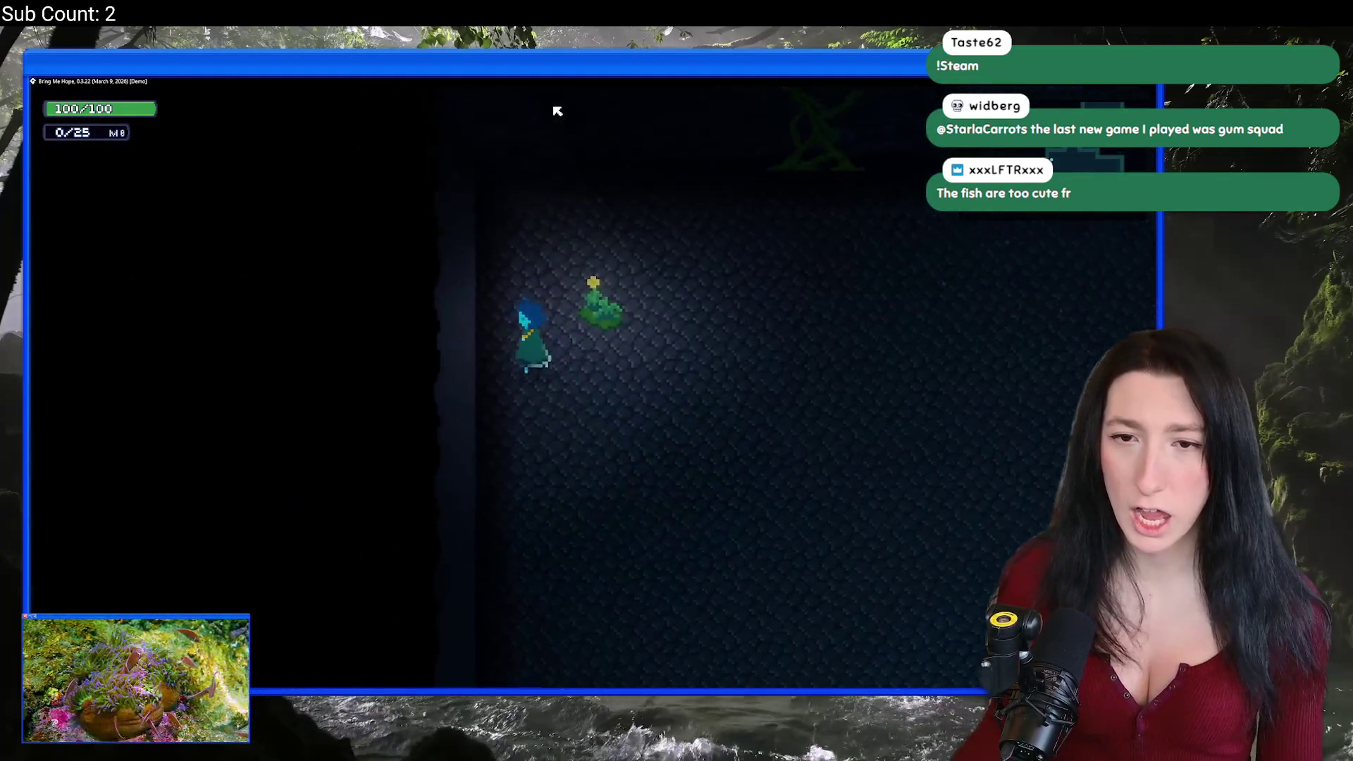
key(w)
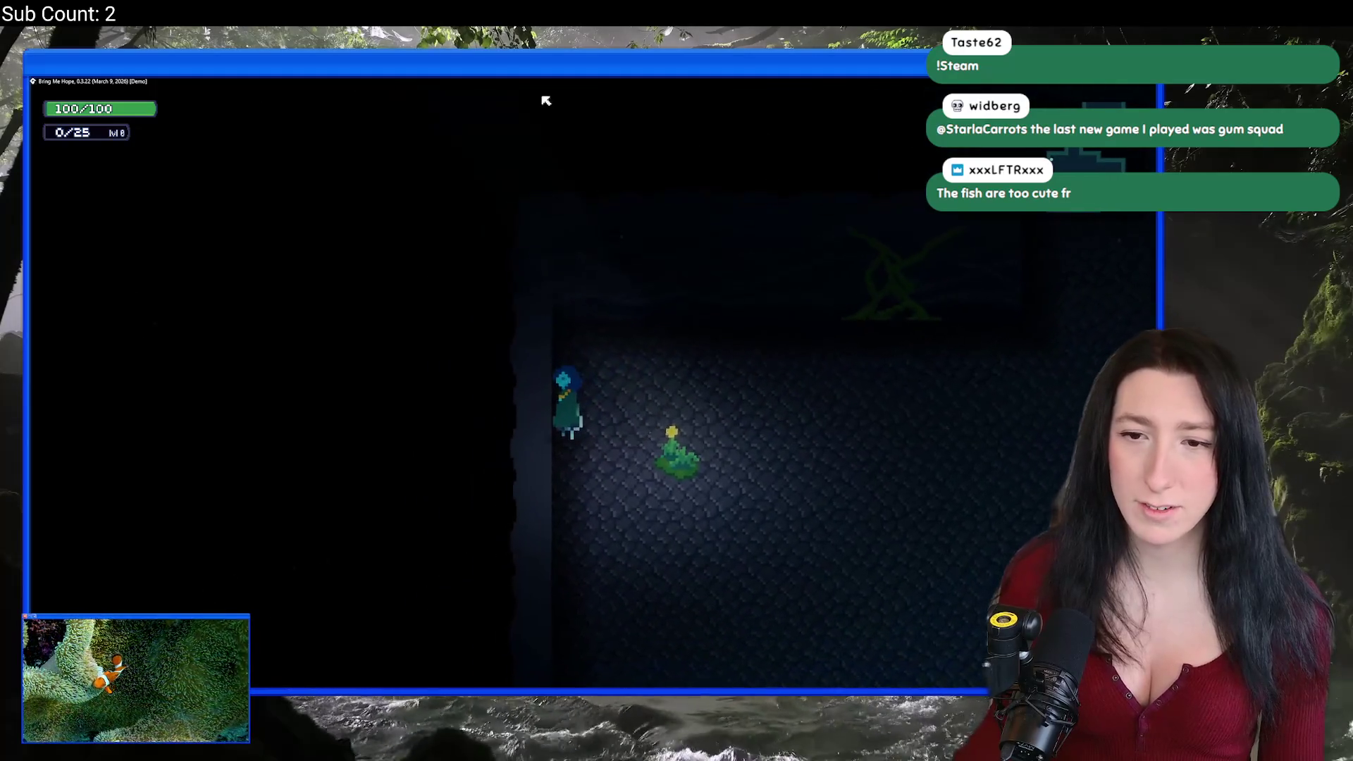
Step: Warp to Sea Cave City, roam its lit and dark streets, then close the game and return to rm_sandcity_dungeon
key(r)
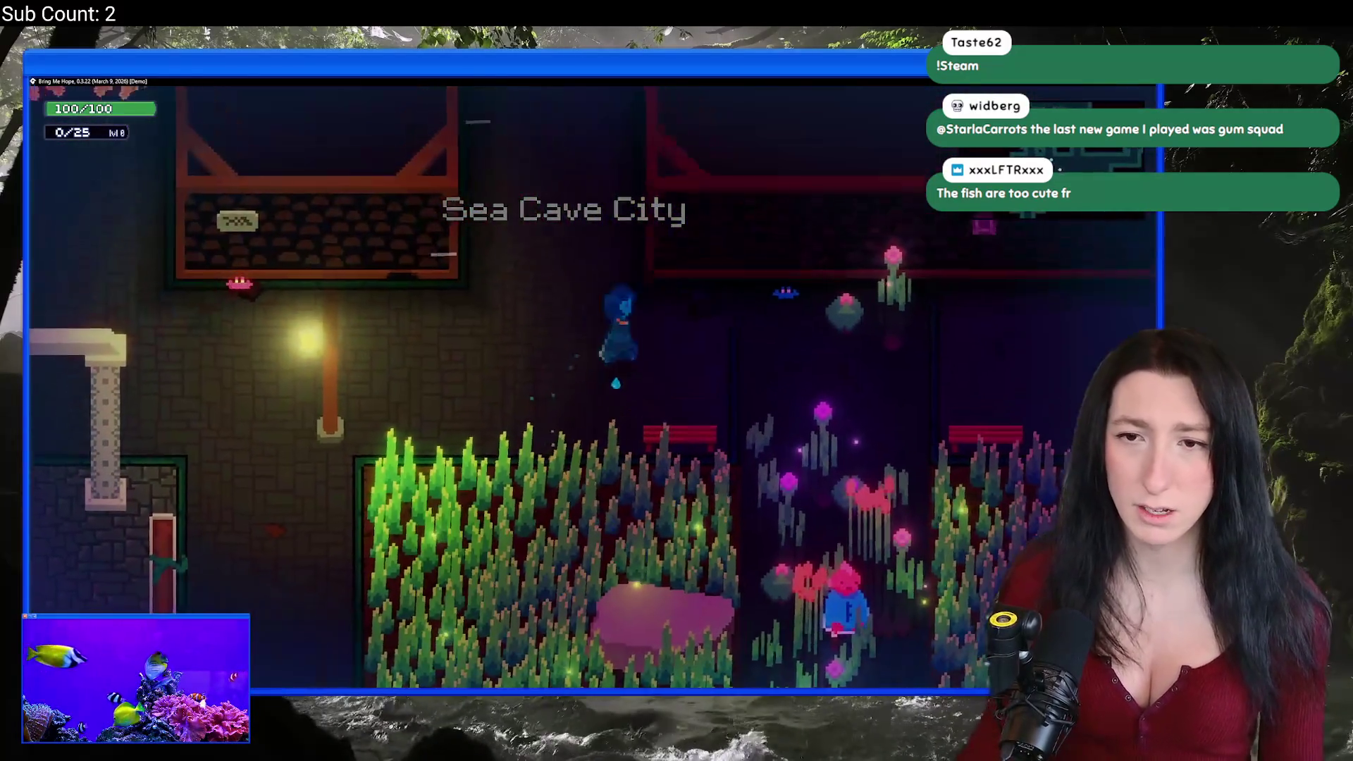
key(Left)
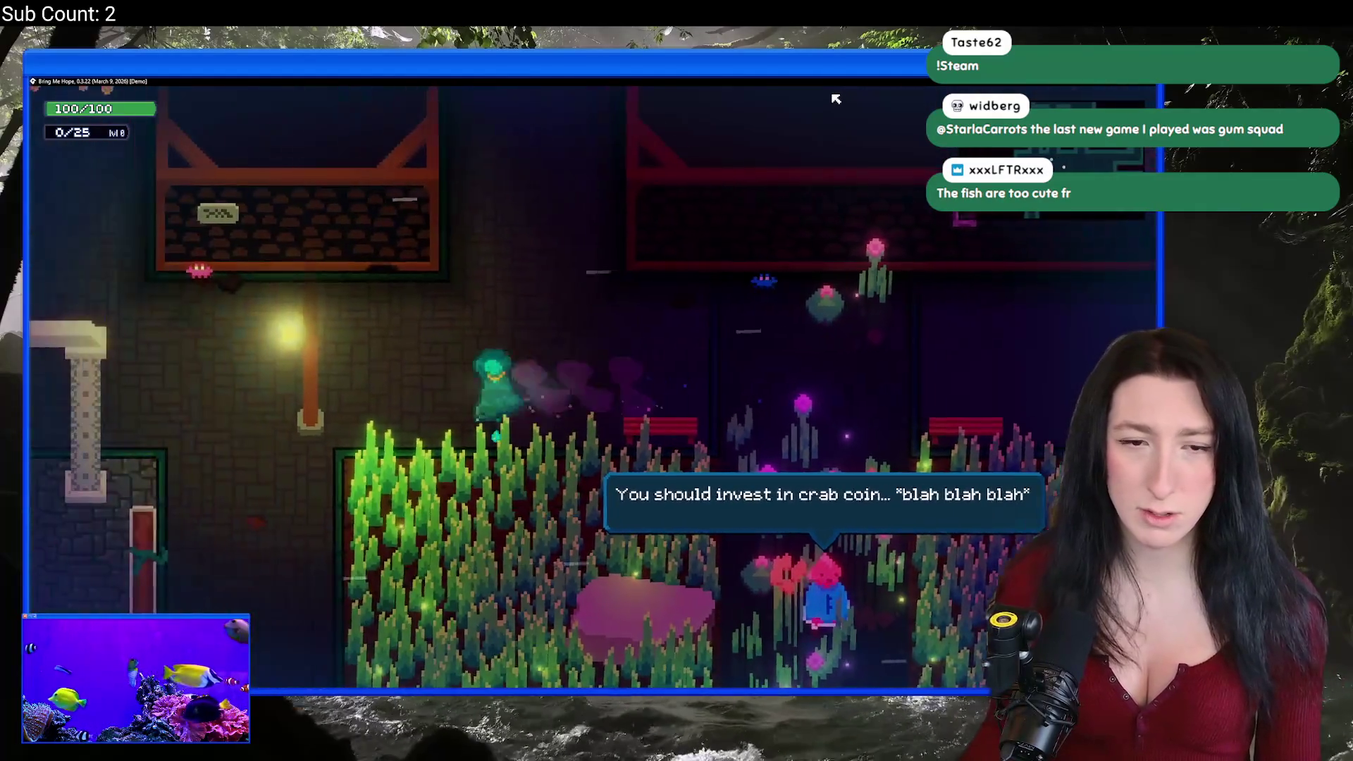
key(Left)
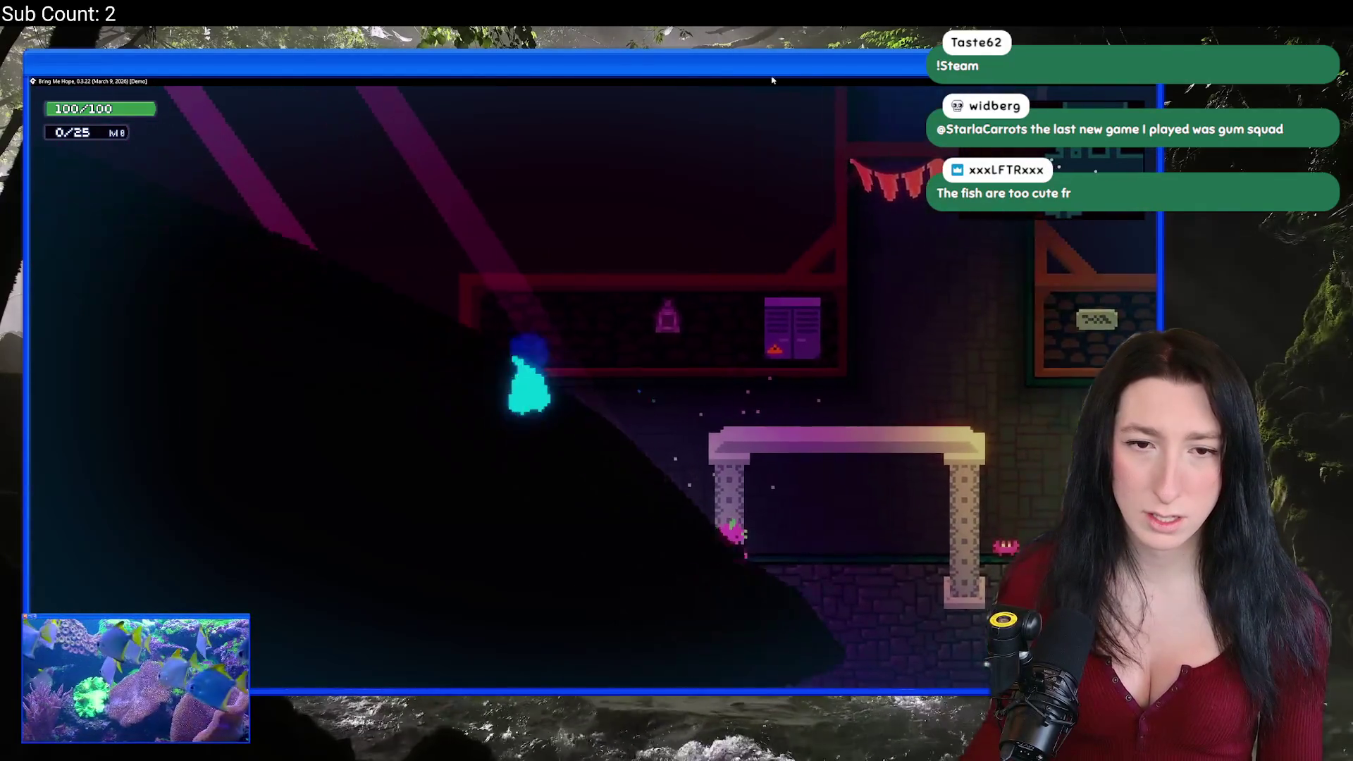
key(Down)
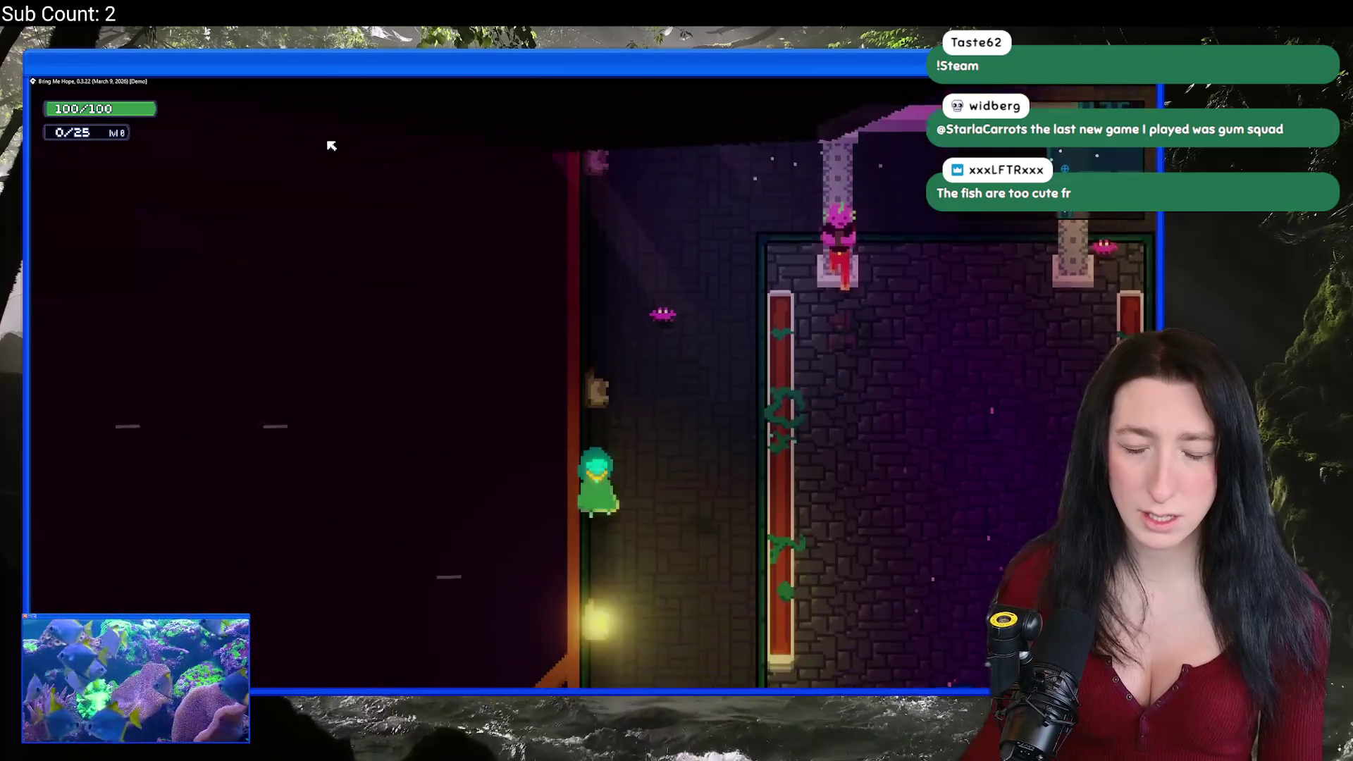
key(Up)
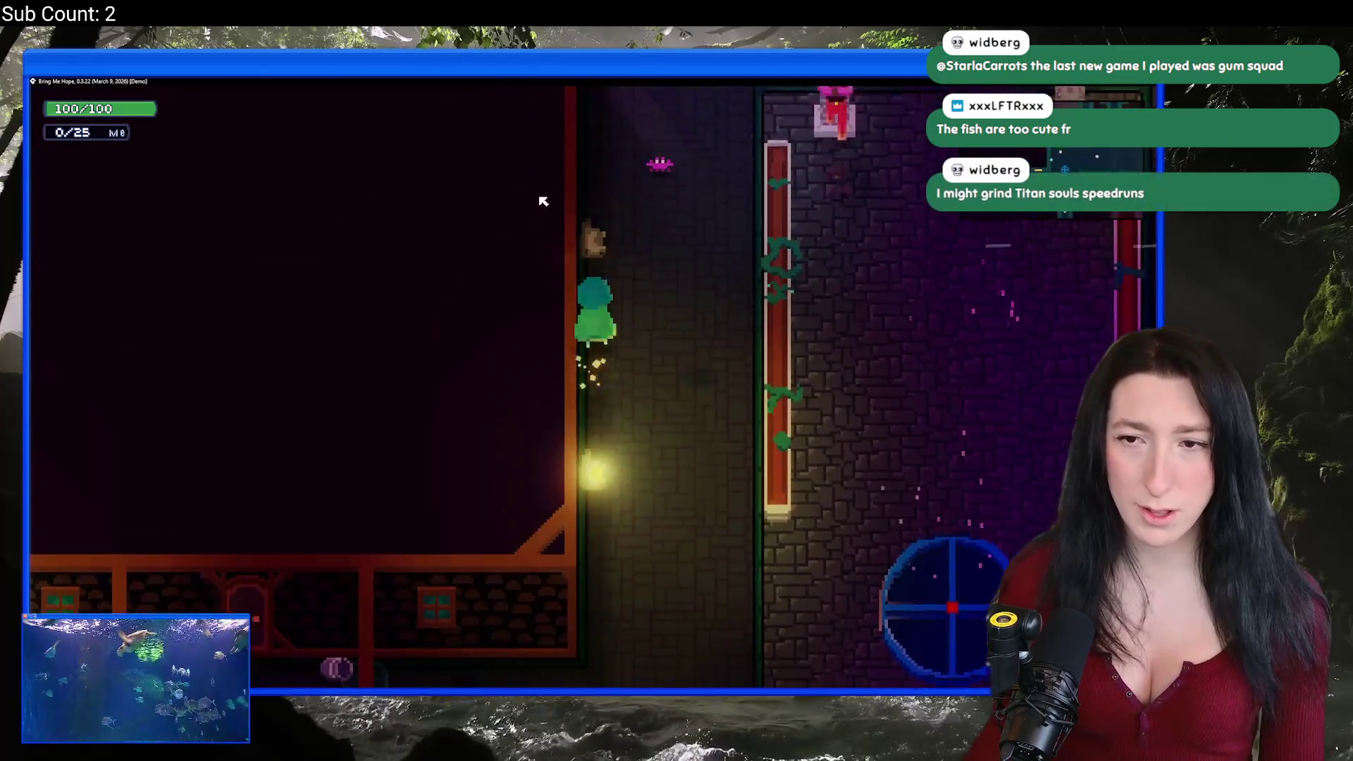
key(Right)
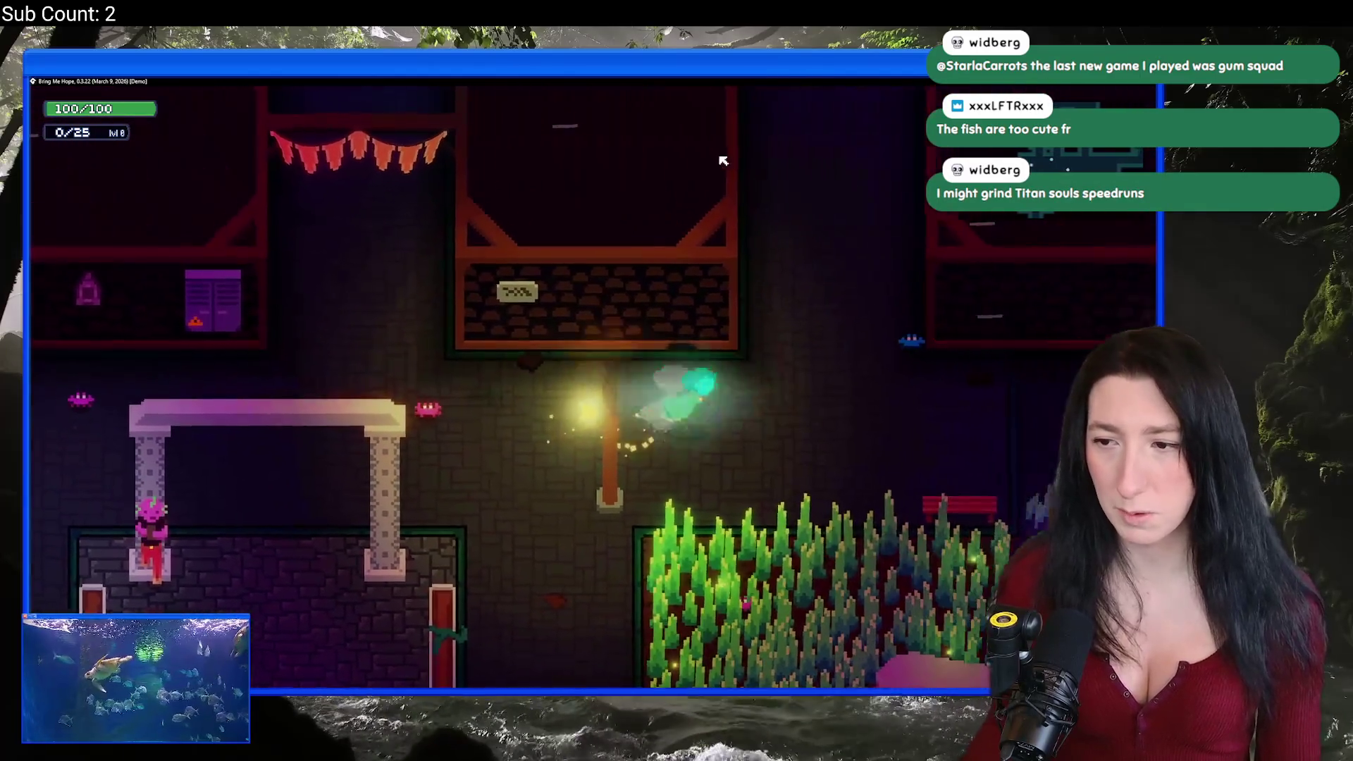
key(Right)
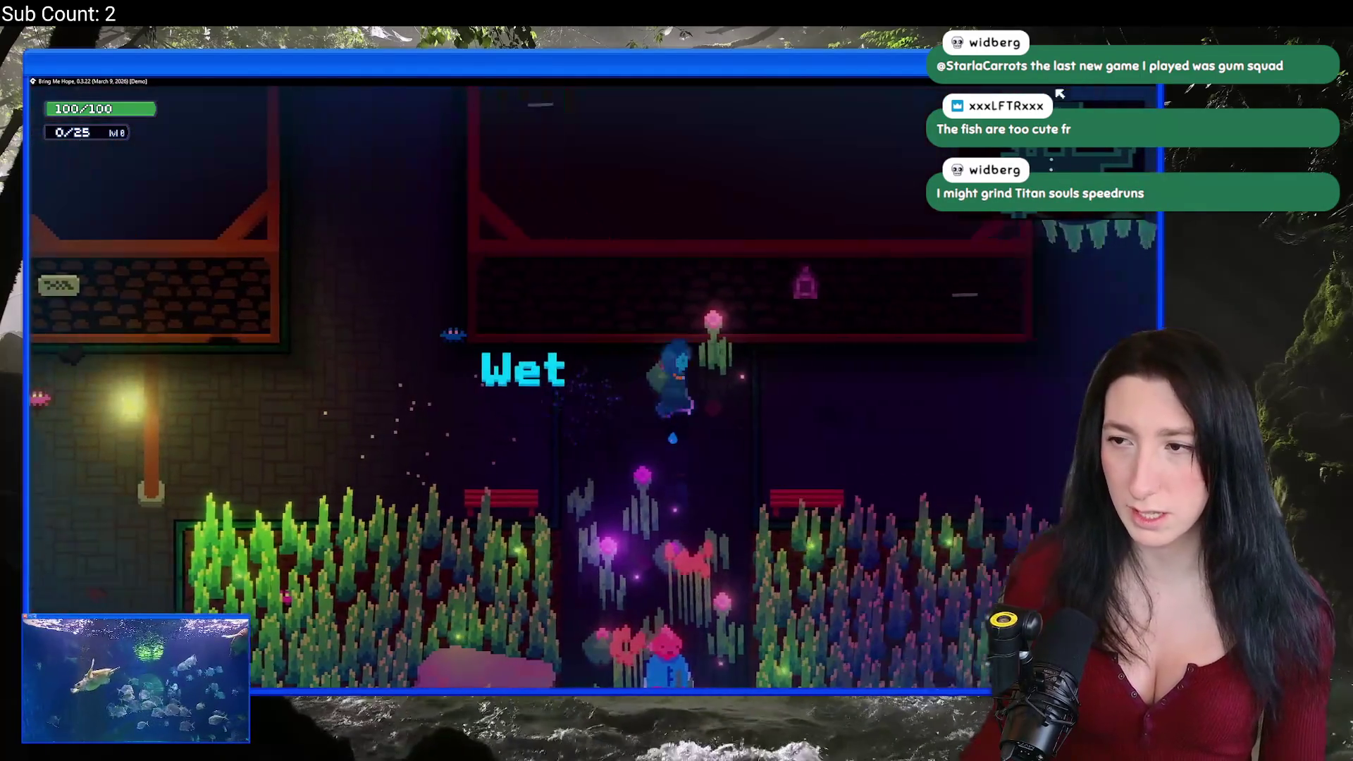
click(1150, 83)
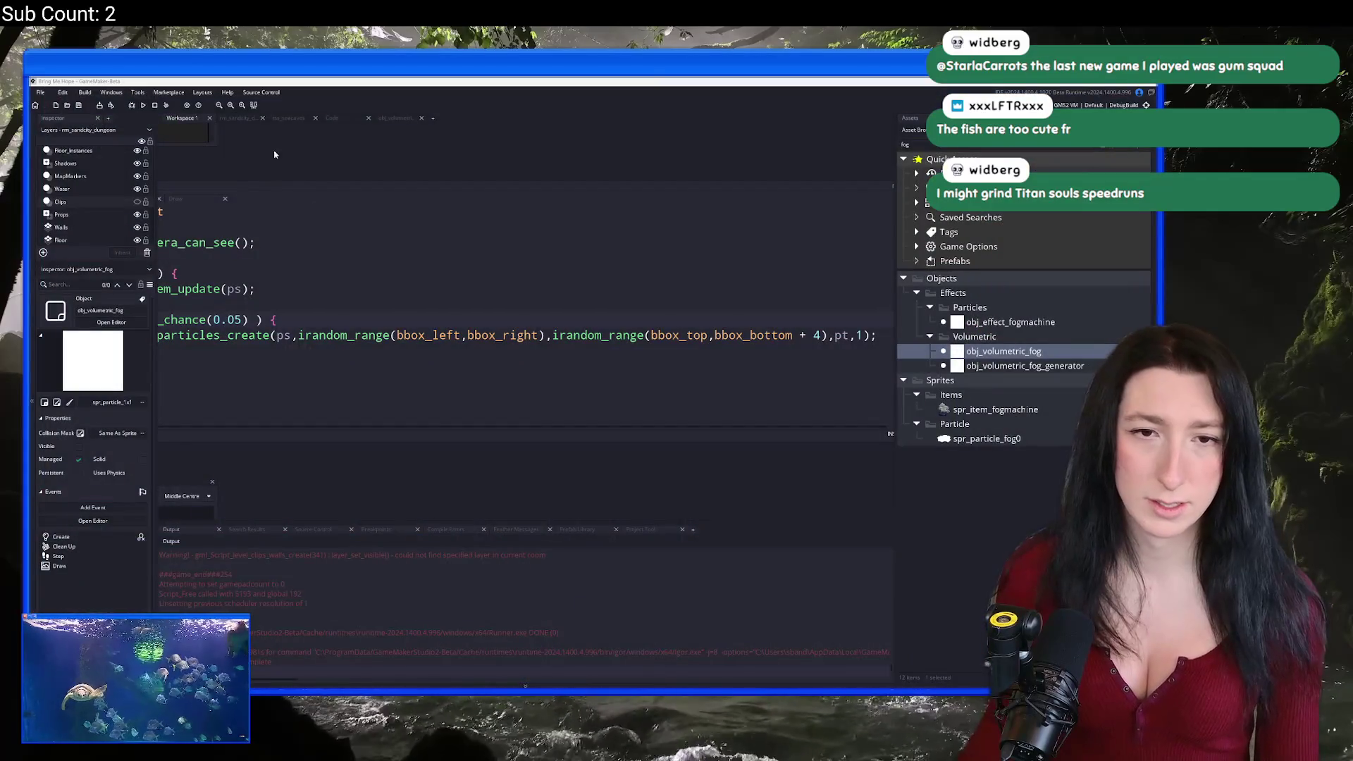
click(240, 119)
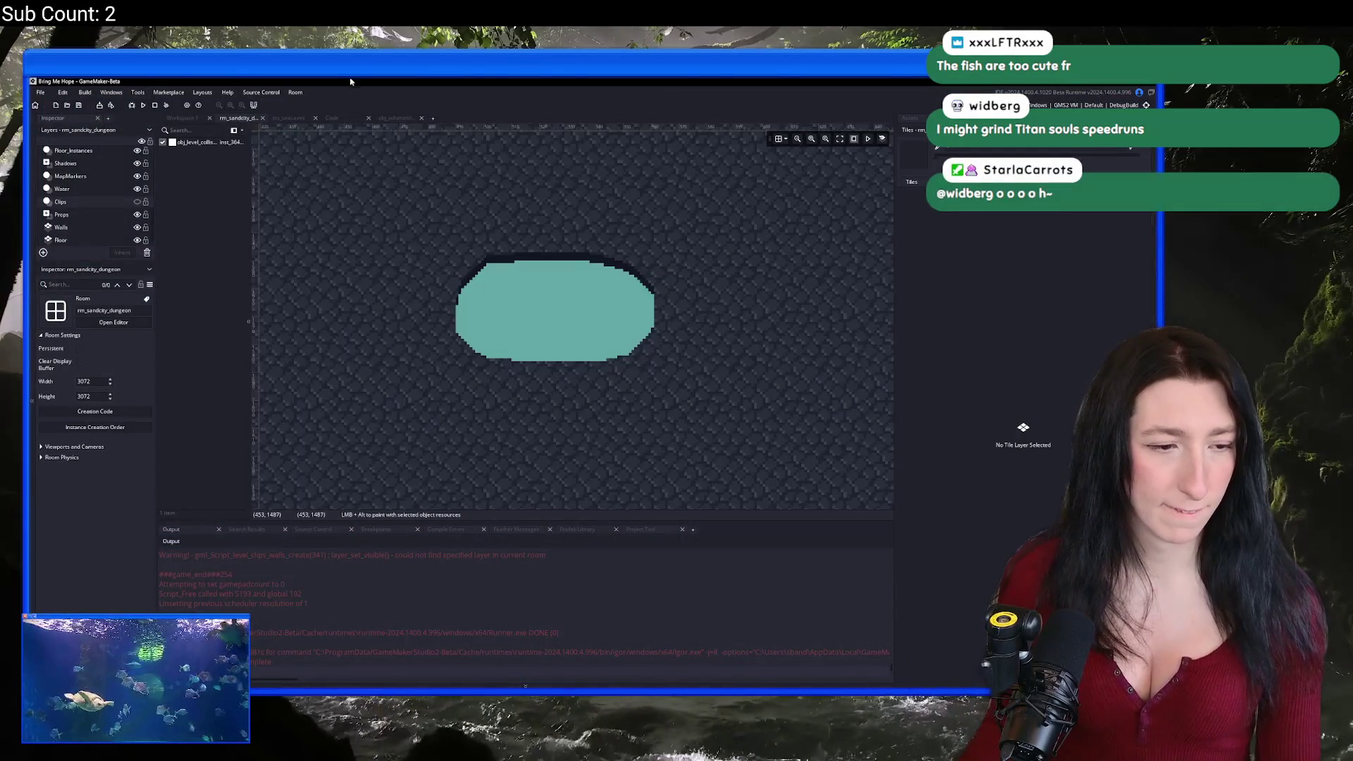
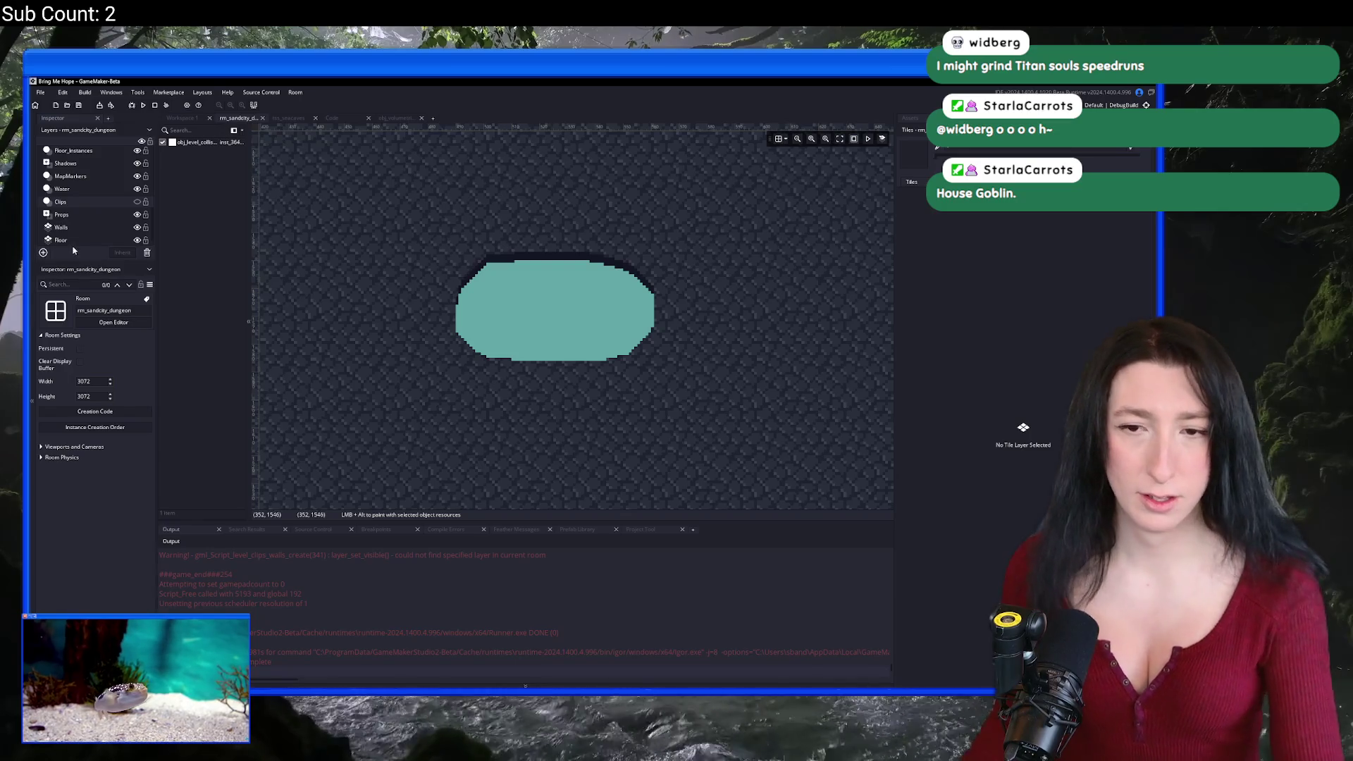
Step: Zoom and pan across rm_sandcity_dungeon, select the Wall_Foreground layer, and bring up Ctrl+T search
scroll(667, 290, down, 6)
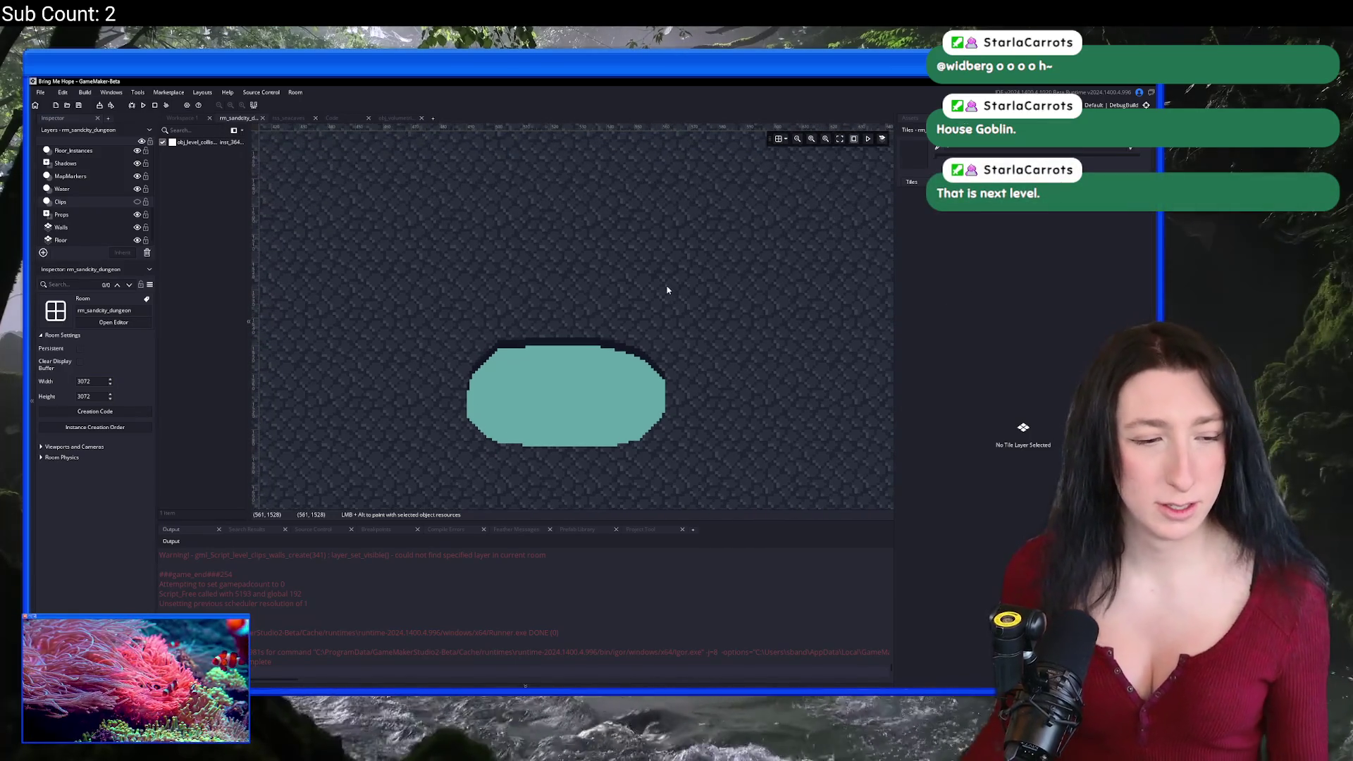
drag(714, 326, 632, 345)
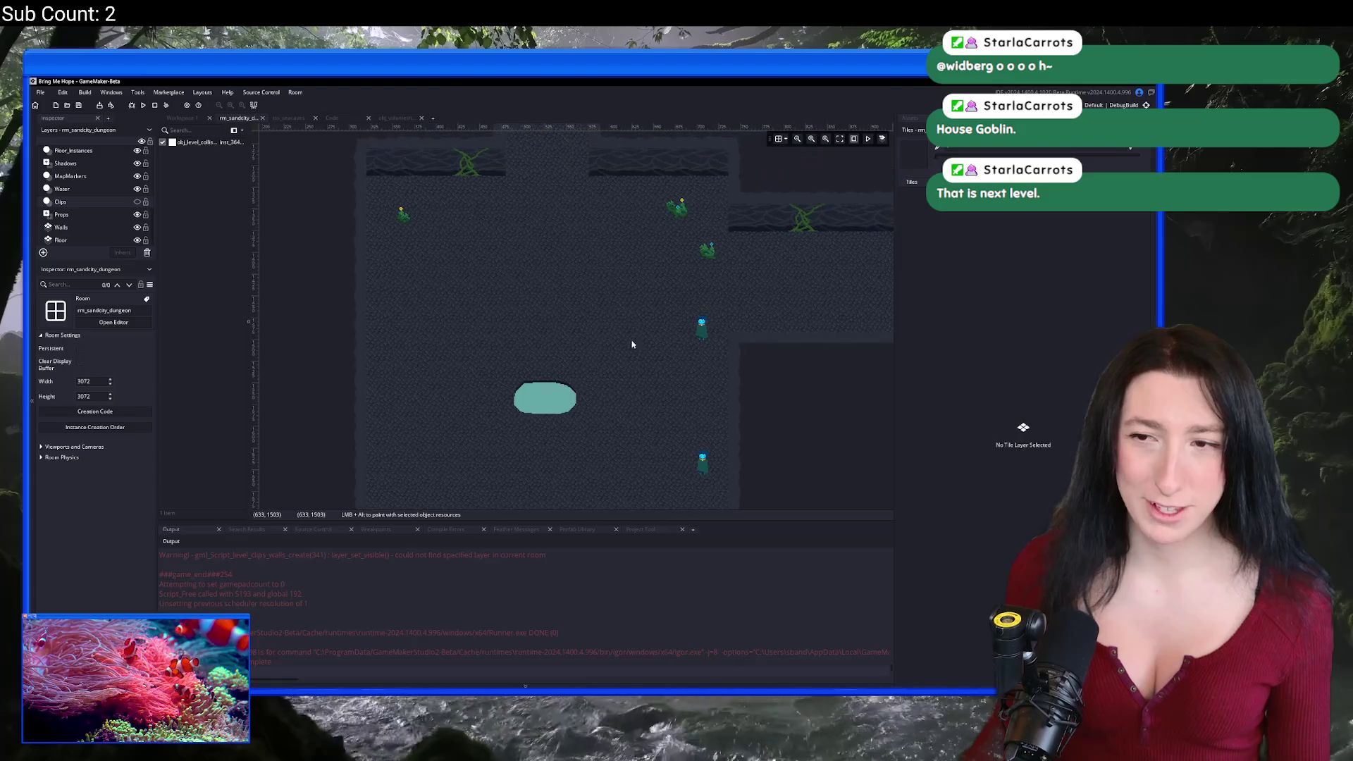
scroll(84, 194, up, 3)
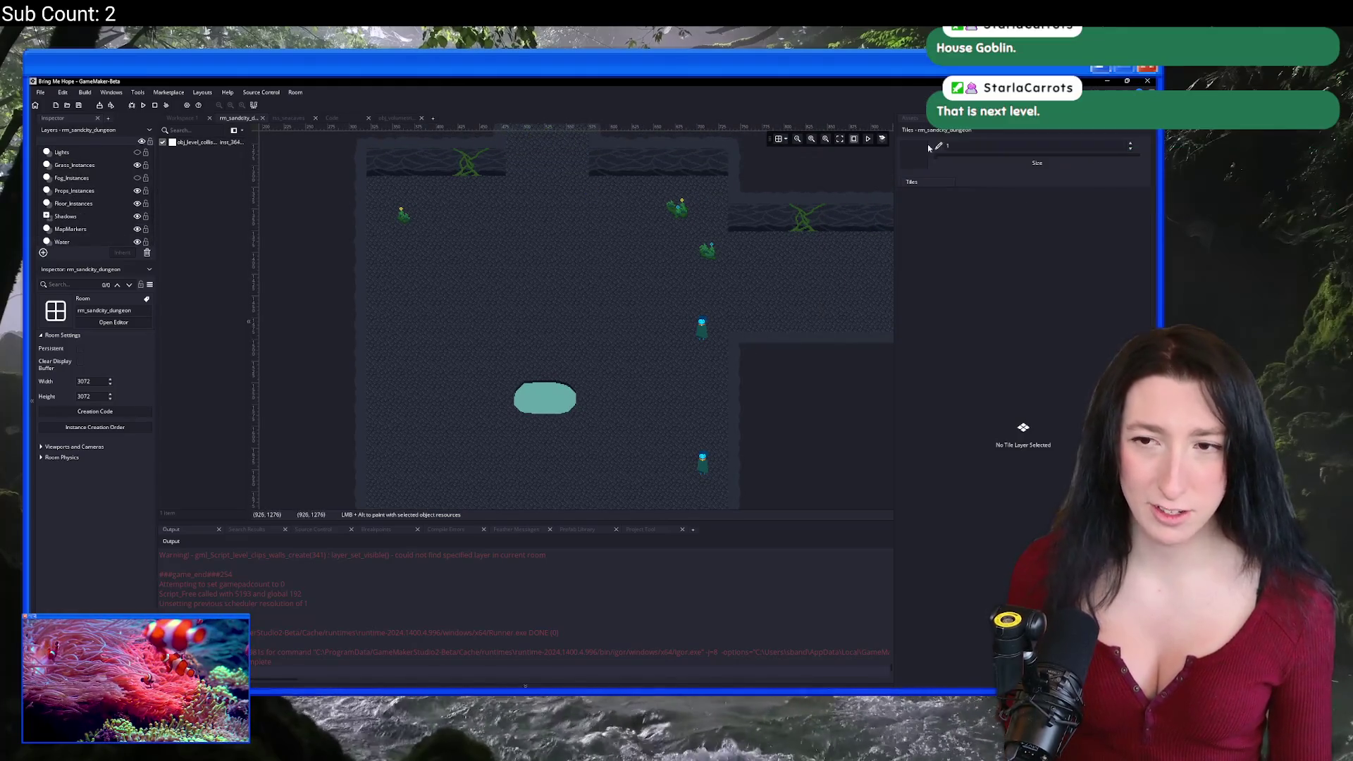
click(651, 177)
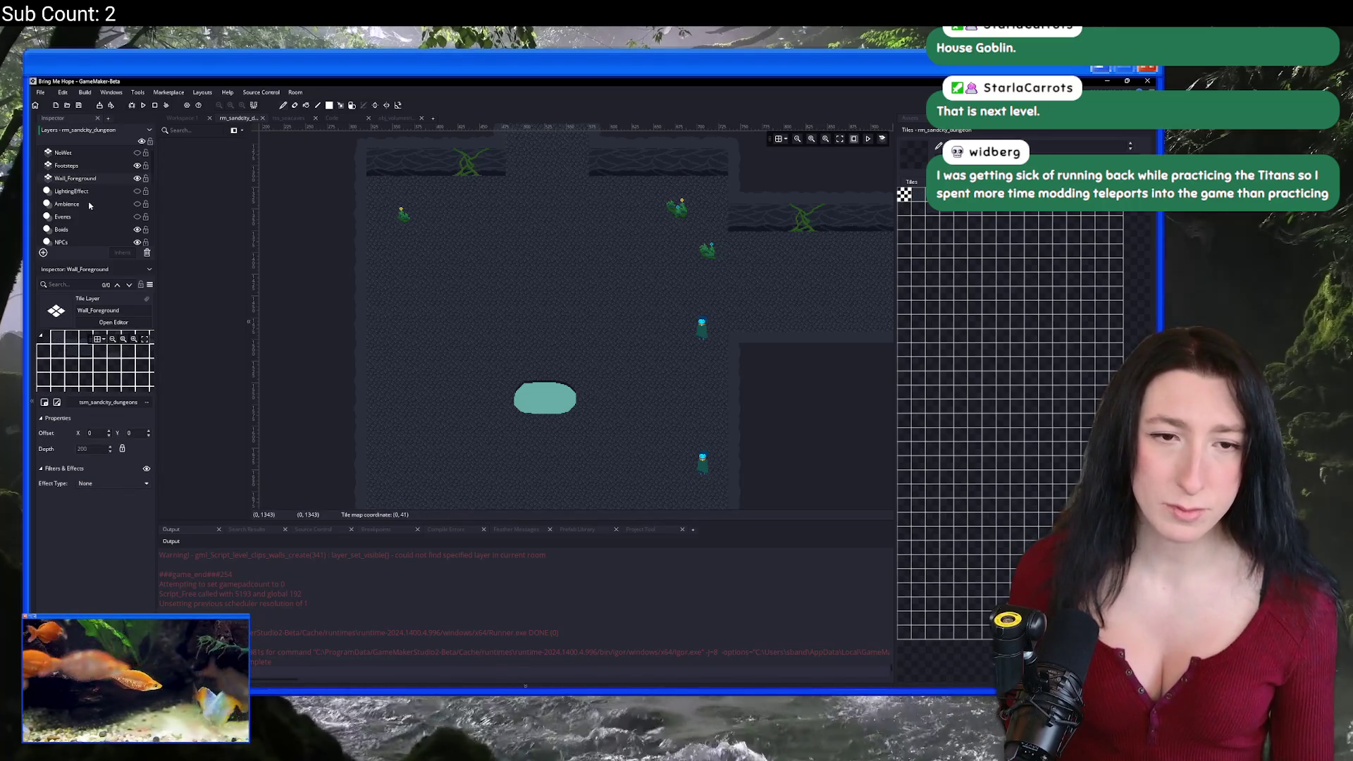
scroll(92, 187, down, 3)
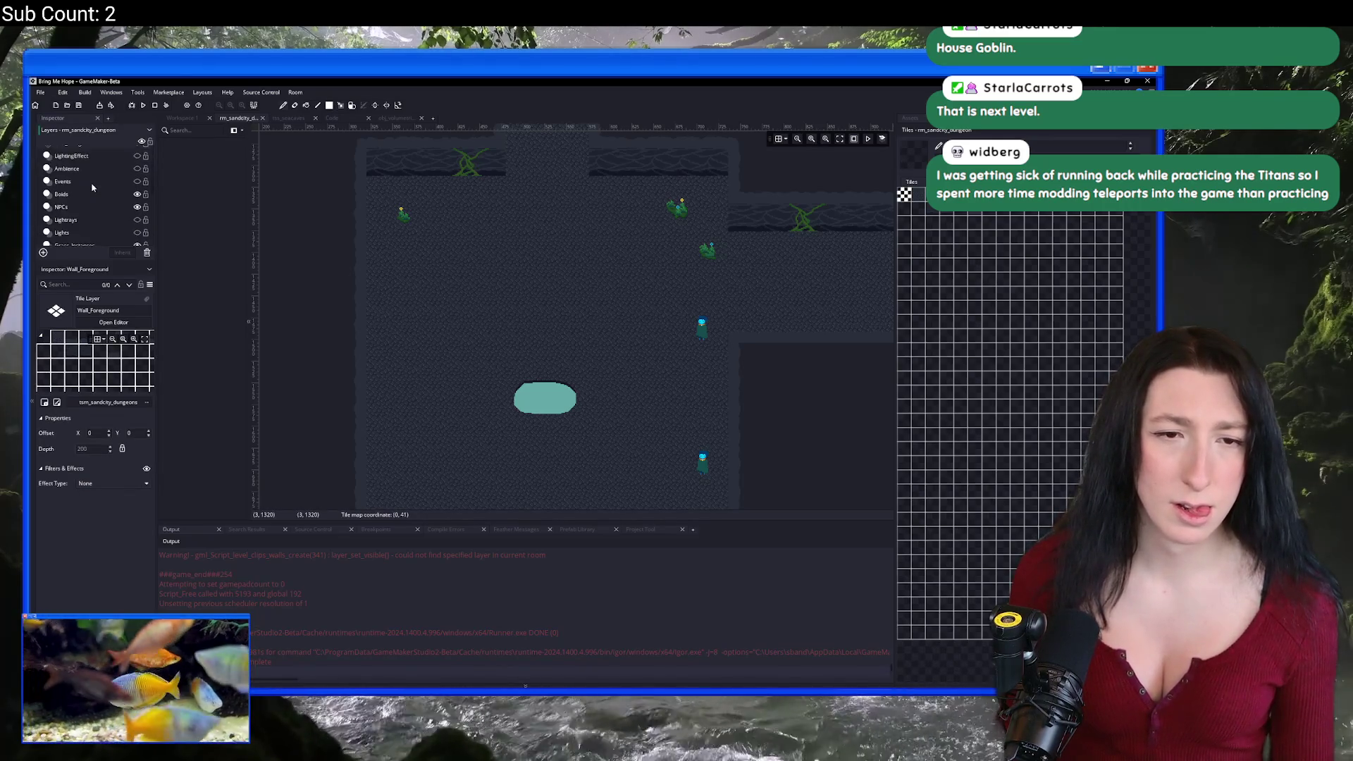
scroll(92, 193, up, 2)
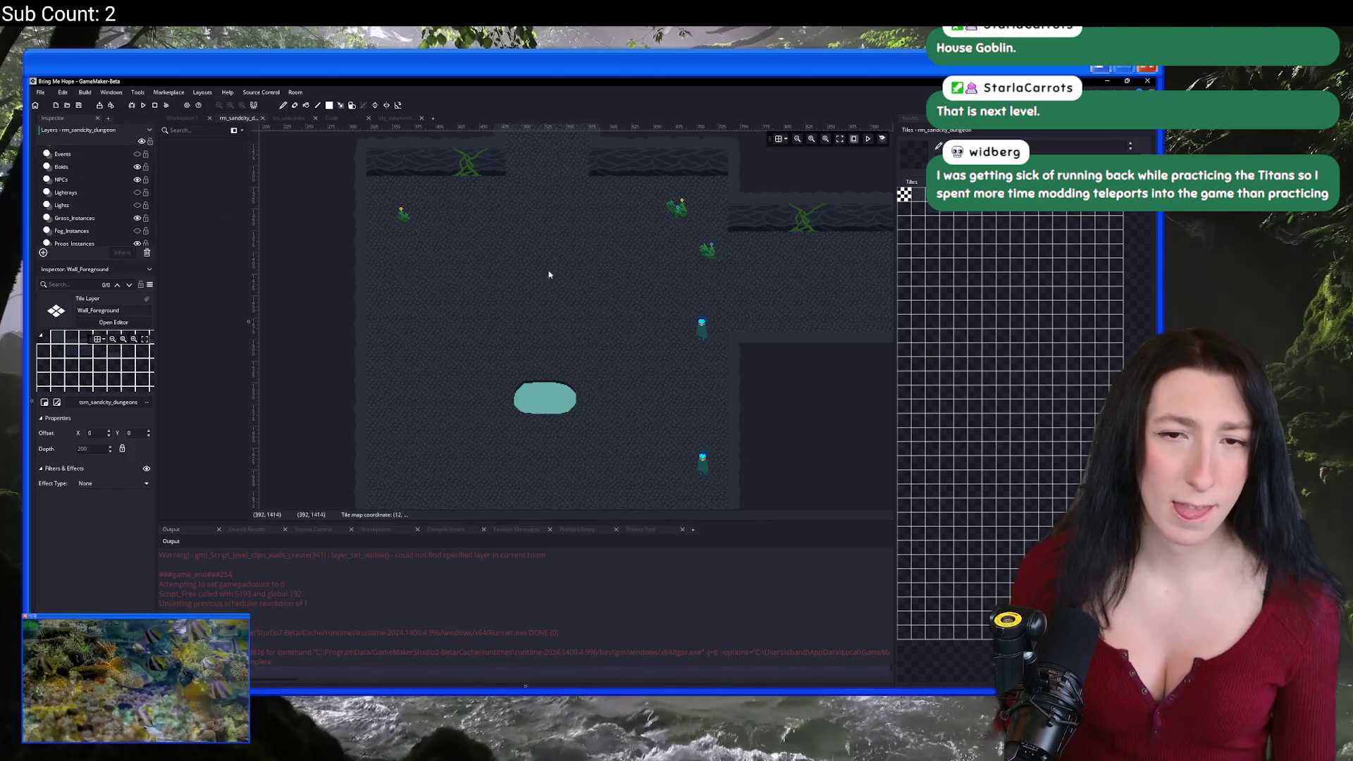
key(ctrl+t)
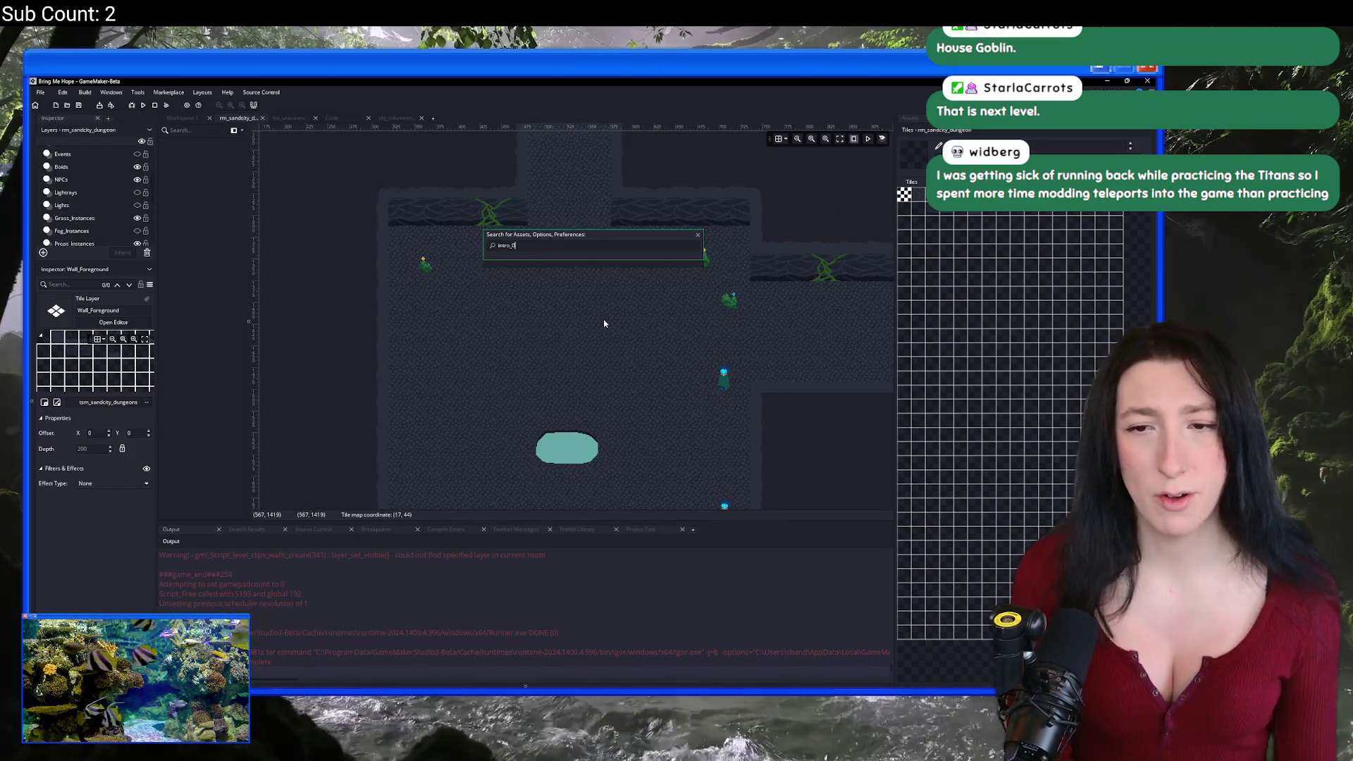
Step: Open room rm_intro_0_4 and make its Foreground_Instances layer visible
key(Down)
key(Return)
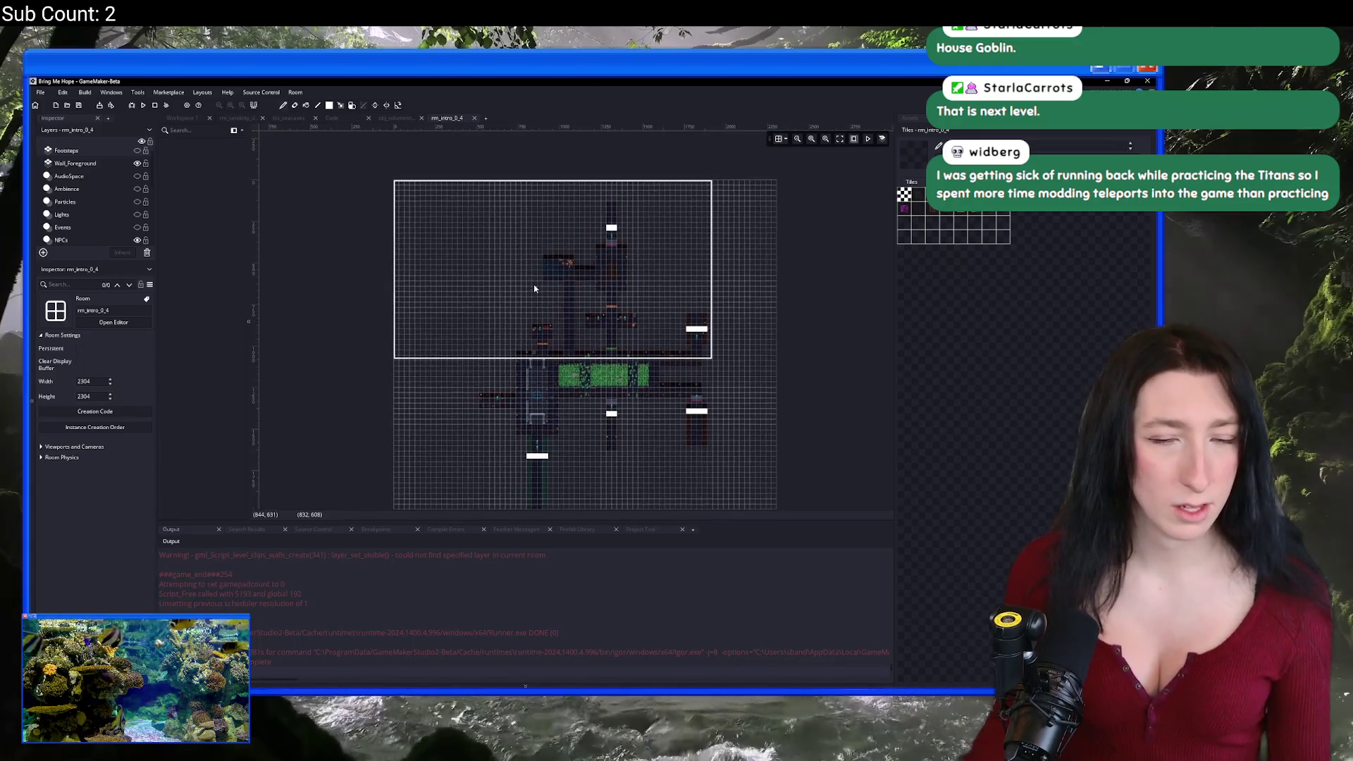
scroll(538, 211, up, 3)
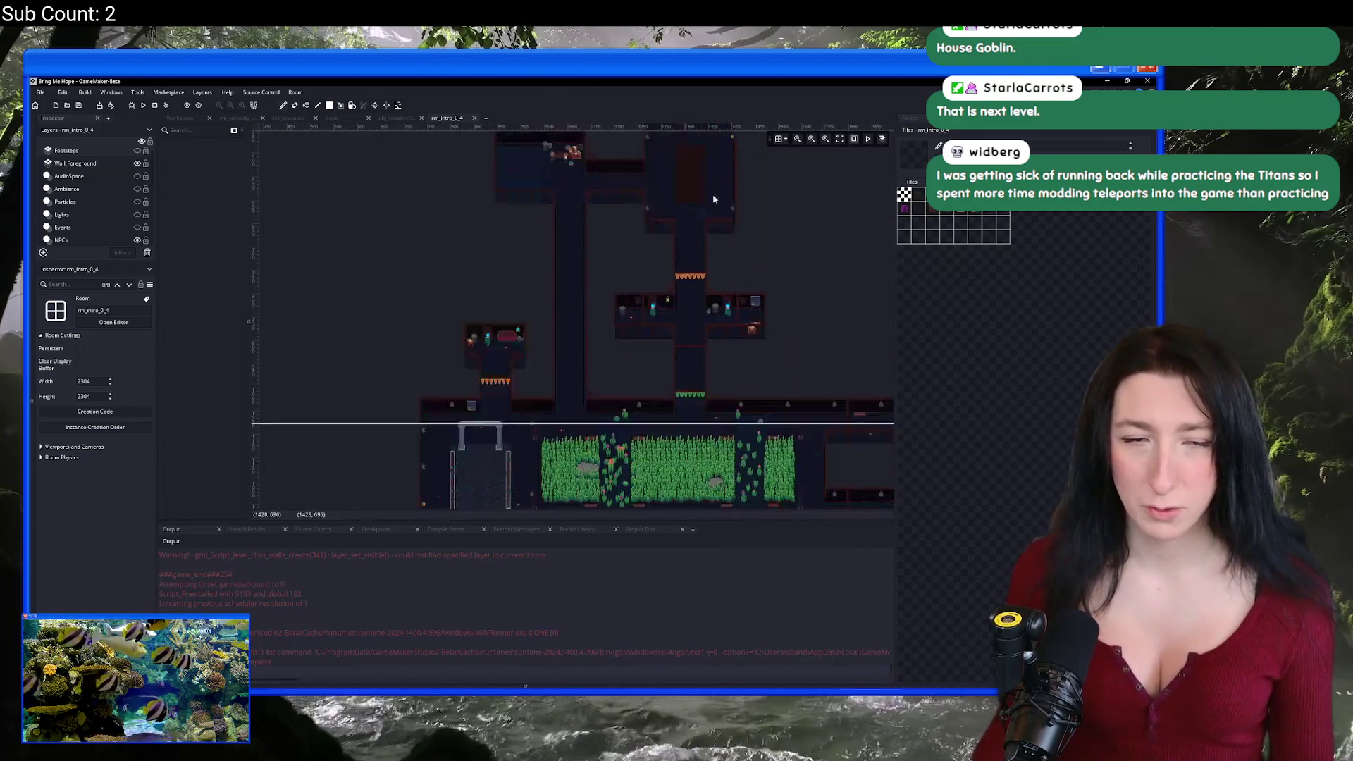
click(99, 167)
scroll(91, 197, down, 3)
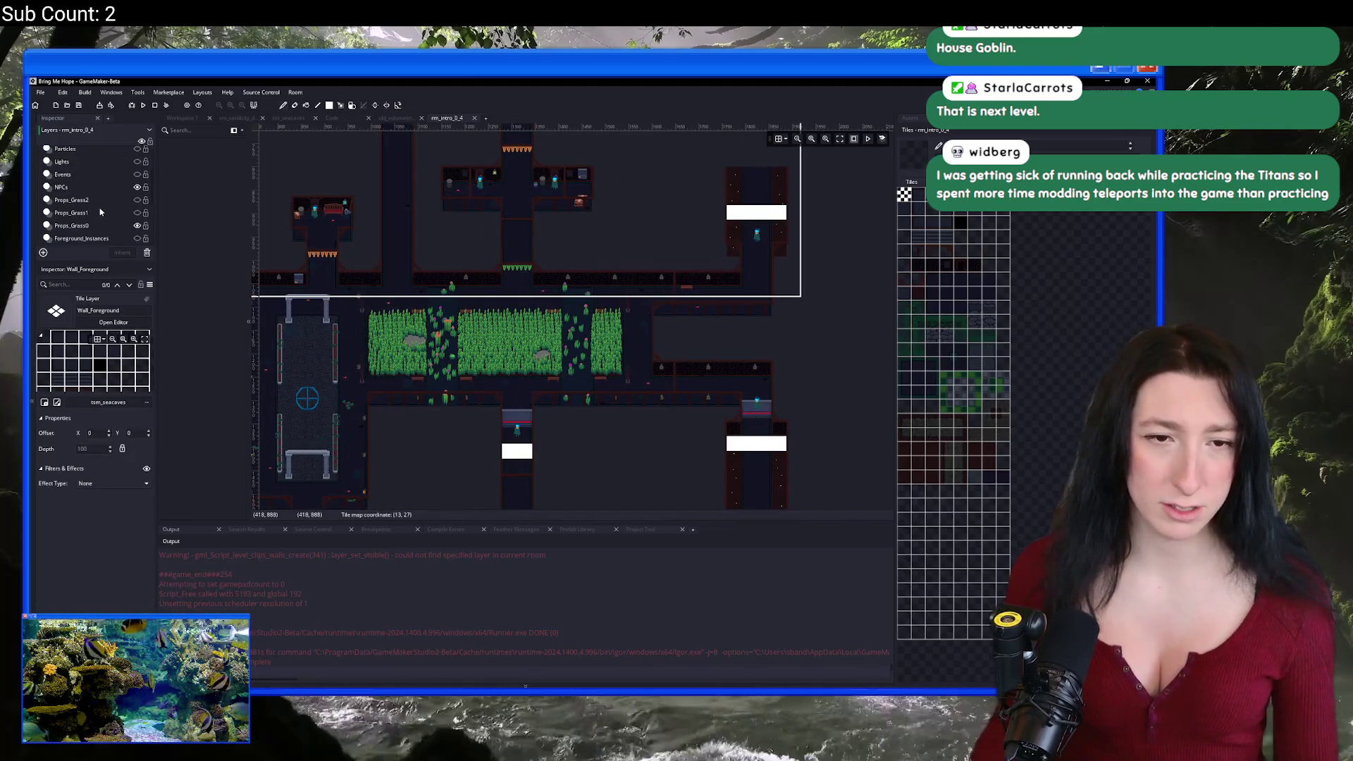
click(106, 220)
click(137, 221)
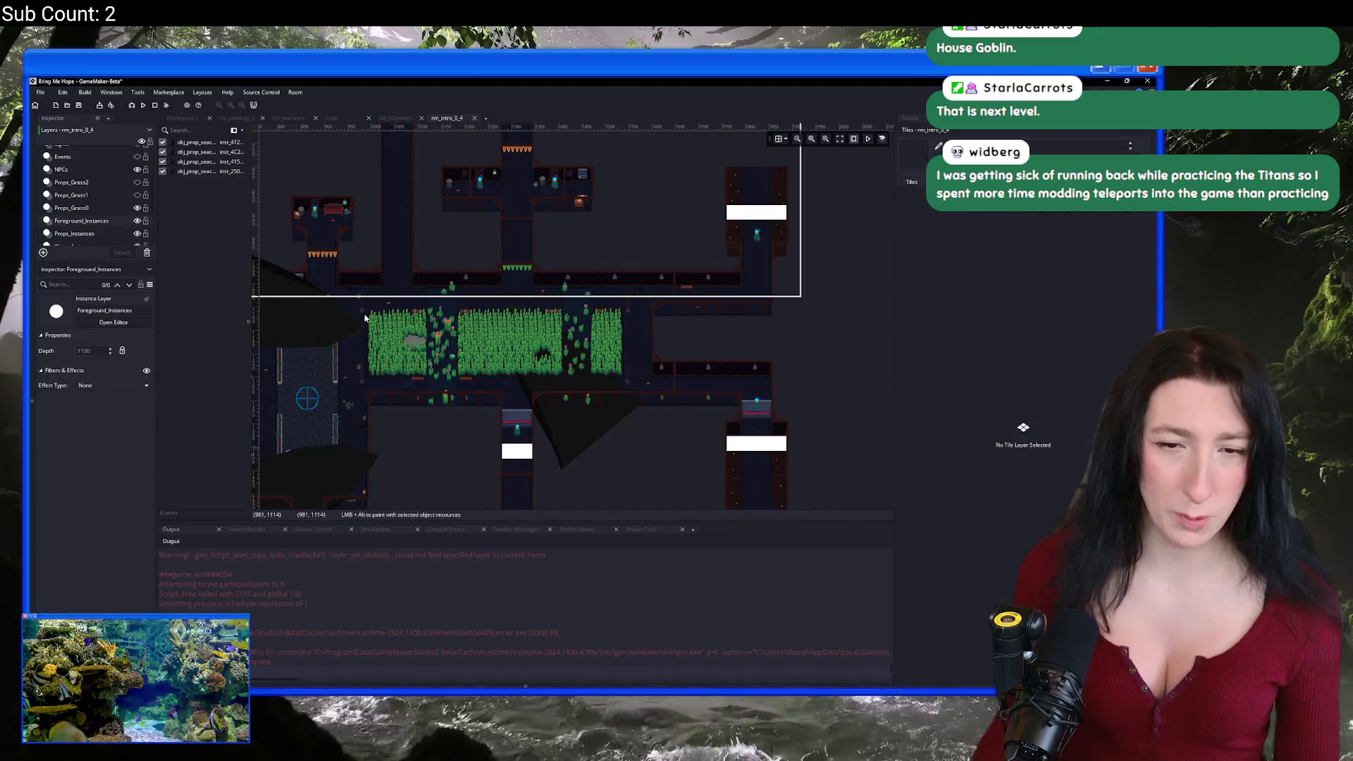
Step: Select a dark foreground rock, search assets for 'seacave_fo', and open the sea-cave foreground sprite
click(197, 142)
click(920, 119)
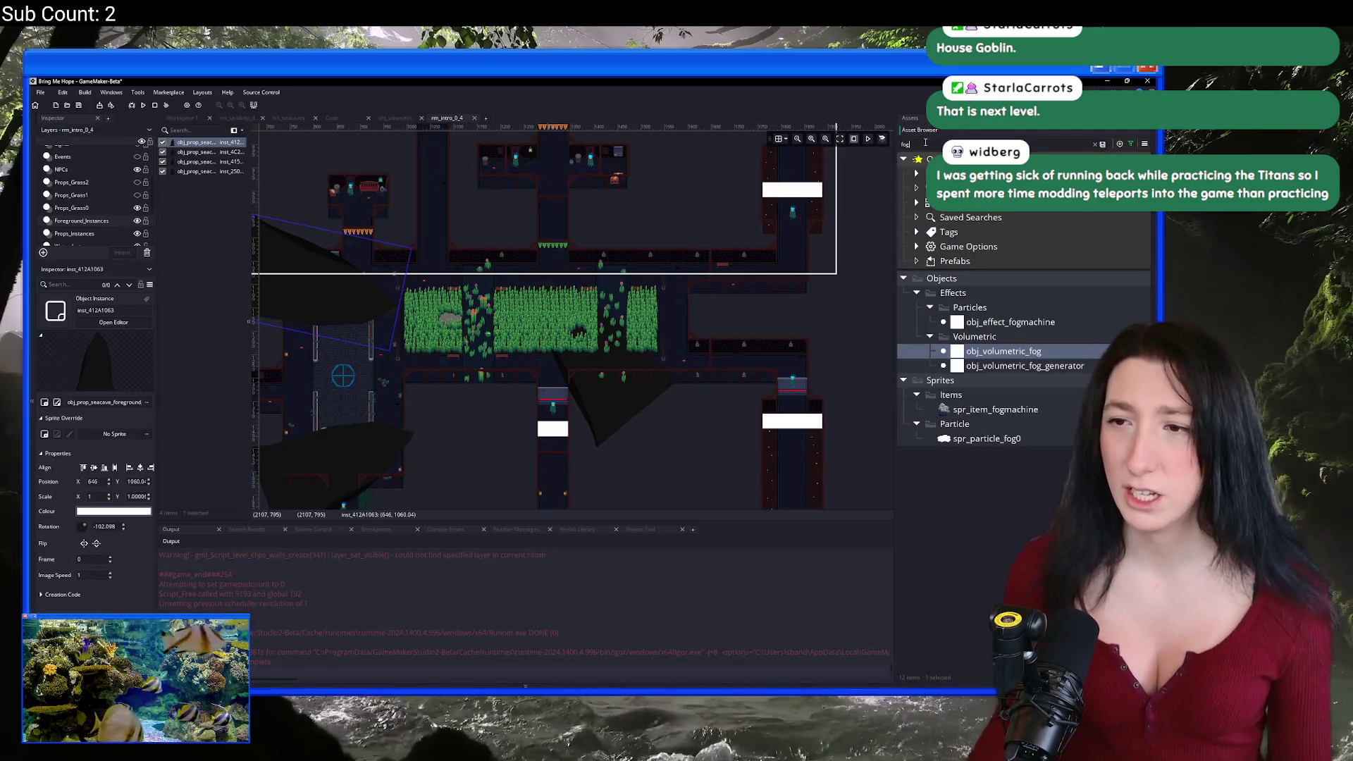
key(BackSpace)
key(BackSpace)
key(BackSpace)
text(seacave)
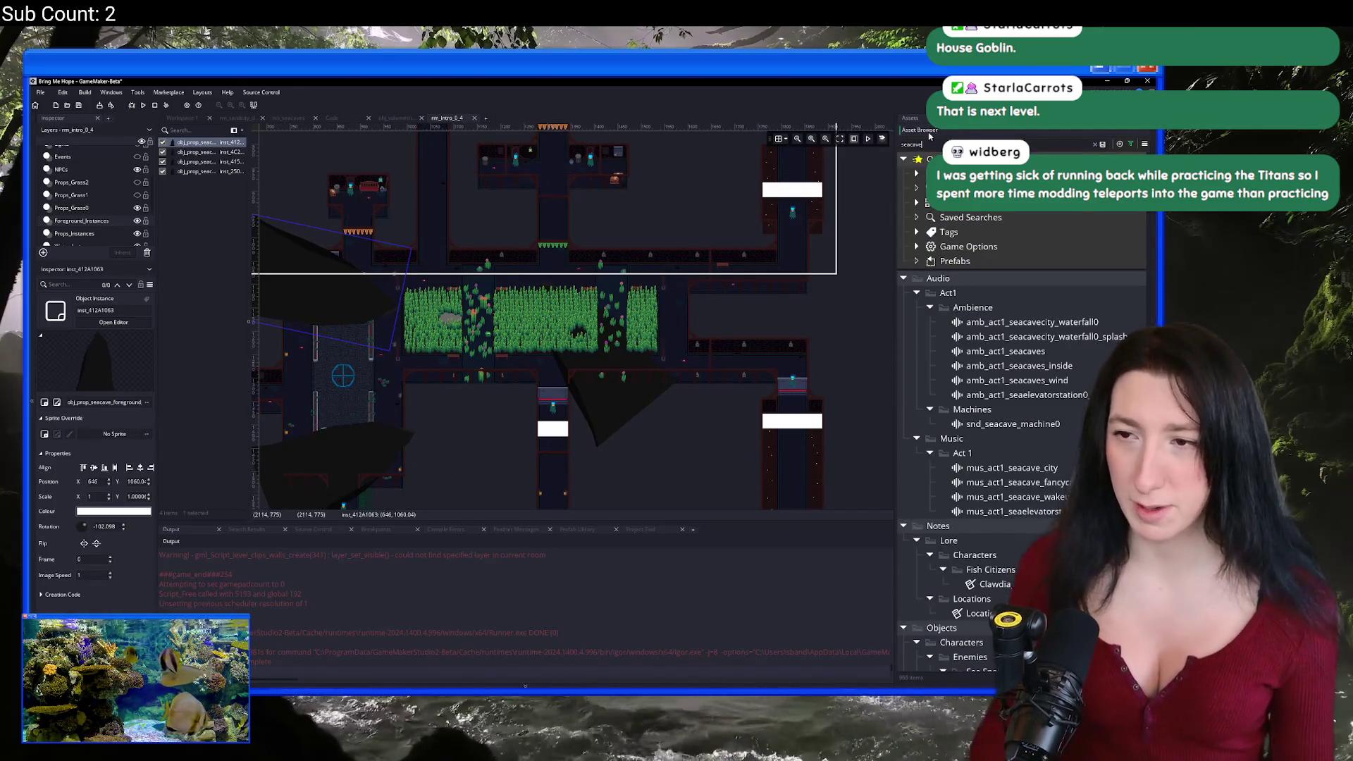
text(_foregrou)
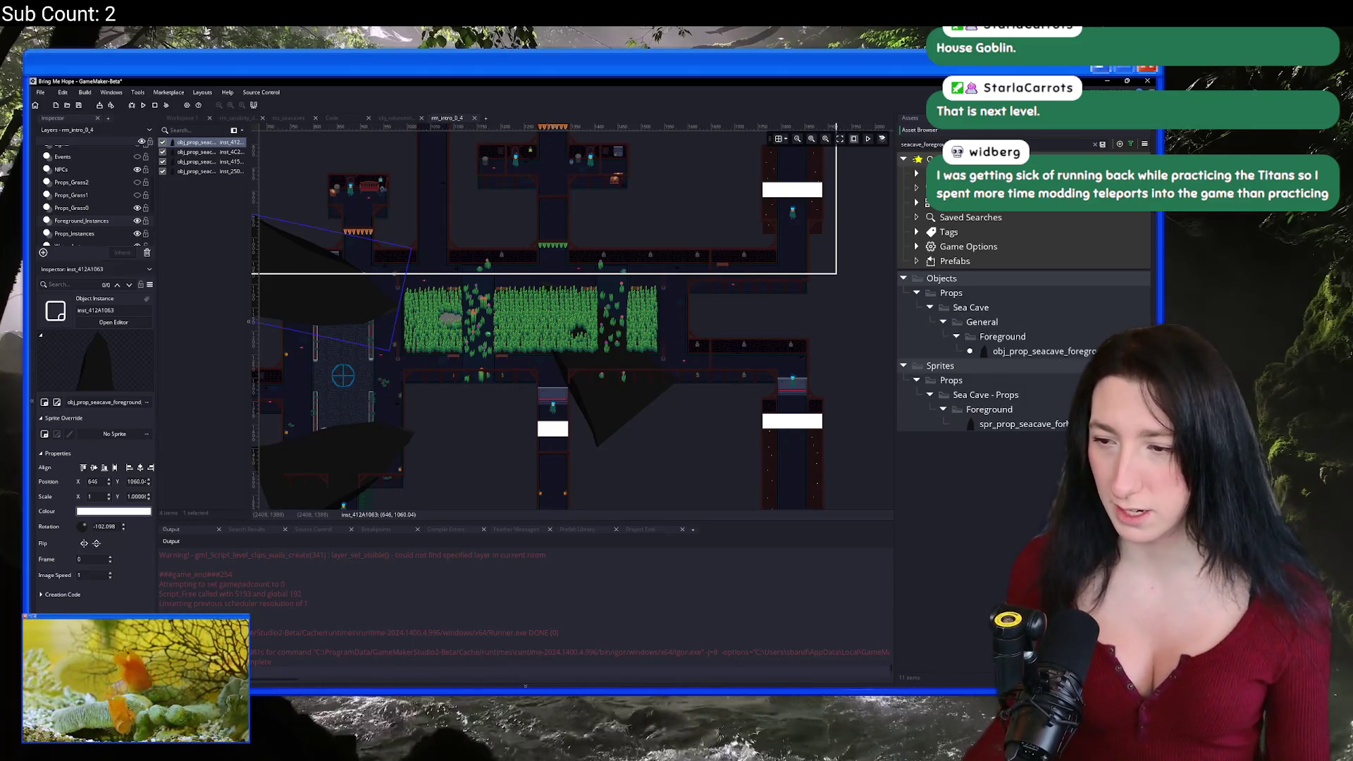
double_click(1015, 424)
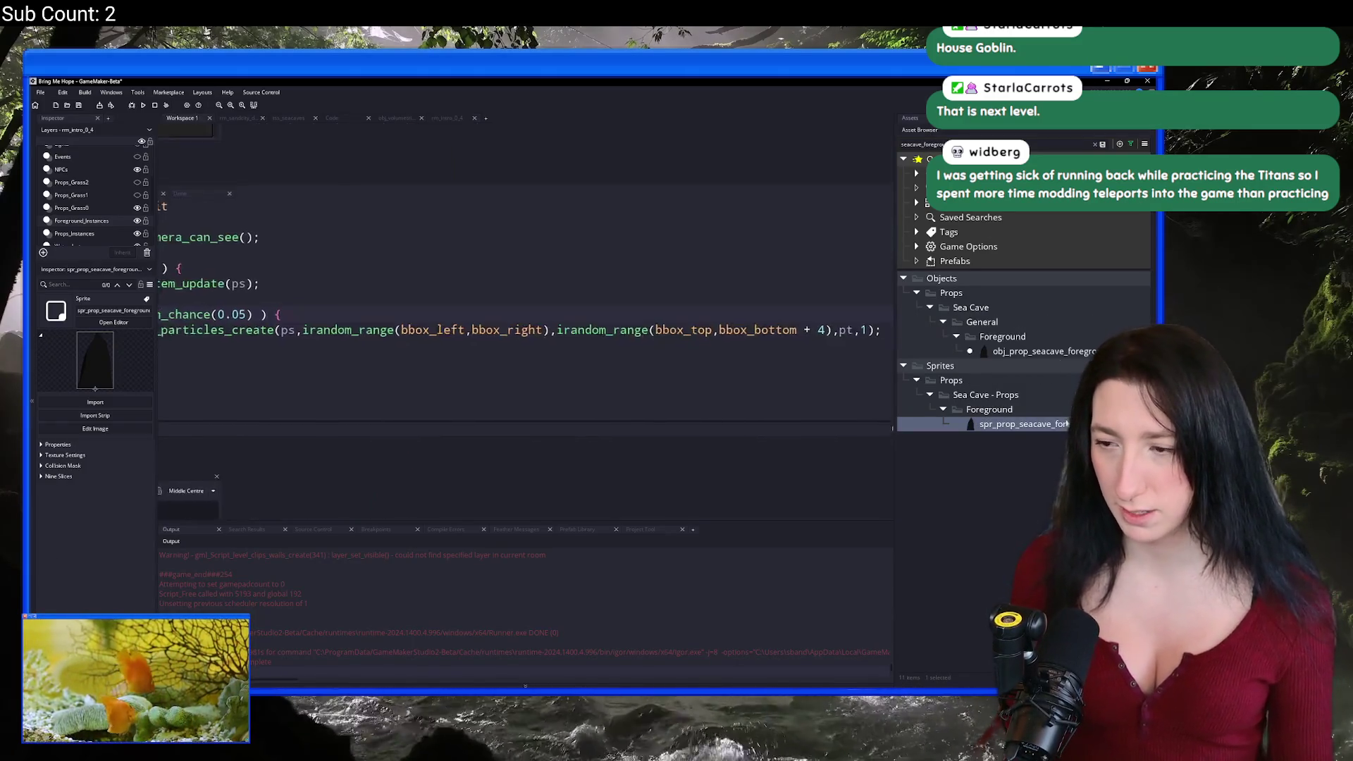
click(184, 271)
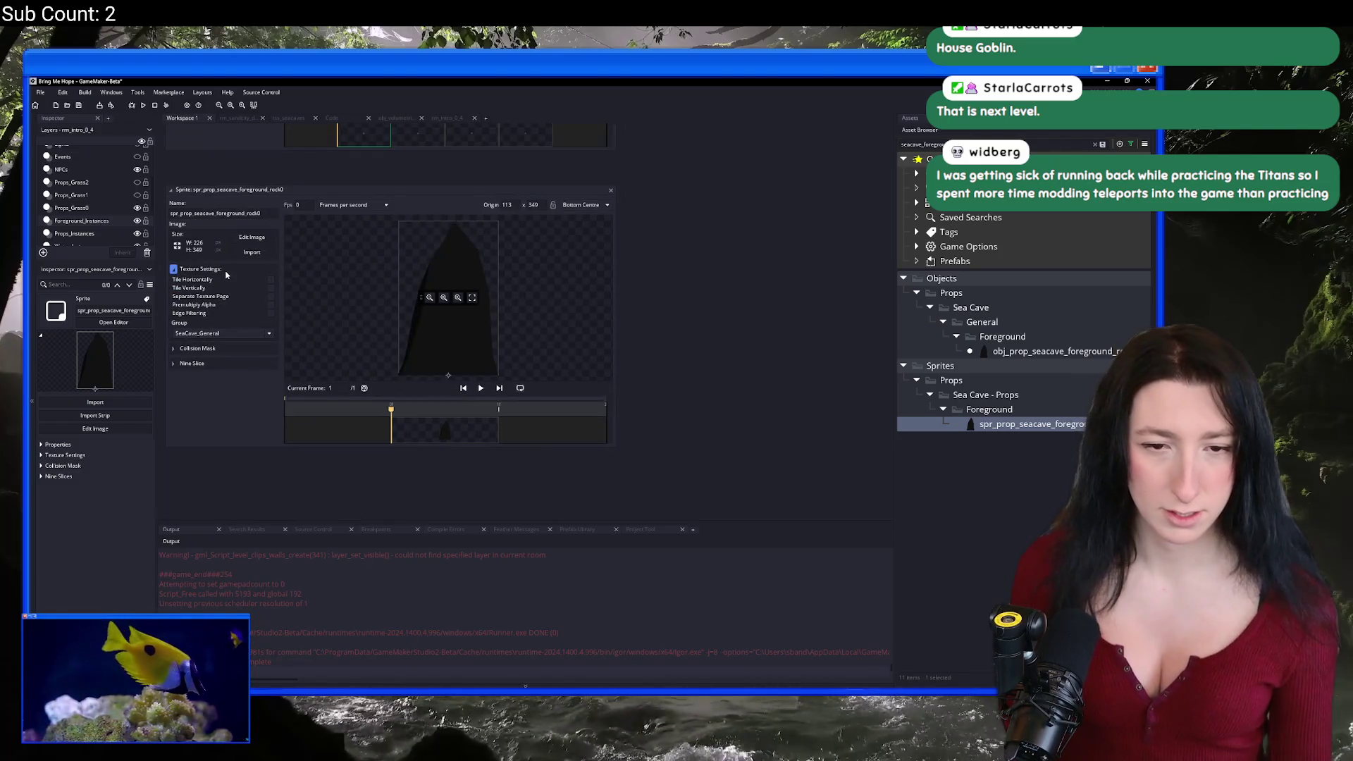
key(ctrl+t)
text(scr_)
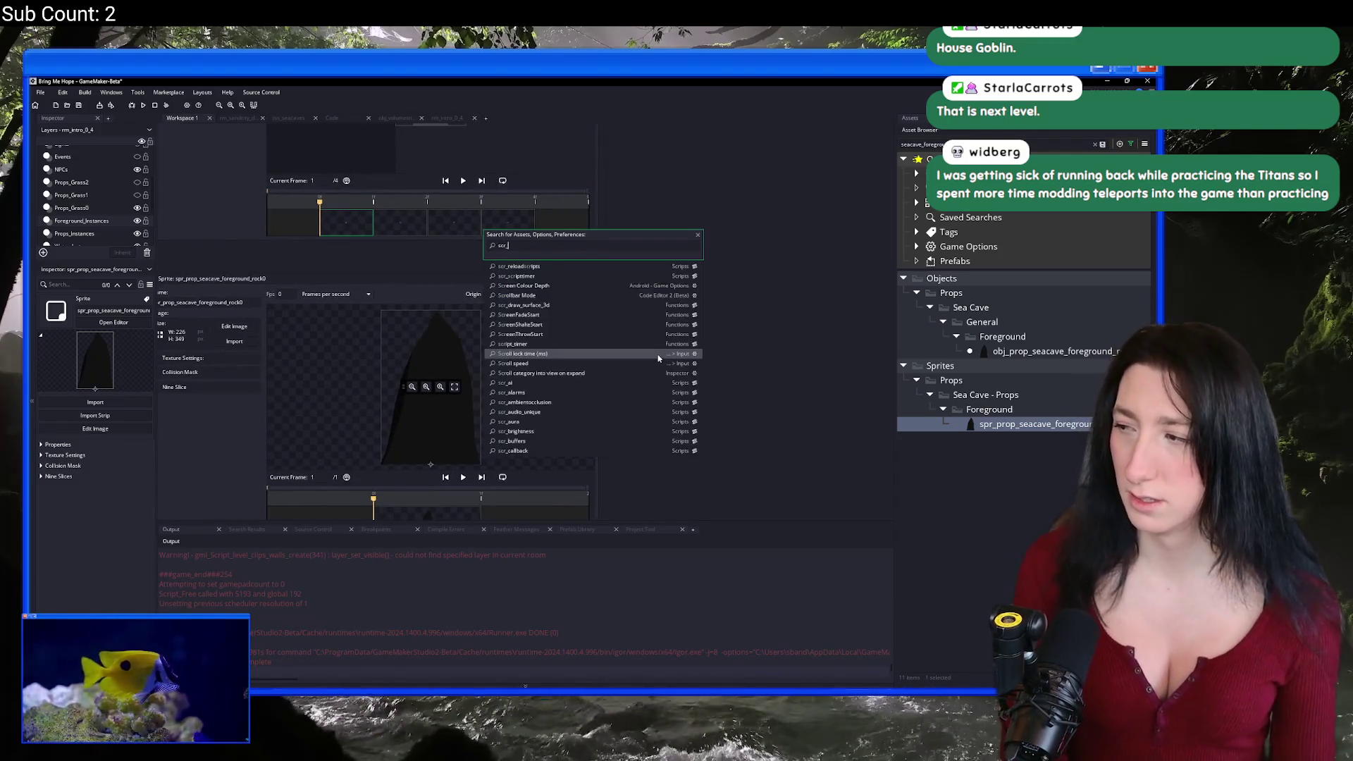
text(levels_u)
key(Return)
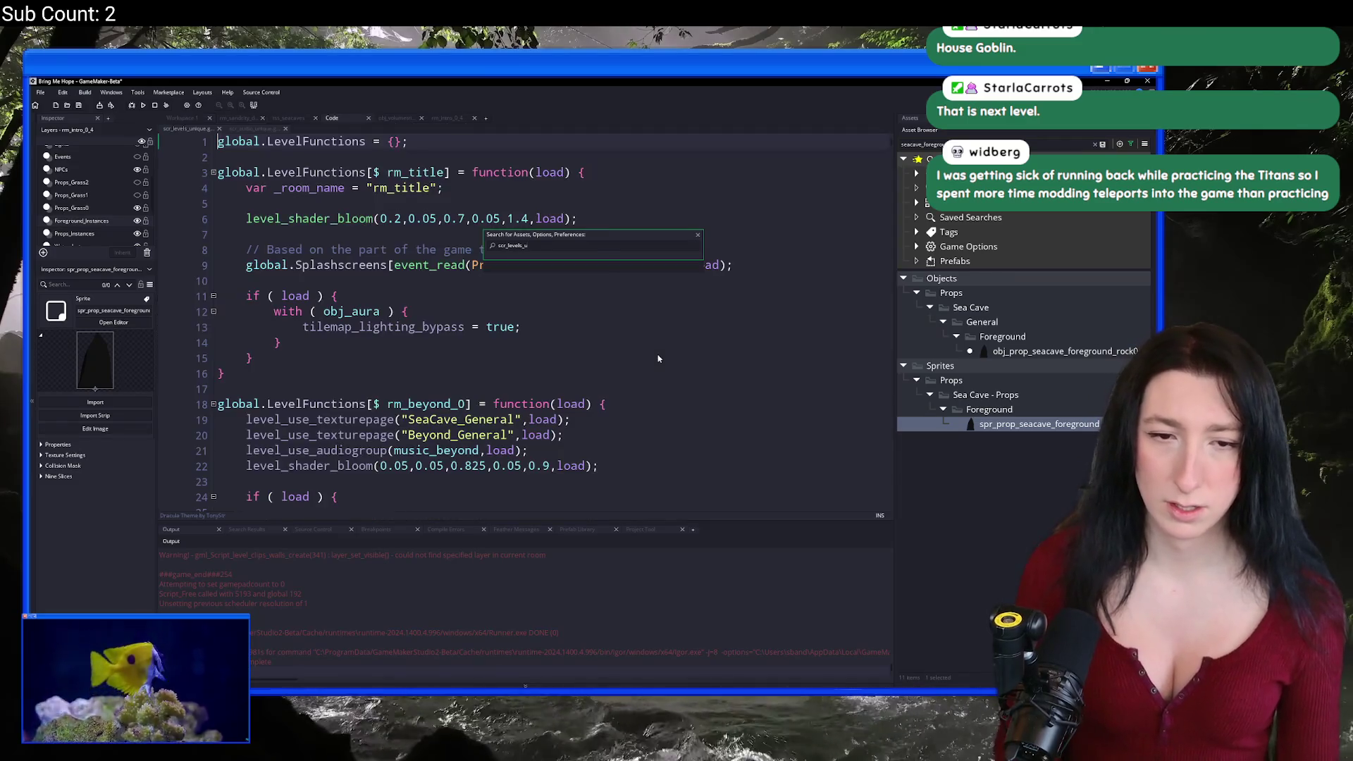
key(ctrl+f)
click(592, 421)
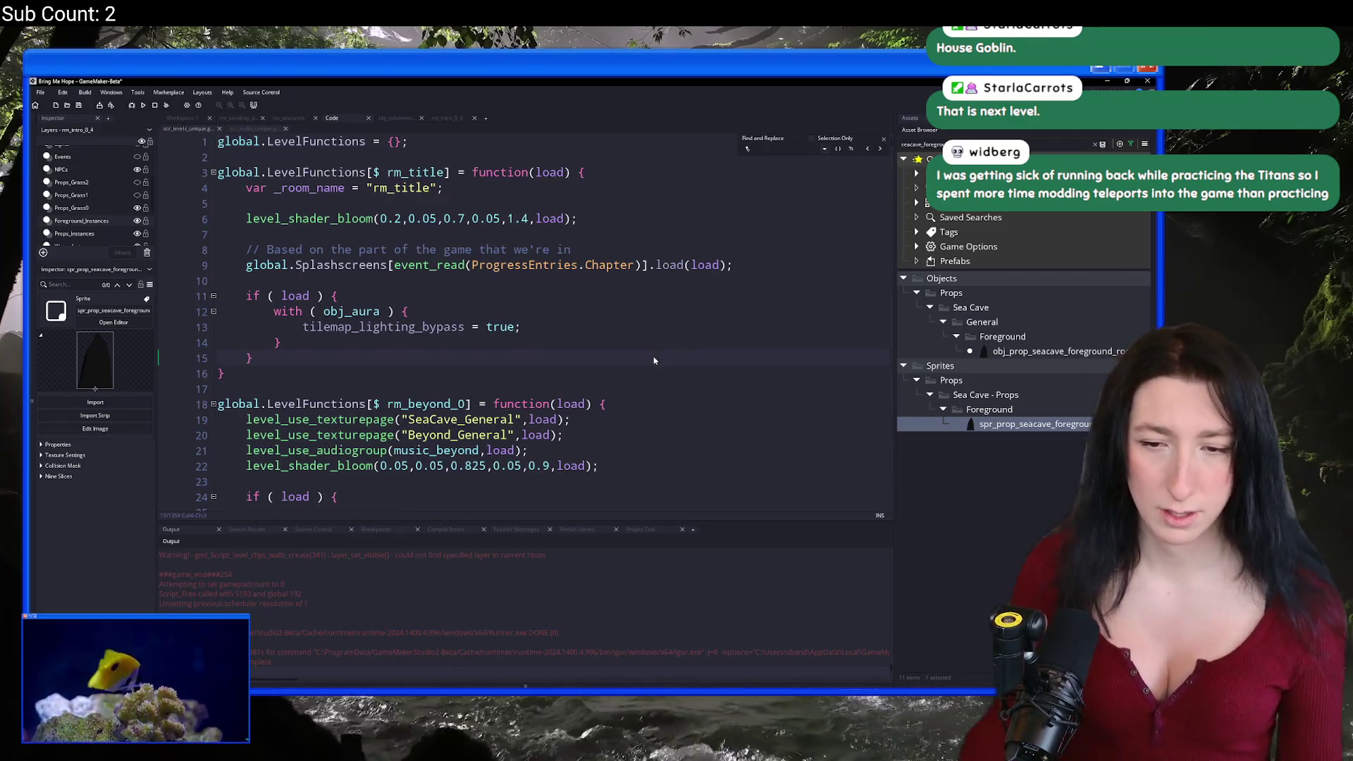
click(247, 417)
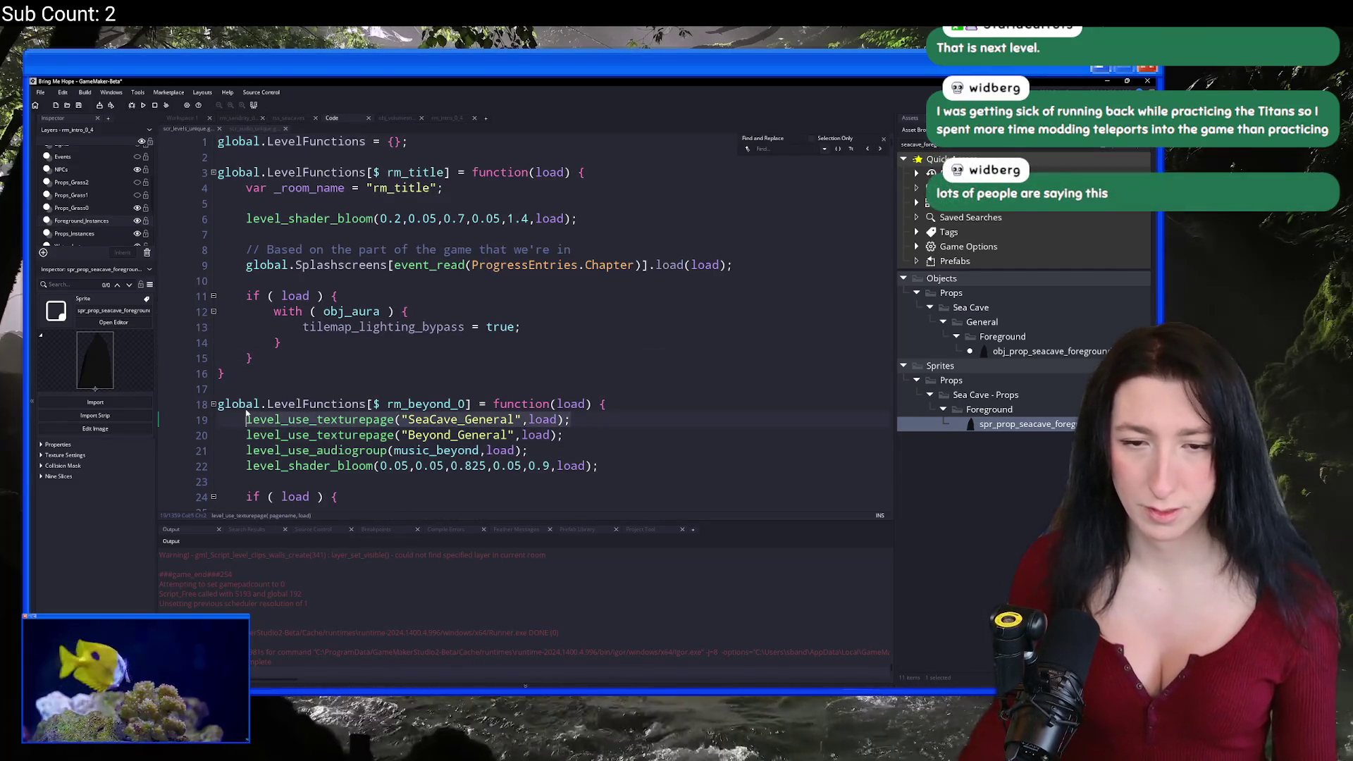
click(780, 150)
text(rm_b)
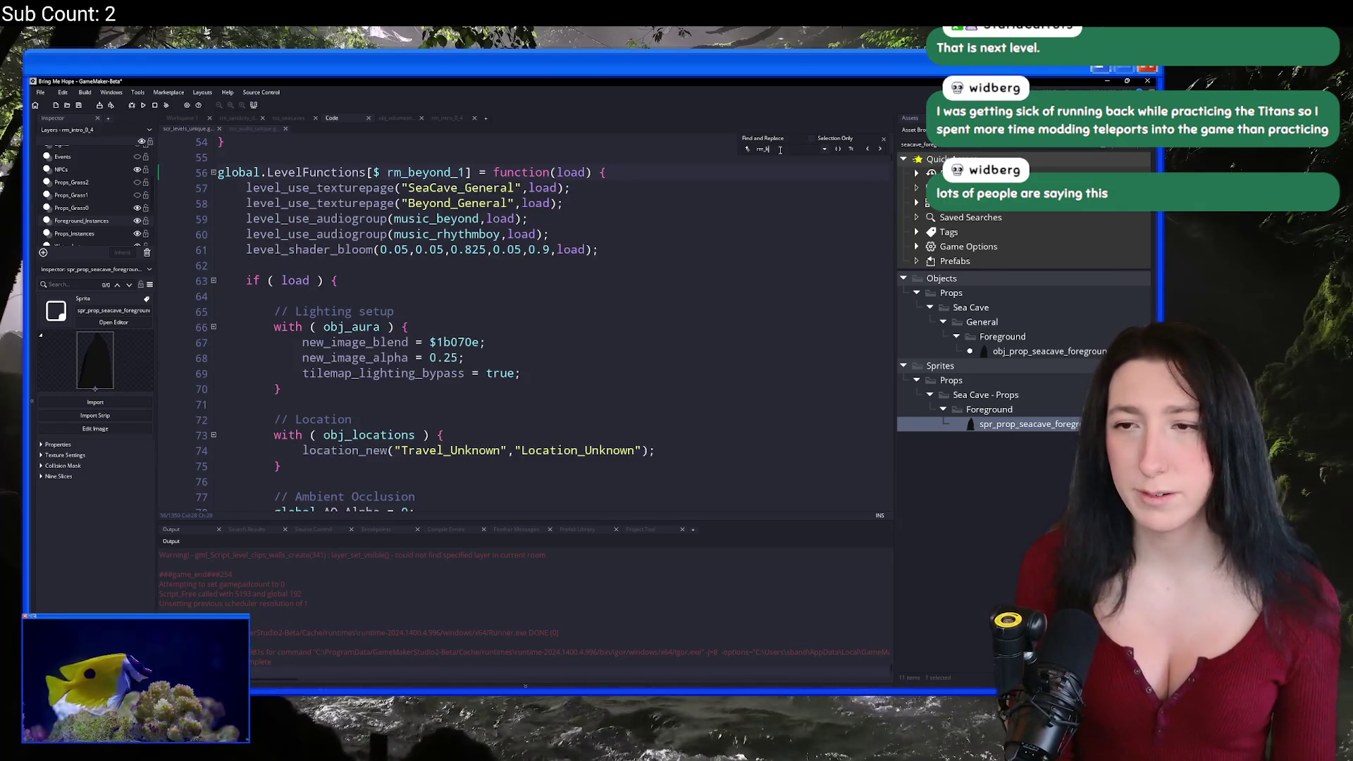
key(BackSpace)
text(sandcity_0)
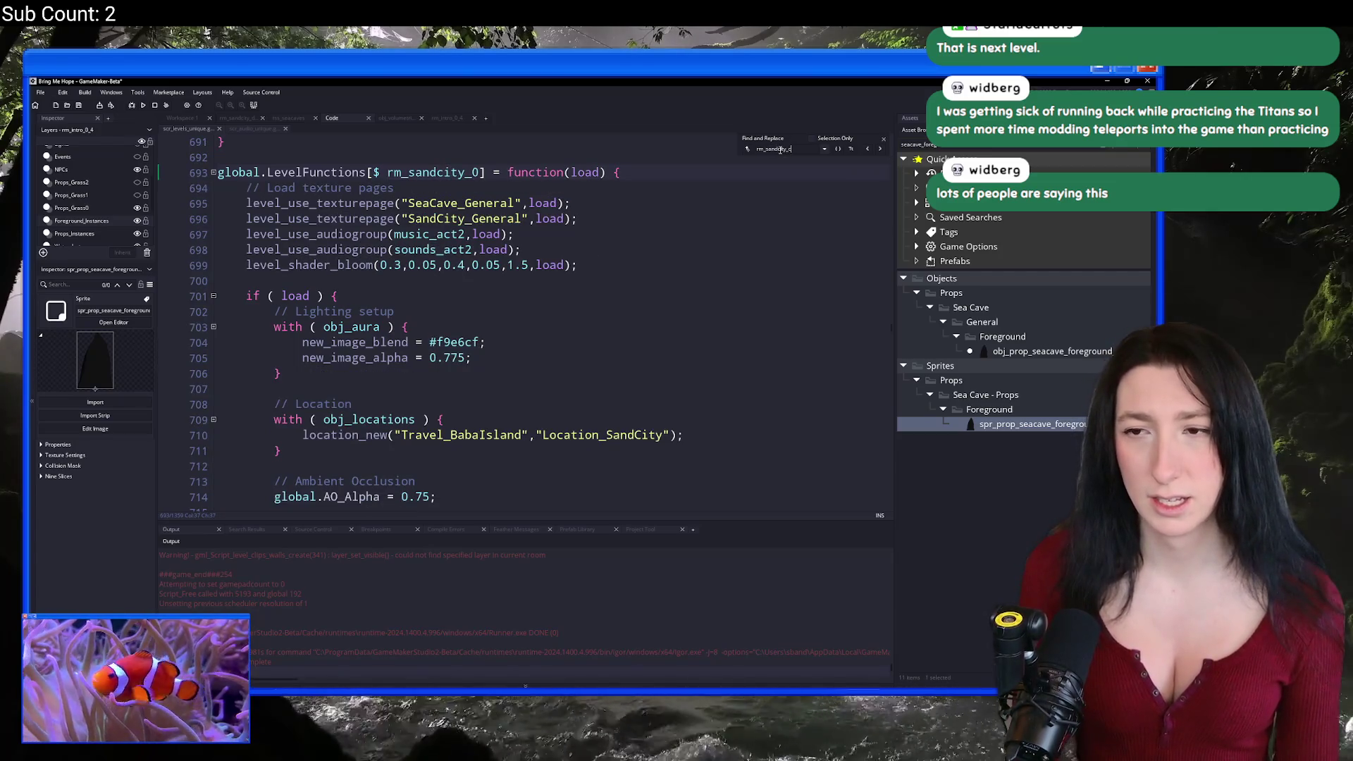
text(dun)
click(618, 204)
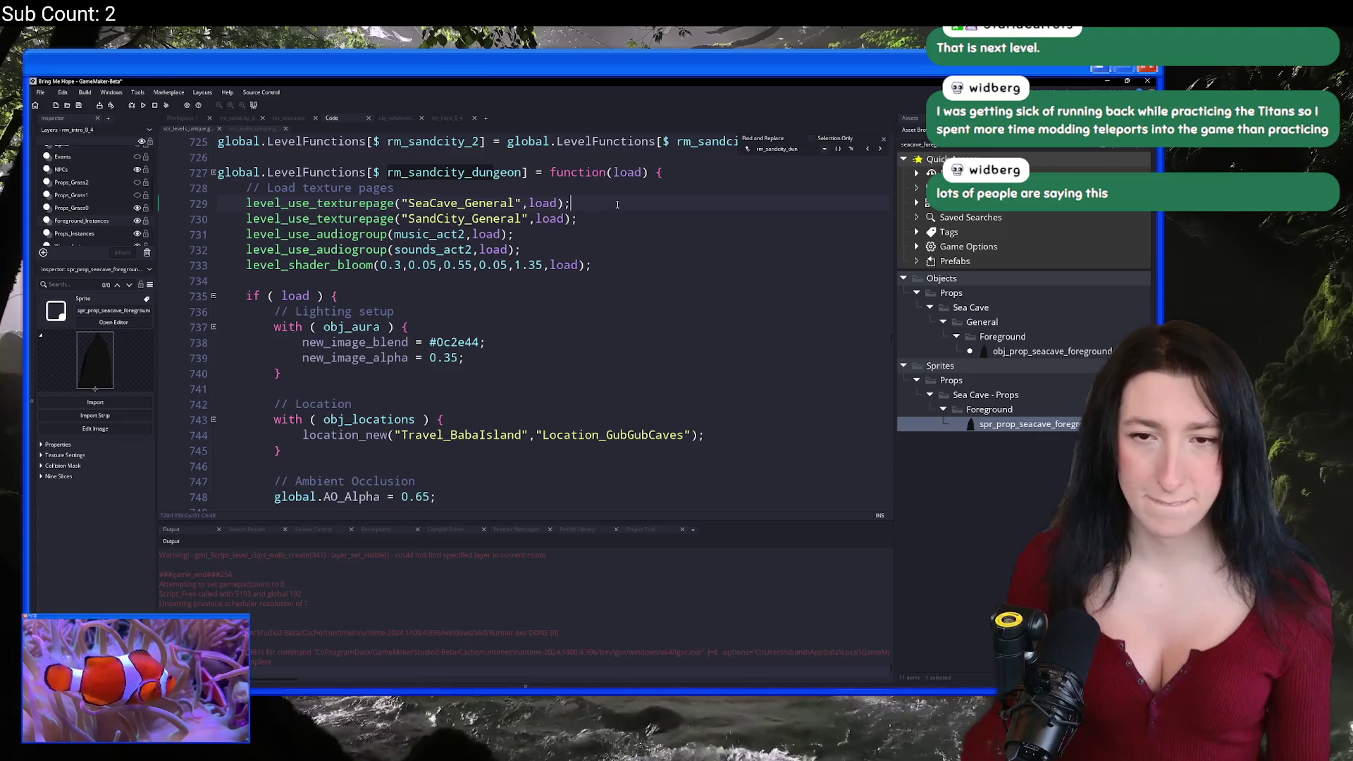
key(ctrl+d)
key(ctrl+z)
text(level_use_texturepage("SeaCave_General",load);)
key(ctrl+z)
key(Escape)
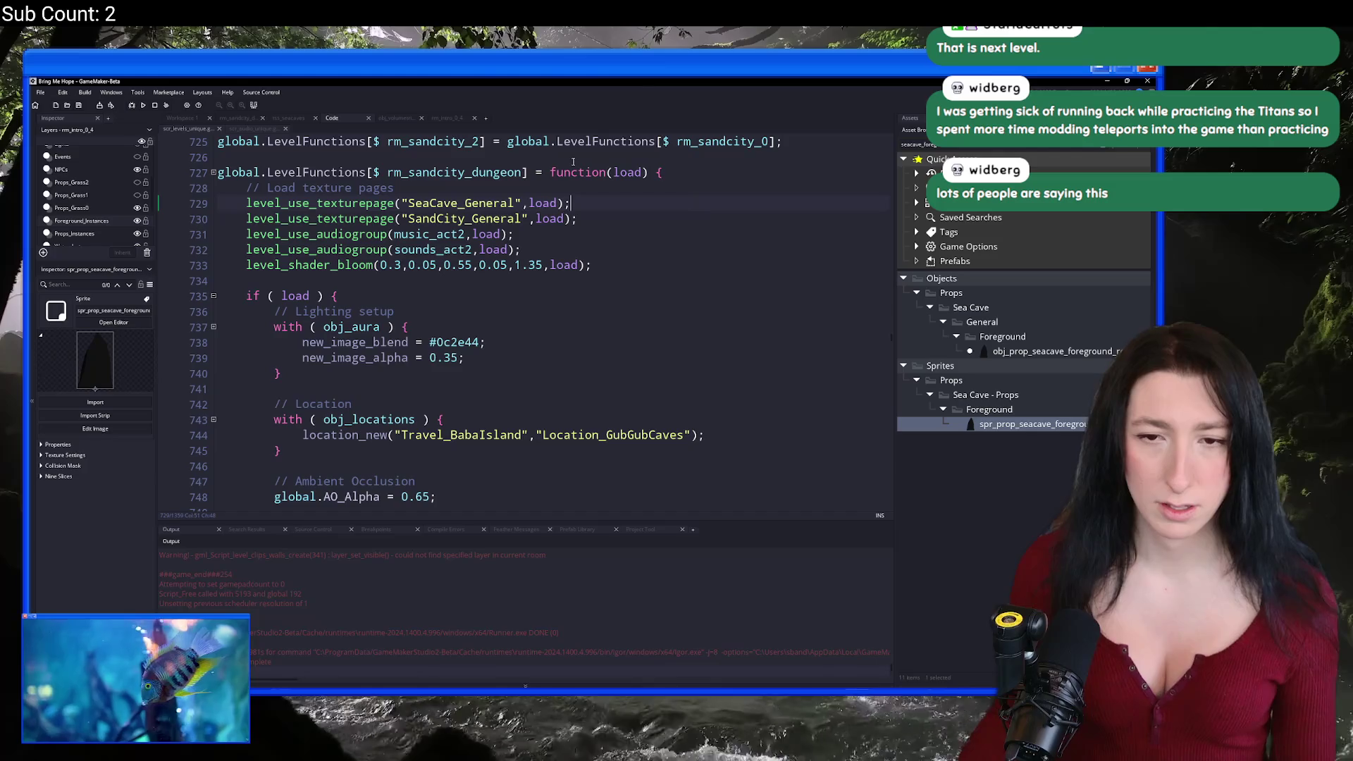
click(182, 119)
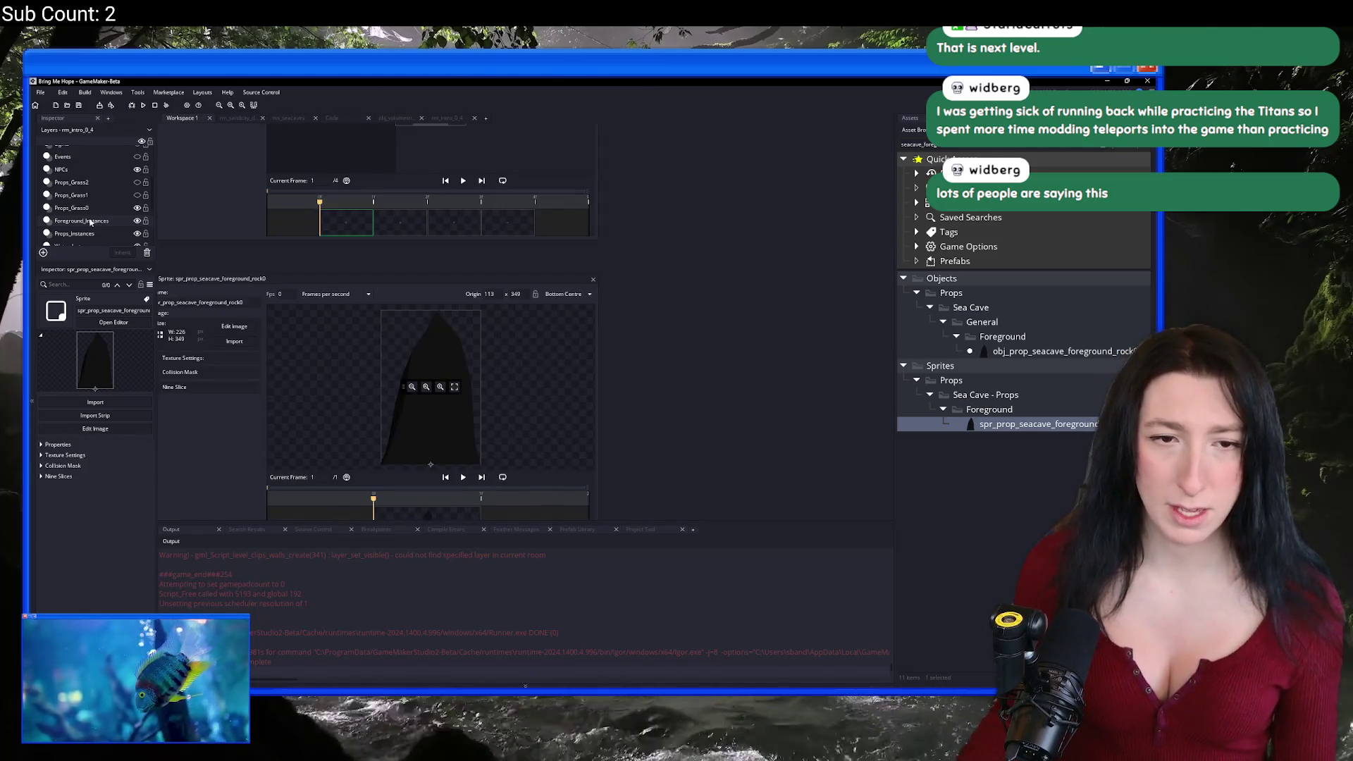
Step: Back in rm_sandcity_dungeon, add a new instance layer named Foreground_Instances
click(90, 223)
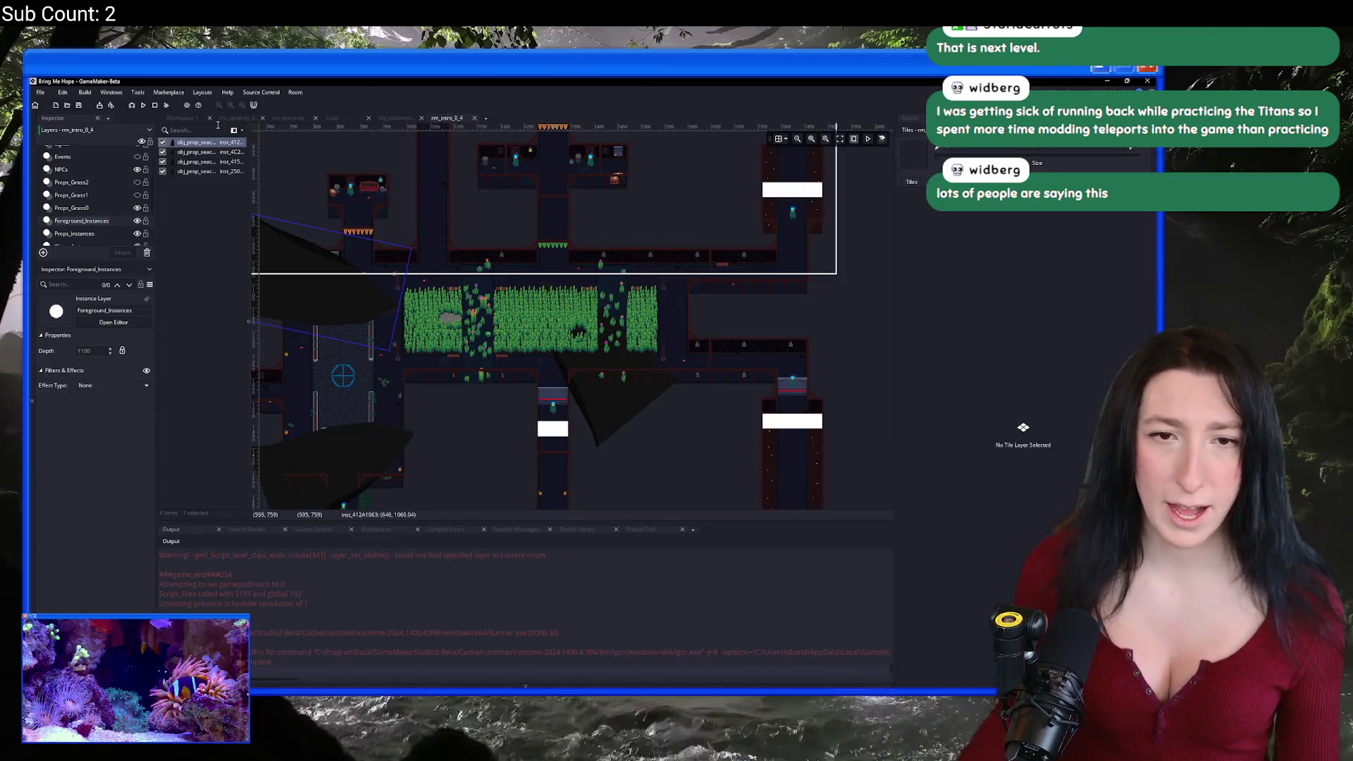
click(227, 118)
click(88, 208)
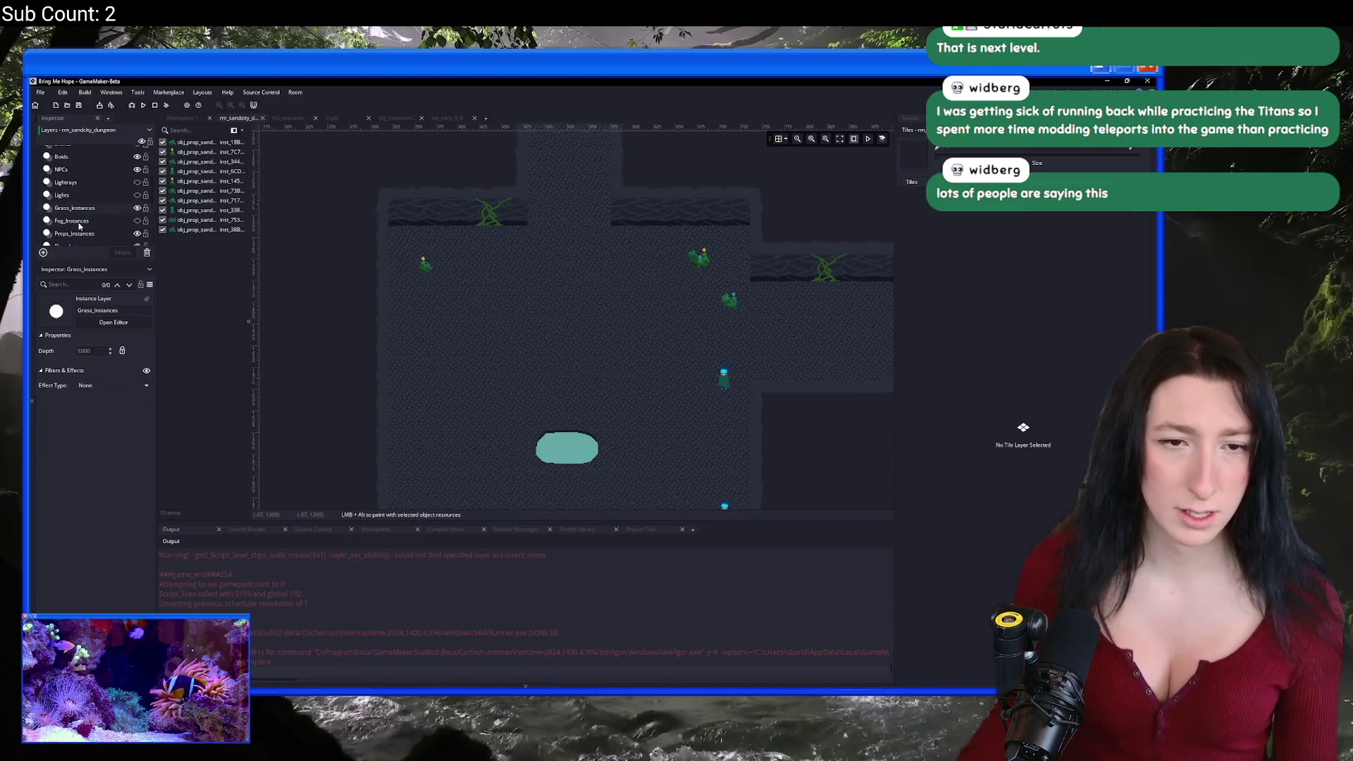
scroll(101, 194, up, 3)
scroll(71, 210, down, 3)
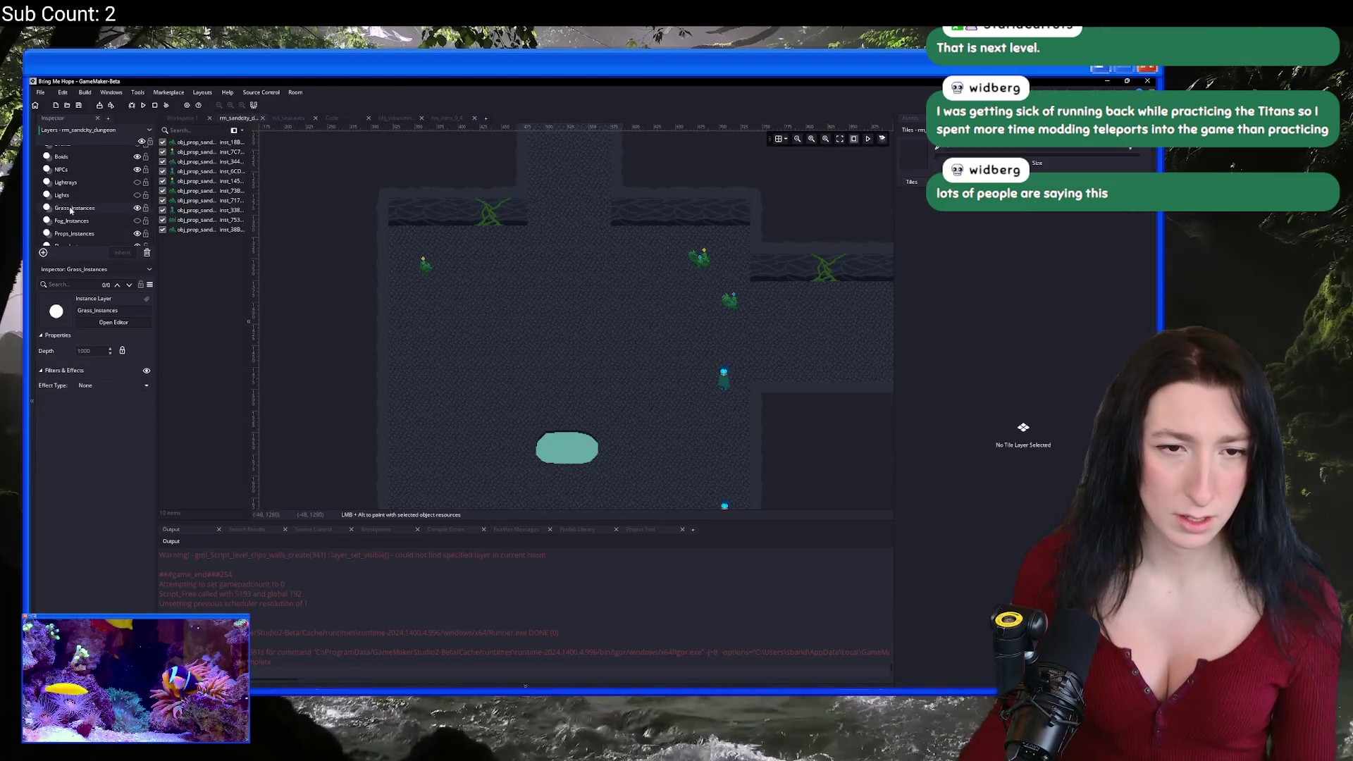
click(43, 252)
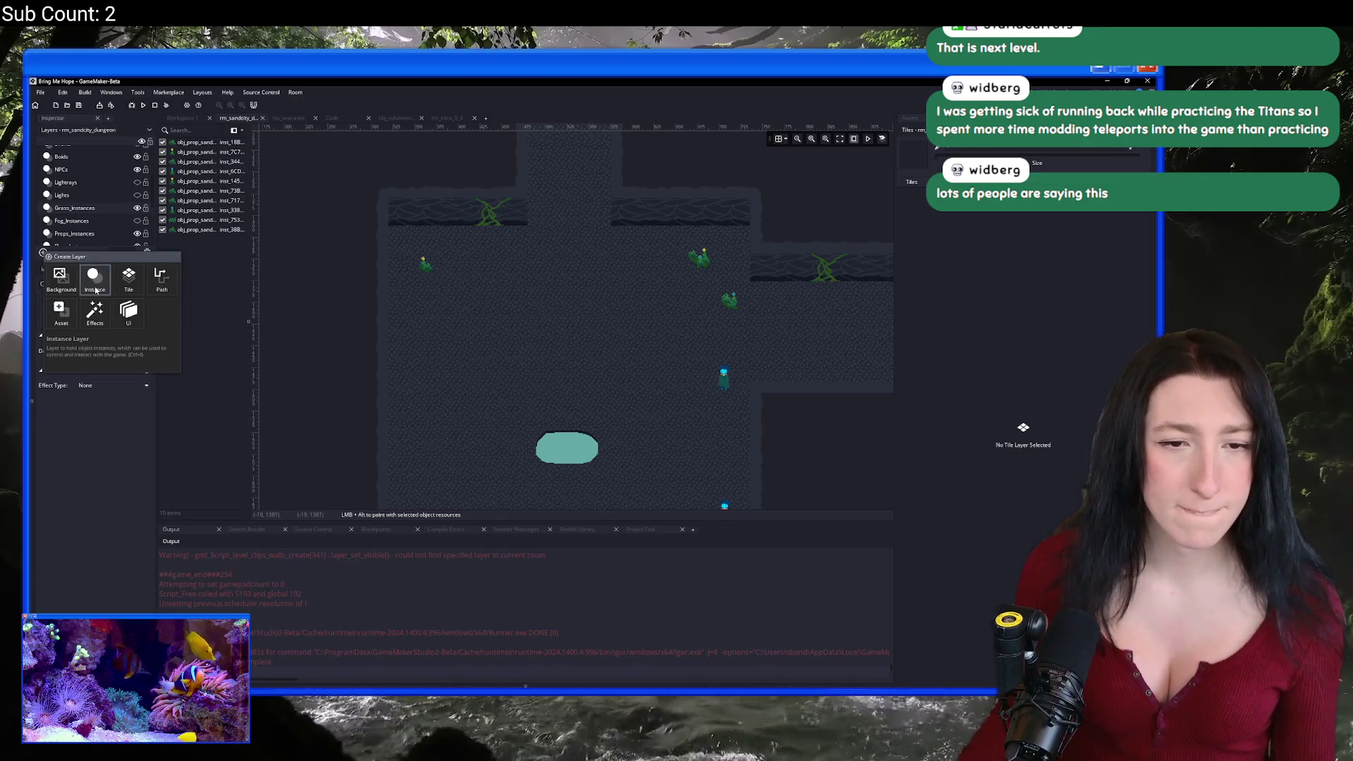
click(92, 284)
text(Foreground_Instances)
key(Return)
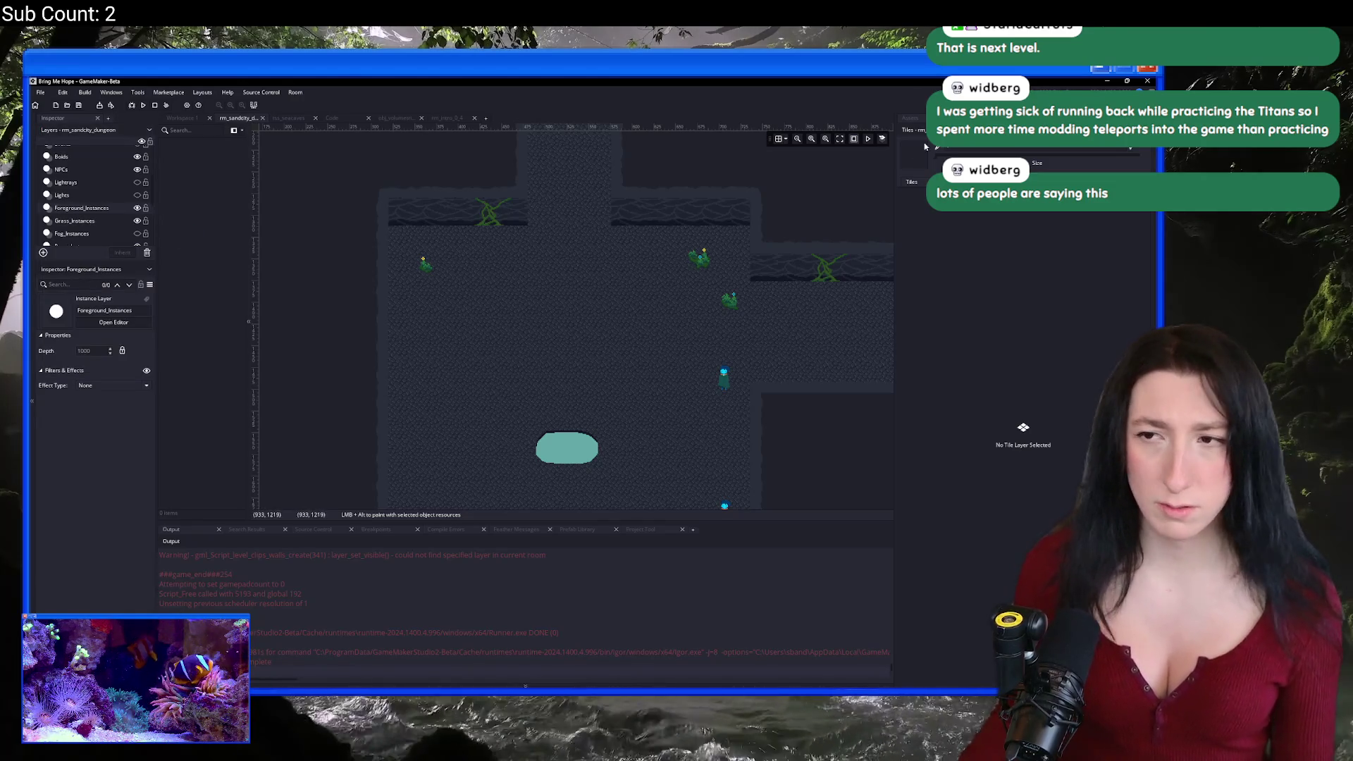
text(seacave_foreg)
Step: Place two obj_prop_seacave_foreground rocks, rotating and positioning them over the room's corners
click(1061, 351)
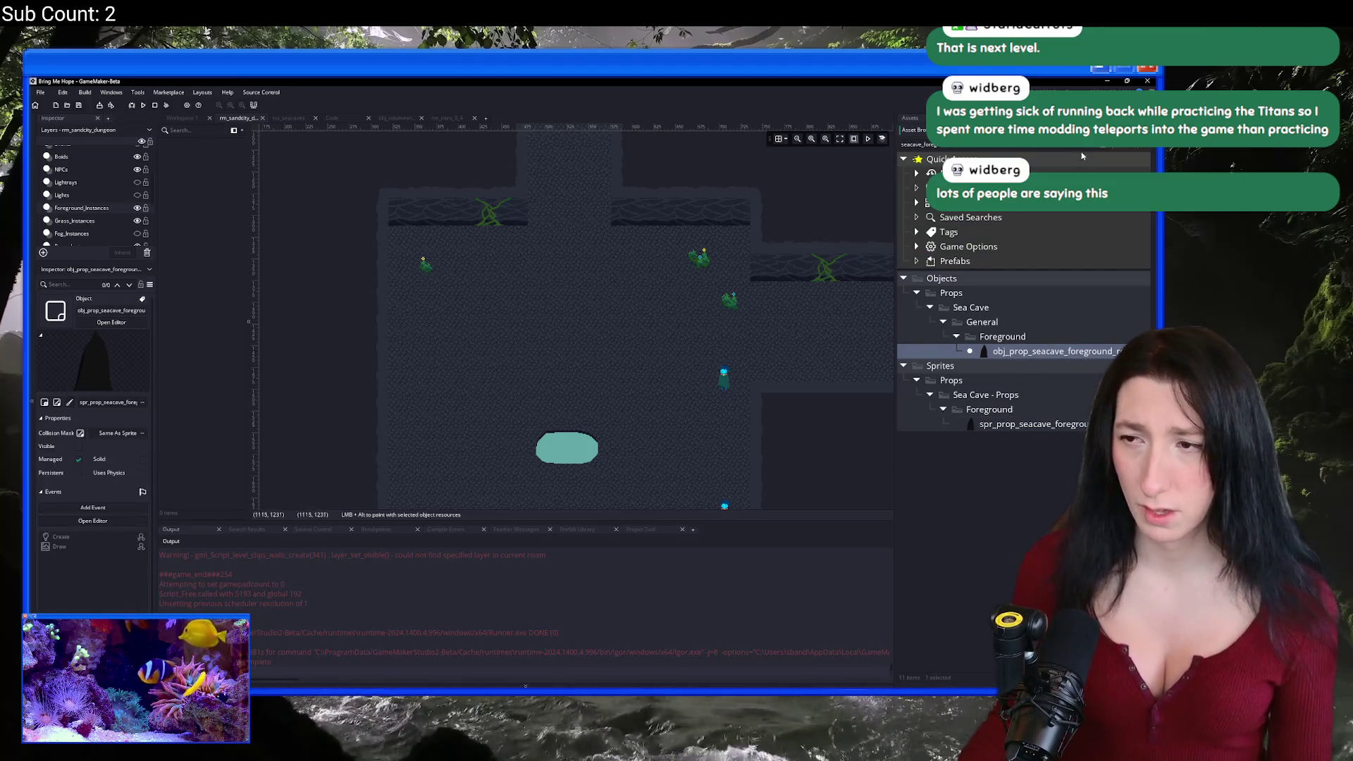
scroll(595, 315, up, 2)
alt+click(431, 302)
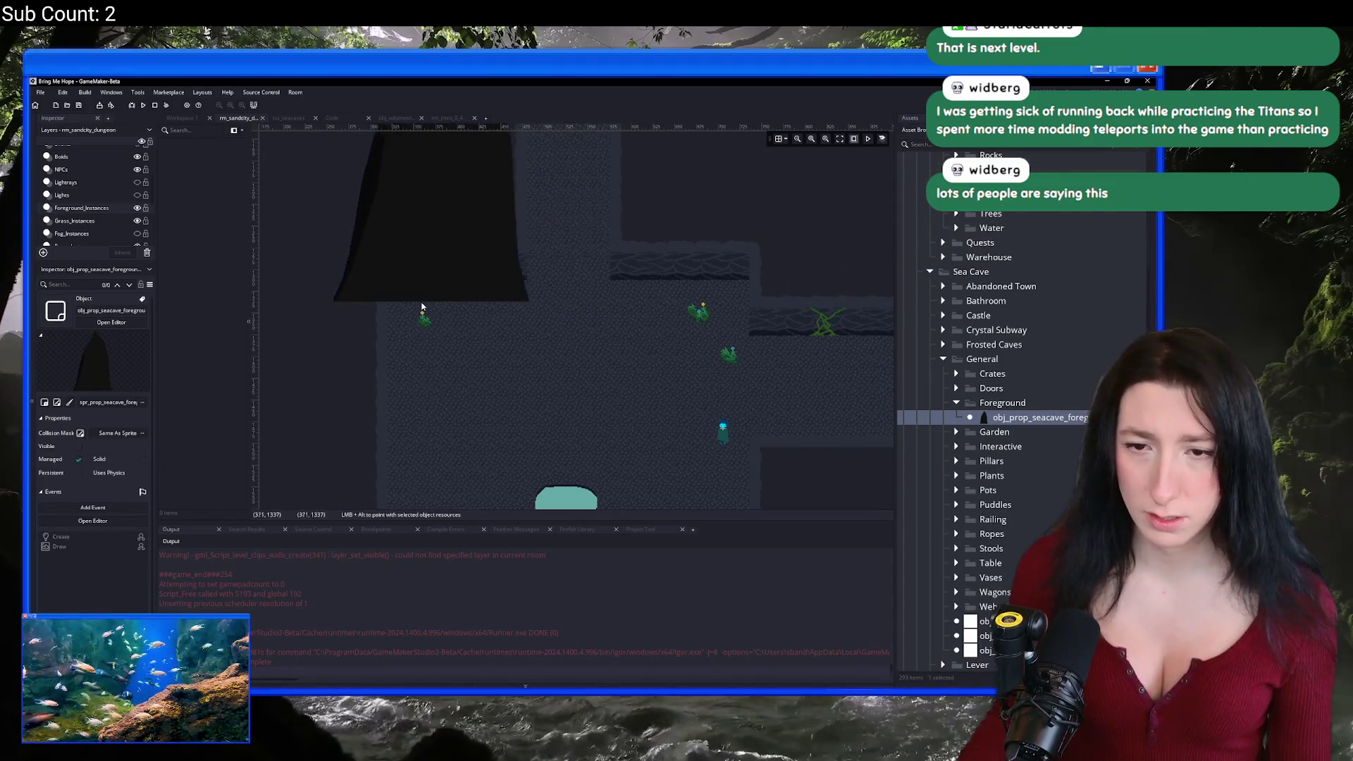
scroll(481, 220, down, 3)
mouse_move(478, 221)
mouse_down()
mouse_move(538, 301)
mouse_move(546, 438)
mouse_move(387, 341)
mouse_move(604, 281)
mouse_move(662, 402)
mouse_up()
mouse_move(514, 321)
mouse_down()
mouse_move(462, 323)
mouse_move(550, 459)
mouse_up()
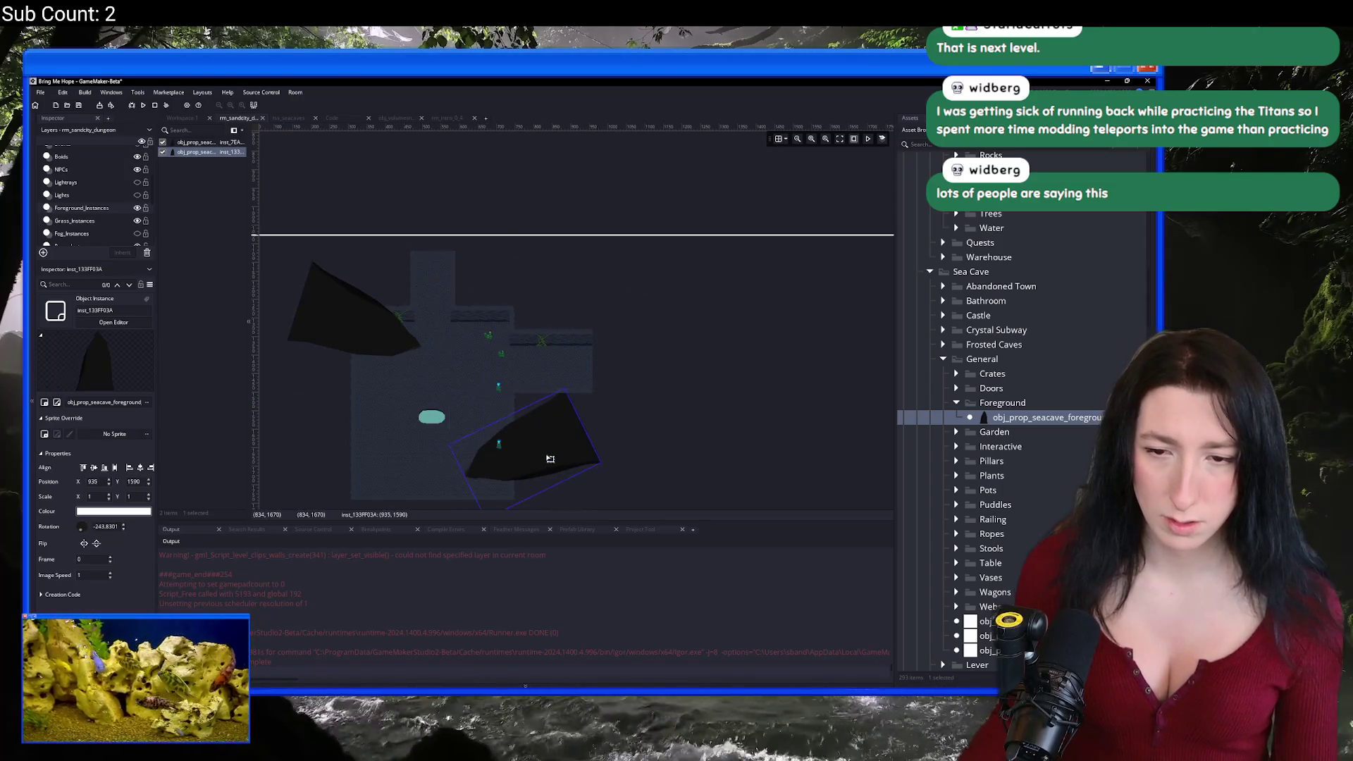
scroll(556, 423, down, 2)
mouse_move(568, 393)
mouse_down()
mouse_move(604, 387)
mouse_move(601, 362)
mouse_move(574, 421)
mouse_up()
click(776, 439)
key(F5)
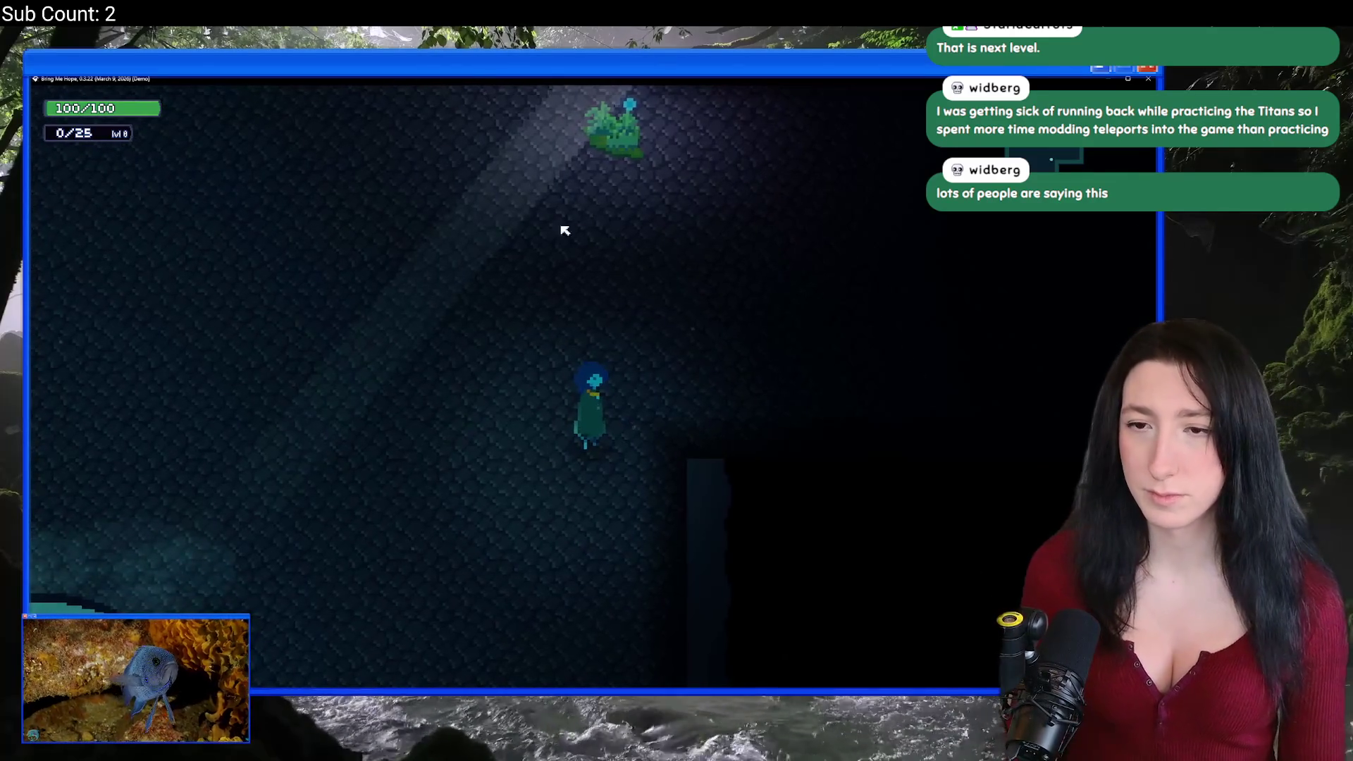
key(d)
key(space)
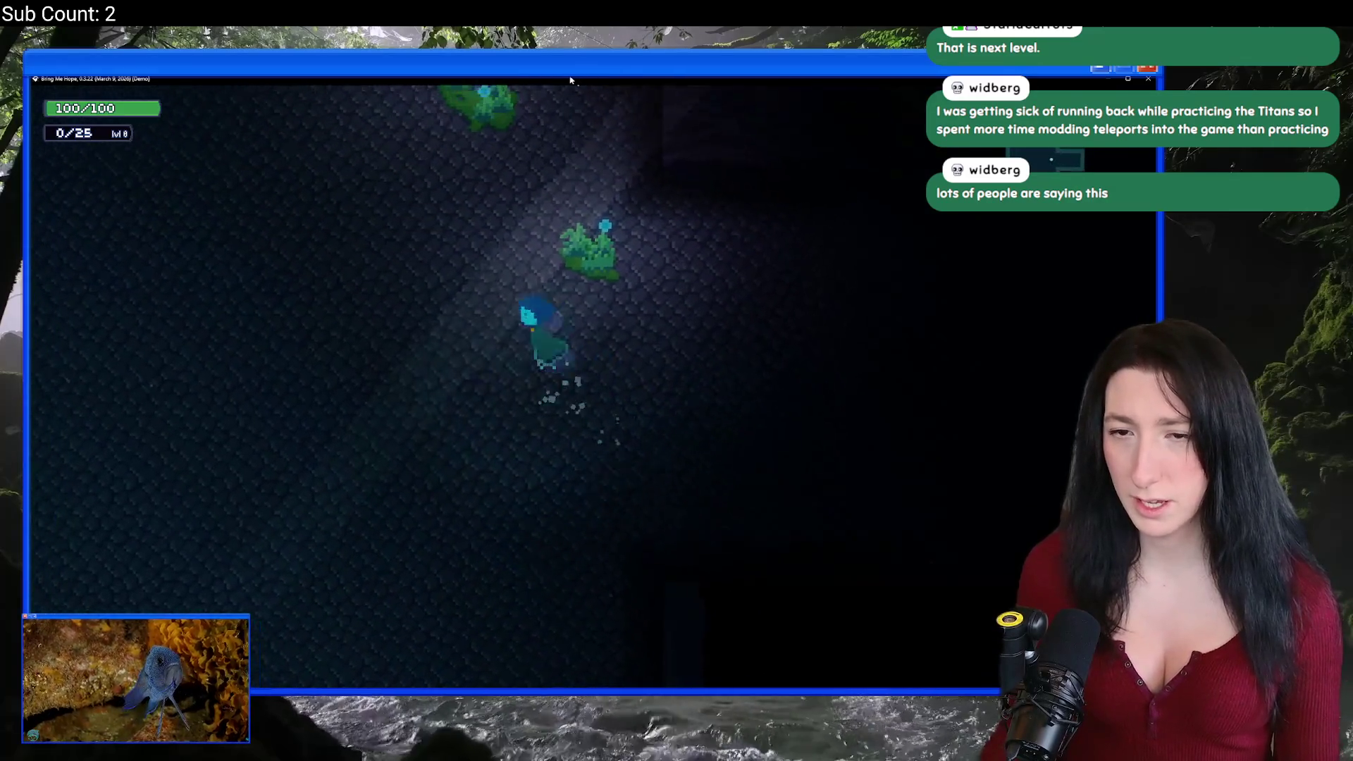
key(a)
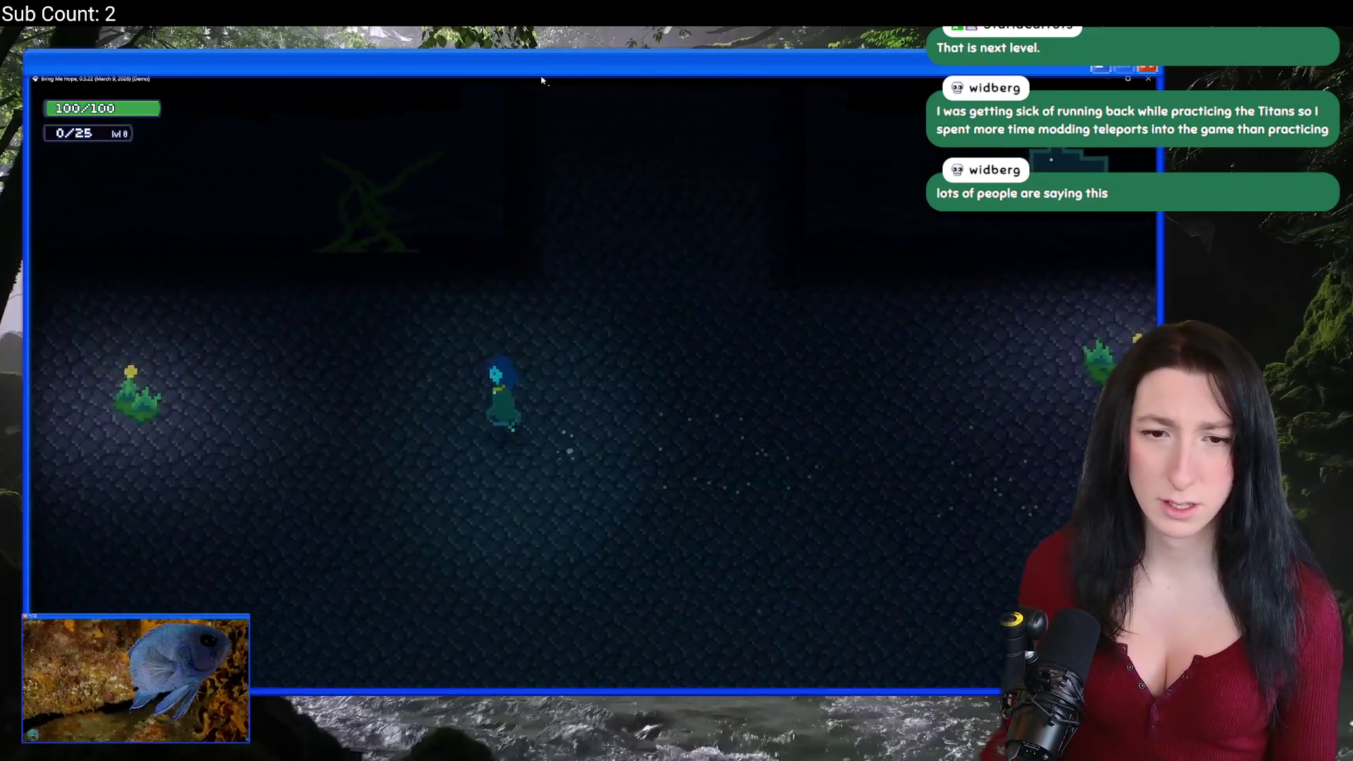
key(a)
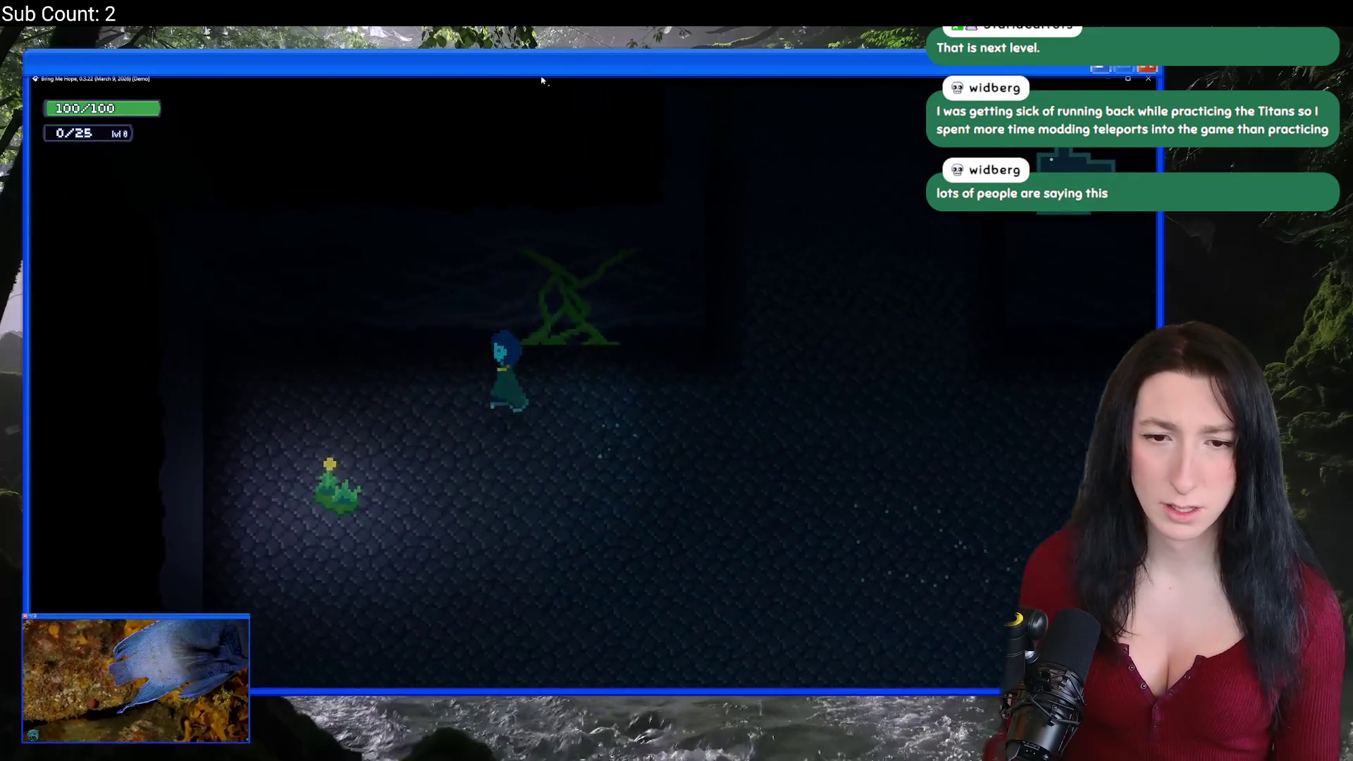
key(space)
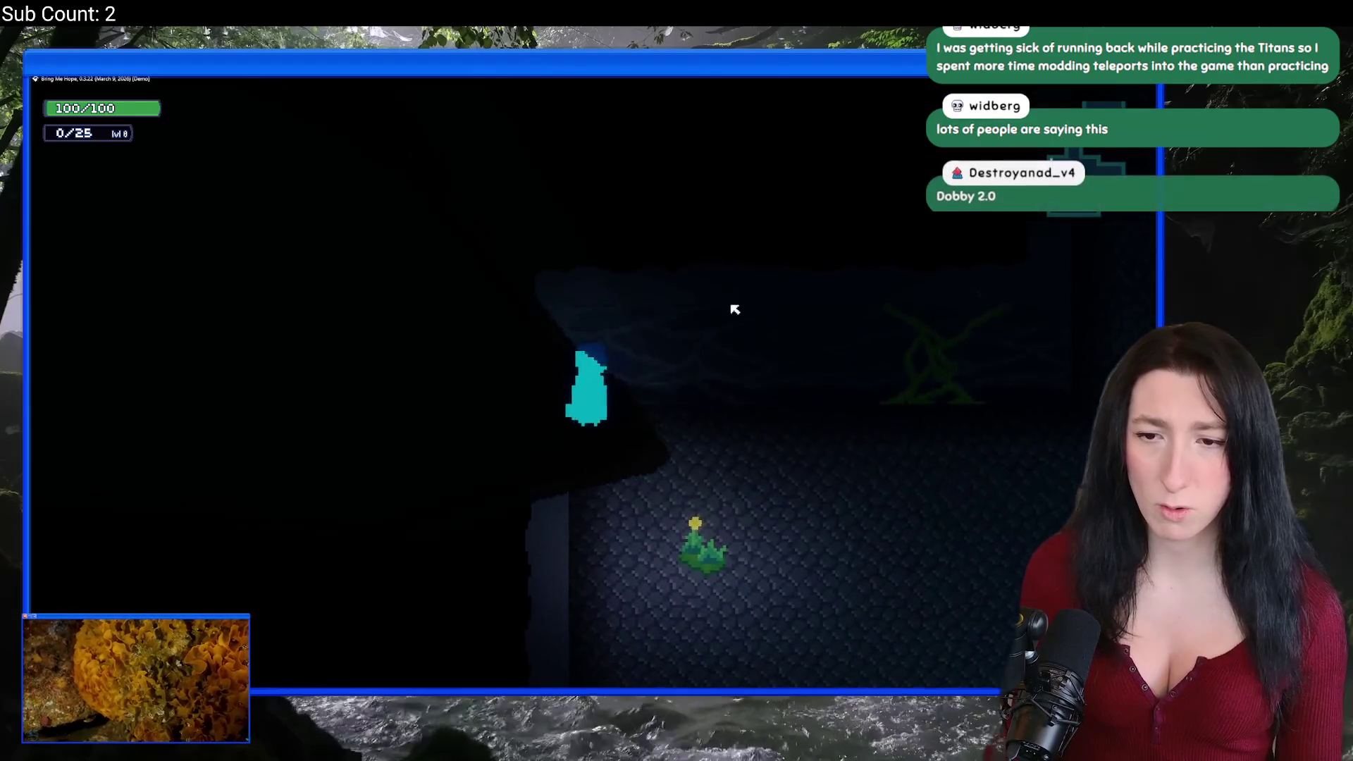
key(Escape)
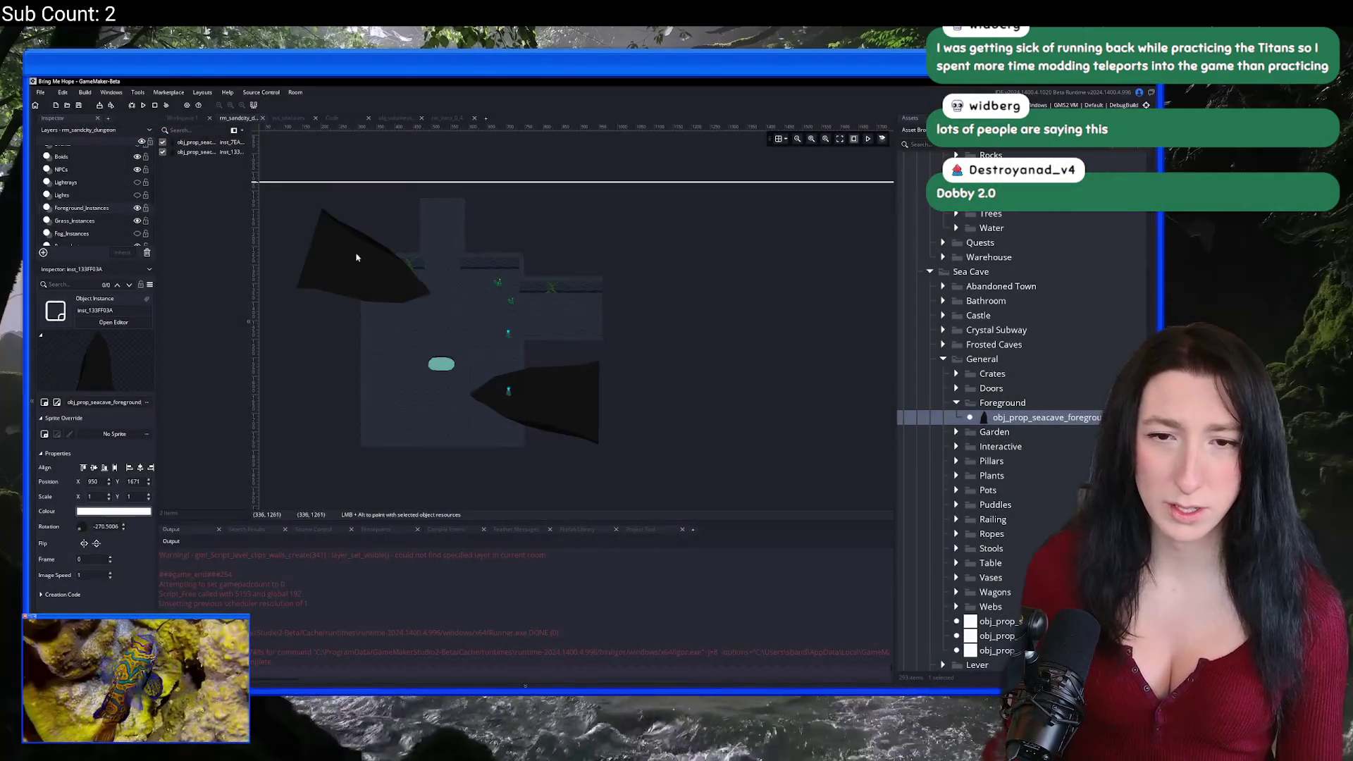
Step: Shift the lower foreground rock slightly left, deselect it, and run the game with F5
drag(519, 399, 496, 395)
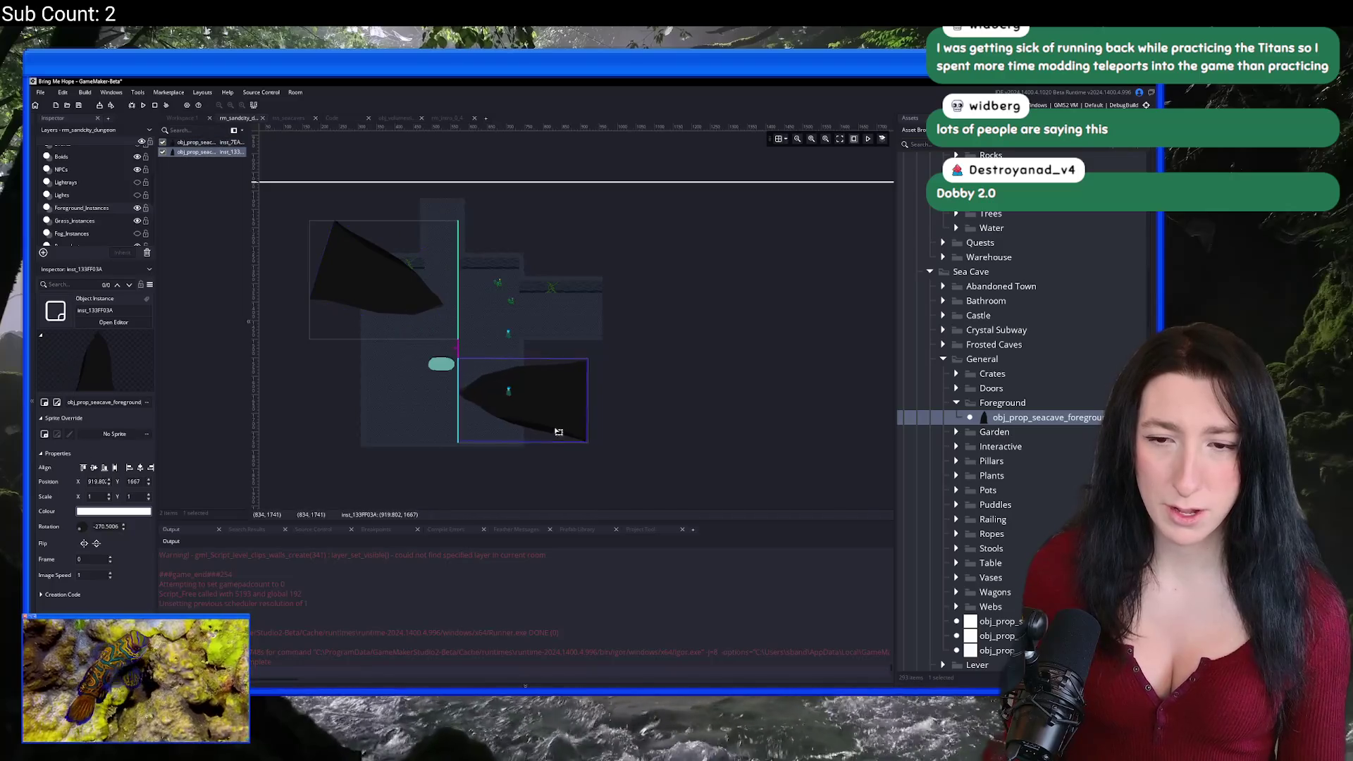
click(634, 440)
key(F5)
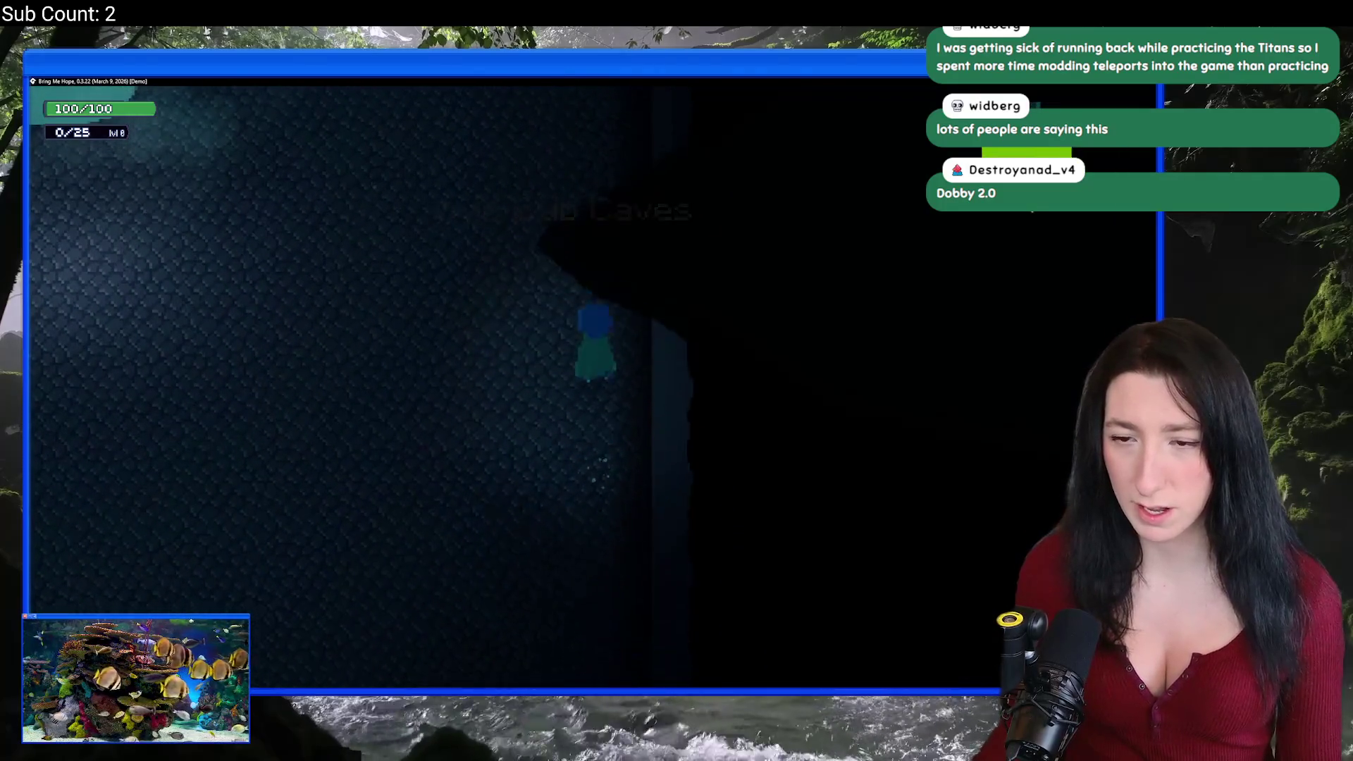
Step: Walk through the cave with WASD, close the game, and nudge the lower rock further left
key(w)
key(d)
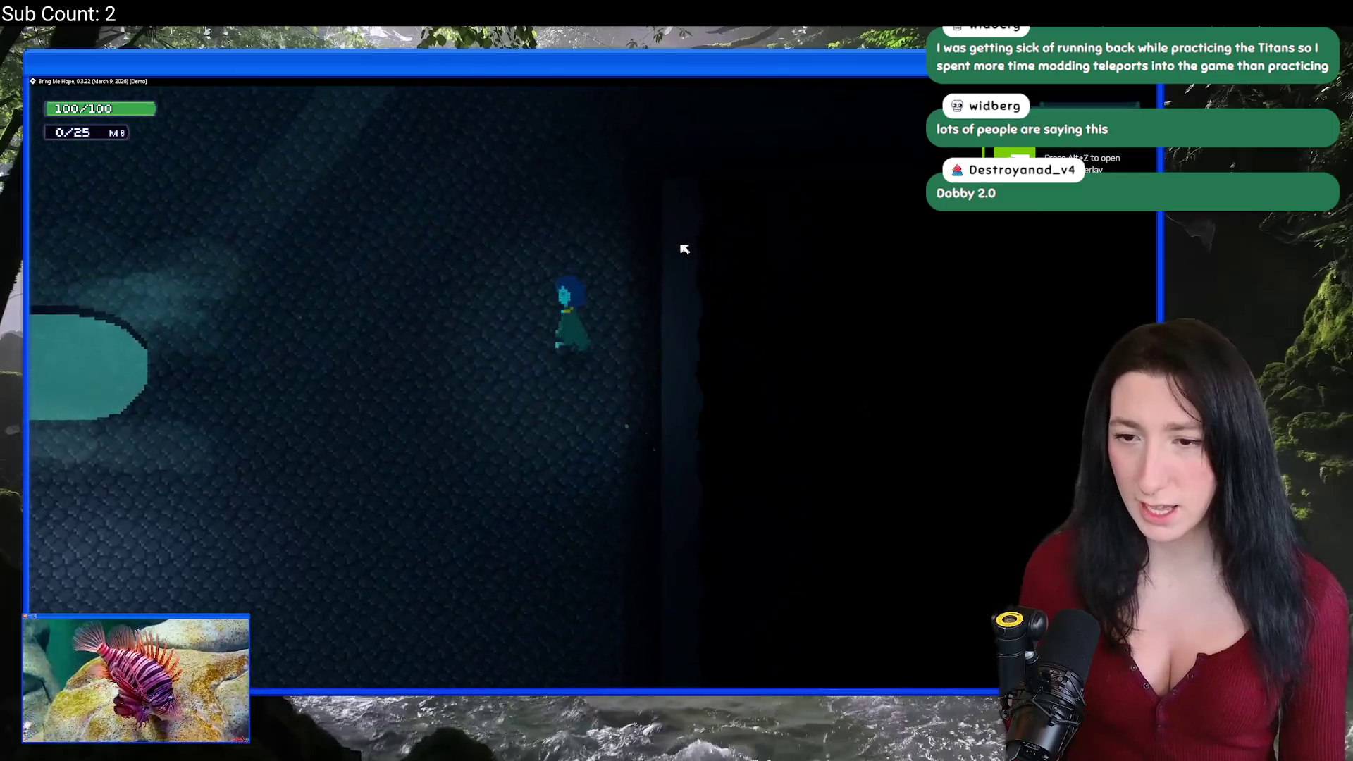
key(w)
key(a)
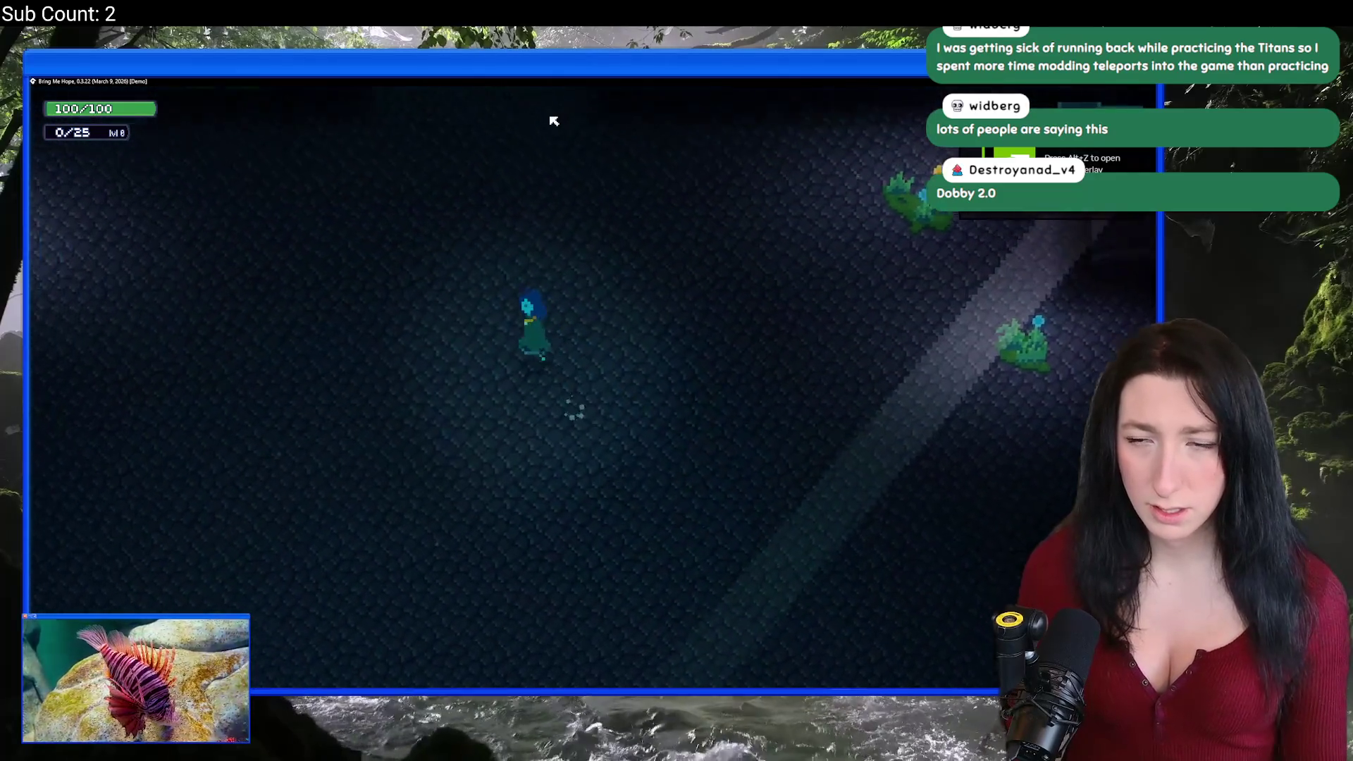
key(w)
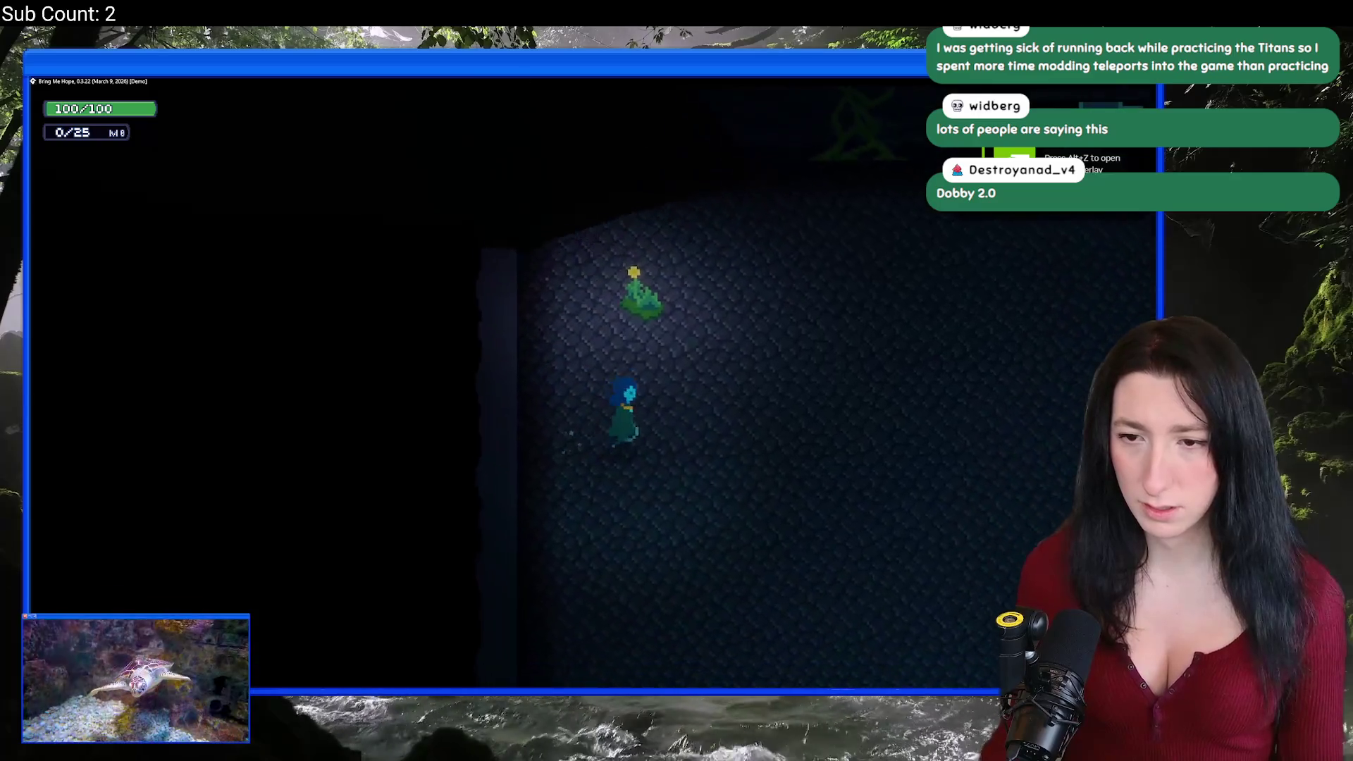
key(w)
key(d)
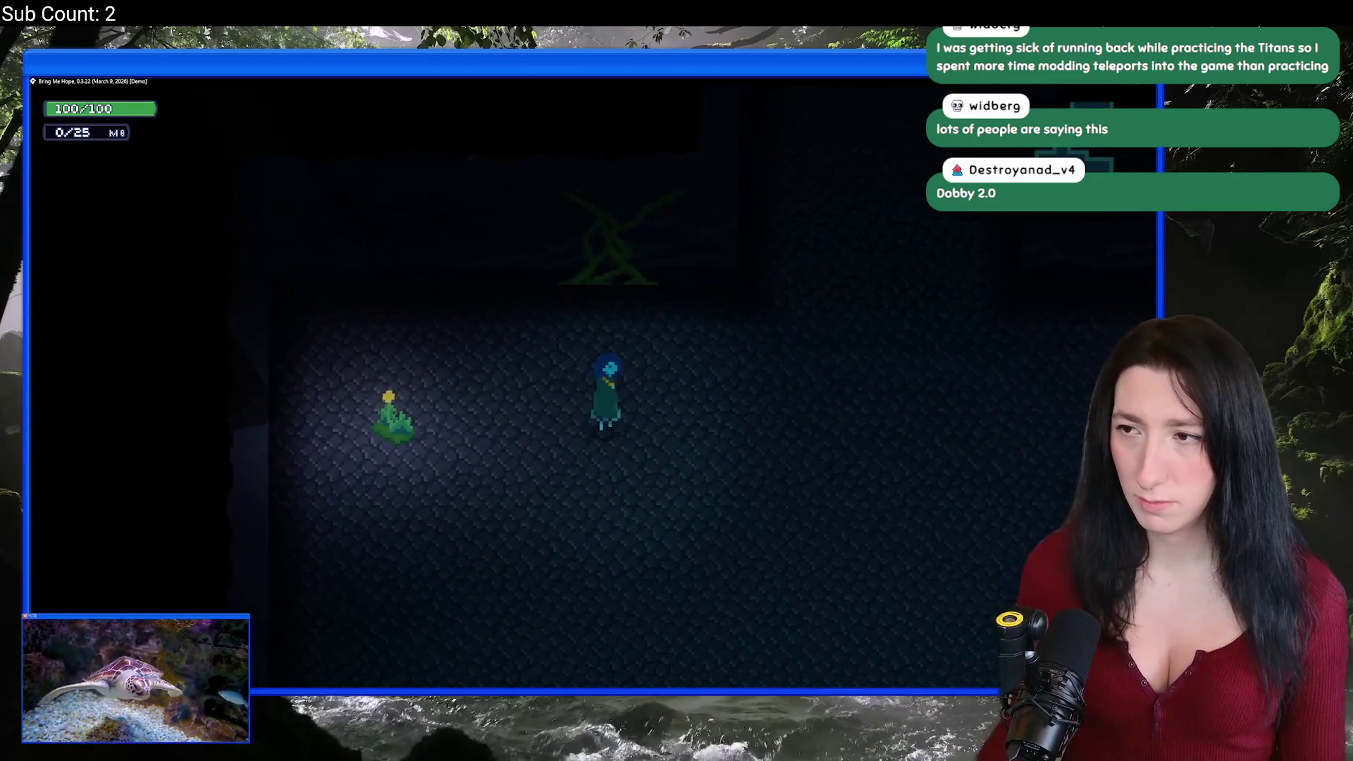
key(alt+F4)
drag(524, 419, 506, 420)
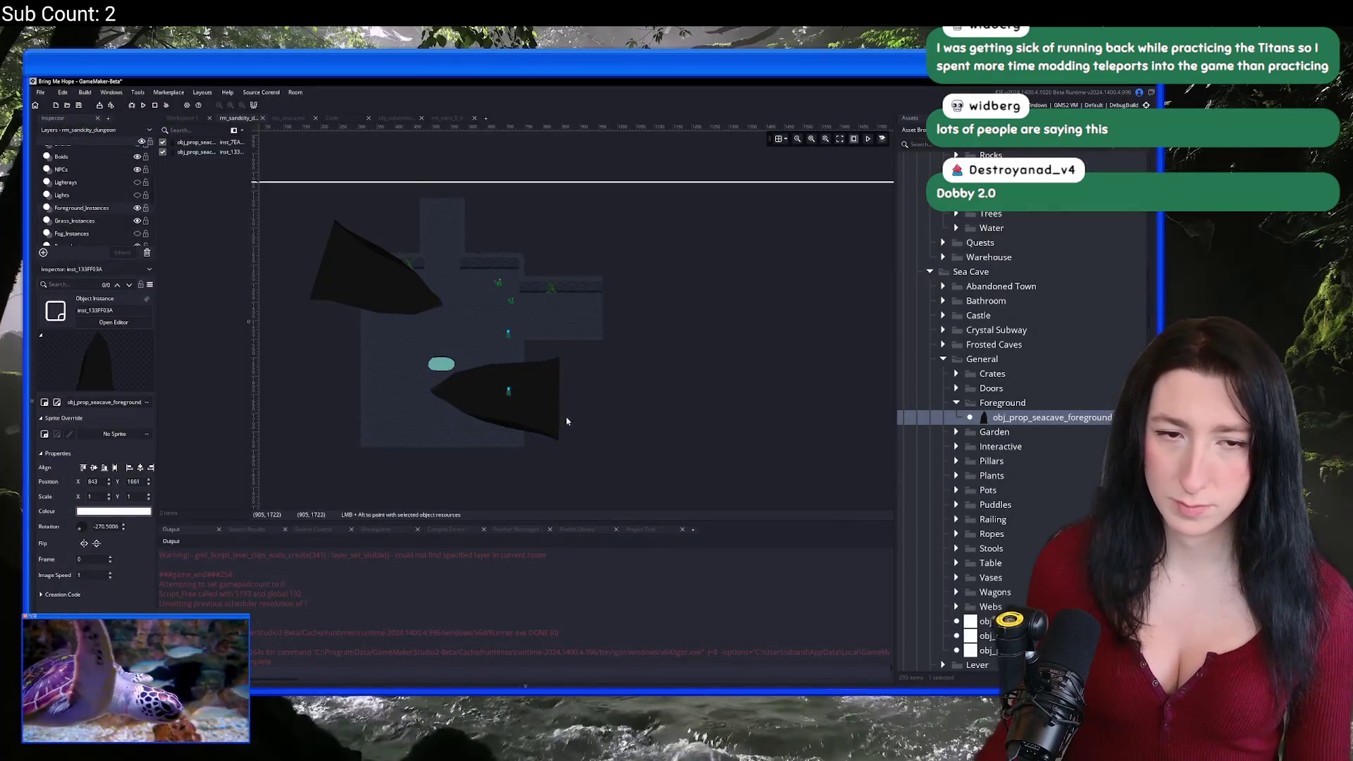
Step: Select the Lights layer and frame the whole cave room in view
mouse_move(459, 287)
mouse_down()
mouse_move(444, 326)
mouse_move(284, 267)
mouse_up()
click(63, 194)
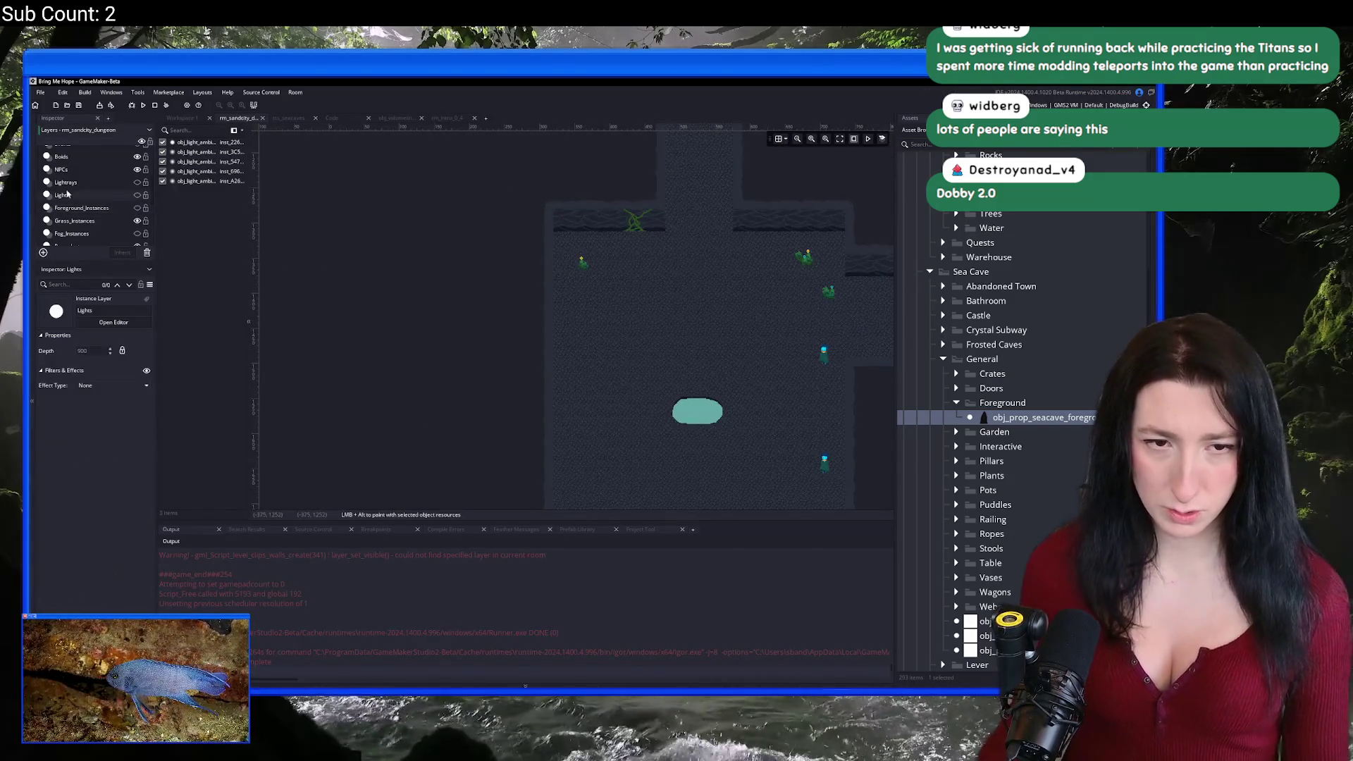
drag(410, 283, 348, 287)
scroll(311, 304, down, 1)
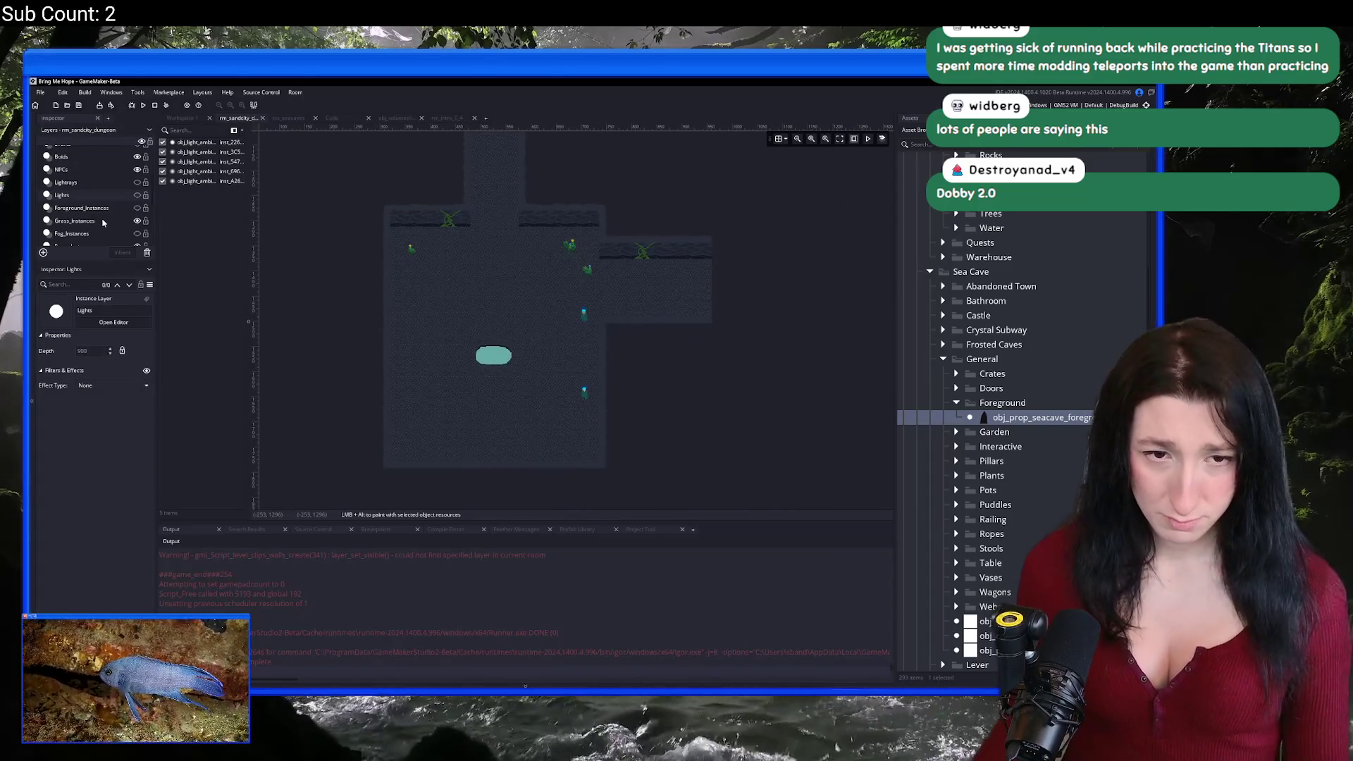
scroll(334, 256, up, 1)
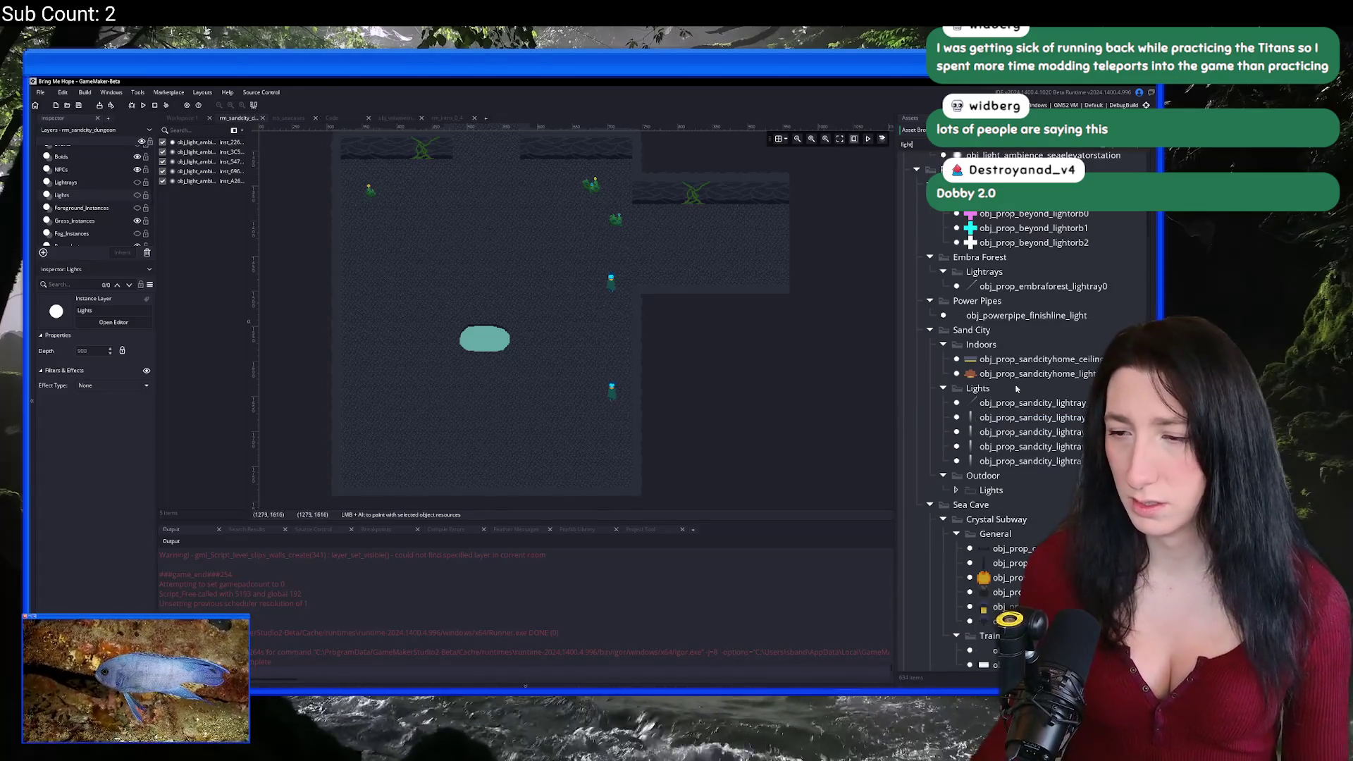
Step: Browse the light objects in the Asset Browser and choose obj_effect_waterstreamlight
click(1022, 507)
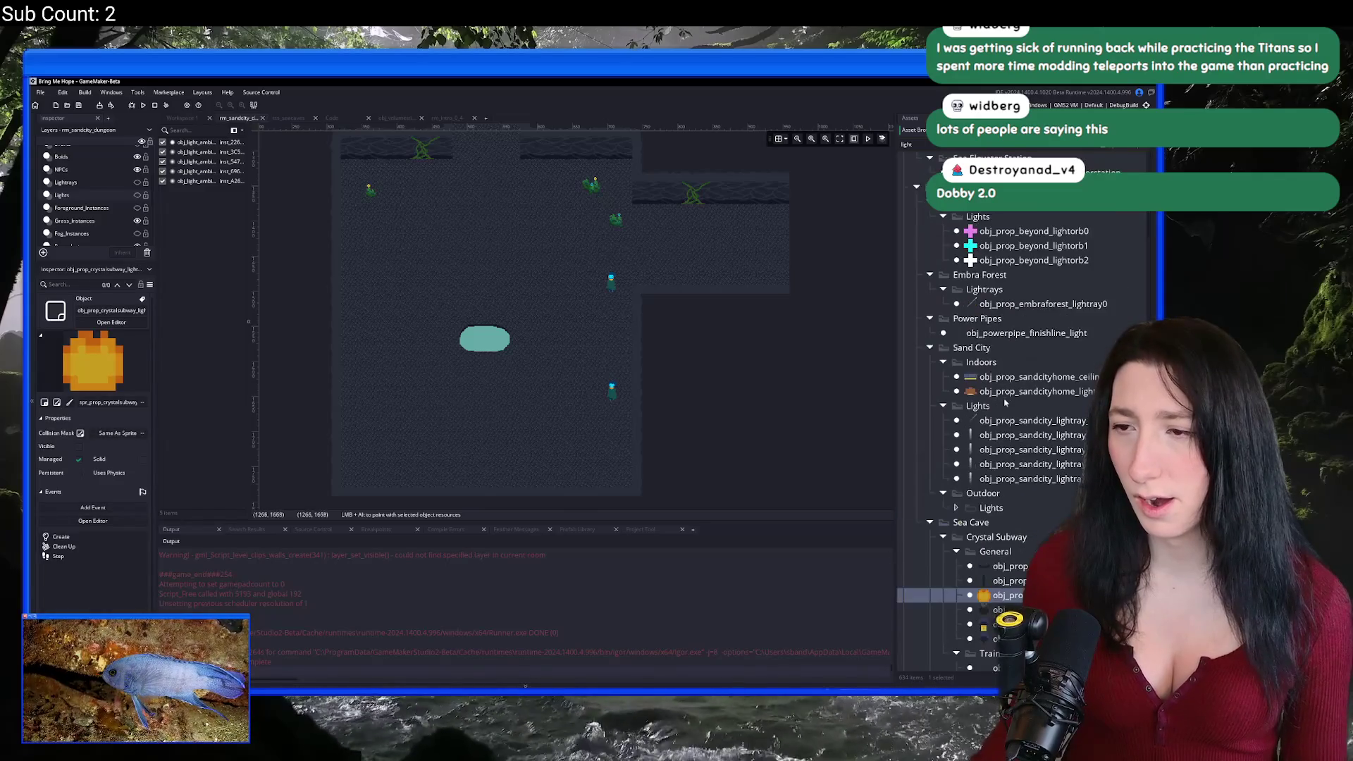
scroll(1007, 366, up, 1)
scroll(1017, 303, up, 6)
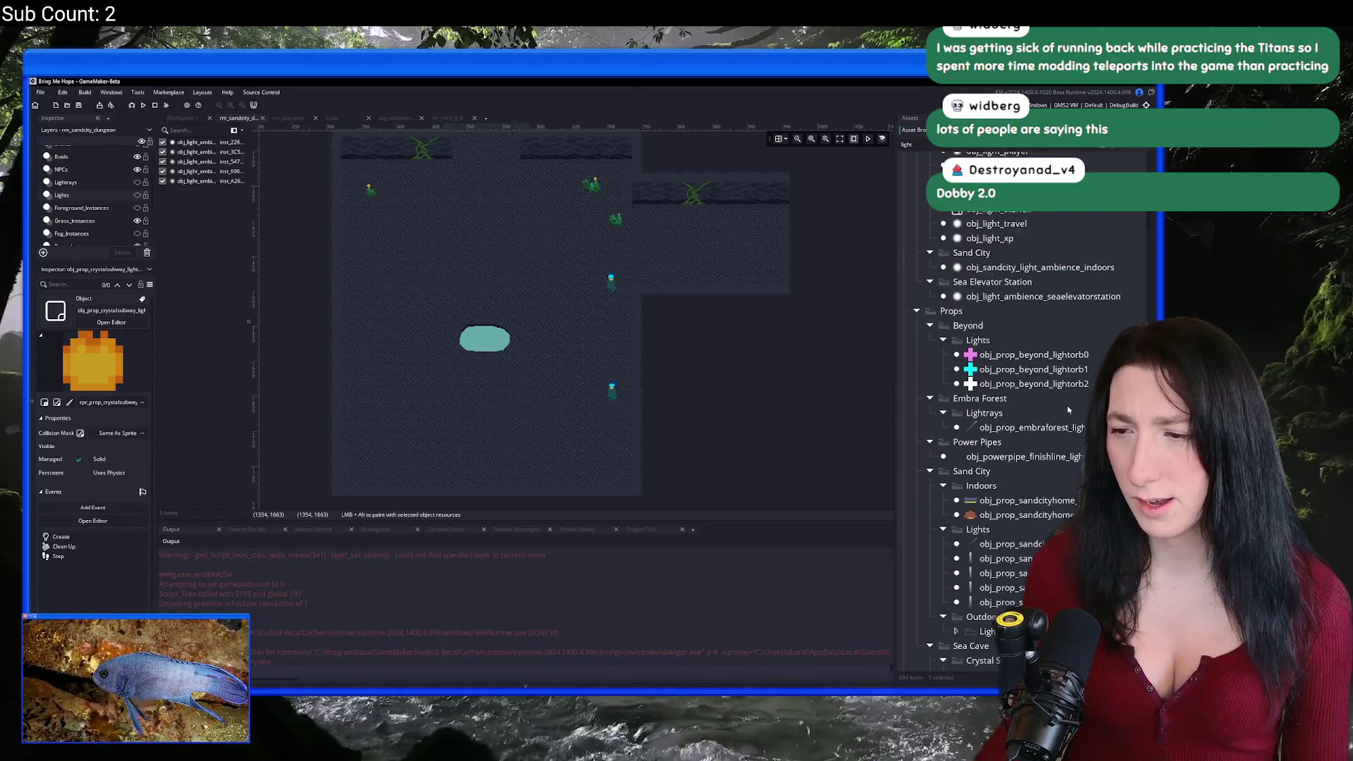
scroll(1068, 409, up, 5)
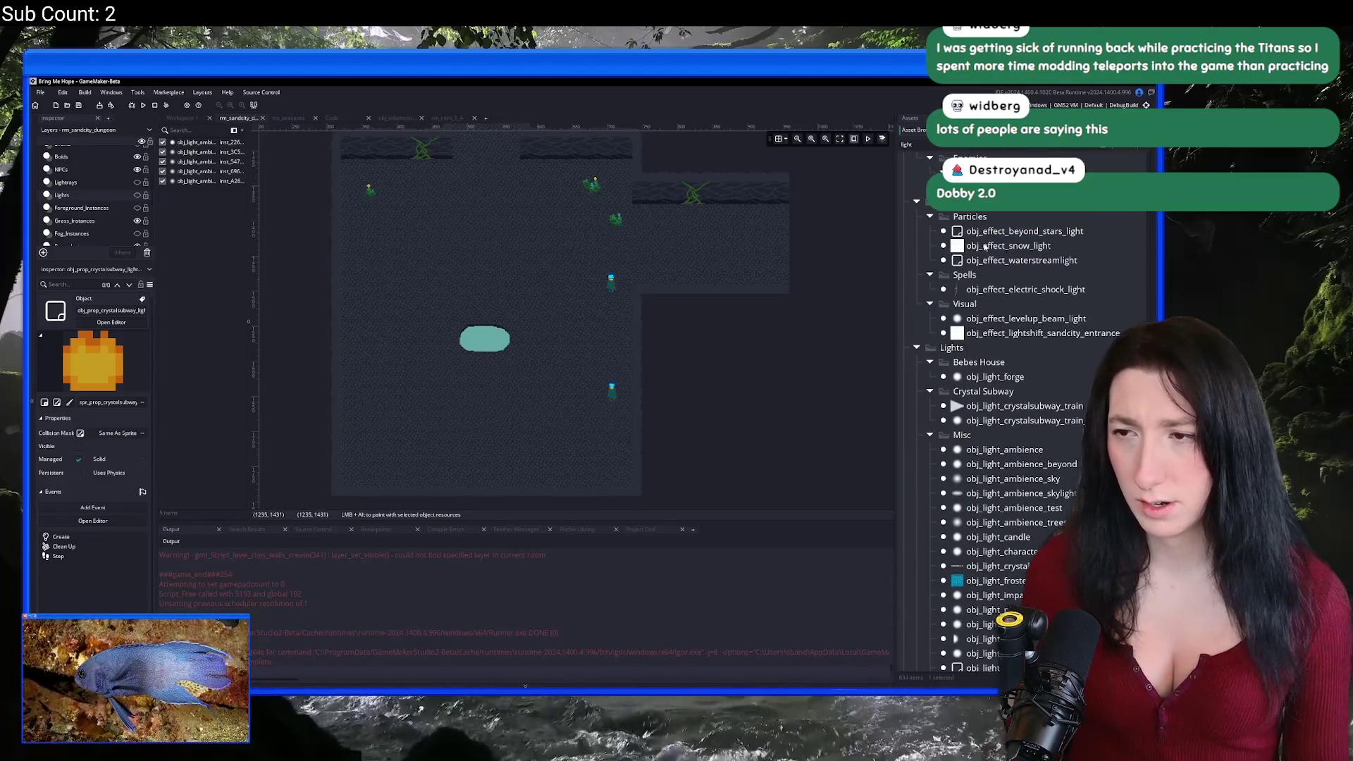
scroll(563, 243, up, 1)
scroll(1038, 345, up, 3)
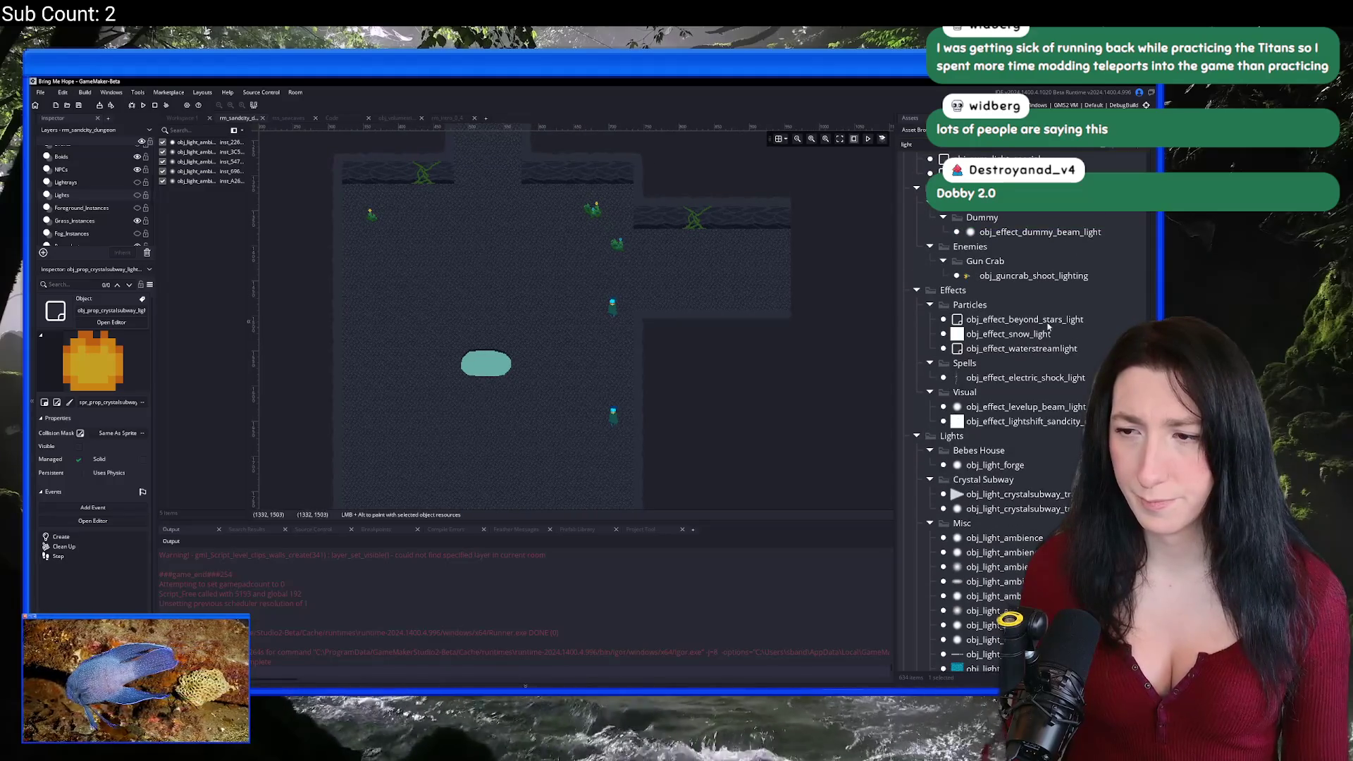
scroll(1037, 342, up, 2)
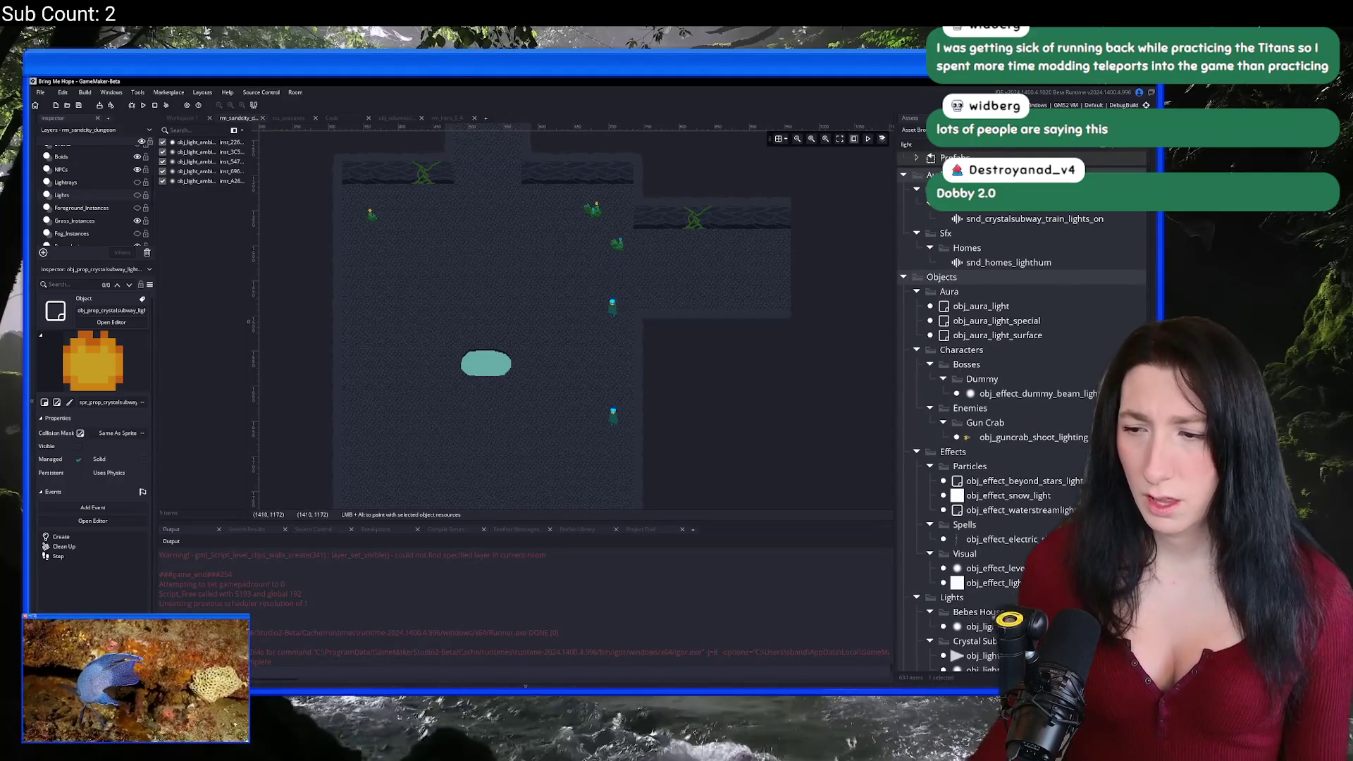
click(1004, 512)
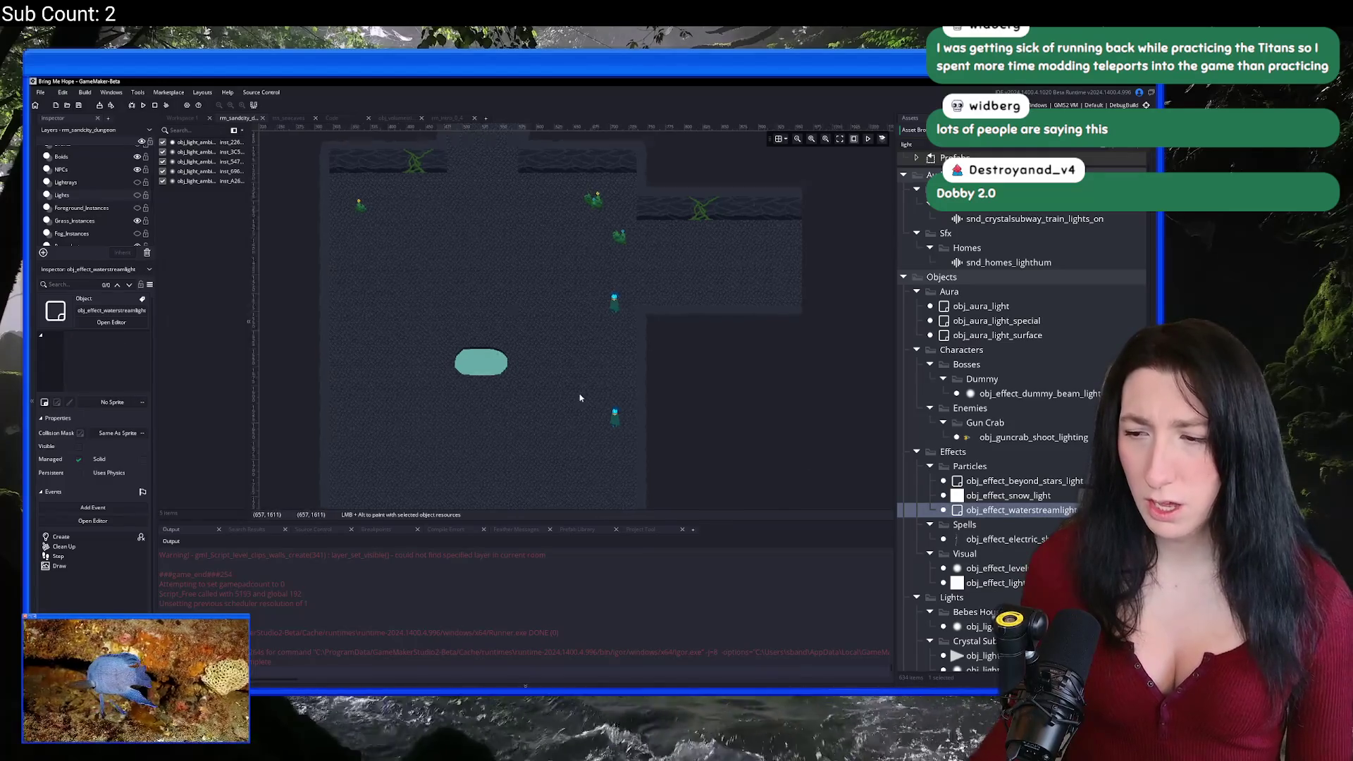
scroll(583, 395, up, 2)
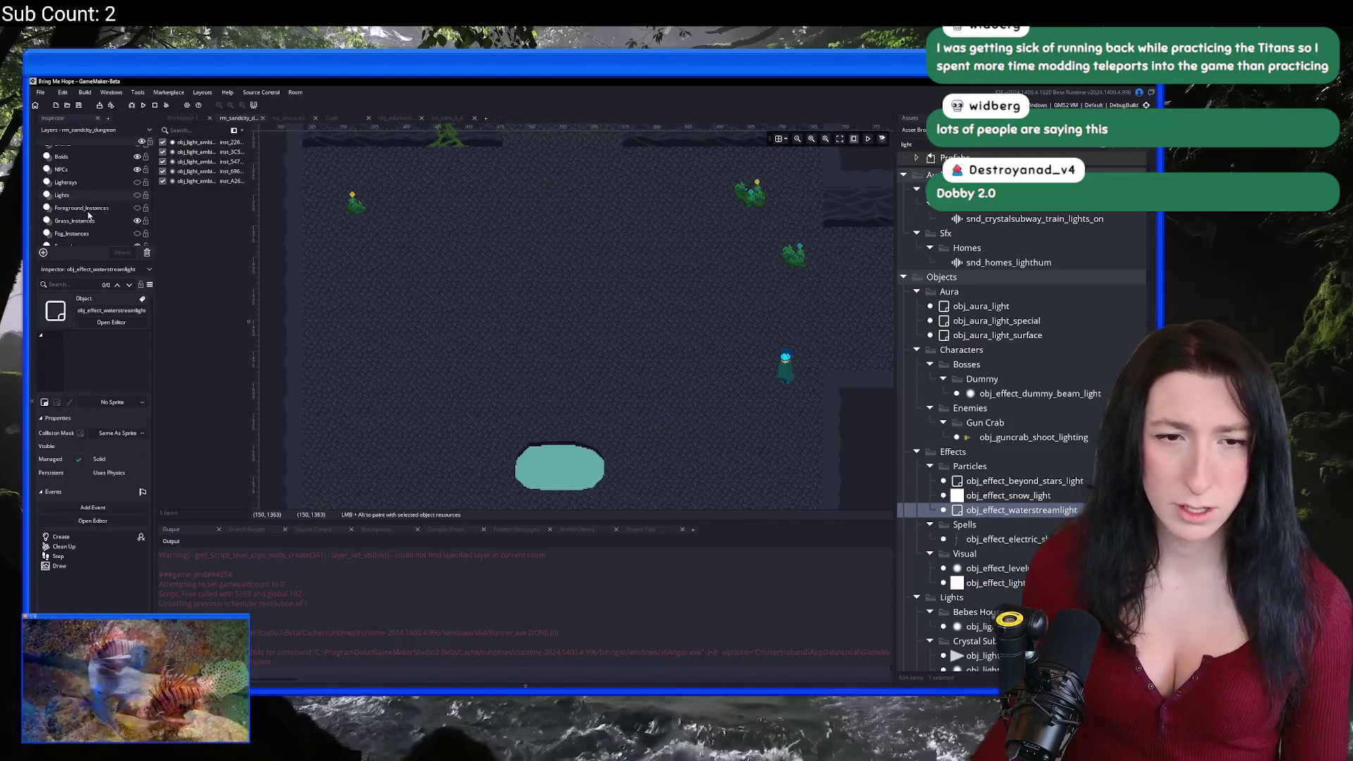
scroll(89, 215, down, 2)
Step: Place four obj_effect_waterstreamlight instances around the cave
click(76, 195)
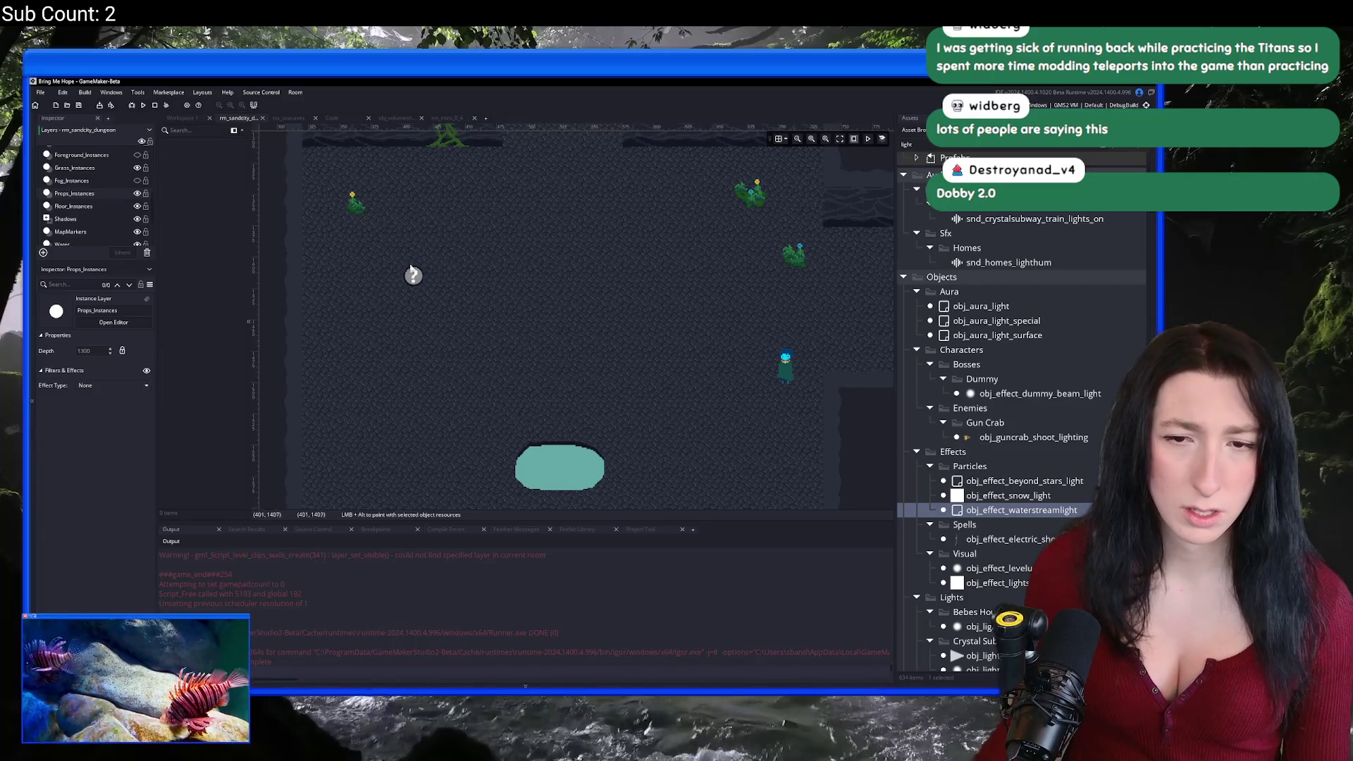
click(413, 275)
scroll(585, 336, down, 2)
alt+click(671, 263)
scroll(634, 317, down, 3)
alt+click(653, 378)
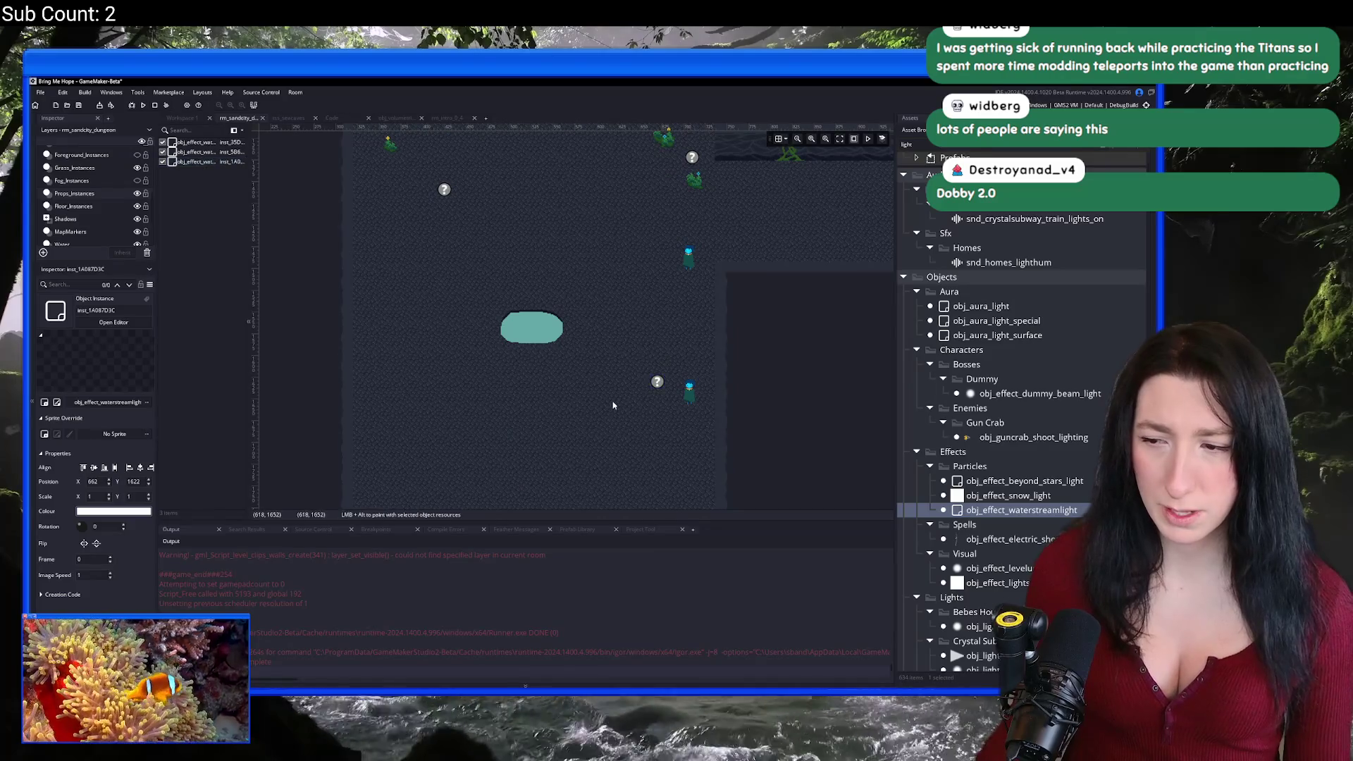
scroll(613, 405, down, 3)
alt+click(486, 317)
Step: Make the Props asset layer the active layer
scroll(551, 382, up, 3)
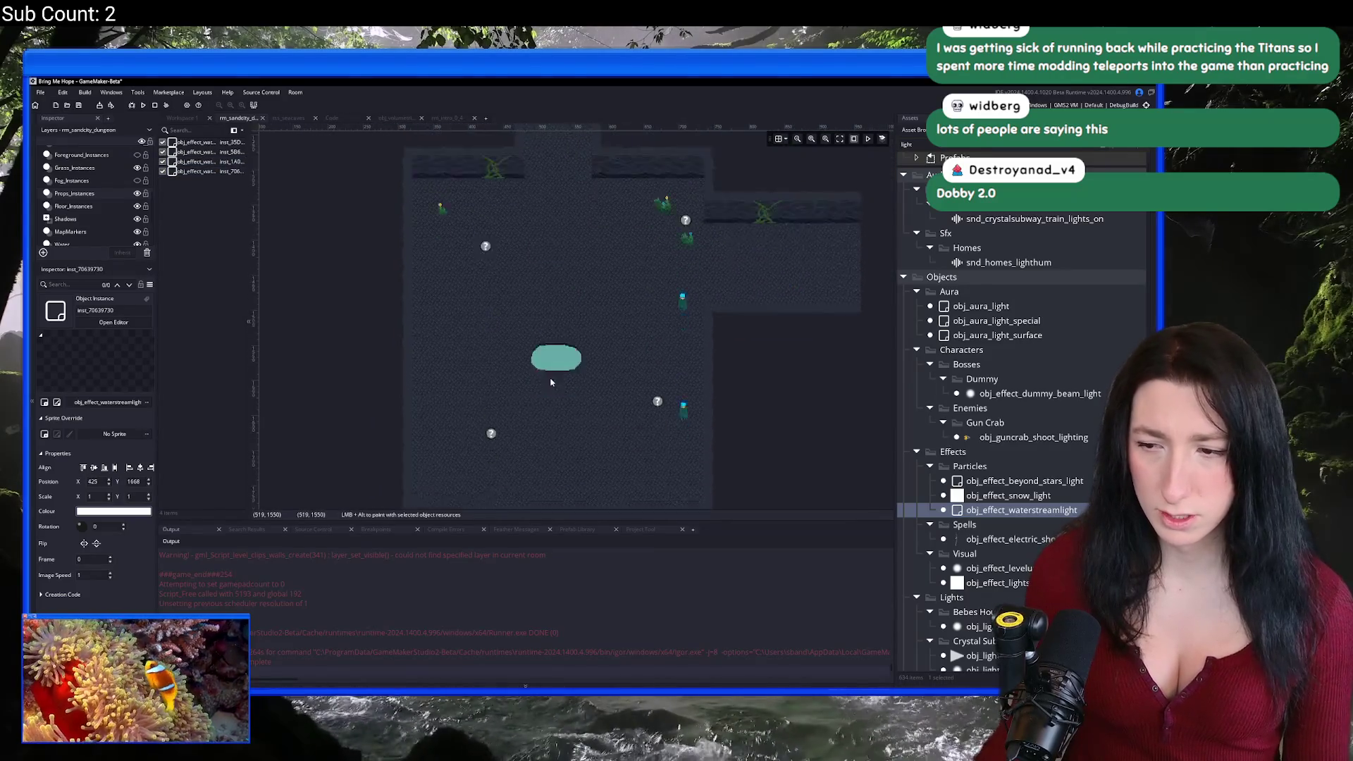
scroll(589, 172, up, 1)
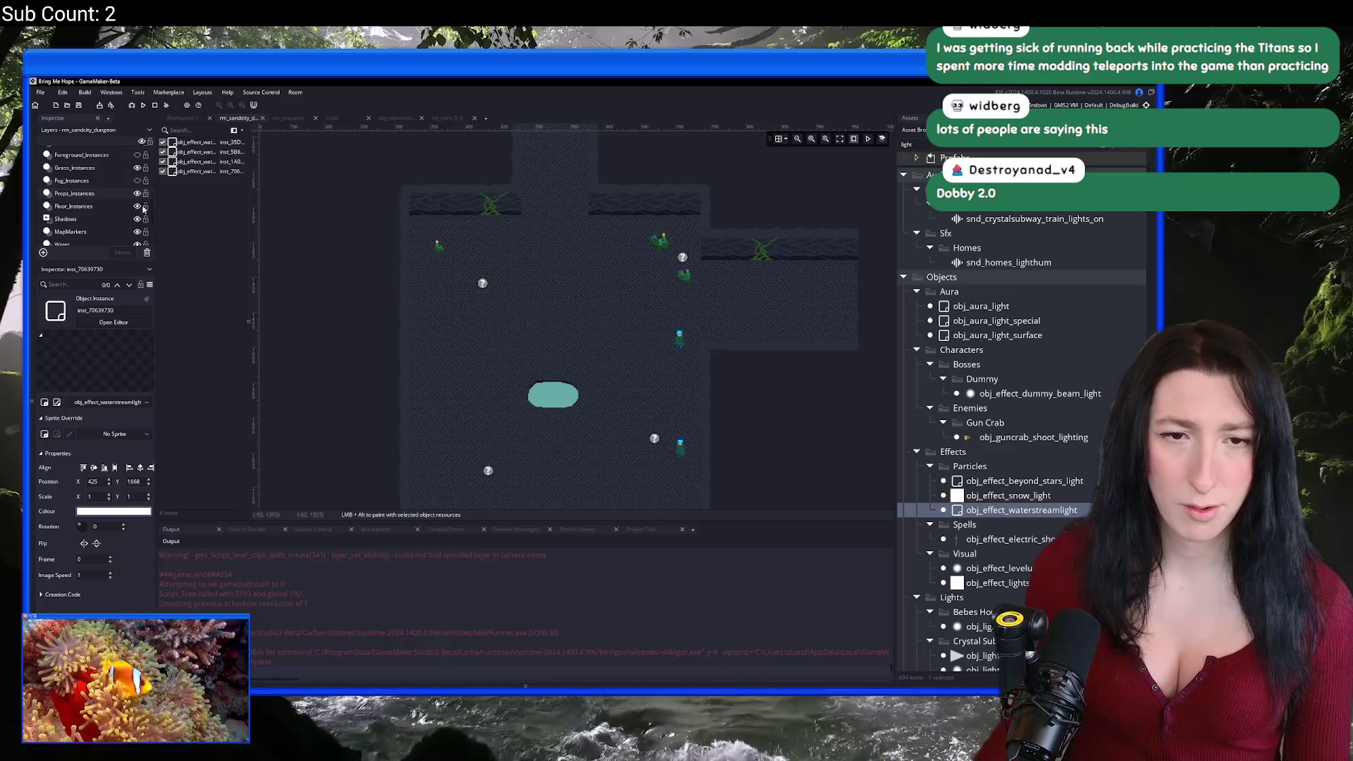
scroll(472, 360, down, 1)
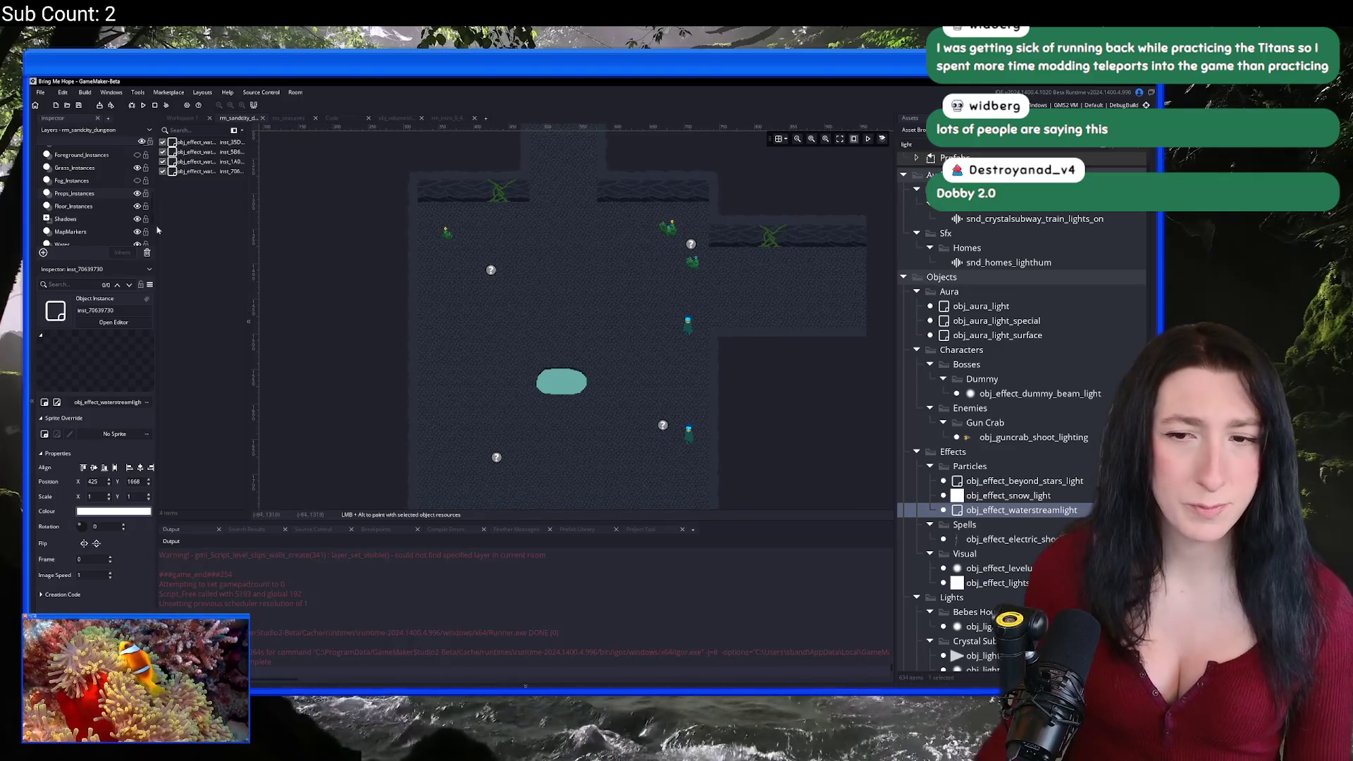
scroll(423, 275, up, 1)
click(61, 217)
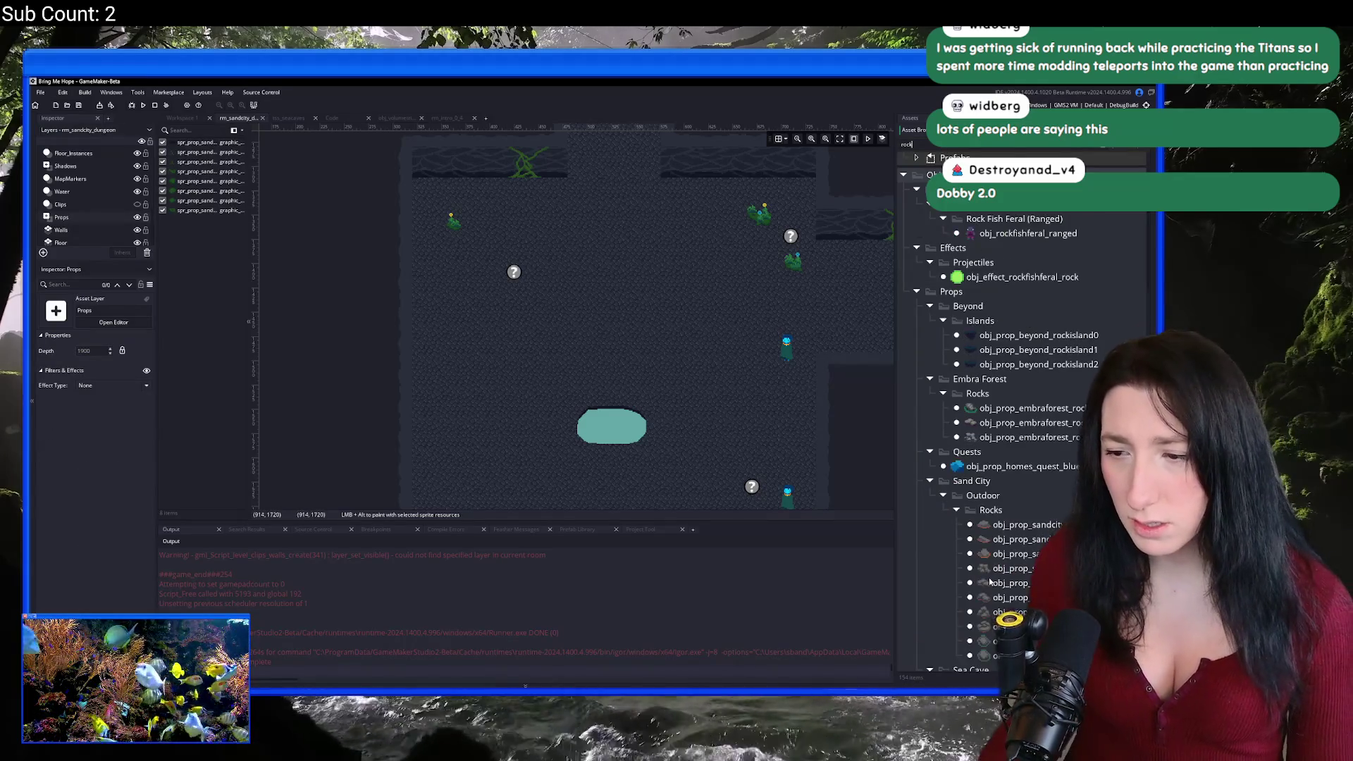
Step: Select Props_Instances and place an obj_prop_seacave_rockblockade above the pool
scroll(983, 553, down, 5)
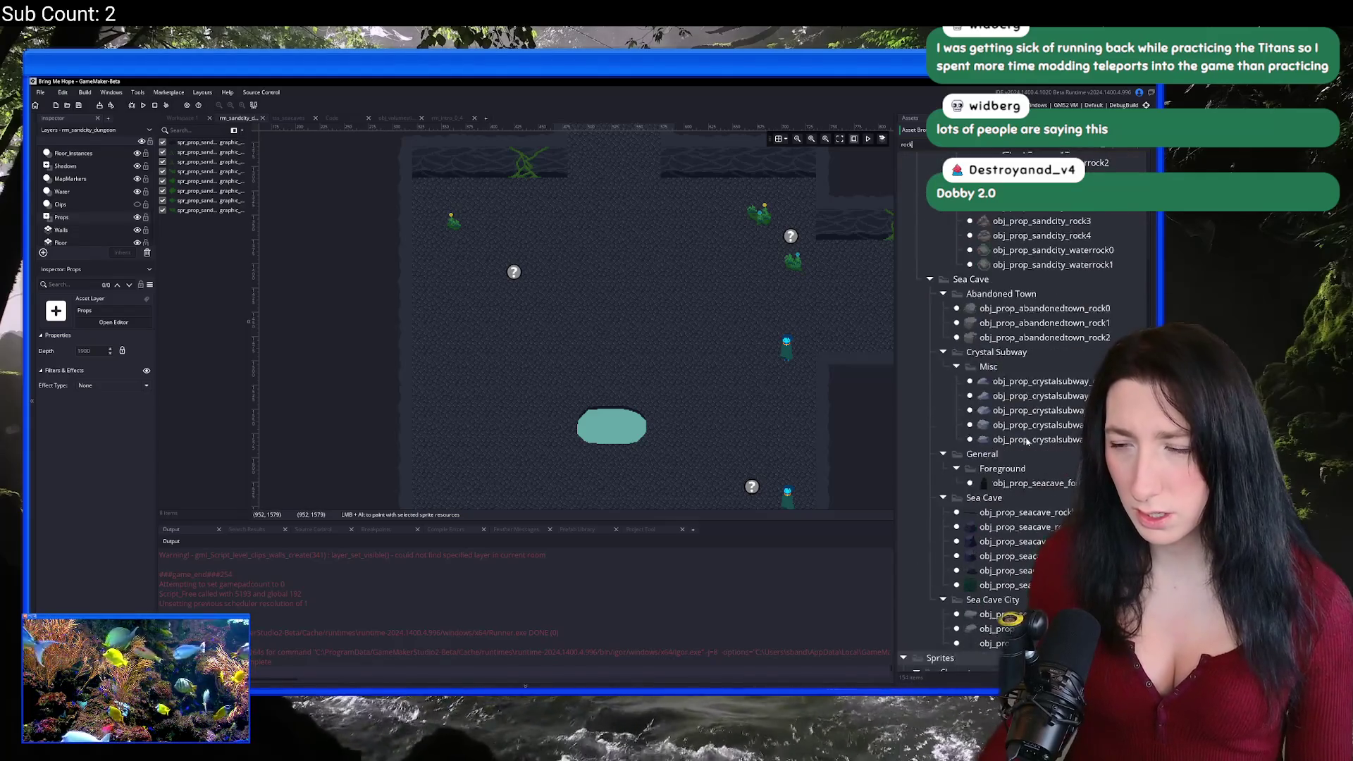
click(1039, 407)
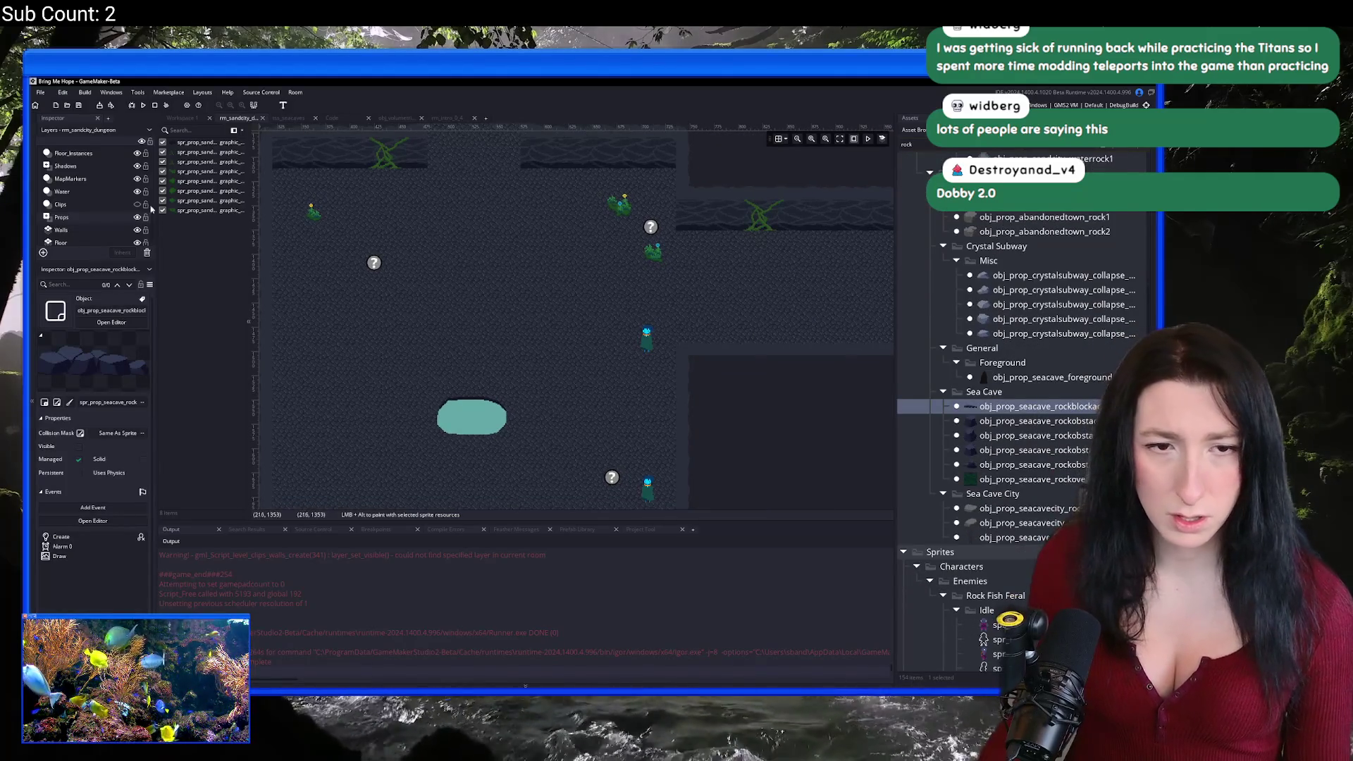
scroll(94, 165, up, 2)
click(90, 195)
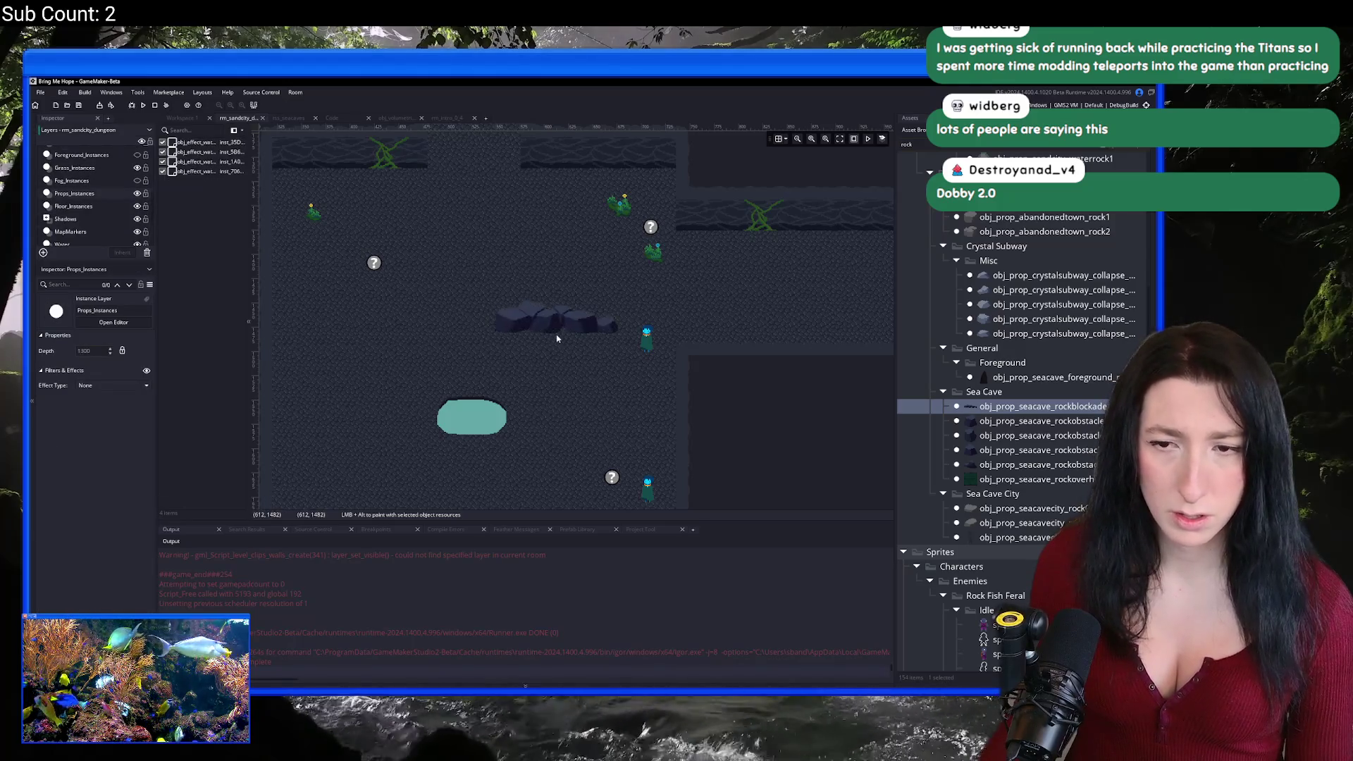
click(483, 379)
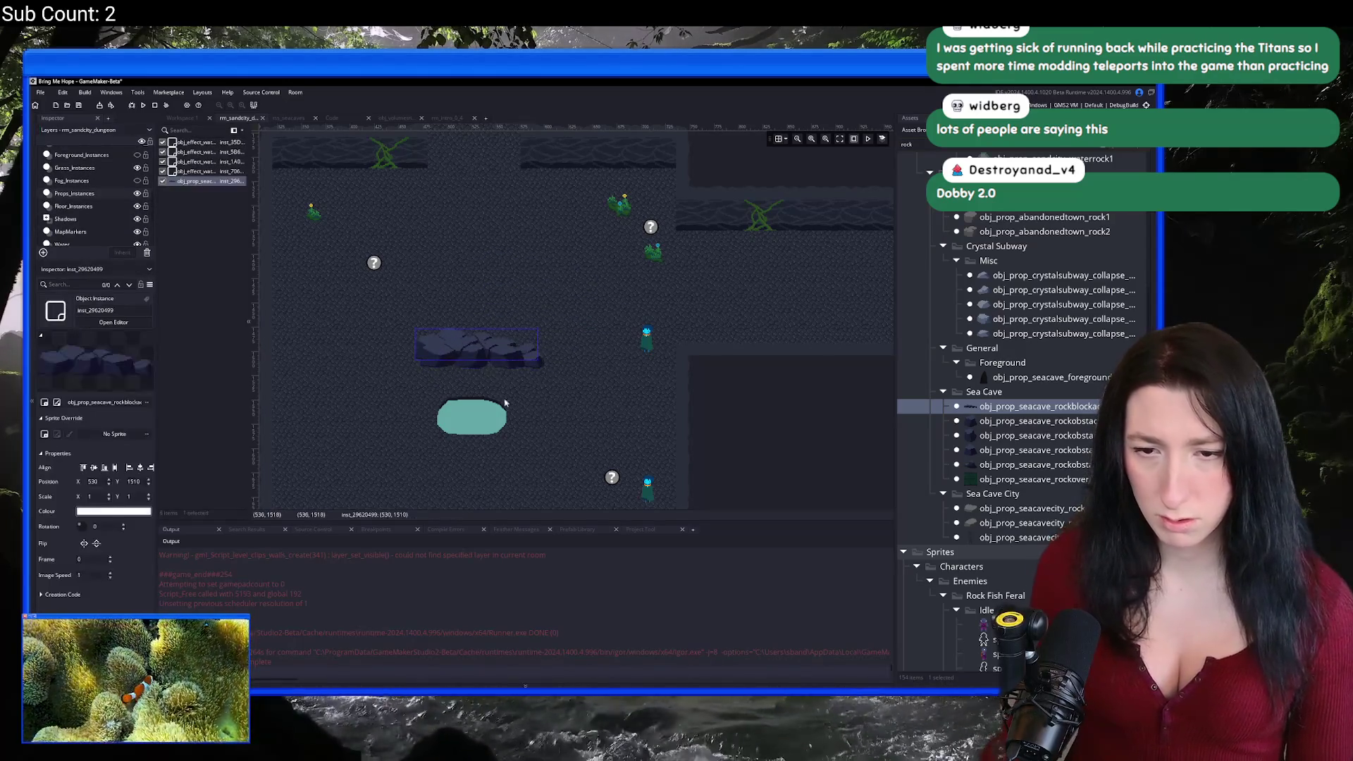
scroll(521, 423, up, 2)
Step: Add sea cave rock obstacles at the left and right ends of the arc above the pool
click(997, 427)
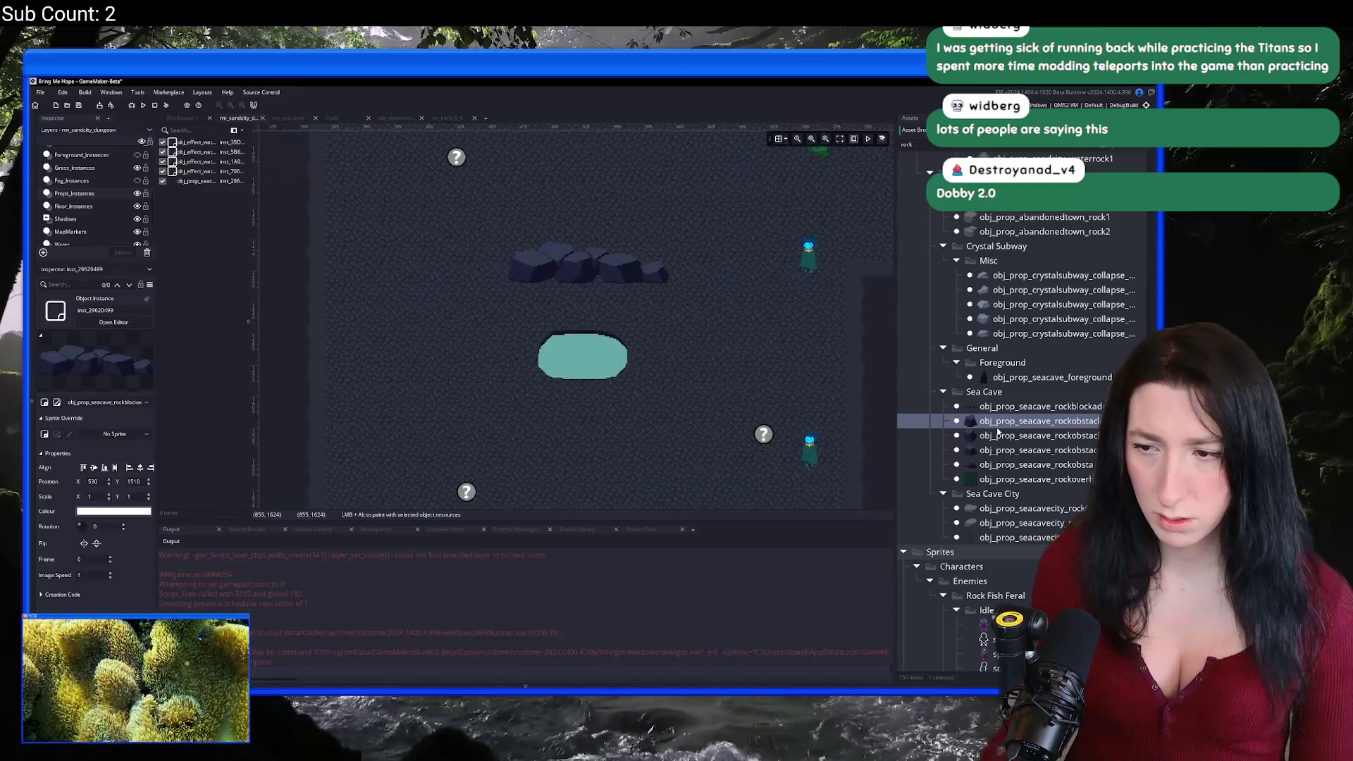
click(511, 298)
scroll(635, 282, up, 3)
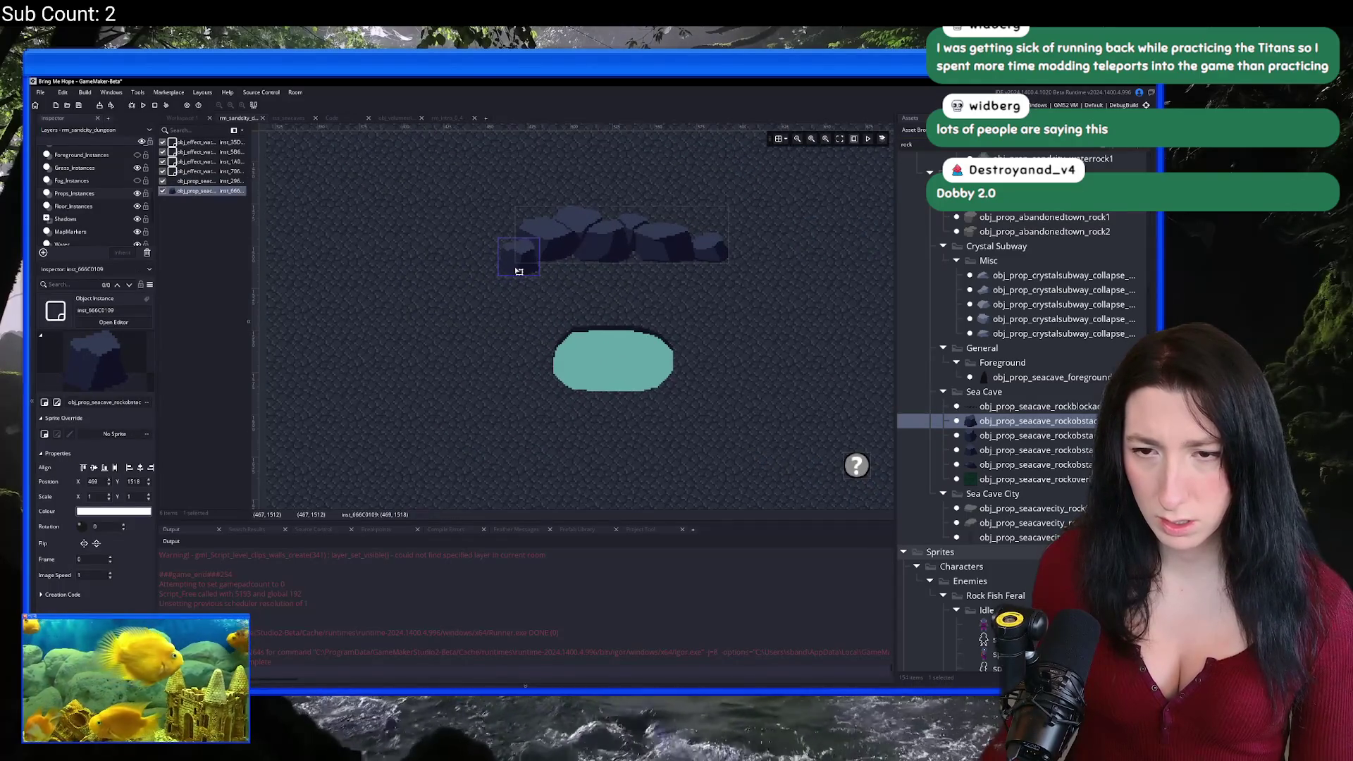
click(1036, 464)
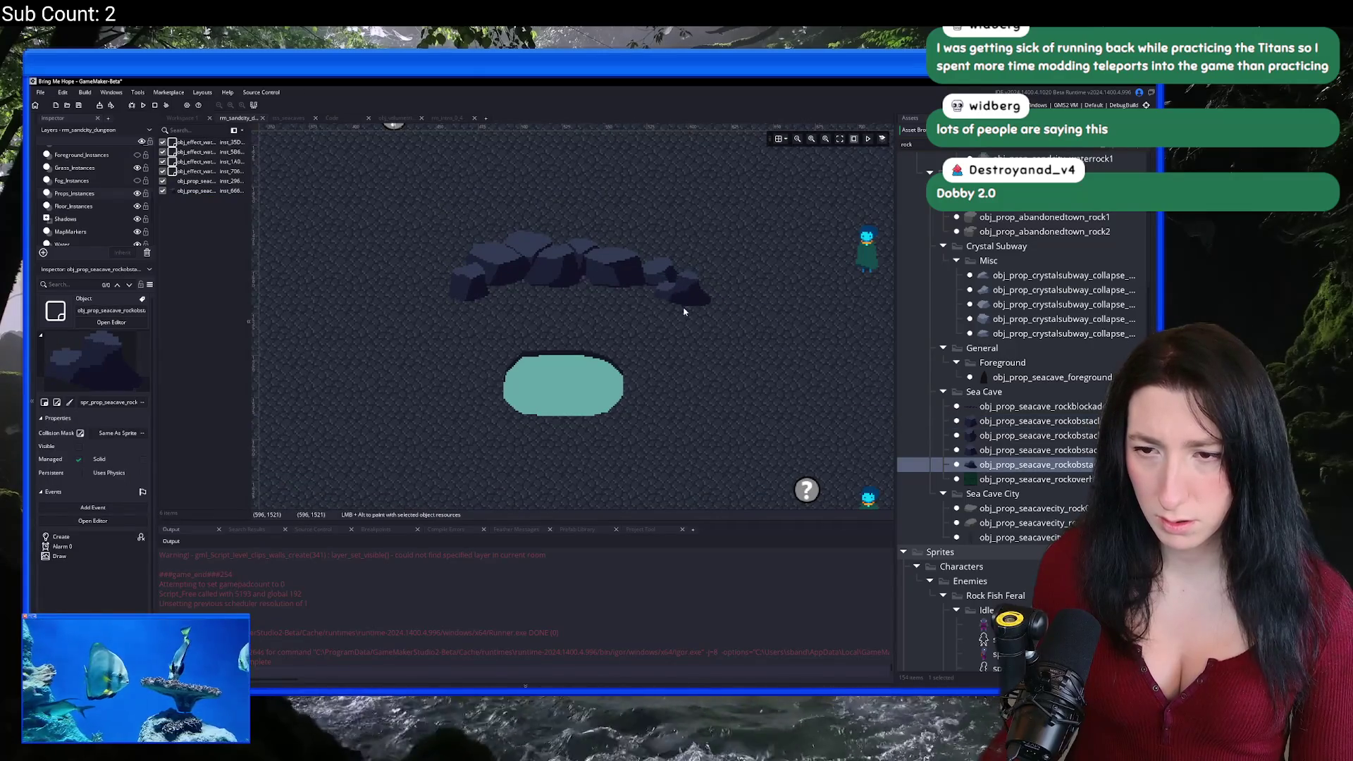
click(1035, 449)
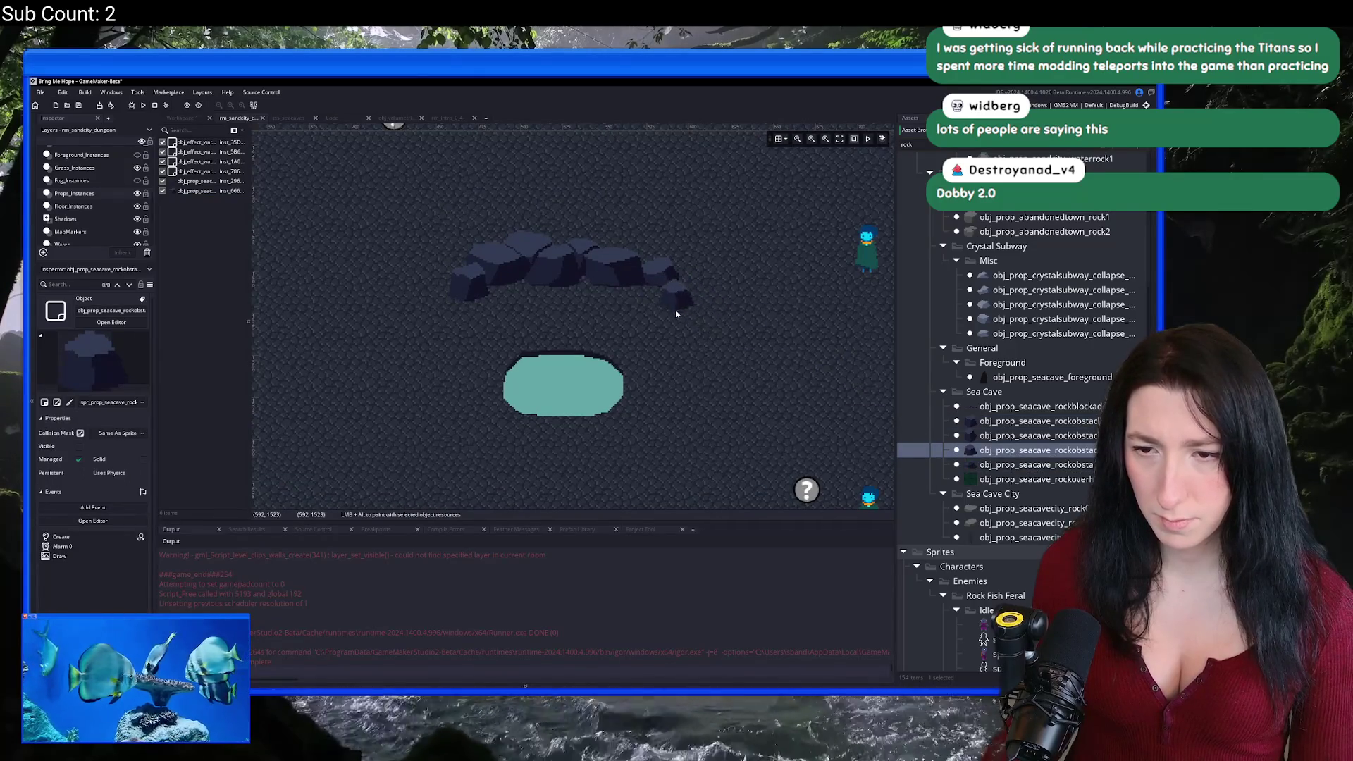
click(689, 312)
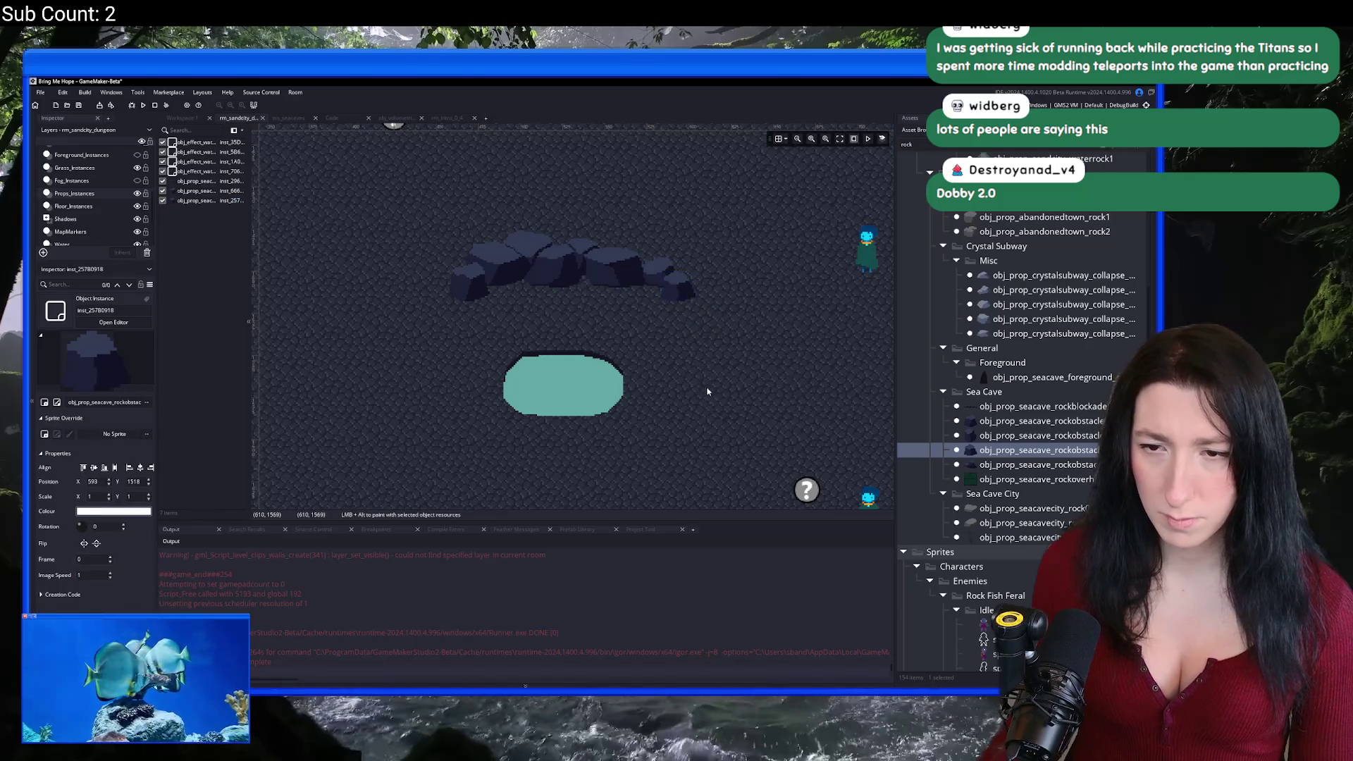
Step: Place a cluster of three rock obstacle variants below-left of the pool
scroll(708, 387, down, 1)
click(1036, 435)
click(454, 440)
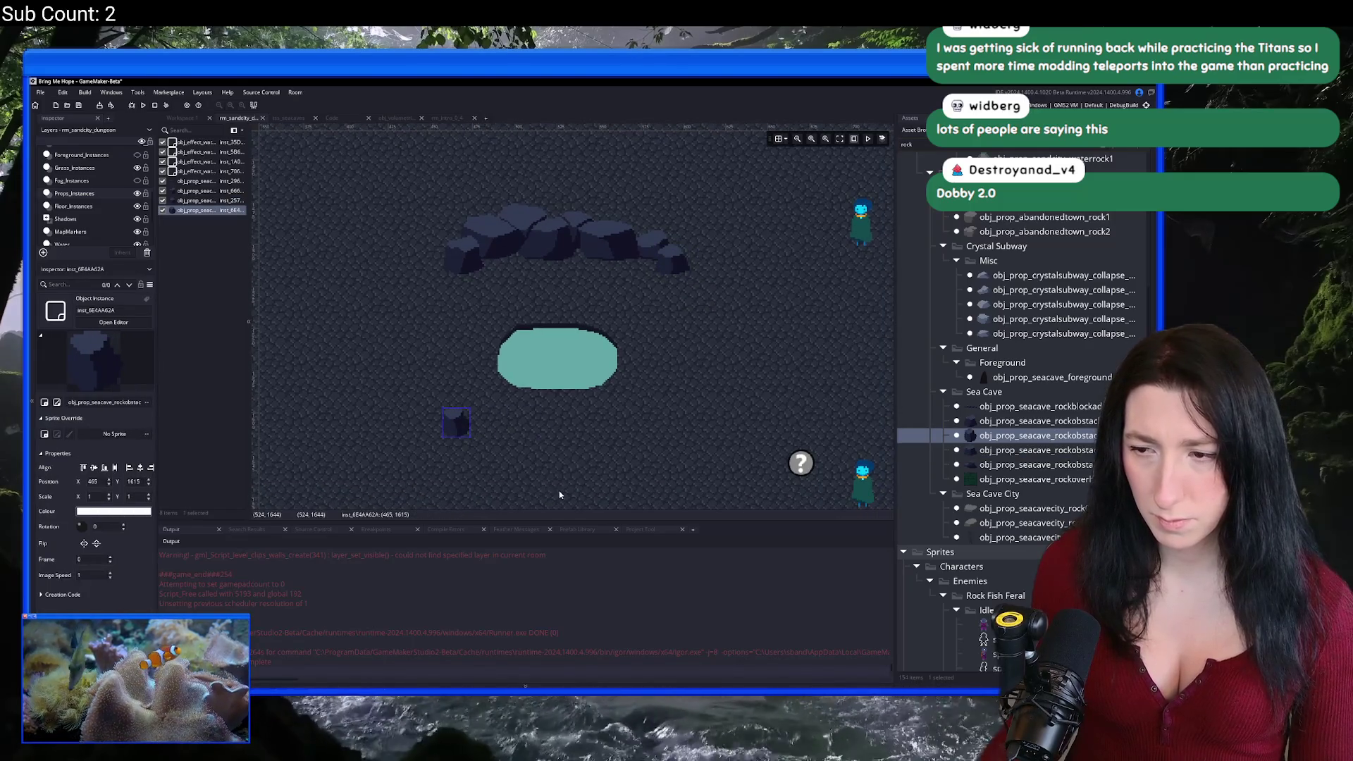
scroll(652, 433, down, 1)
click(980, 421)
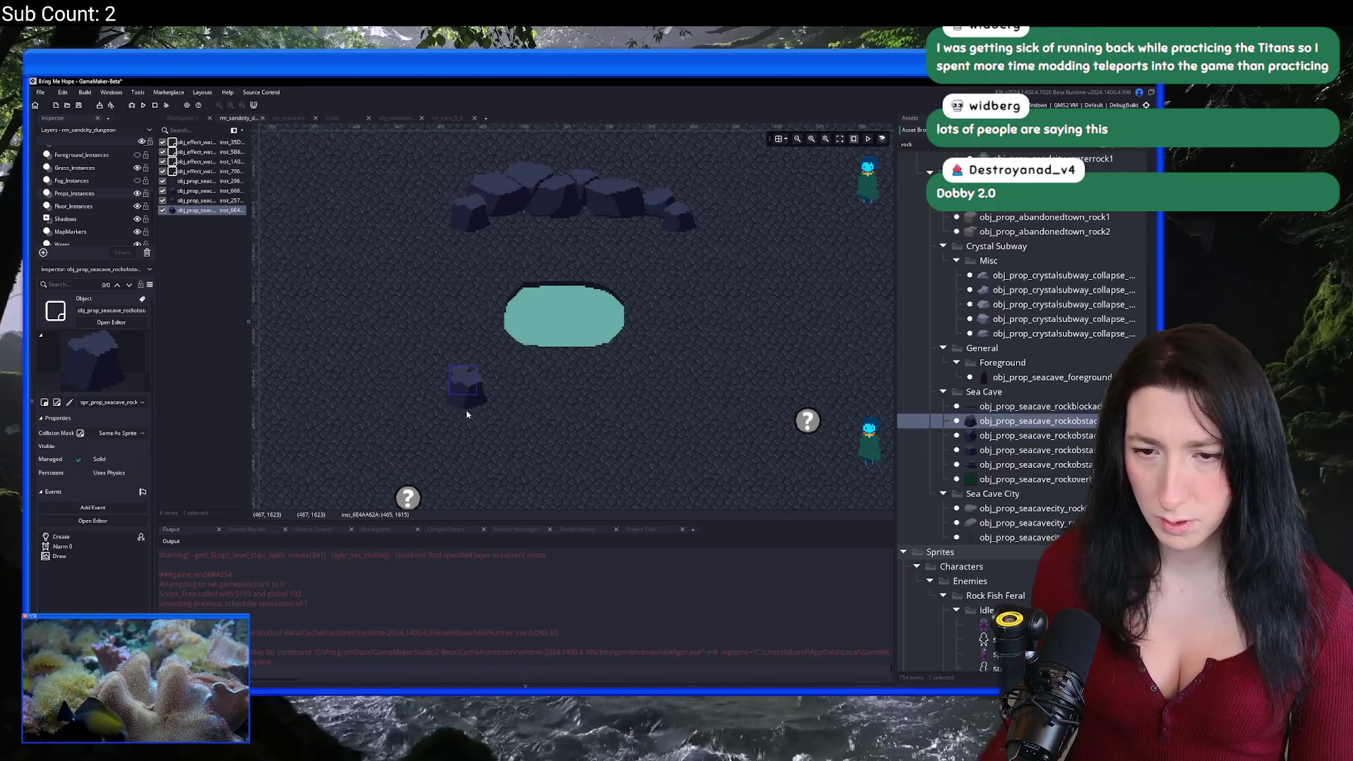
click(472, 416)
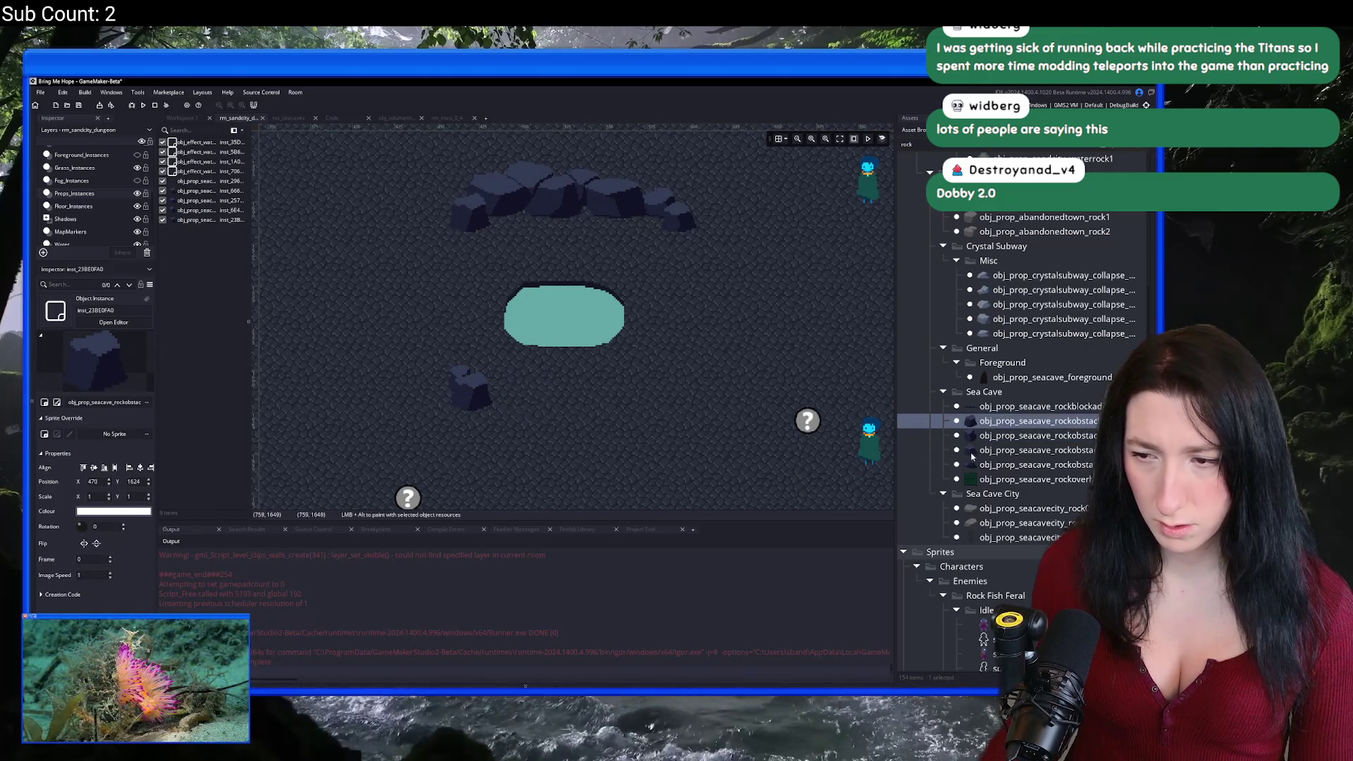
click(1036, 450)
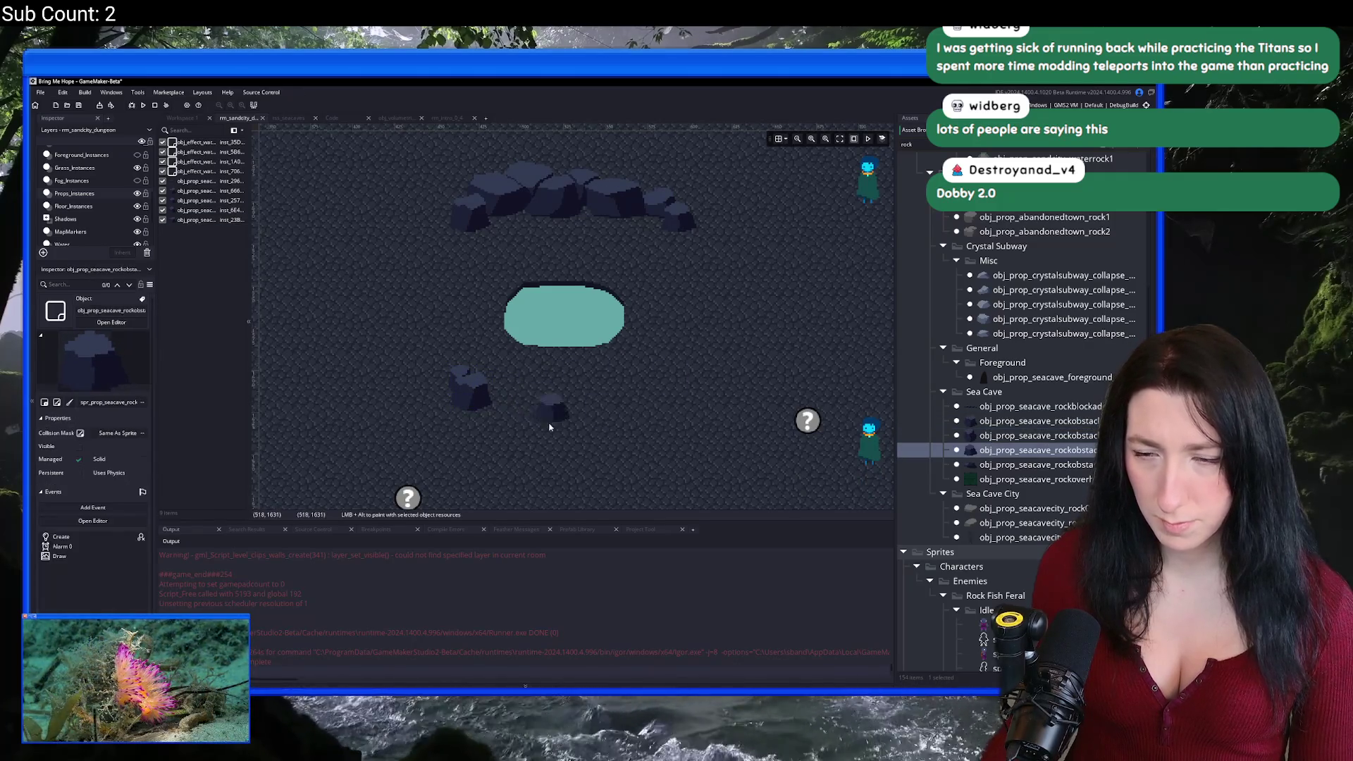
click(497, 418)
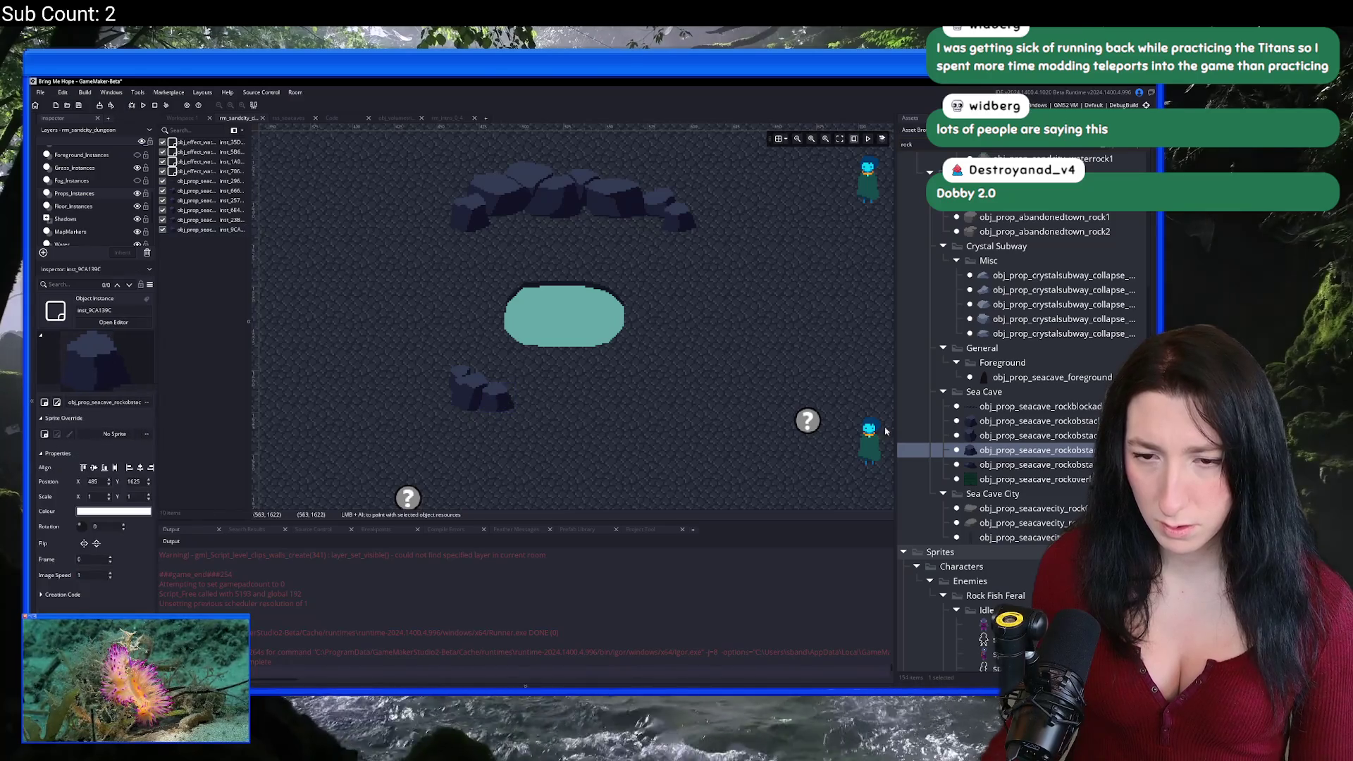
Step: Drag more sea cave rock variants into a cluster below-right of the pool
click(986, 465)
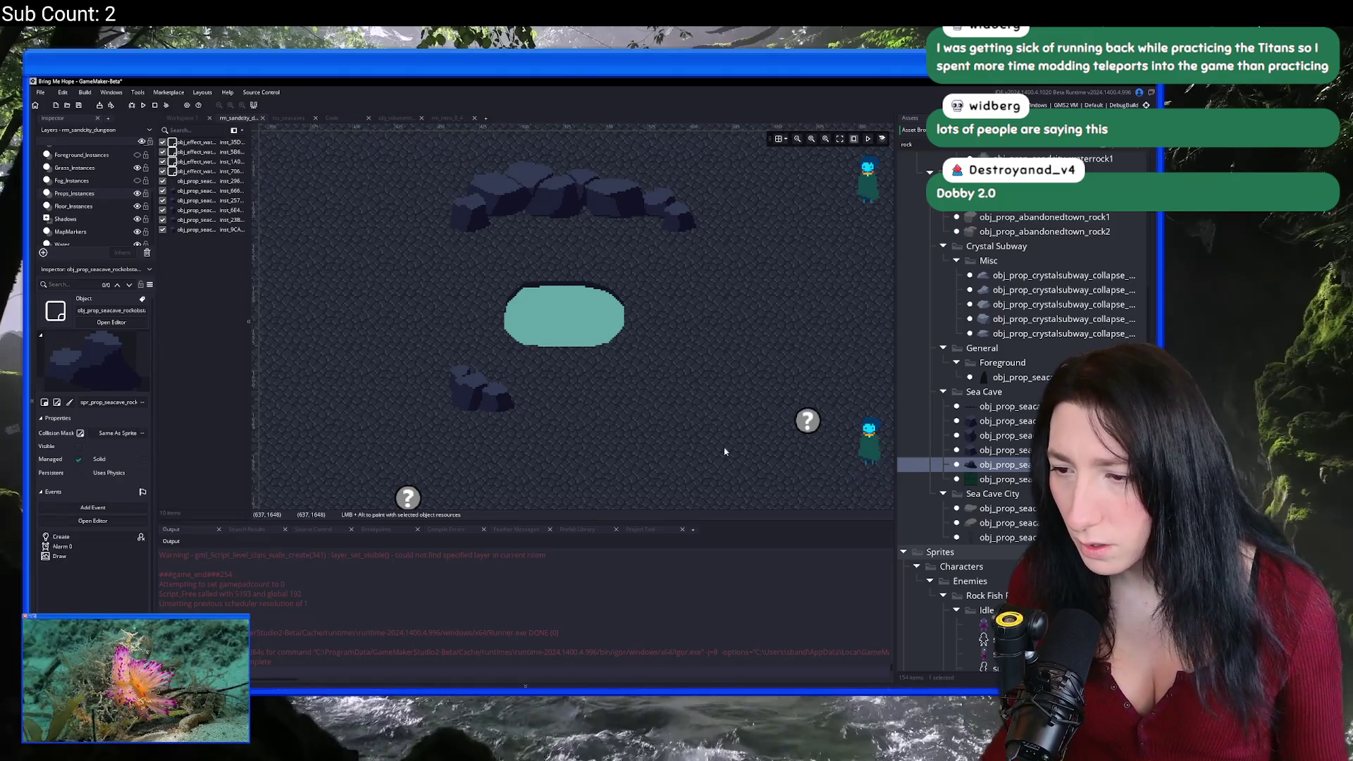
click(986, 493)
click(1000, 479)
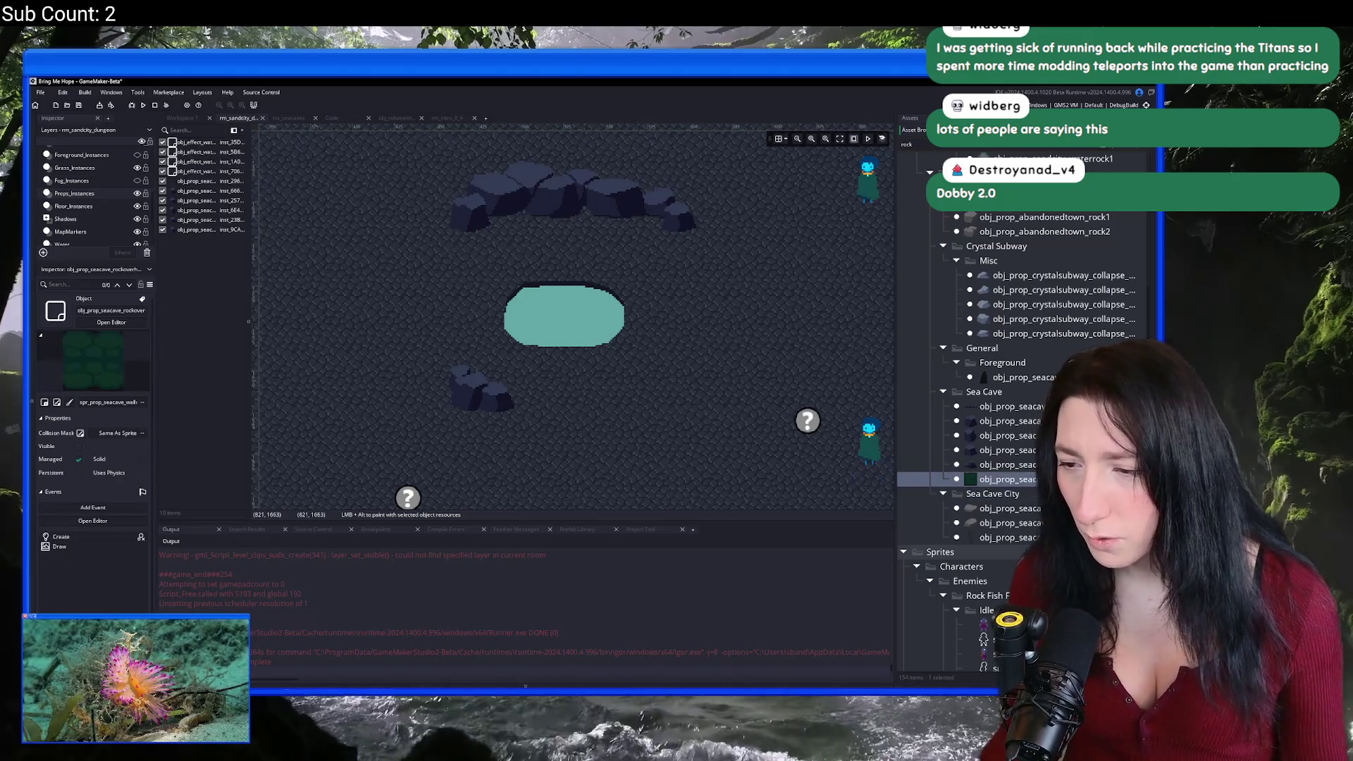
click(998, 465)
mouse_move(997, 465)
mouse_down()
mouse_move(532, 405)
mouse_move(543, 423)
mouse_move(528, 430)
mouse_move(670, 403)
mouse_up()
mouse_move(1000, 450)
mouse_down()
mouse_move(680, 413)
mouse_move(676, 444)
mouse_up()
click(676, 444)
click(979, 437)
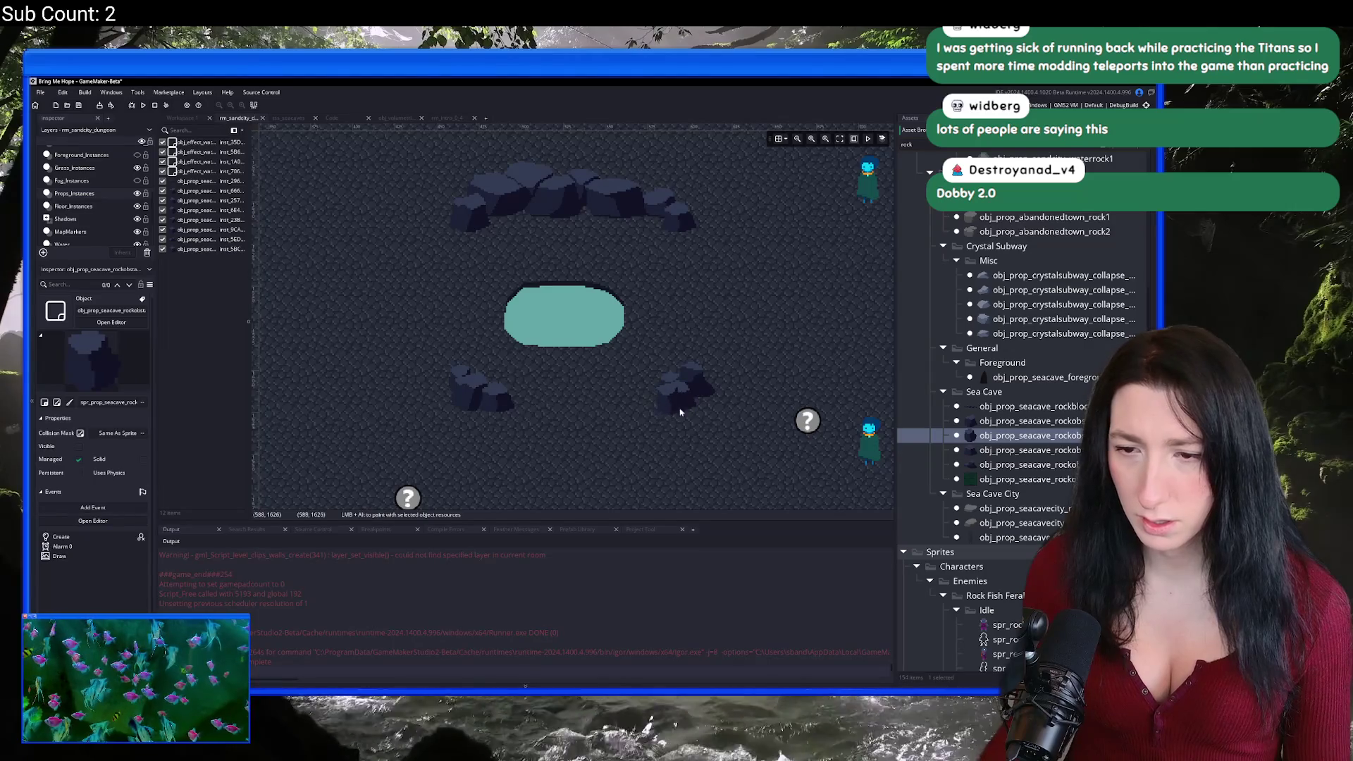
scroll(704, 365, down, 3)
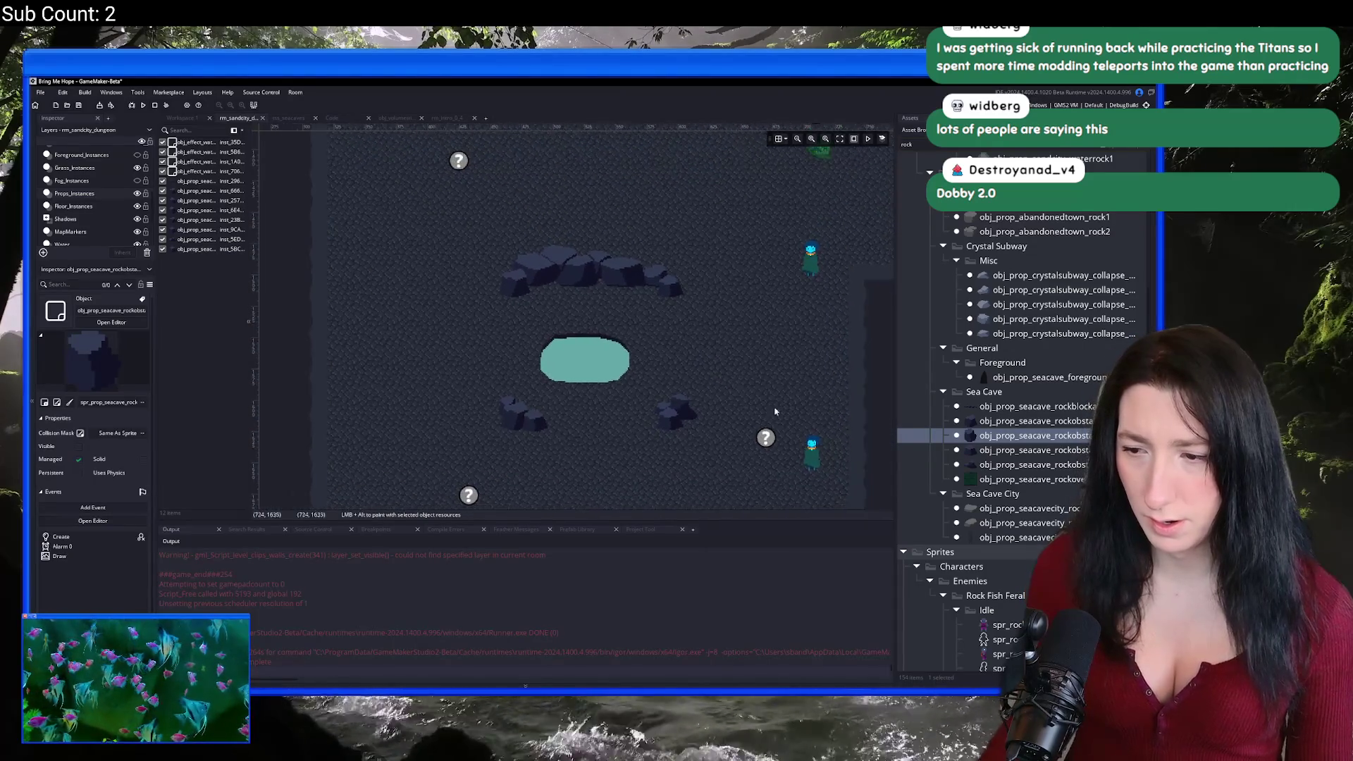
key(Down)
key(Down)
key(Down)
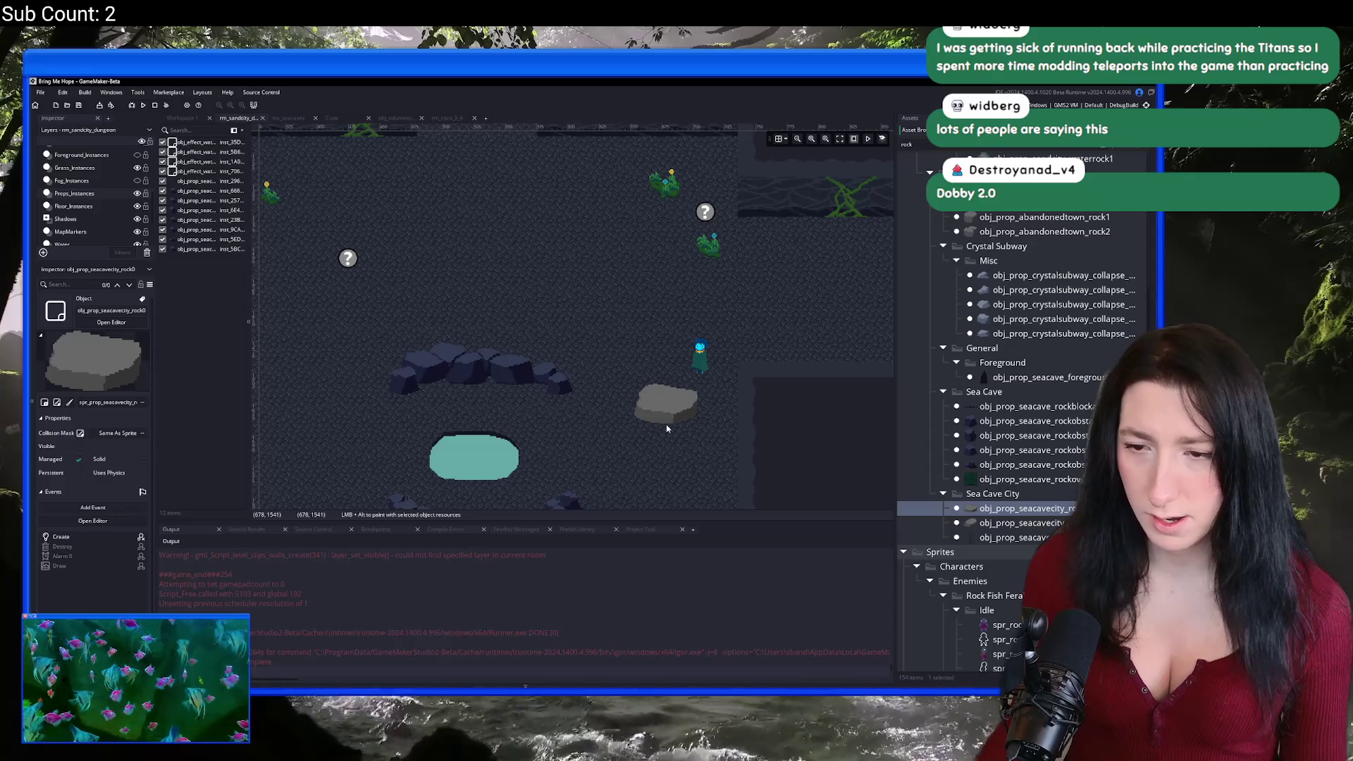
scroll(384, 269, down, 4)
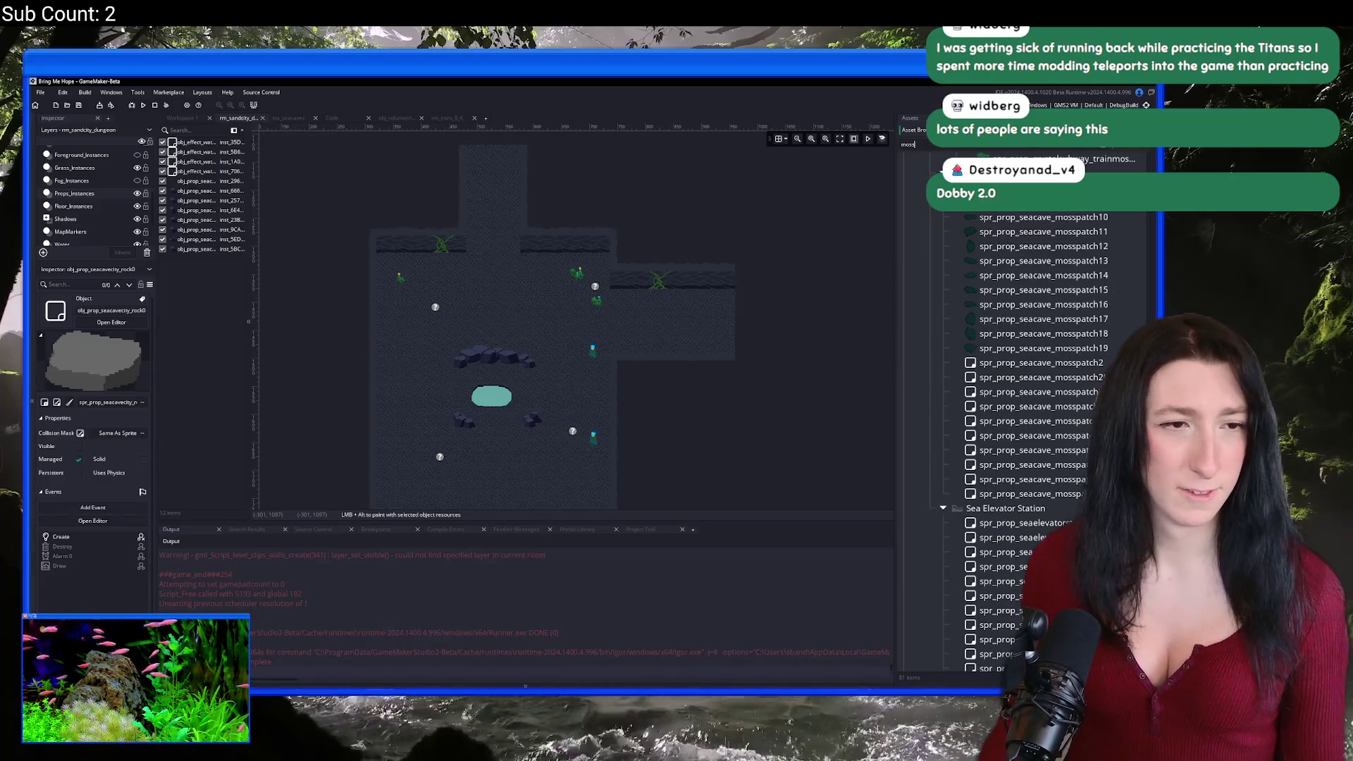
Step: Search the Asset Browser for sand city grass and select spr_prop_sandcity_grasspatch
scroll(948, 310, up, 10)
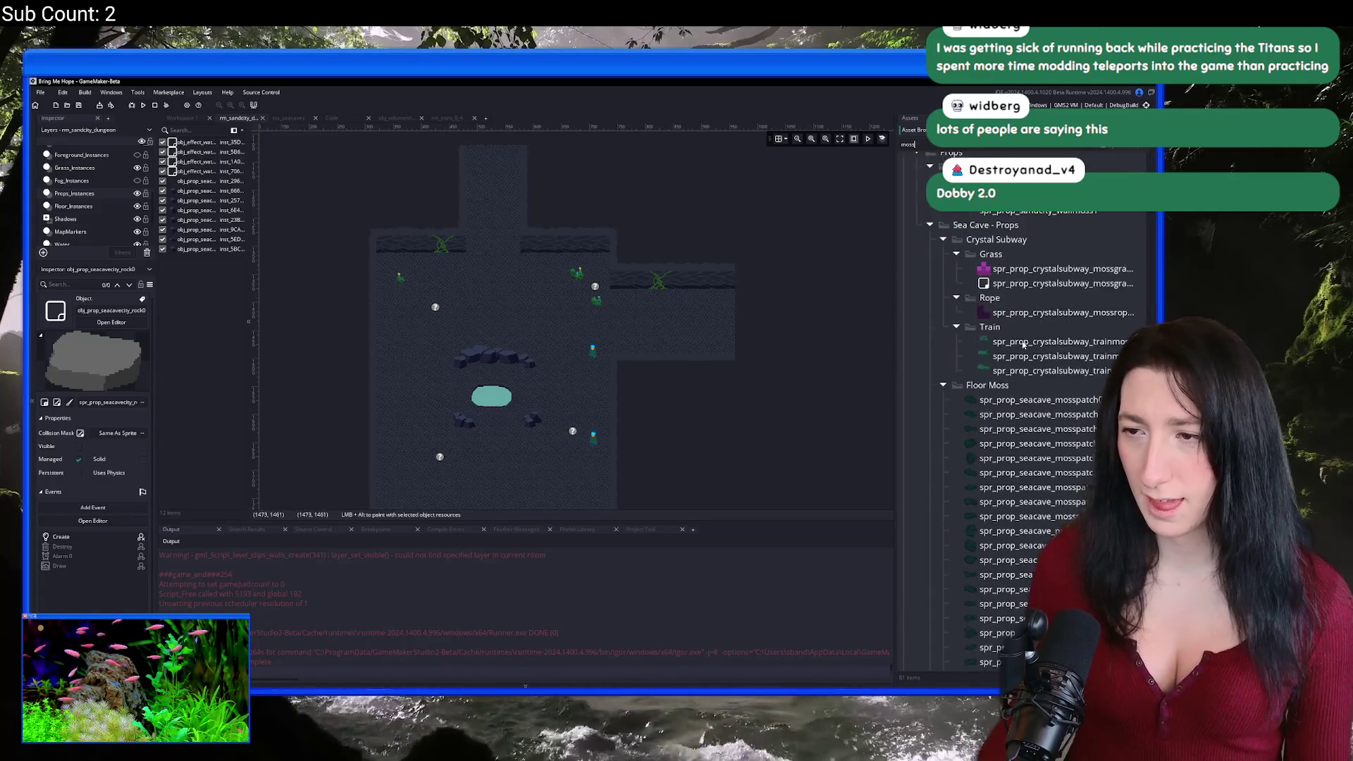
scroll(1071, 447, up, 2)
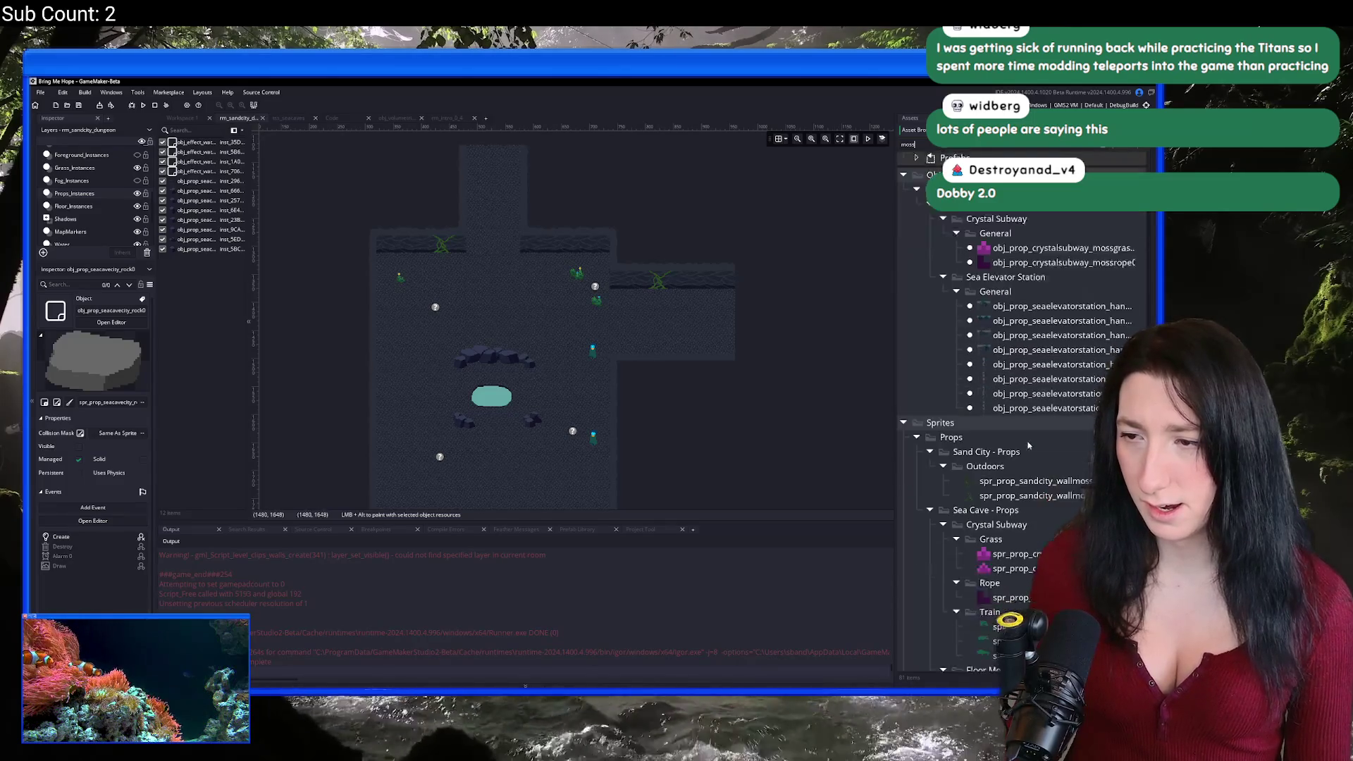
click(1042, 462)
scroll(1034, 510, down, 10)
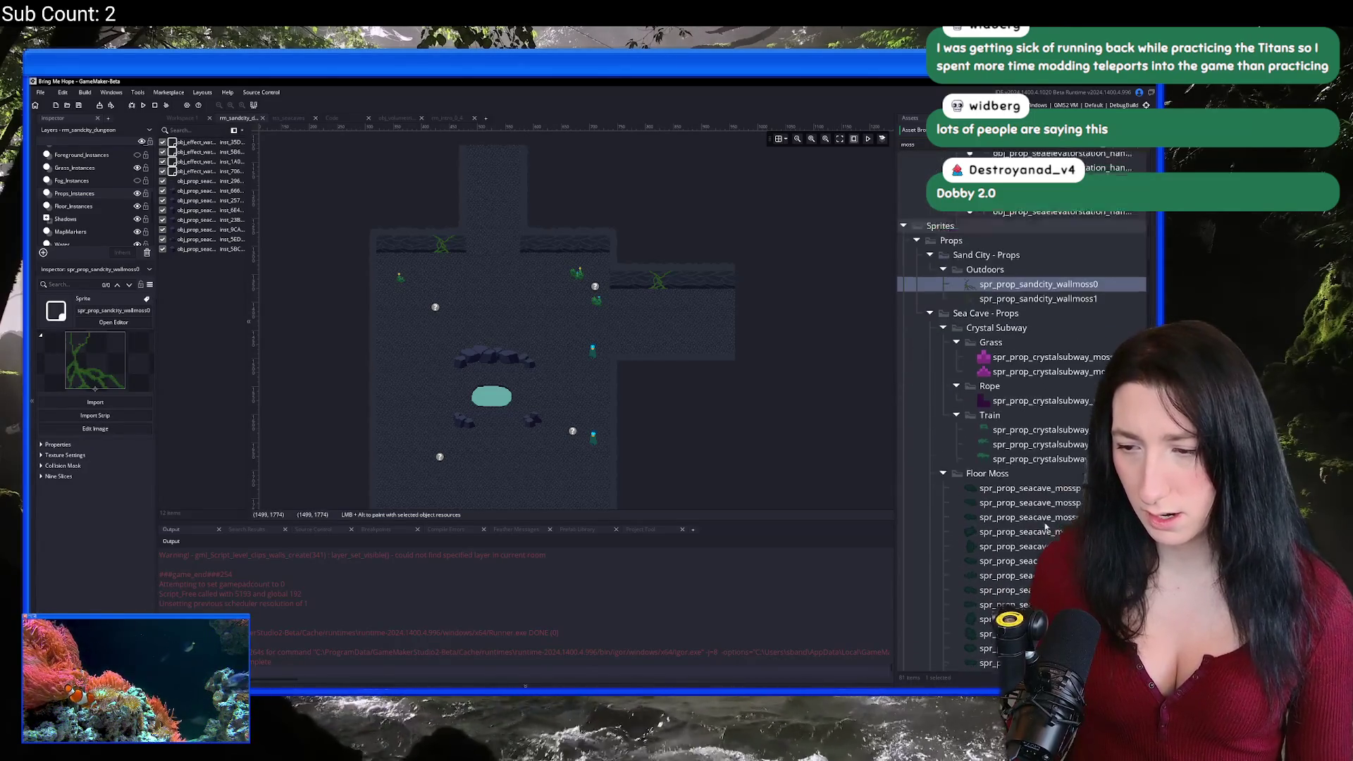
scroll(1034, 536, up, 10)
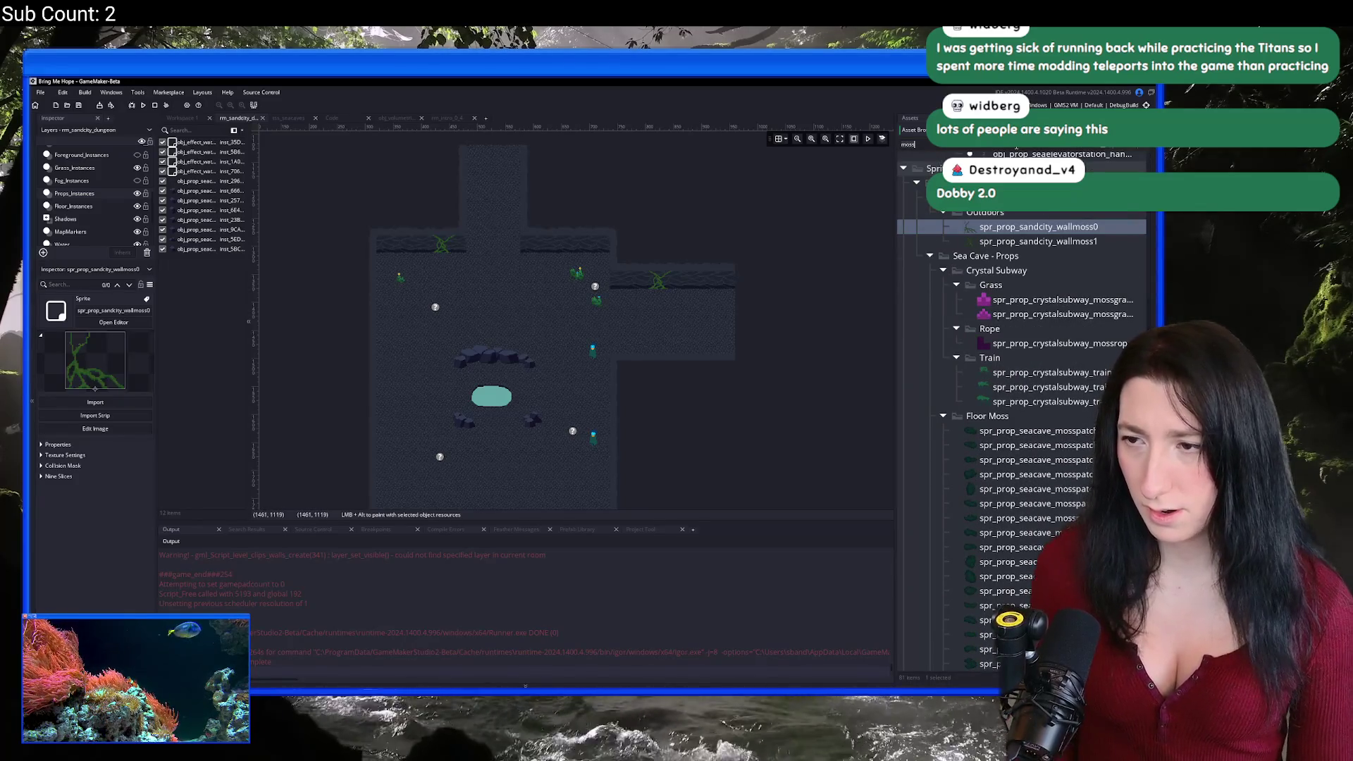
text(ndcity_g)
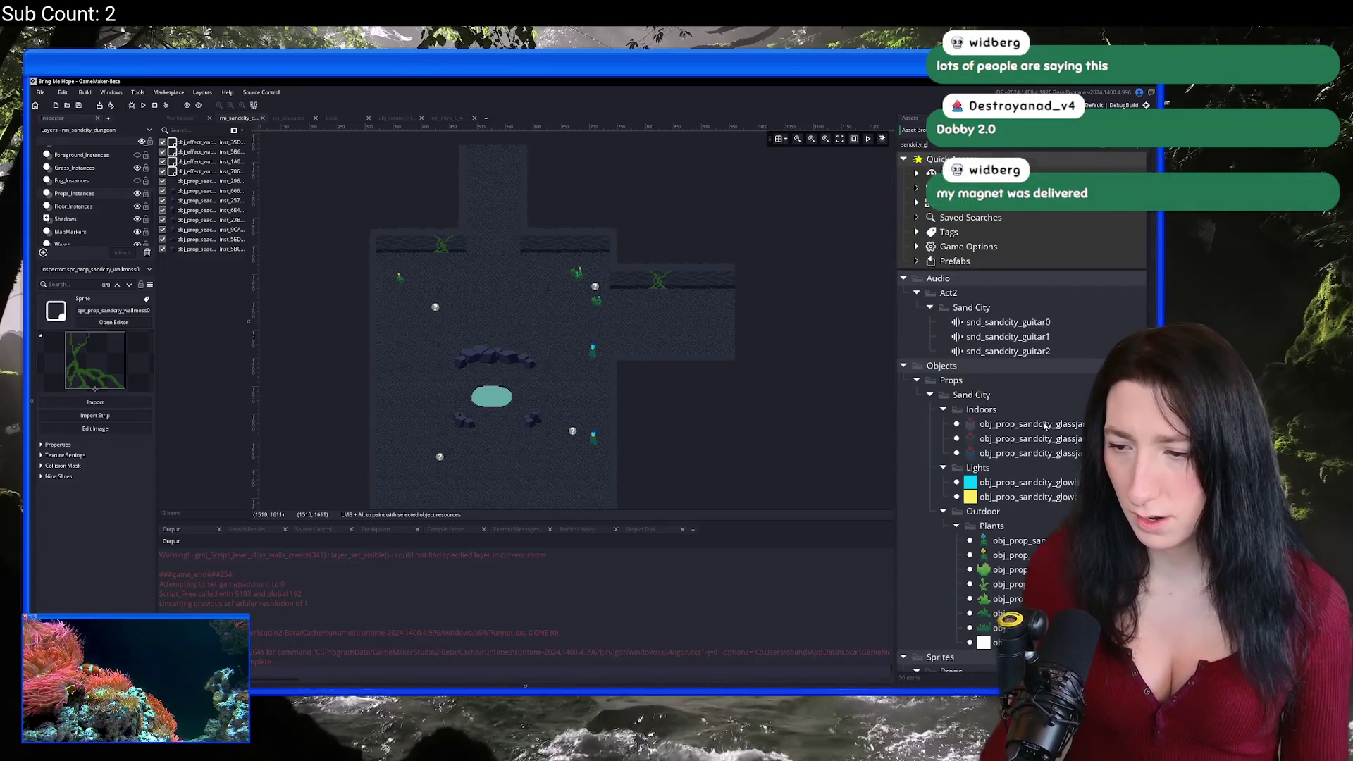
scroll(1045, 425, down, 6)
click(1015, 535)
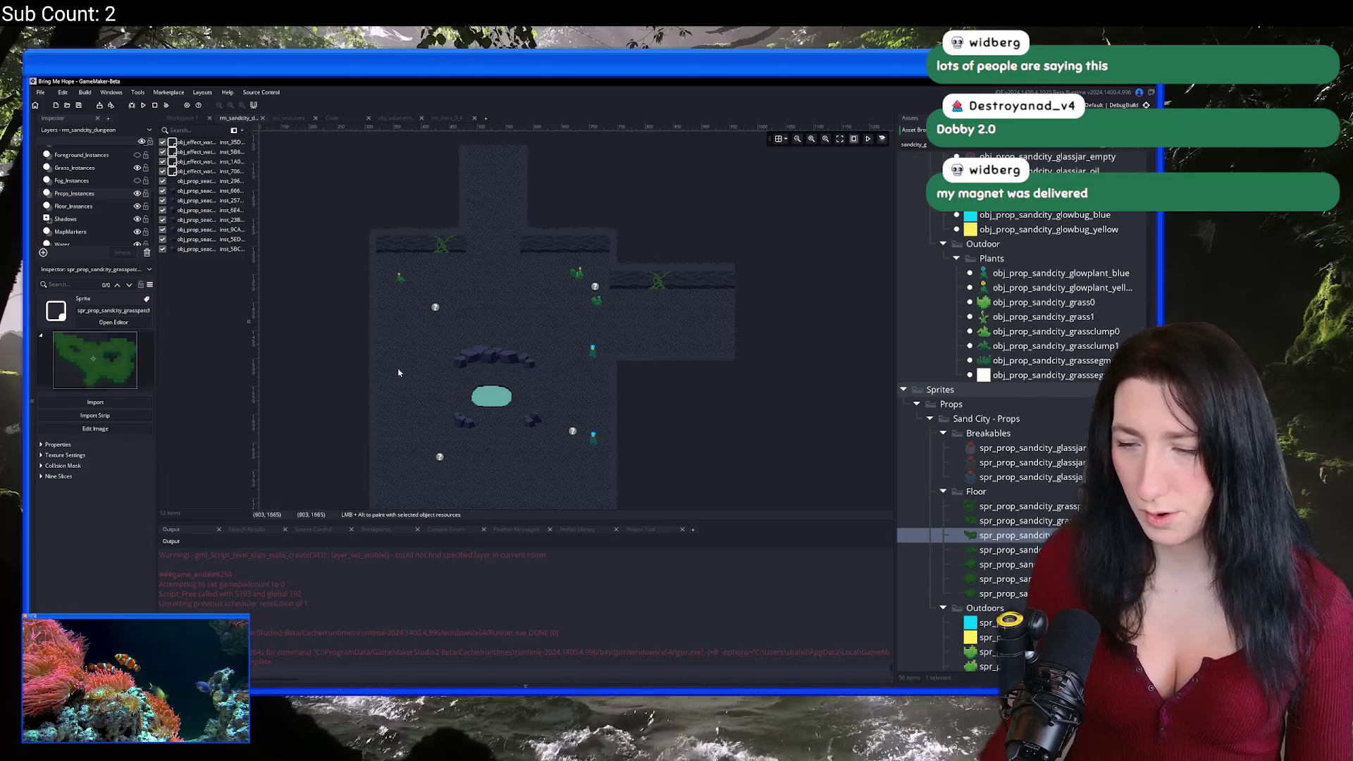
scroll(81, 222, down, 2)
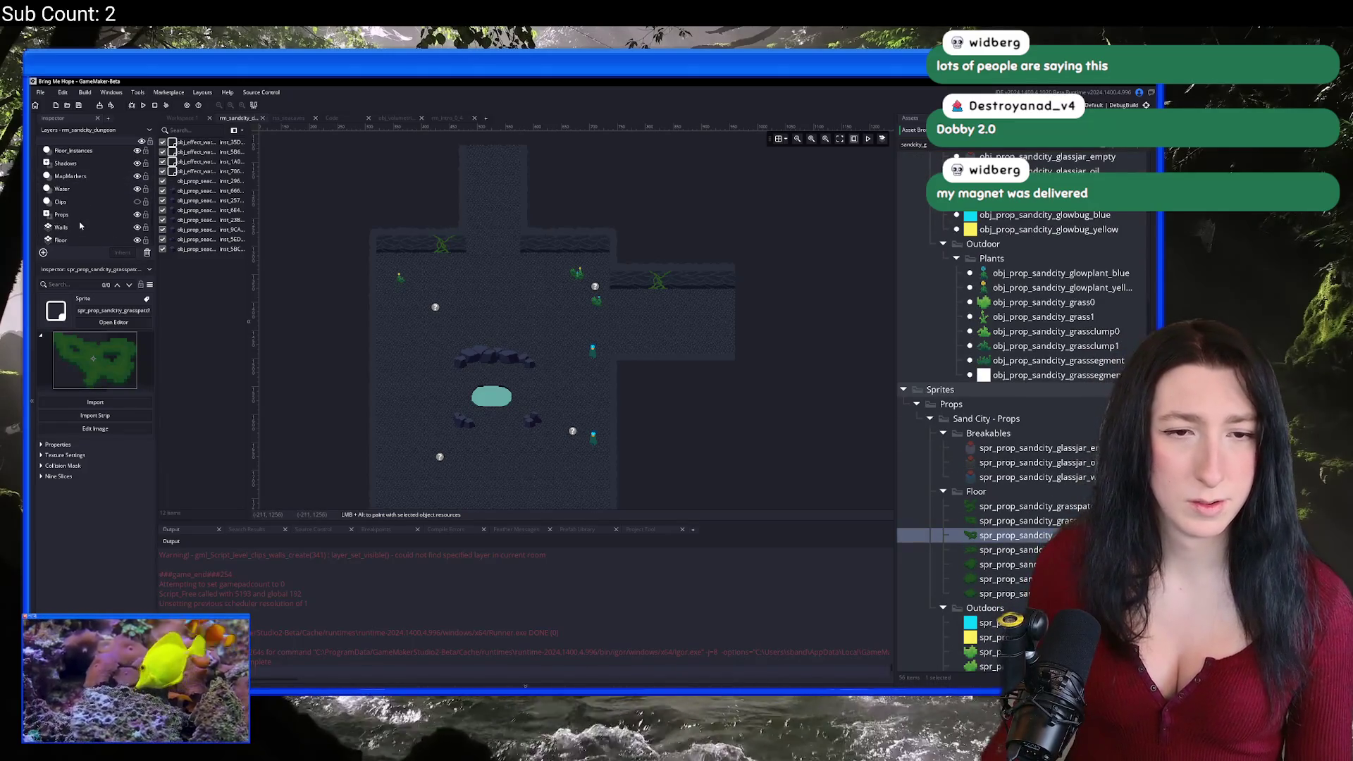
Step: Make the Props asset layer active for painting the grass patches
click(81, 227)
click(81, 214)
scroll(537, 294, up, 2)
scroll(537, 294, up, 4)
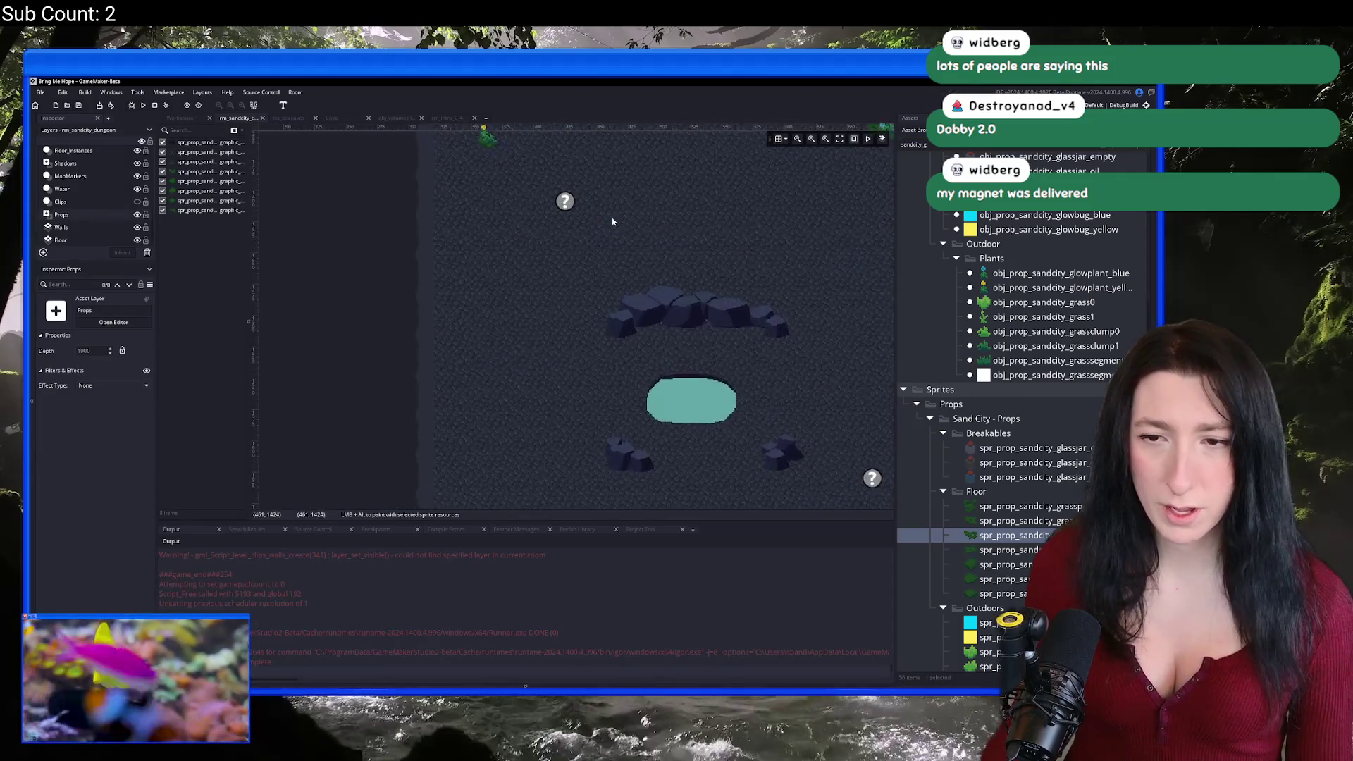
Step: Paint several grass patches on the cave floor near the rocks
click(523, 310)
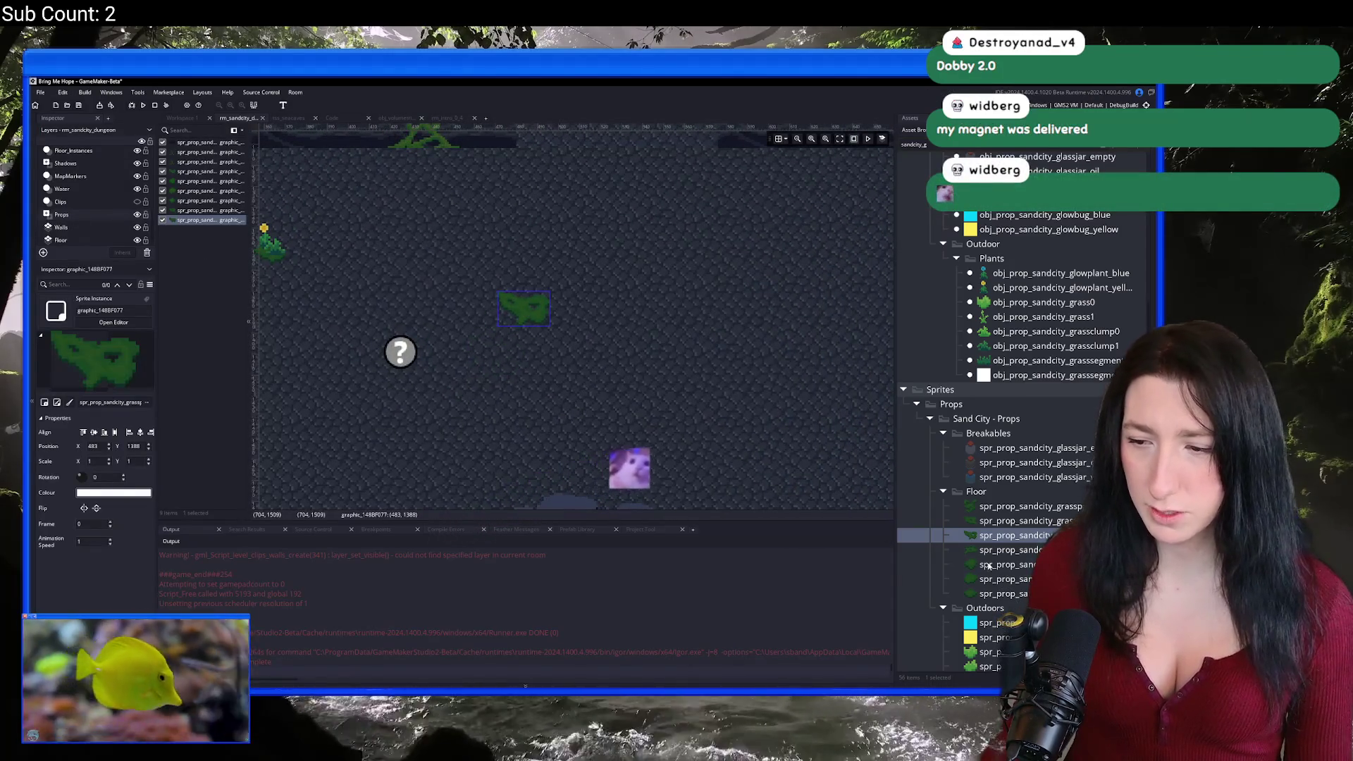
click(513, 325)
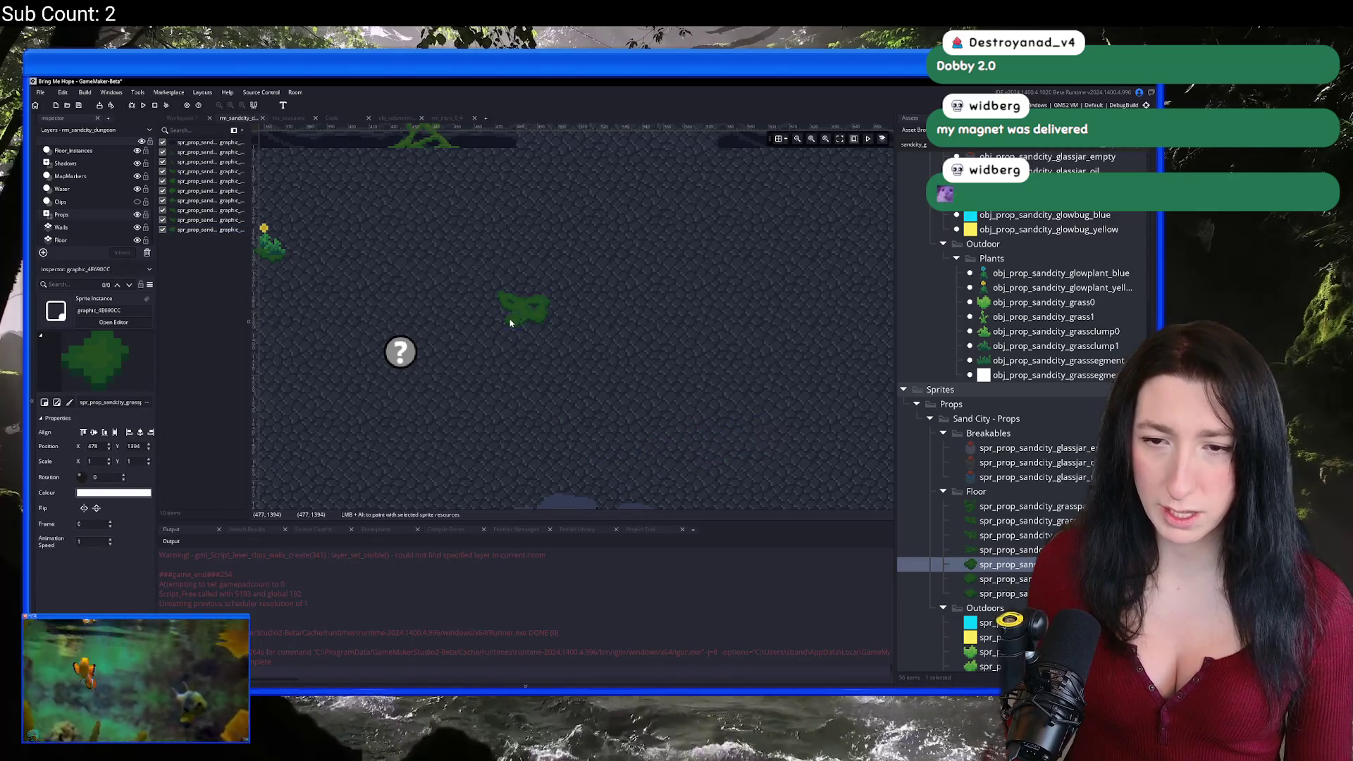
scroll(522, 317, up, 3)
drag(613, 339, 630, 325)
click(589, 401)
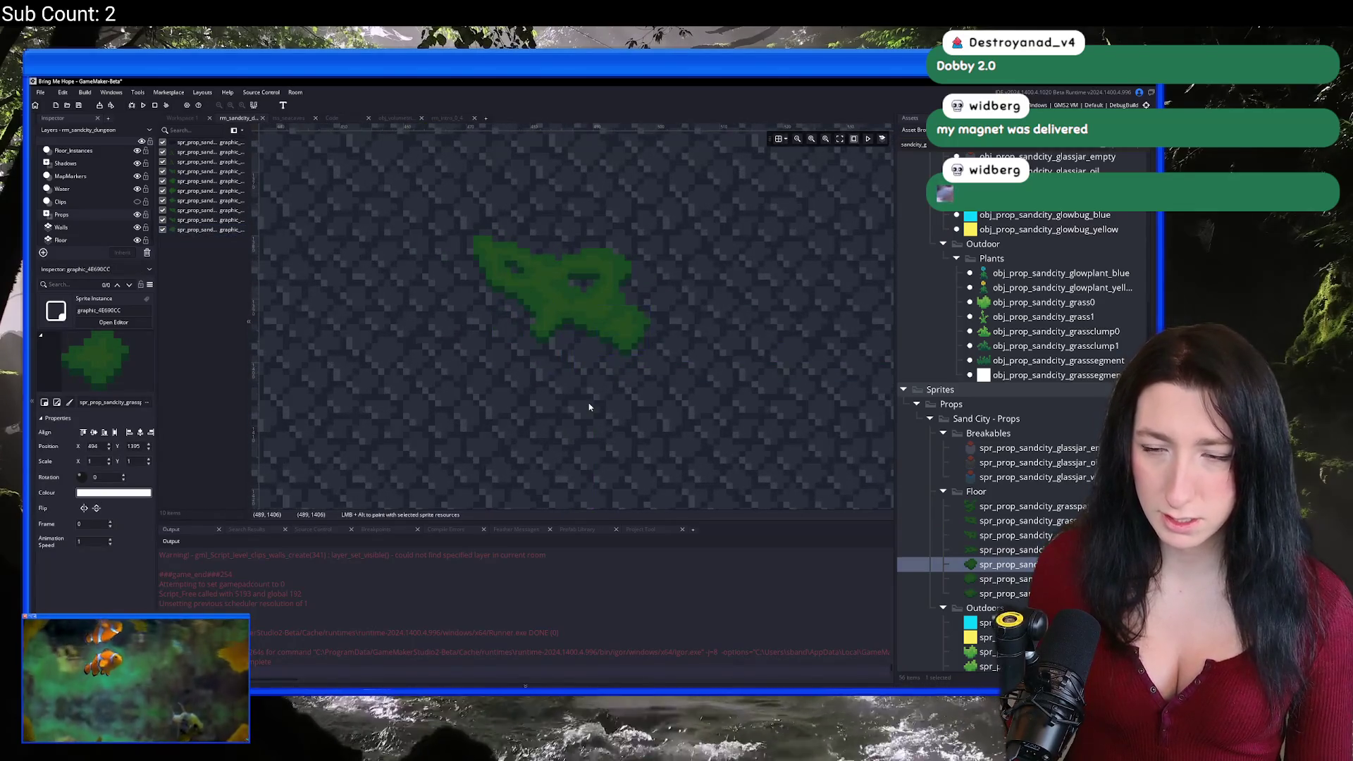
scroll(572, 375, down, 2)
click(571, 369)
scroll(636, 407, down, 2)
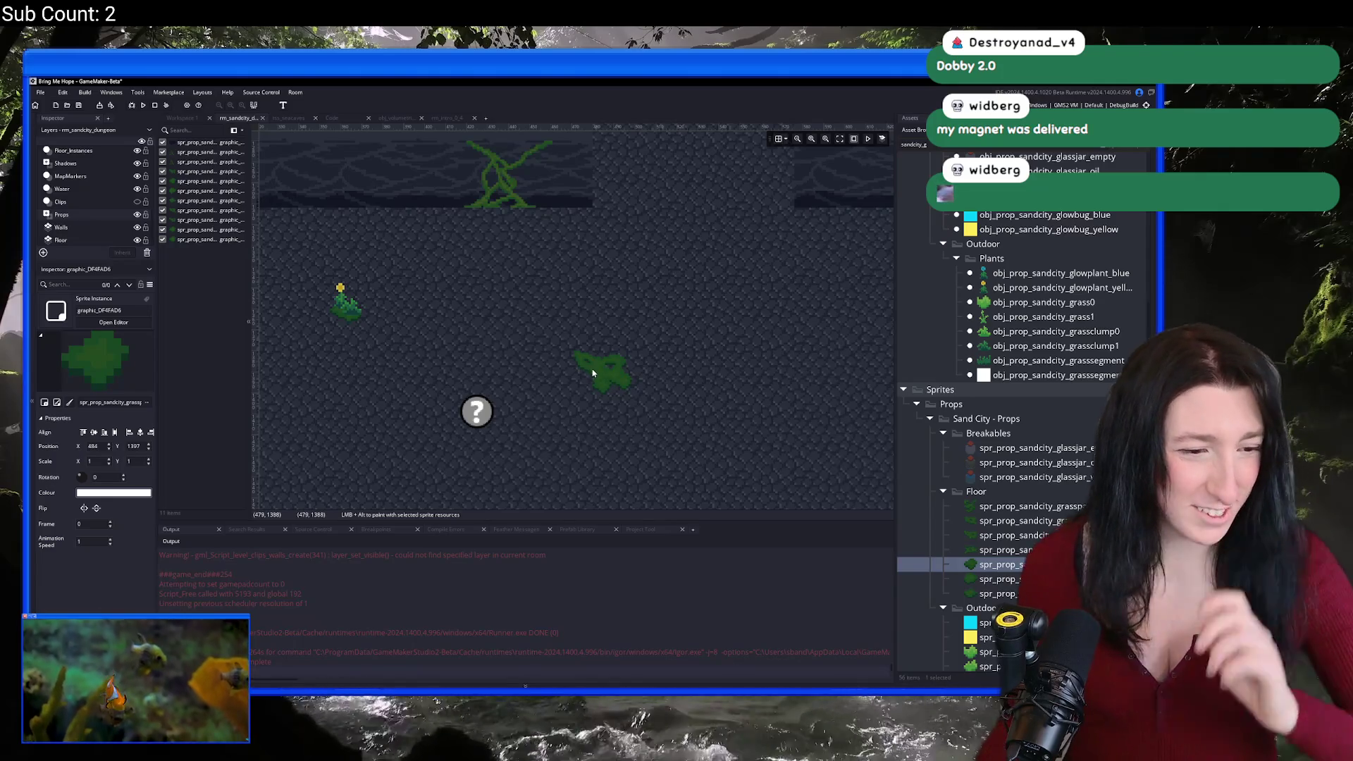
Step: Switch to a different grass patch sprite and add another patch to the room
scroll(690, 446, right, 2)
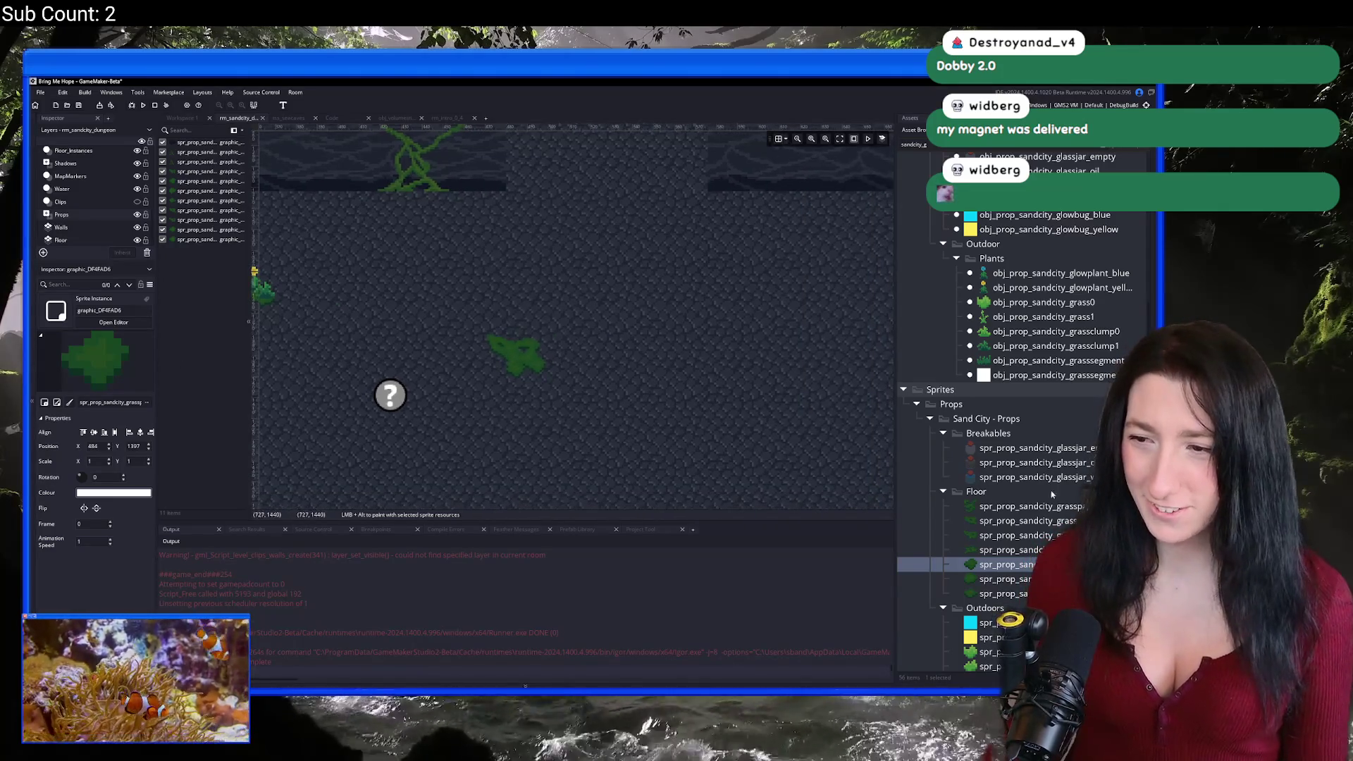
key(Up)
scroll(644, 329, down, 2)
scroll(644, 329, down, 1)
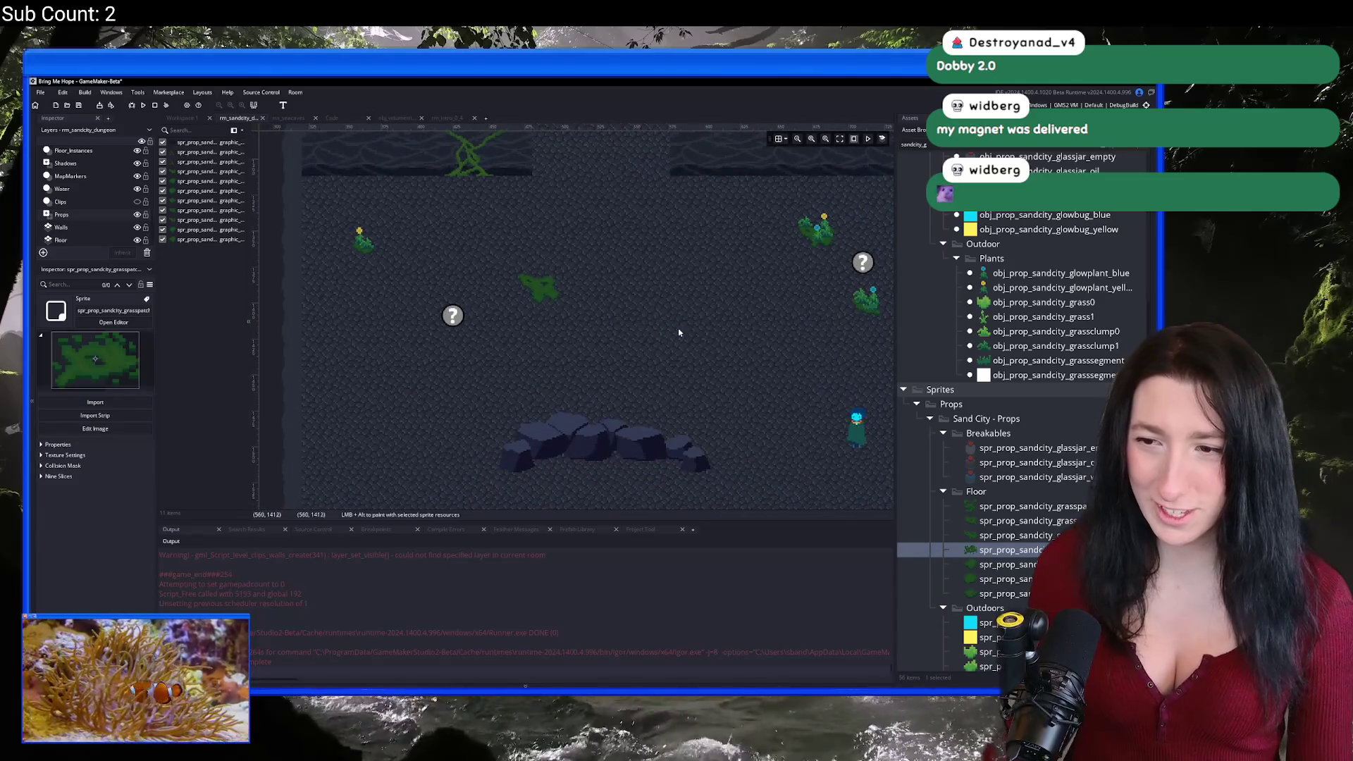
alt+click(701, 338)
scroll(627, 300, up, 4)
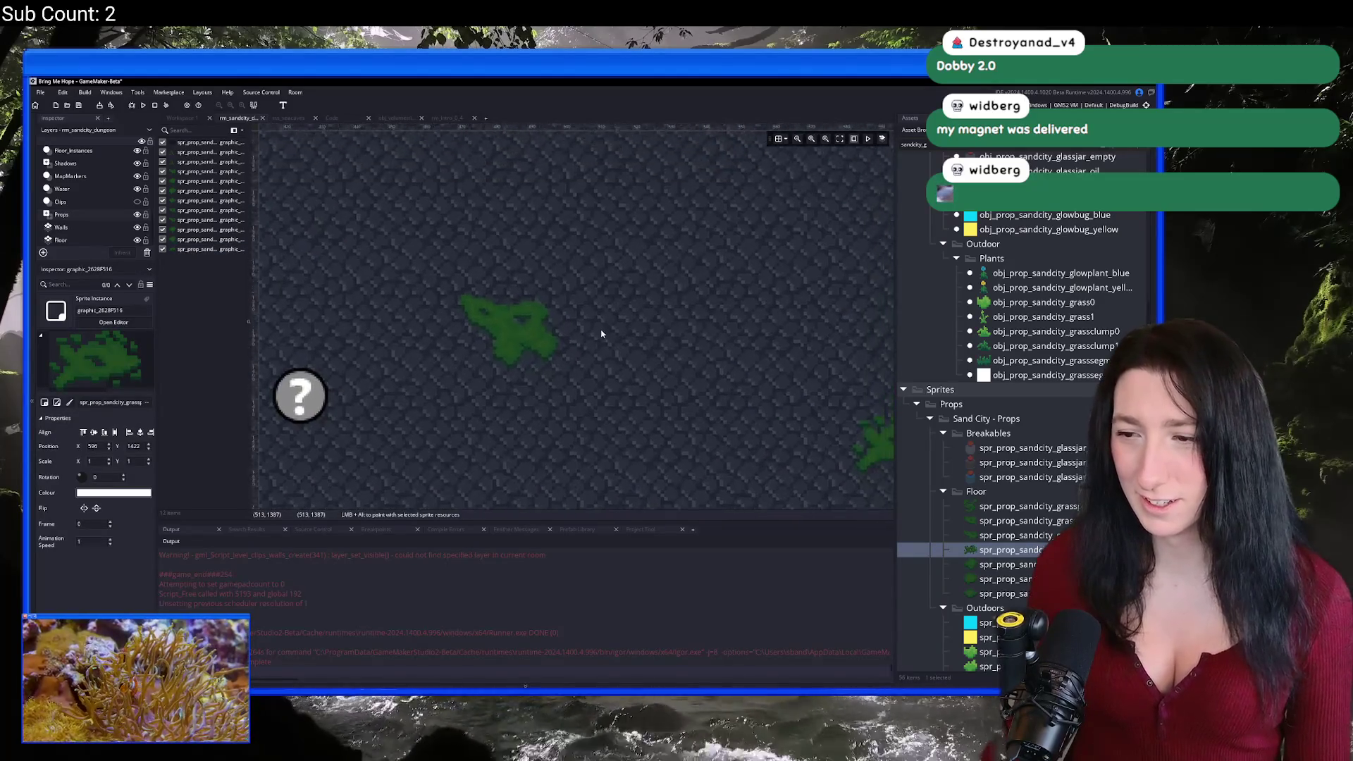
Step: Paint three obj_prop_sandcity_grassclump1 instances onto the first grass patch
click(1000, 286)
scroll(546, 317, down, 2)
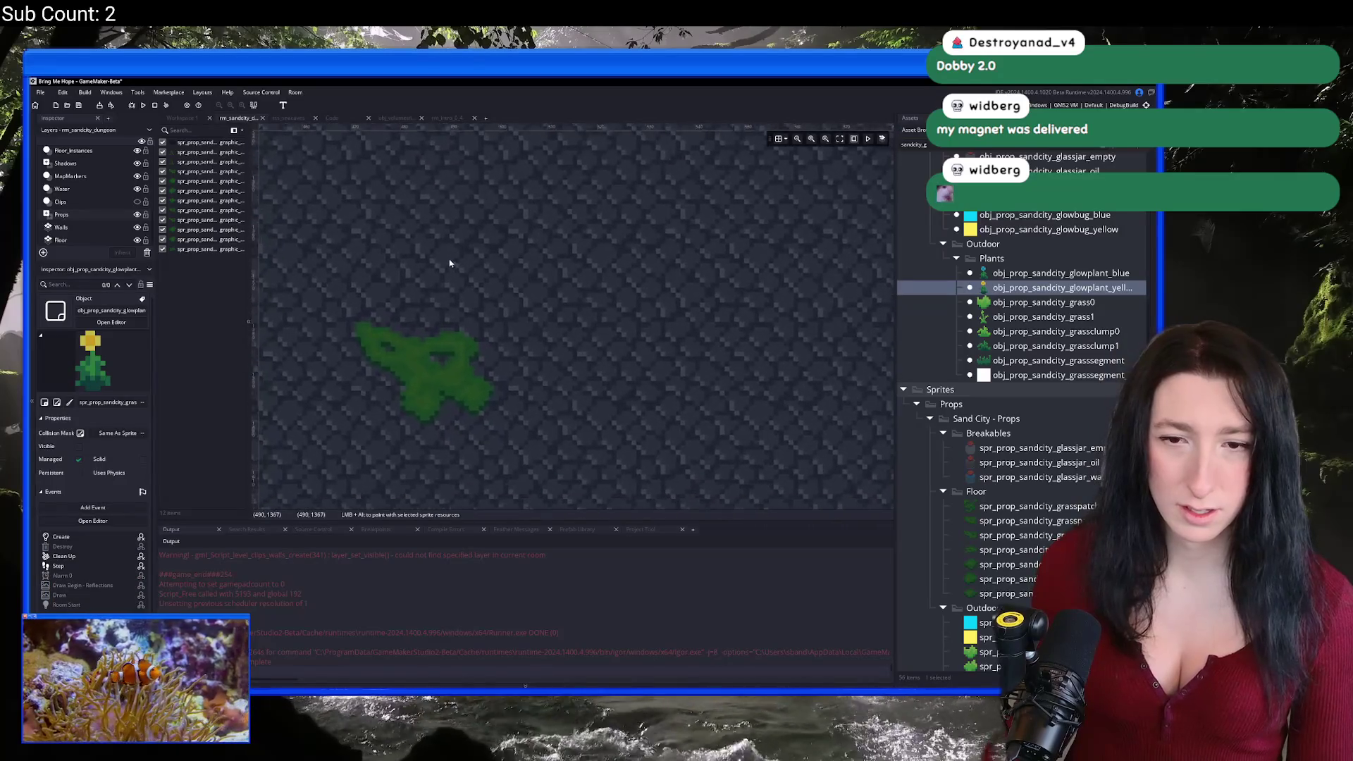
scroll(100, 179, up, 2)
scroll(72, 157, up, 2)
click(1055, 345)
Step: Add two more grass clumps side by side on another grass patch
scroll(535, 352, up, 2)
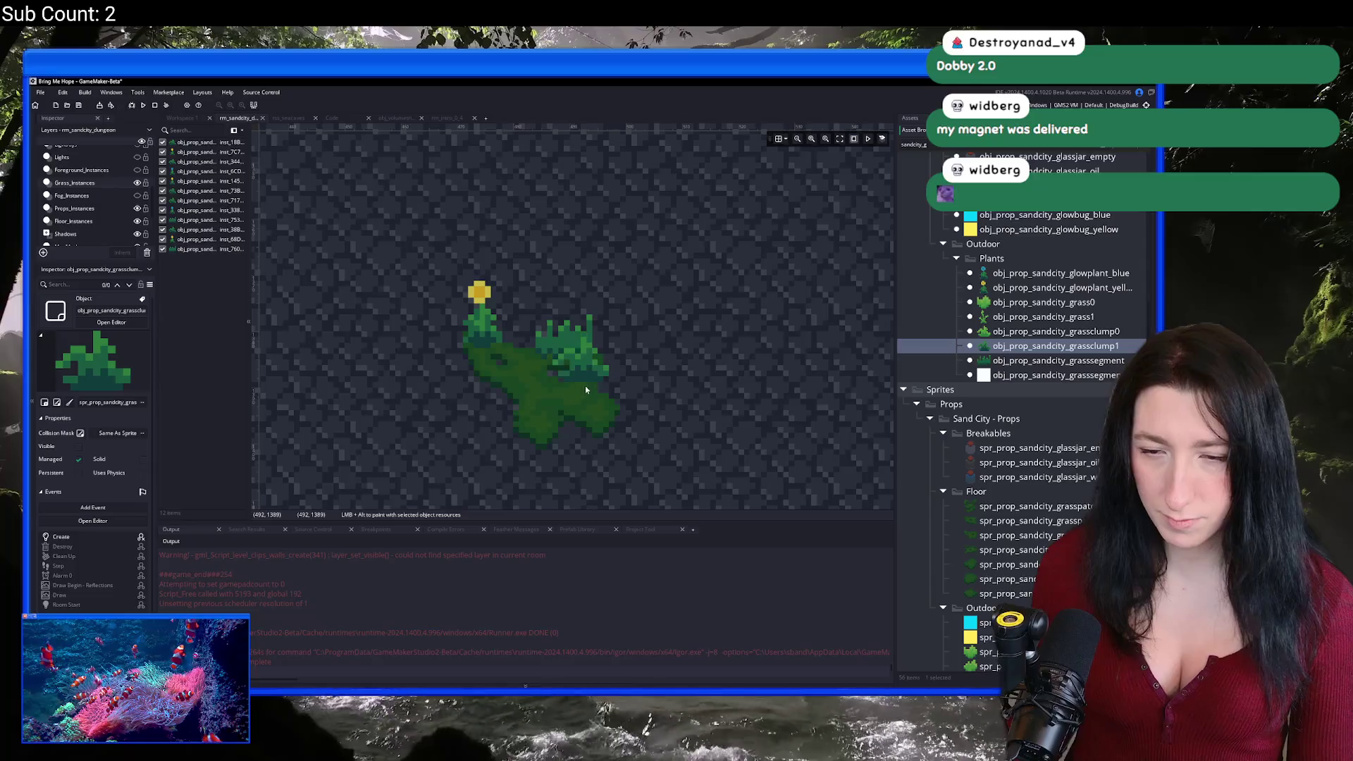
alt+click(539, 366)
alt+click(544, 416)
alt+click(592, 421)
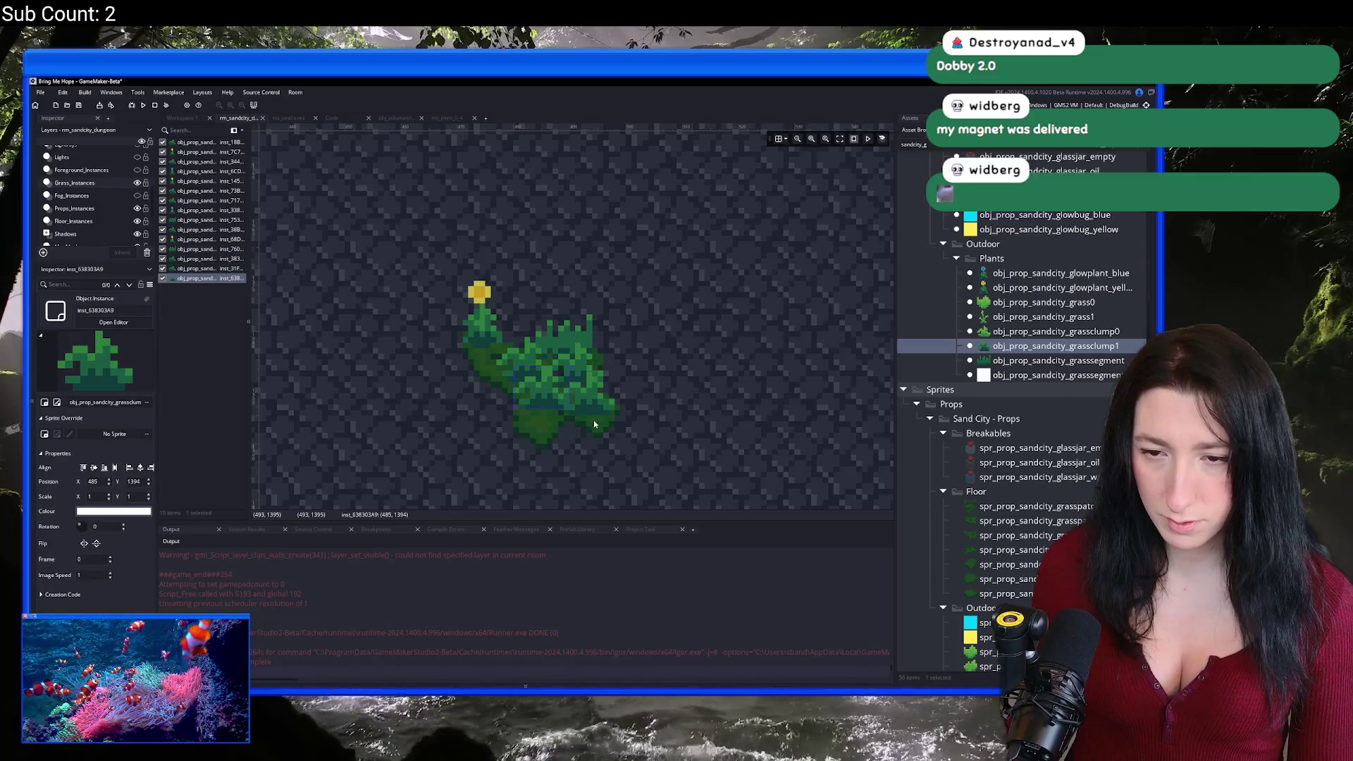
scroll(701, 414, down, 2)
scroll(391, 340, down, 2)
scroll(522, 359, up, 5)
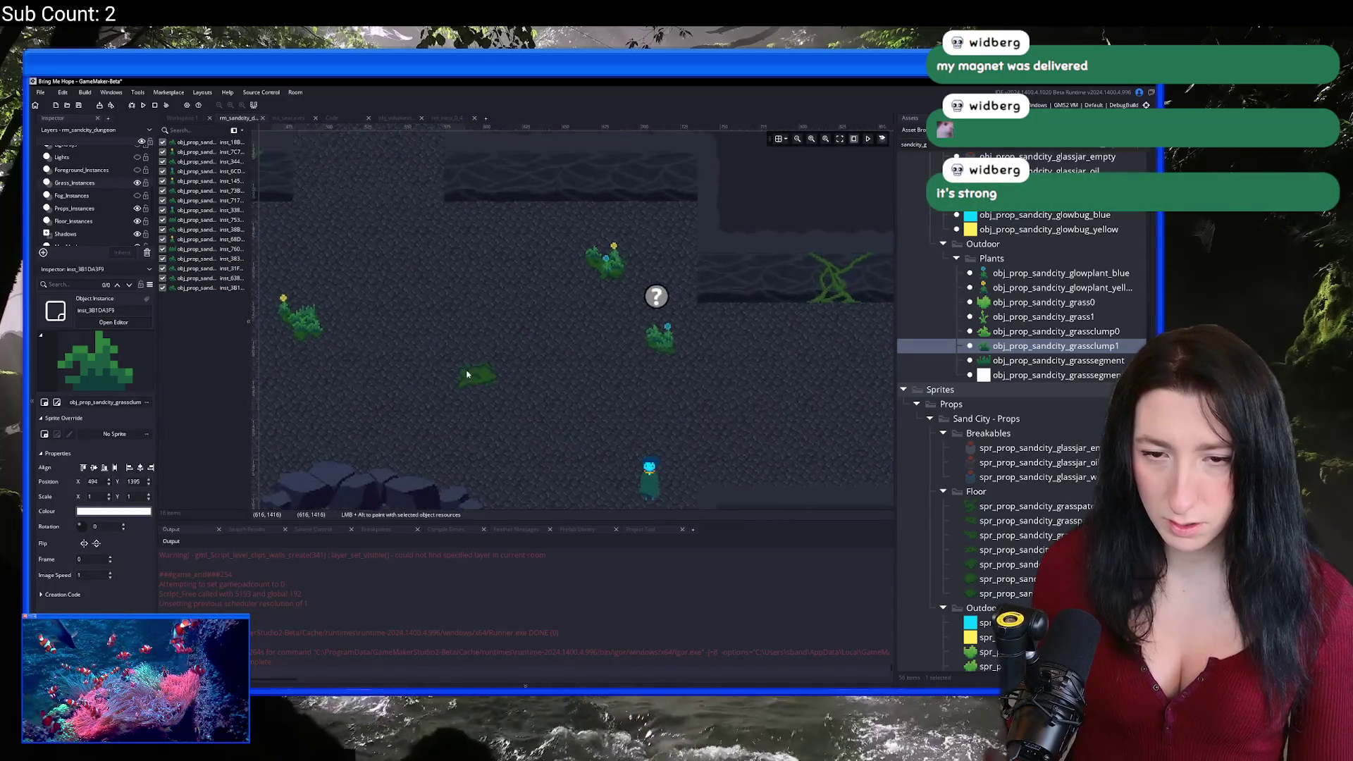
alt+click(531, 348)
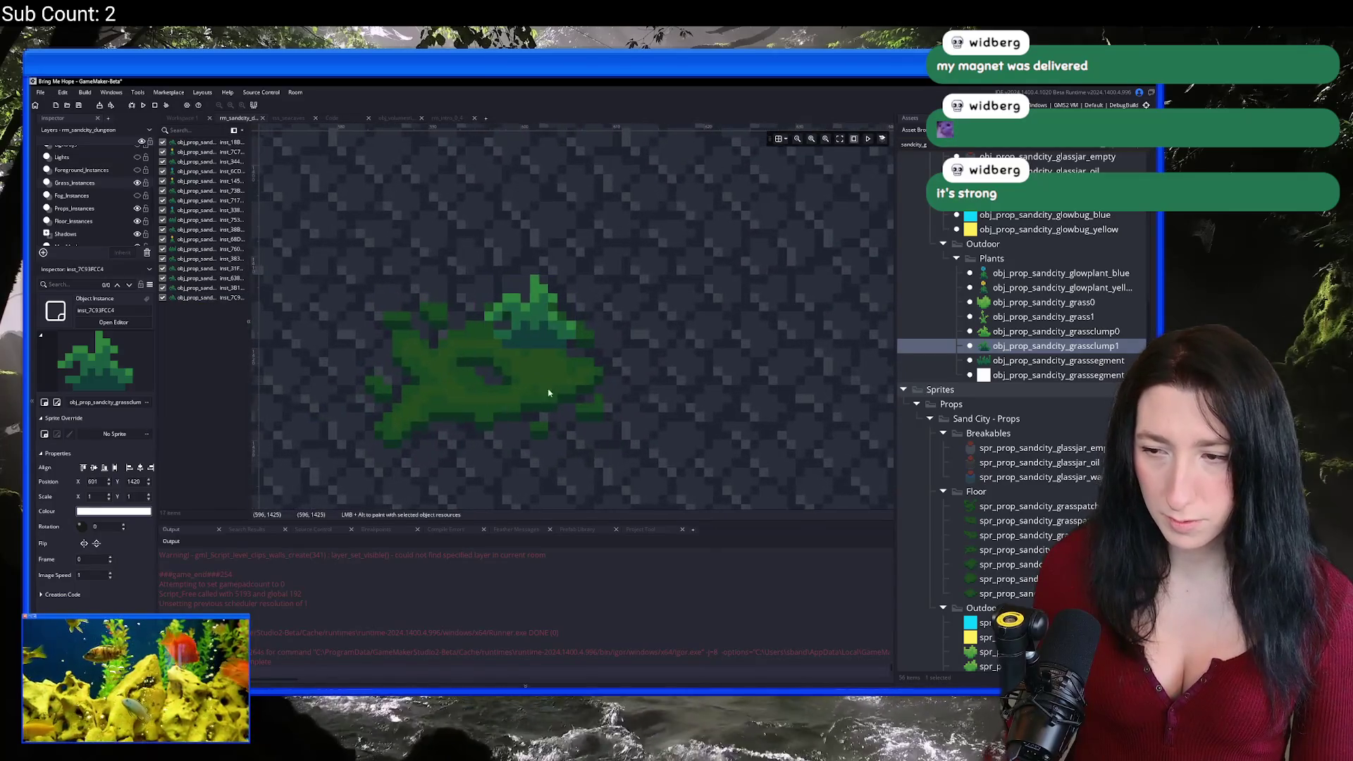
alt+click(521, 322)
Step: Place a blue glowplant among the clumps, add two grass clumps around it, and run the game
click(1049, 273)
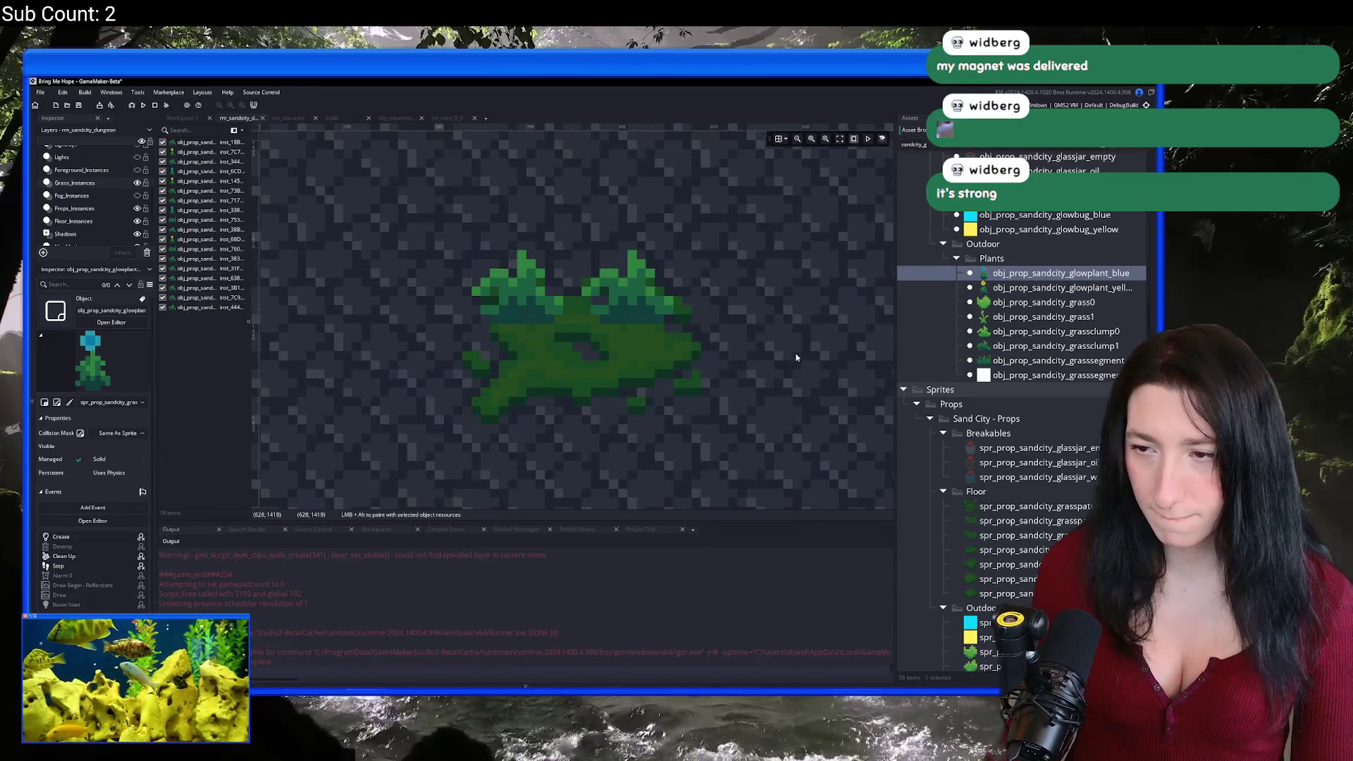
alt+click(565, 382)
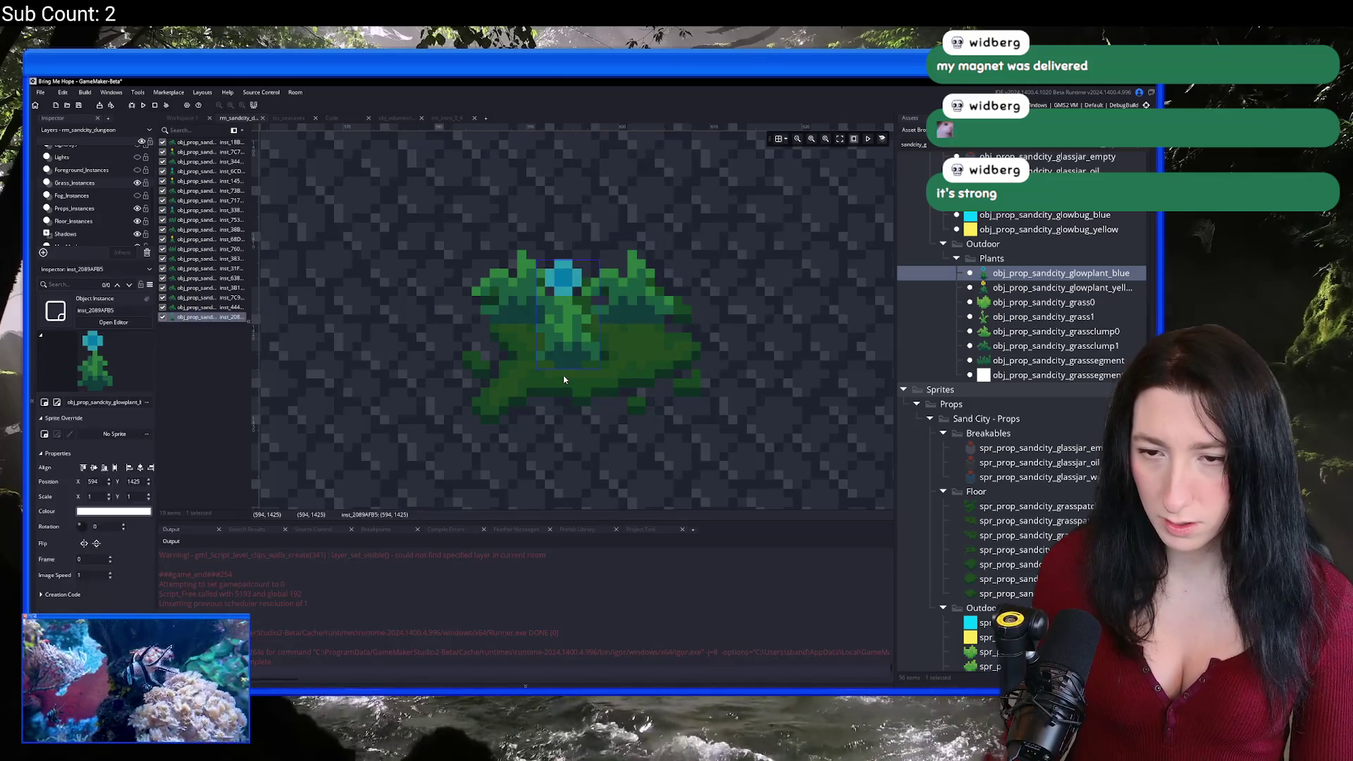
click(1055, 345)
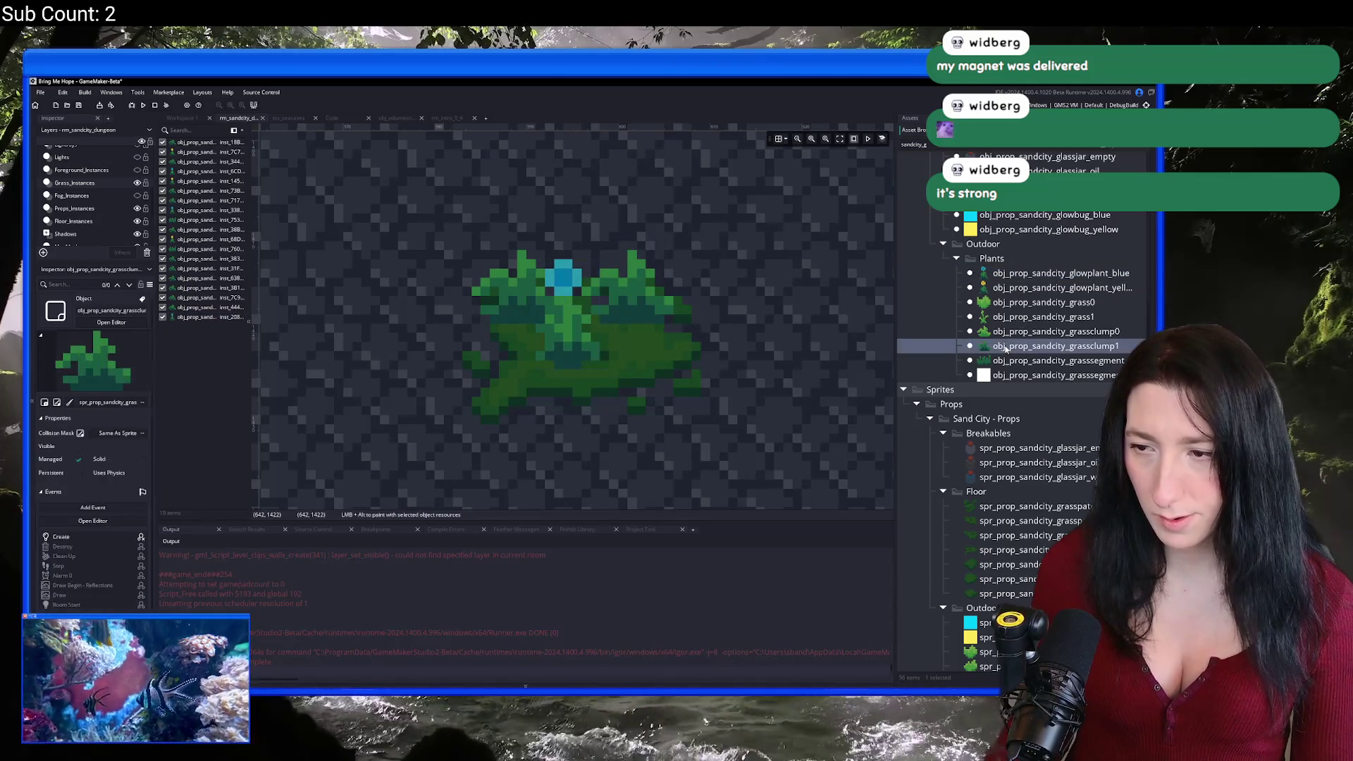
alt+click(649, 363)
alt+click(517, 395)
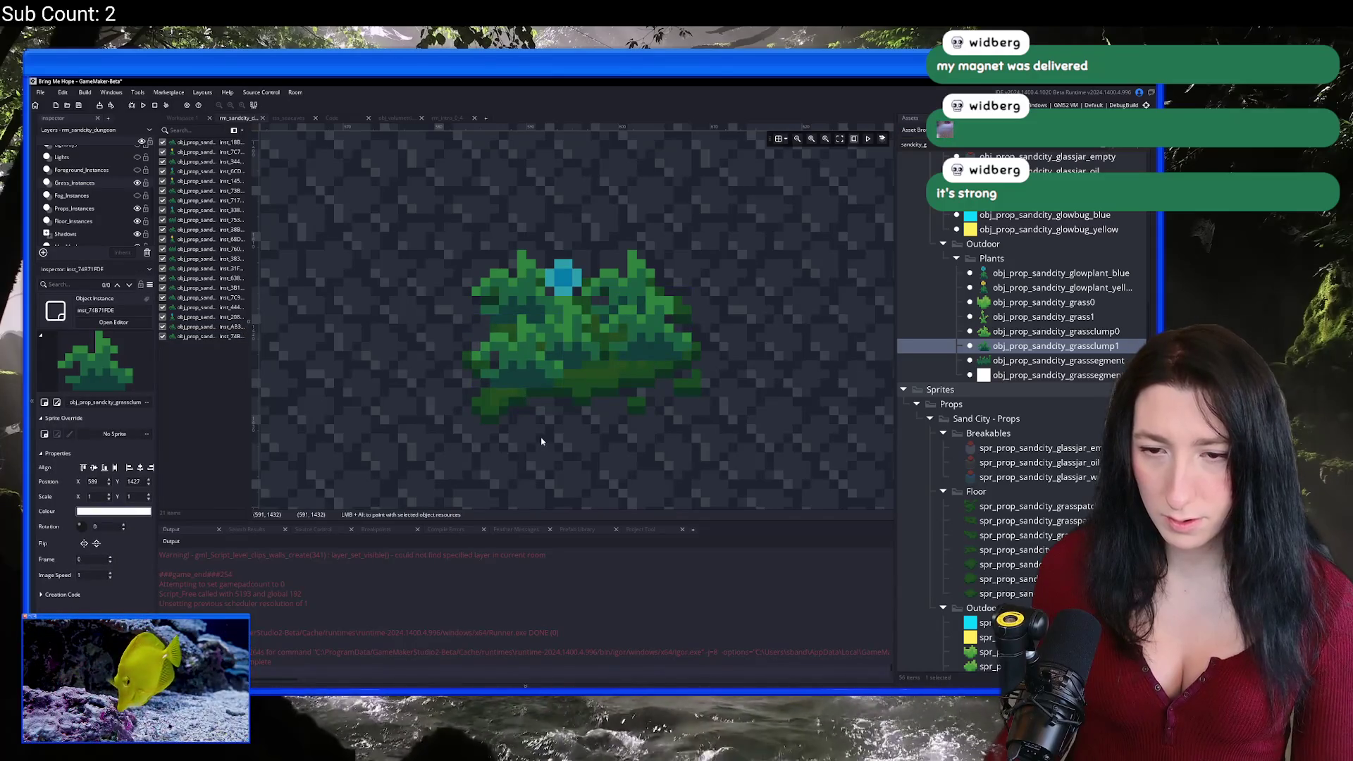
scroll(539, 437, down, 5)
scroll(539, 423, down, 2)
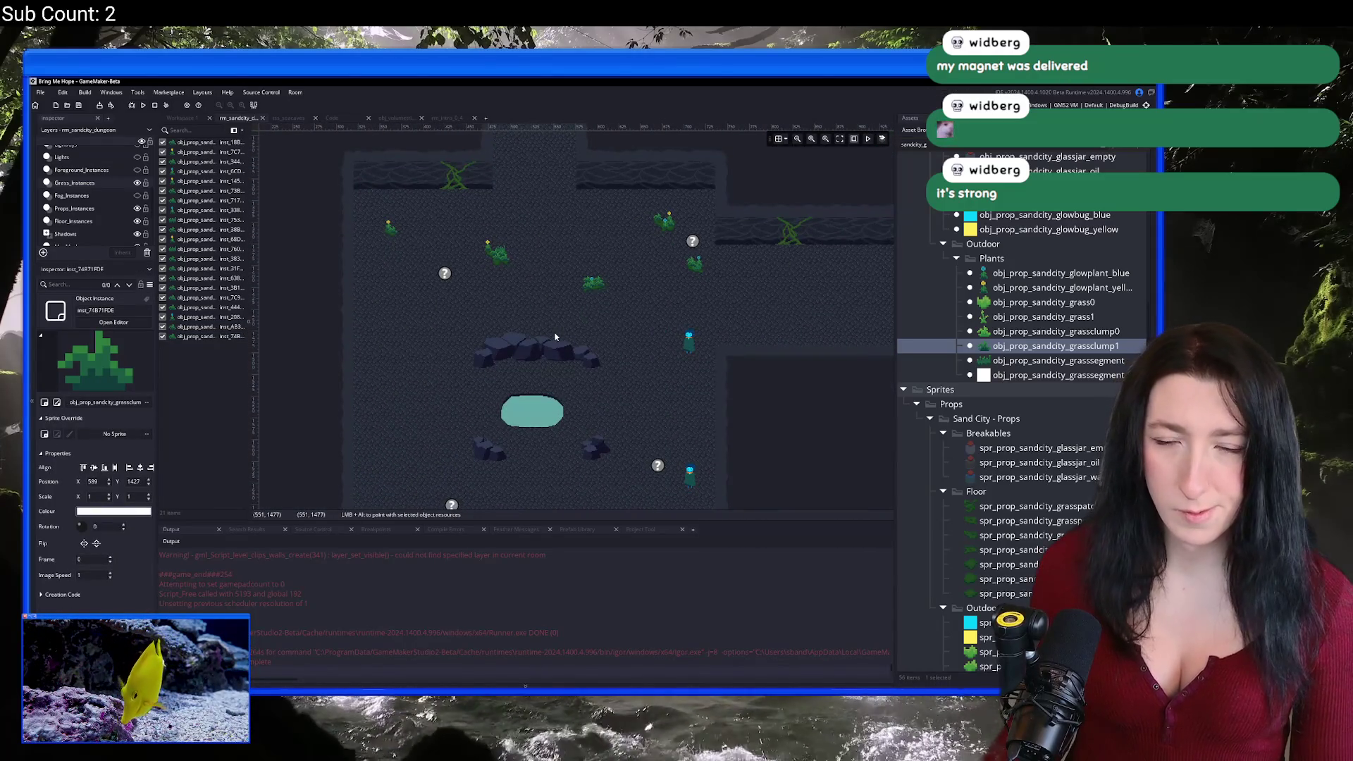
key(F5)
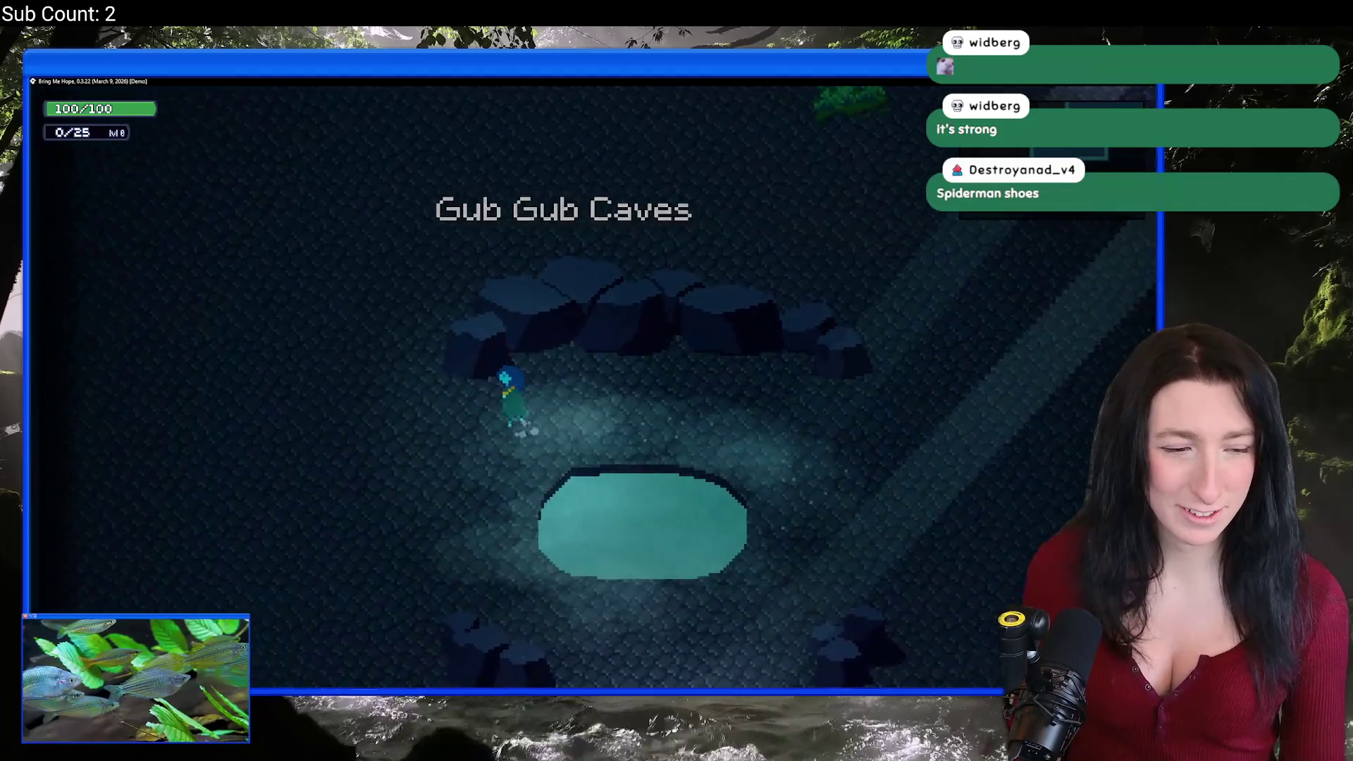
Step: Walk the character up through the cave past the new grass clumps and plants
key(w)
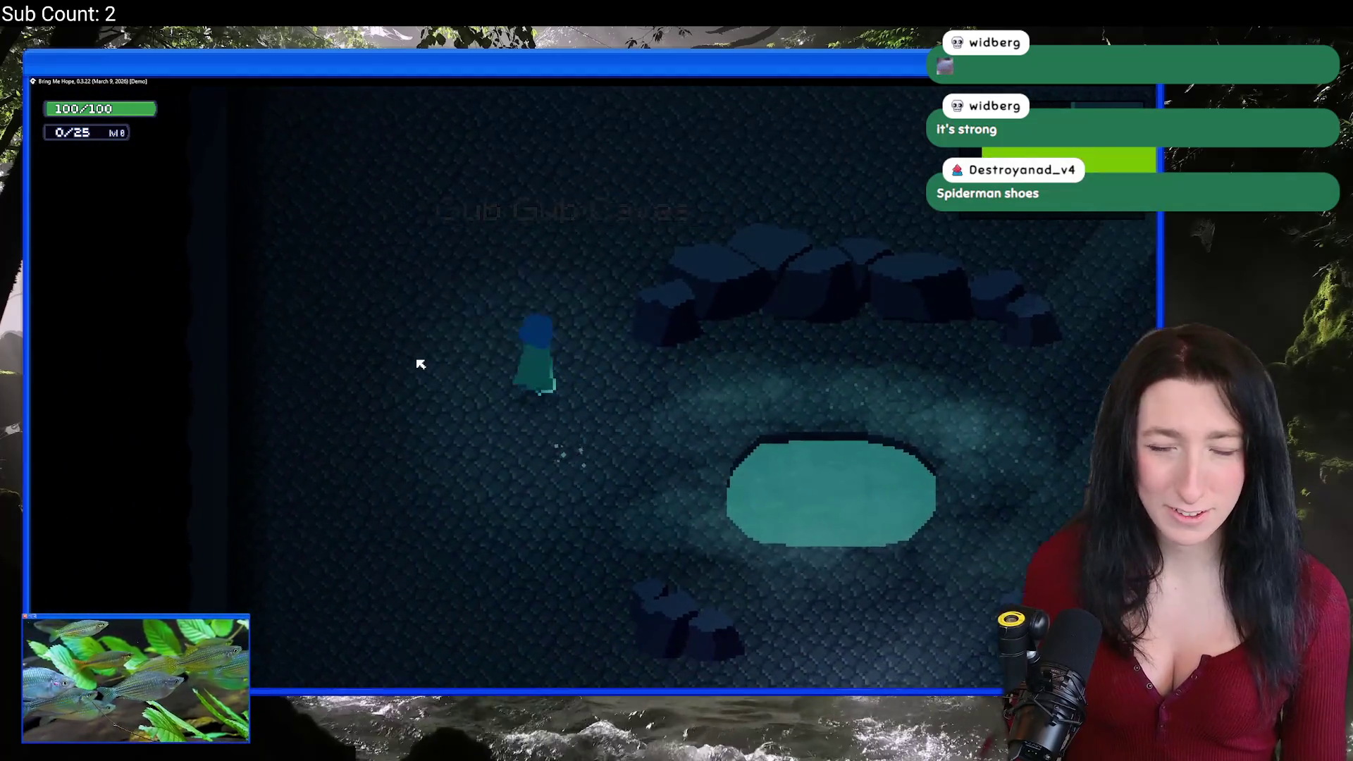
key(w)
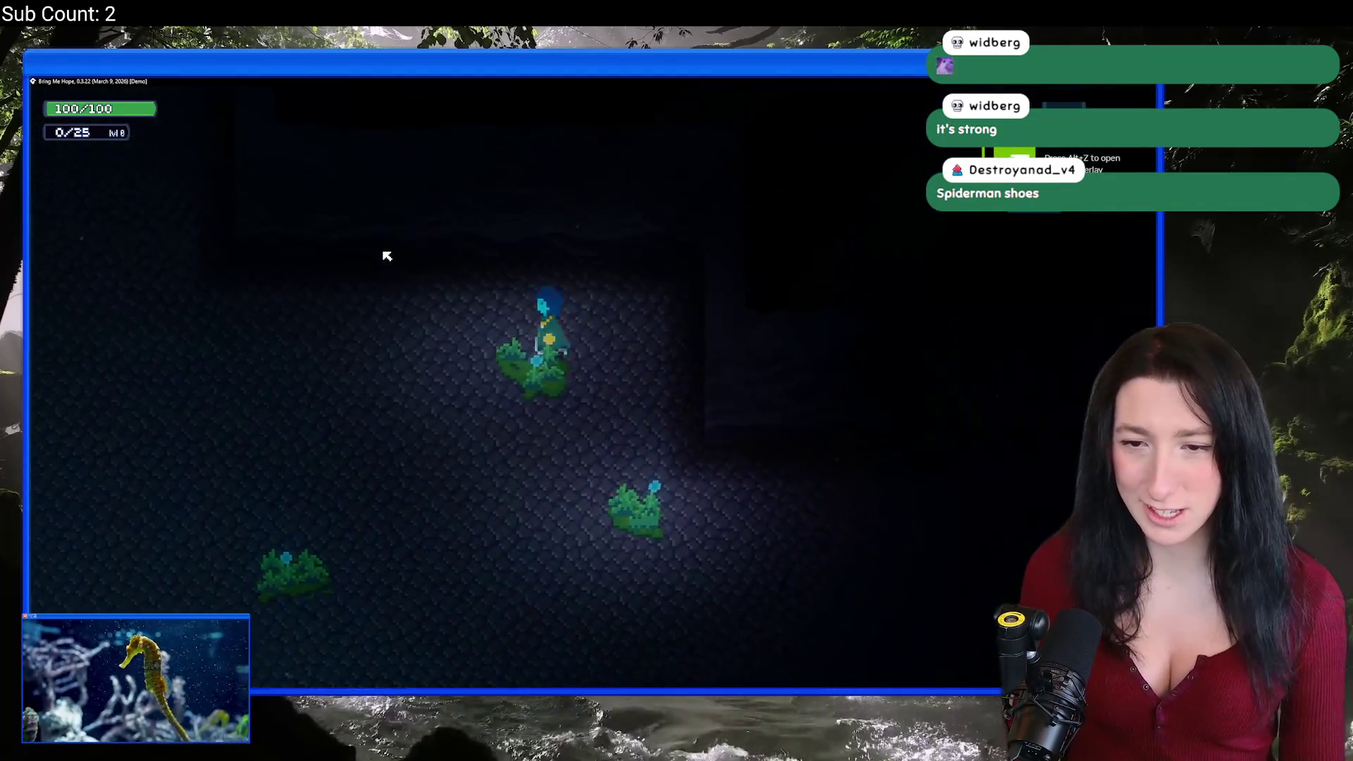
key(w)
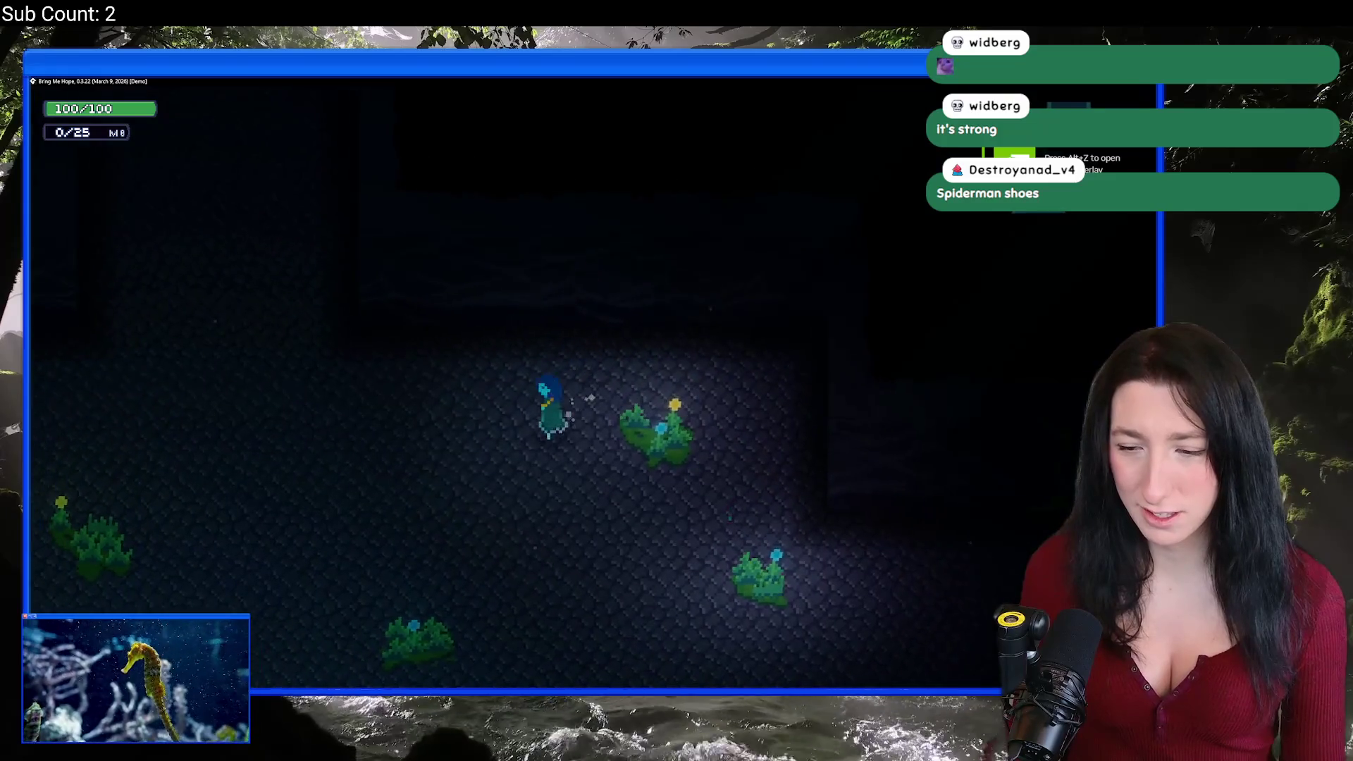
key(w)
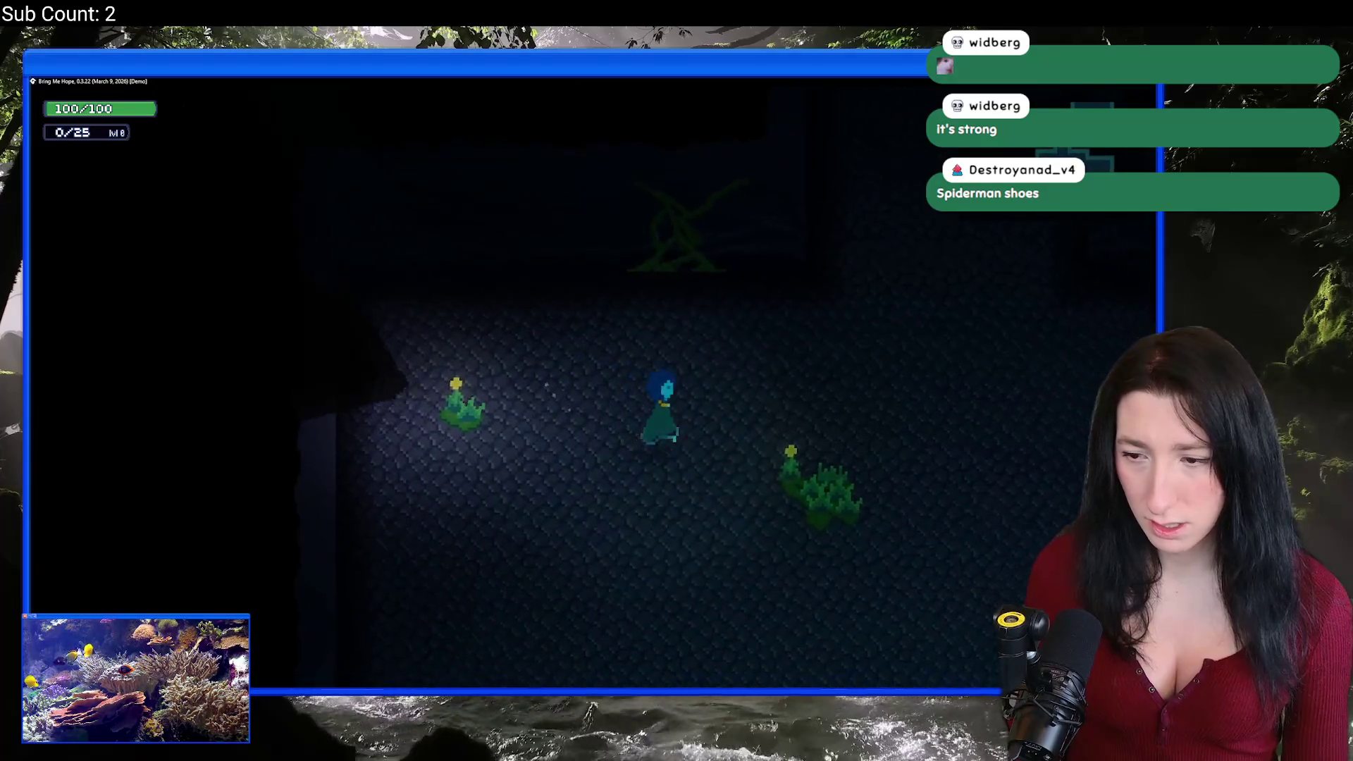
key(d)
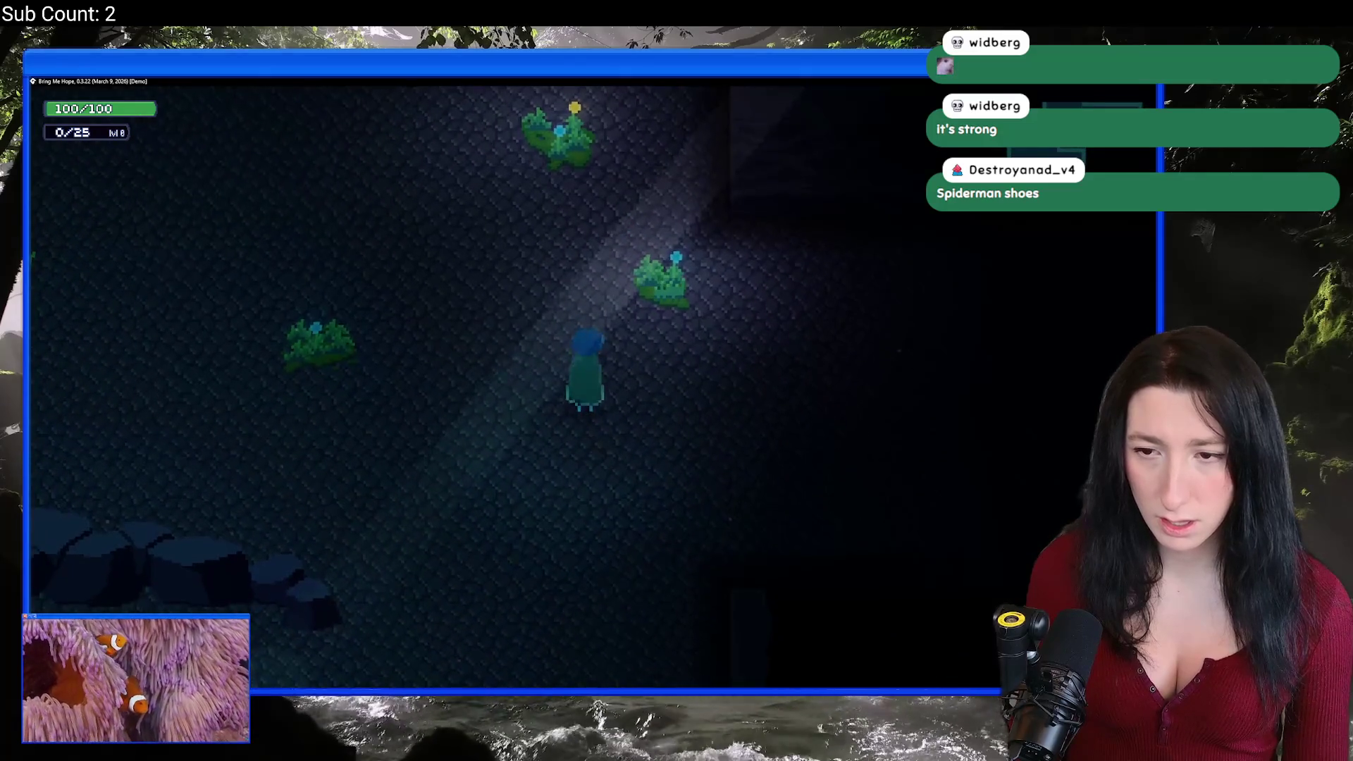
key(a)
key(s)
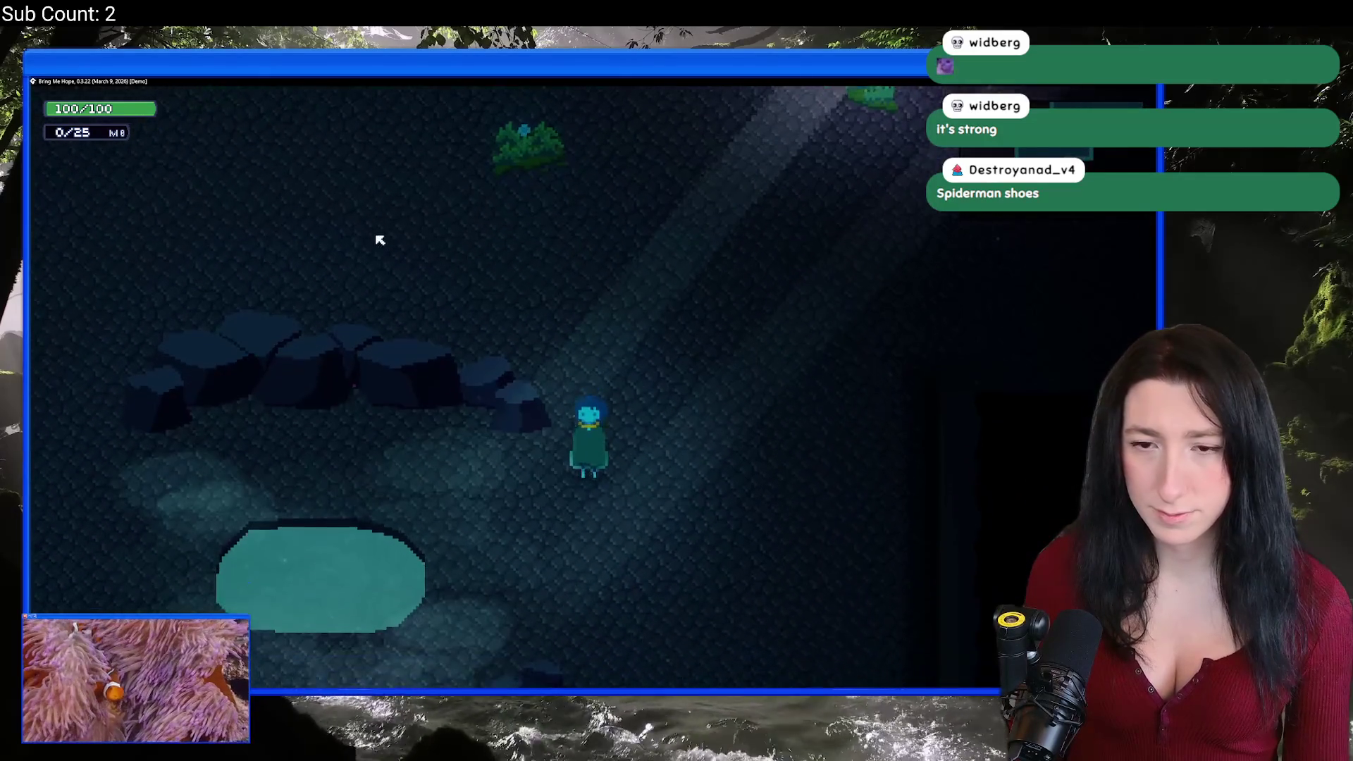
key(w)
key(a)
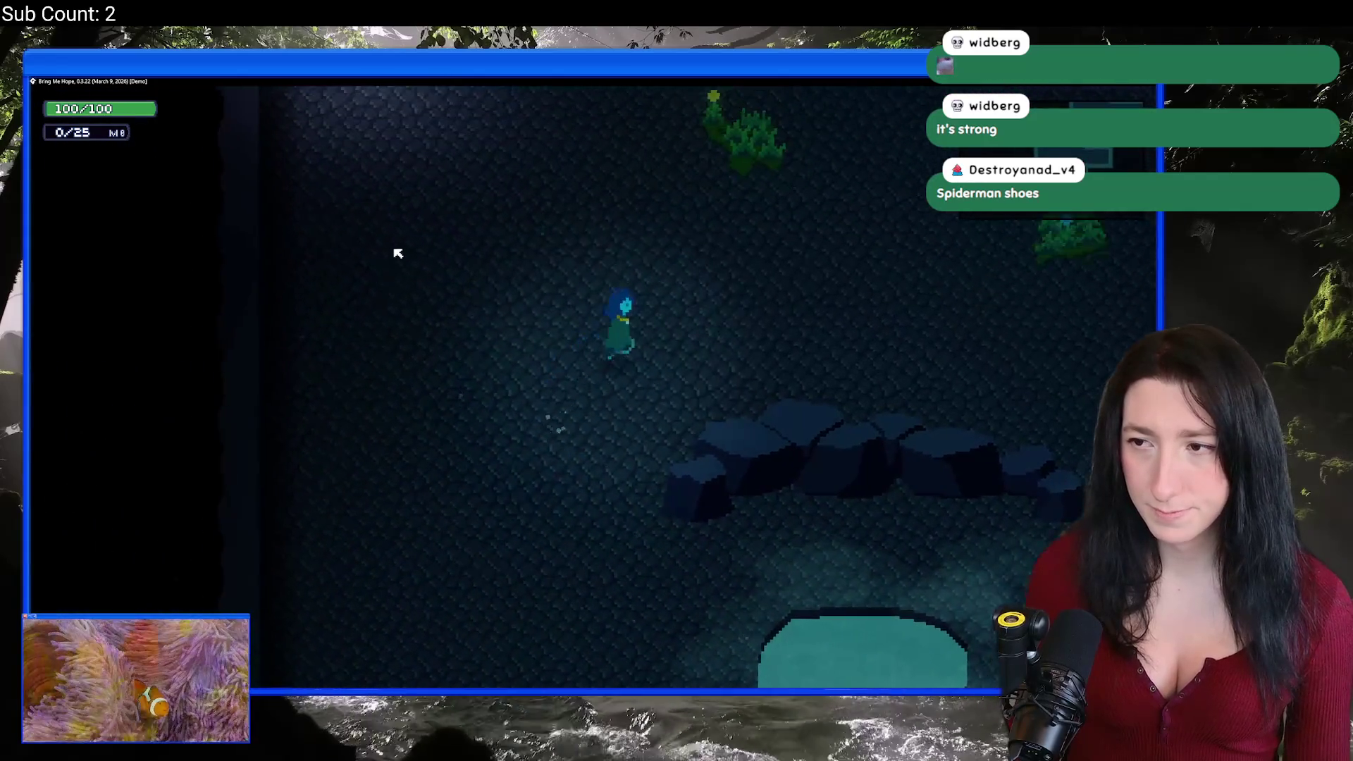
key(d)
Step: Walk around the plants and the glowing pool, then close the game with Alt+F4
key(w)
key(d)
key(a)
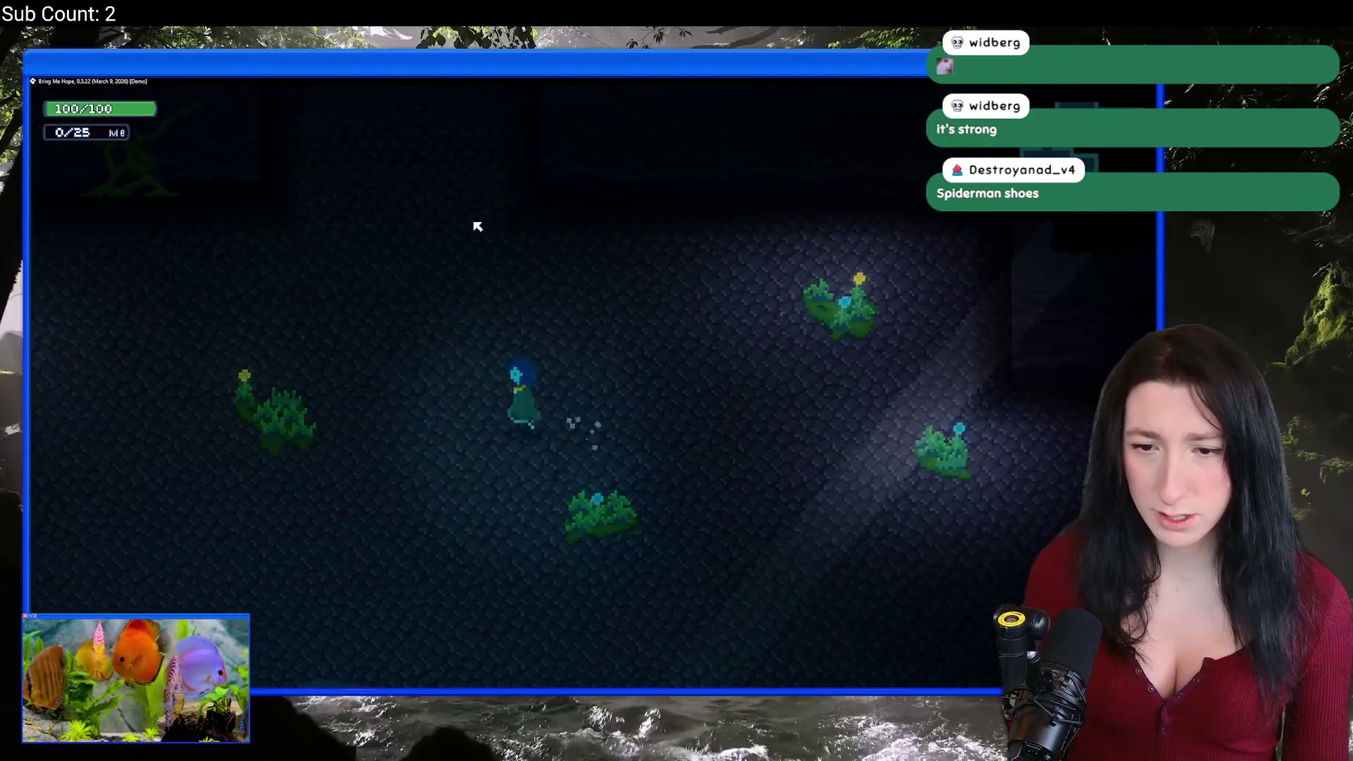
key(s)
key(s)
key(d)
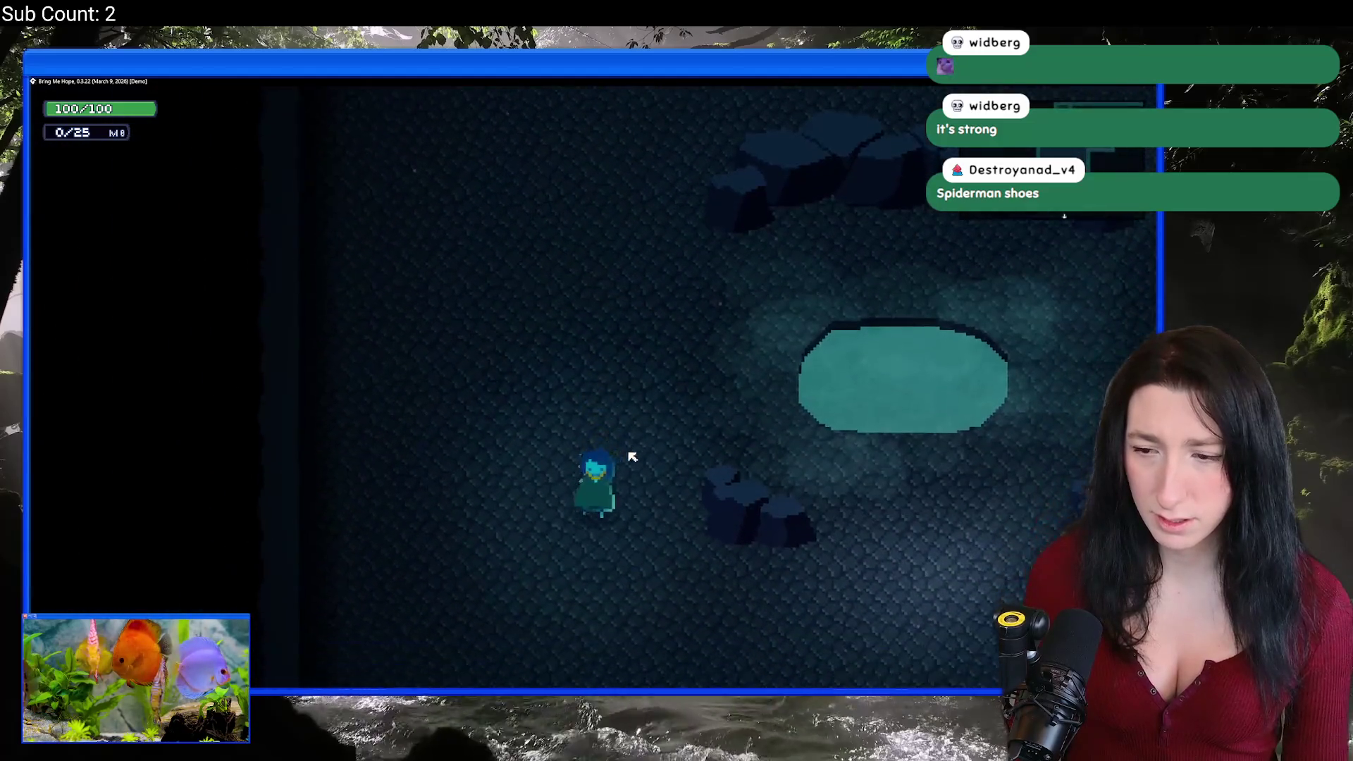
key(d)
key(w)
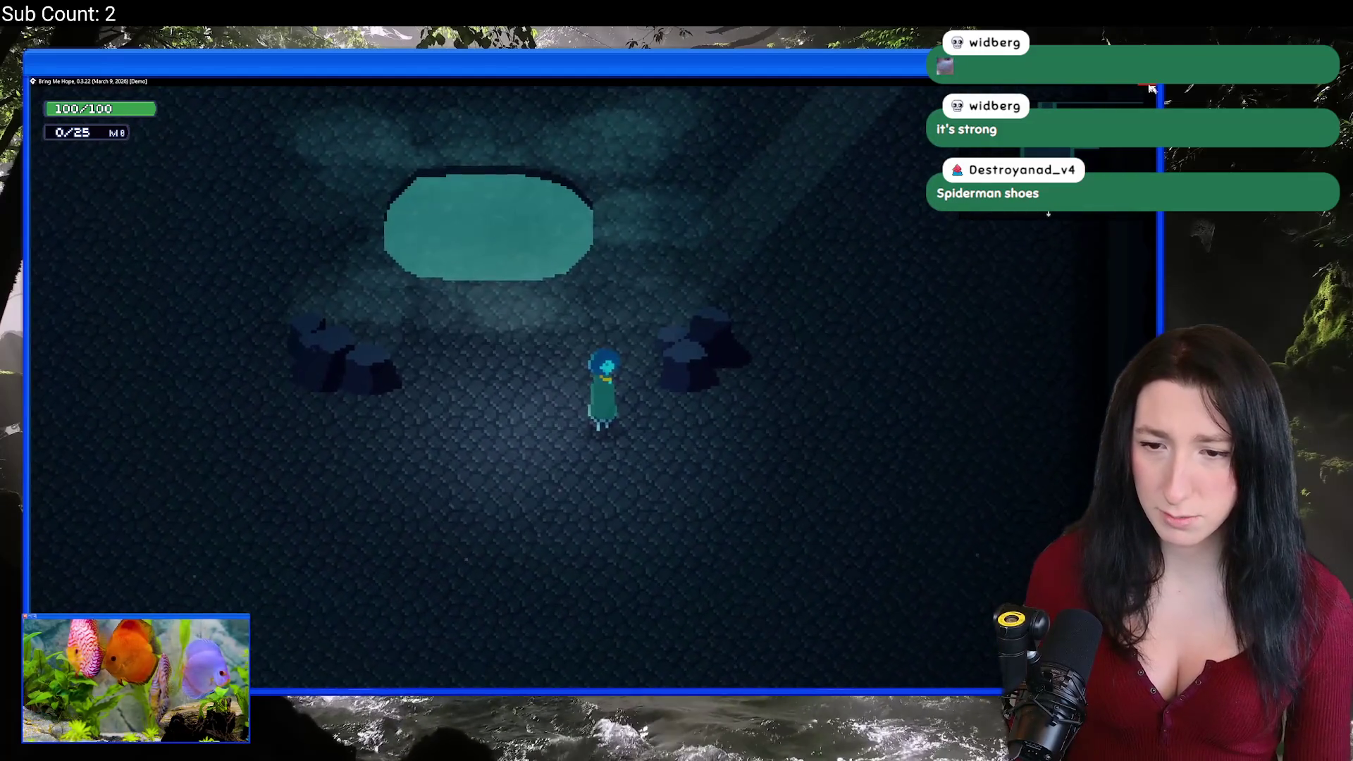
key(d)
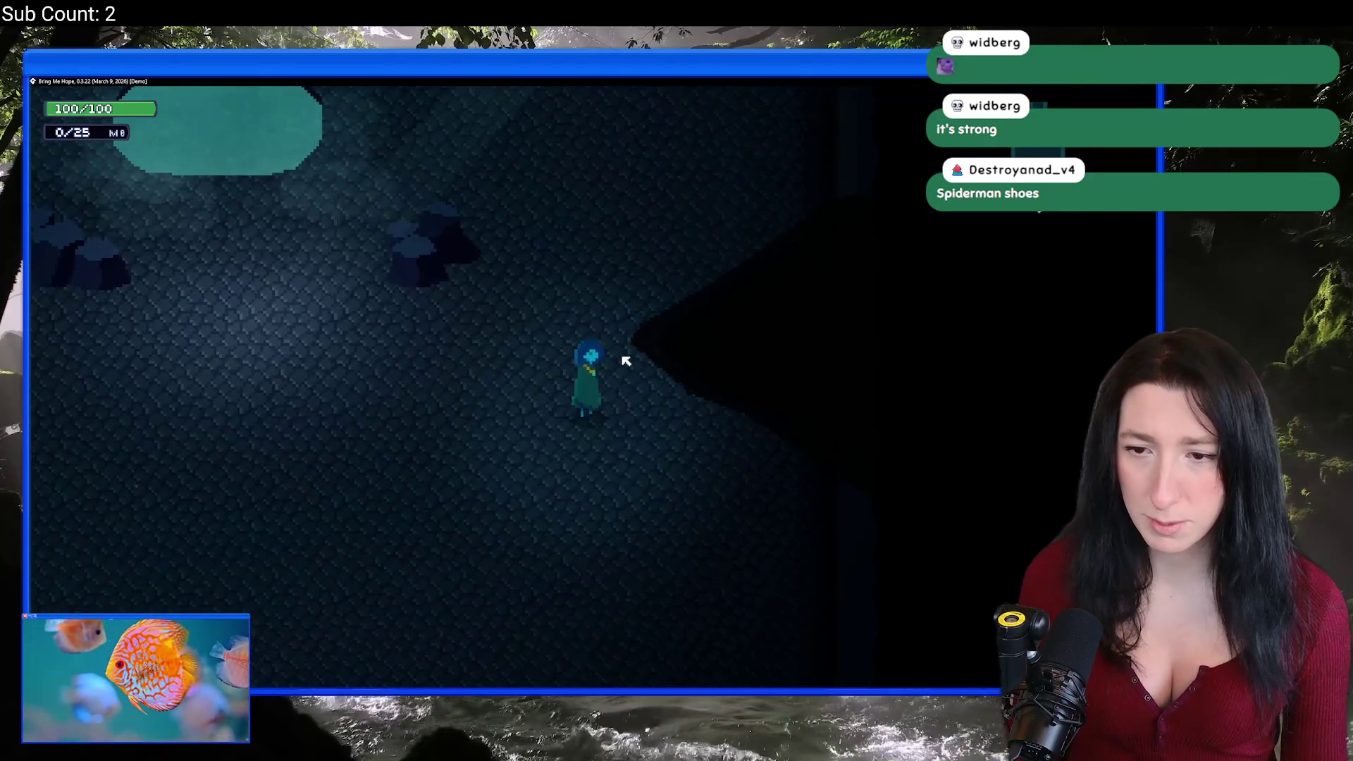
key(w)
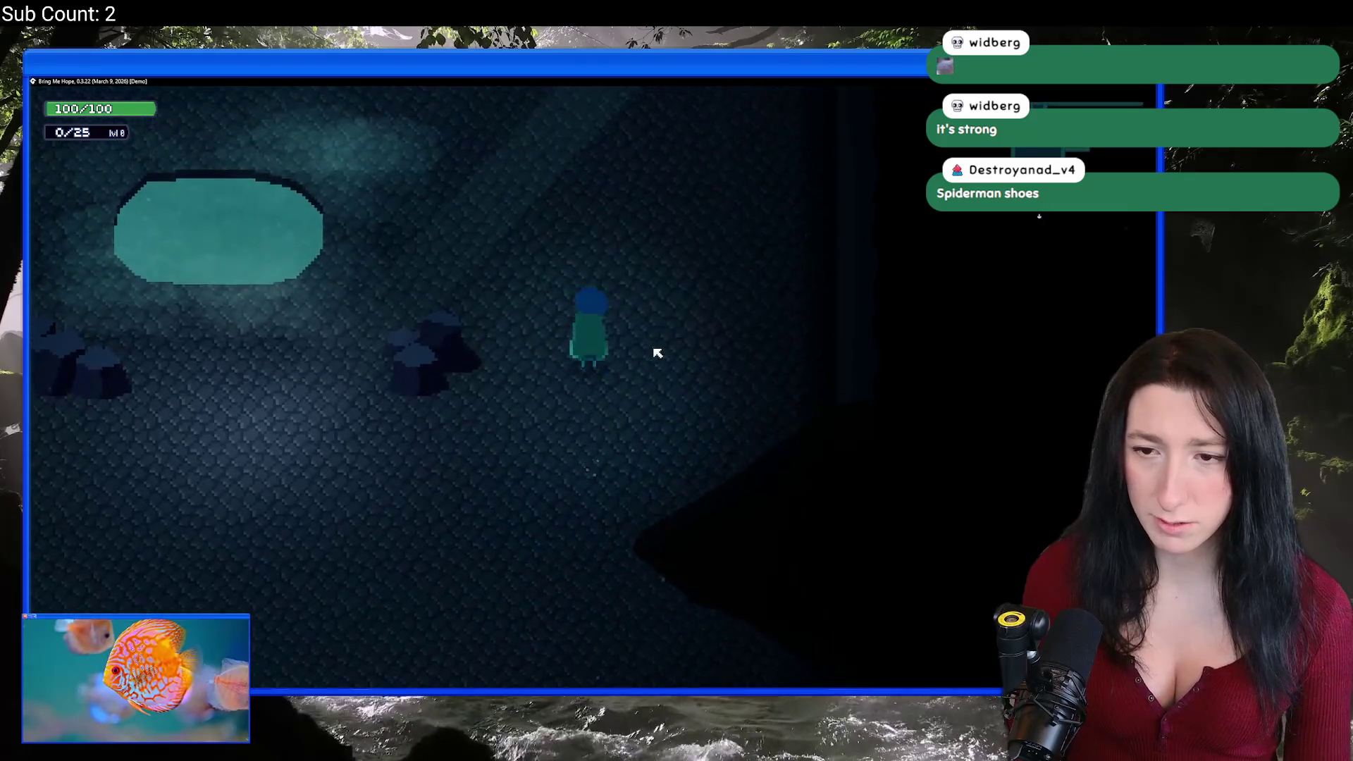
key(alt+F4)
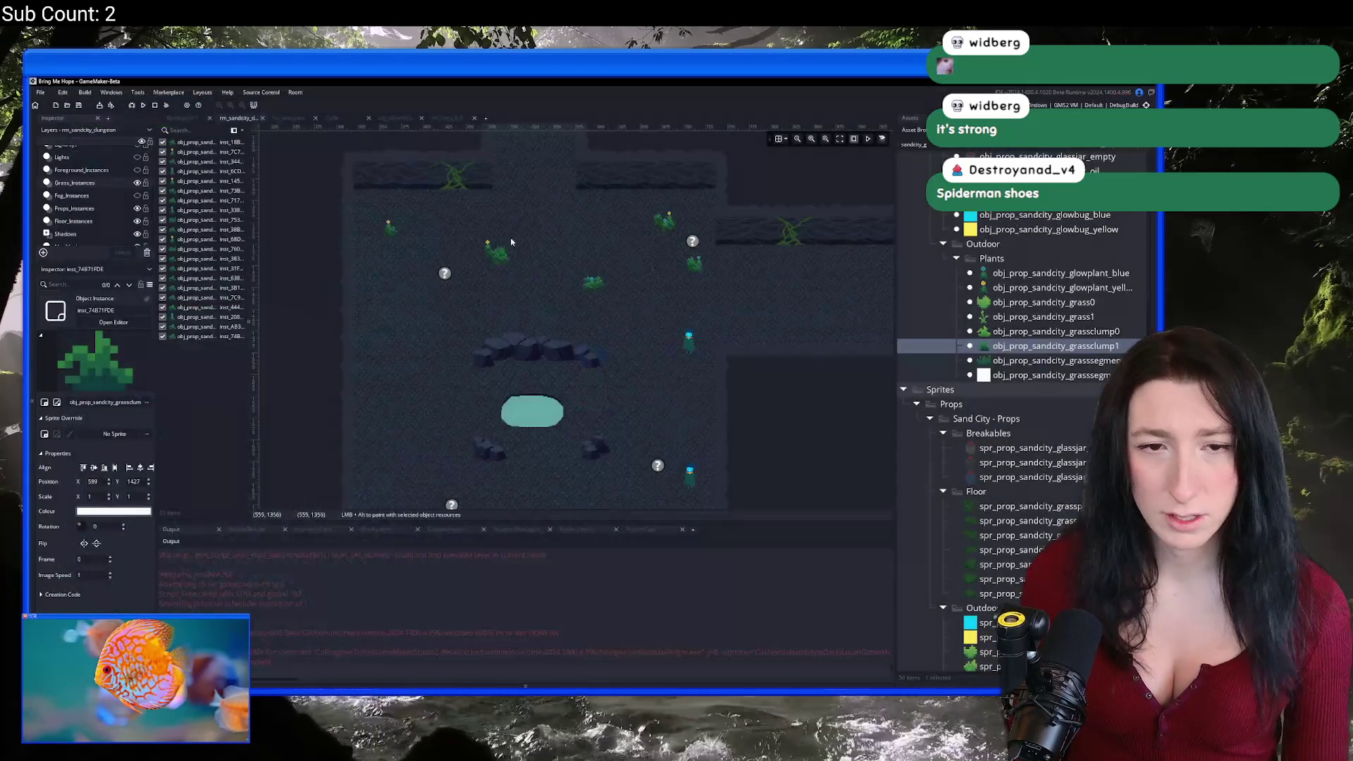
Step: Drag three question-mark instances onto the pool and delete the extra fourth one
click(276, 232)
scroll(573, 315, up, 1)
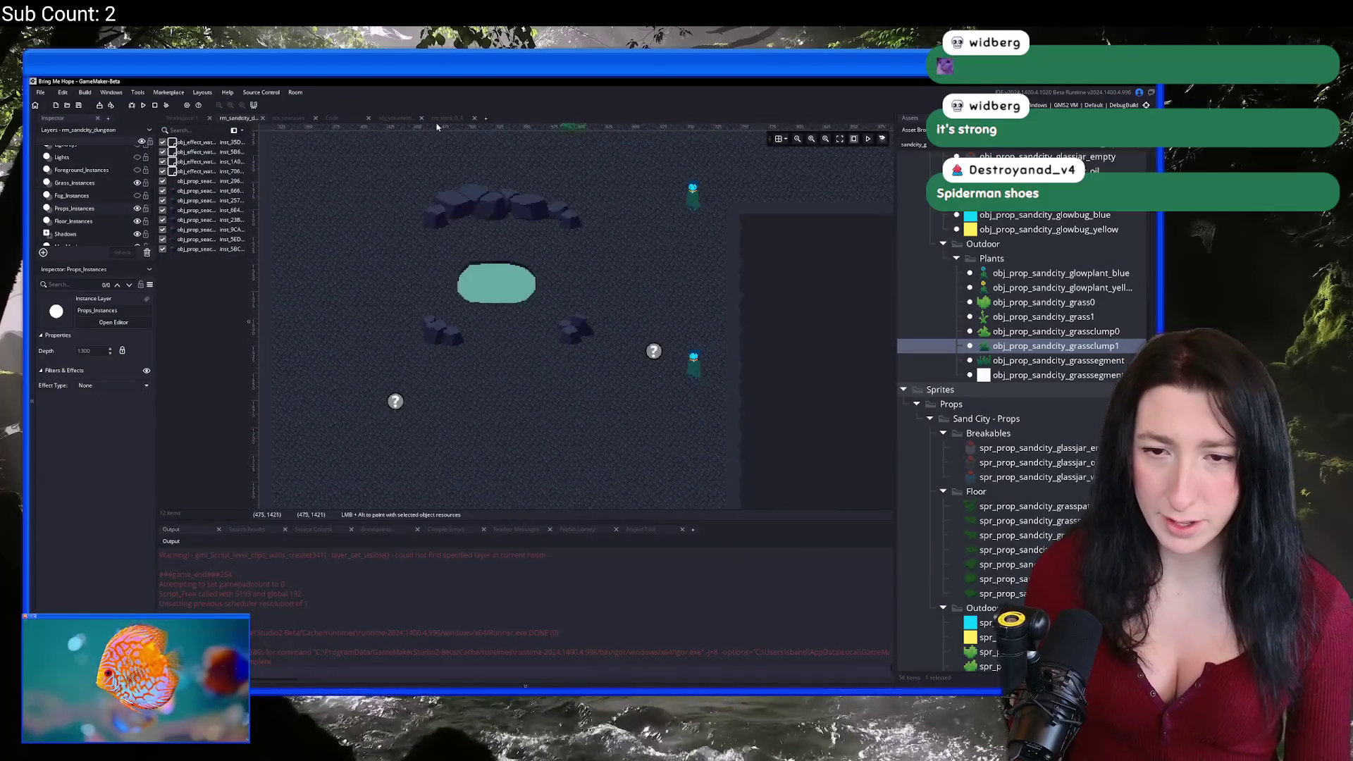
scroll(573, 315, up, 2)
drag(386, 198, 490, 322)
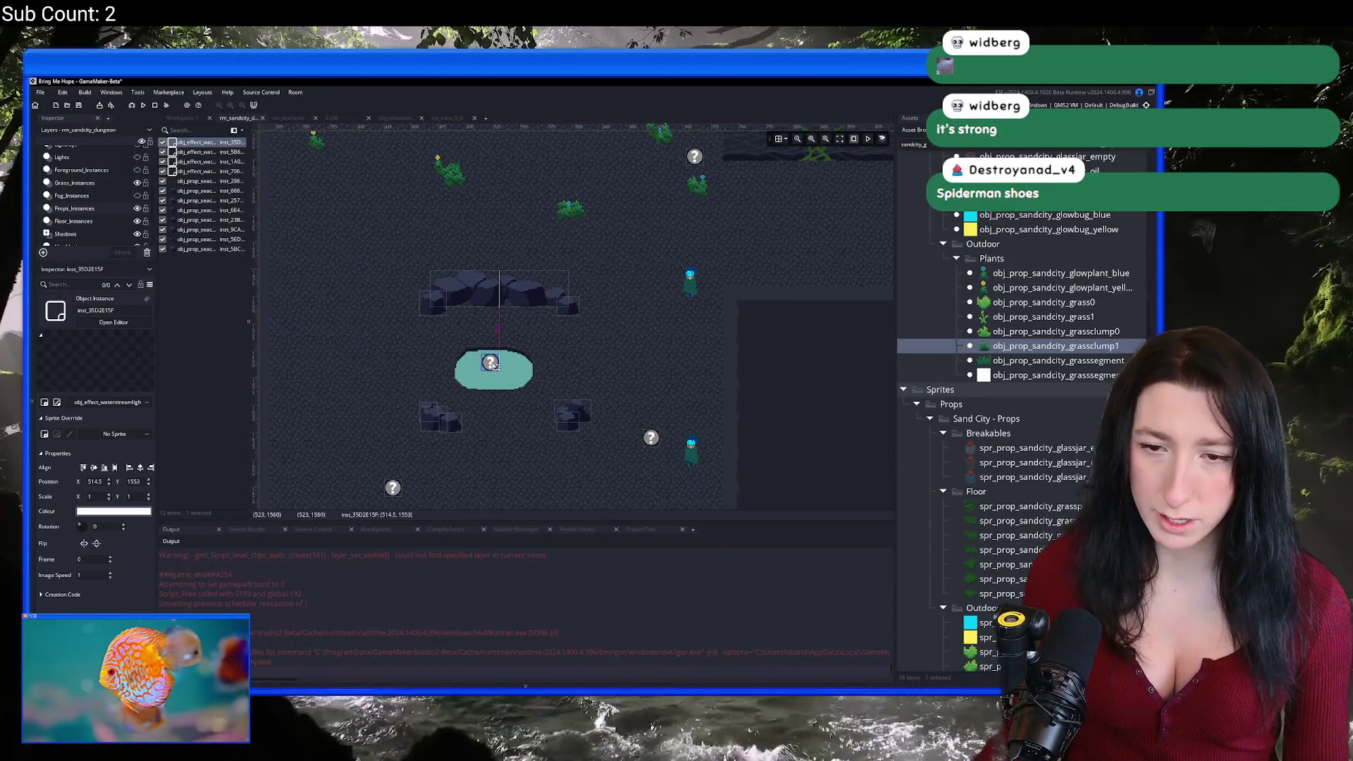
mouse_move(393, 487)
mouse_down()
mouse_move(468, 296)
mouse_move(472, 324)
mouse_up()
drag(649, 447, 528, 329)
mouse_move(692, 161)
mouse_down()
mouse_move(484, 314)
mouse_move(669, 339)
mouse_move(666, 396)
mouse_up()
key(Delete)
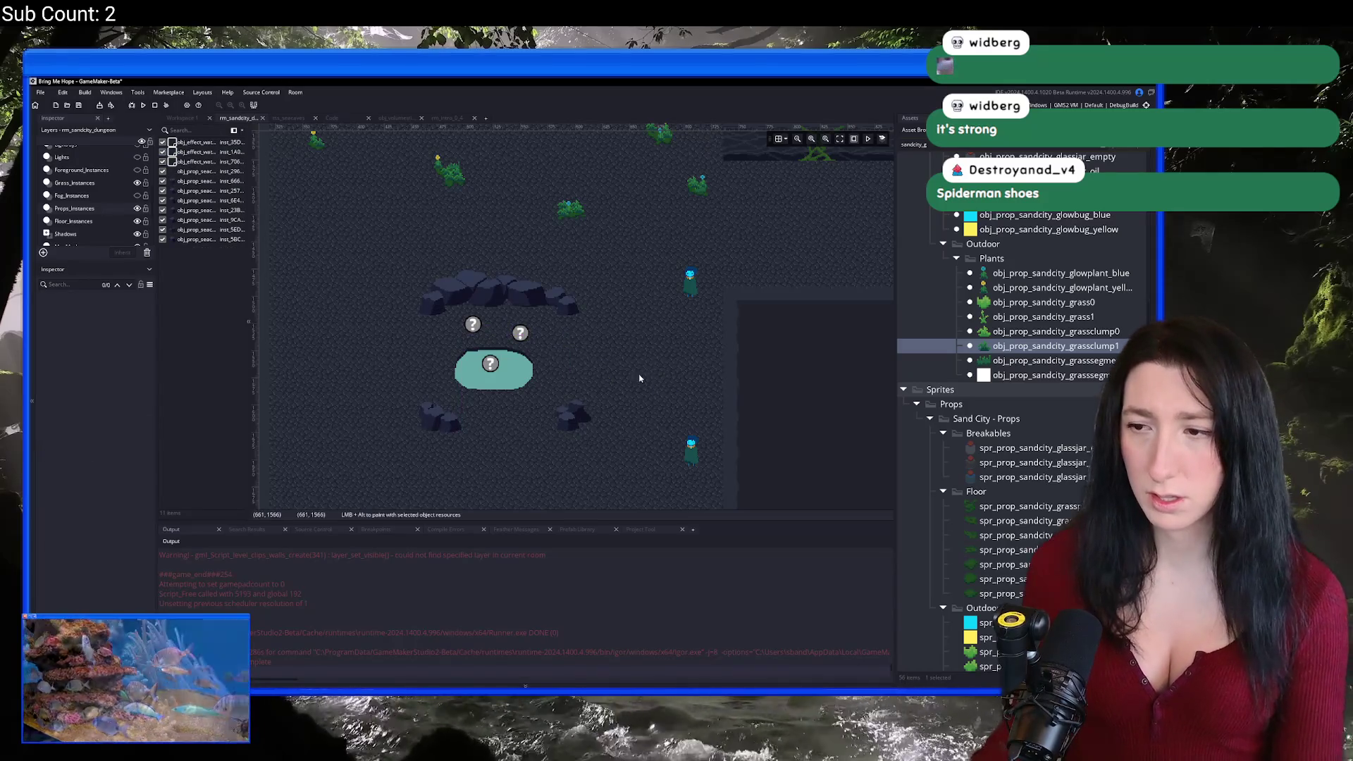
Step: Place two blue glowbugs on a grass clump on the Grass_Instances layer
scroll(637, 372, down, 3)
click(1015, 289)
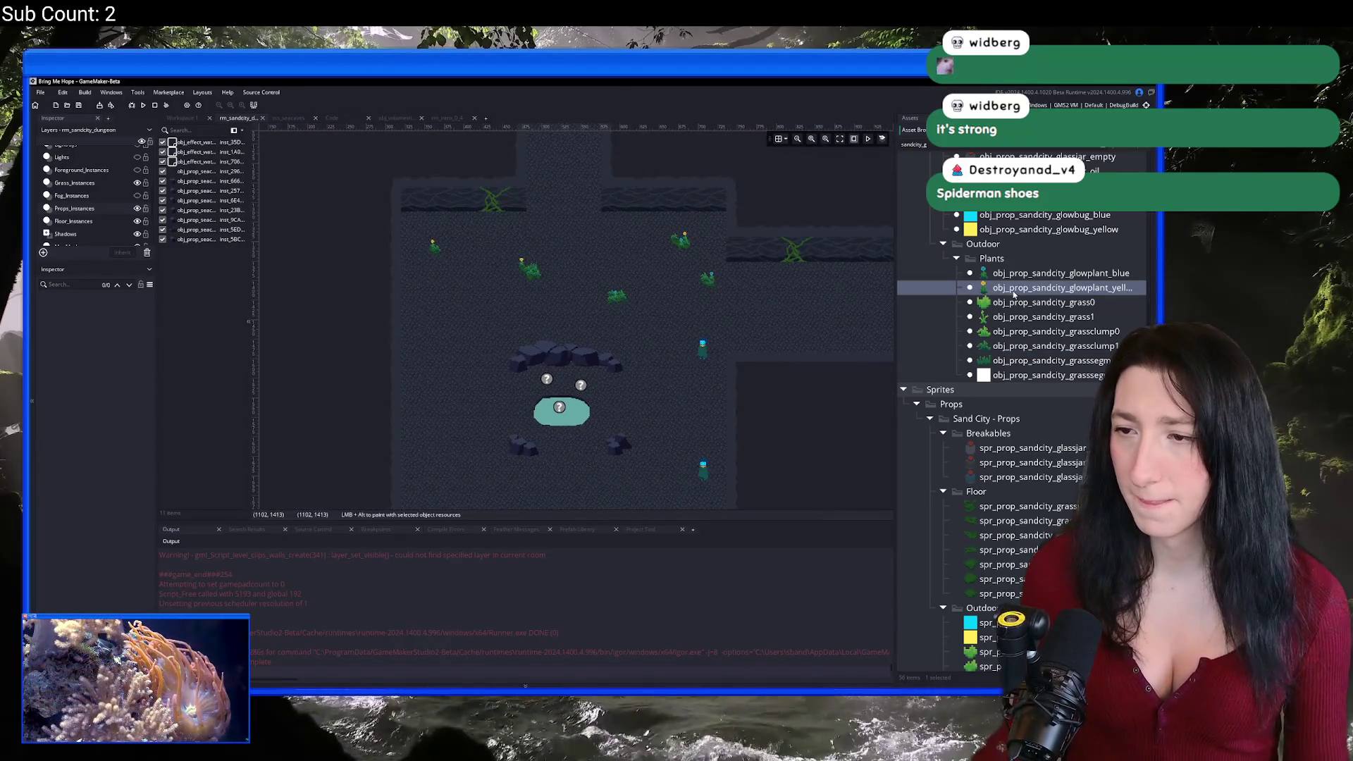
click(1015, 214)
scroll(529, 318, up, 2)
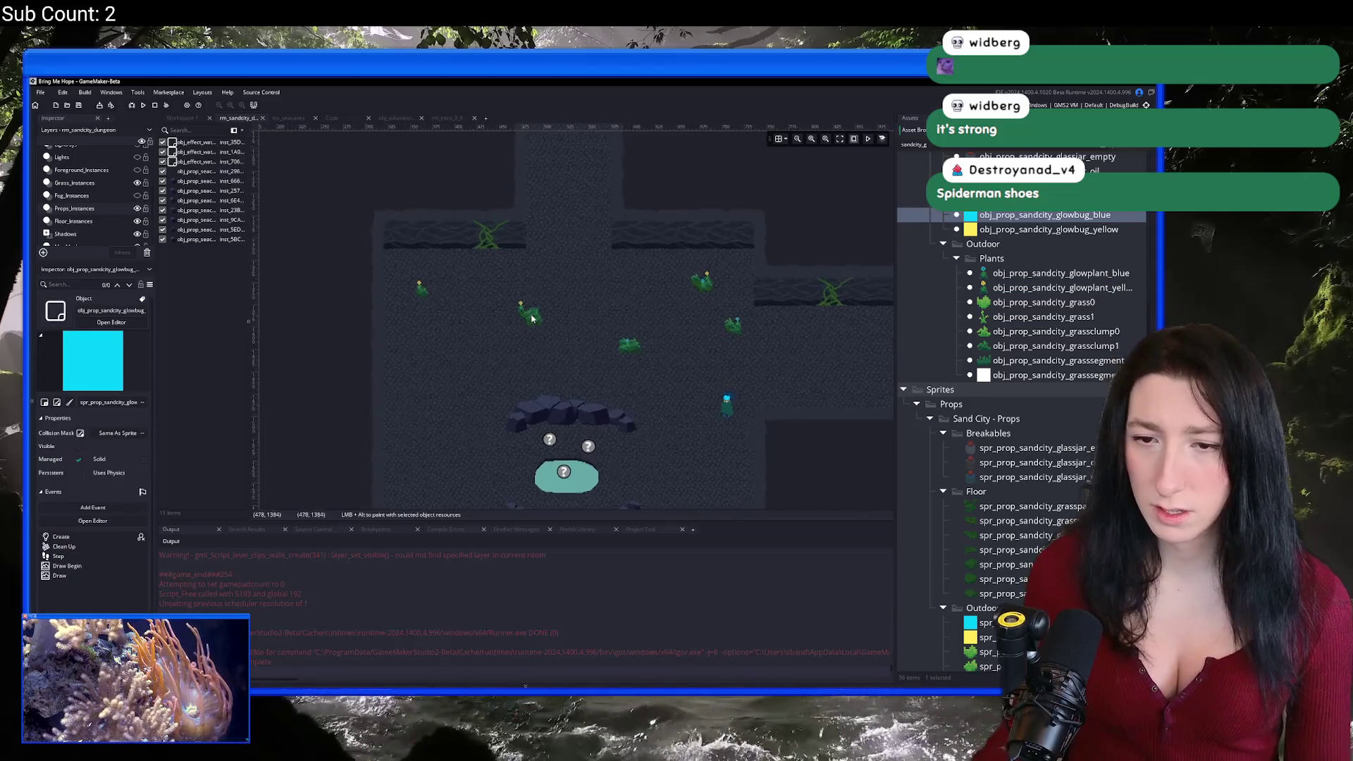
scroll(529, 318, up, 4)
click(112, 185)
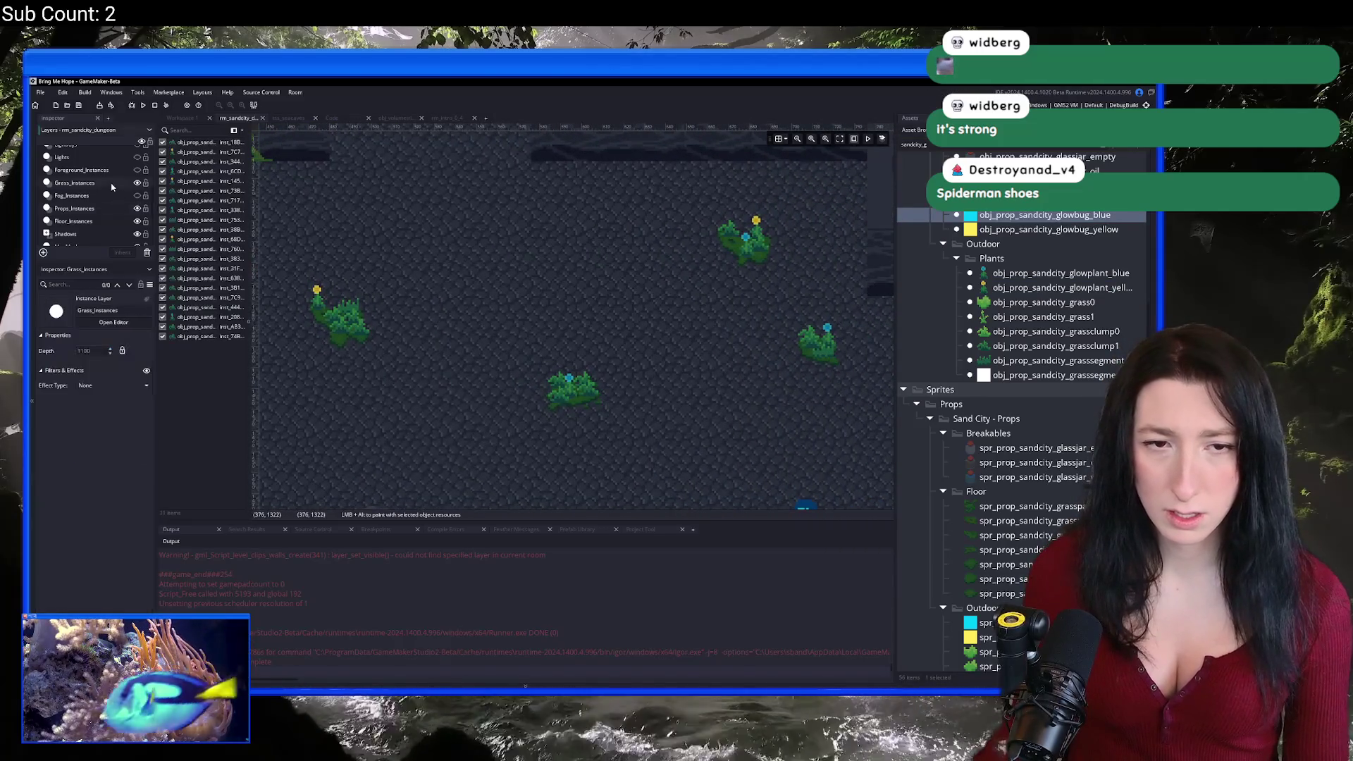
alt+click(579, 366)
alt+click(557, 367)
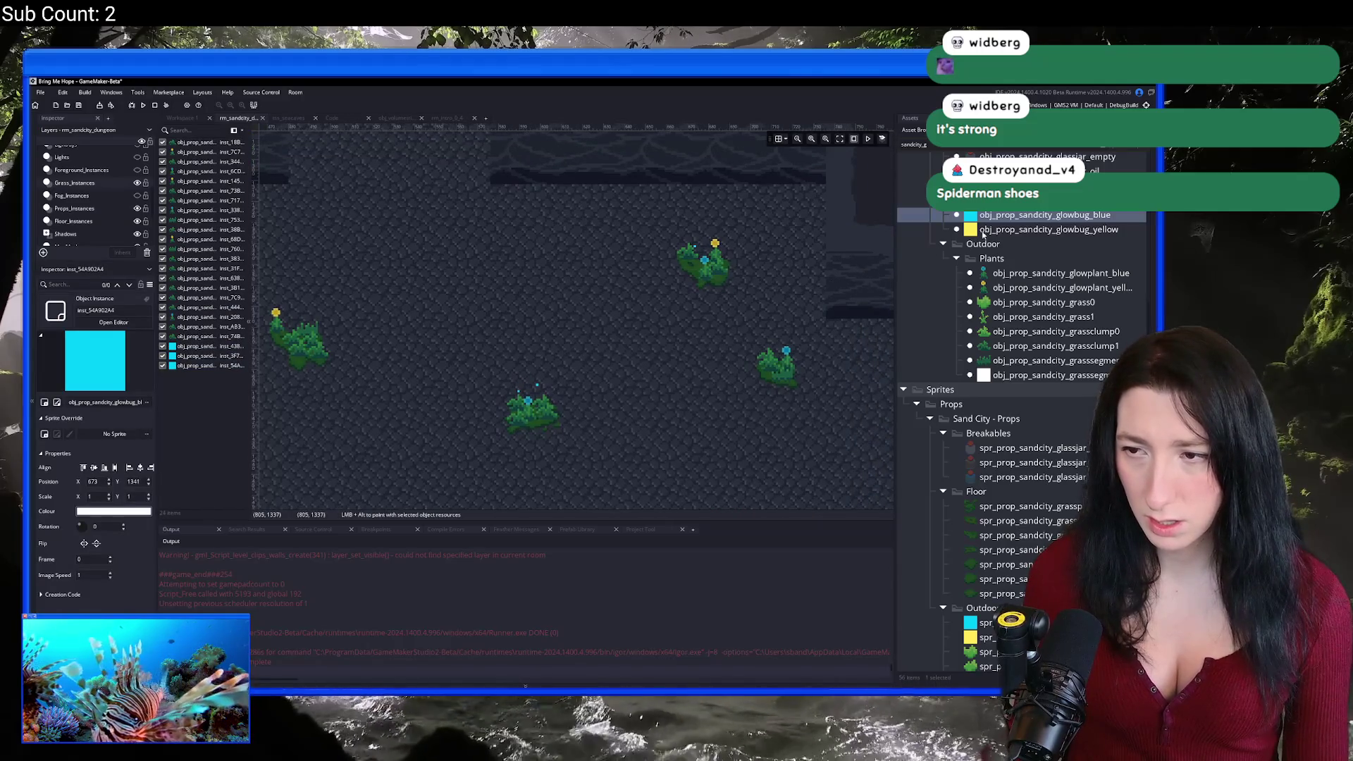
Step: Scatter eight yellow glowbugs over several grass clumps across the room
click(1047, 229)
alt+click(726, 253)
alt+click(712, 230)
scroll(563, 317, down, 2)
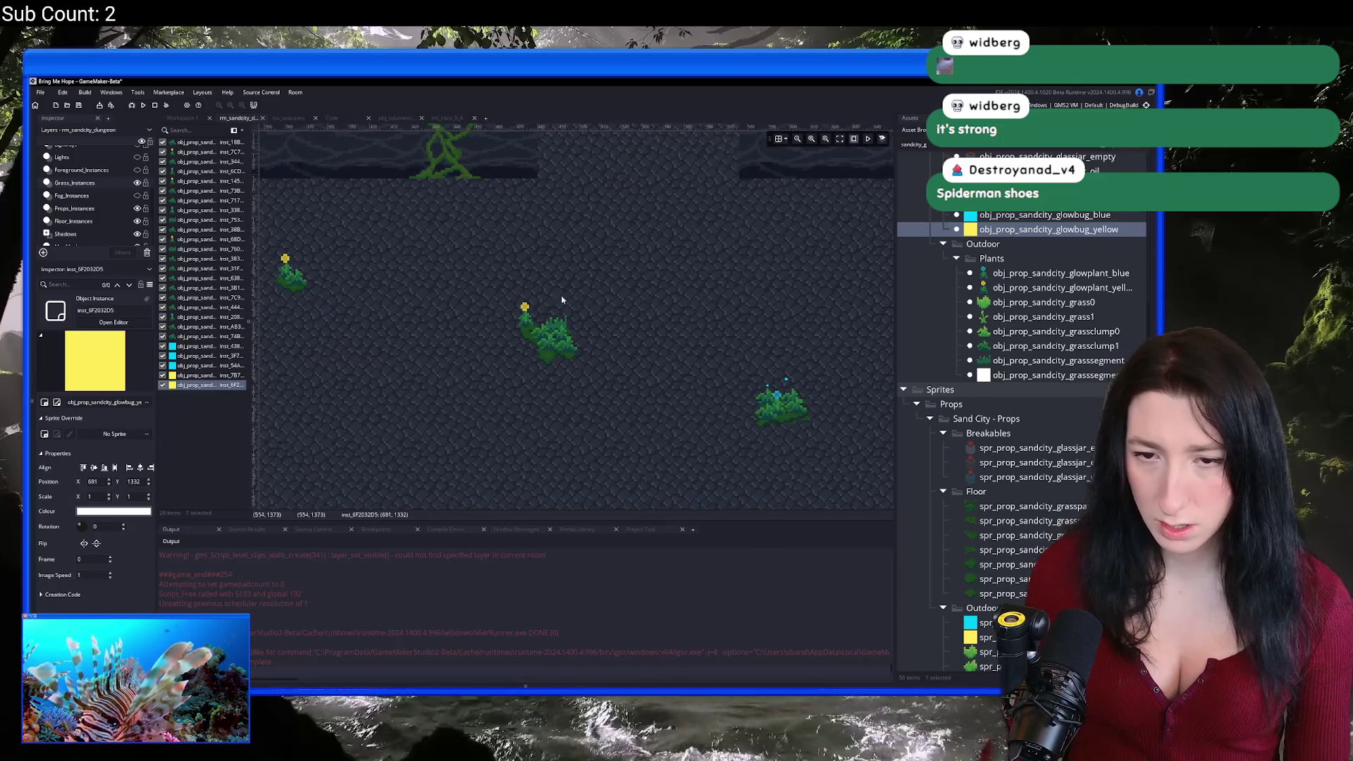
alt+click(538, 310)
alt+click(534, 301)
alt+click(558, 306)
drag(564, 303, 608, 321)
alt+click(346, 277)
alt+click(323, 272)
alt+click(338, 265)
Step: Add two blue glowbugs to the right-hand grass clump and run the game
scroll(662, 368, down, 3)
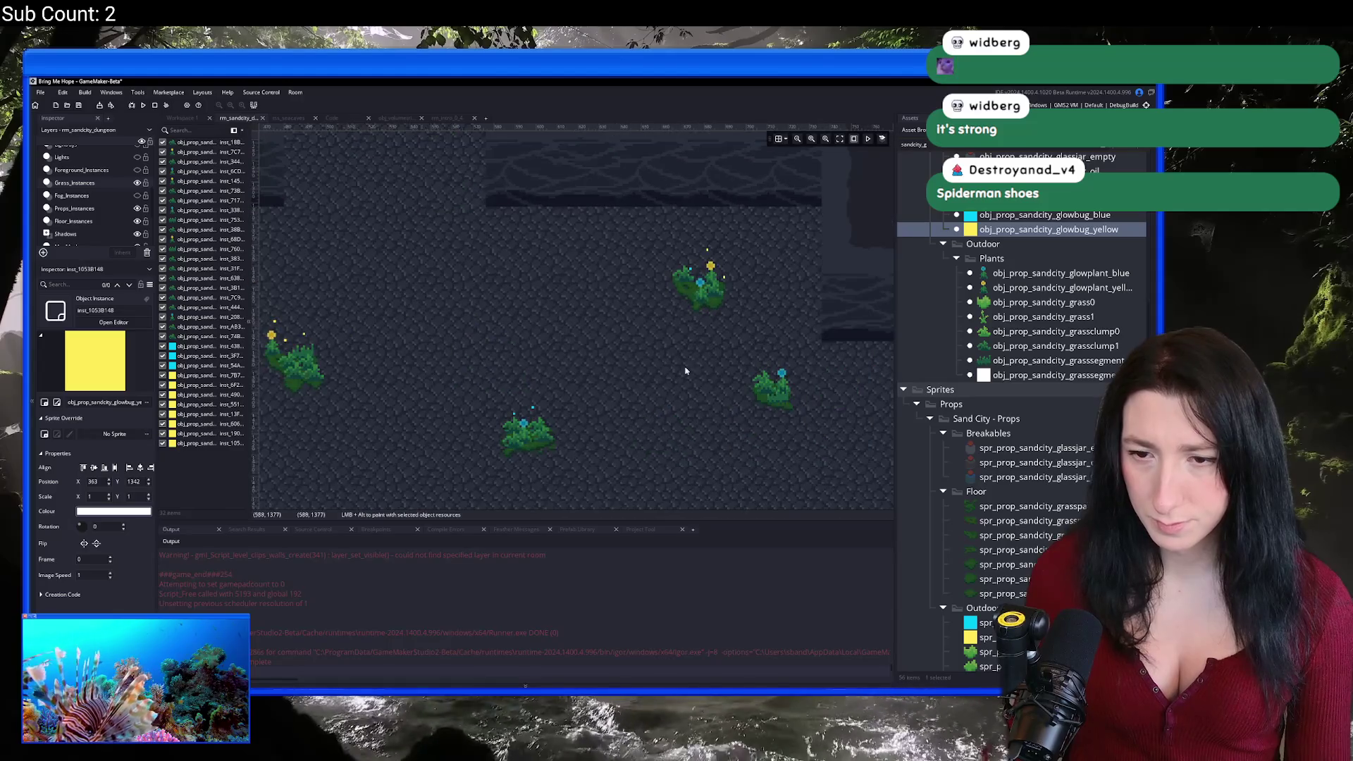
click(1048, 215)
alt+click(708, 345)
alt+click(714, 348)
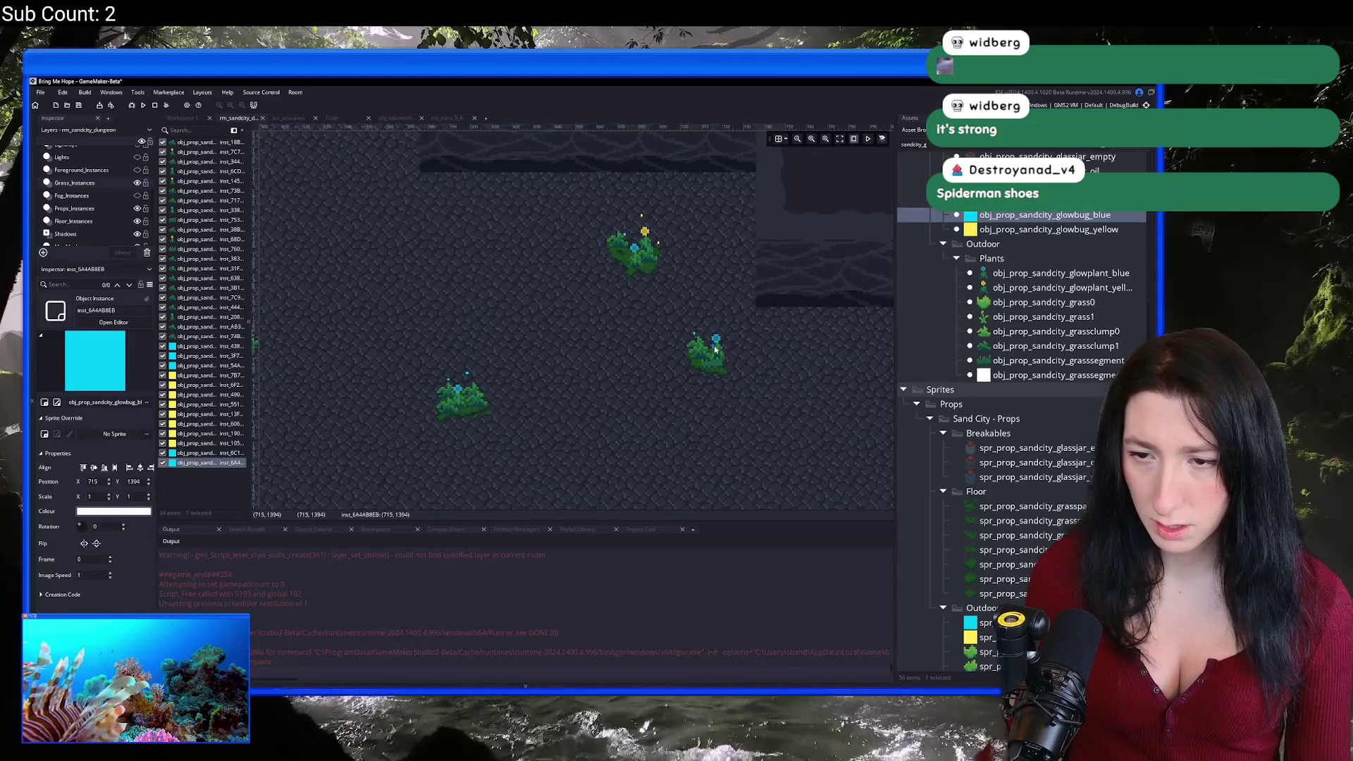
scroll(557, 419, down, 2)
scroll(601, 352, down, 1)
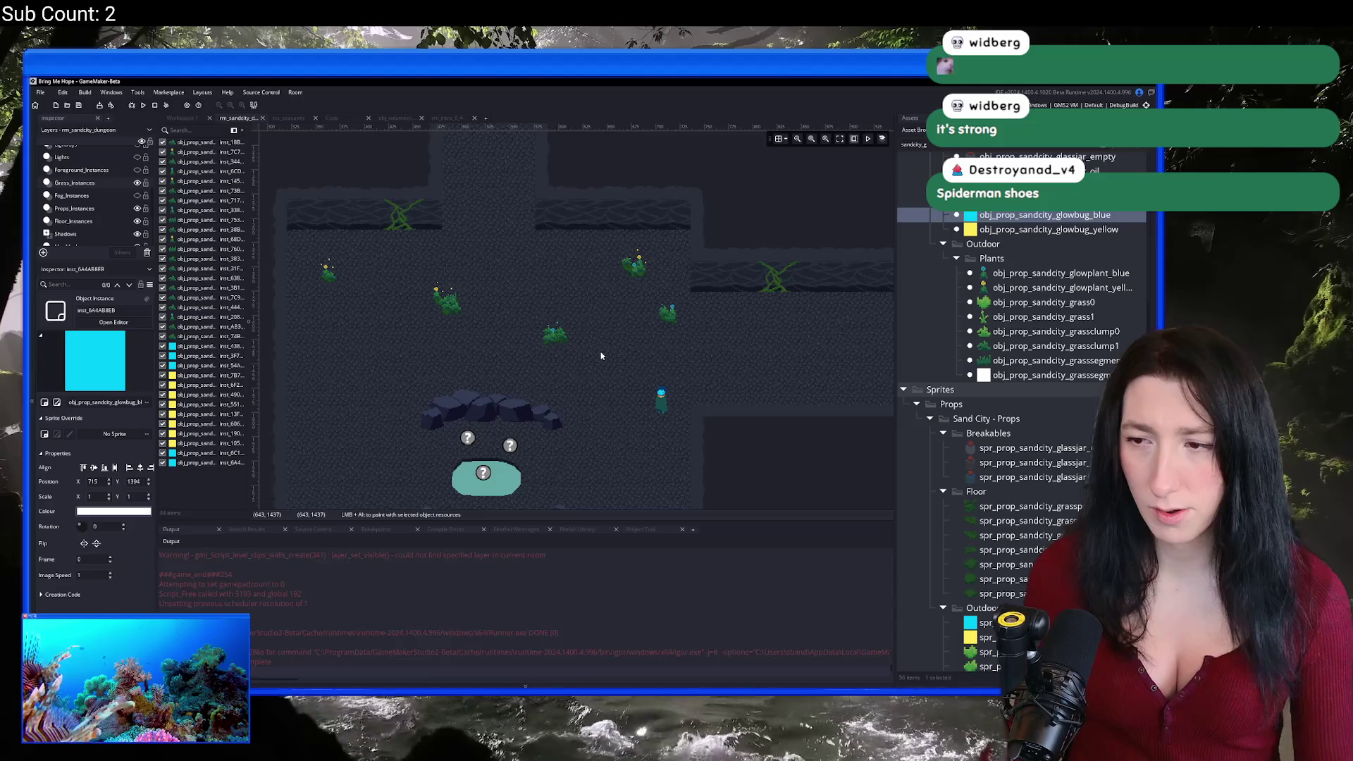
key(F5)
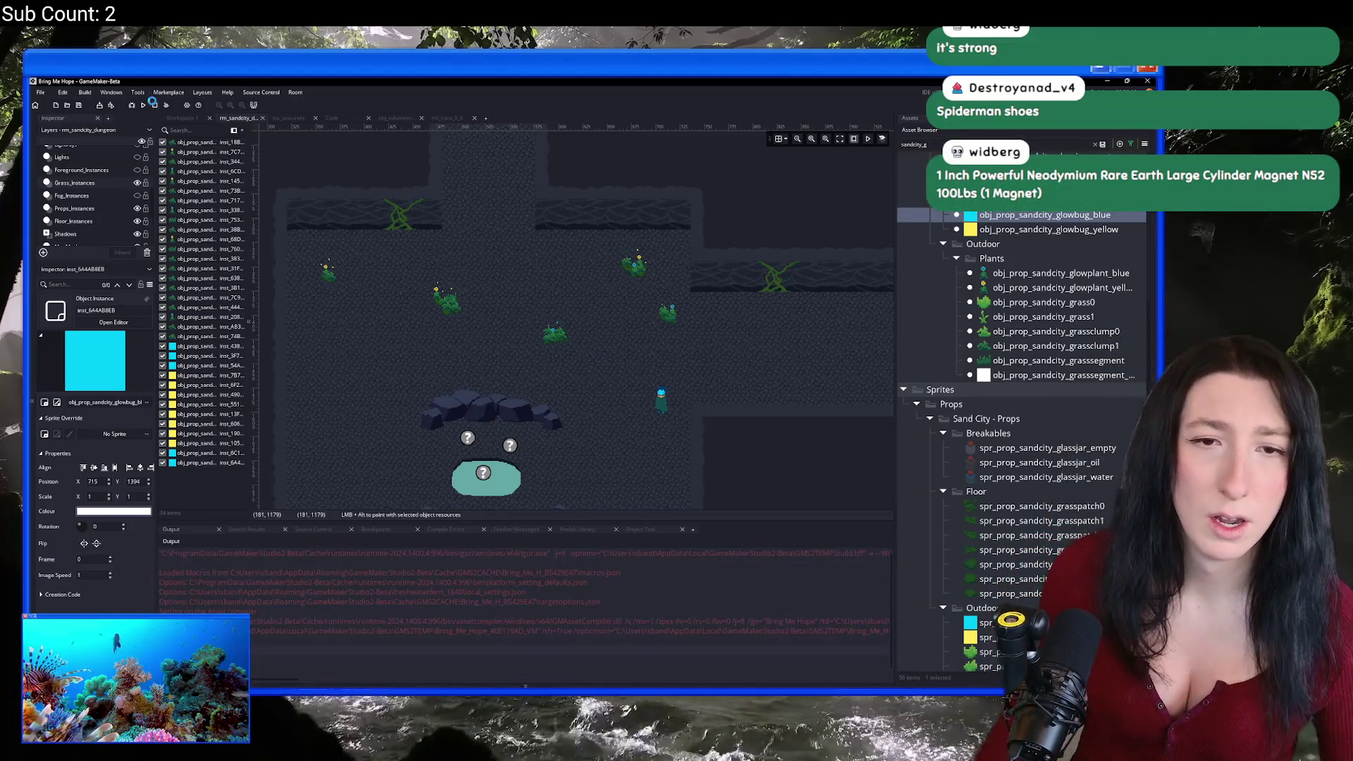
Step: Place three blue glowbugs around the pool and nudge one slightly up-right
scroll(486, 465, up, 4)
alt+click(440, 376)
alt+click(559, 374)
alt+click(566, 427)
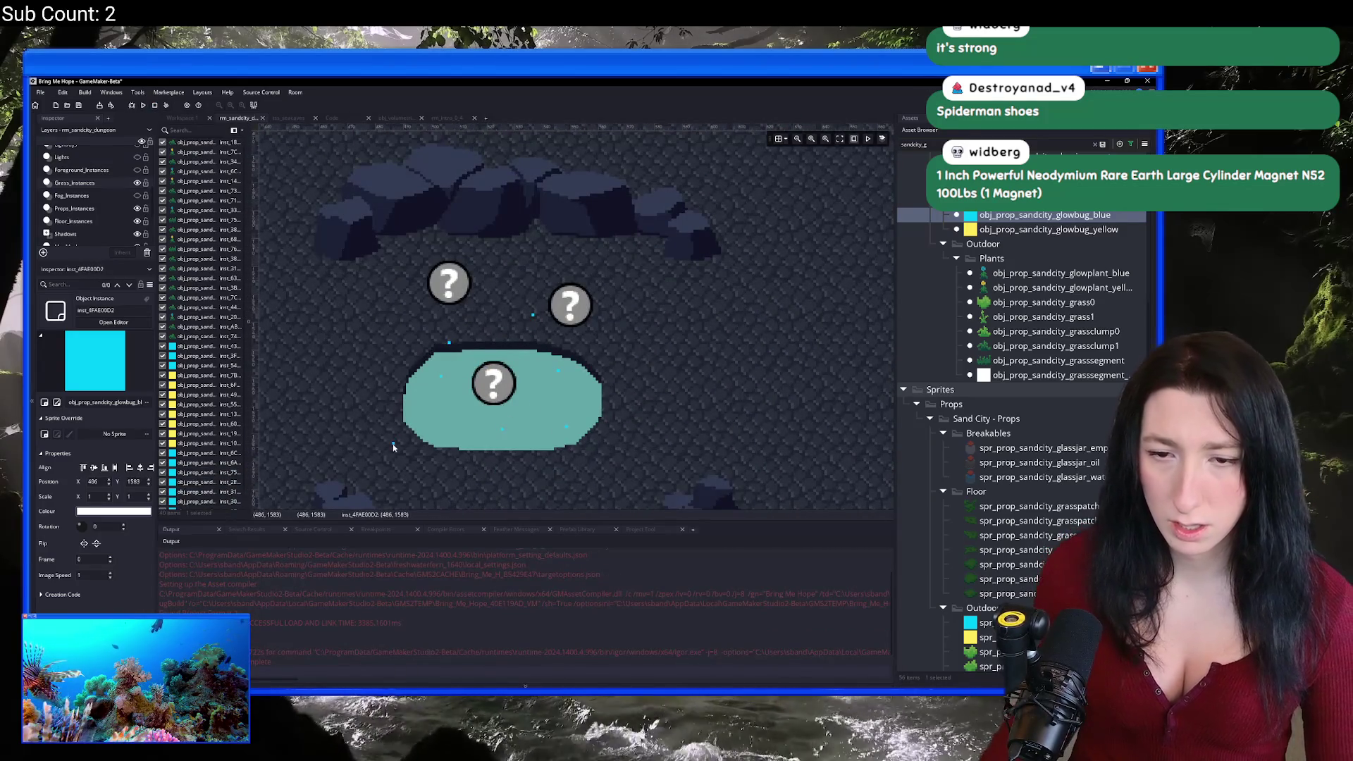
drag(381, 446, 396, 433)
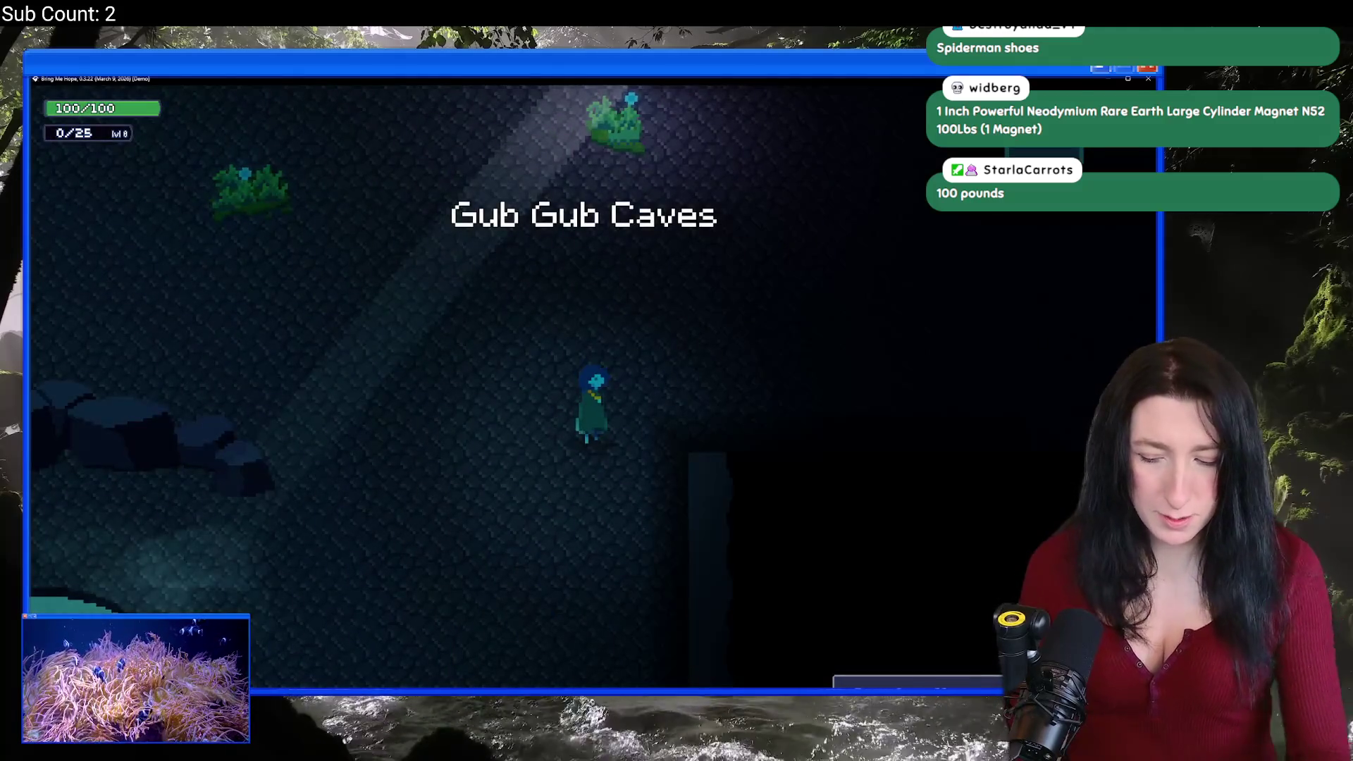
Step: Walk the character down to the pool, pause, and open Options
key(Down)
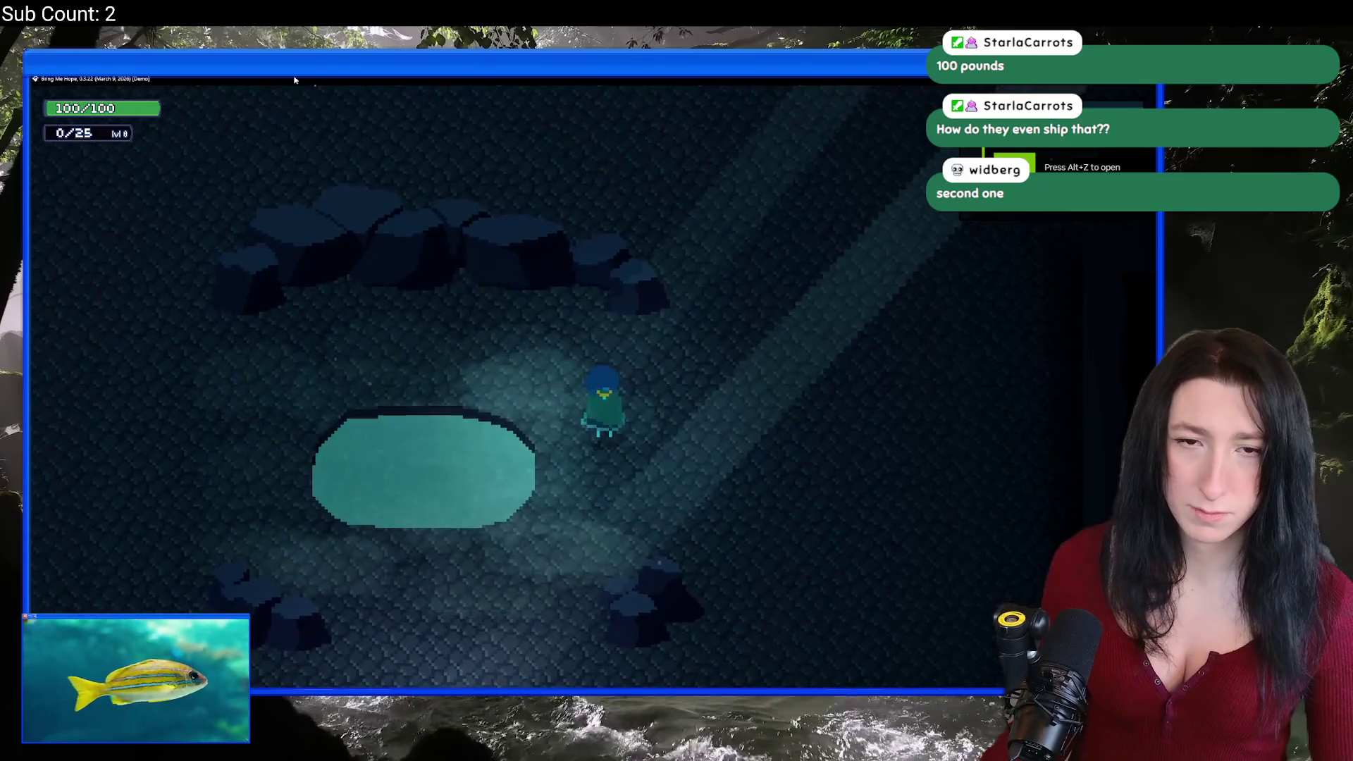
key(Escape)
key(Down)
key(Return)
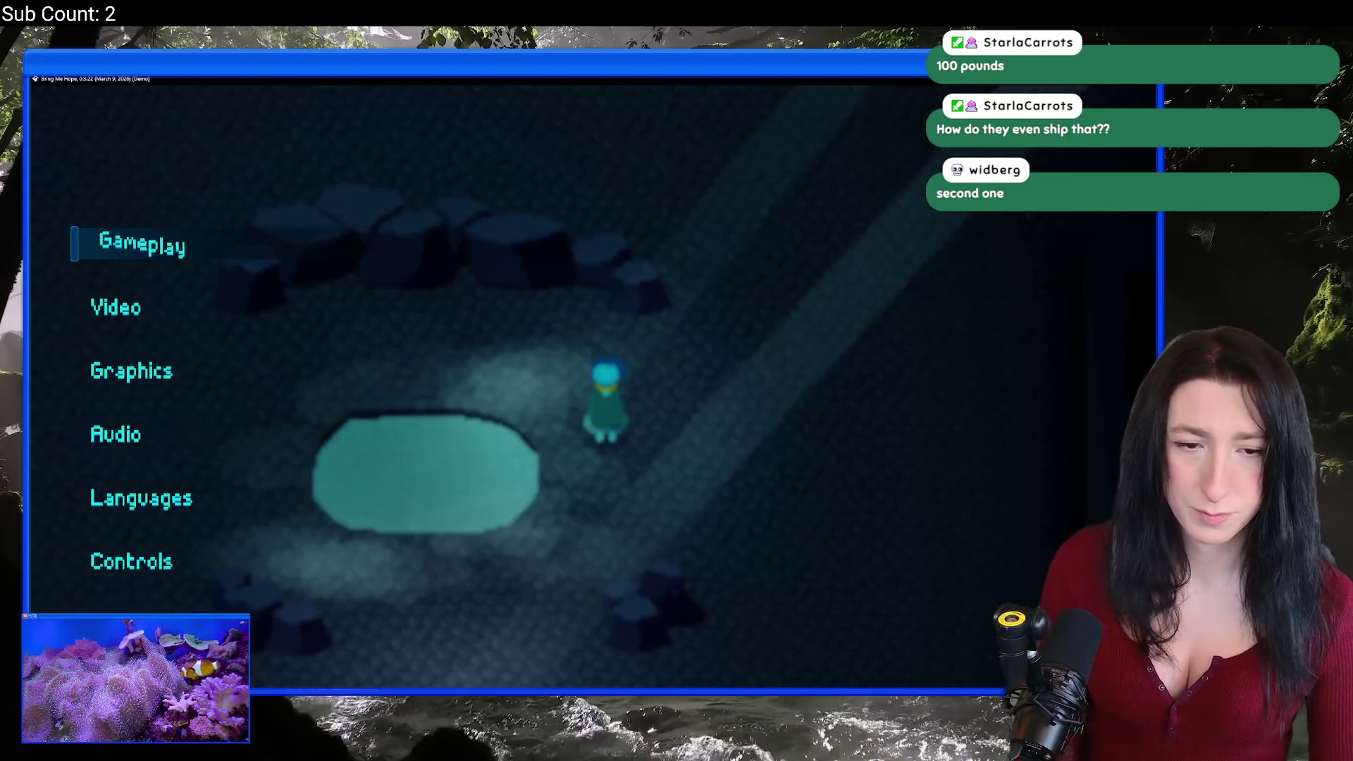
Step: Enable the GM Debug Overlay in Performance settings and resume the game
key(Up)
key(Return)
key(Down)
key(Down)
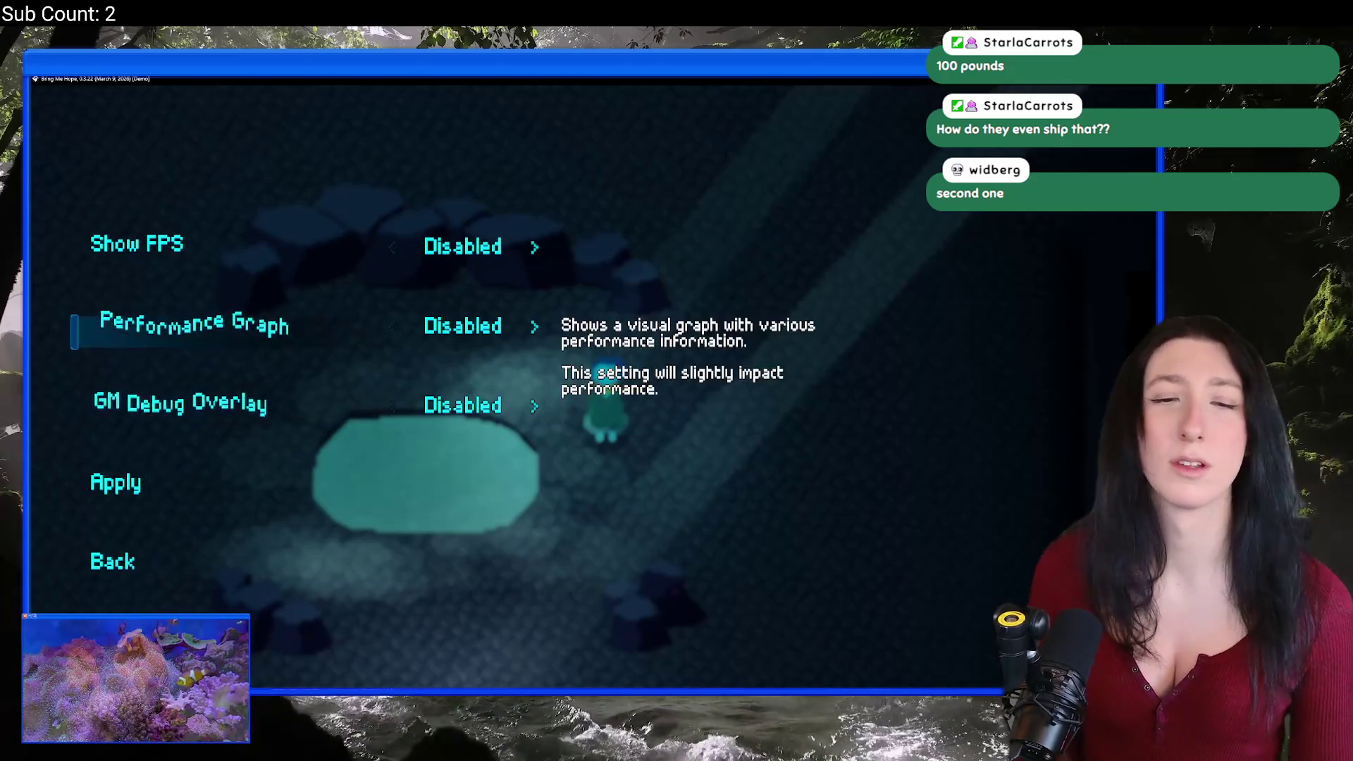
key(Right)
key(Down)
key(Down)
key(Return)
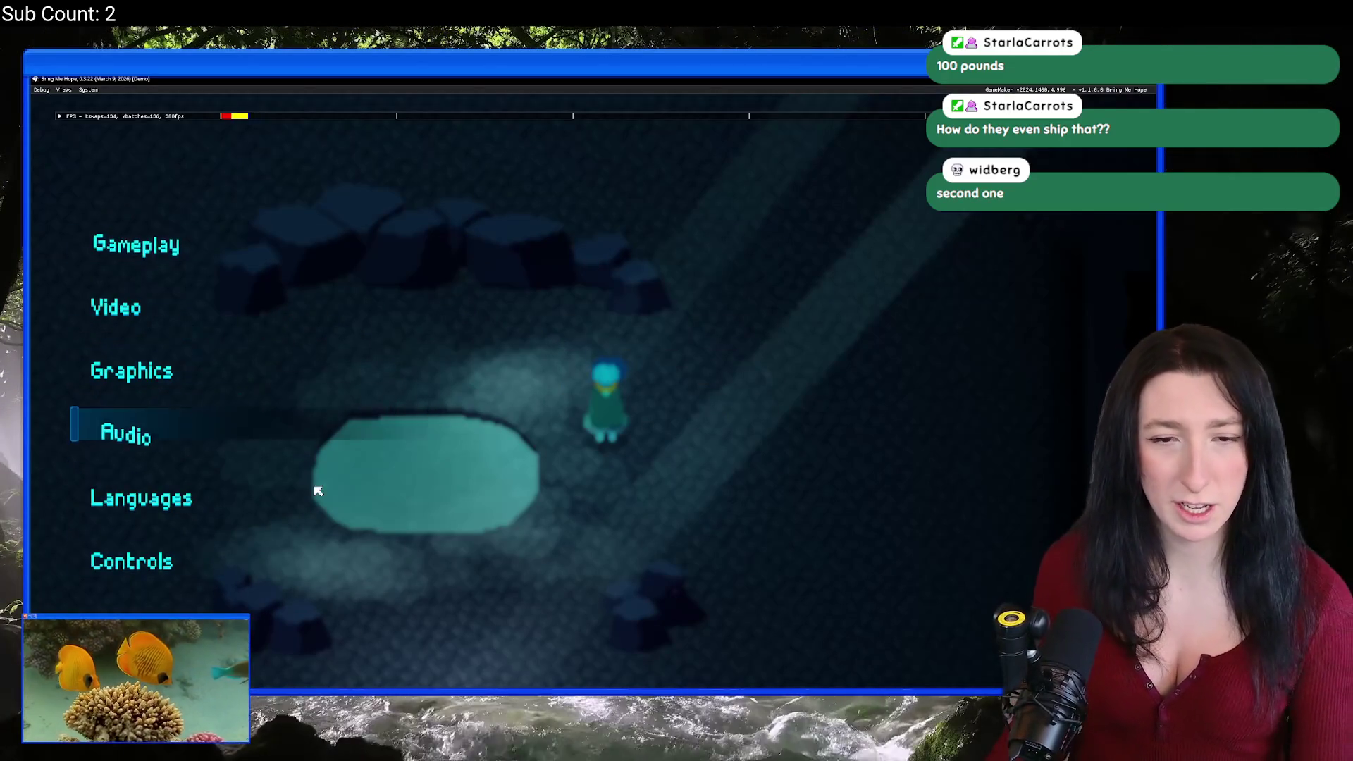
key(Escape)
key(Return)
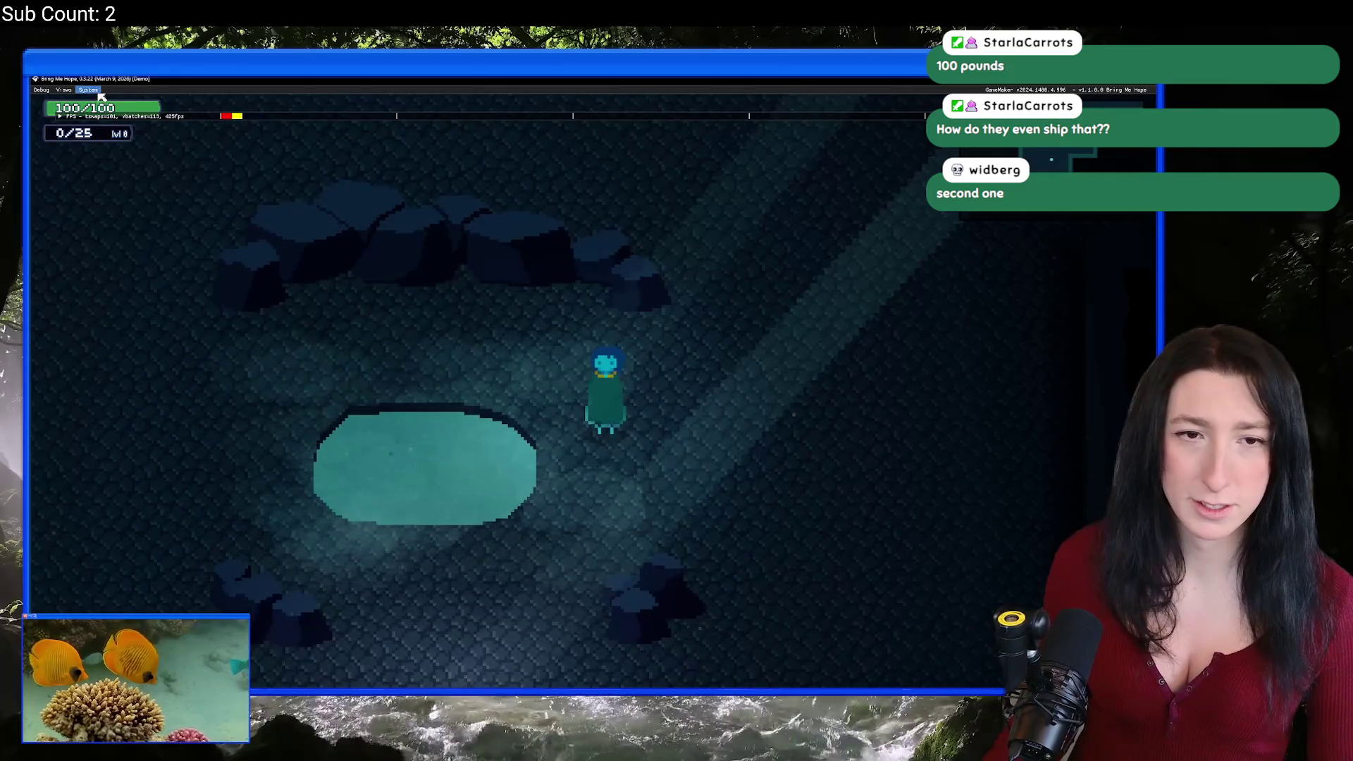
Step: Open the World debug window and sweep Time of Day up to about 91
click(63, 89)
click(83, 104)
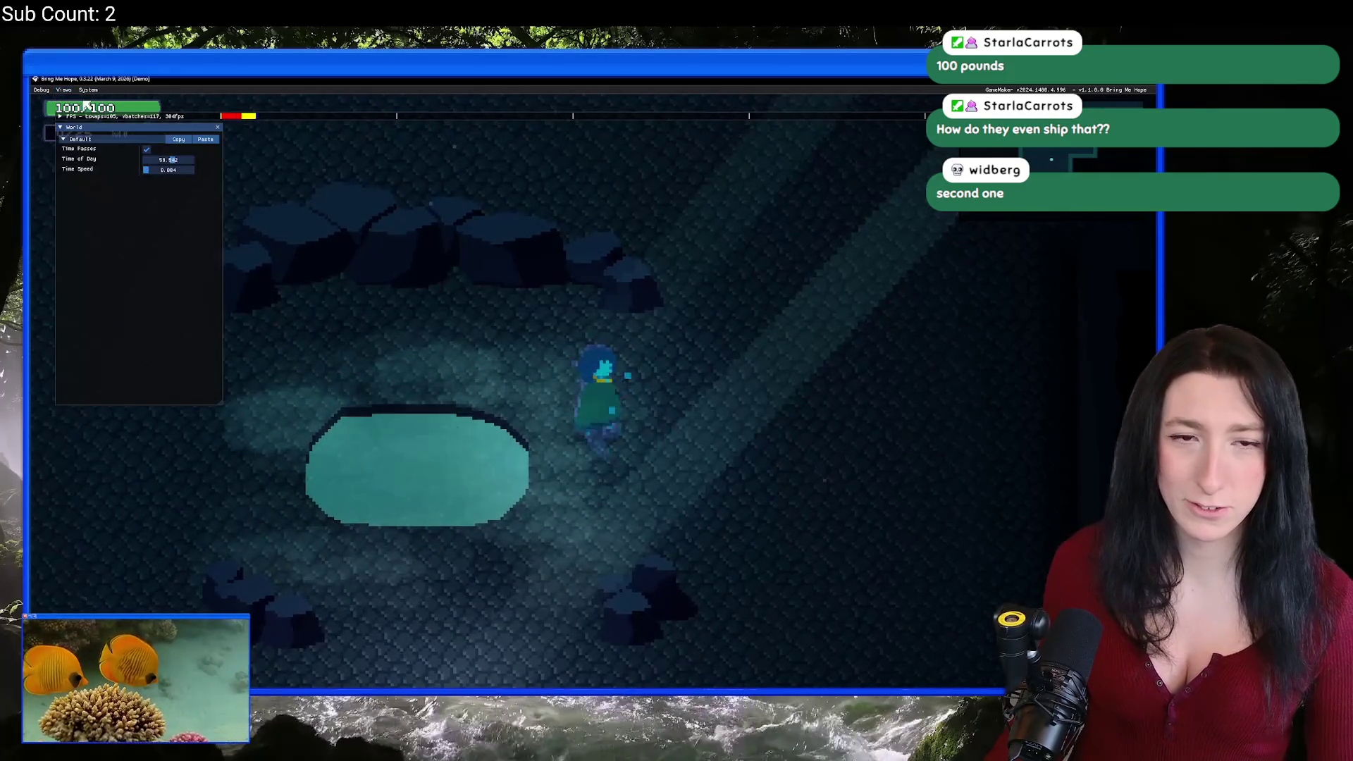
key(Return)
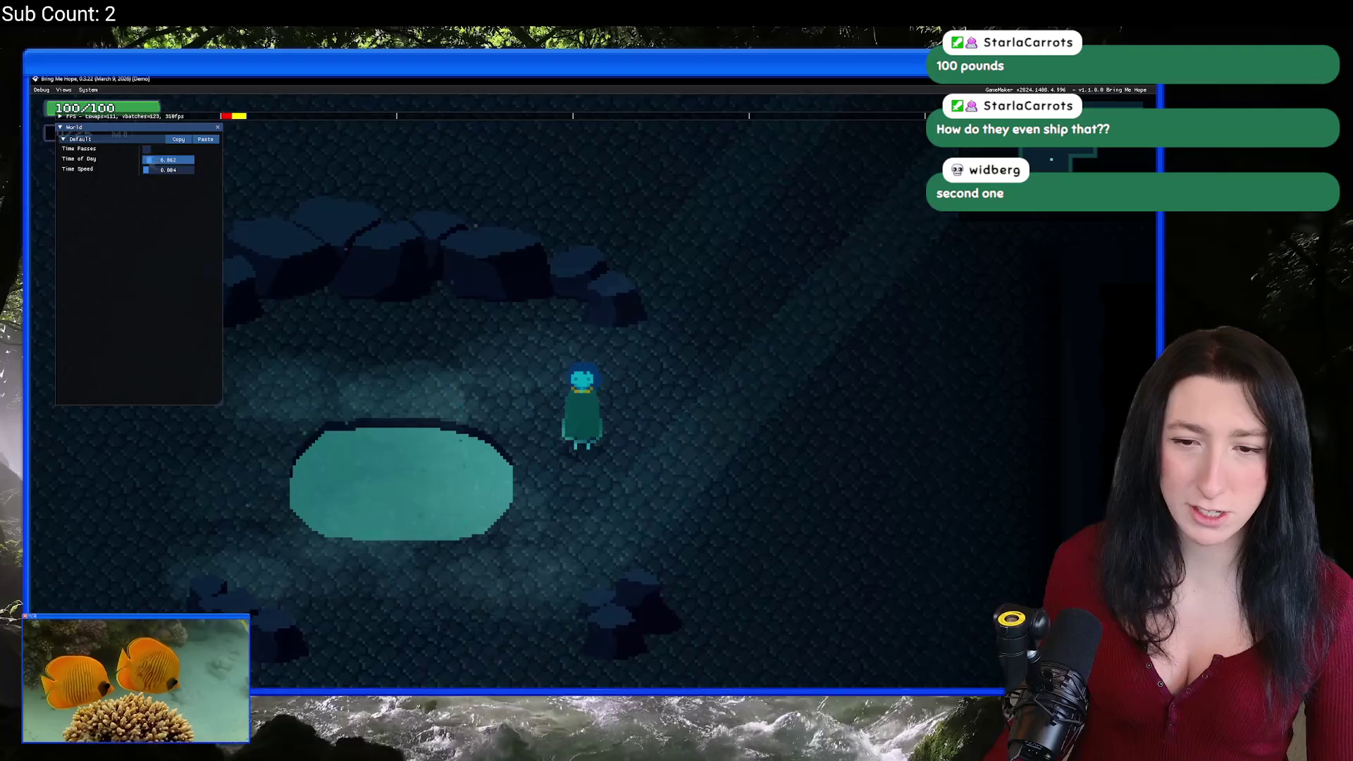
drag(146, 161, 187, 161)
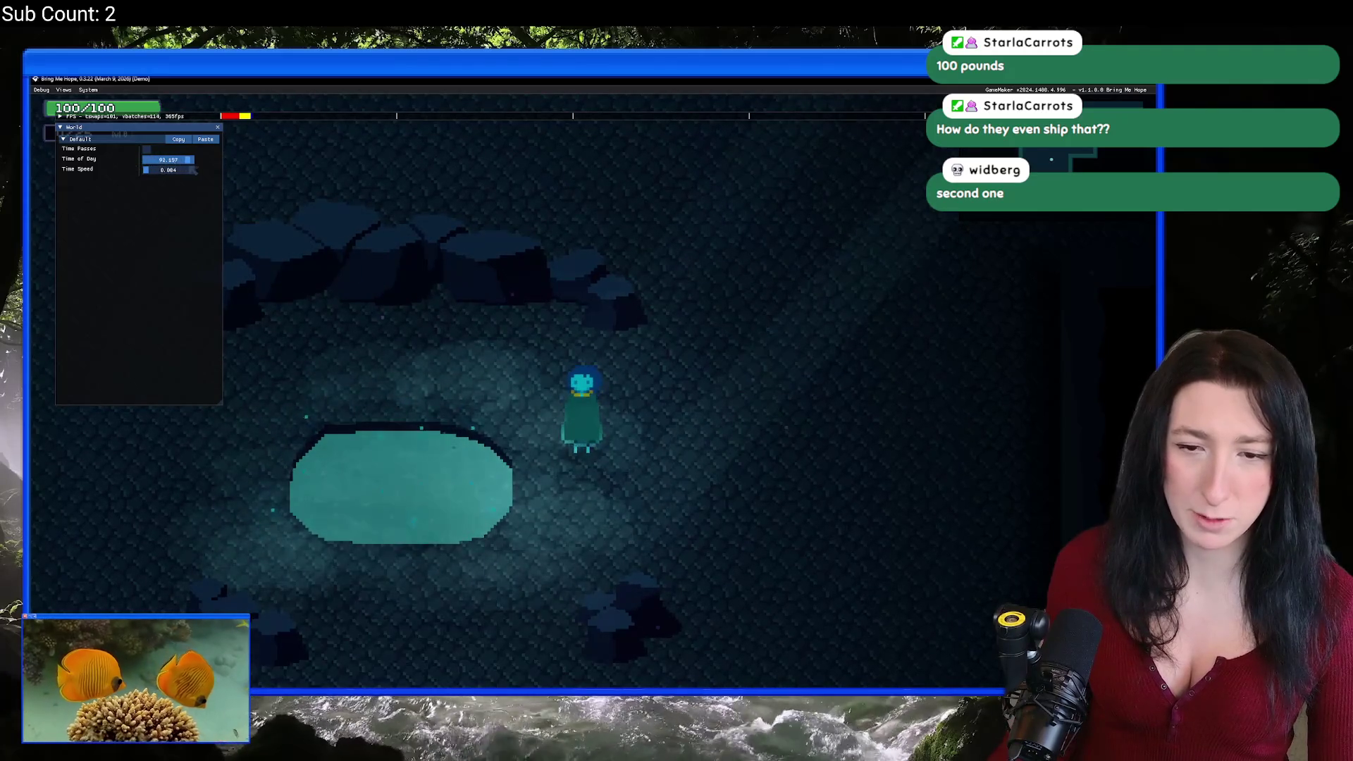
Step: Walk the character north, then back down and left around the glowing pool
key(w)
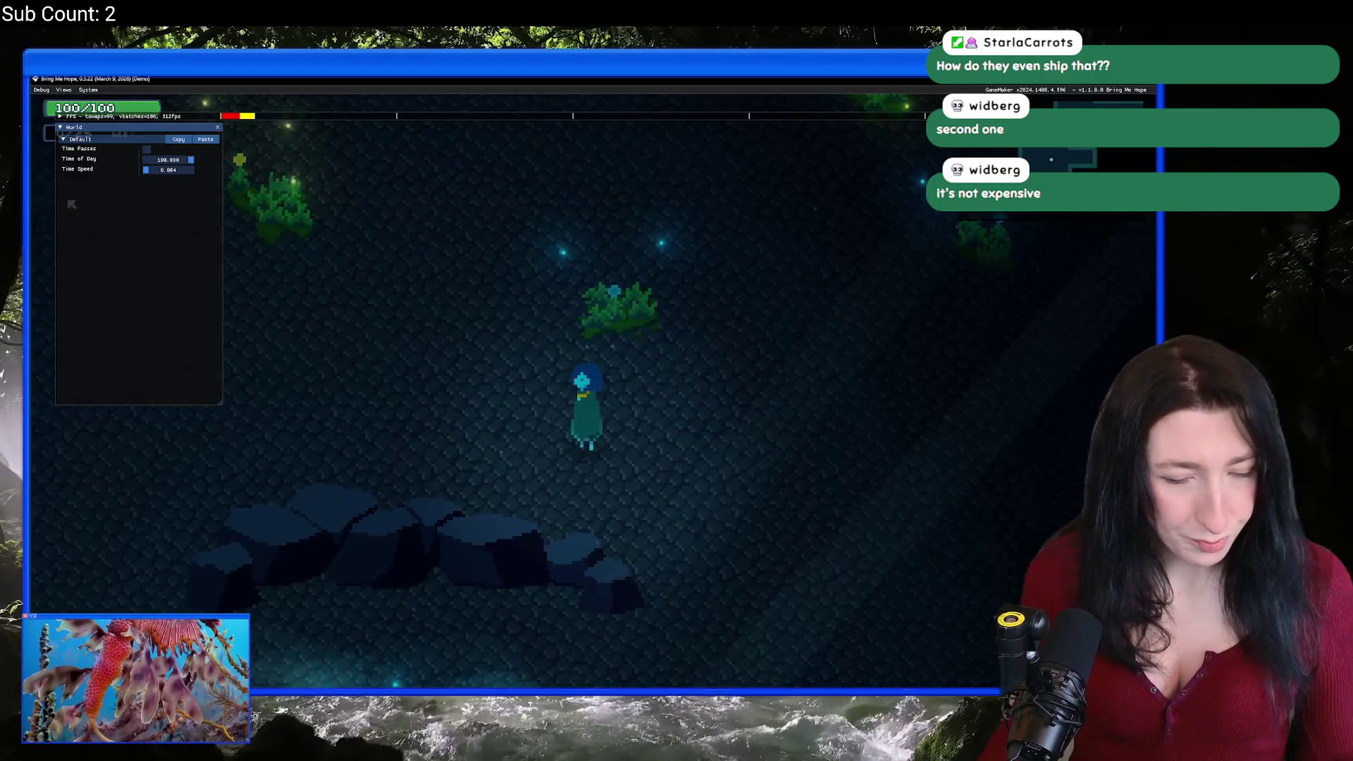
key(w)
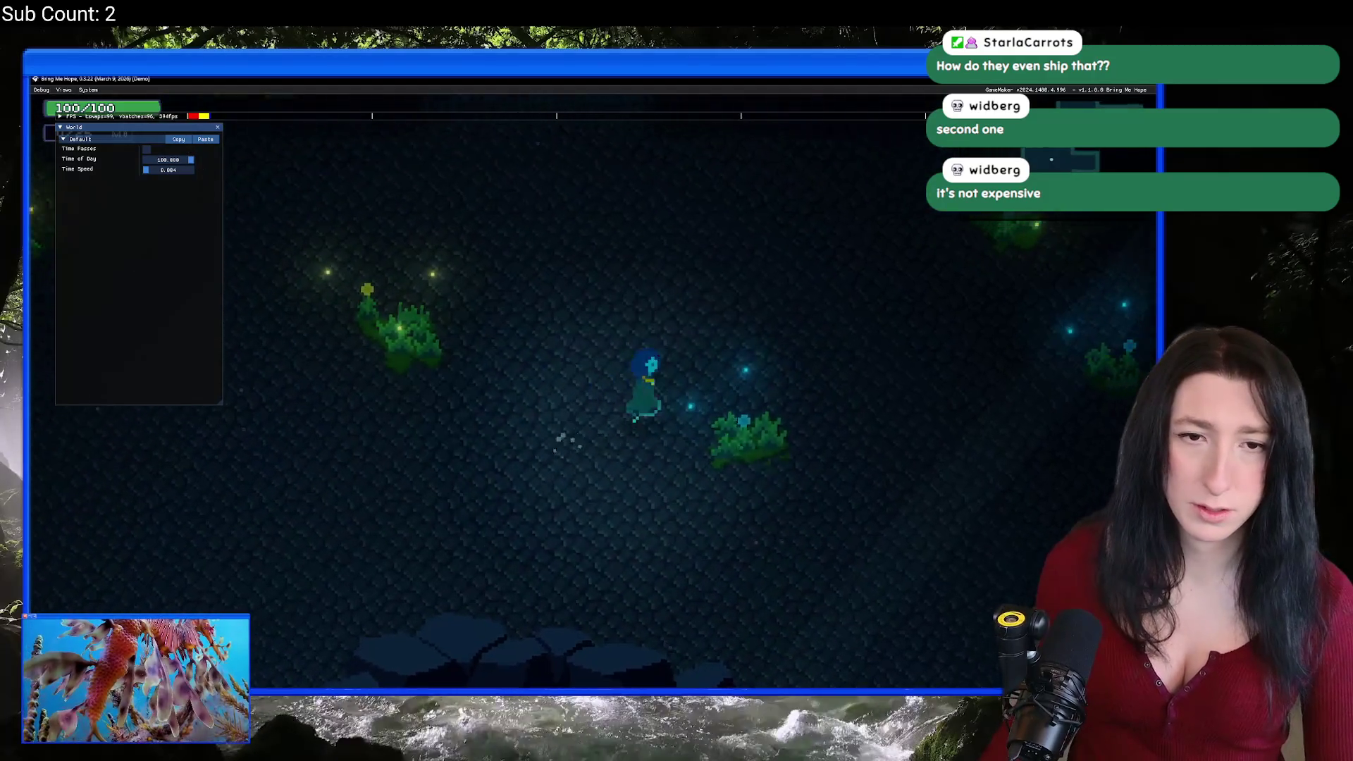
key(s)
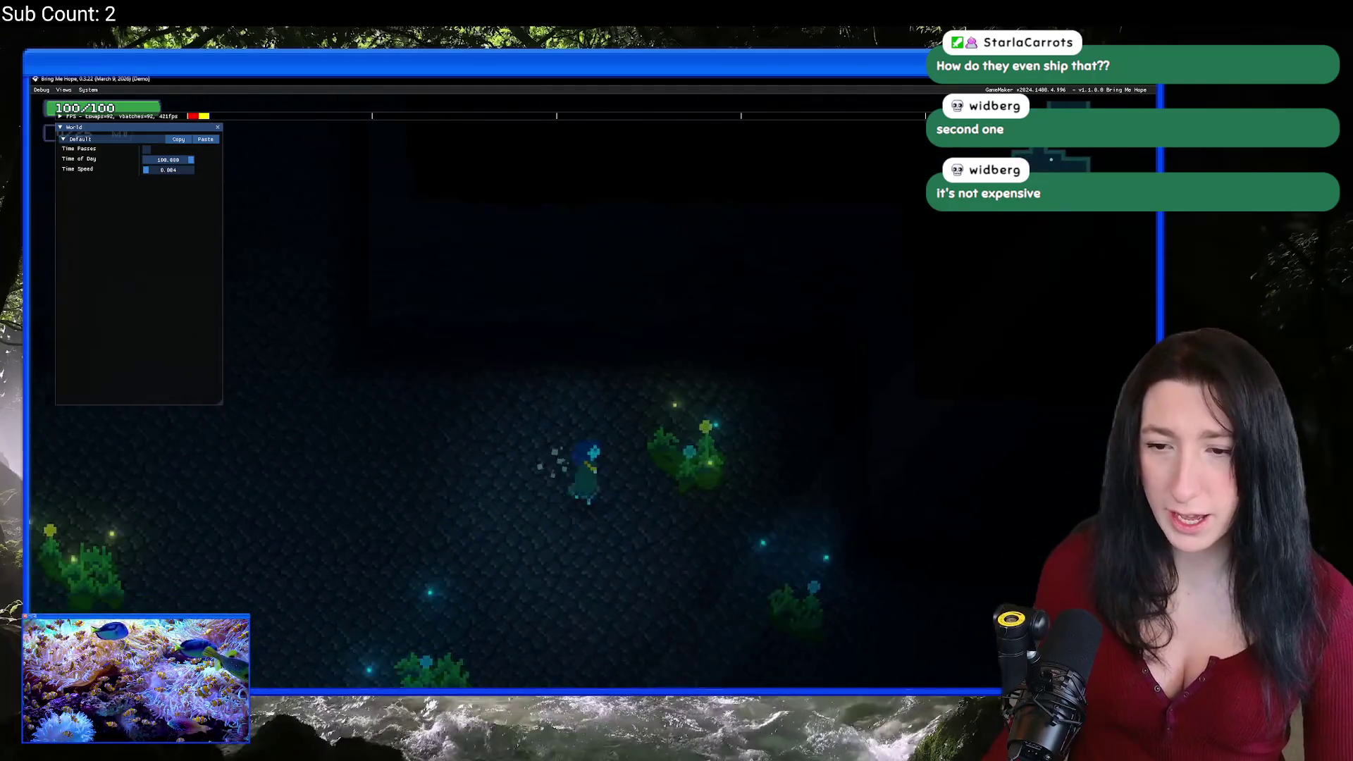
key(s)
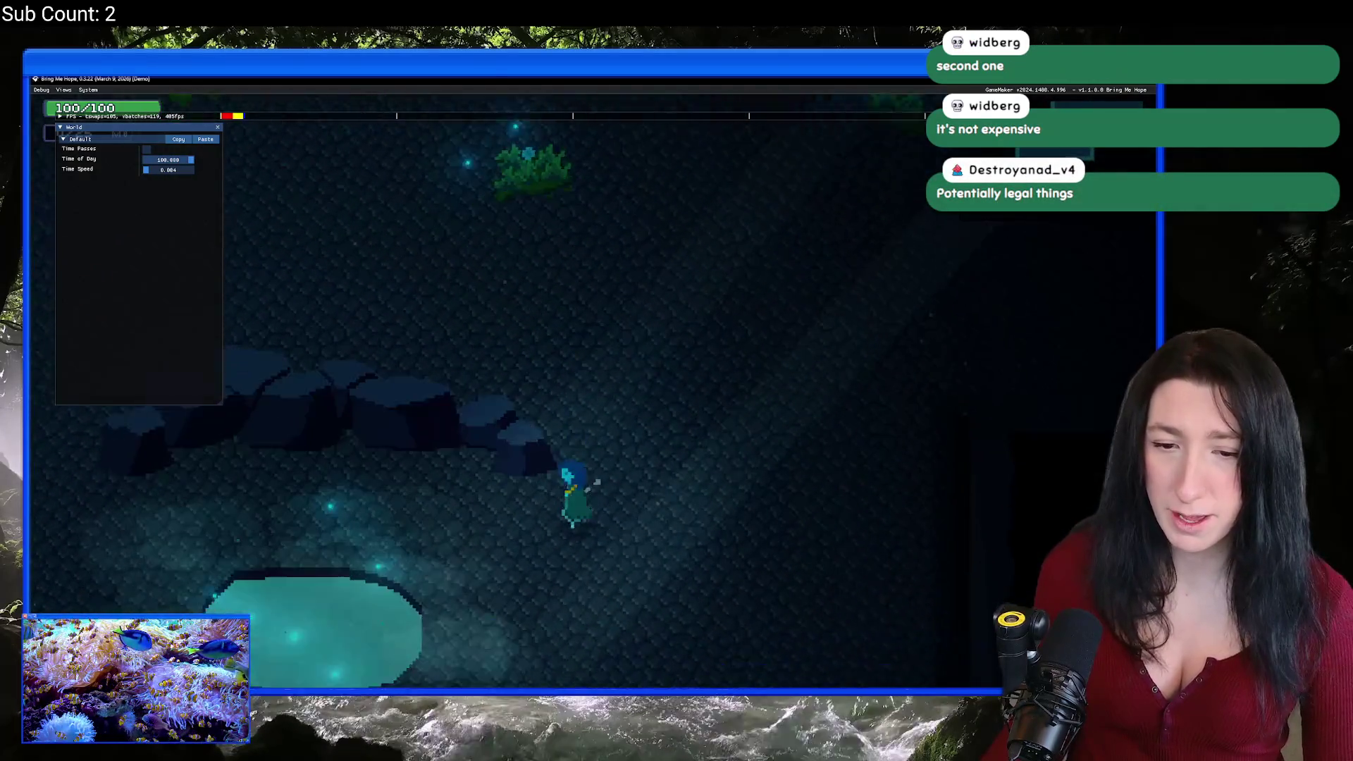
key(a)
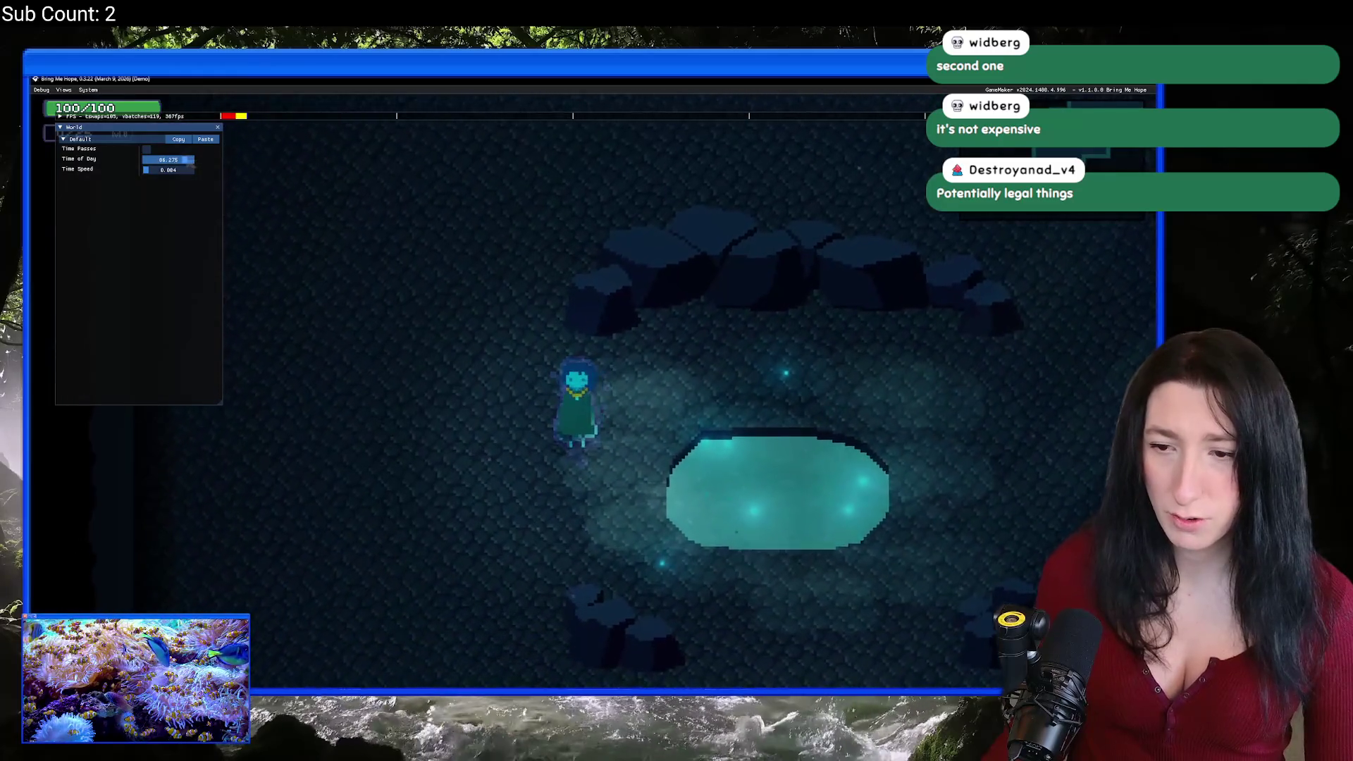
Step: Reset Time of Day to 0, then drag it up to 100
click(162, 159)
text(0)
key(Return)
drag(136, 161, 280, 166)
Step: Walk up-left toward the plants, through the cave, and down toward the rocks
key(w)
key(a)
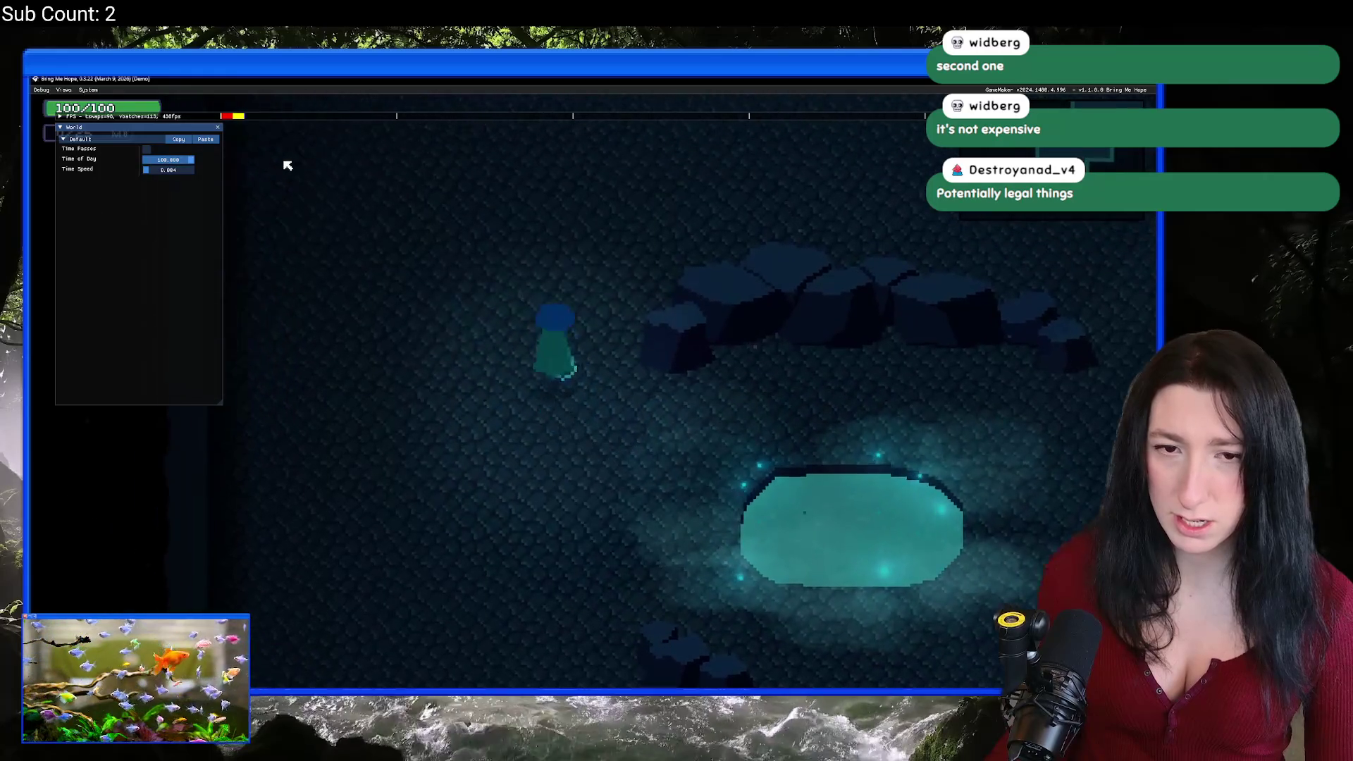
key(w)
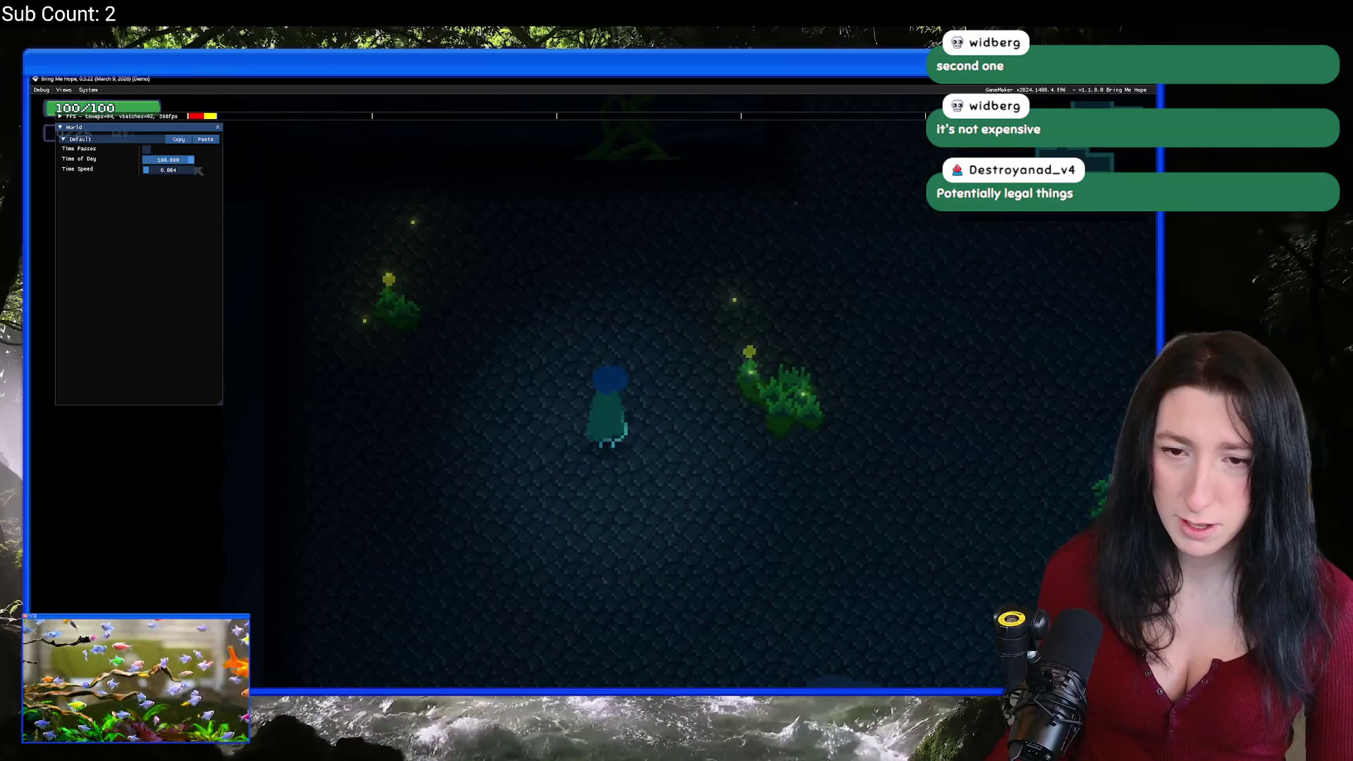
key(d)
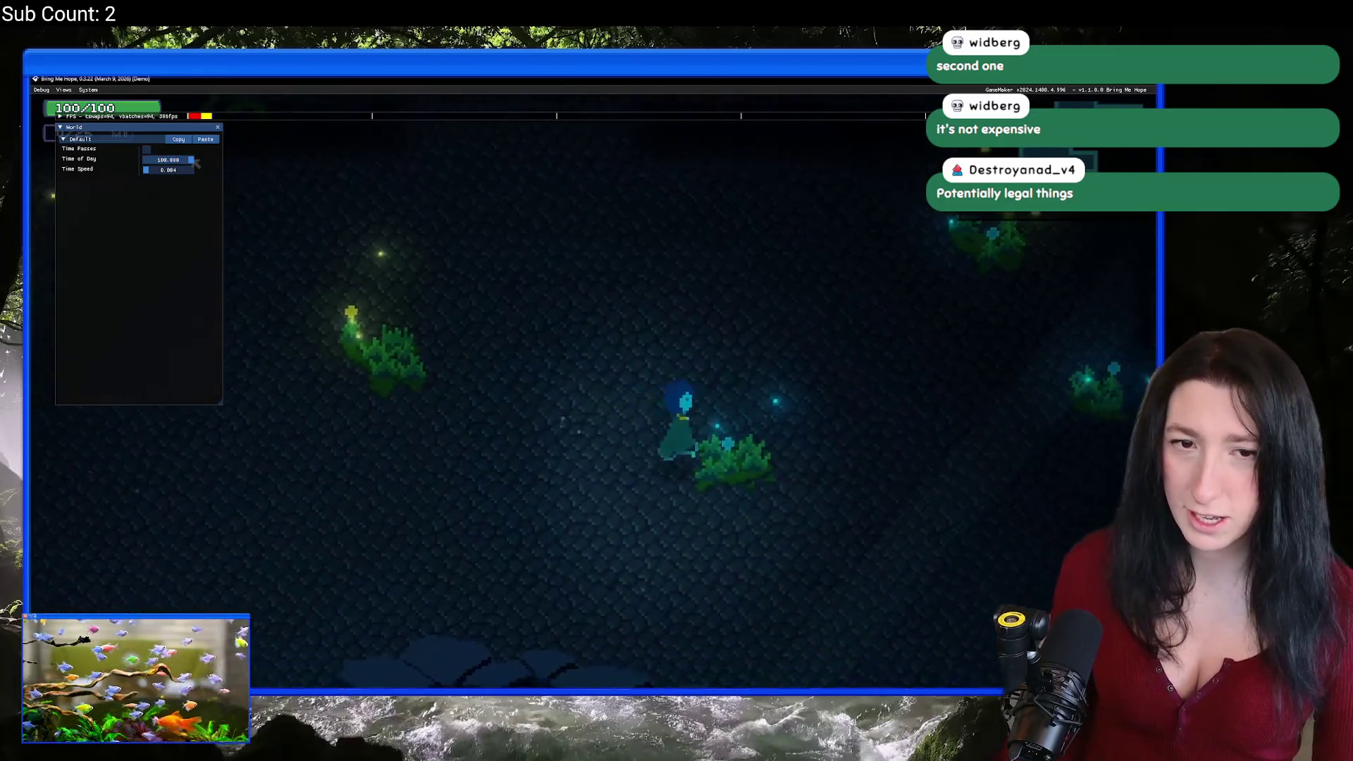
key(w)
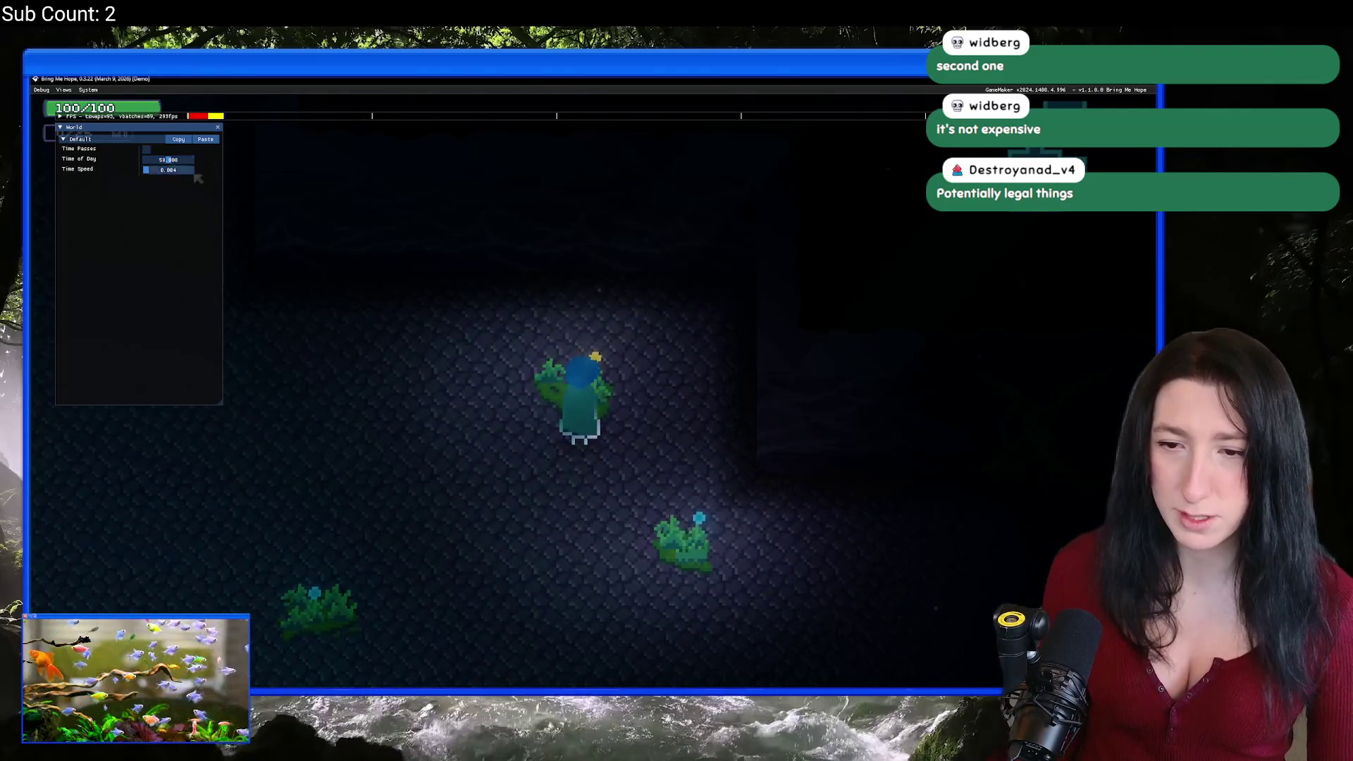
key(a)
key(s)
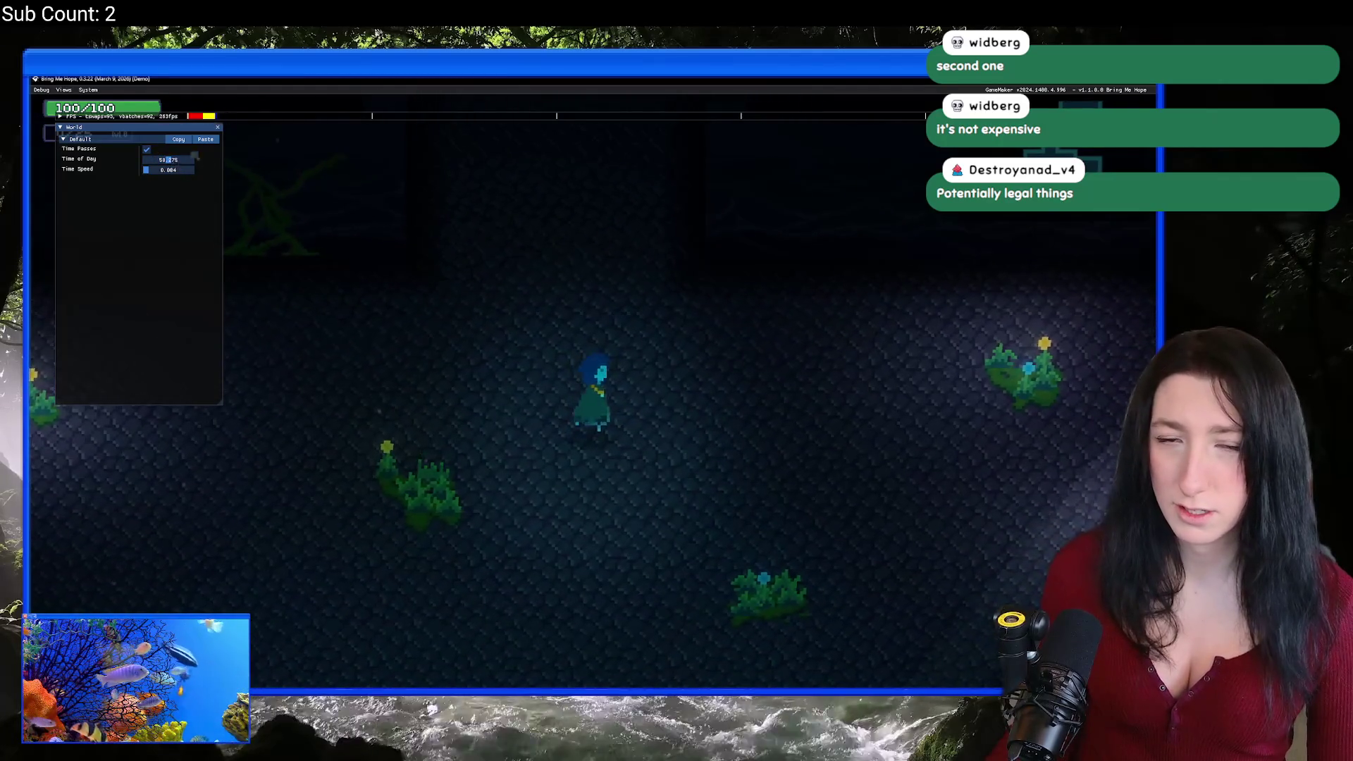
key(d)
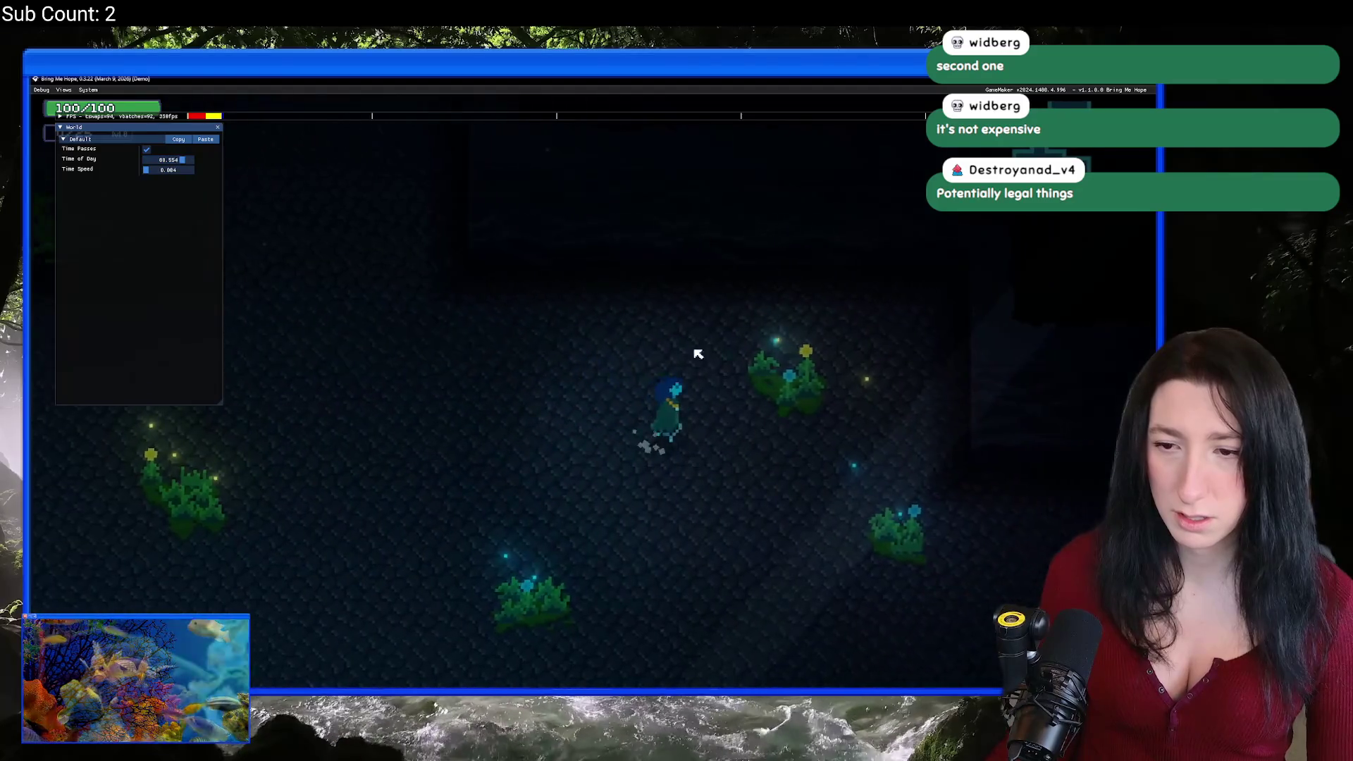
key(a)
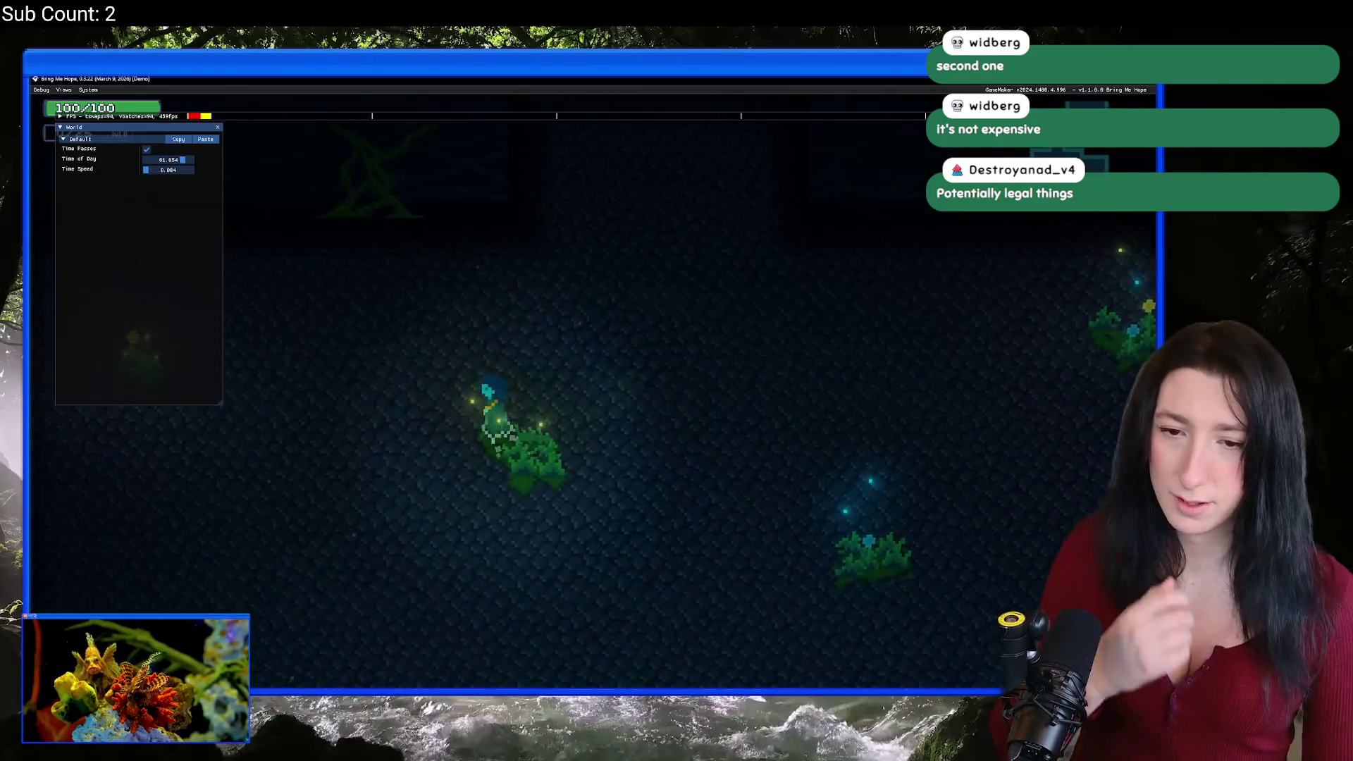
key(s)
key(d)
key(a)
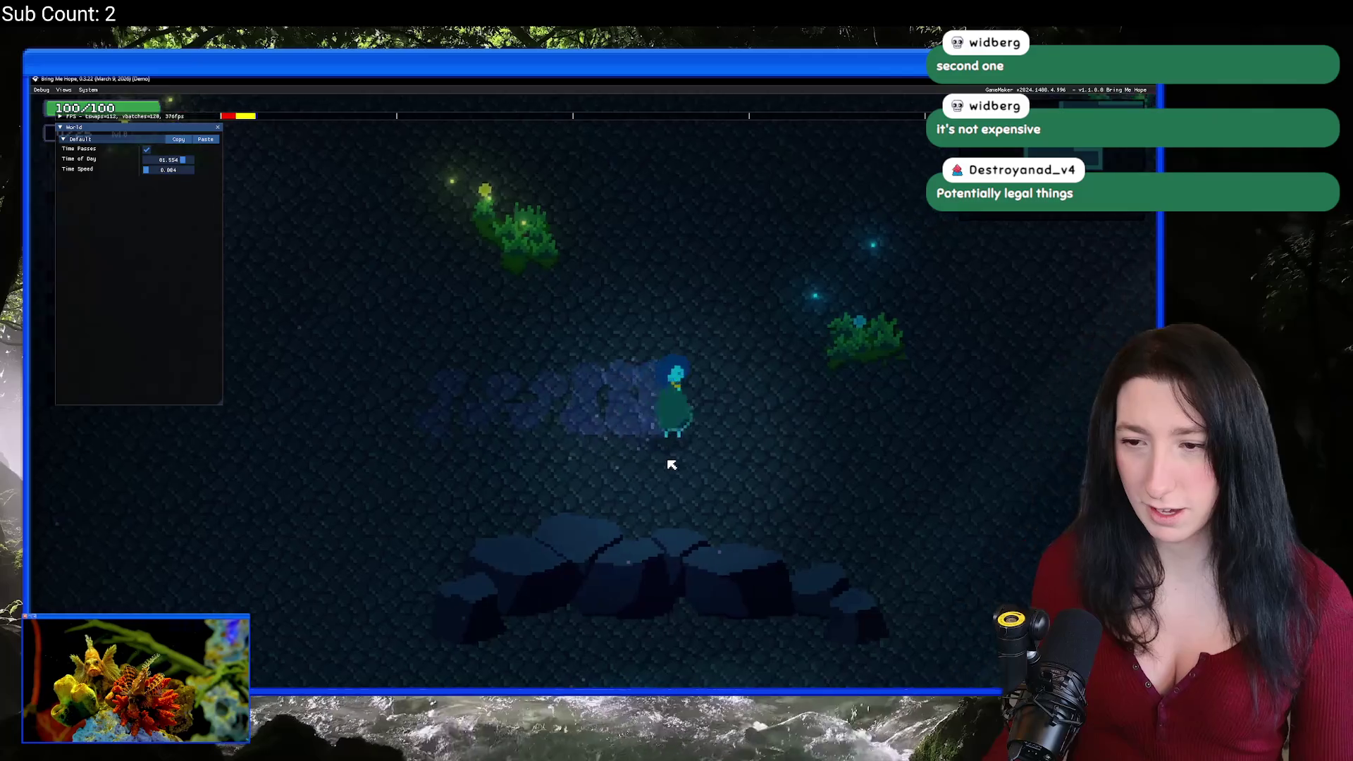
Step: Walk around the plants to the dead tree and back, then close the game
key(w)
key(a)
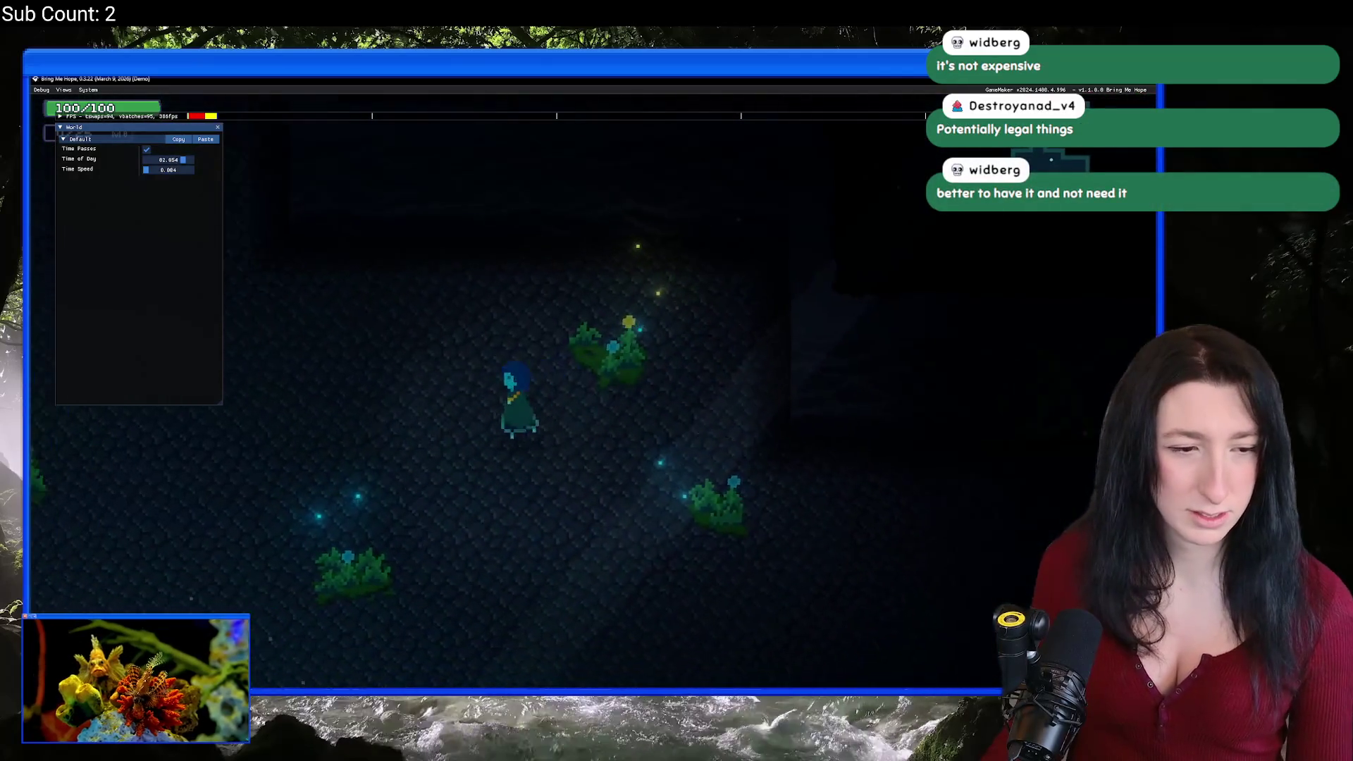
key(a)
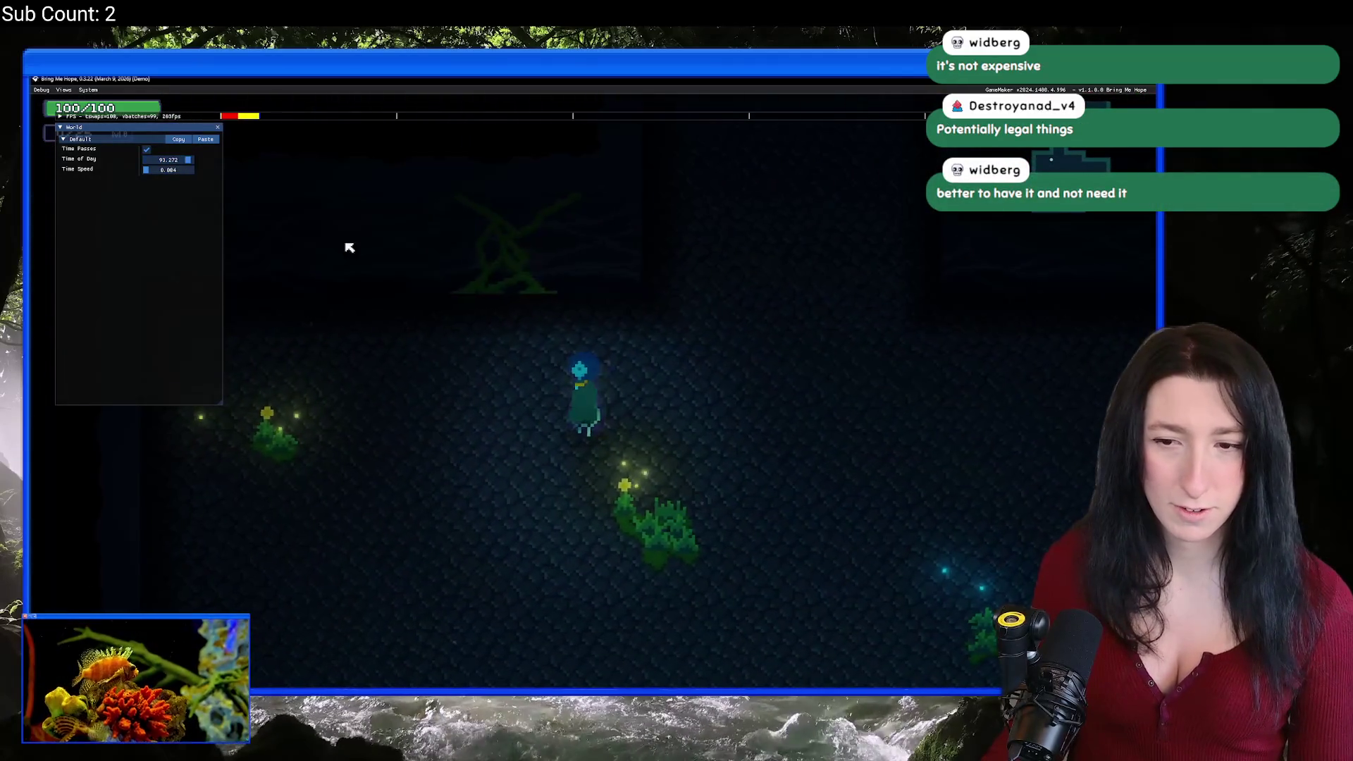
key(d)
key(d)
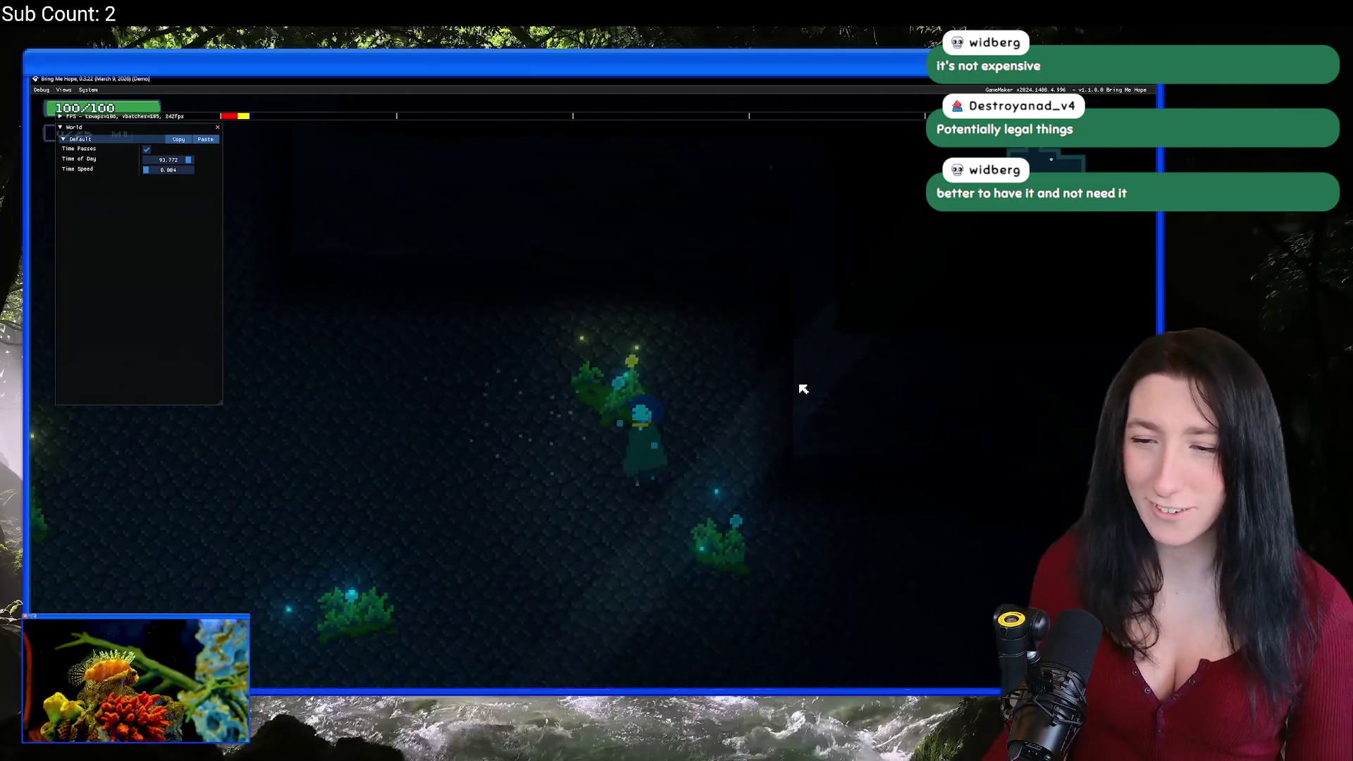
key(s)
key(s)
key(w)
key(a)
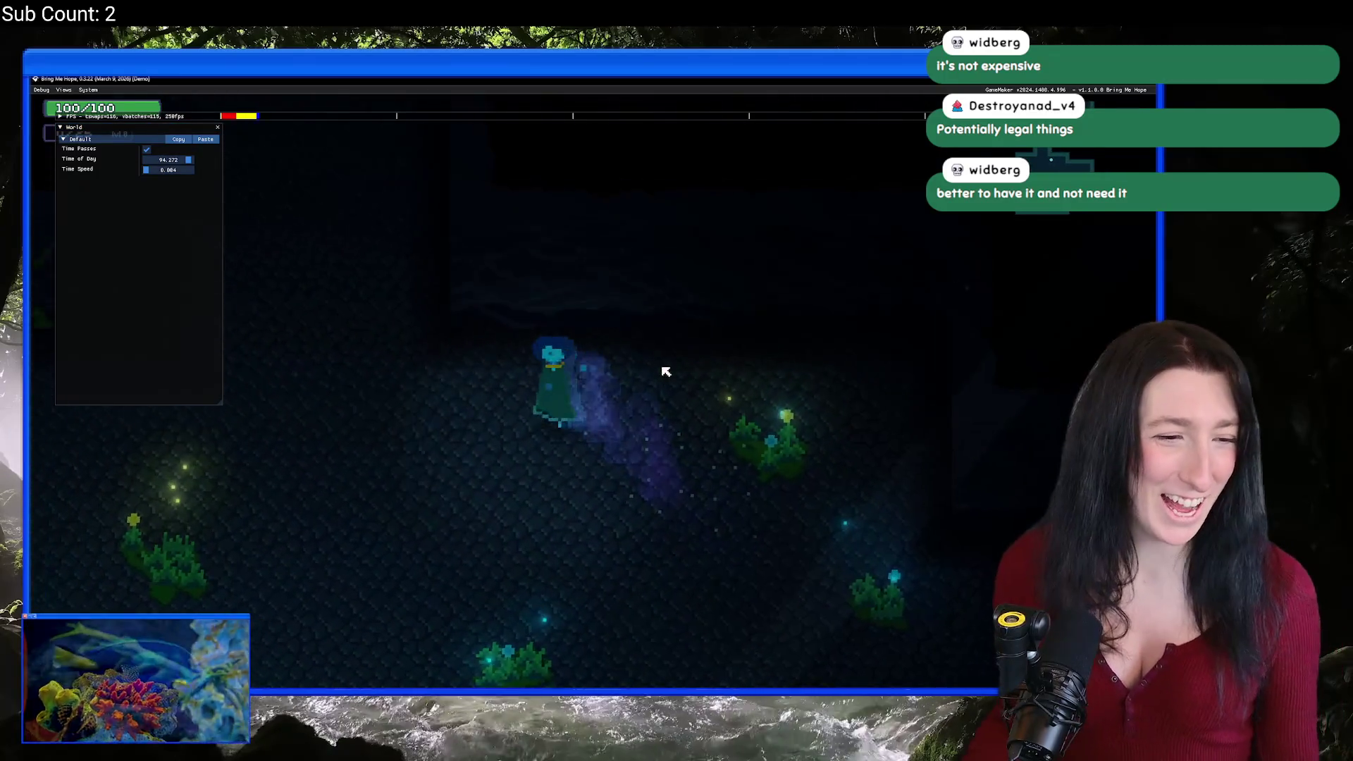
key(a)
key(s)
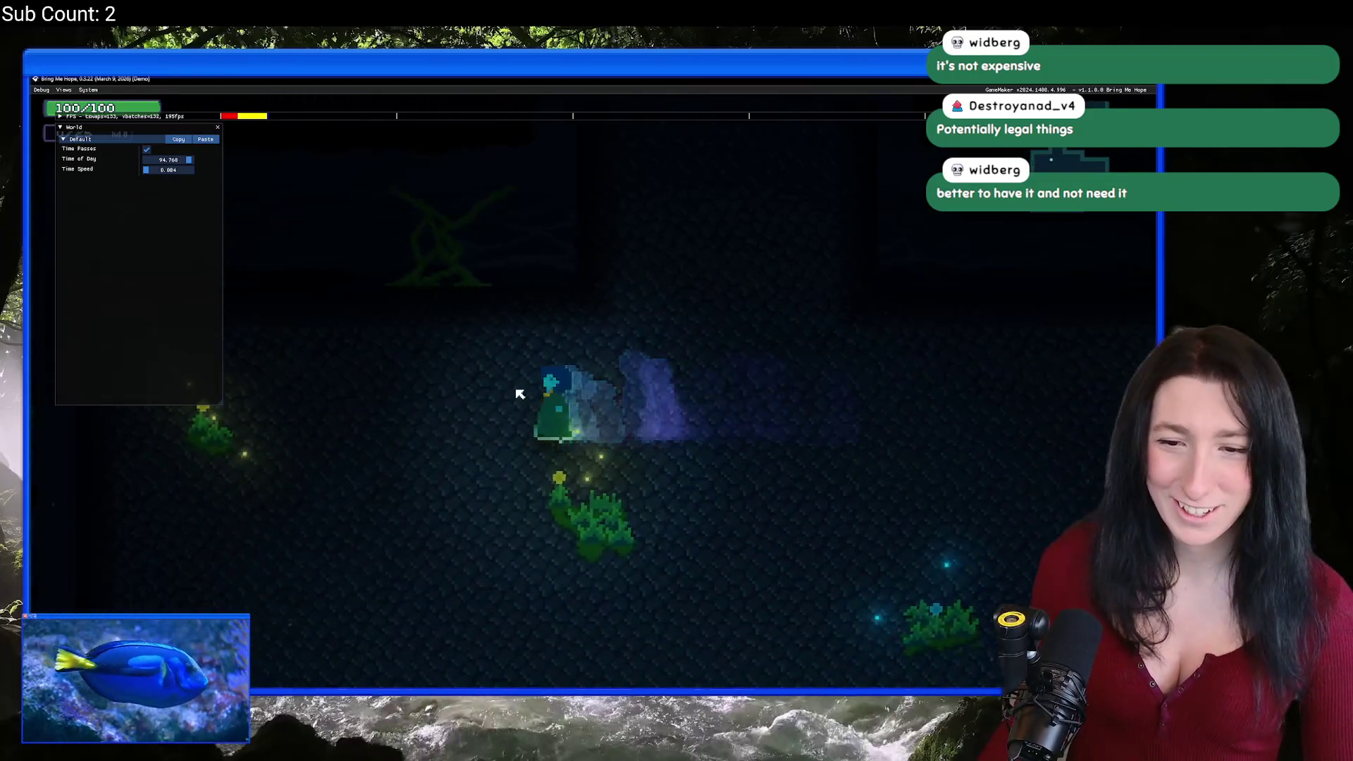
key(d)
key(s)
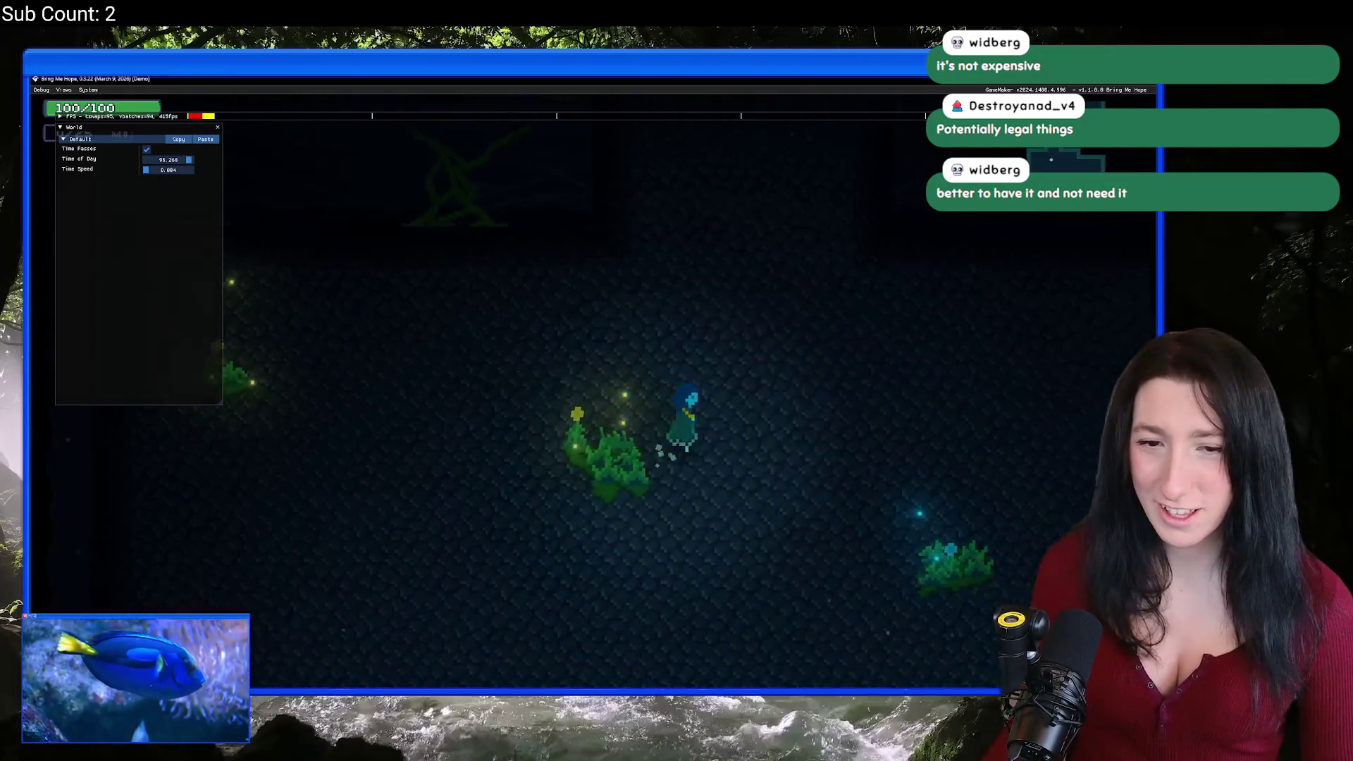
key(a)
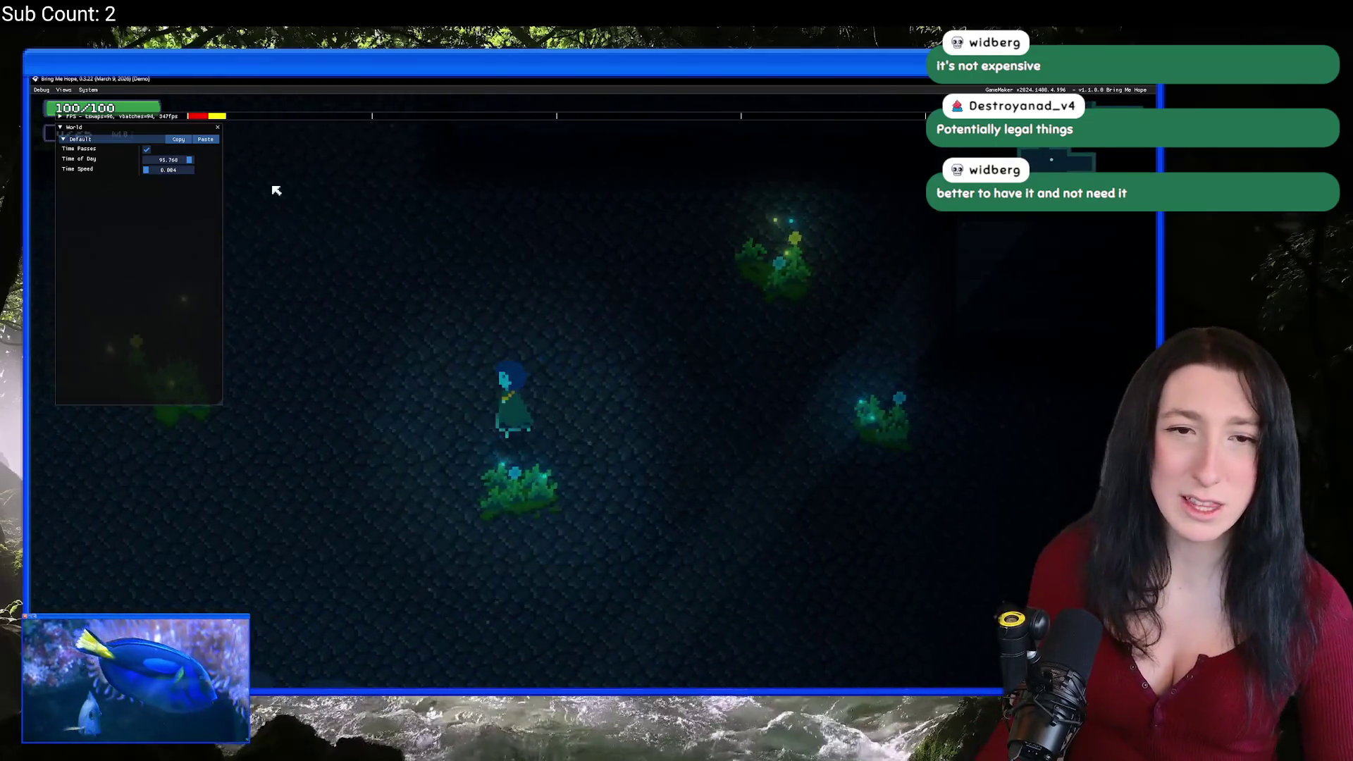
key(Escape)
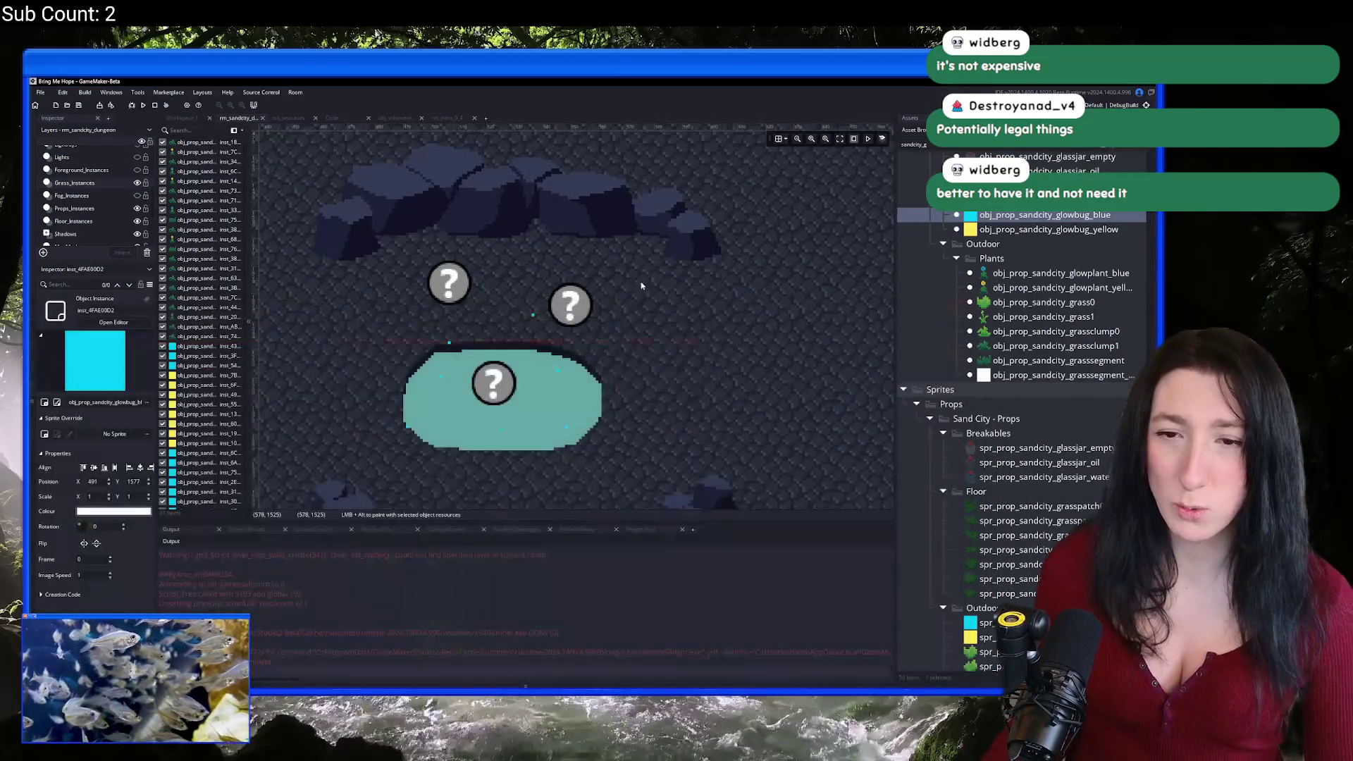
Step: On the Props layer, place a spr_prop_sandcity_grasspatch sprite on the cave floor
scroll(613, 317, down, 3)
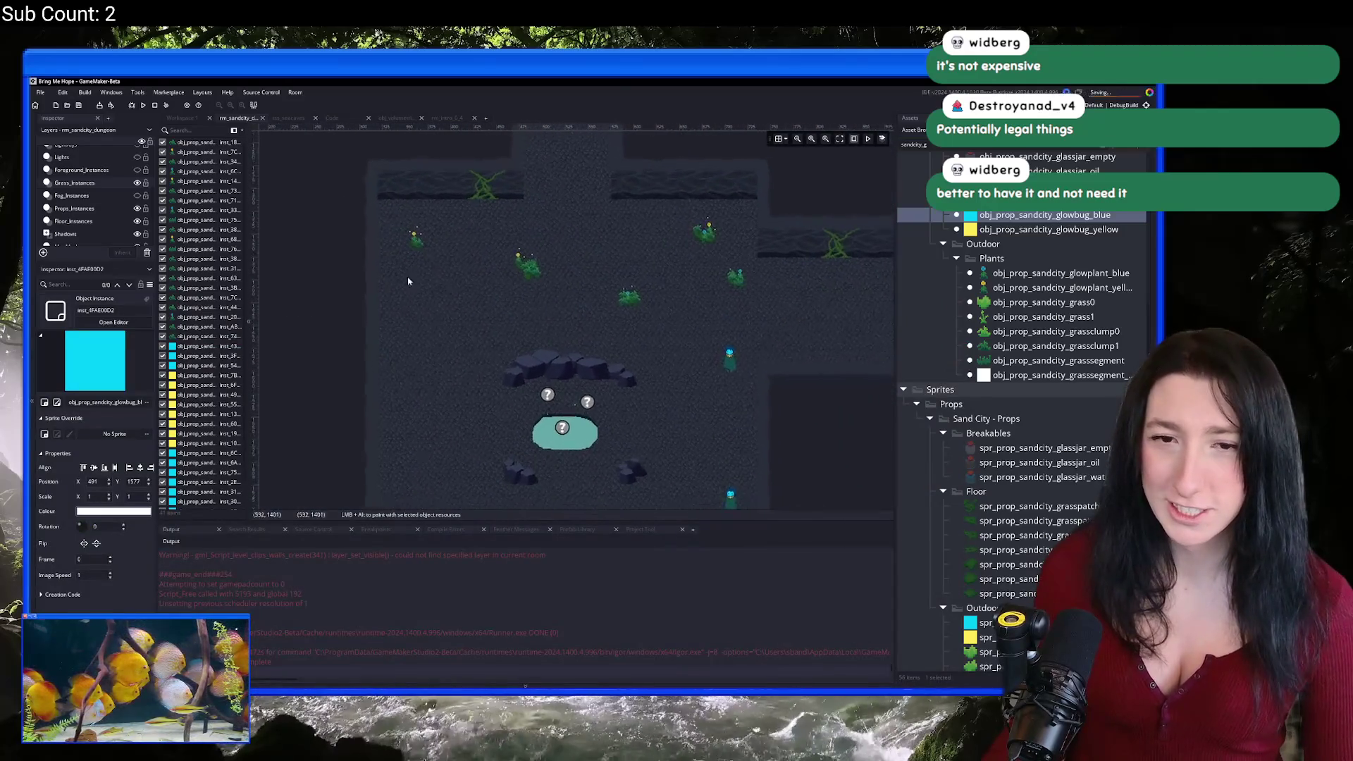
scroll(85, 211, down, 3)
click(67, 215)
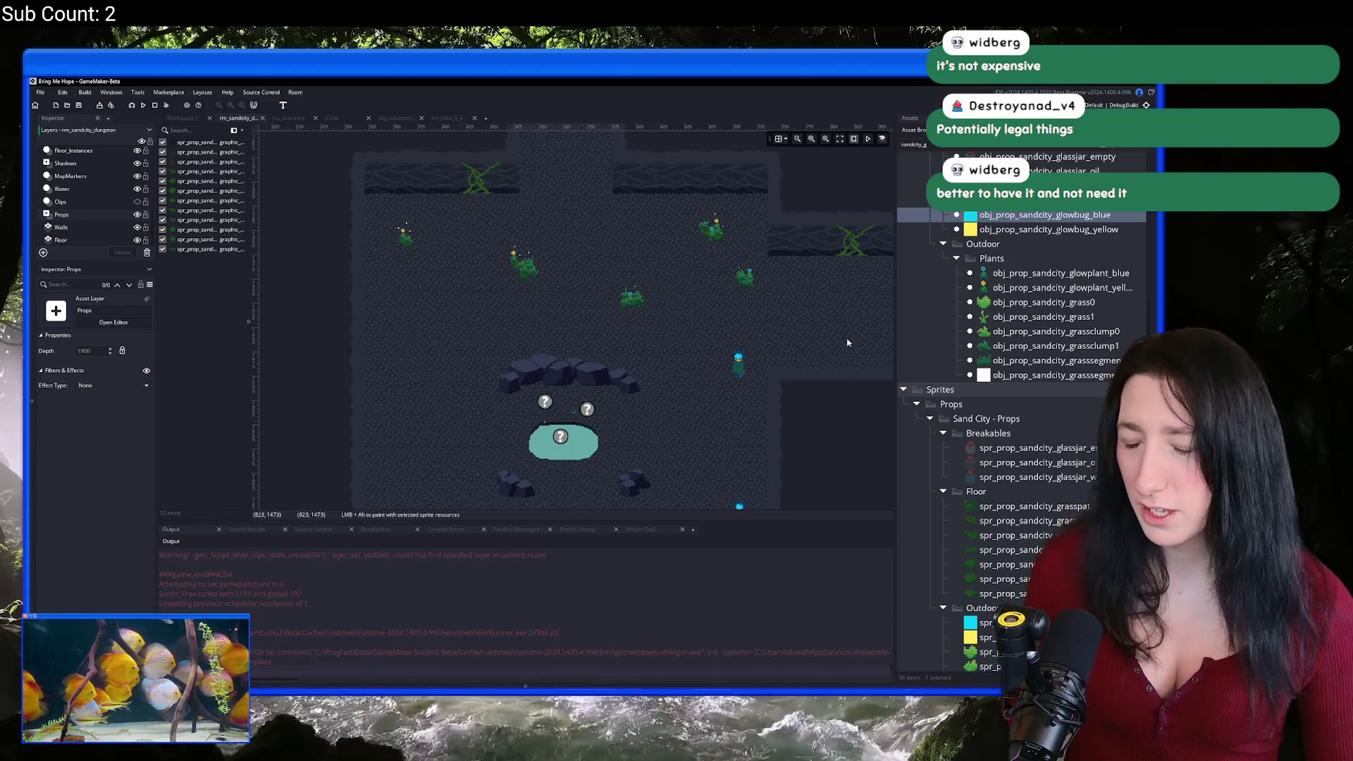
scroll(516, 253, up, 5)
click(517, 253)
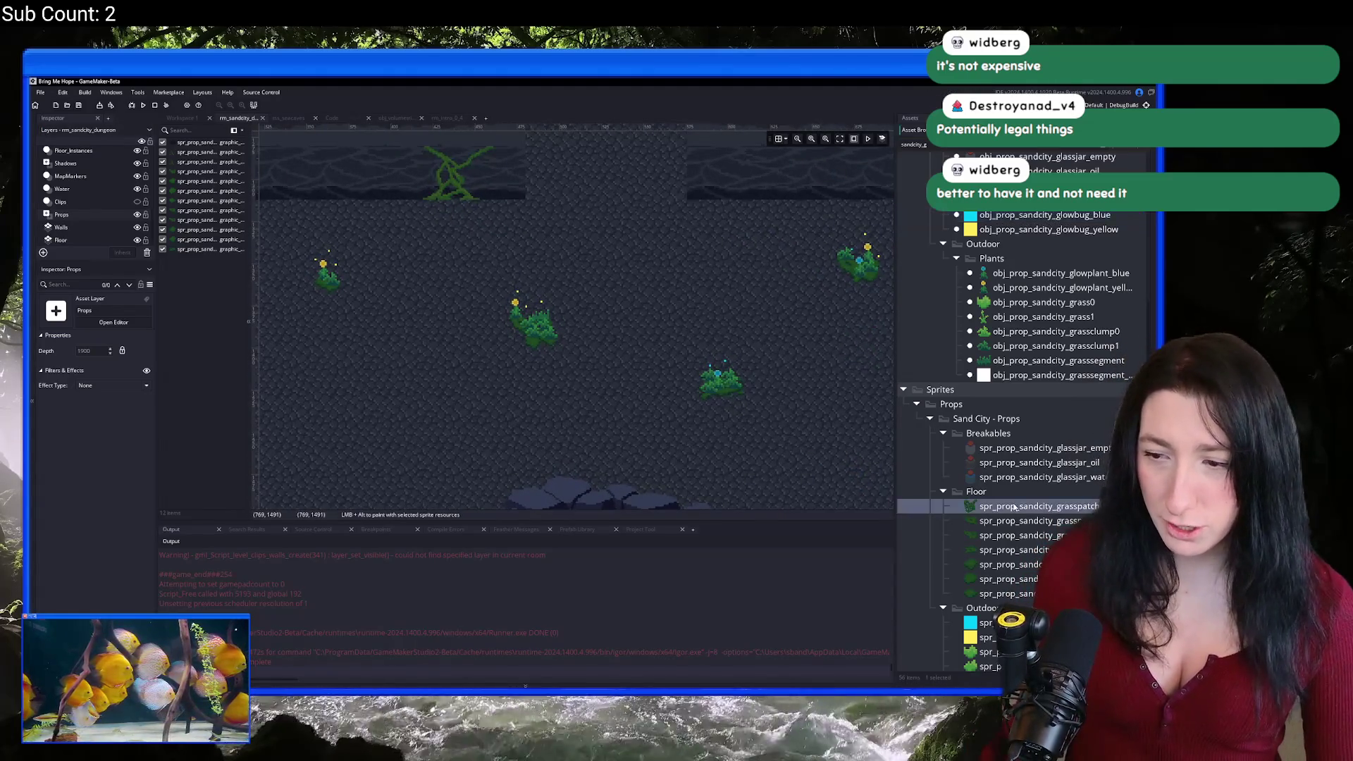
scroll(464, 362, down, 2)
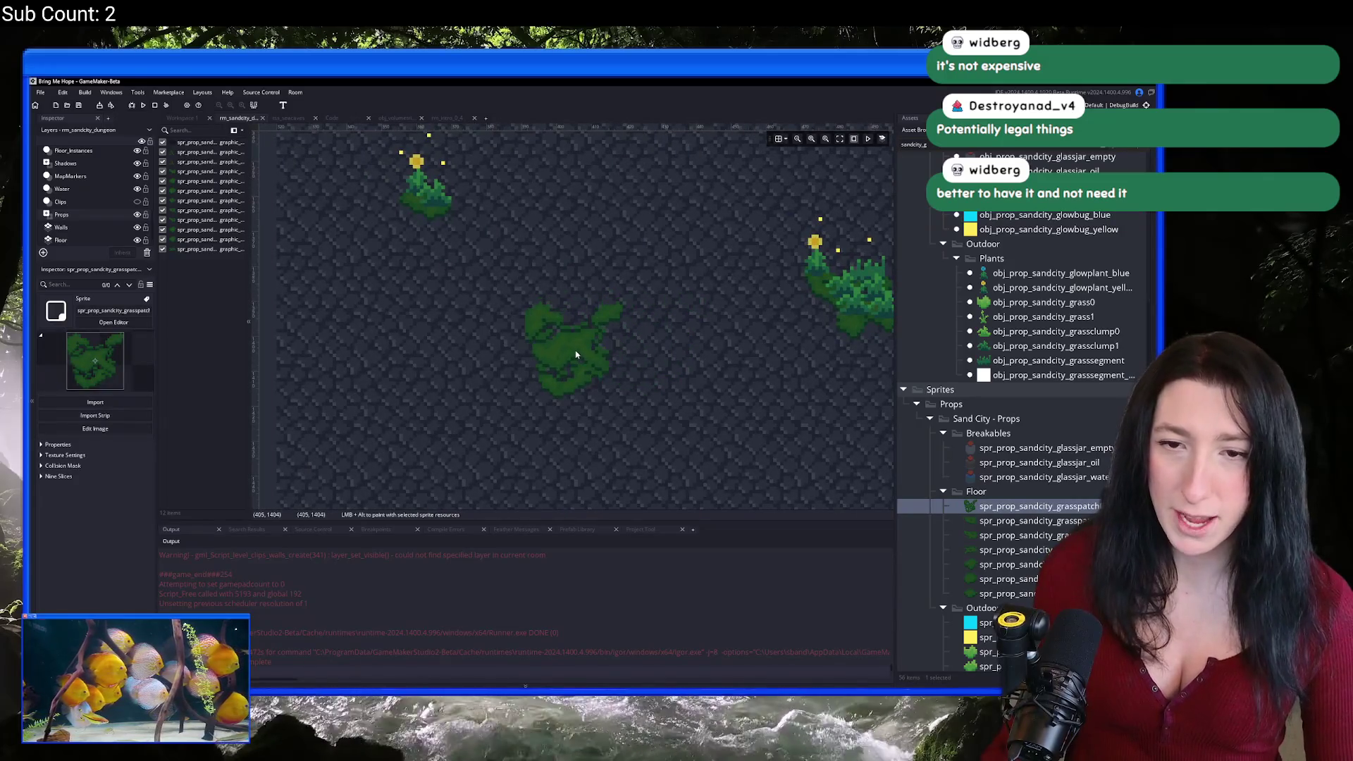
click(570, 343)
Step: Place another grass patch variant on the cave floor to the left
scroll(690, 290, down, 4)
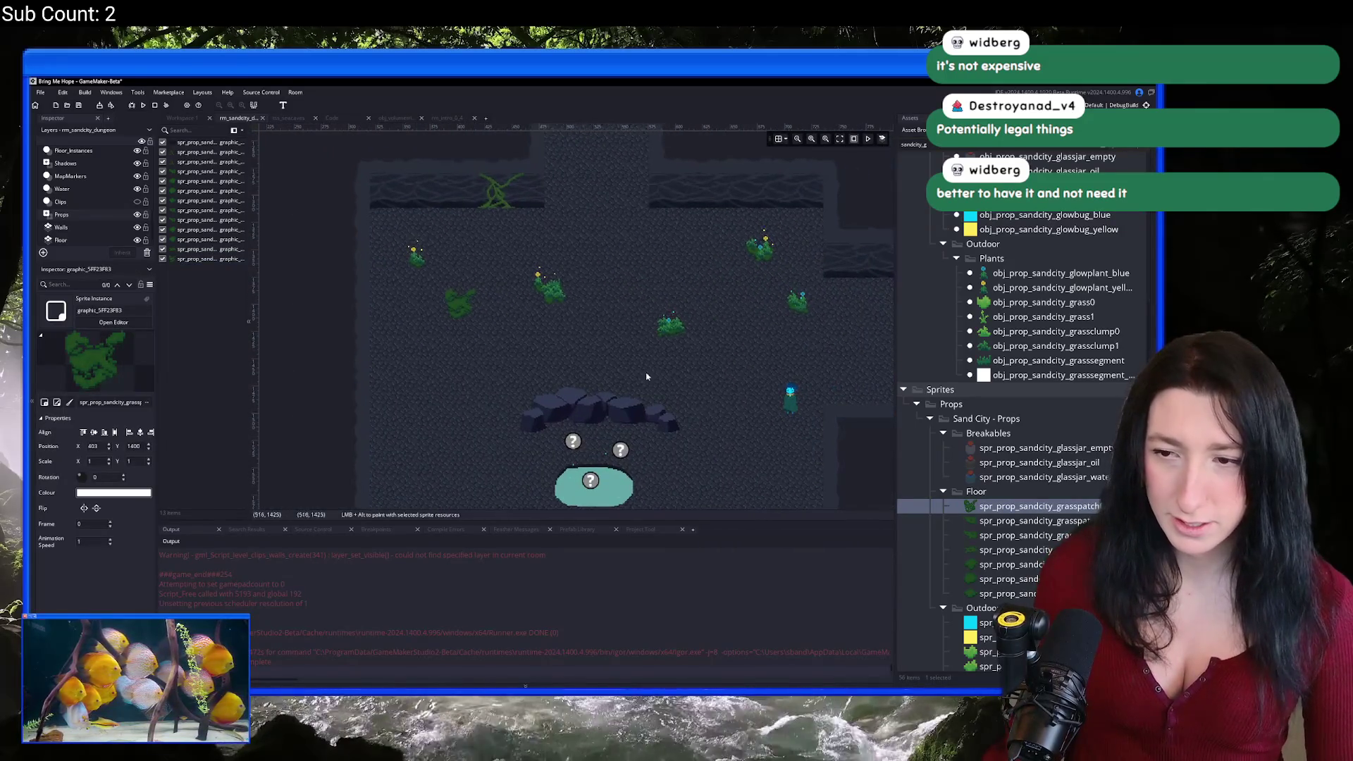
click(967, 555)
click(969, 564)
scroll(439, 318, up, 5)
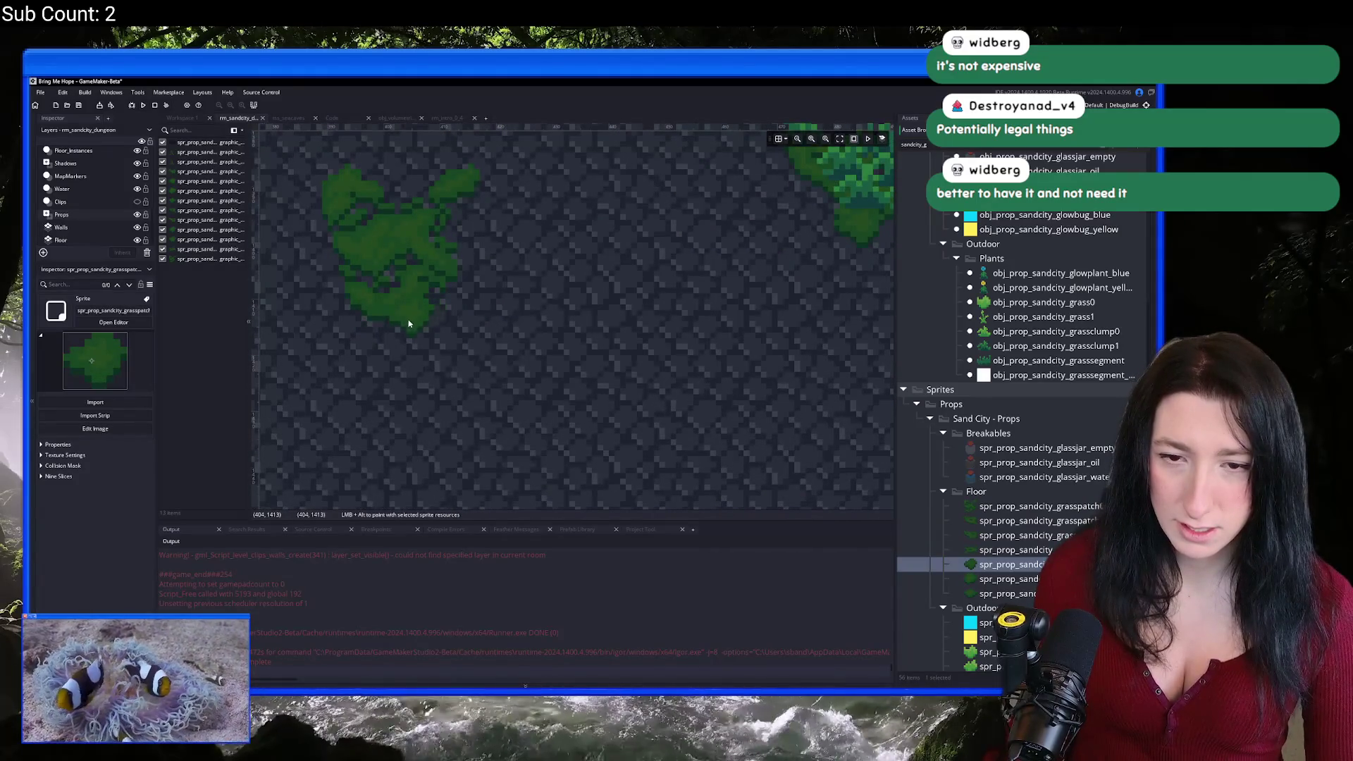
click(406, 325)
Step: Inspect the grasspatch3 sprite, then go back to the rm_sandcity_dungeon room
scroll(543, 341, down, 5)
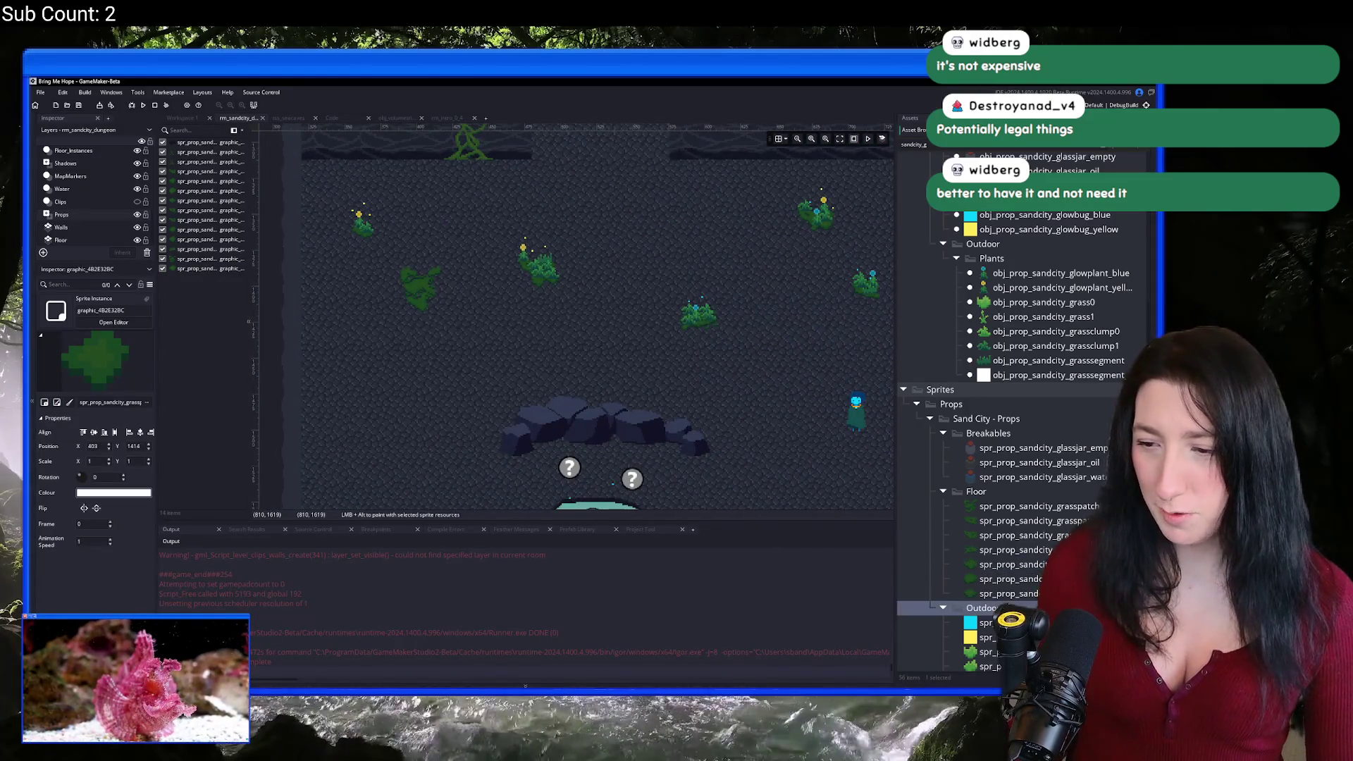
double_click(1029, 549)
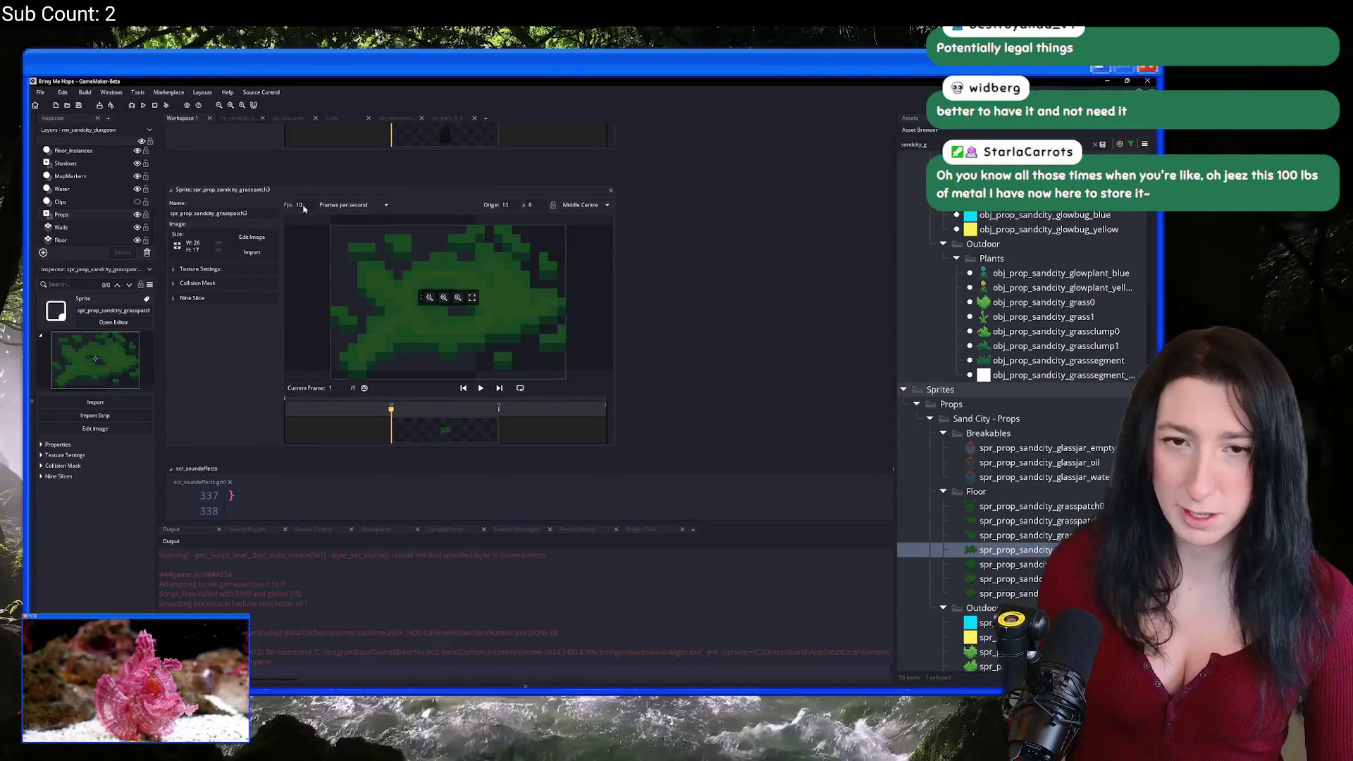
click(610, 190)
click(250, 120)
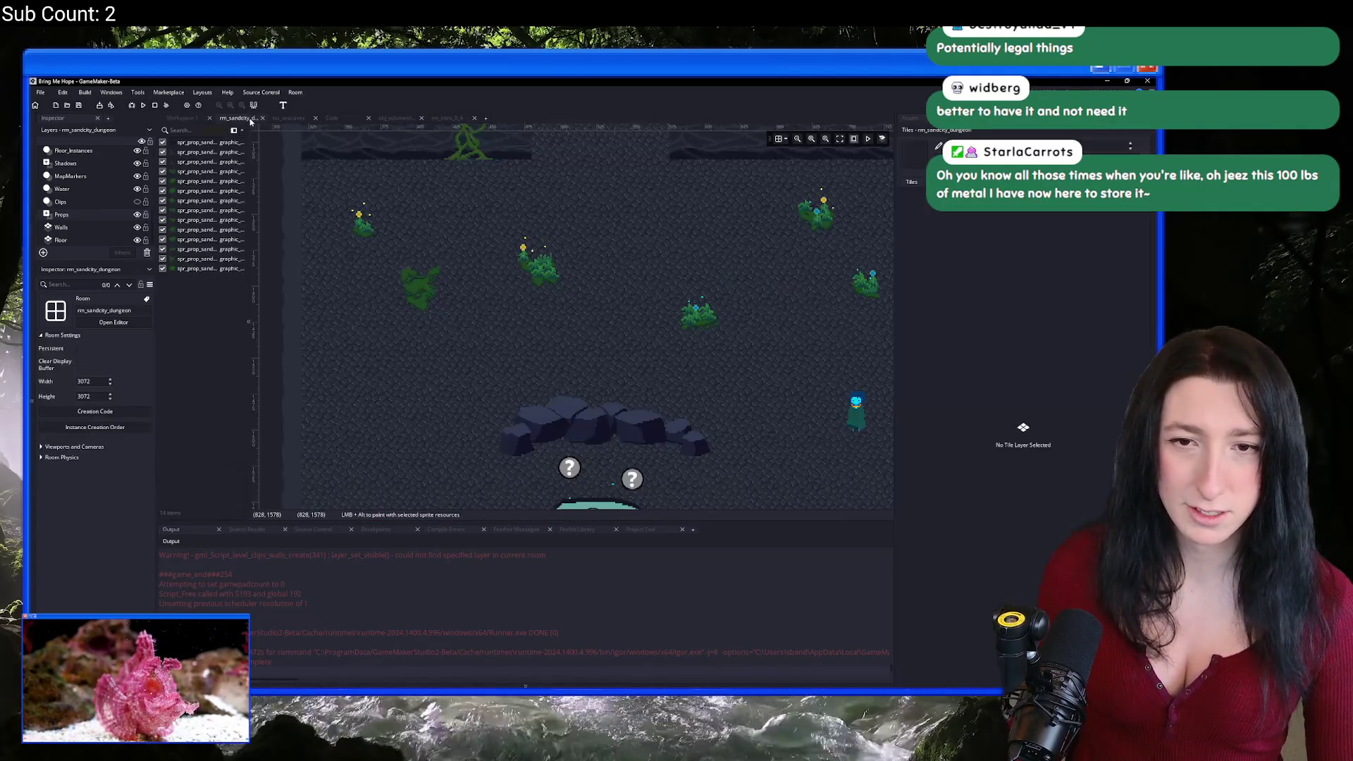
click(914, 130)
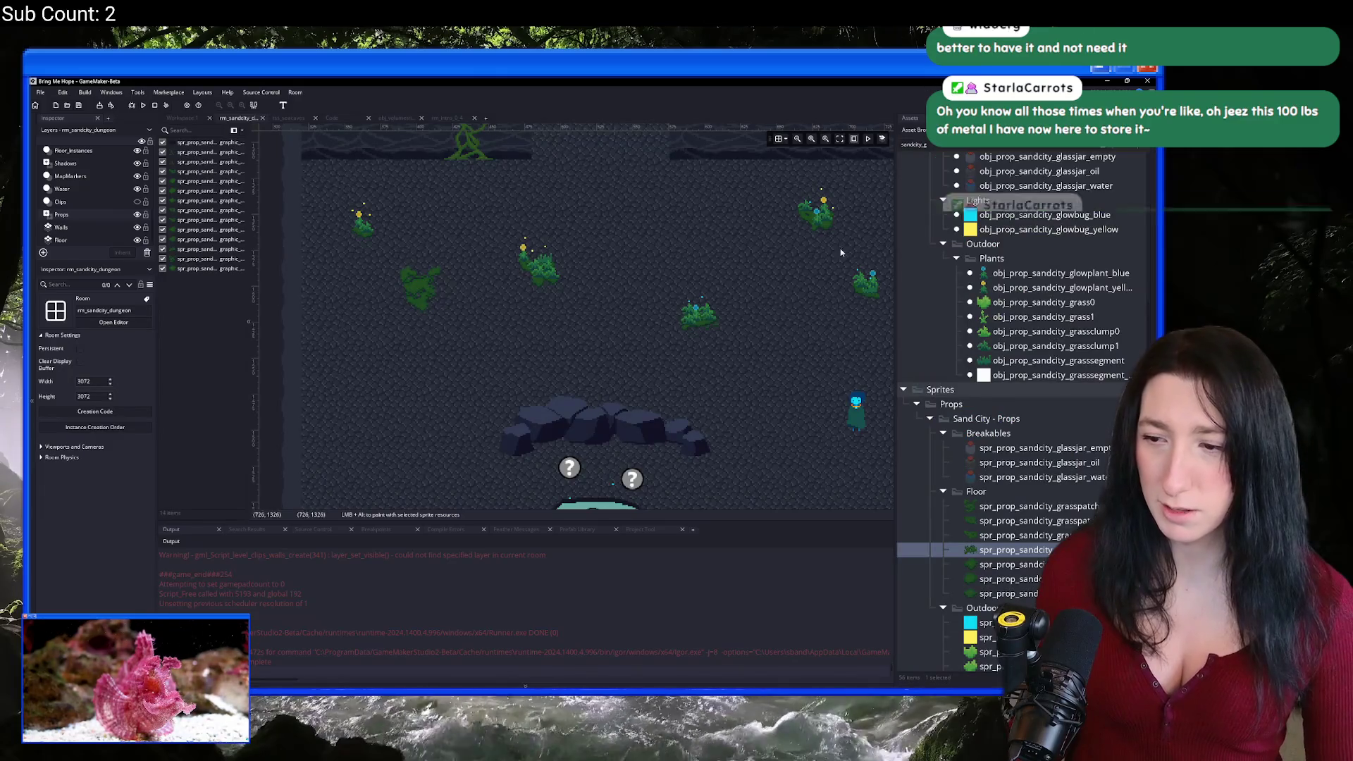
Step: Place two more grass patch variants between the plants on the floor
scroll(544, 319, up, 3)
scroll(545, 319, down, 3)
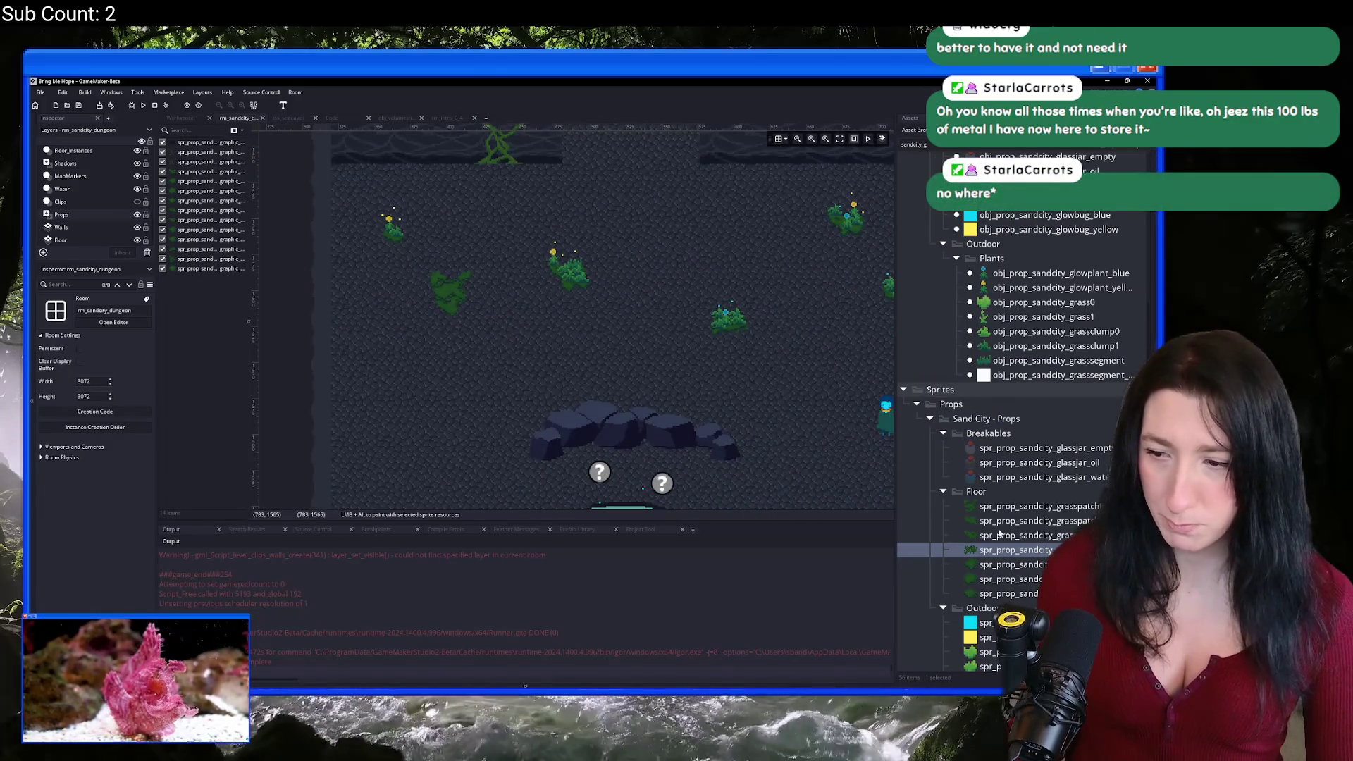
key(Up)
key(Up)
alt+click(519, 350)
alt+click(518, 353)
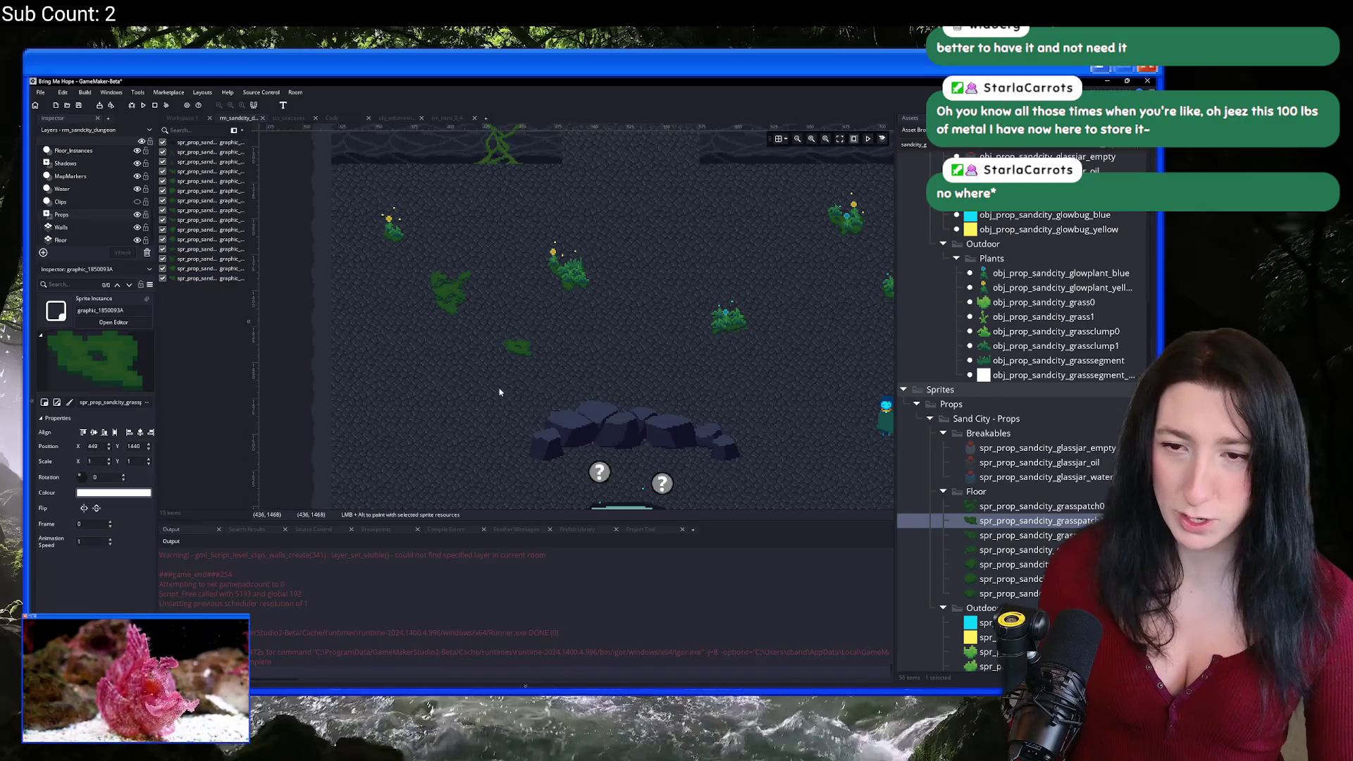
scroll(521, 356, up, 3)
scroll(554, 371, down, 2)
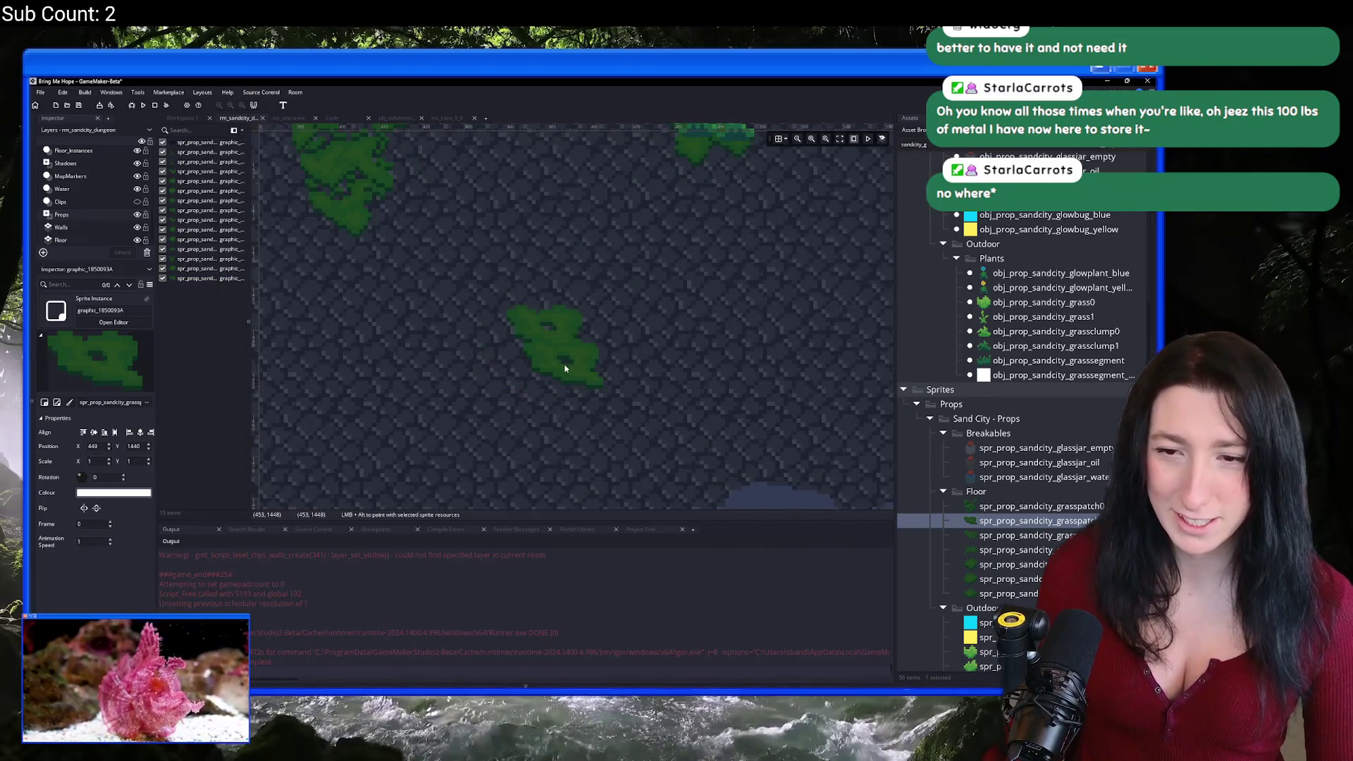
alt+click(564, 365)
scroll(556, 352, down, 2)
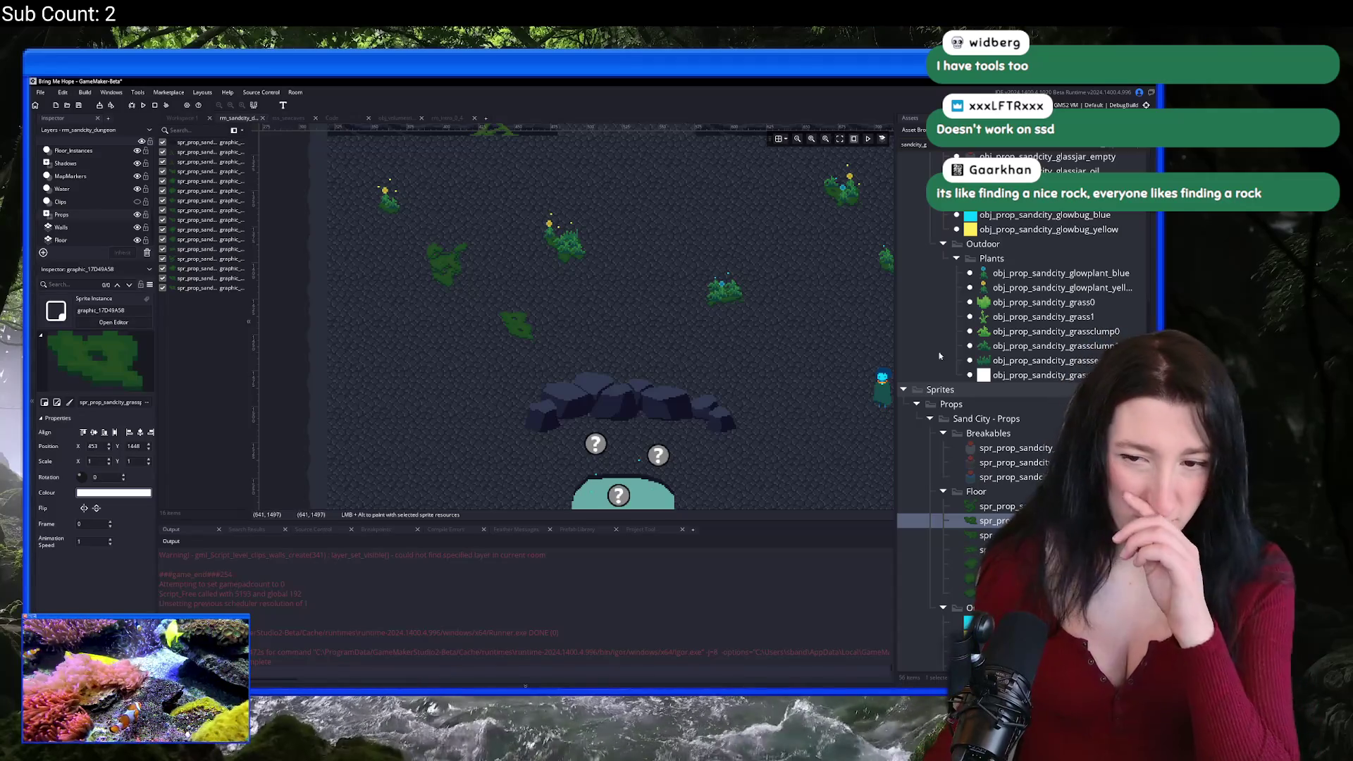
Step: Place three grass patch sprites on the cave floor
scroll(615, 361, down, 2)
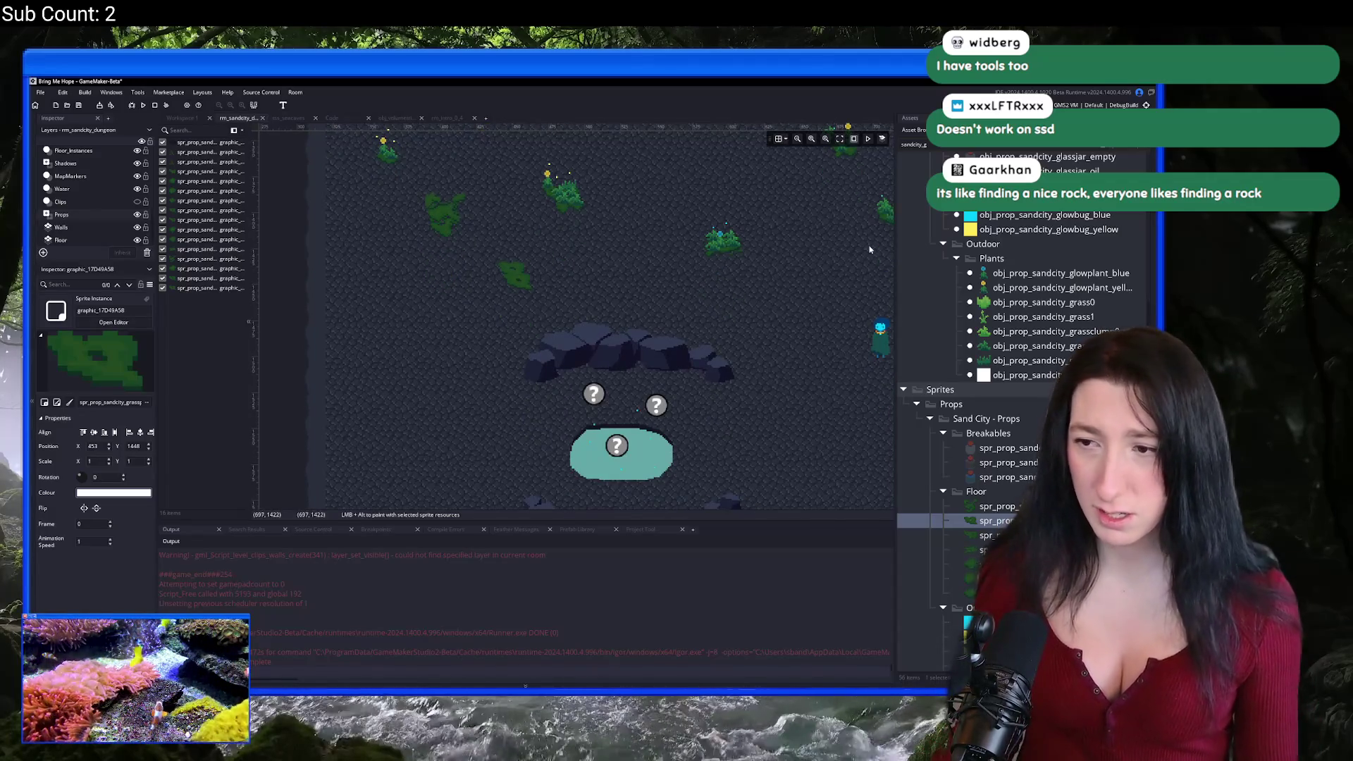
click(997, 550)
scroll(866, 482, up, 3)
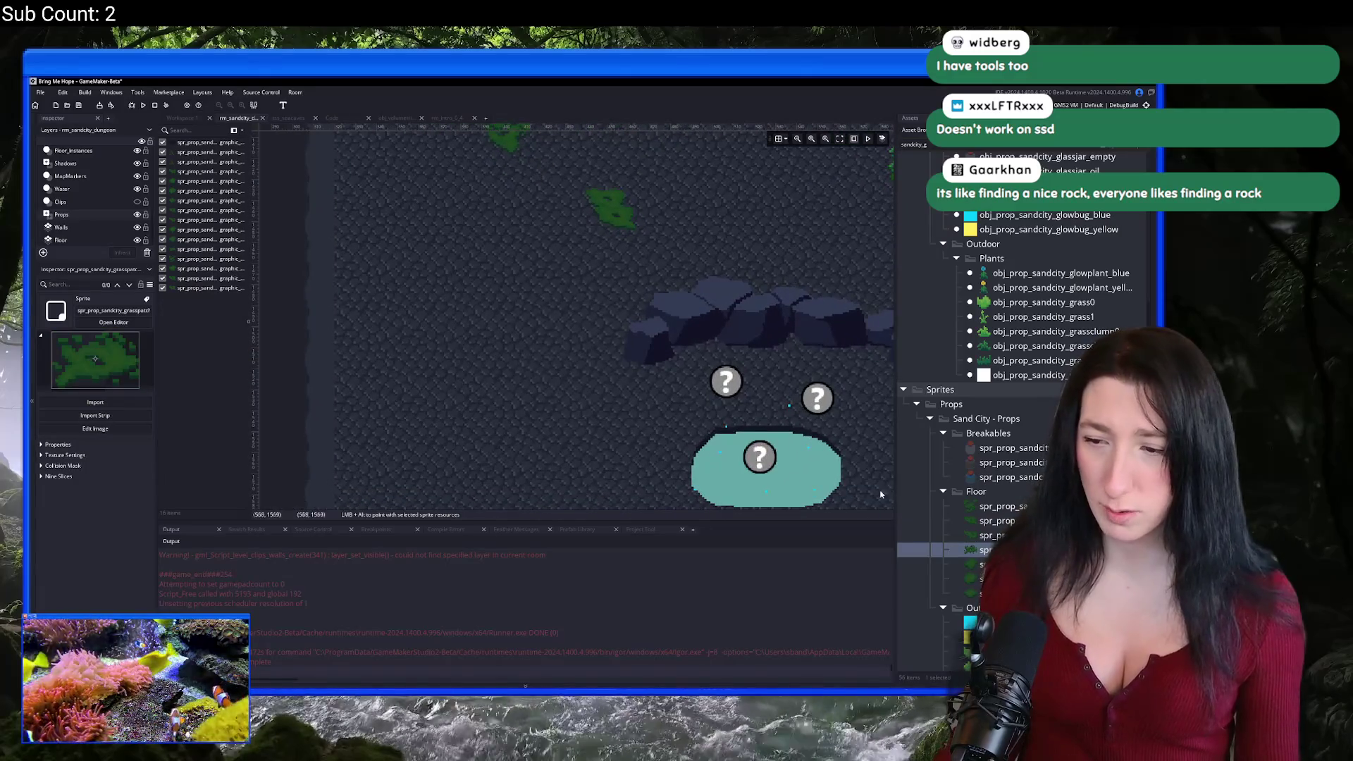
drag(957, 574, 437, 383)
scroll(438, 383, up, 2)
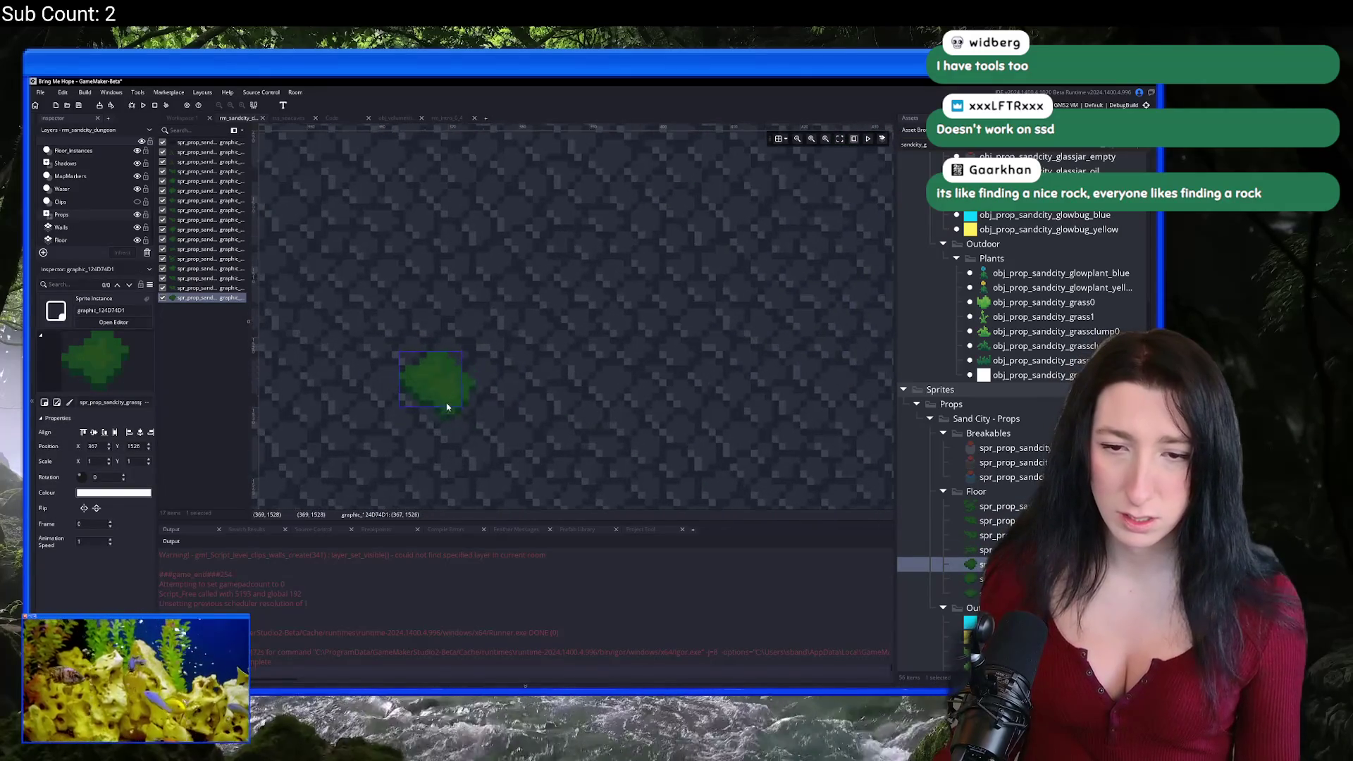
alt+click(458, 401)
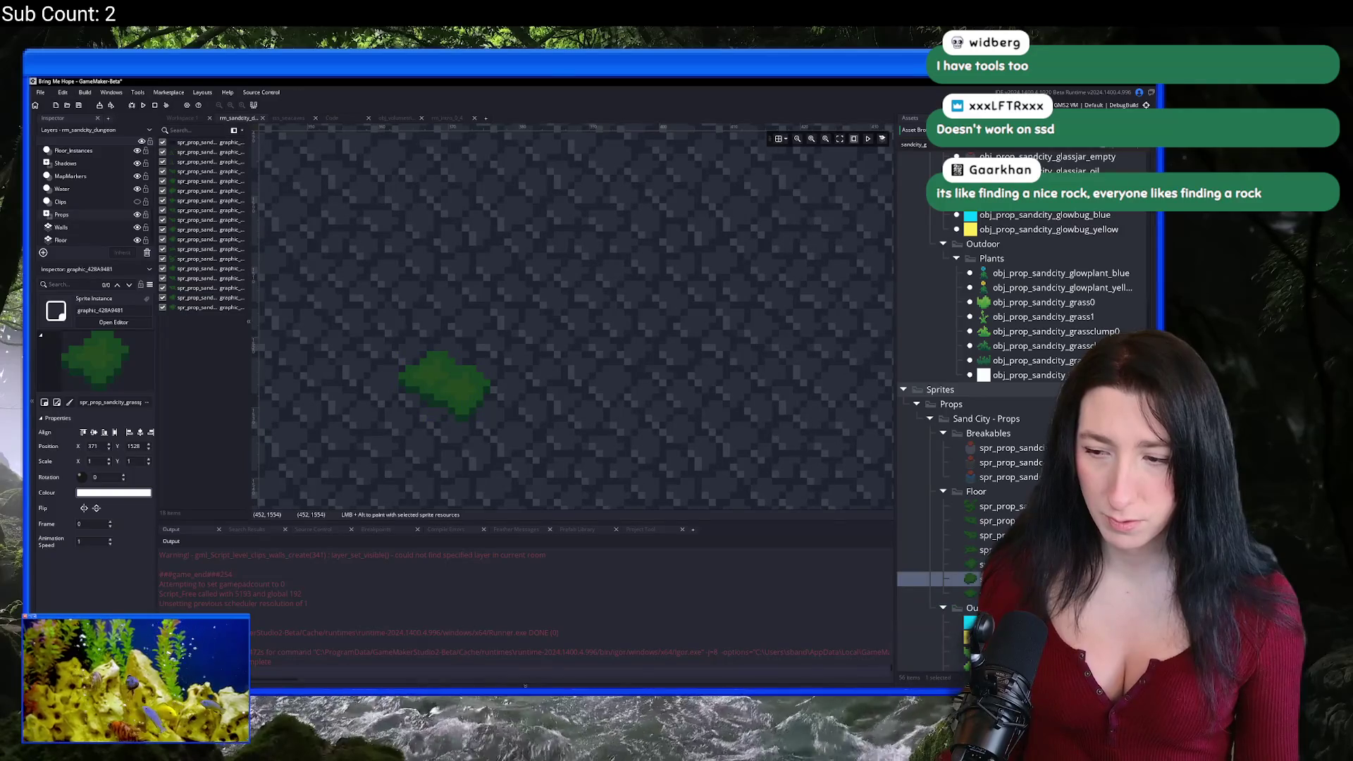
alt+click(415, 422)
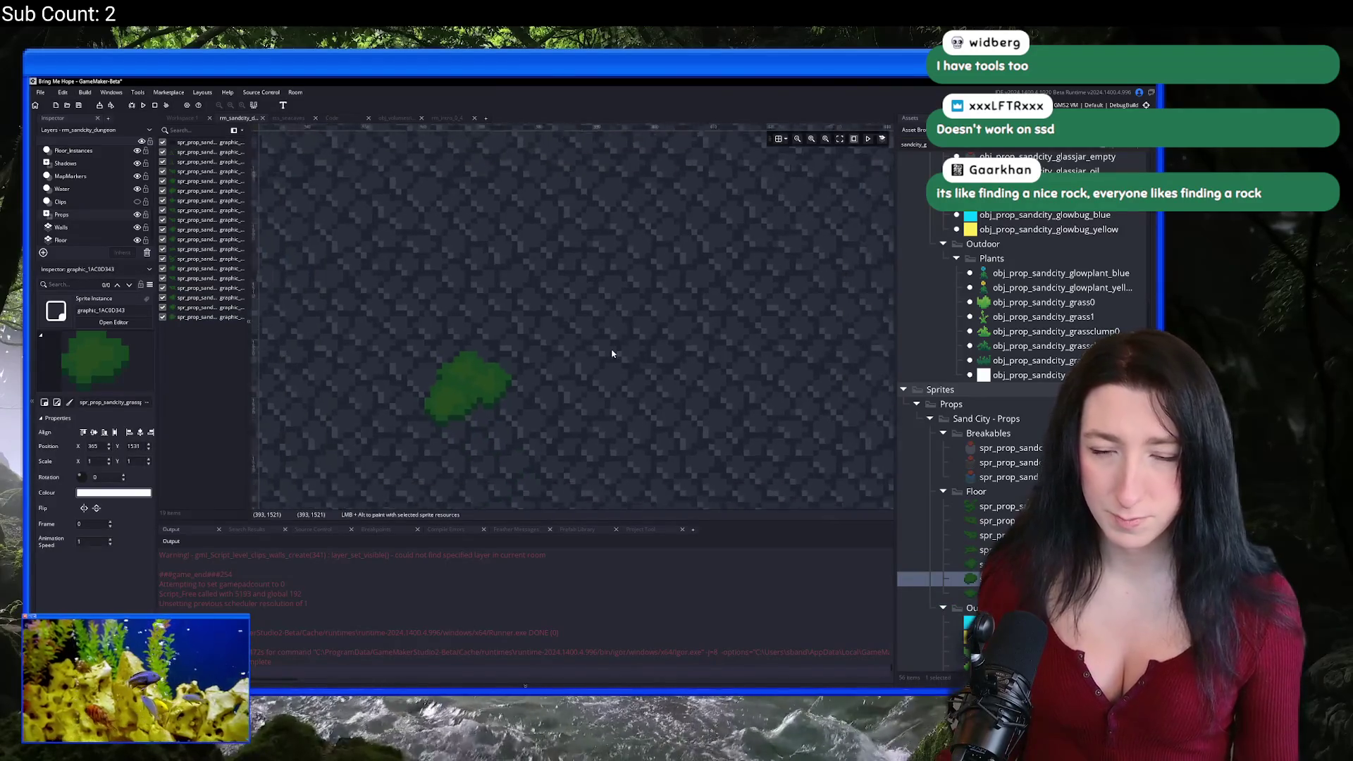
scroll(612, 354, down, 4)
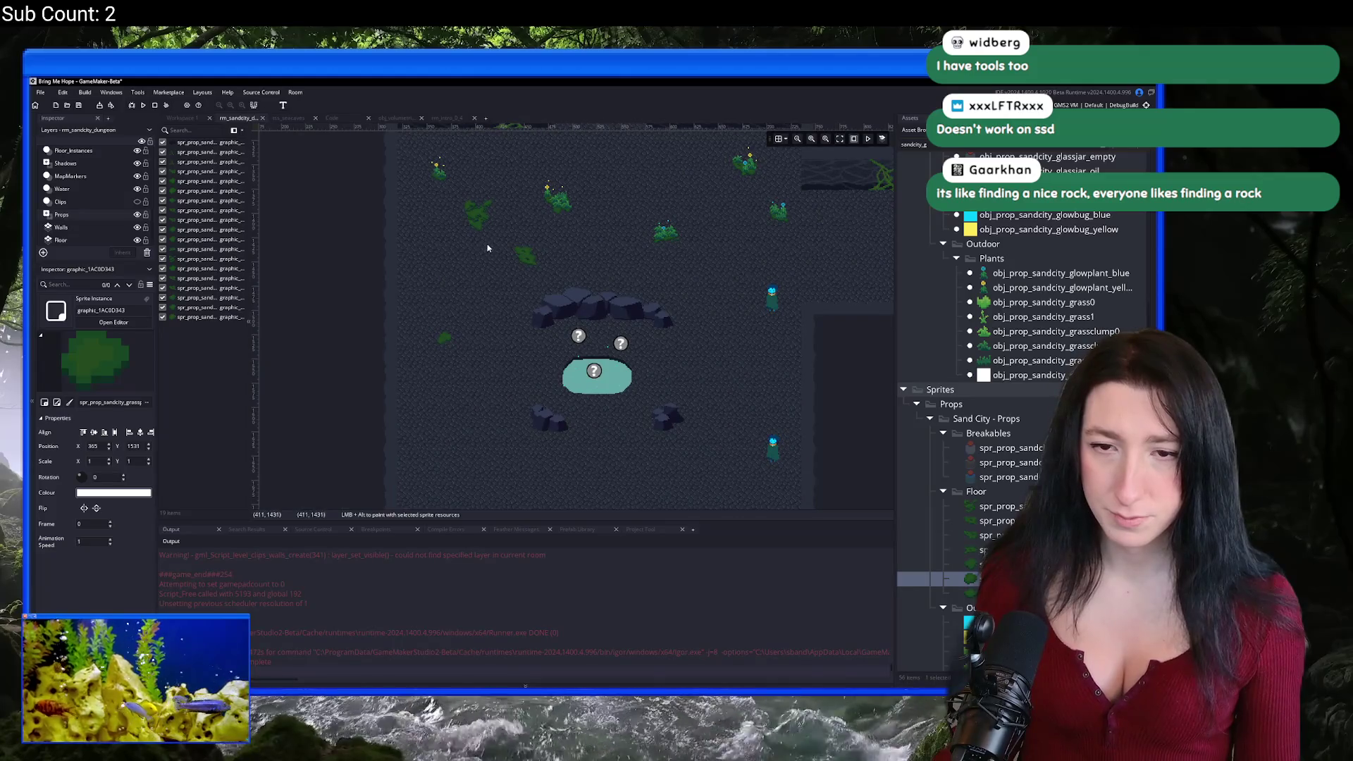
Step: Copy a grass patch from near the top and move it down-right of the pond
drag(487, 248, 466, 207)
click(478, 266)
click(479, 214)
click(581, 245)
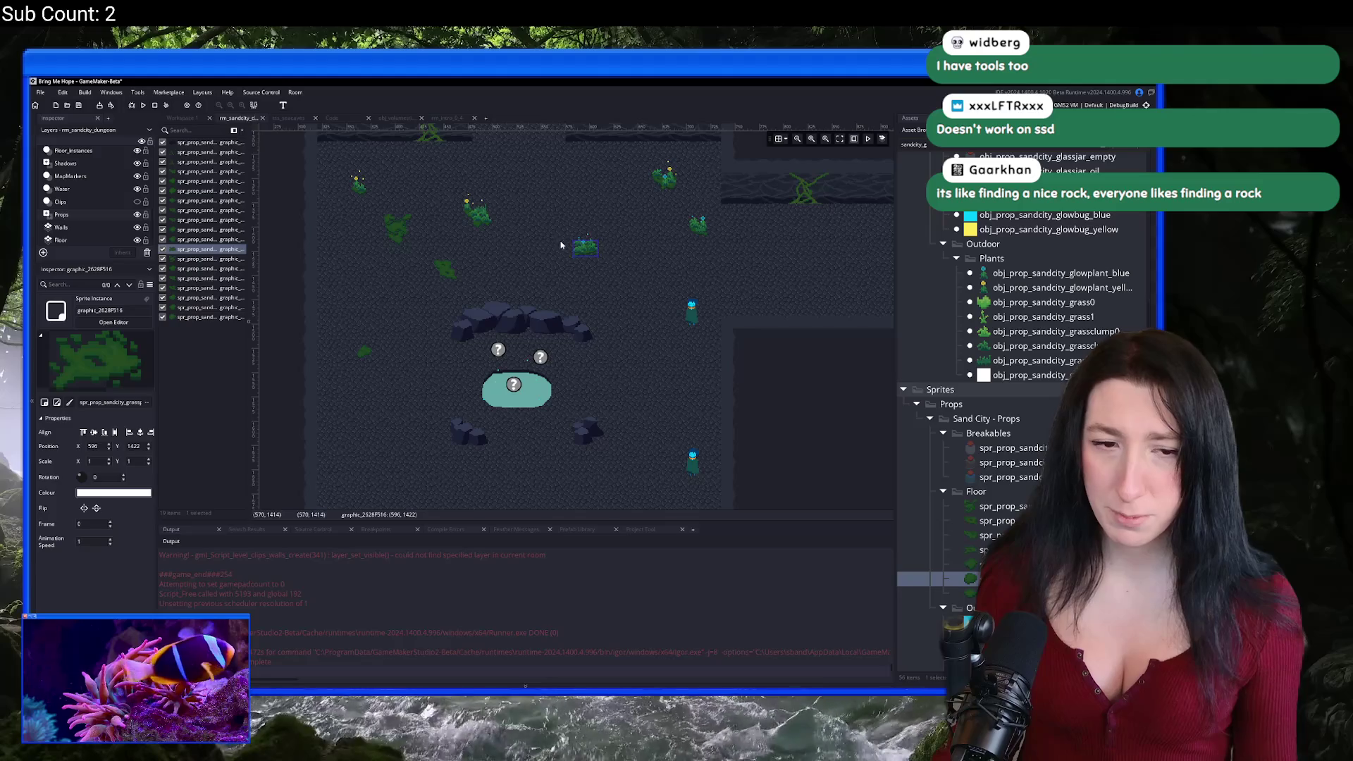
click(577, 250)
drag(607, 257, 660, 403)
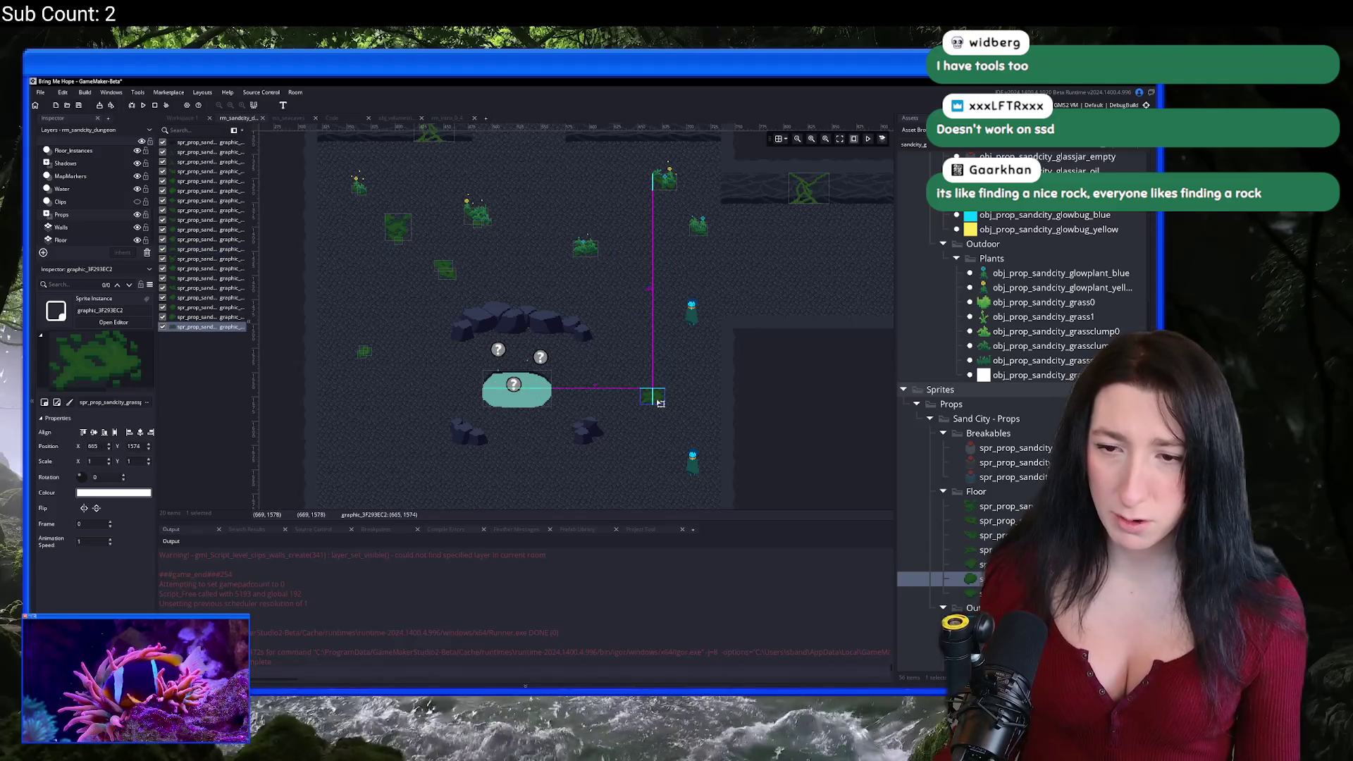
Step: Add another grass patch near the top right and settle it right of the pond
click(669, 181)
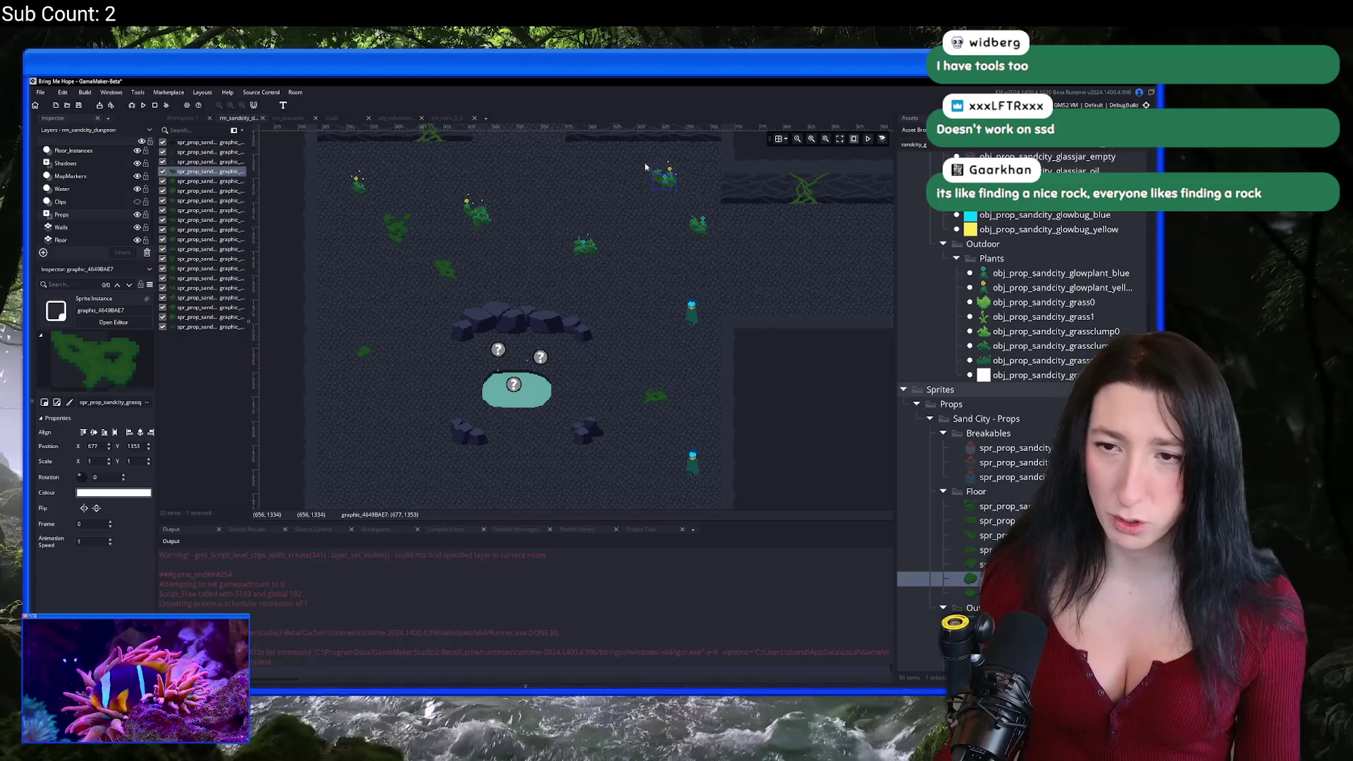
click(681, 190)
drag(680, 190, 651, 330)
drag(634, 451, 642, 411)
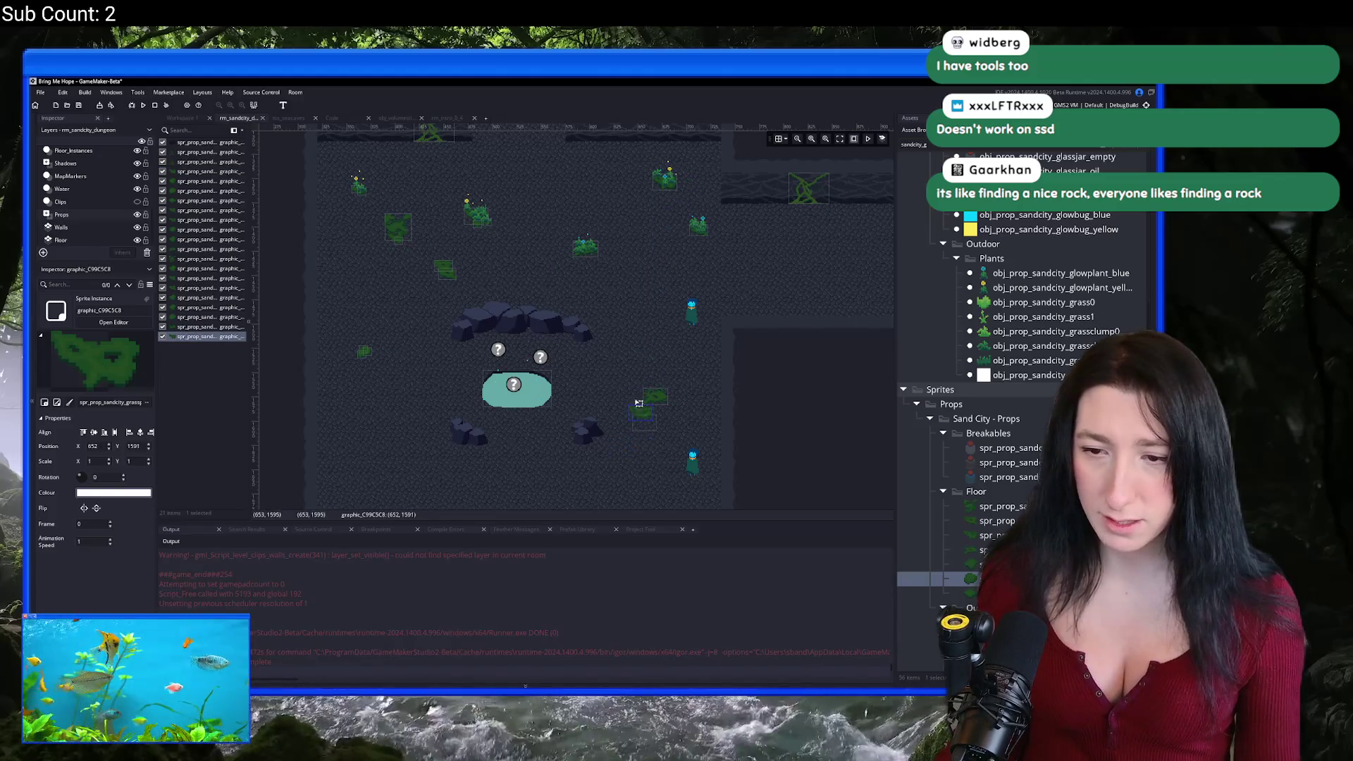
drag(607, 360, 582, 371)
Step: Duplicate two pairs of grass patches with Ctrl+D
mouse_move(701, 220)
mouse_down()
mouse_move(718, 238)
mouse_move(655, 403)
mouse_move(403, 469)
mouse_up()
key(ctrl+d)
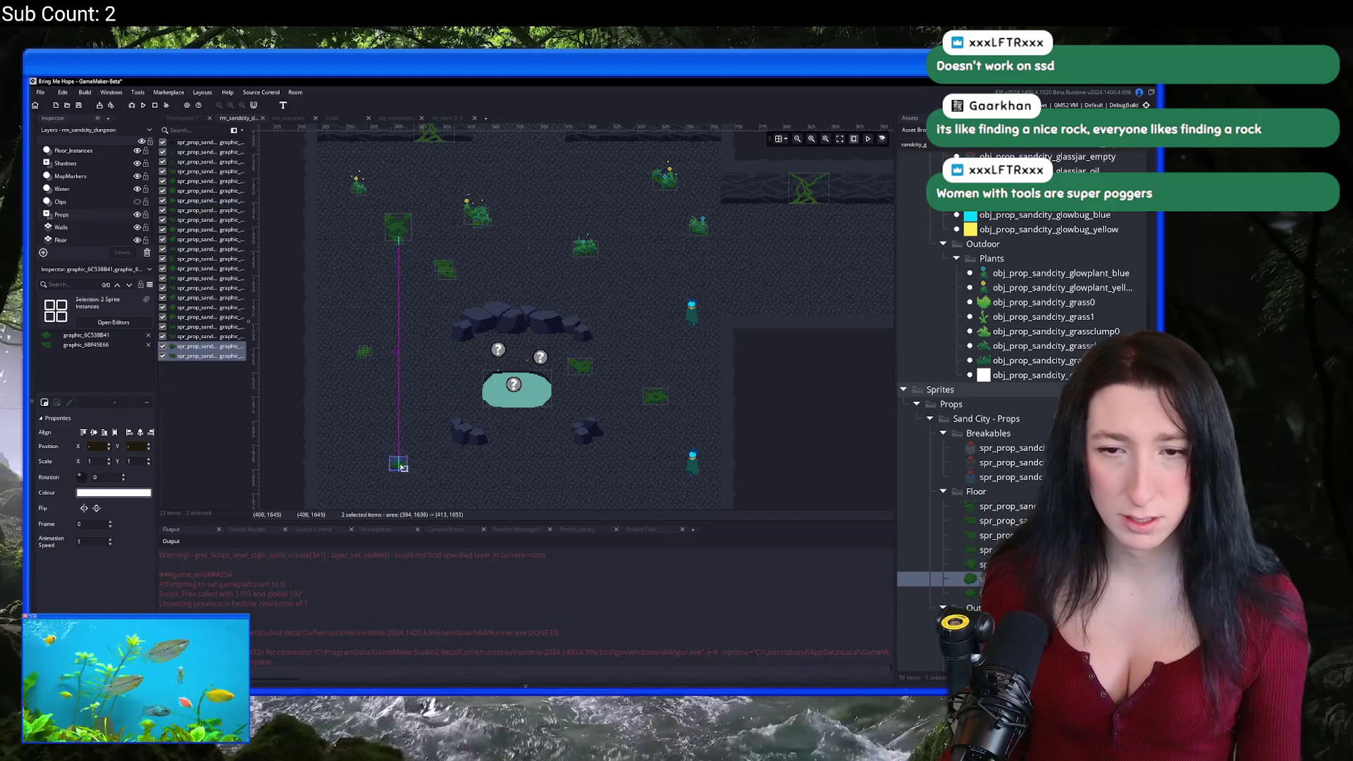
drag(426, 144, 462, 174)
key(ctrl+d)
click(640, 453)
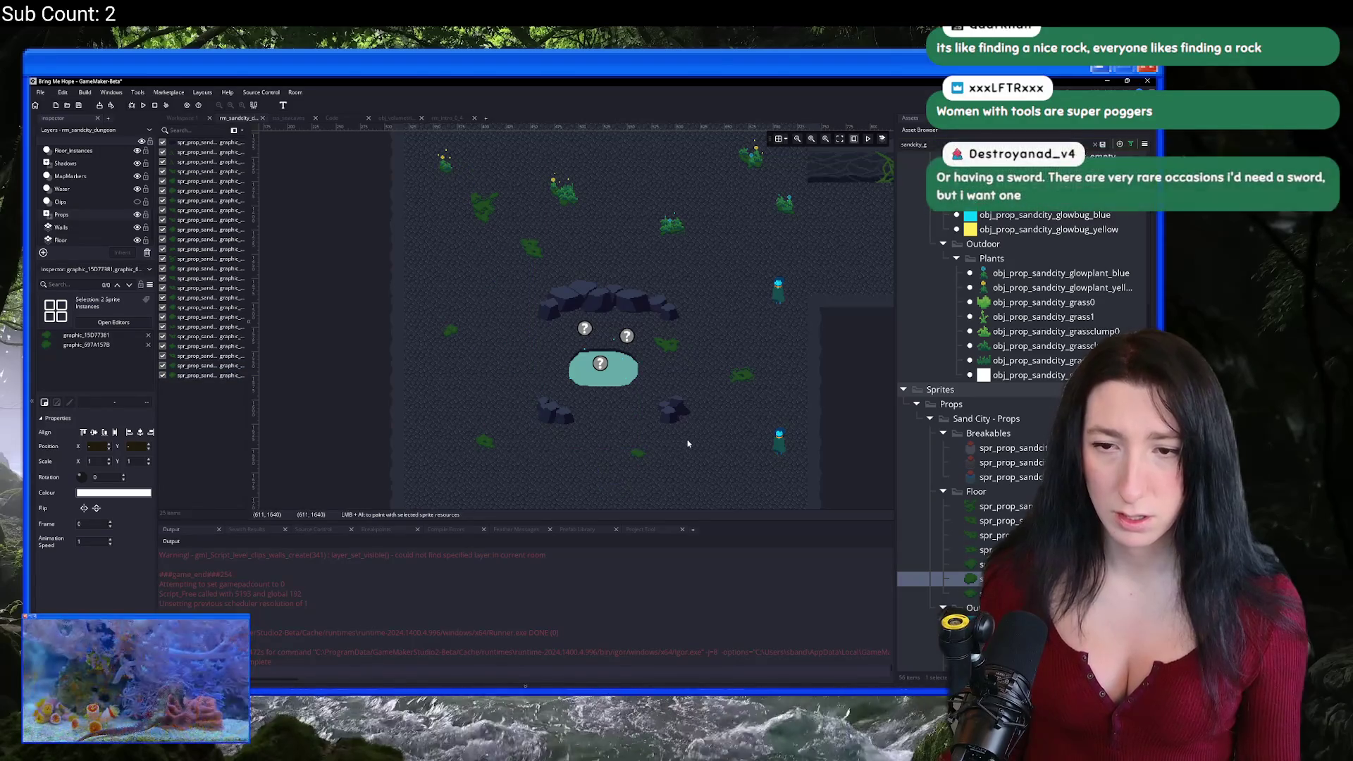
Step: Move three grass patches from near the top down toward the pond
scroll(684, 447, up, 3)
scroll(530, 359, down, 2)
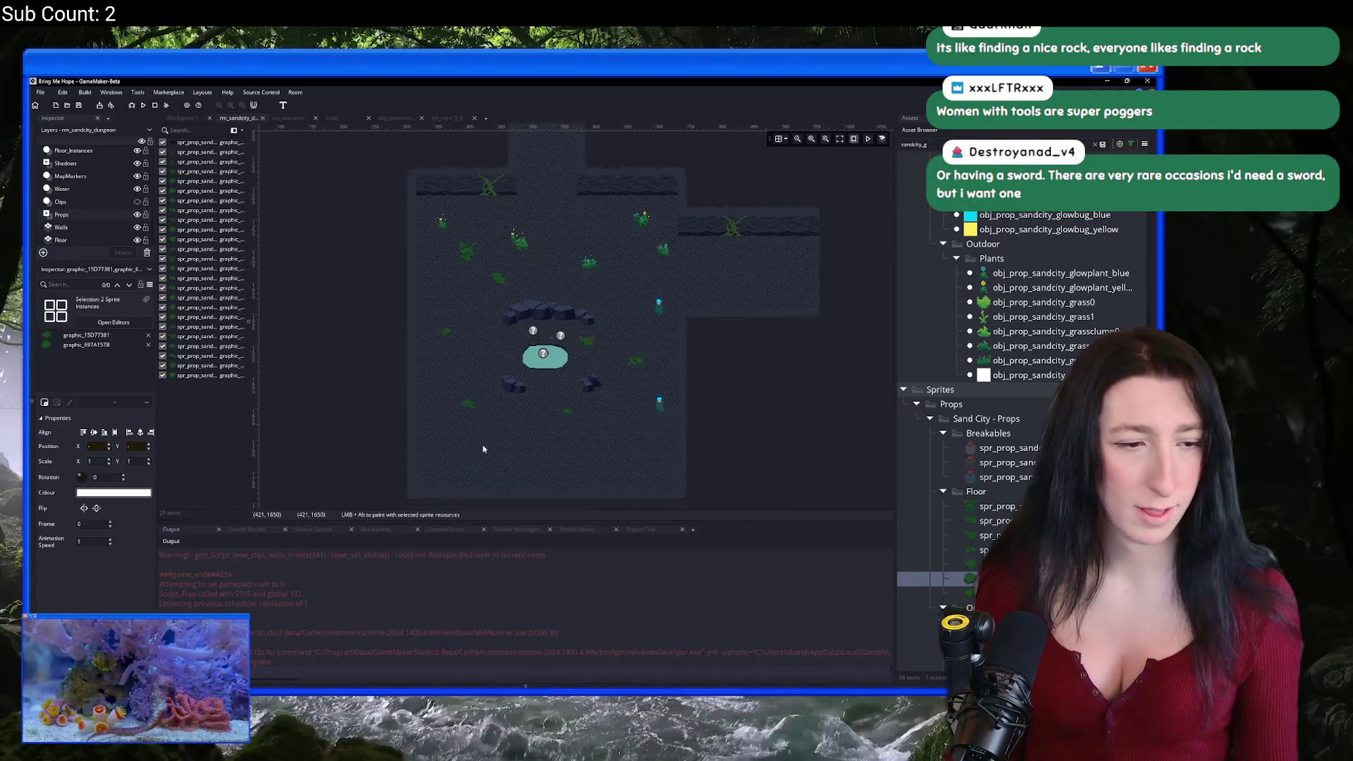
scroll(486, 258, up, 1)
scroll(536, 317, down, 2)
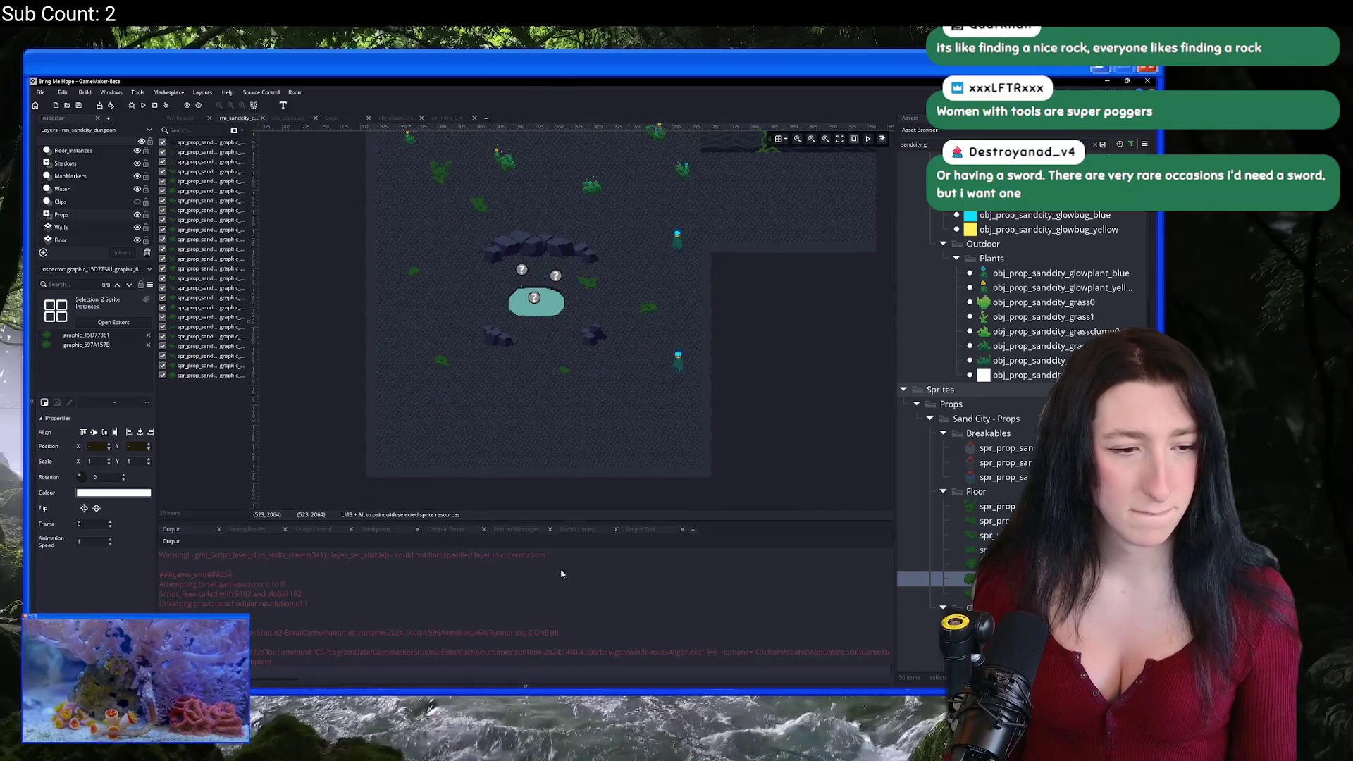
scroll(501, 151, up, 4)
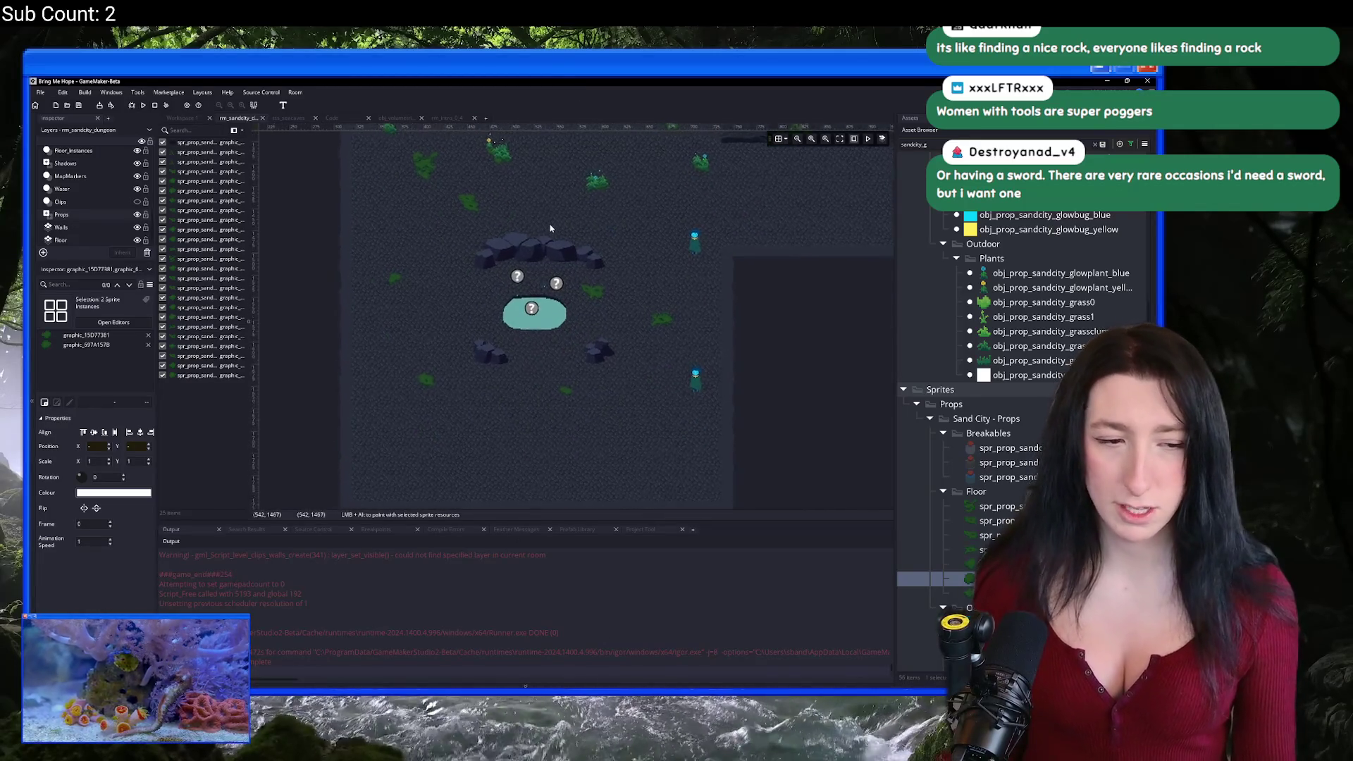
drag(551, 213, 463, 131)
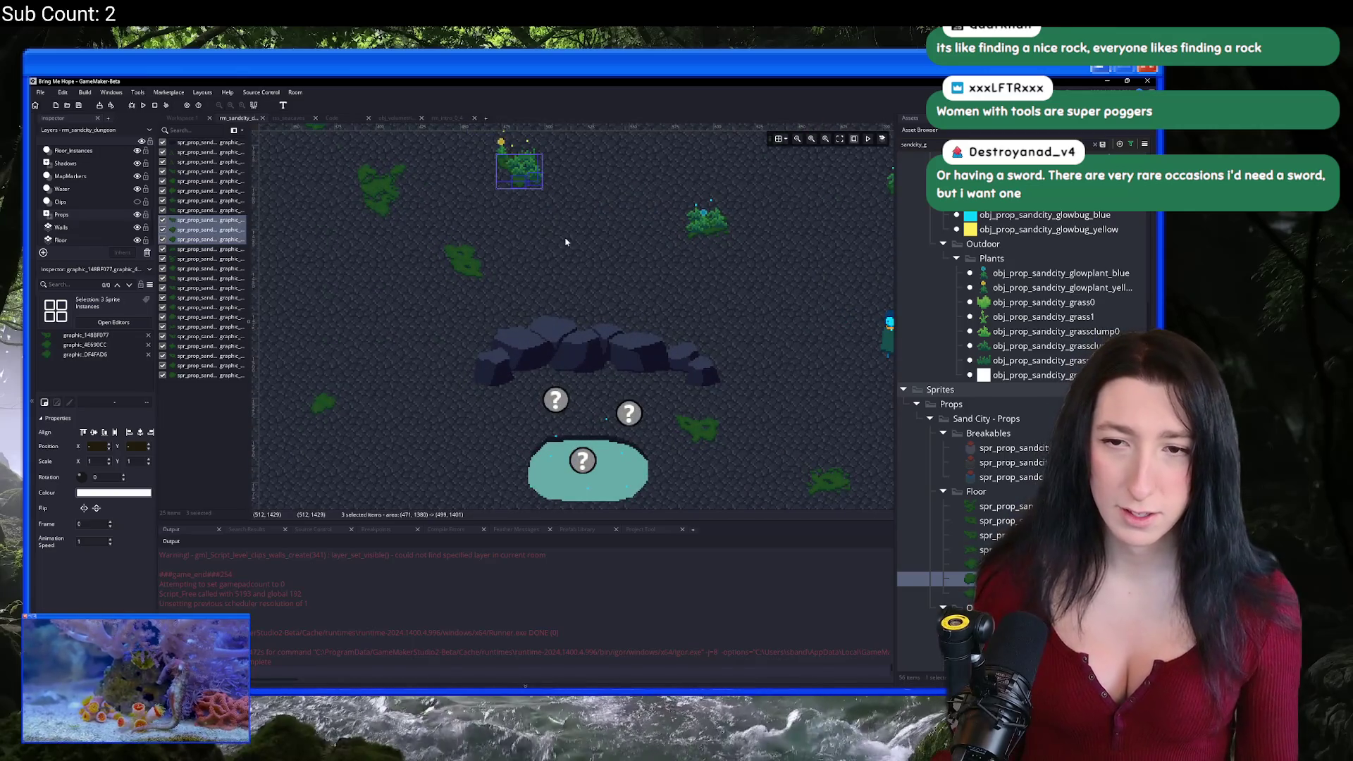
scroll(540, 168, down, 4)
mouse_move(533, 155)
mouse_down()
mouse_move(507, 285)
mouse_move(495, 323)
mouse_move(483, 314)
mouse_move(516, 468)
mouse_move(547, 393)
mouse_move(451, 416)
mouse_up()
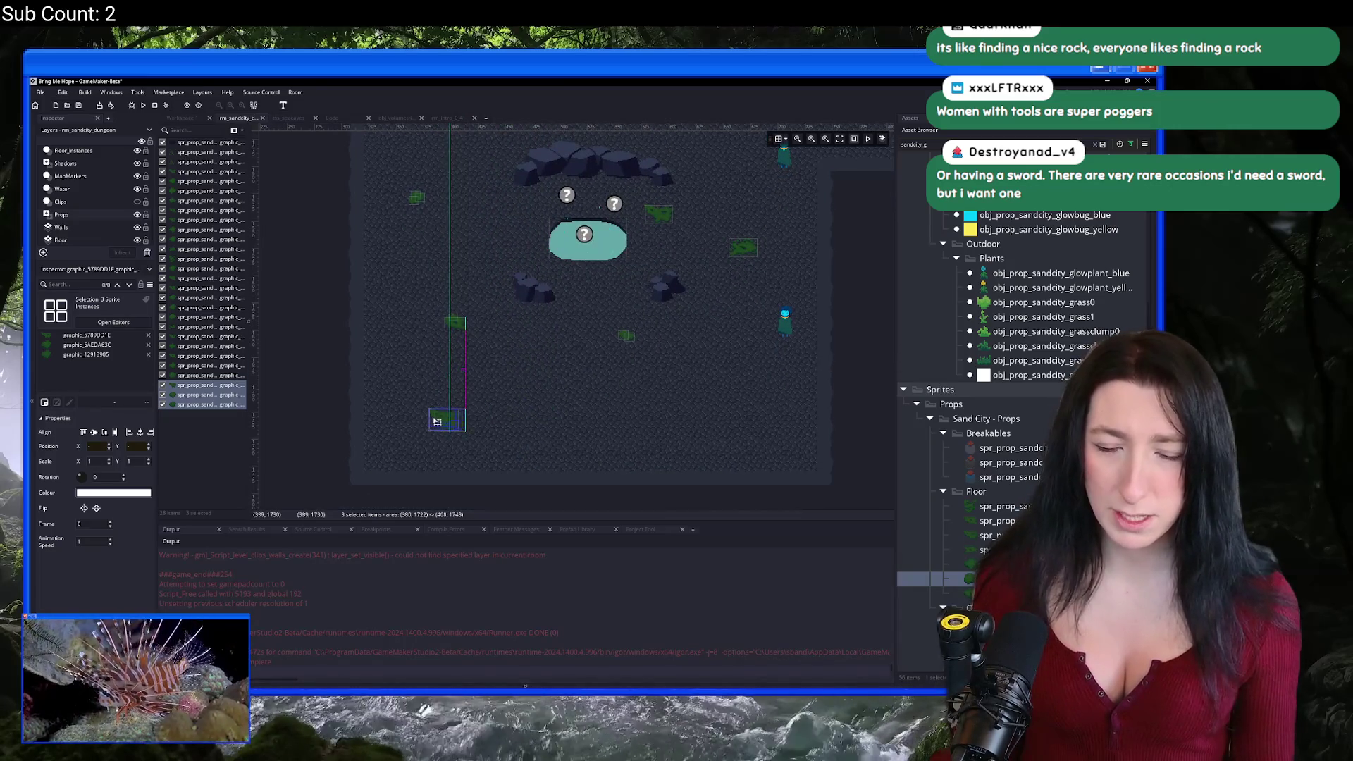
click(619, 408)
Step: Add a grass patch down-left of the pond and paint another beside it
scroll(699, 358, up, 3)
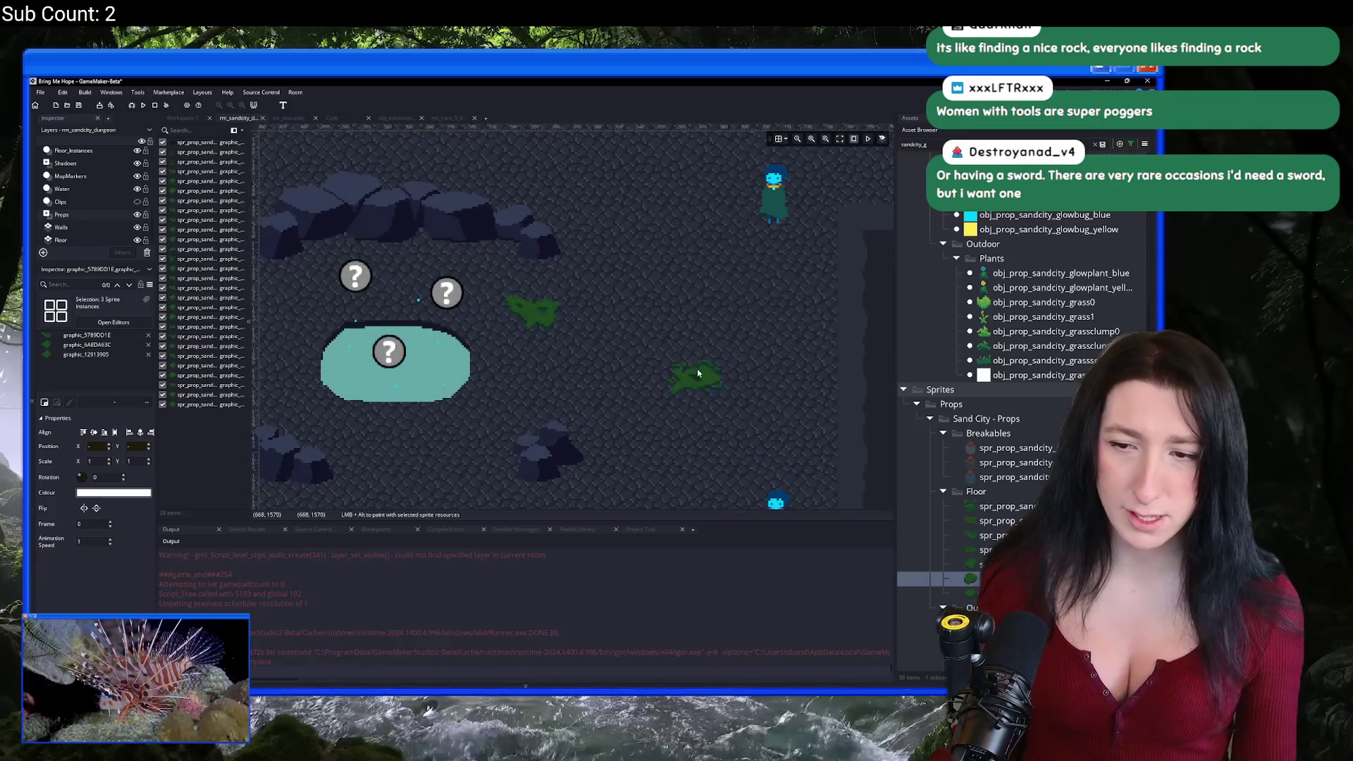
scroll(697, 373, down, 3)
alt+click(517, 342)
mouse_move(517, 343)
mouse_down()
mouse_move(462, 321)
mouse_move(481, 375)
mouse_up()
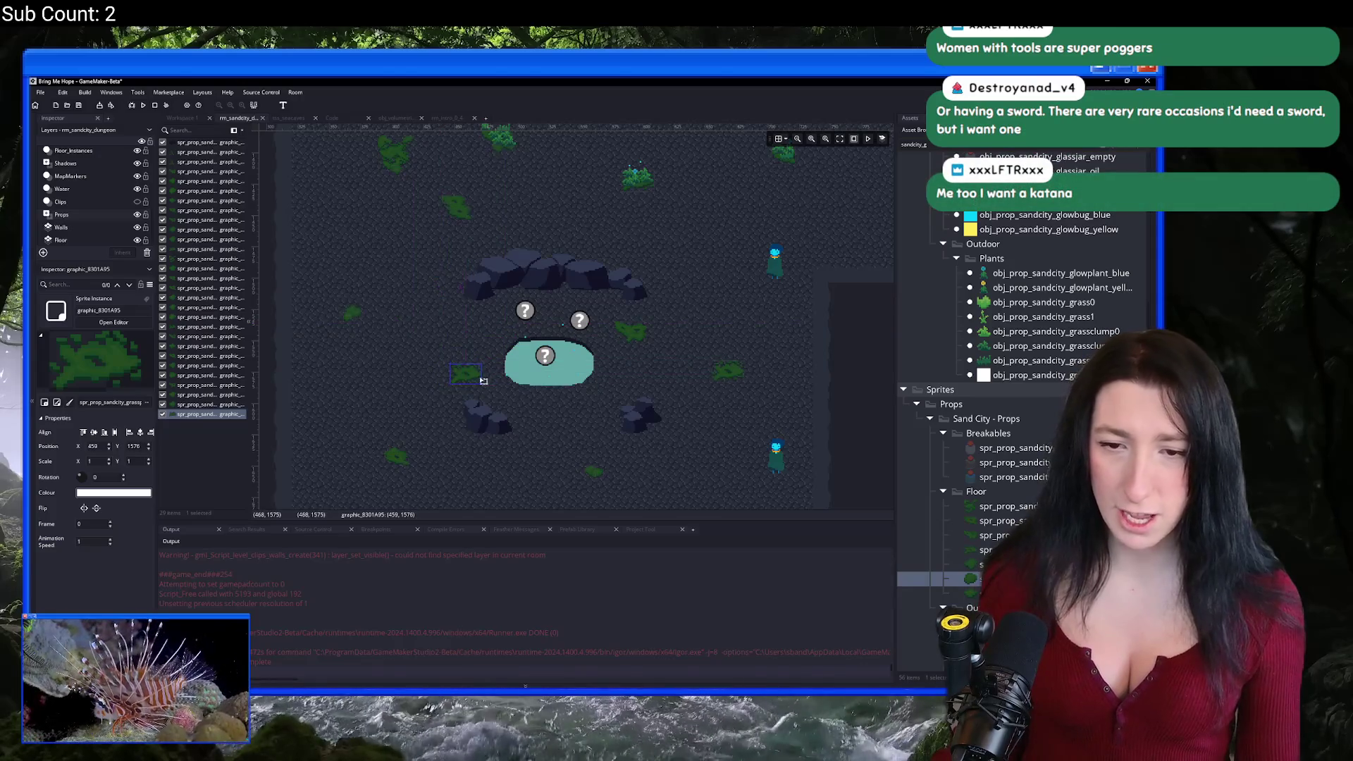
scroll(469, 384, up, 4)
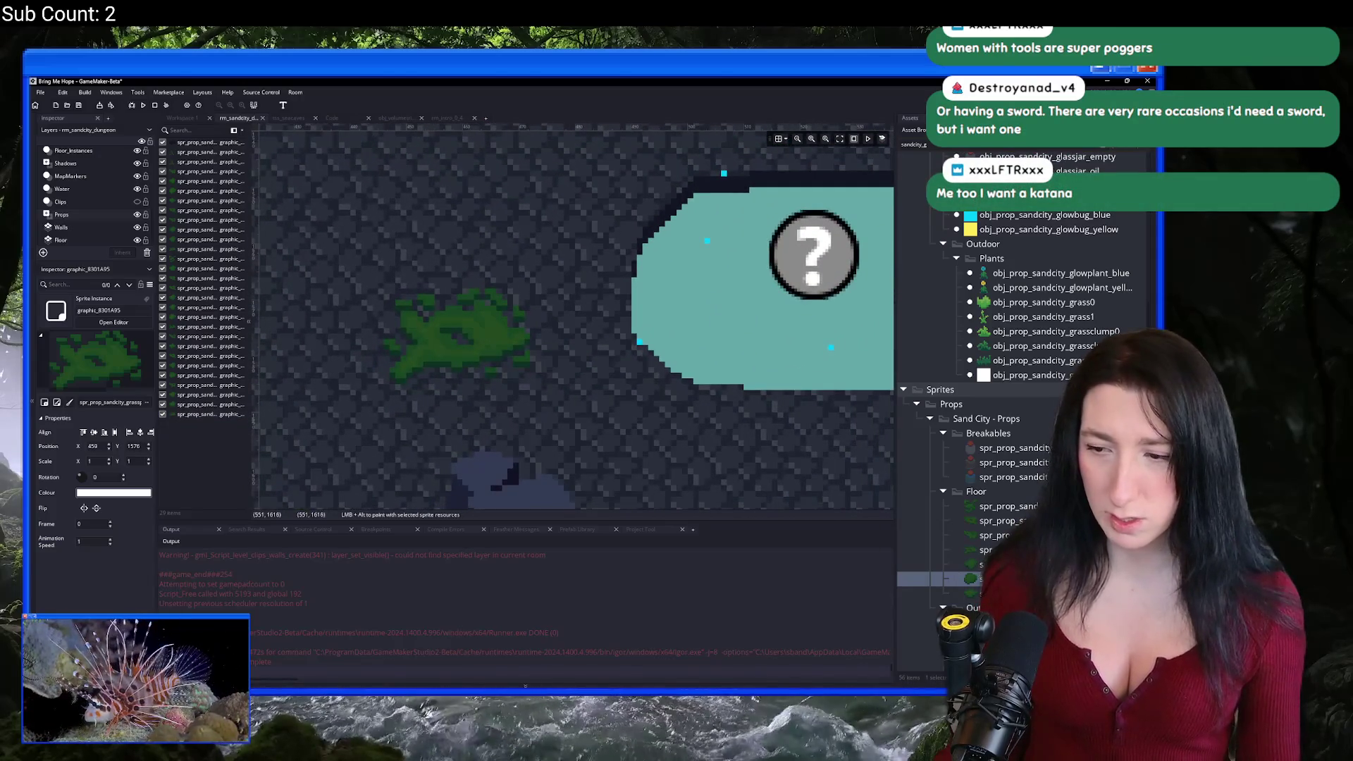
key(Up)
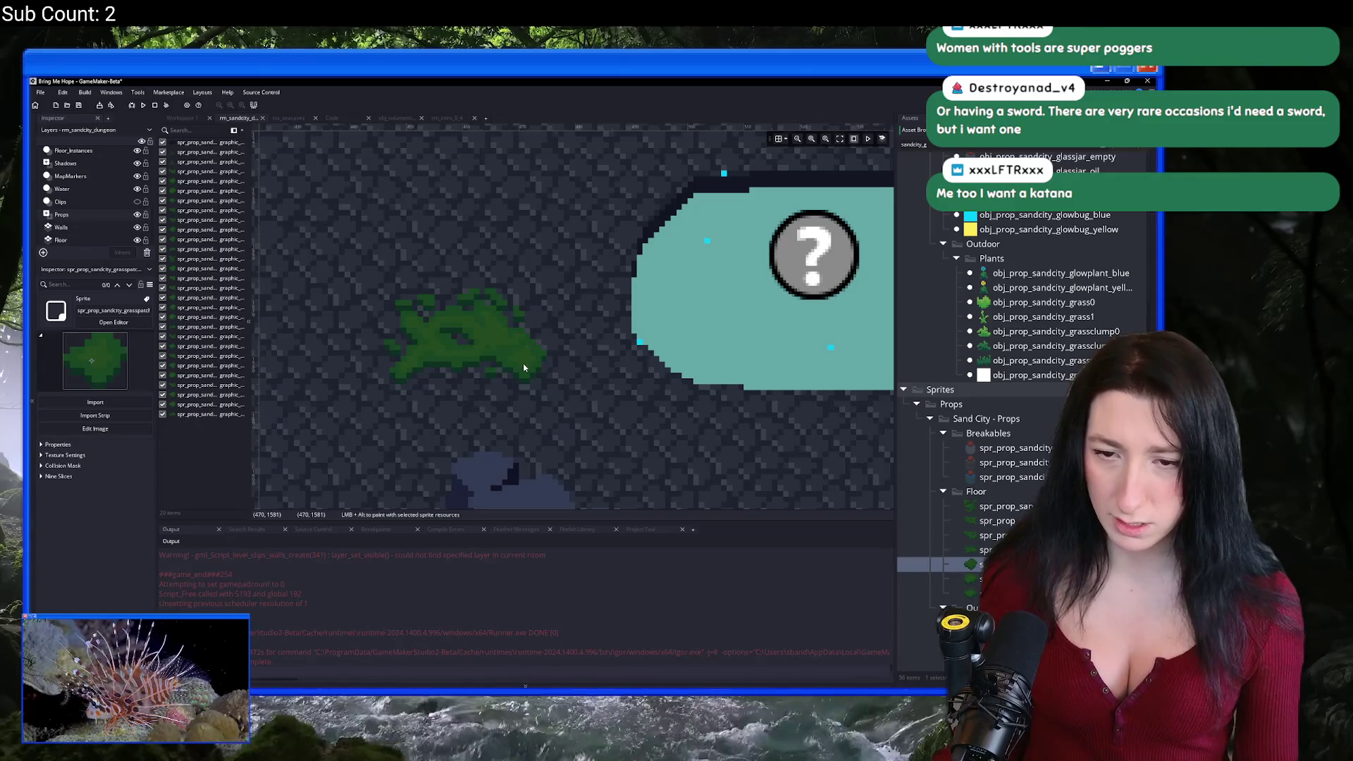
alt+click(523, 367)
Step: Copy the grass group left of the pond to the lower right and adjust its position
scroll(493, 359, down, 5)
scroll(482, 350, up, 2)
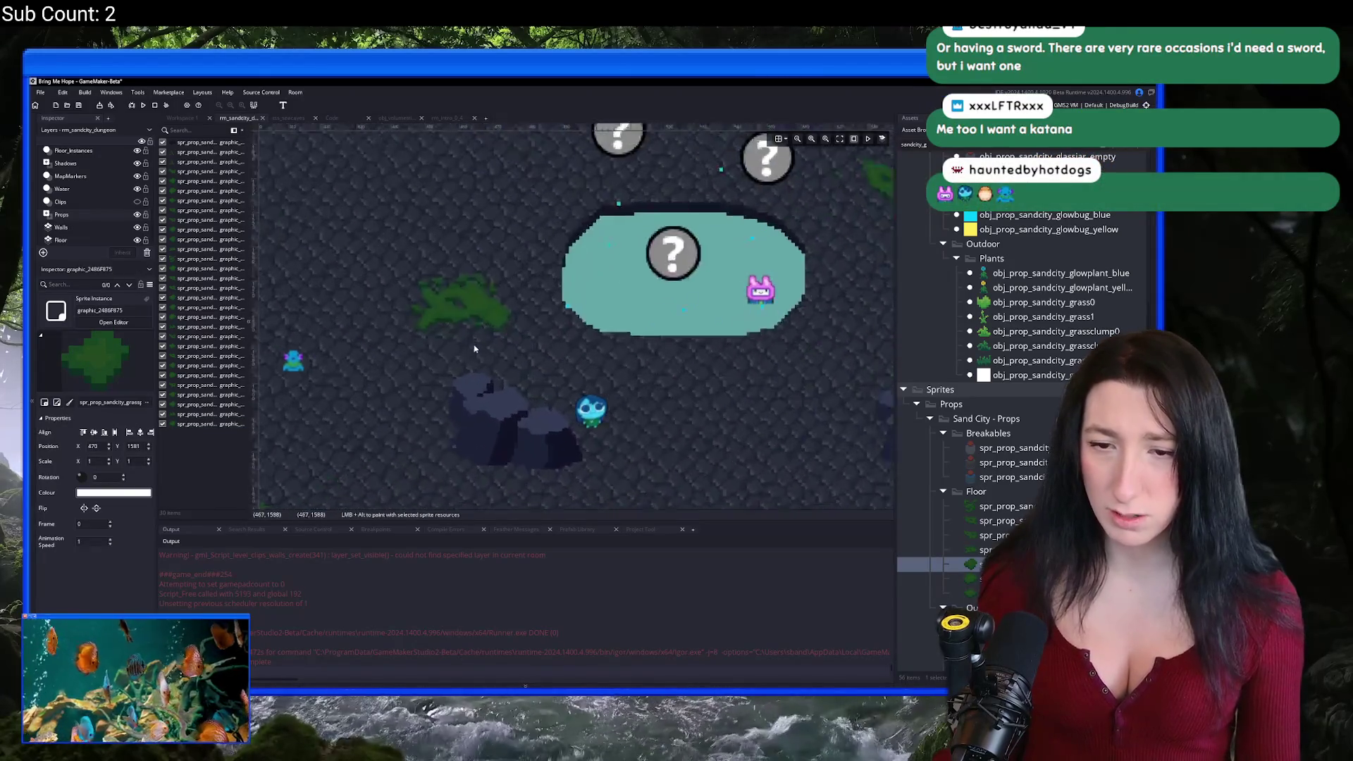
scroll(481, 350, up, 3)
alt+click(675, 371)
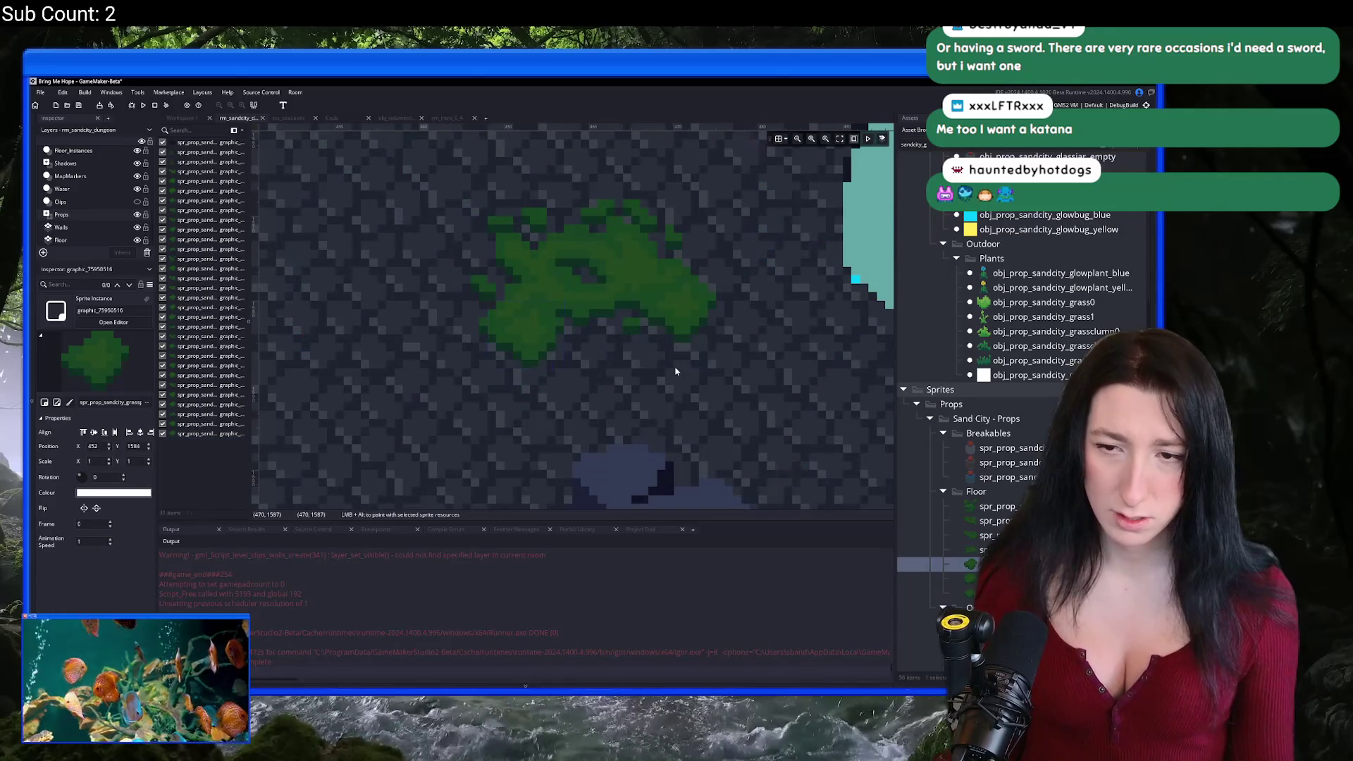
scroll(675, 372, down, 6)
drag(503, 300, 537, 325)
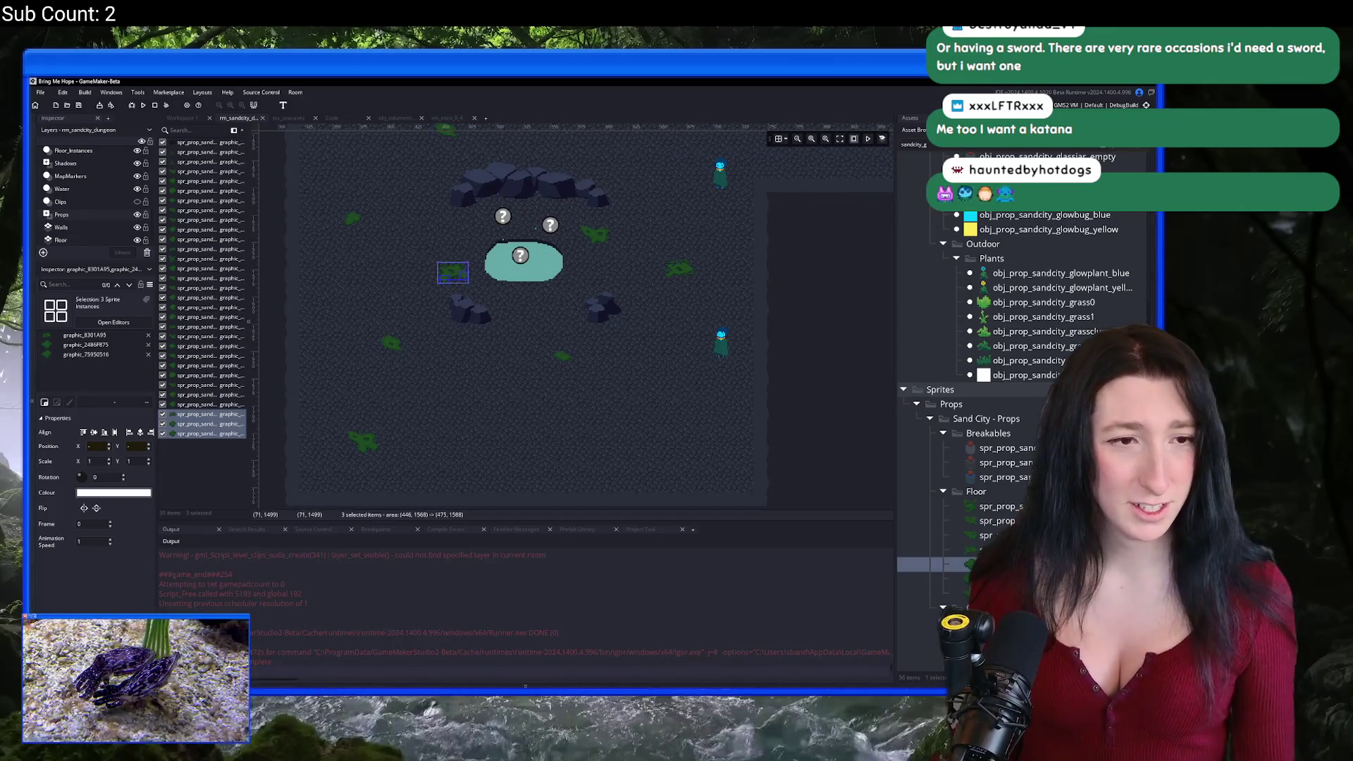
scroll(452, 272, up, 1)
mouse_move(454, 247)
mouse_down()
mouse_move(492, 362)
mouse_move(492, 415)
mouse_move(409, 343)
mouse_move(620, 340)
mouse_move(649, 386)
mouse_move(643, 403)
mouse_up()
scroll(381, 261, down, 3)
scroll(535, 355, up, 2)
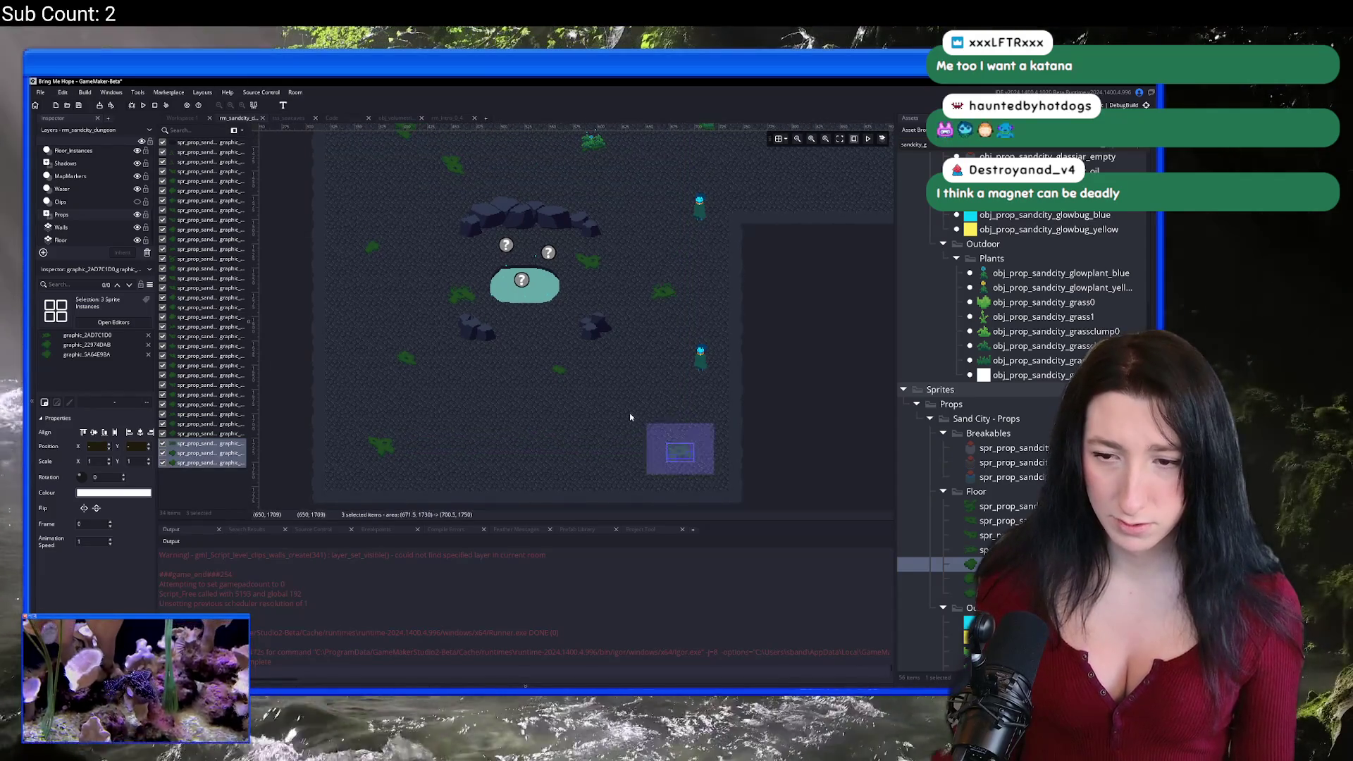
drag(680, 451, 634, 438)
click(558, 384)
Step: Move a grass patch from the upper room to beneath the lower glowbug
scroll(538, 449, up, 2)
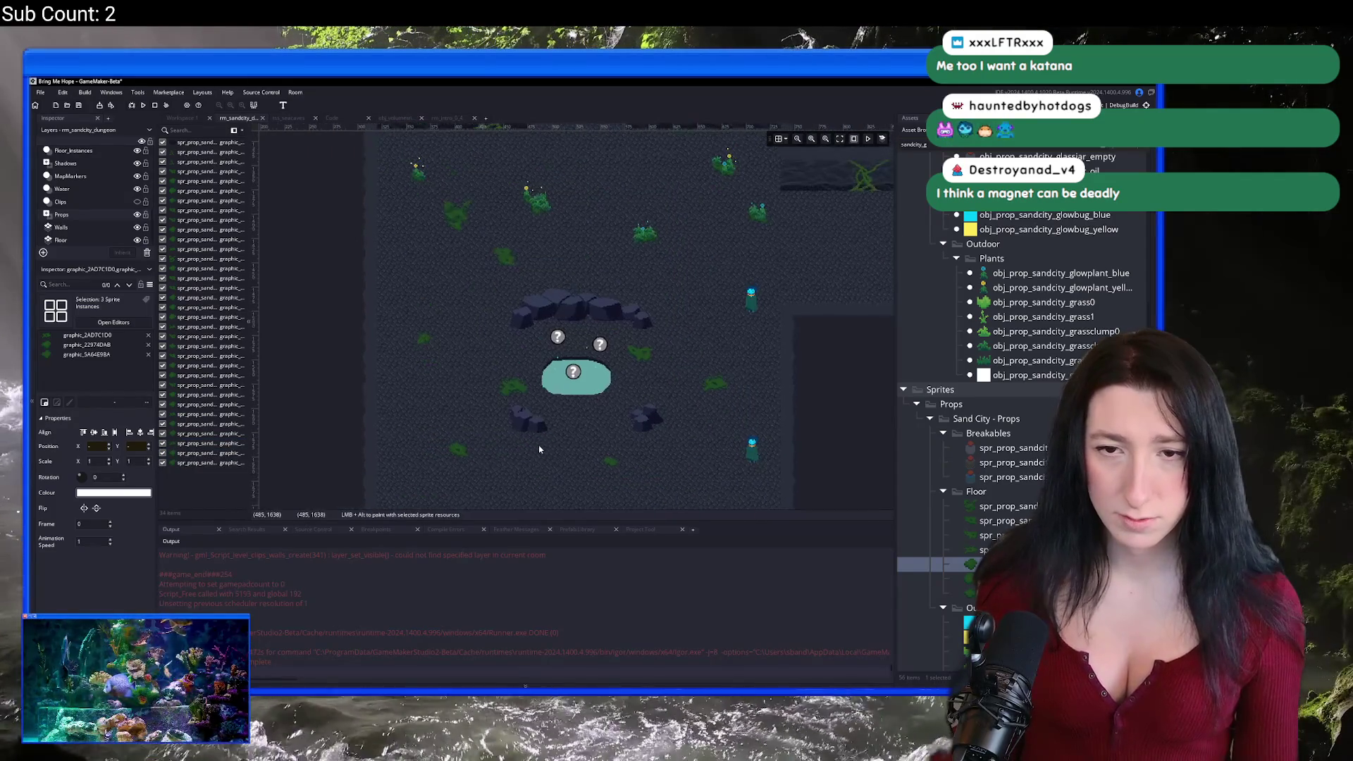
mouse_move(528, 276)
mouse_down()
mouse_move(464, 207)
mouse_move(551, 360)
mouse_move(508, 444)
mouse_up()
click(458, 193)
click(565, 422)
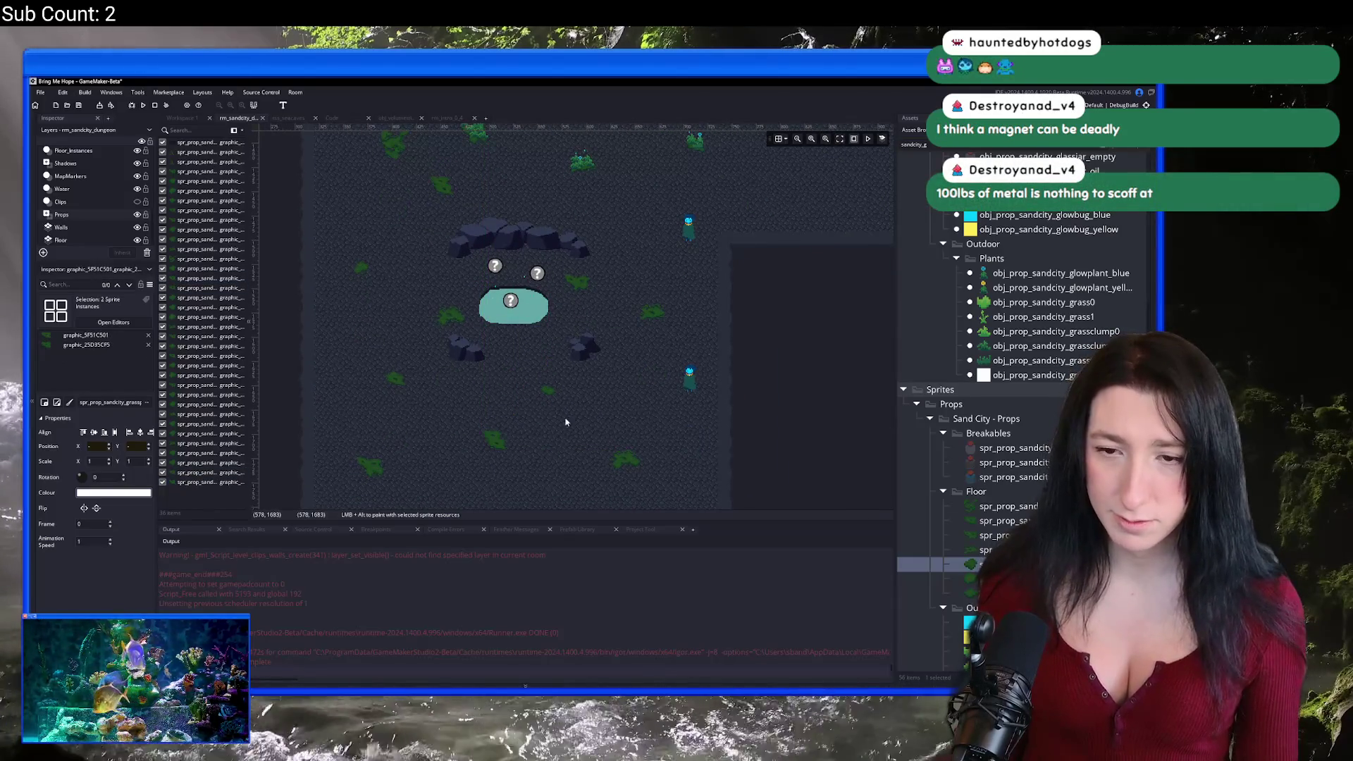
scroll(568, 389, down, 3)
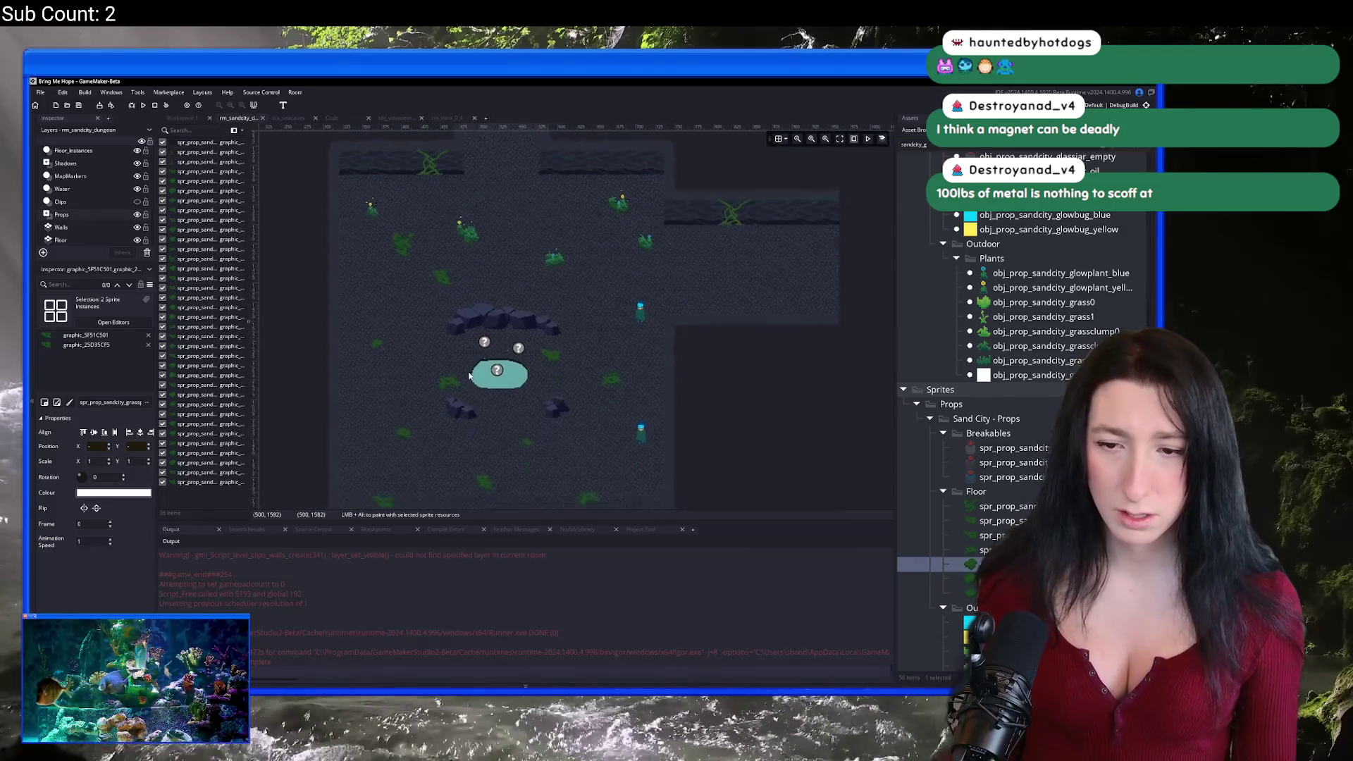
key(ctrl+z)
mouse_move(427, 213)
mouse_down()
mouse_move(614, 395)
mouse_move(597, 359)
mouse_up()
scroll(550, 368, up, 2)
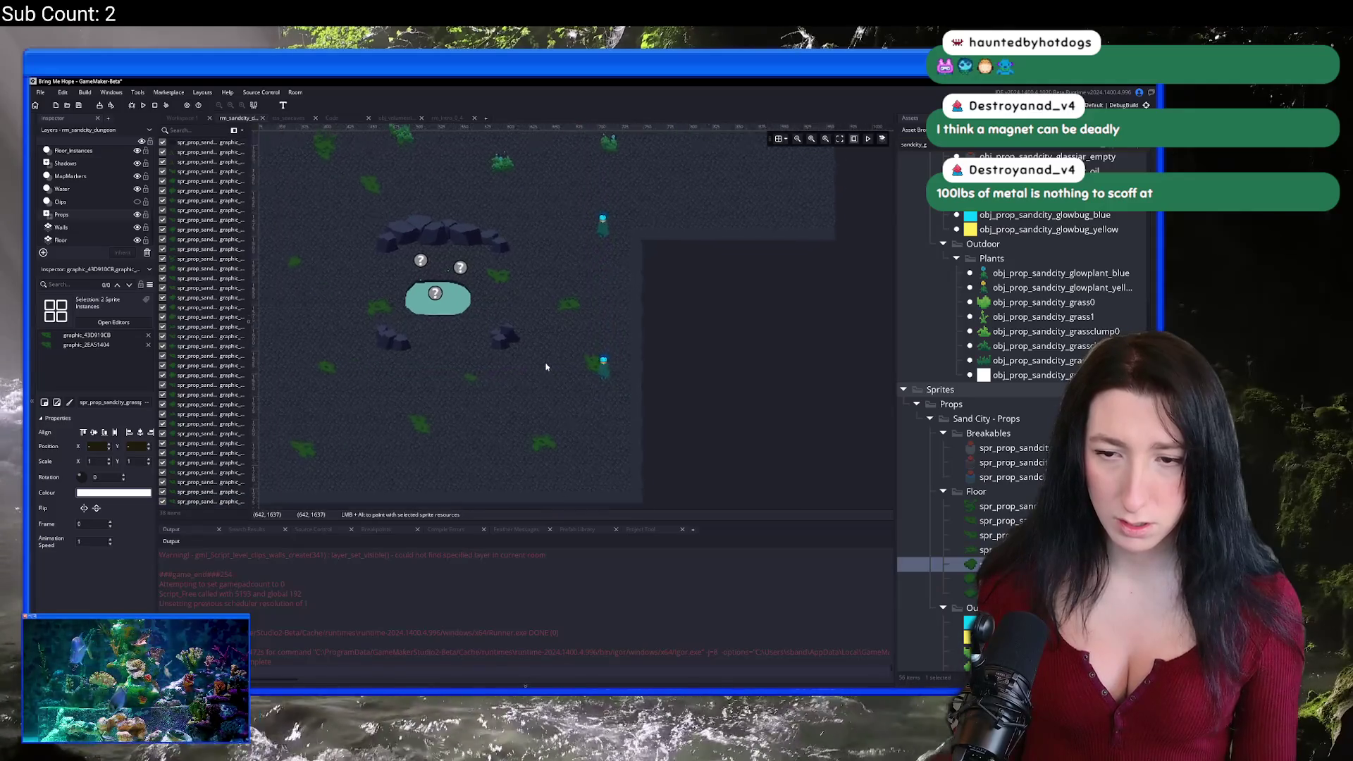
scroll(83, 181, up, 3)
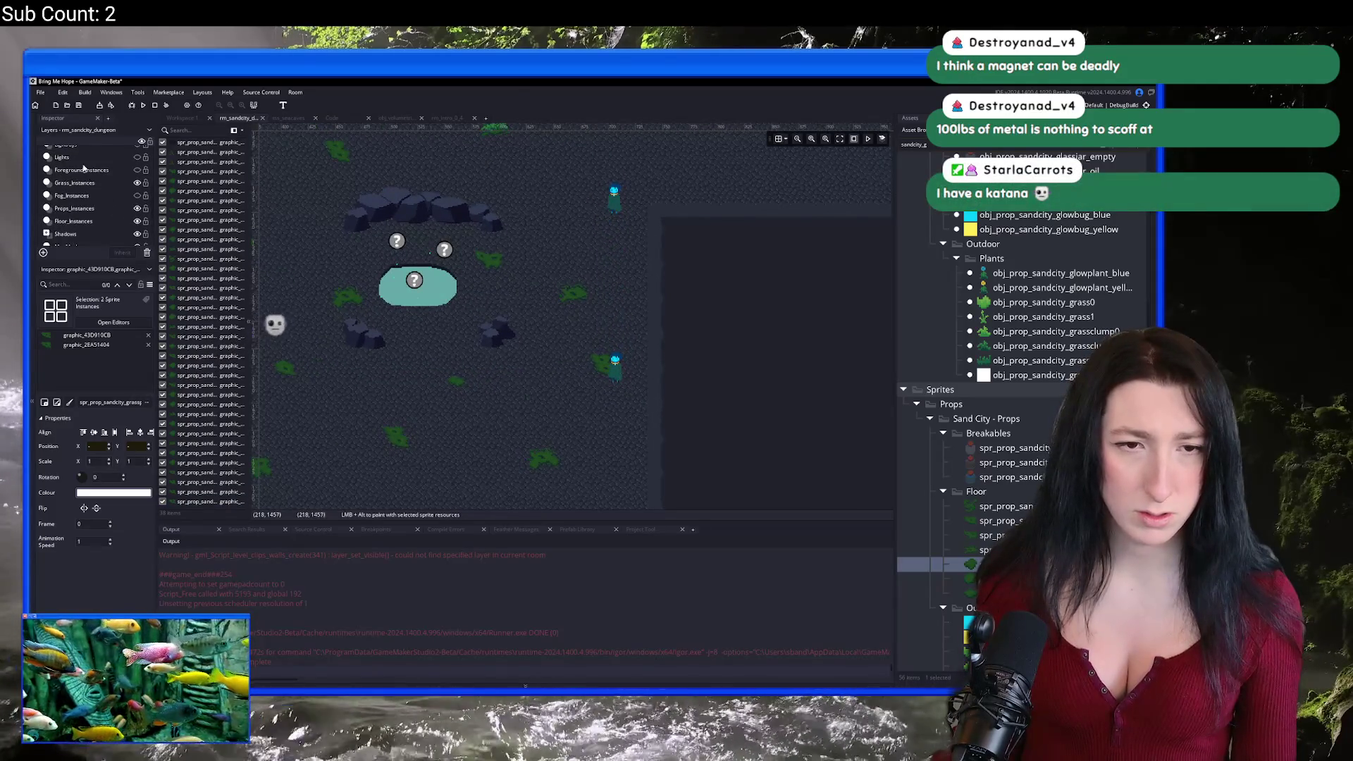
Step: On the NPCs layer, move the player spawn higher up the room
scroll(82, 181, up, 2)
click(61, 166)
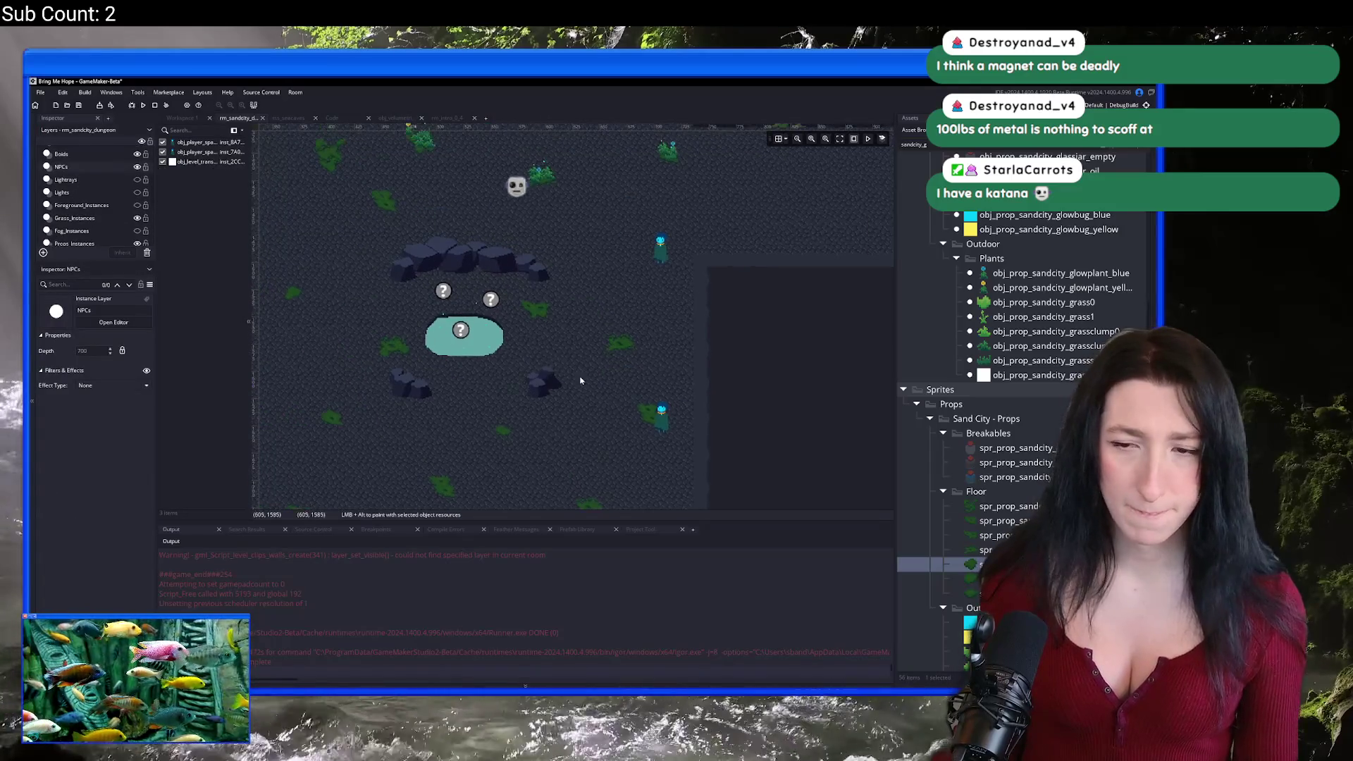
drag(661, 430, 703, 234)
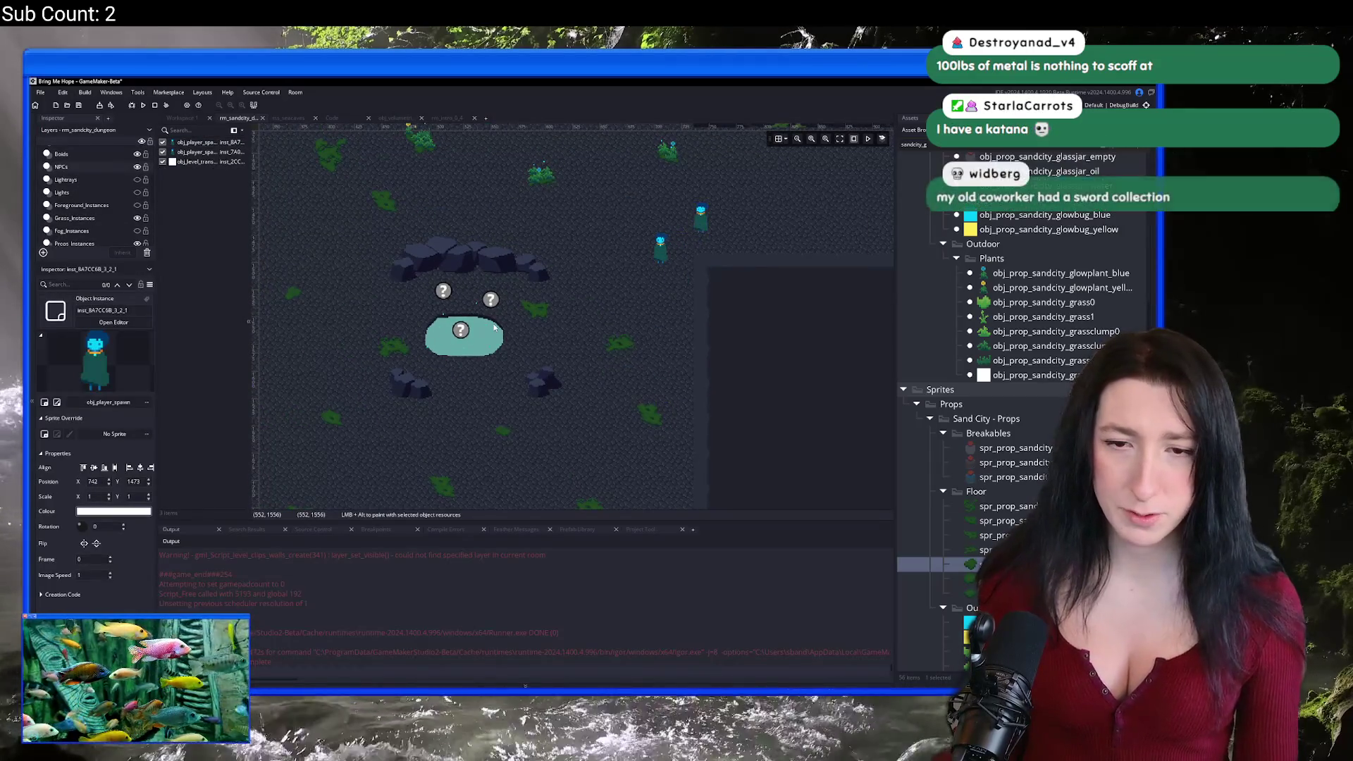
scroll(443, 326, down, 2)
scroll(443, 326, up, 3)
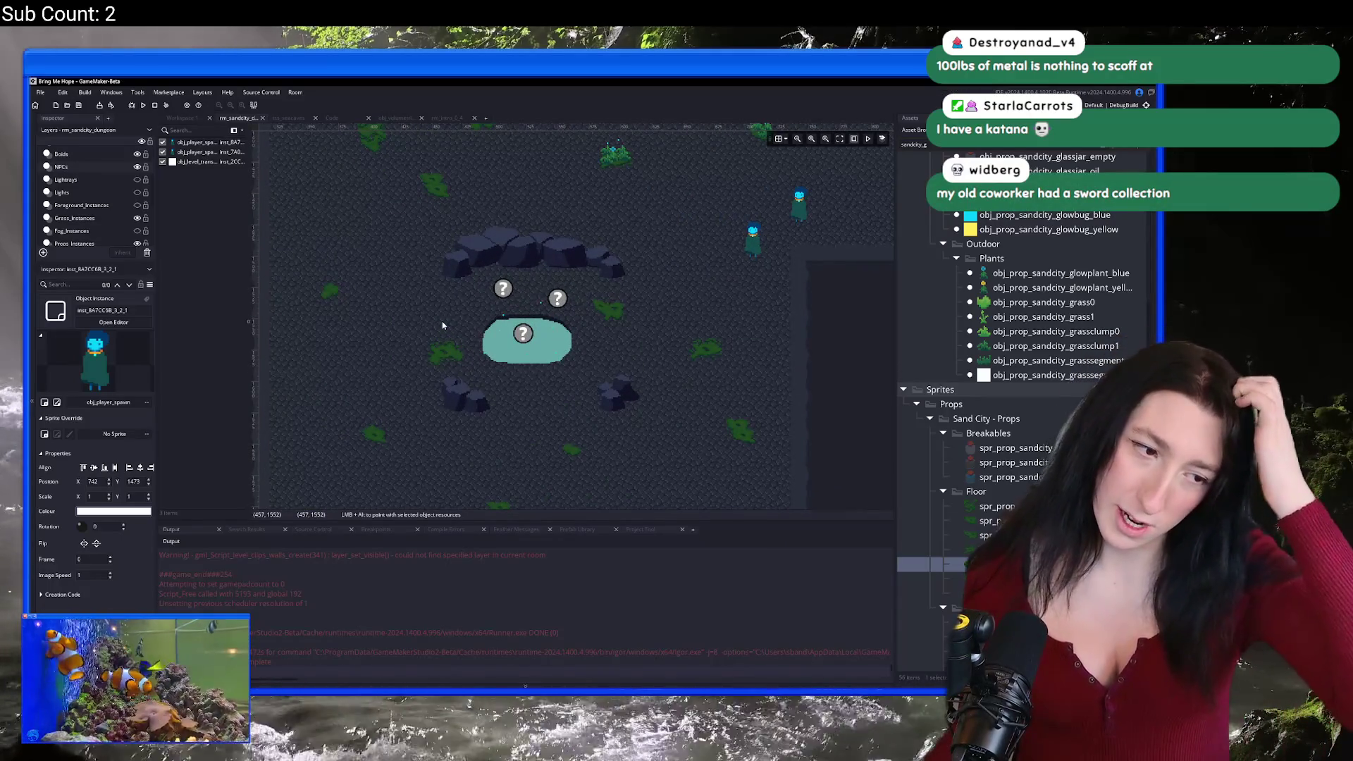
scroll(444, 289, up, 4)
scroll(91, 209, down, 1)
Step: On the Grass_Instances layer, paint obj_prop_sandcity_grassclump1 clumps across the first grass patch
click(90, 210)
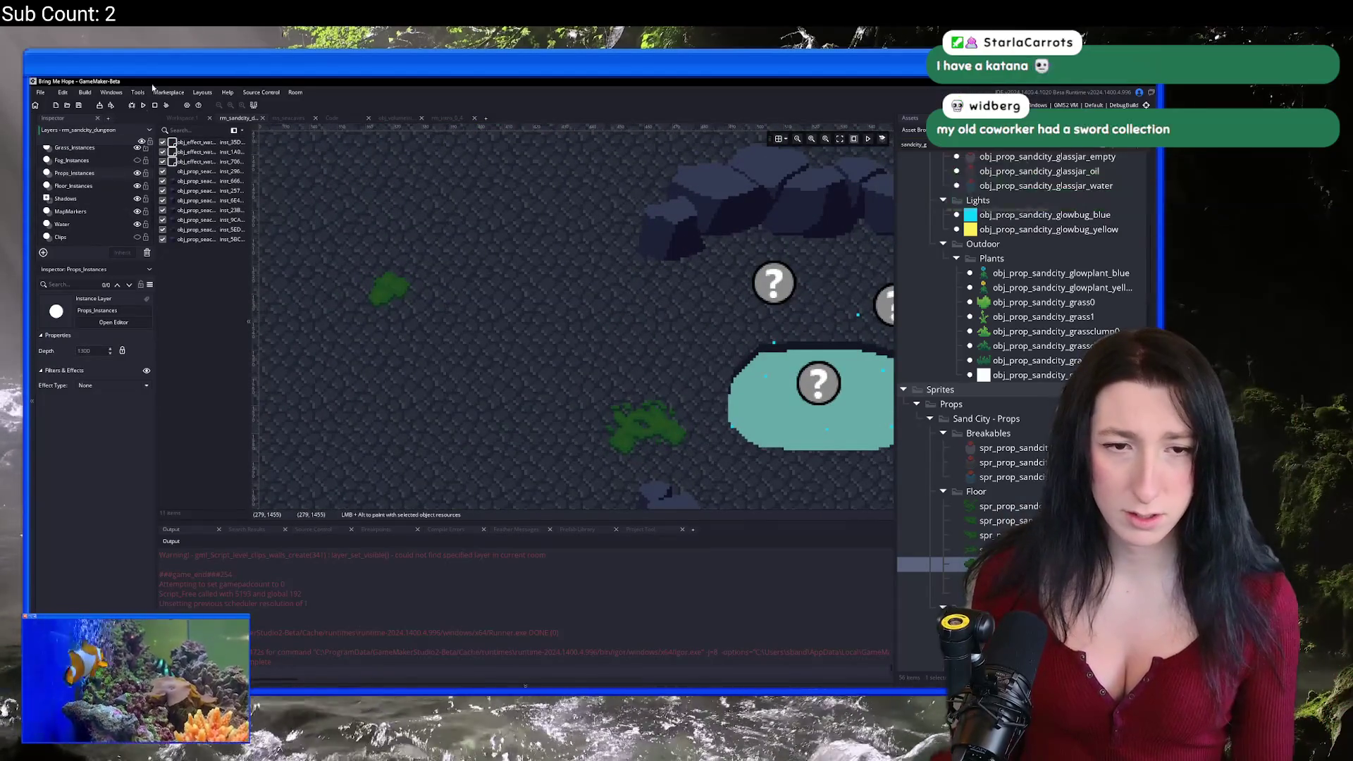
click(99, 185)
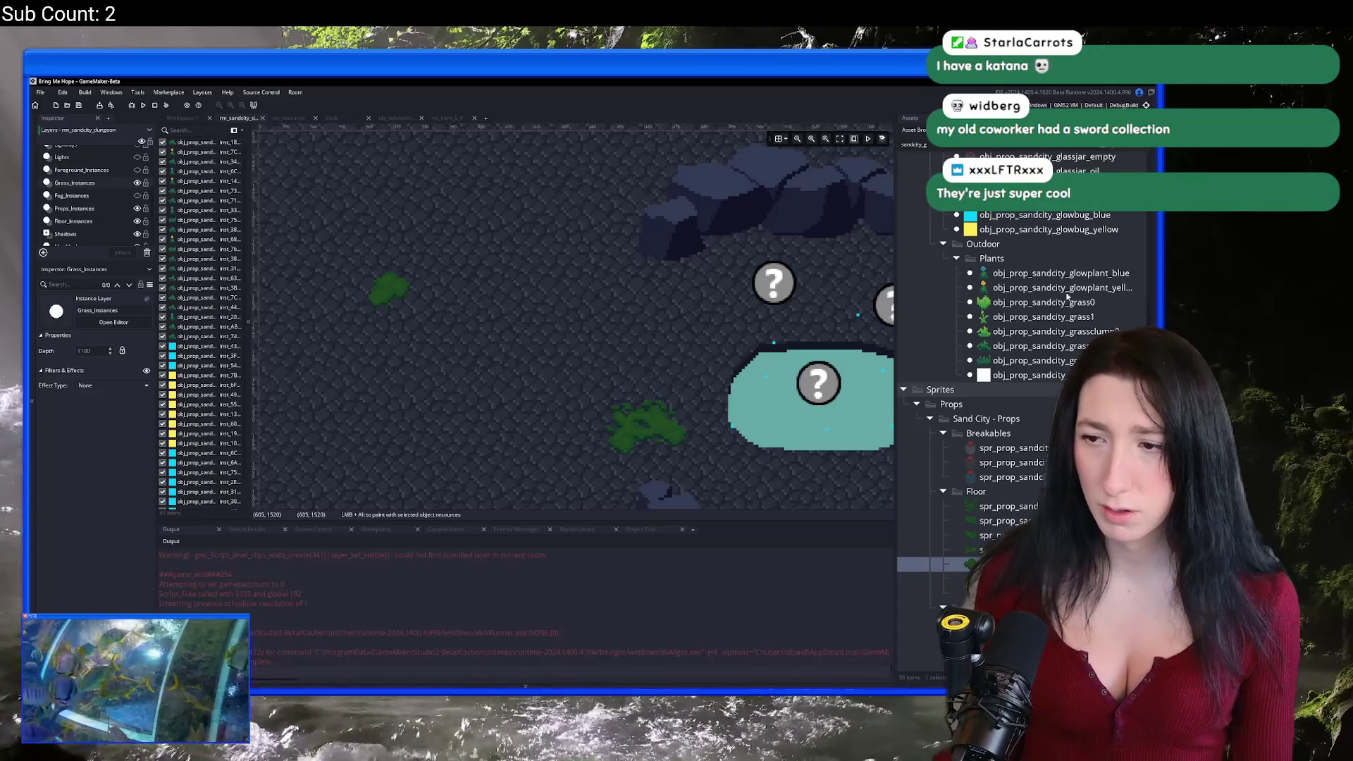
click(1055, 331)
click(1043, 345)
scroll(489, 284, up, 5)
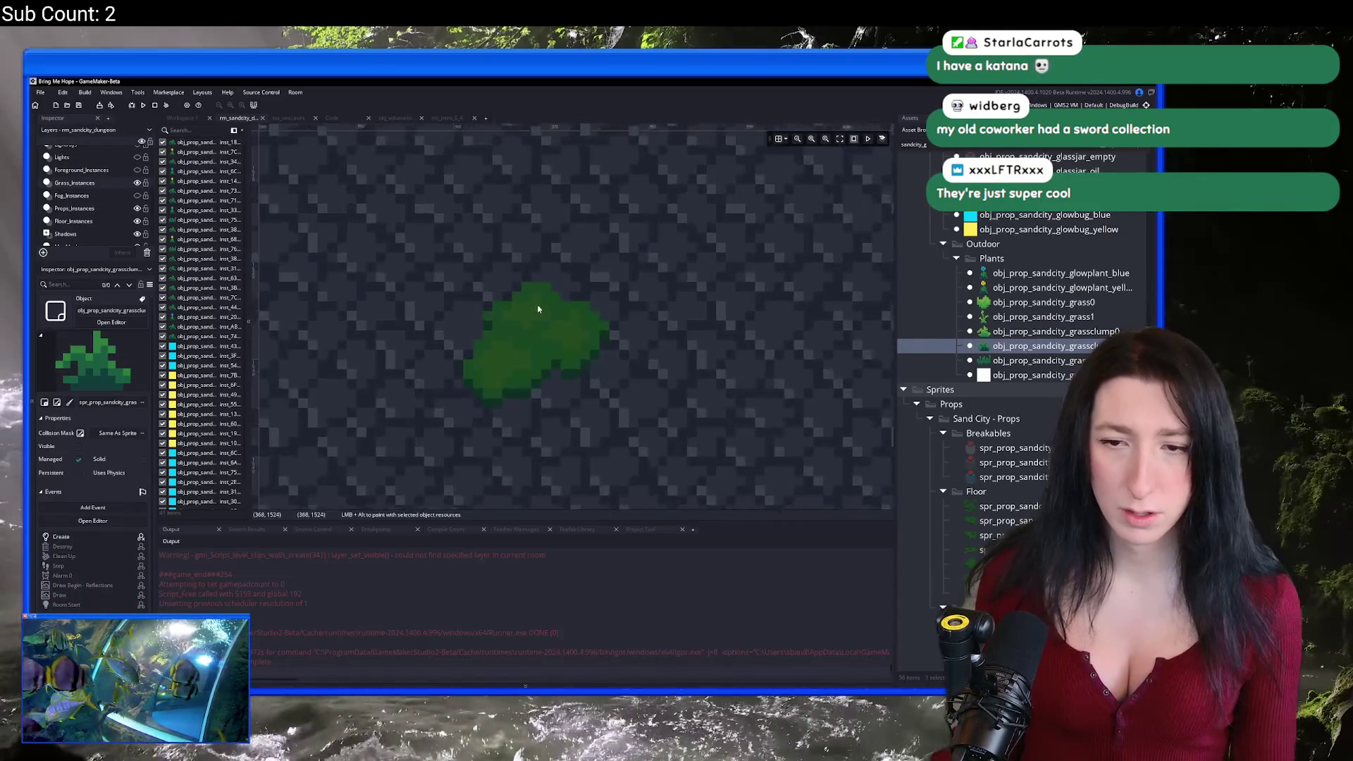
alt+click(540, 308)
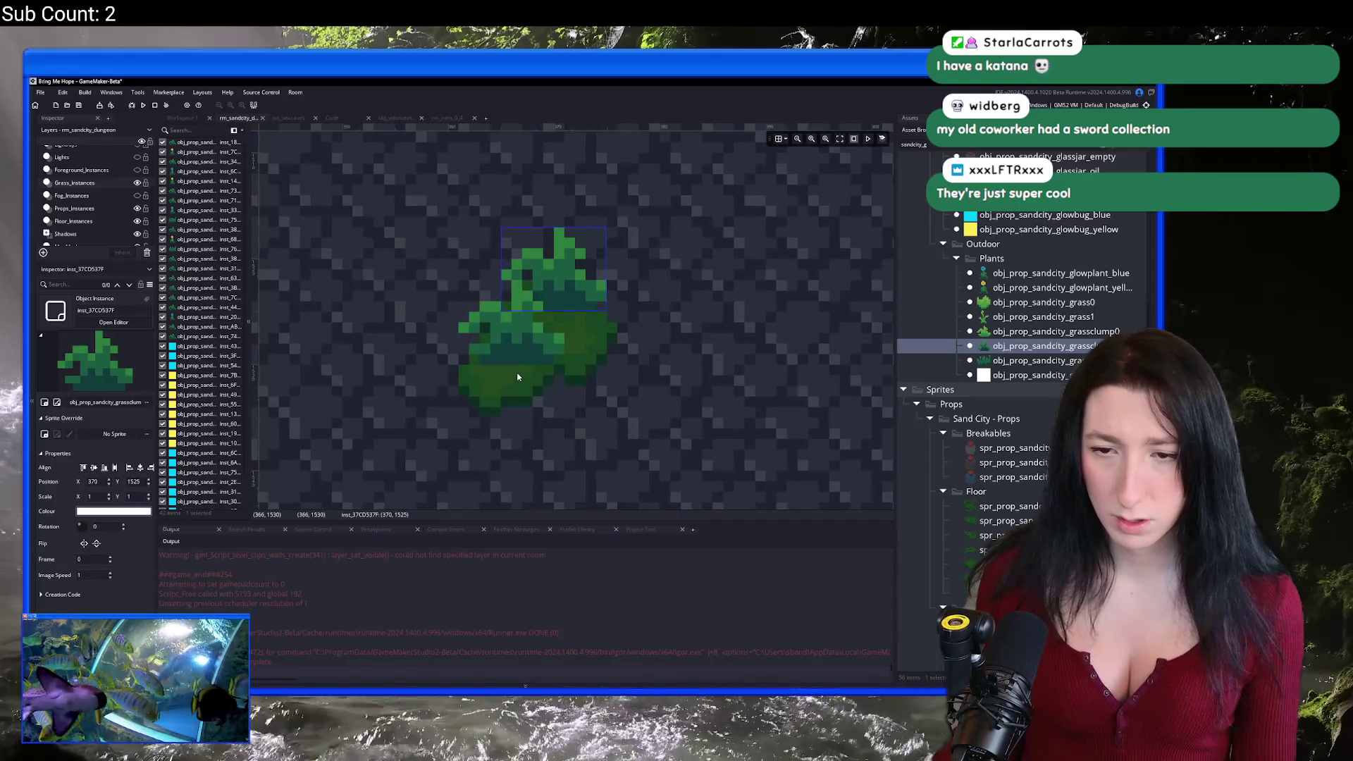
scroll(667, 380, down, 6)
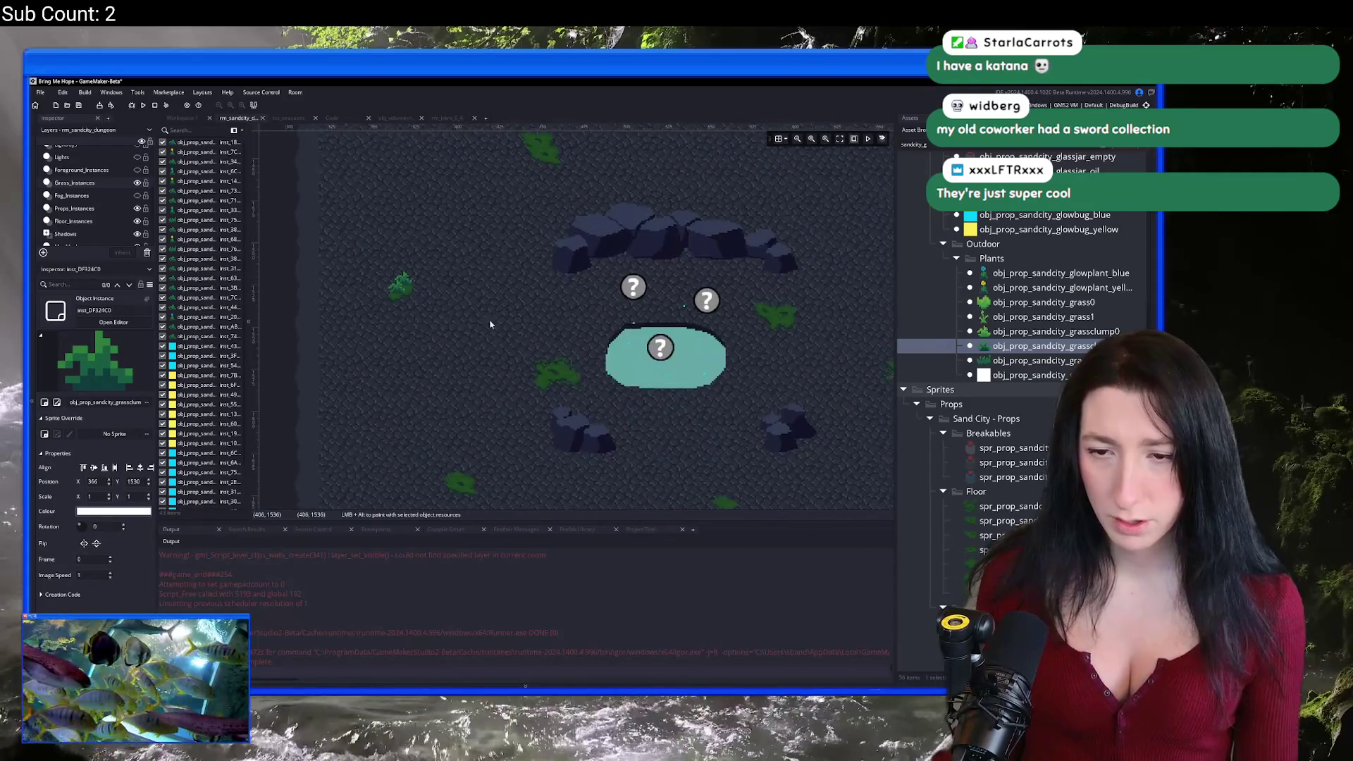
scroll(591, 396, up, 5)
scroll(590, 396, down, 1)
mouse_move(515, 328)
mouse_down()
mouse_move(525, 341)
mouse_move(436, 419)
mouse_up()
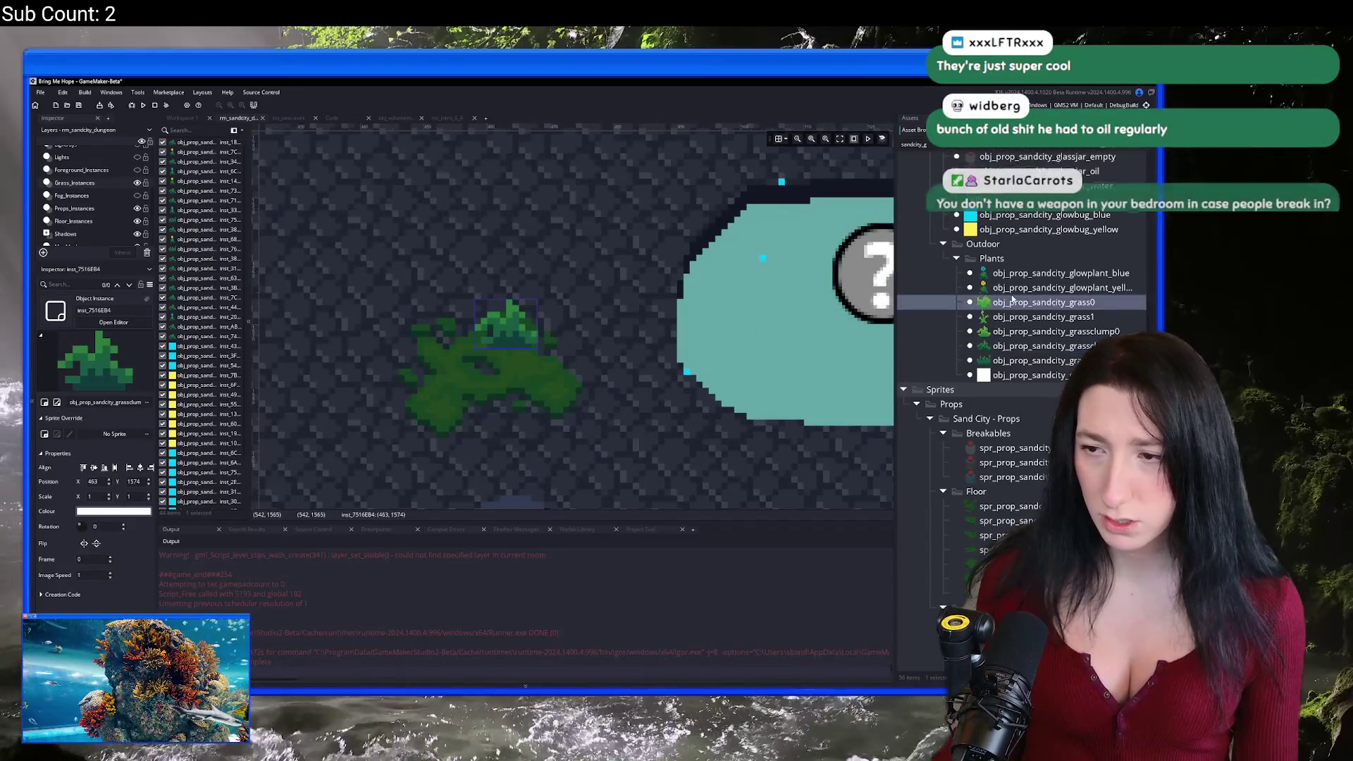
Step: Add two yellow glowplants to the patch, surrounded by more grass clumps
click(989, 292)
mouse_move(990, 296)
mouse_down()
mouse_move(521, 359)
mouse_move(447, 386)
mouse_up()
alt+click(493, 381)
click(921, 345)
mouse_move(522, 339)
mouse_down()
mouse_move(508, 359)
mouse_move(436, 381)
mouse_move(514, 392)
mouse_up()
alt+click(515, 393)
scroll(543, 224, down, 5)
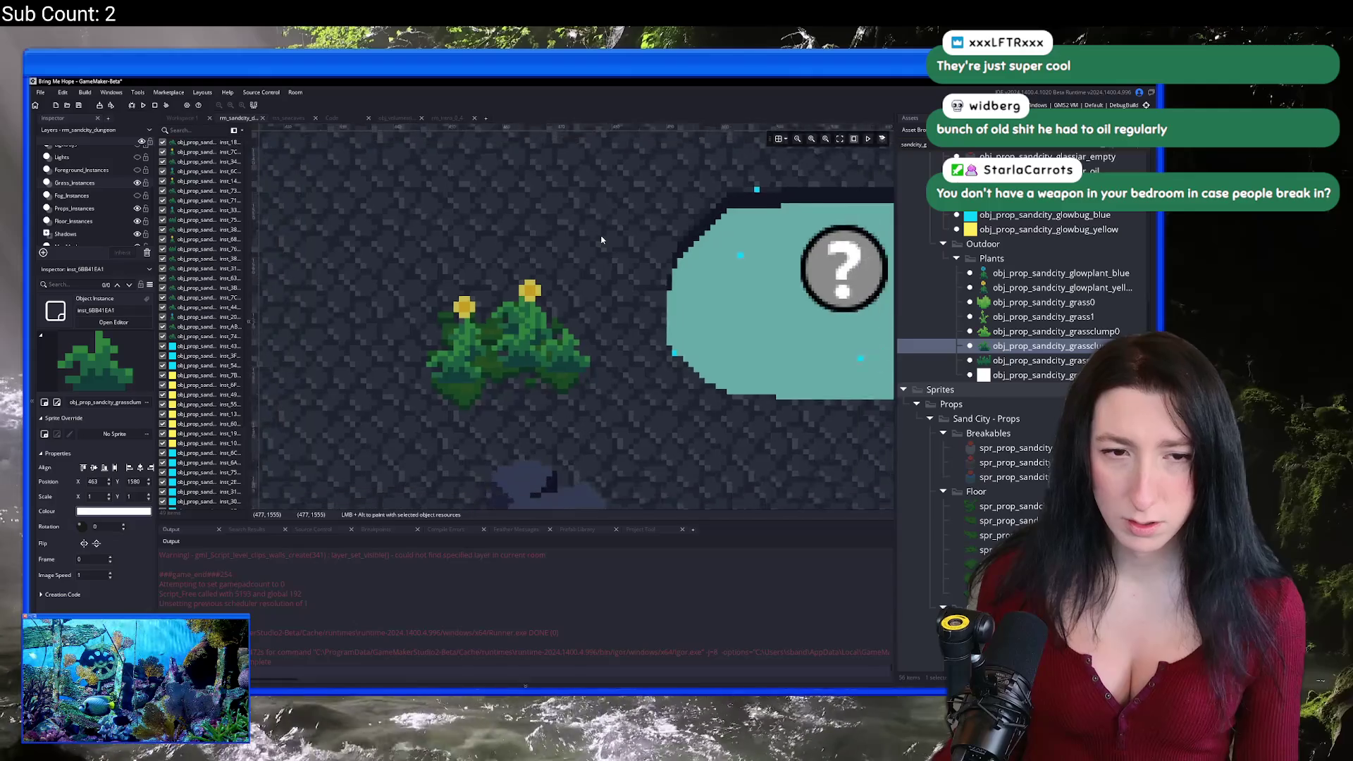
scroll(543, 224, up, 6)
Step: Decorate the next grass patch with grass clumps and a yellow glowplant
alt+click(349, 275)
alt+click(459, 276)
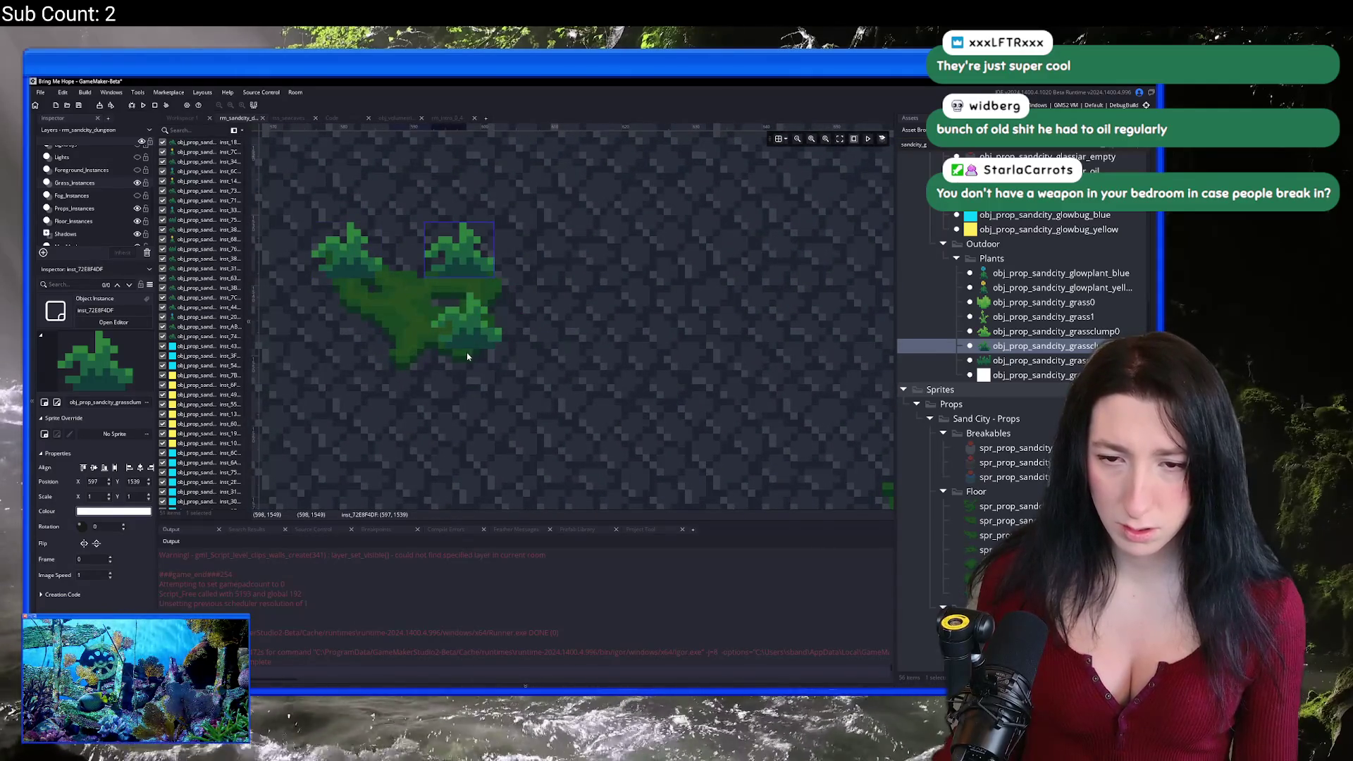
click(1043, 288)
alt+click(398, 324)
click(1043, 316)
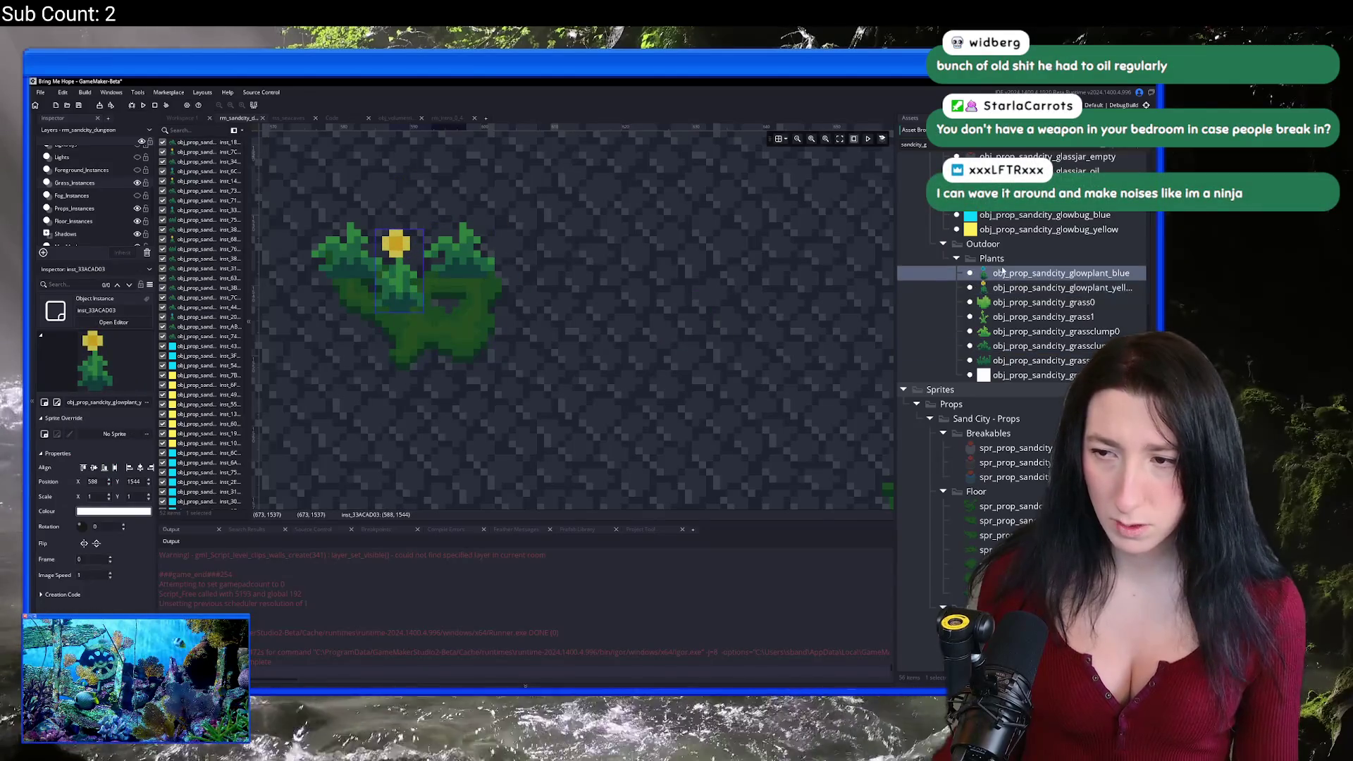
click(1006, 348)
alt+click(478, 328)
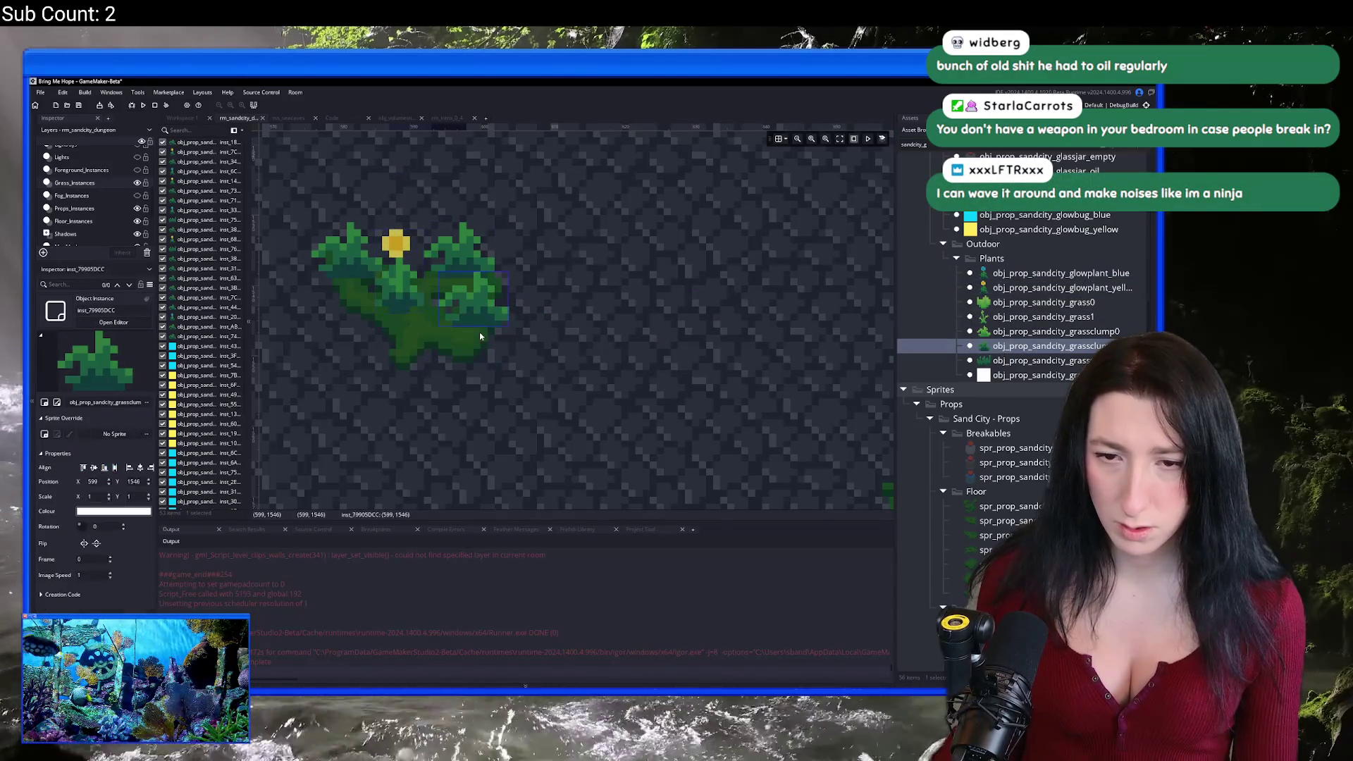
scroll(486, 321, down, 3)
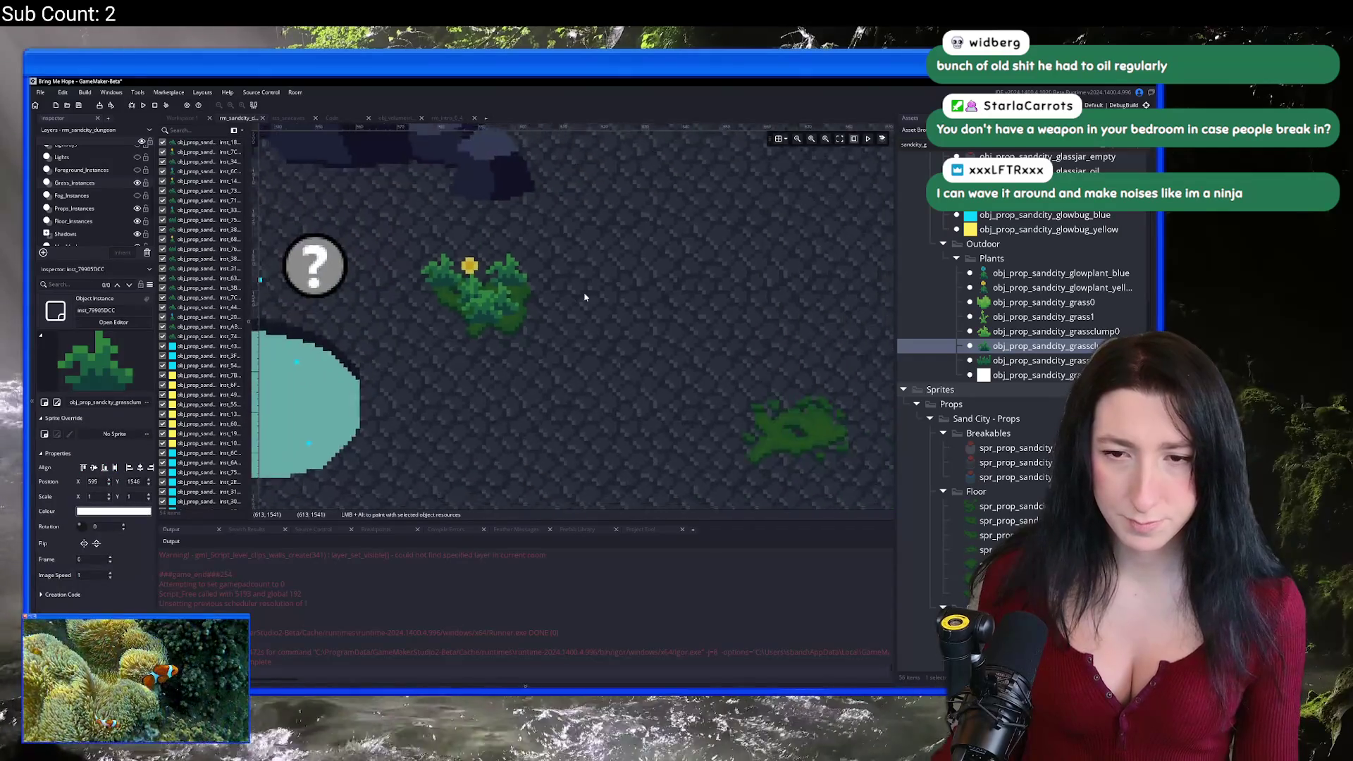
scroll(486, 320, up, 3)
Step: Drop a blue glowplant onto a grass patch and add two grass clumps beside it
mouse_move(987, 273)
mouse_down()
mouse_move(645, 396)
mouse_move(668, 416)
mouse_up()
drag(1043, 346, 655, 403)
alt+click(596, 414)
Step: Place two yellow glowplants on the next grass patch
scroll(733, 459, down, 5)
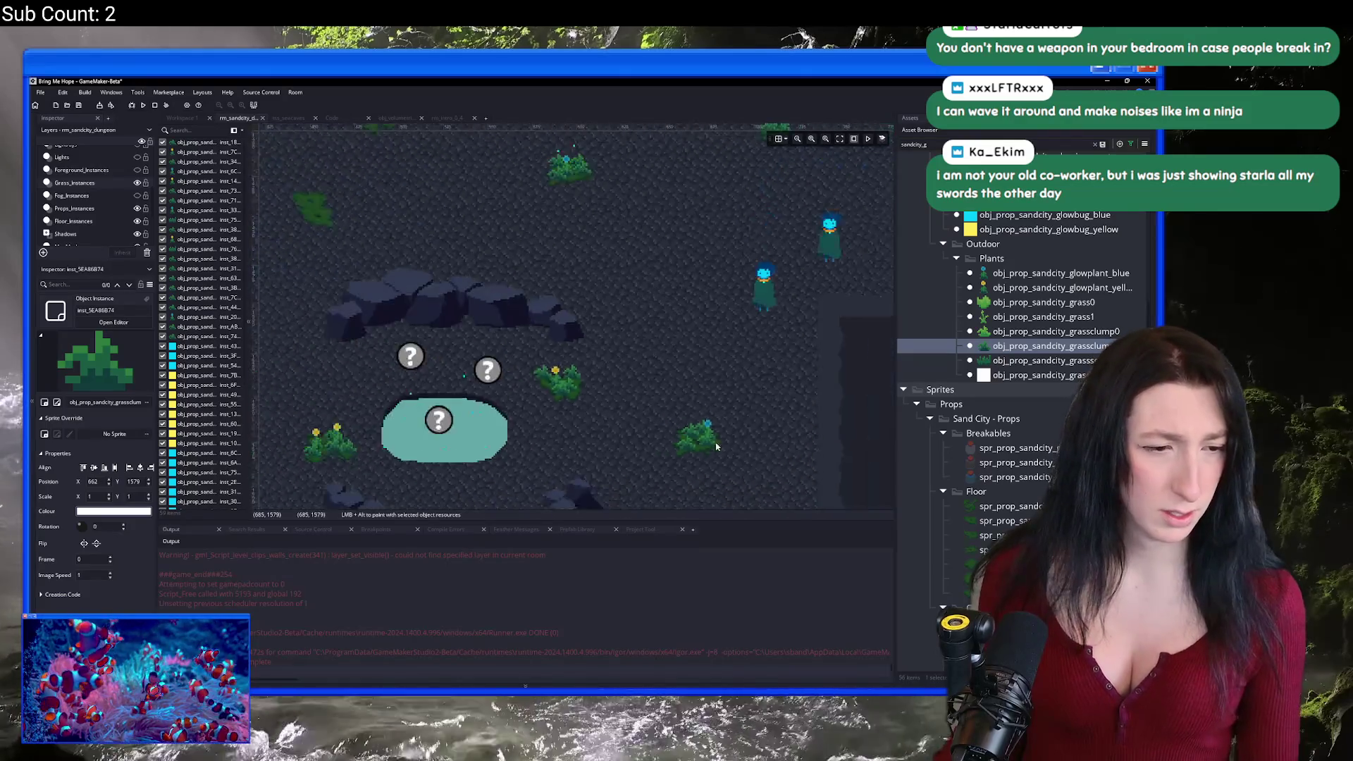
scroll(568, 384, up, 2)
scroll(568, 385, up, 5)
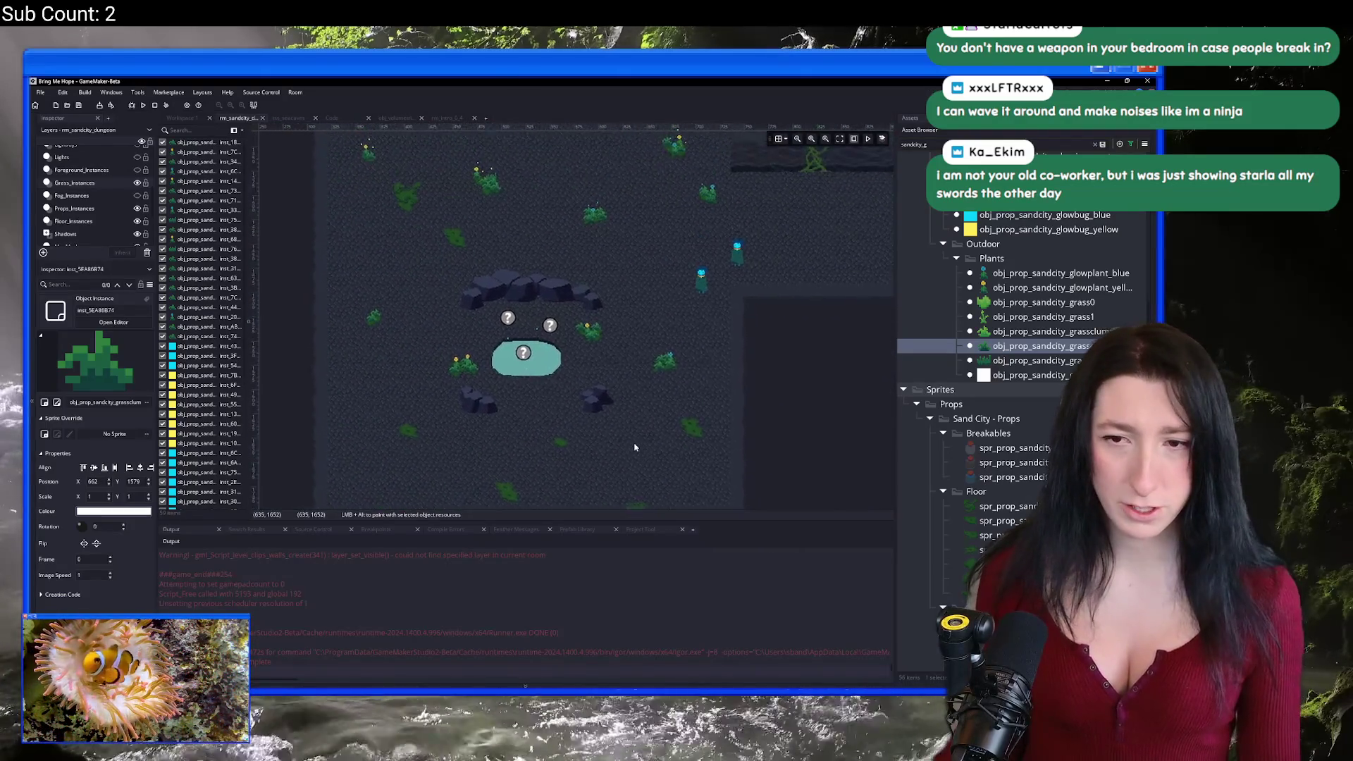
scroll(441, 191, up, 4)
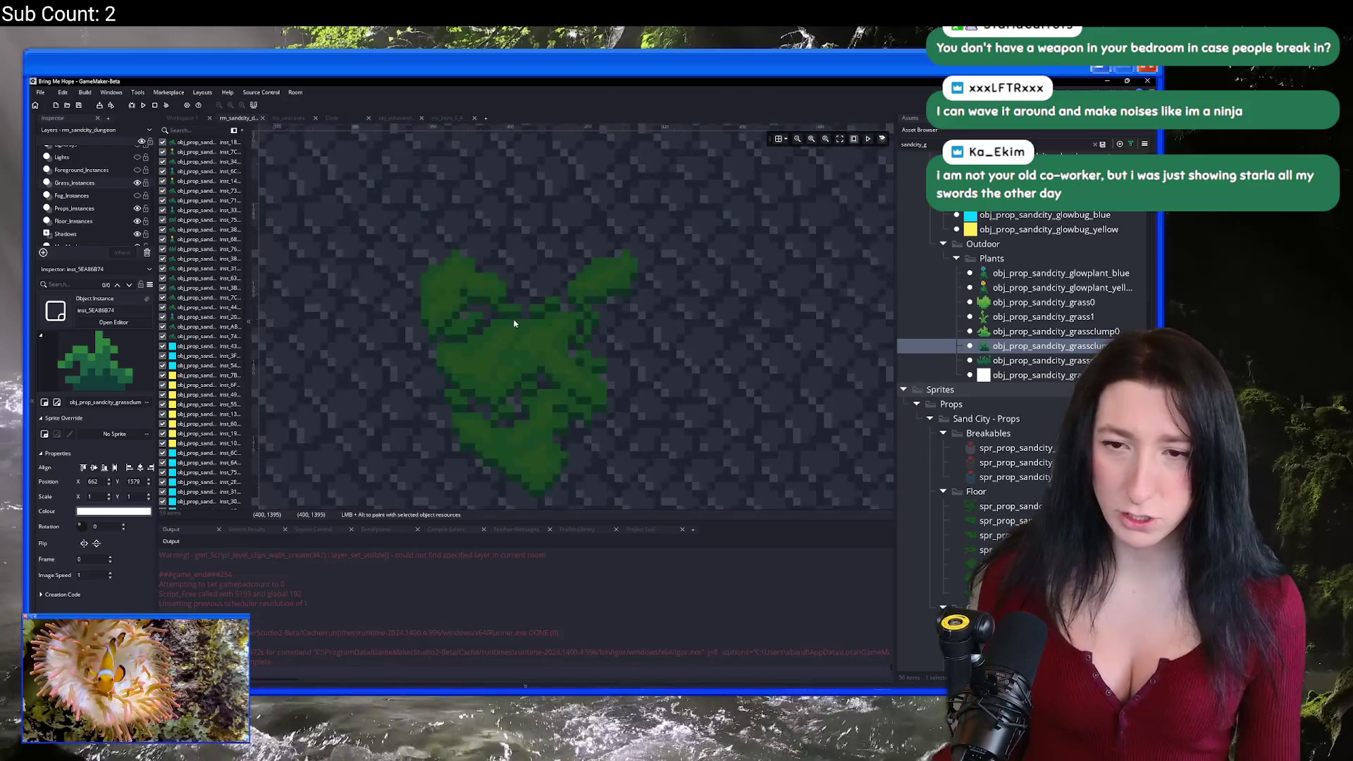
click(1060, 288)
alt+click(627, 281)
mouse_move(627, 281)
mouse_down()
mouse_move(557, 370)
mouse_move(514, 372)
mouse_move(466, 328)
mouse_move(557, 451)
mouse_up()
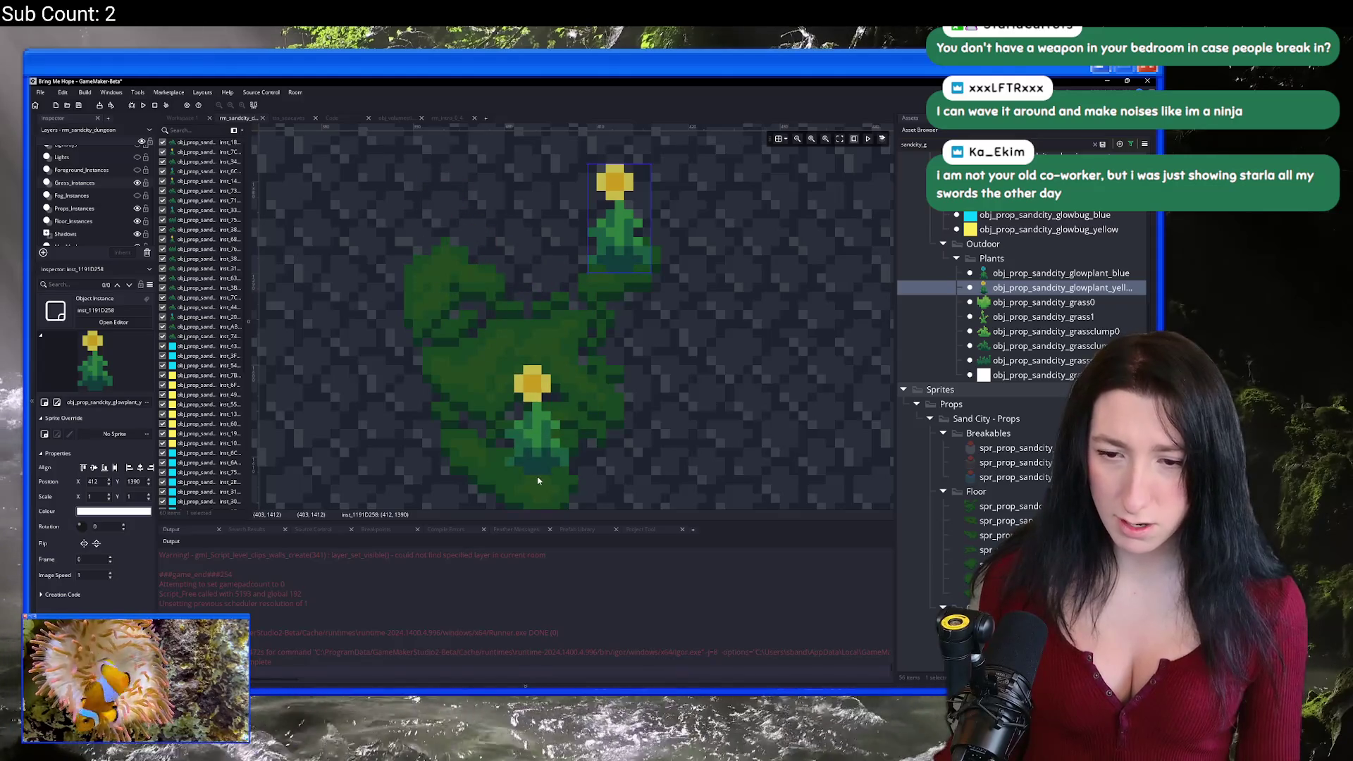
Step: Add two grass clumps between and around the yellow glowplants
click(996, 344)
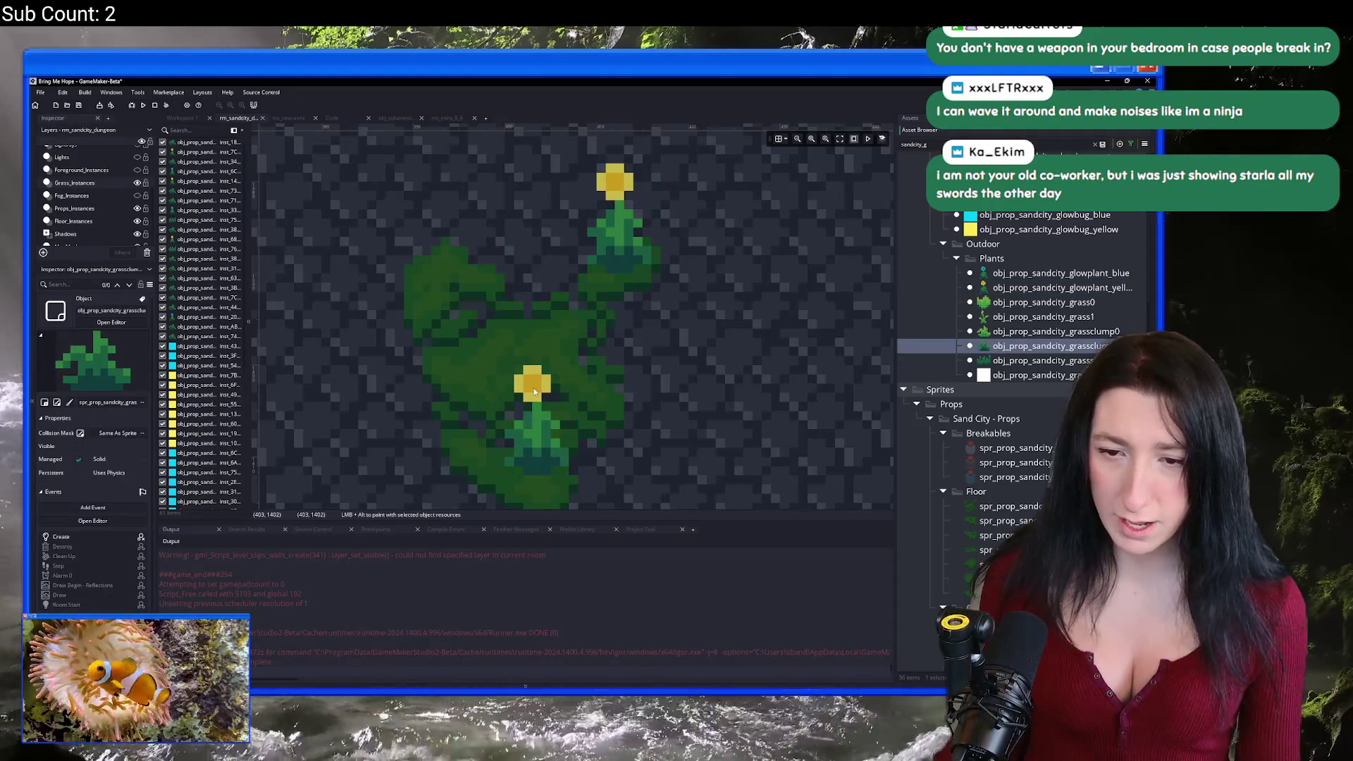
mouse_move(437, 283)
mouse_down()
mouse_move(465, 348)
mouse_move(557, 349)
mouse_up()
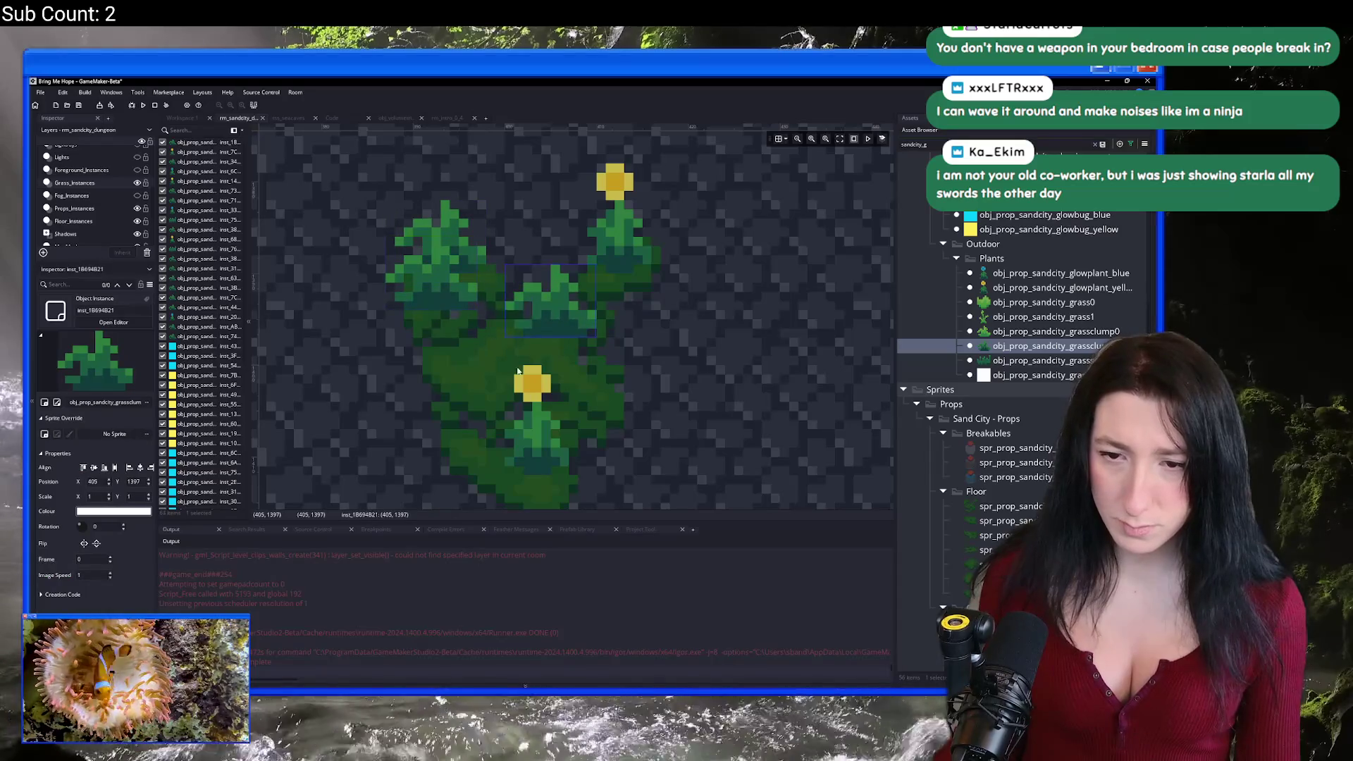
alt+click(494, 483)
scroll(494, 483, down, 3)
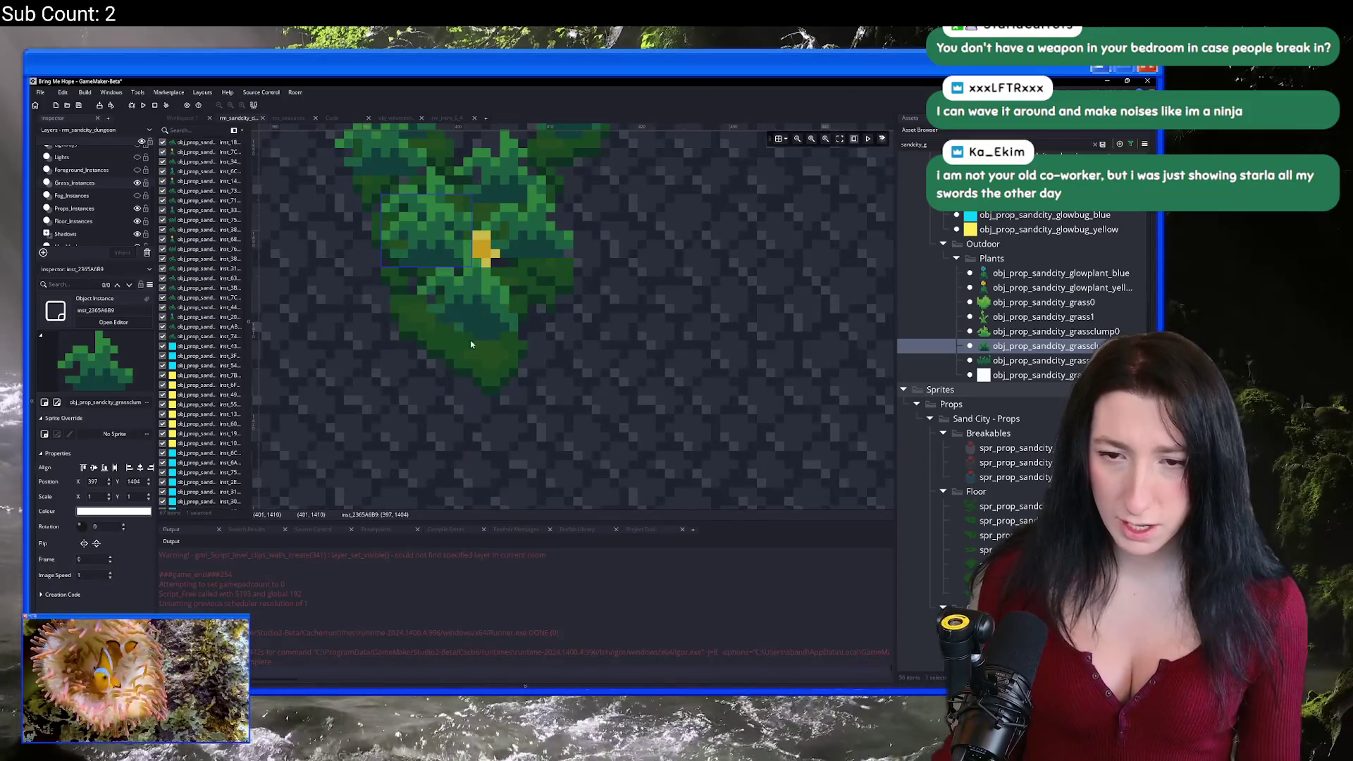
scroll(586, 309, down, 5)
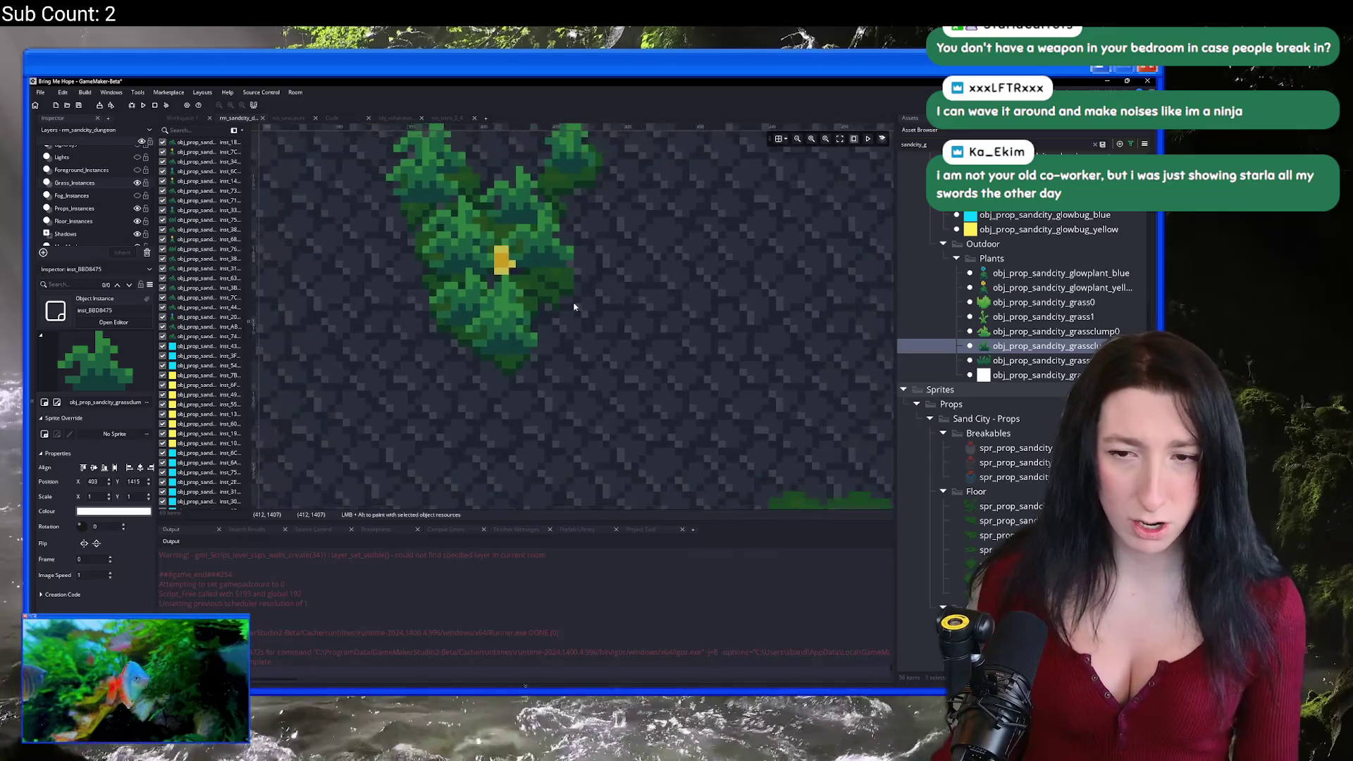
scroll(569, 291, up, 5)
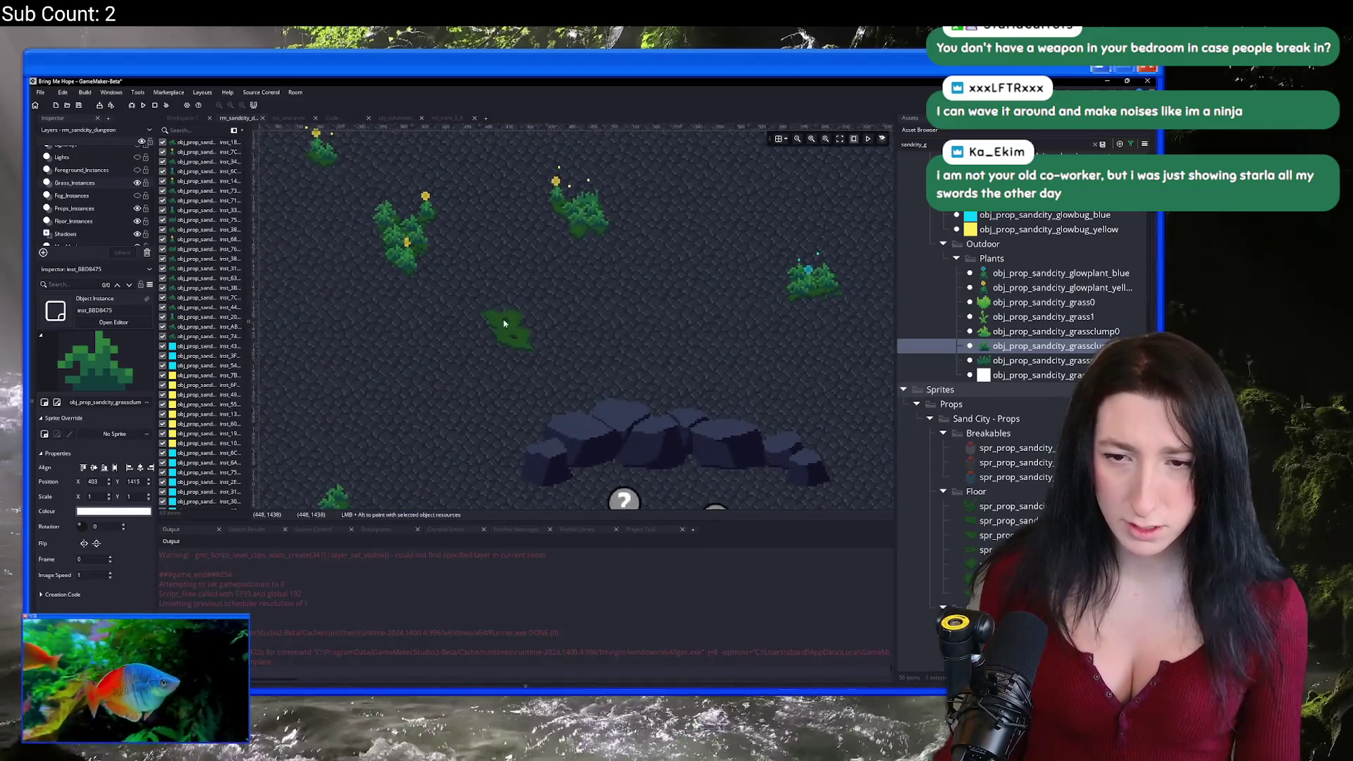
Step: Put a blue glowplant at another patch's top, ringed by two grass clumps
mouse_move(1060, 272)
mouse_down()
mouse_move(986, 296)
mouse_move(462, 328)
mouse_up()
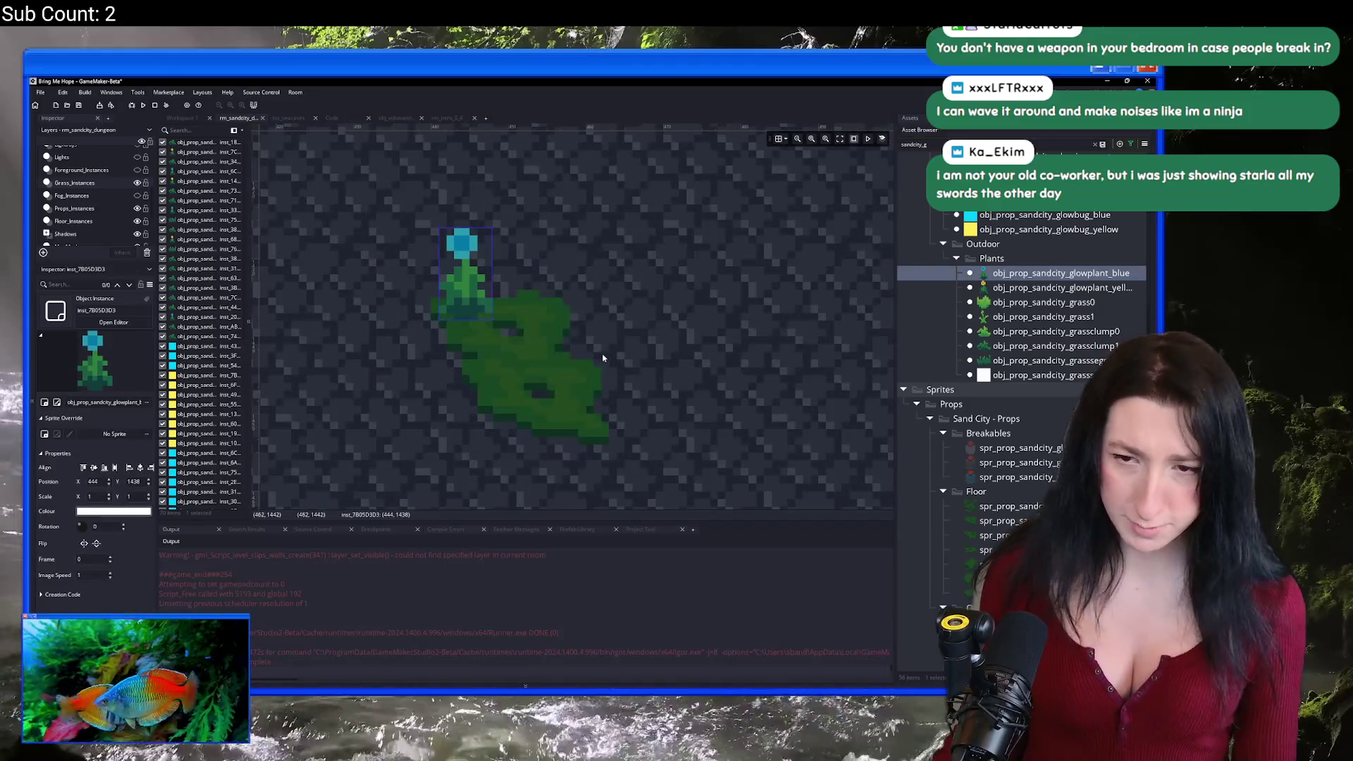
alt+click(536, 378)
click(948, 341)
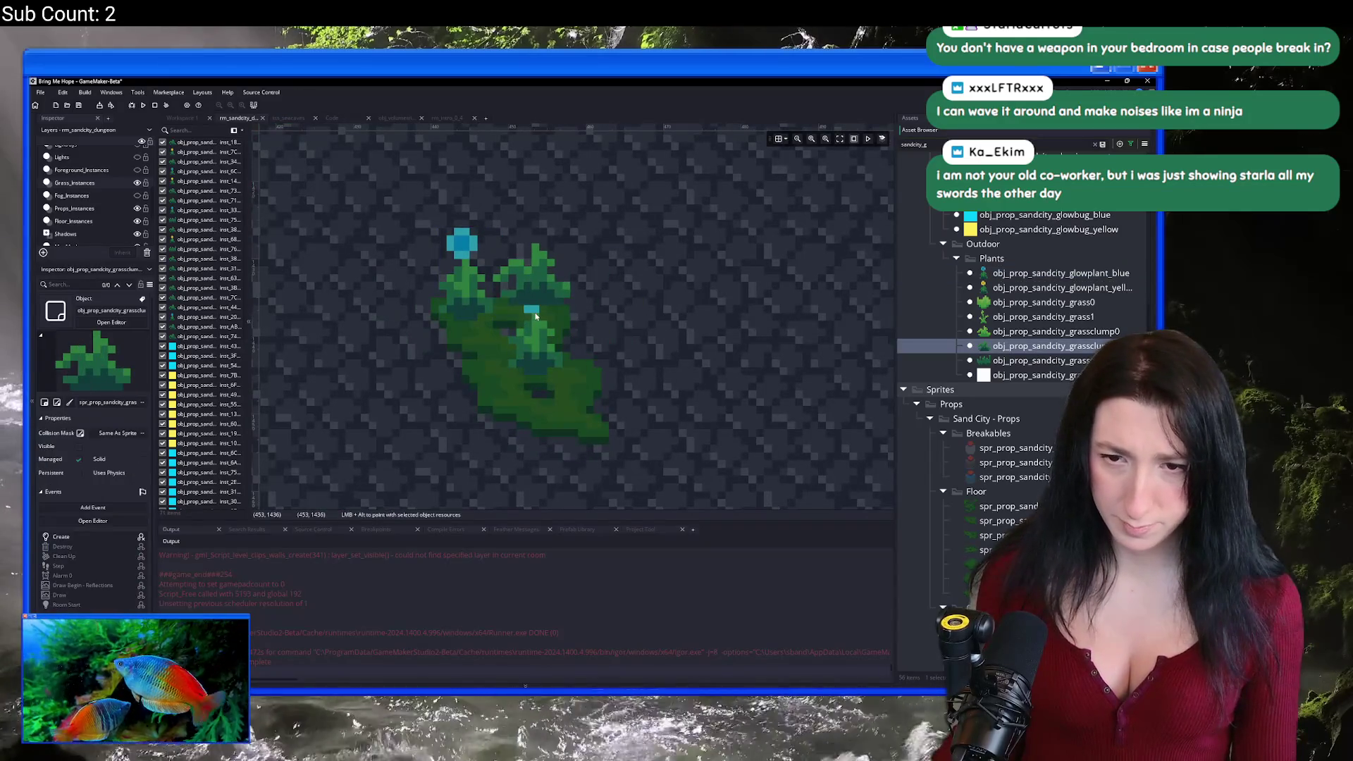
alt+click(589, 391)
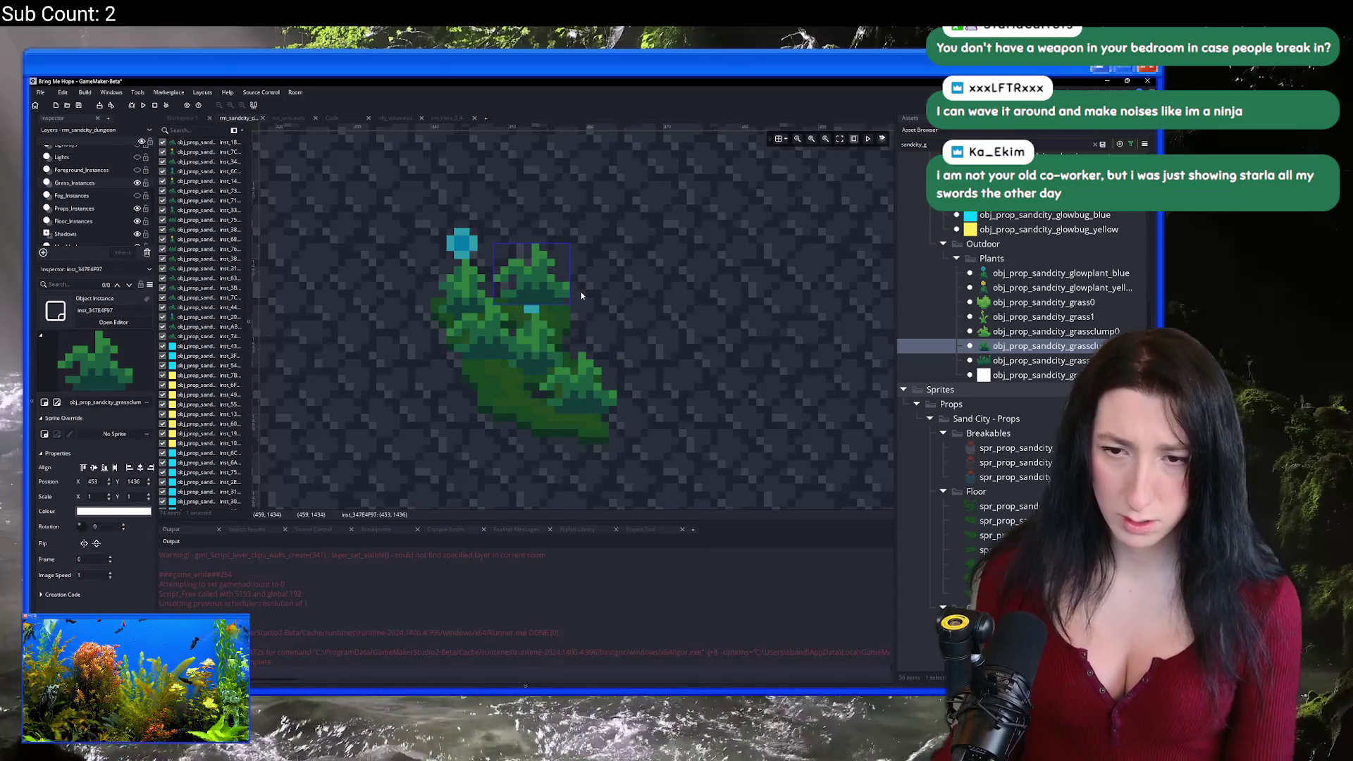
alt+click(504, 399)
scroll(629, 276, down, 6)
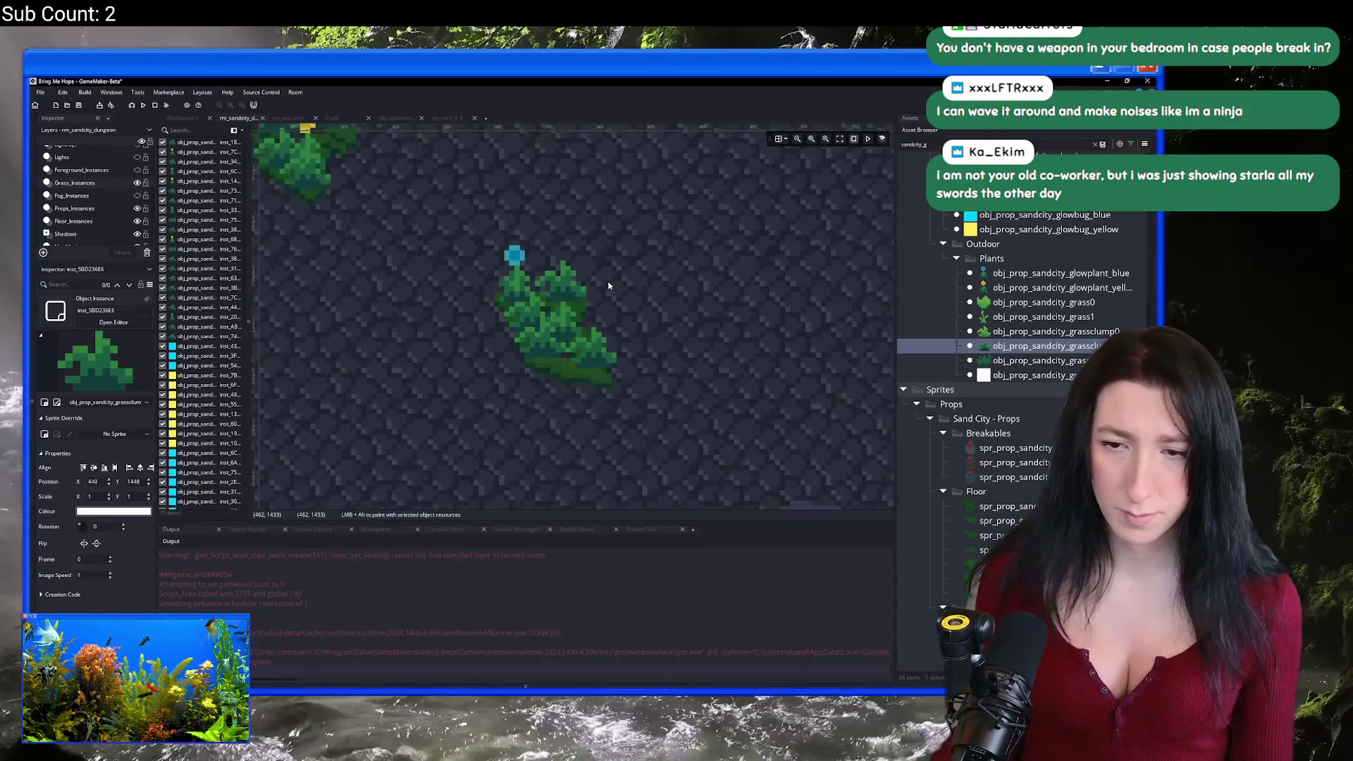
drag(638, 298, 548, 332)
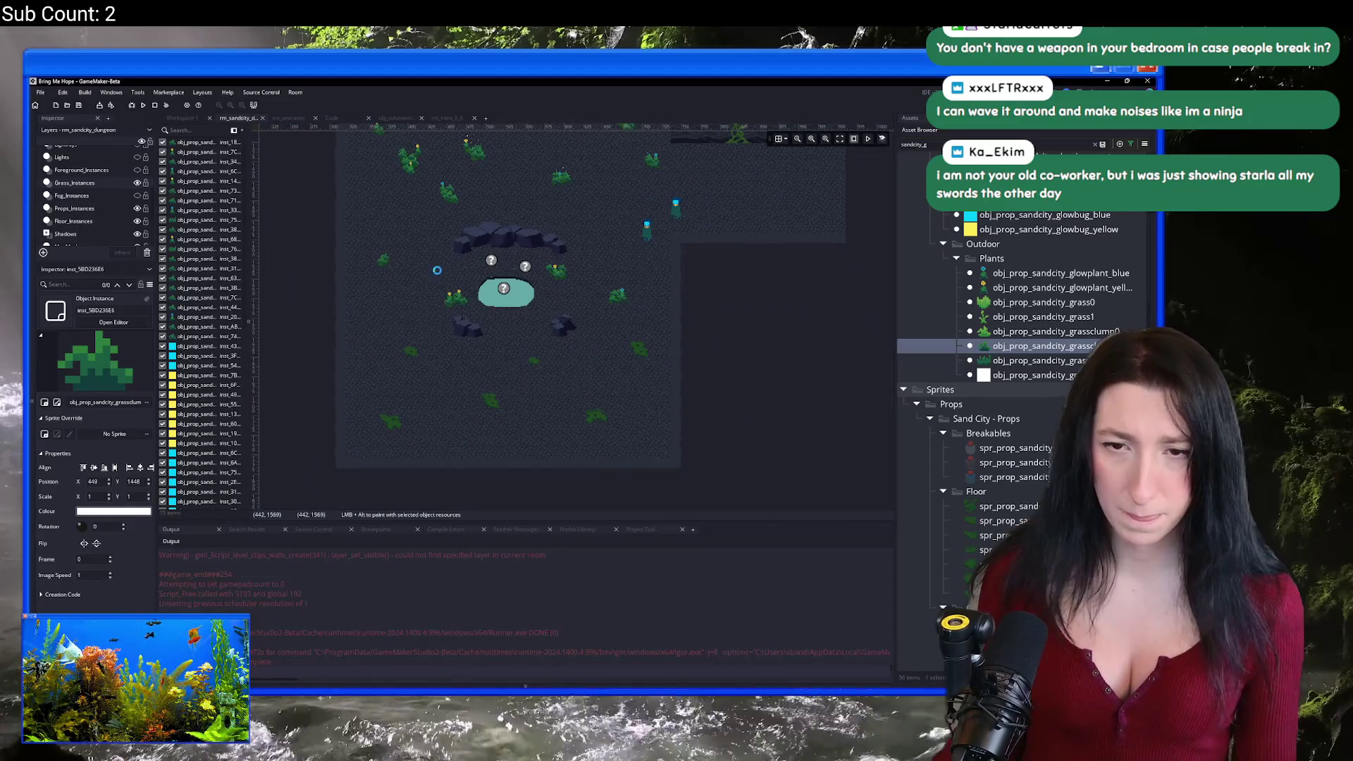
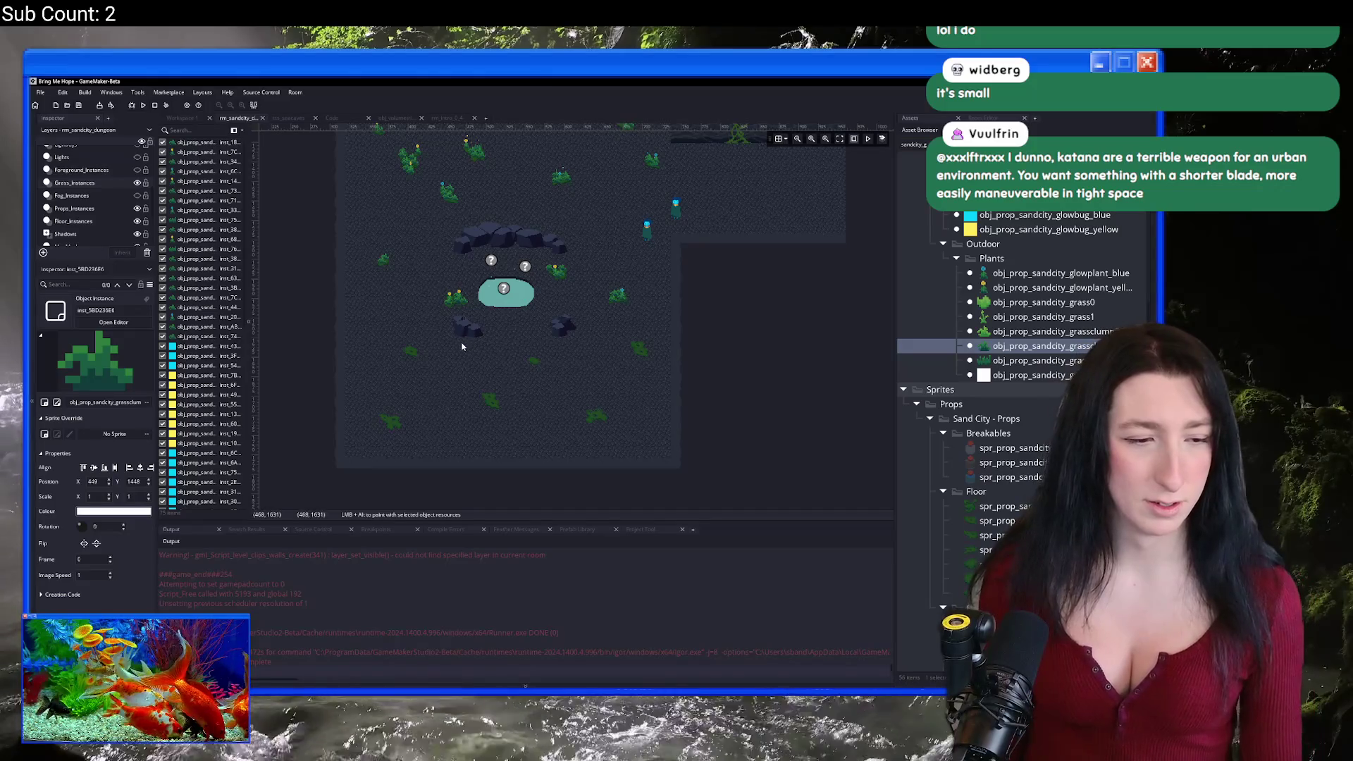
Step: Zoom into the moss patch and place a yellow glowplant and two grass clumps
mouse_move(462, 346)
mouse_down()
mouse_move(435, 254)
mouse_move(416, 446)
mouse_move(384, 515)
mouse_move(381, 403)
mouse_move(403, 311)
mouse_up()
scroll(401, 221, up, 2)
scroll(587, 406, up, 5)
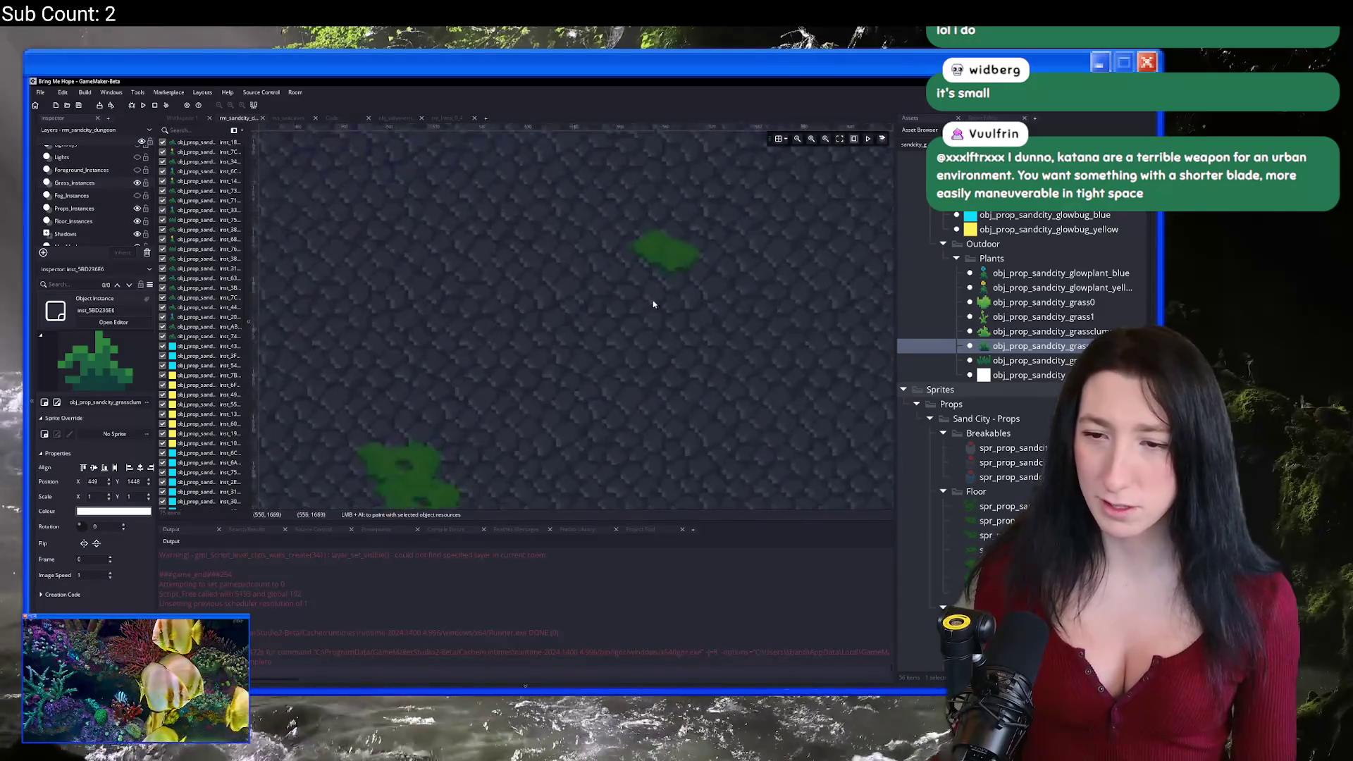
scroll(587, 406, up, 3)
click(1061, 287)
alt+click(571, 387)
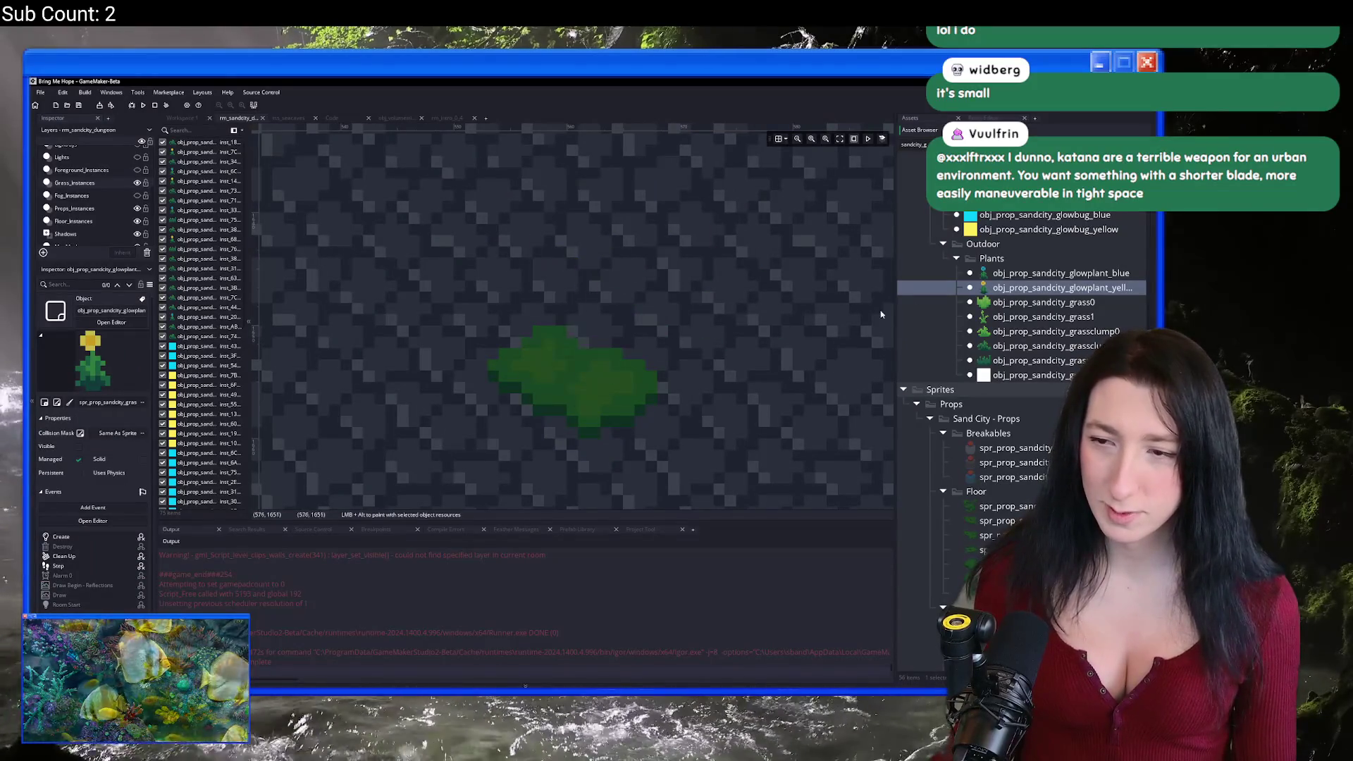
click(1002, 346)
alt+click(544, 356)
alt+click(603, 414)
Step: Add another grass clump and two yellow glowplants, undoing the extra glowplant
scroll(606, 326, down, 3)
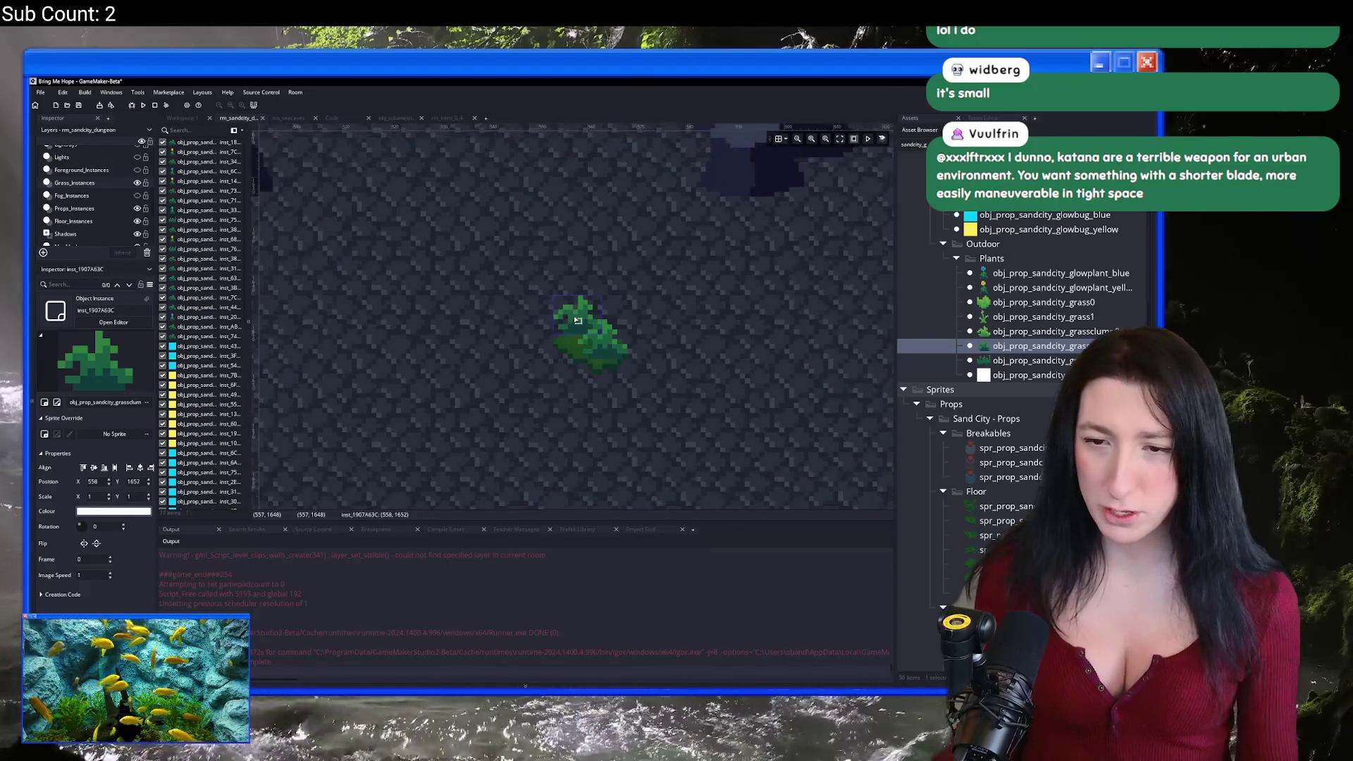
scroll(615, 282, down, 4)
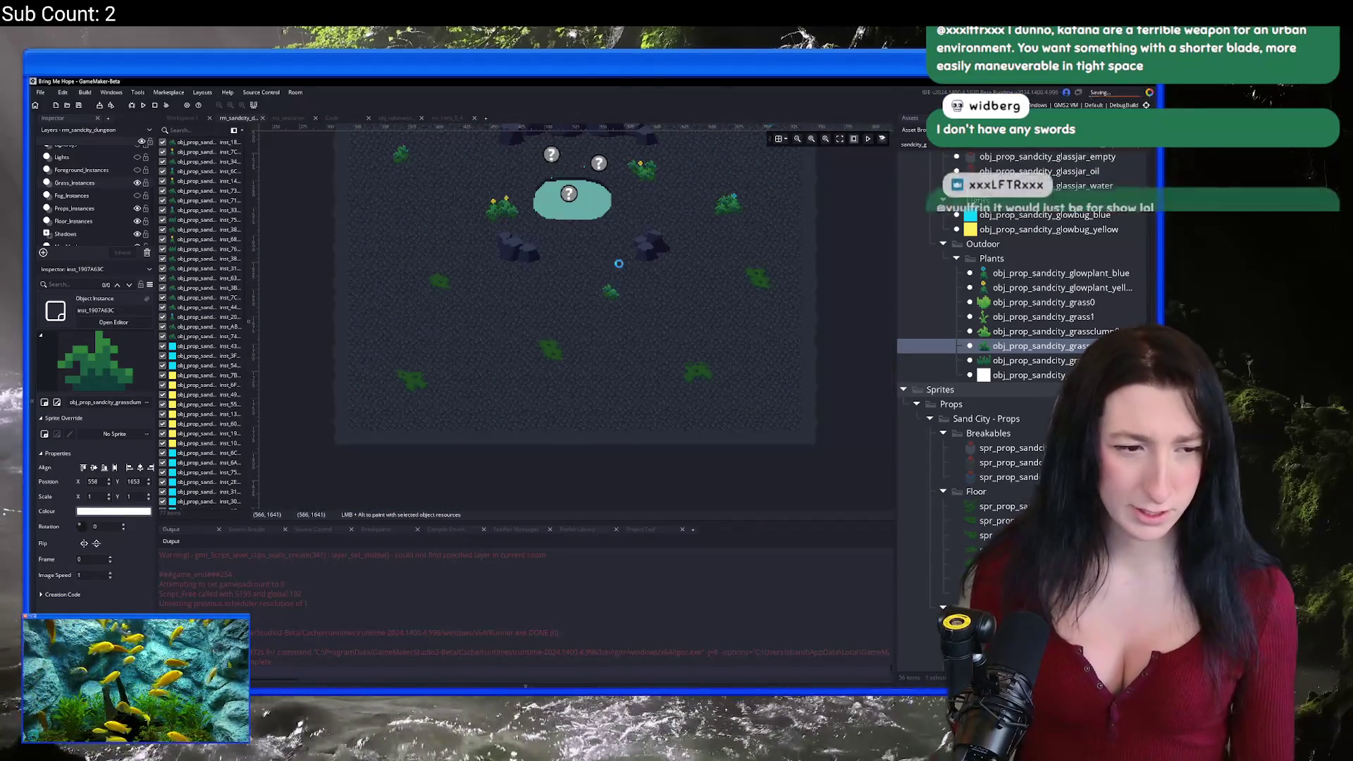
scroll(586, 343, up, 8)
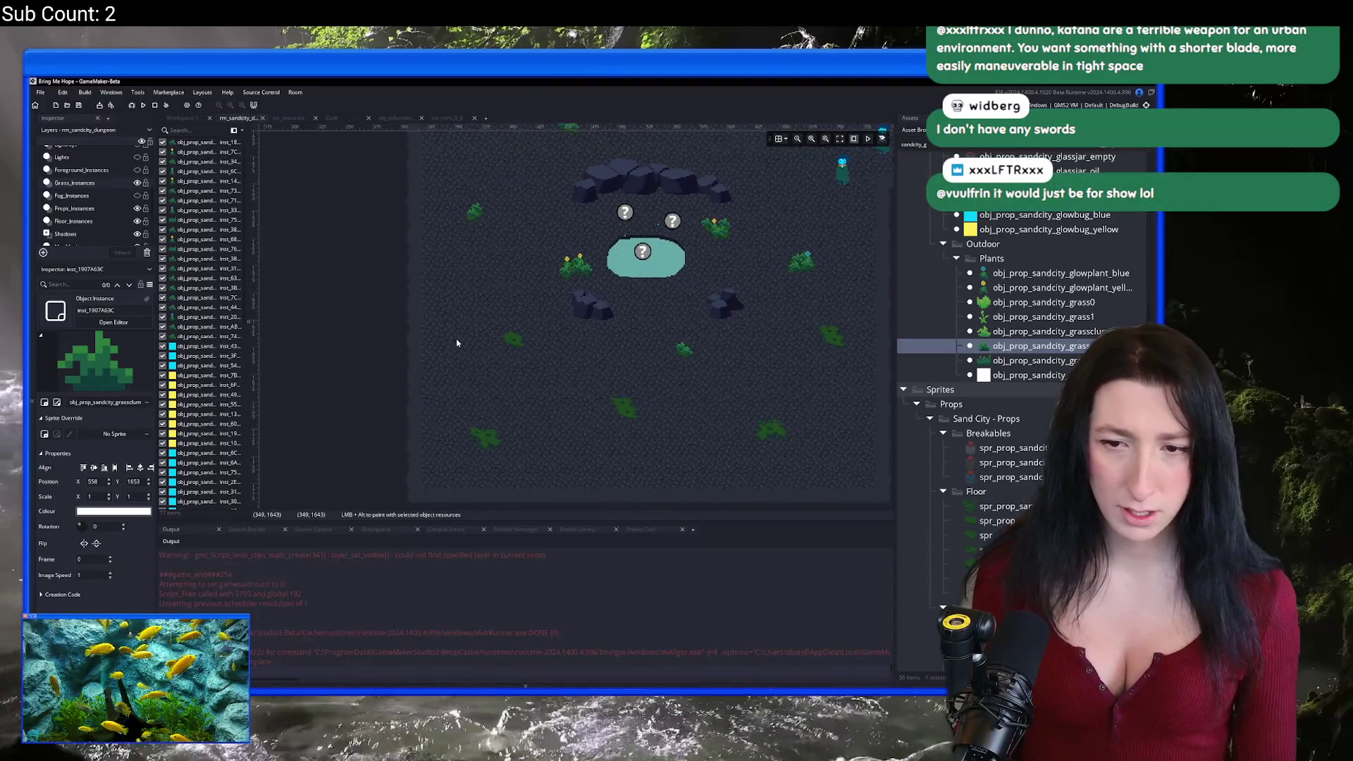
scroll(643, 359, up, 3)
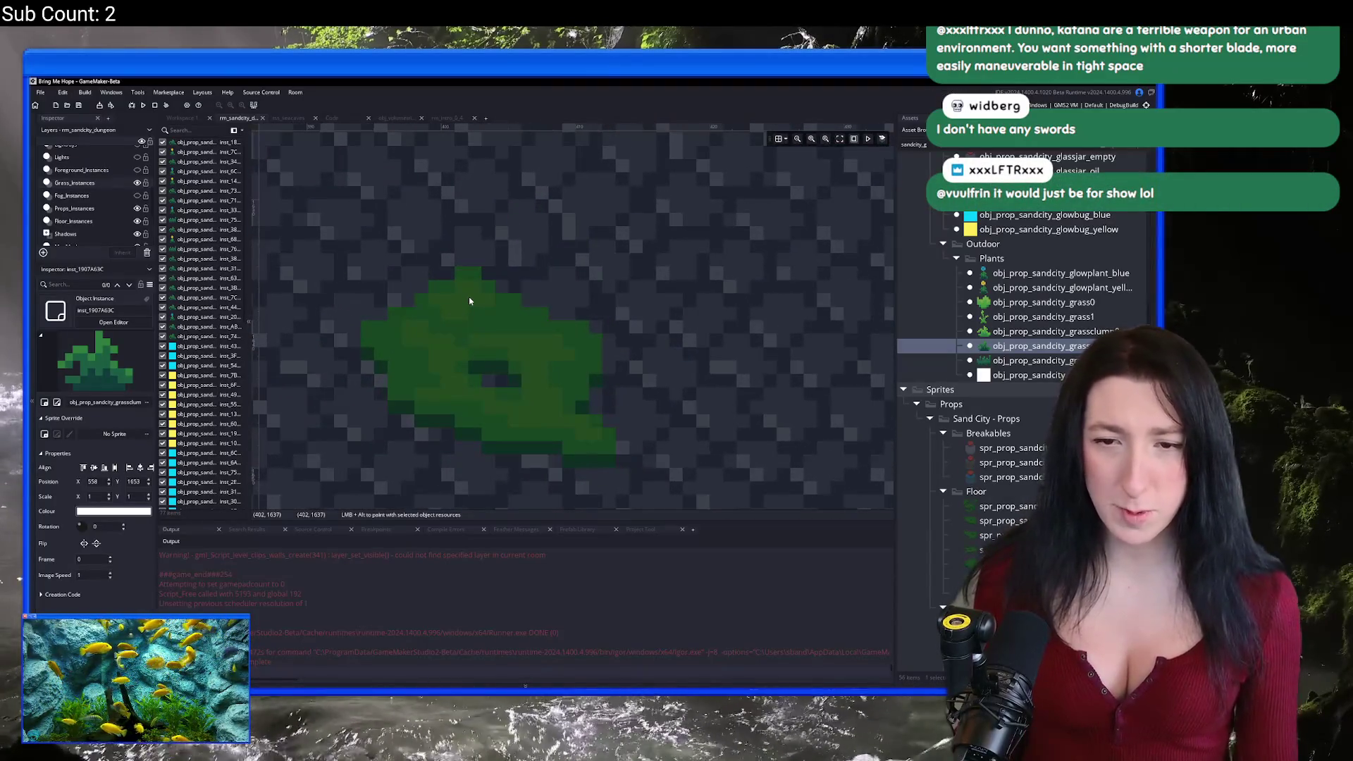
alt+click(465, 321)
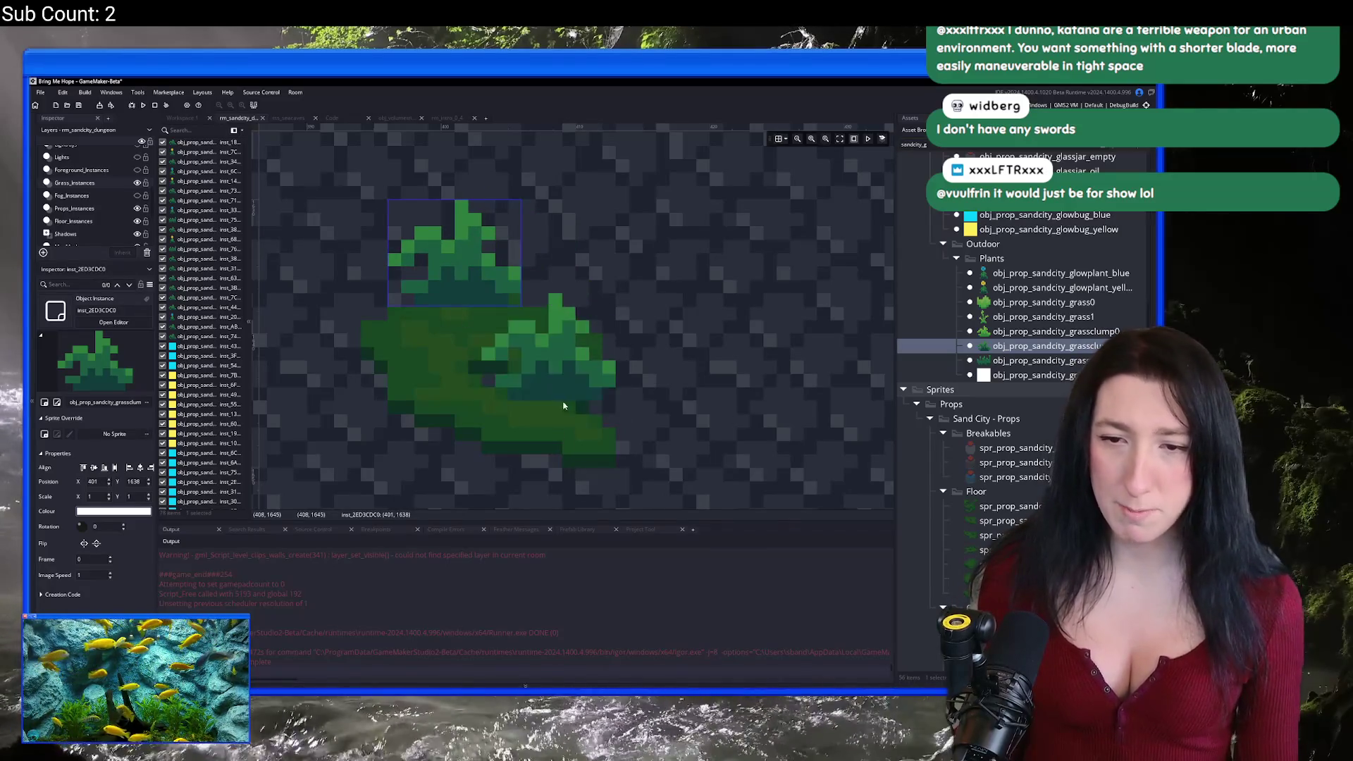
alt+click(548, 356)
alt+click(434, 373)
alt+click(470, 374)
key(ctrl+z)
Step: Place a grass clump over the flower stems and nudge it one pixel right and down
click(1042, 346)
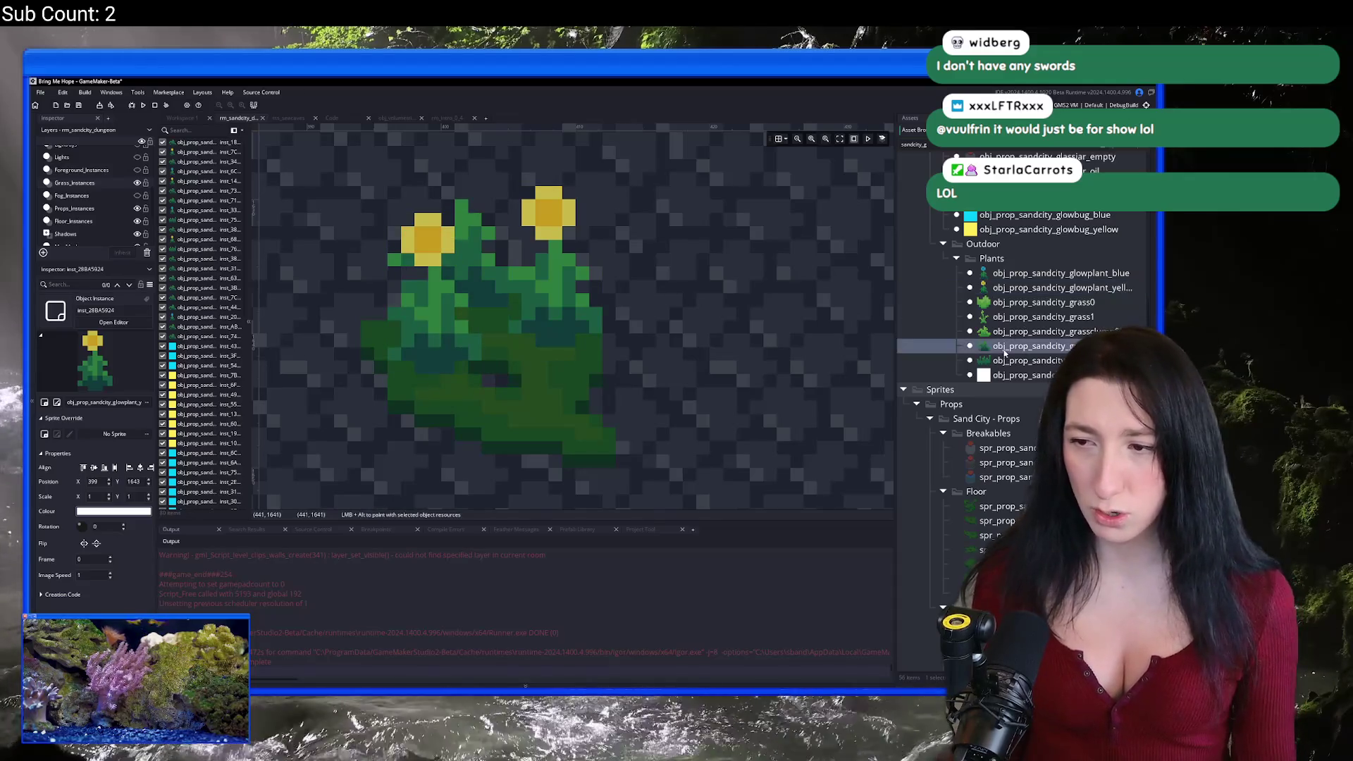
alt+click(450, 404)
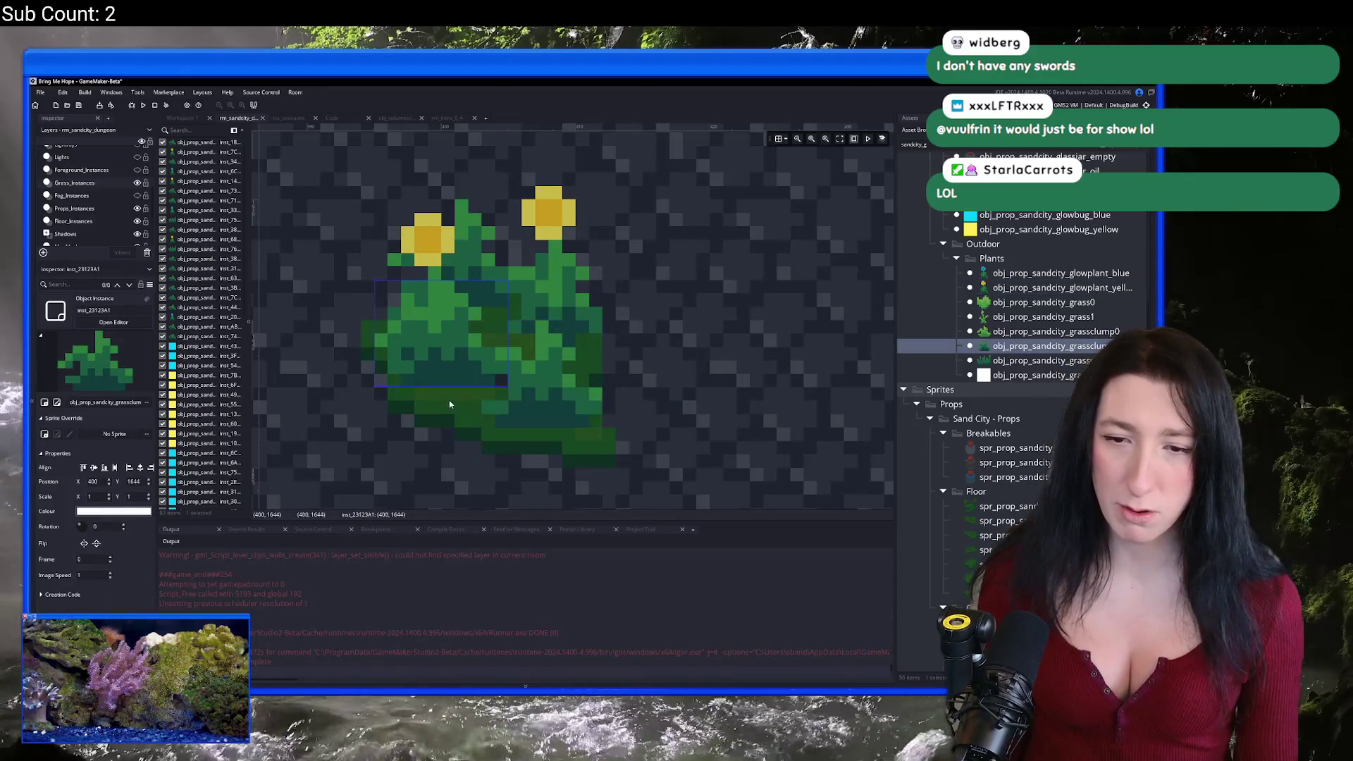
key(Right)
key(Down)
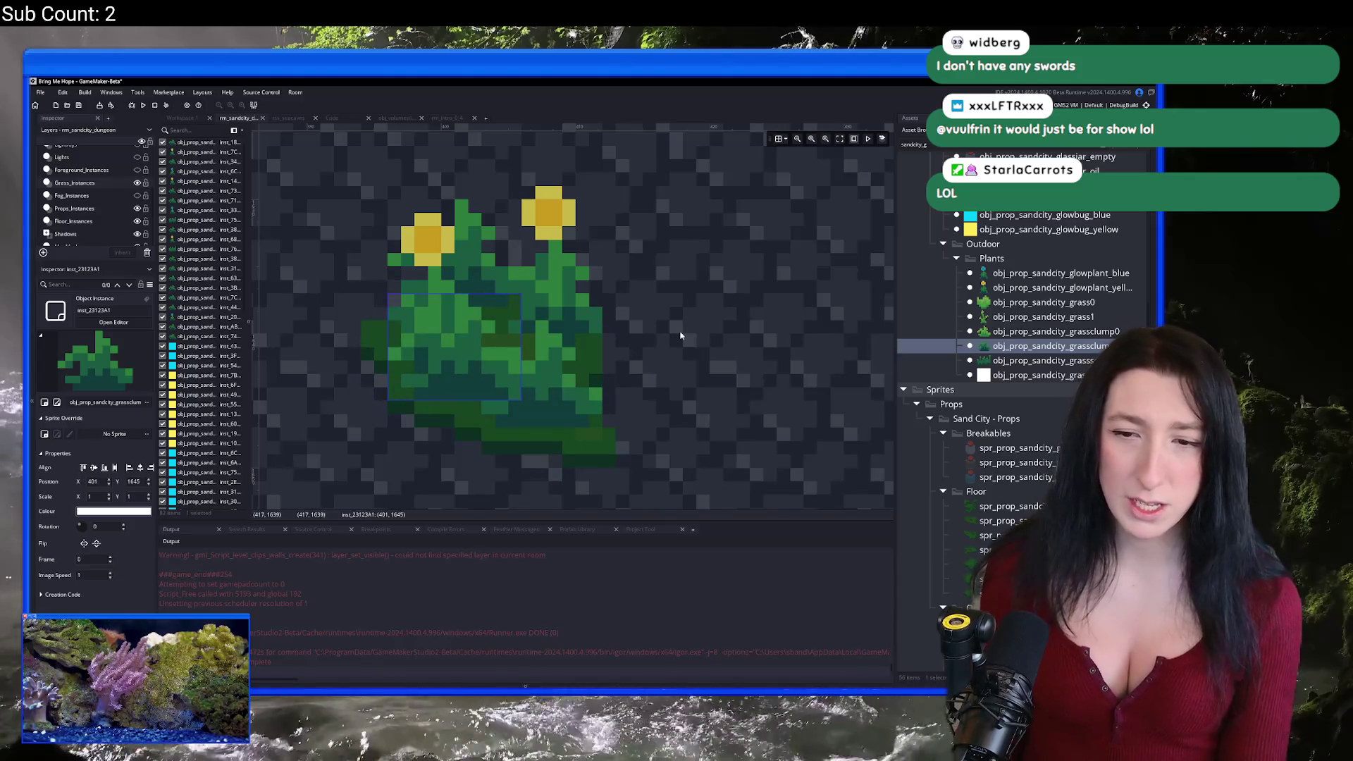
scroll(671, 337, down, 10)
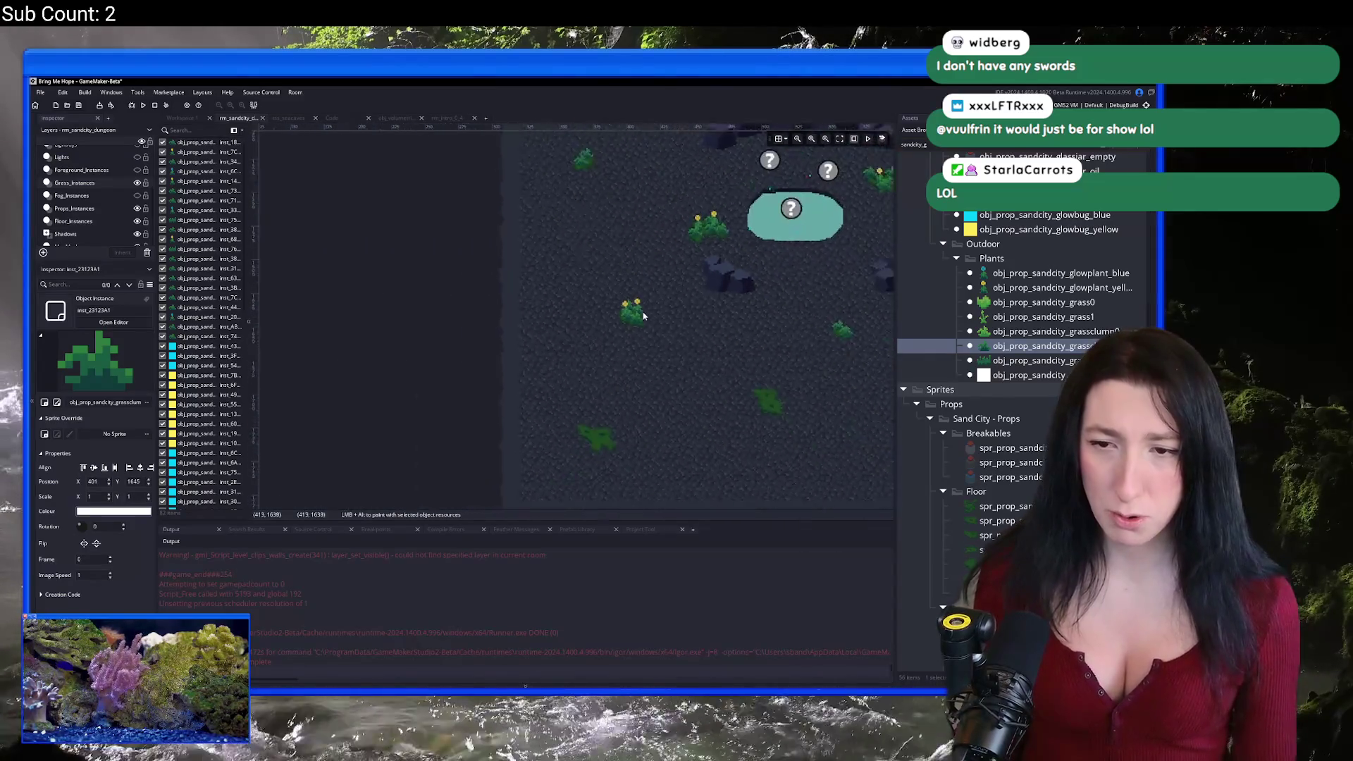
Step: Reposition a grass clump, add a second one, and add a yellow glowplant, deleting the extra
scroll(466, 311, up, 10)
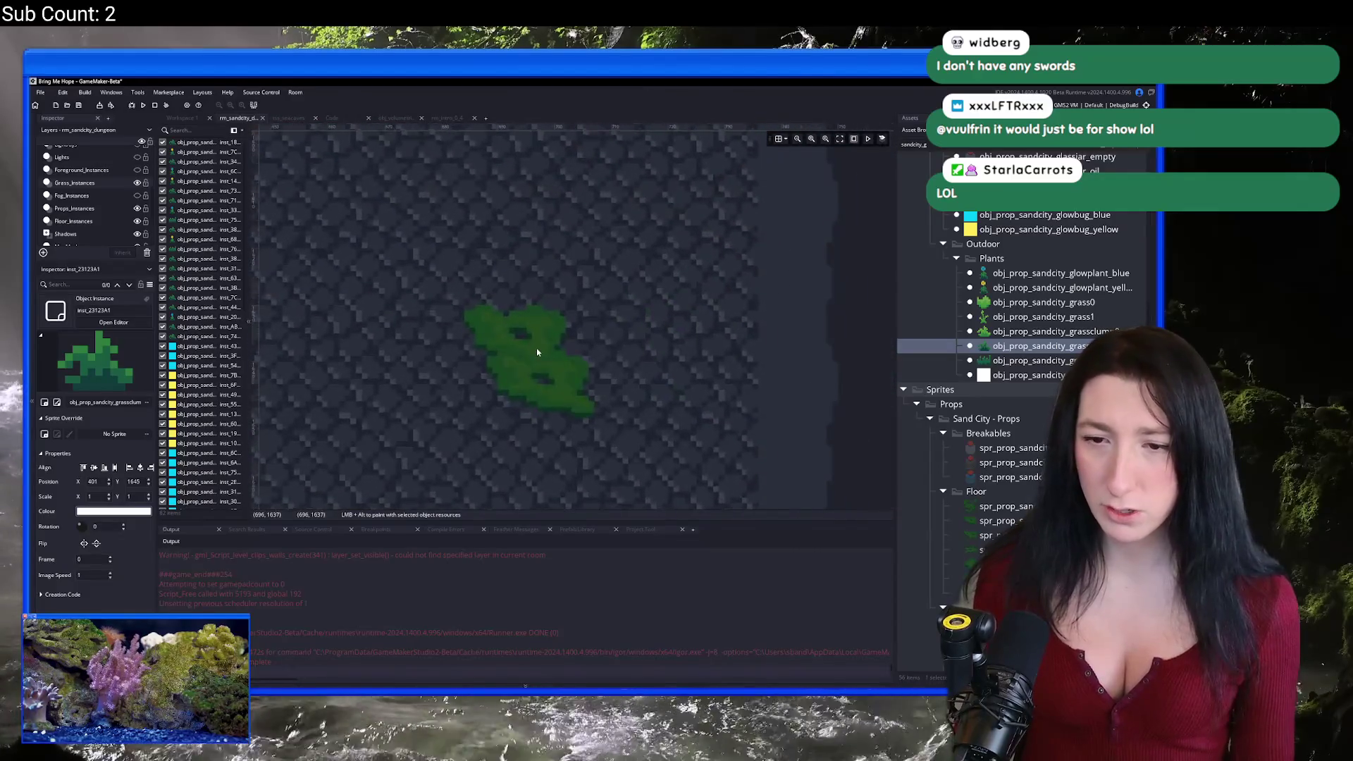
drag(466, 312, 453, 302)
alt+click(565, 318)
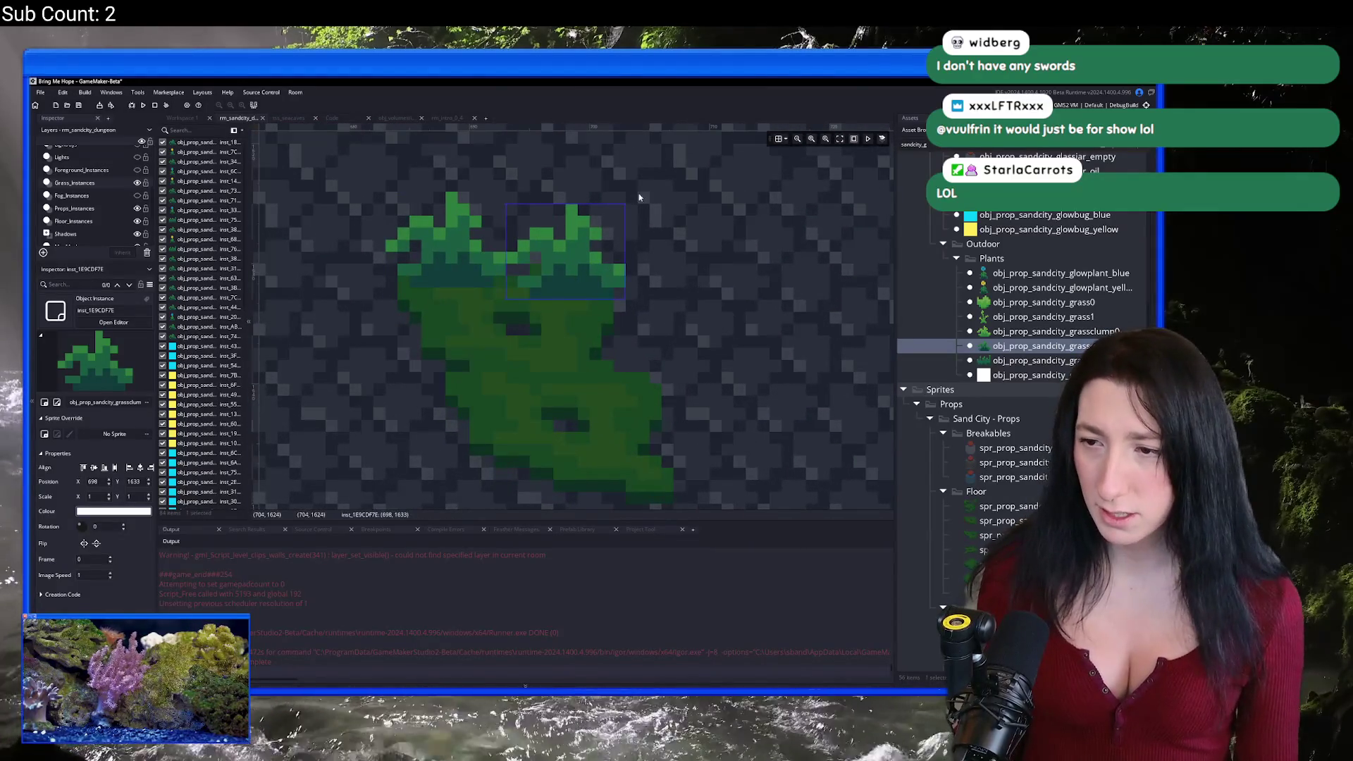
click(997, 296)
alt+click(535, 365)
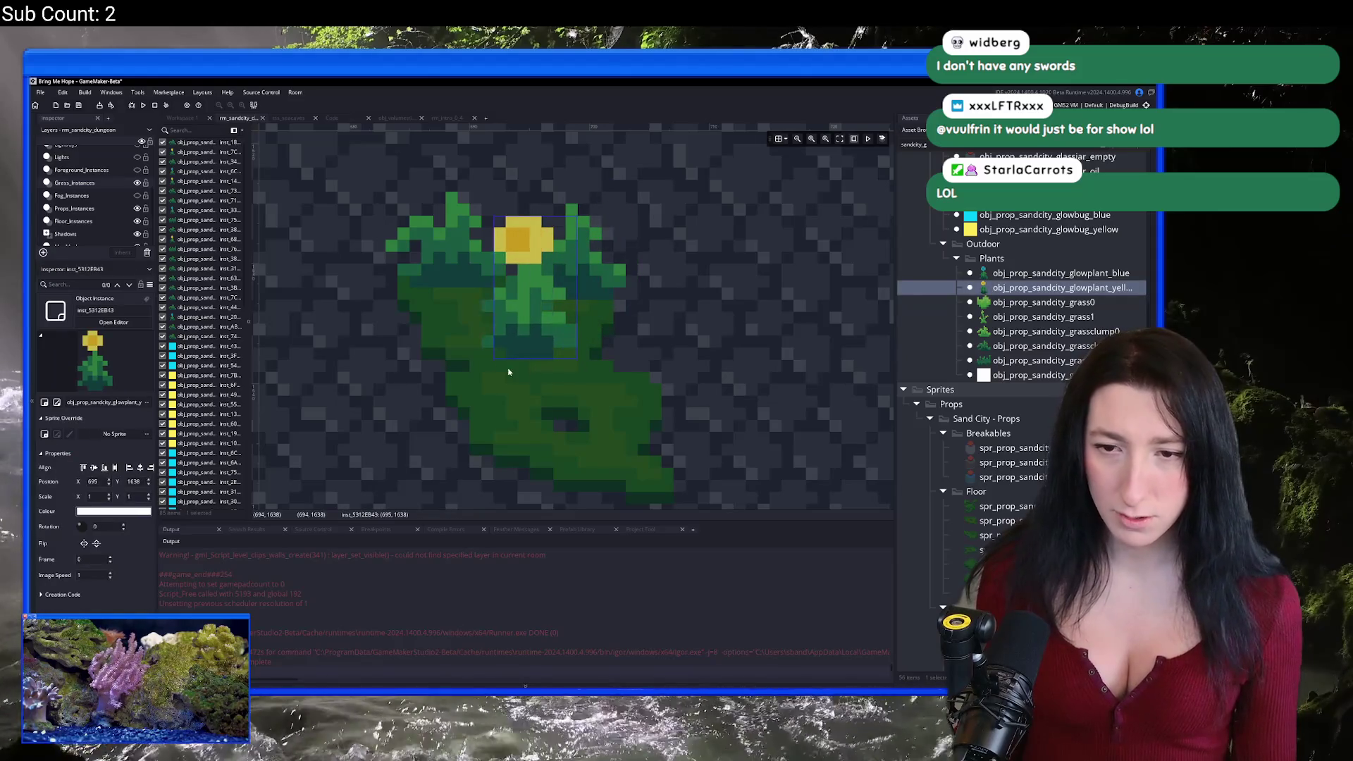
alt+click(489, 376)
drag(489, 375, 644, 467)
key(Delete)
Step: Place three more grass clumps around the glowplant, nudging one by a pixel
click(997, 346)
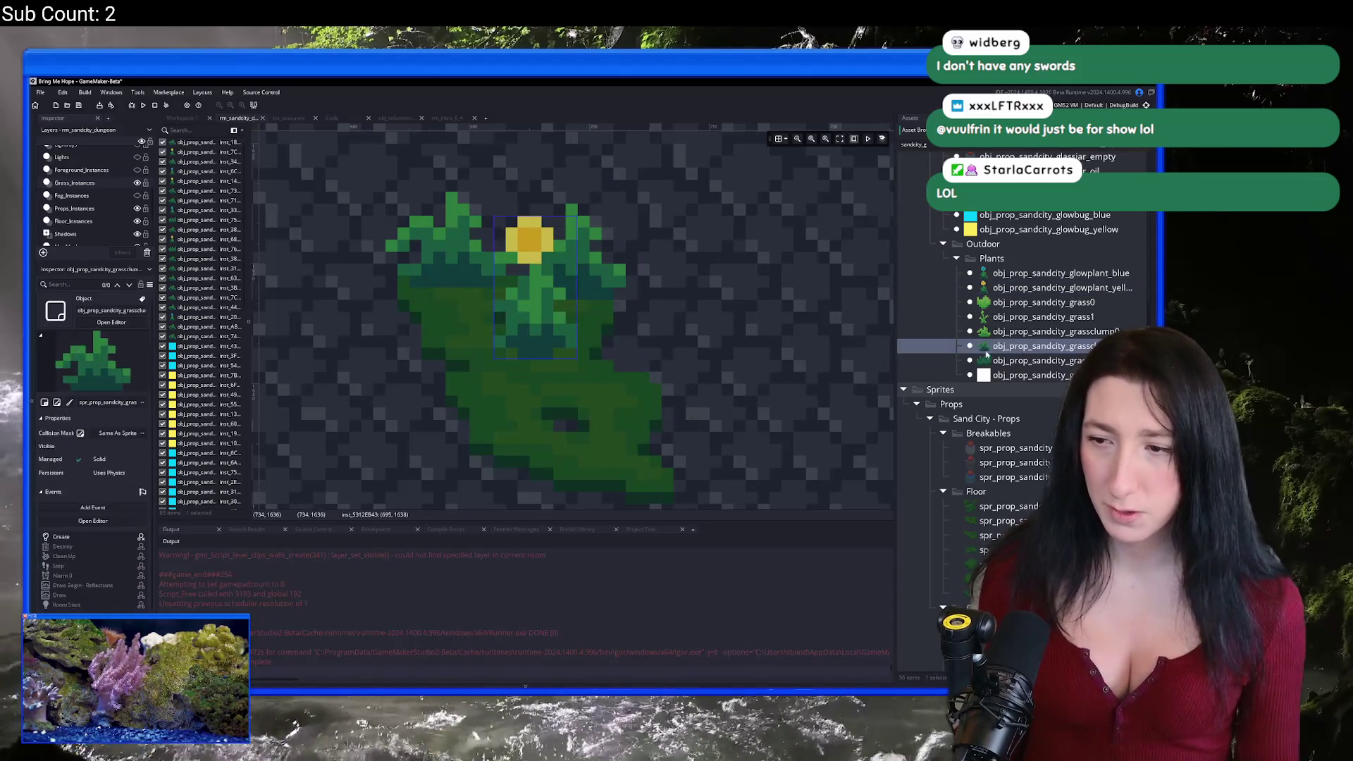
alt+click(618, 404)
alt+click(592, 395)
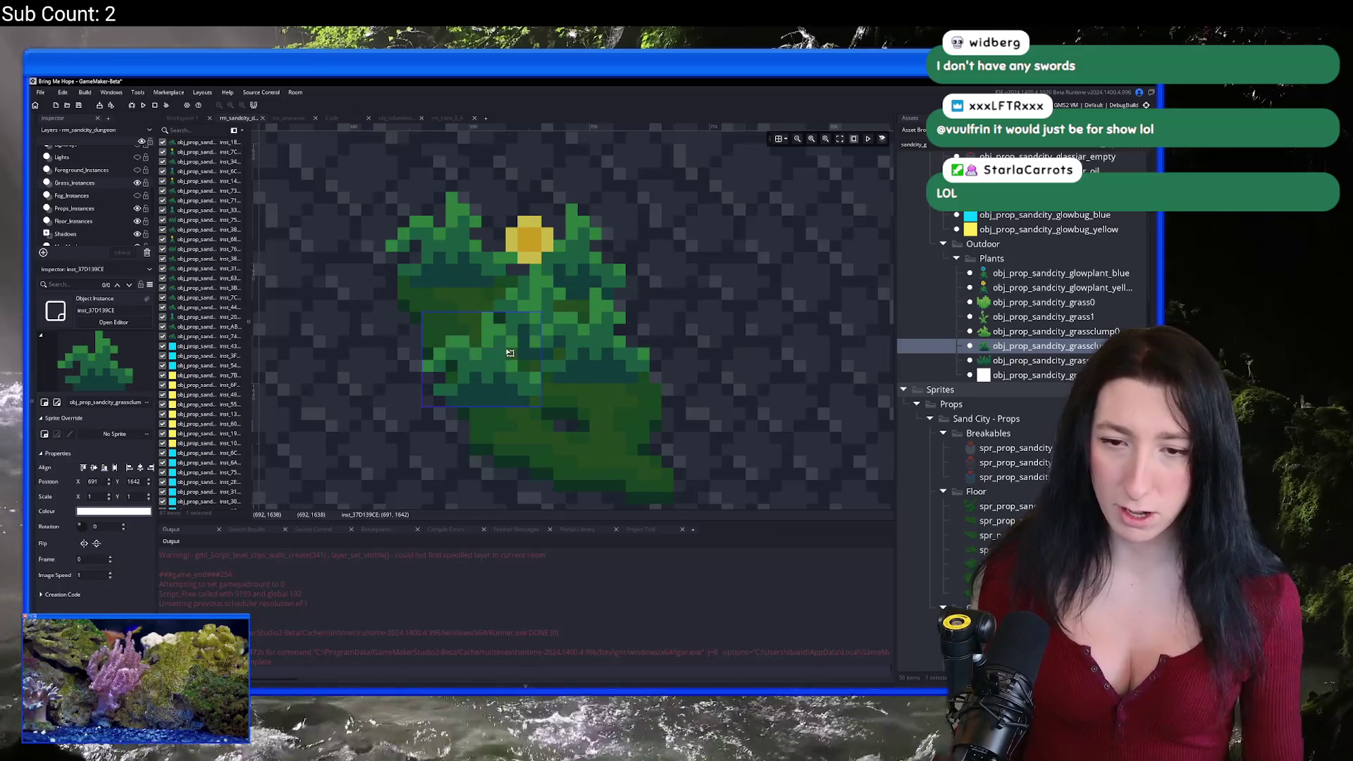
key(Right)
key(Up)
alt+click(543, 471)
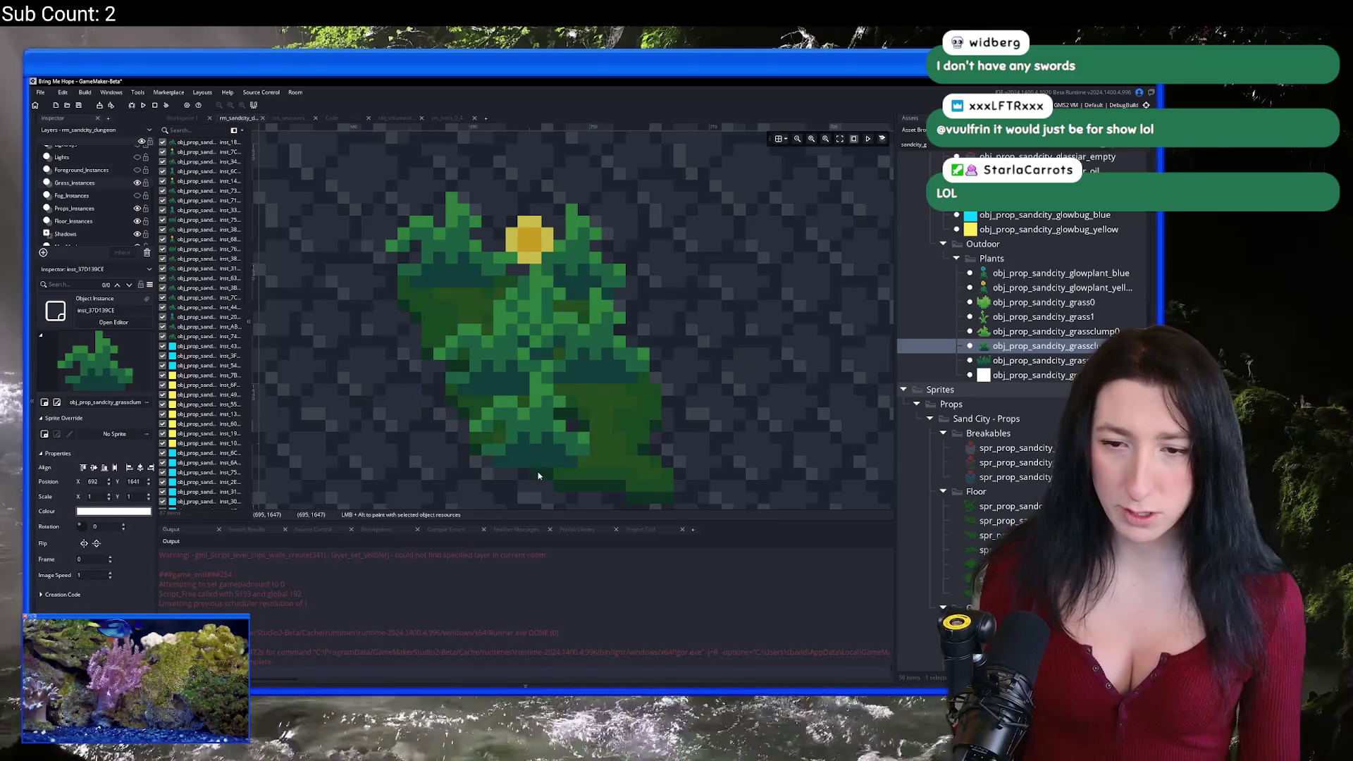
drag(626, 492, 509, 460)
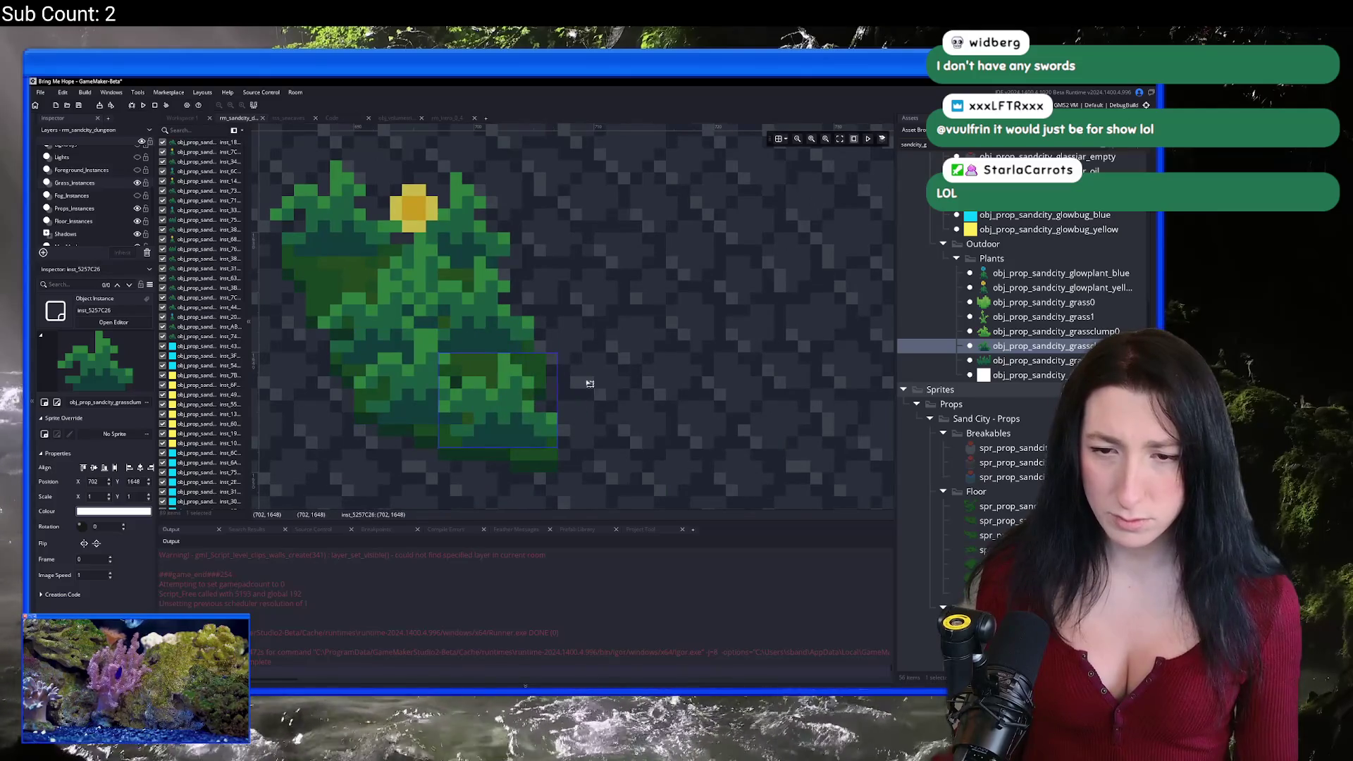
scroll(610, 358, down, 5)
Step: On another moss patch, paint grass clumps along the top and add a yellow glowplant
mouse_move(543, 368)
mouse_down()
mouse_move(564, 441)
mouse_move(625, 337)
mouse_up()
scroll(571, 317, up, 5)
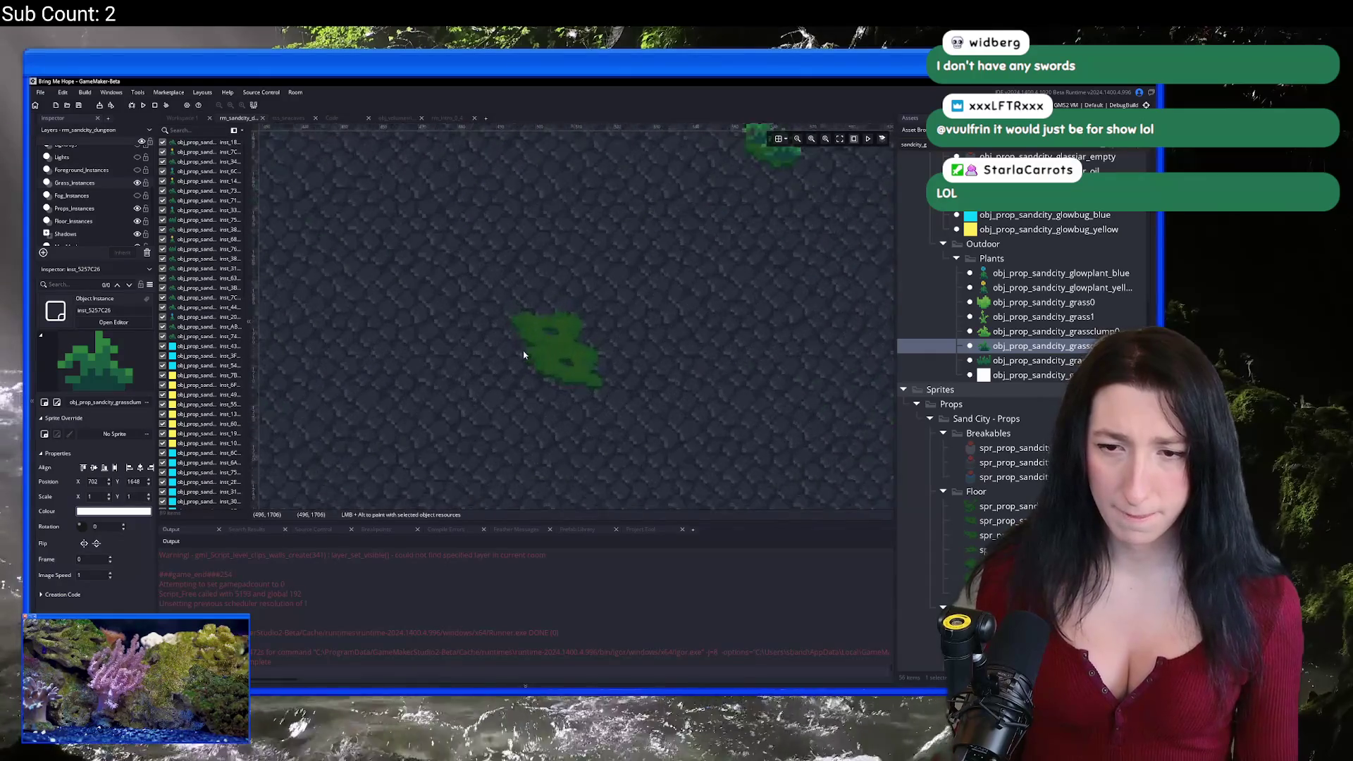
scroll(557, 295, up, 2)
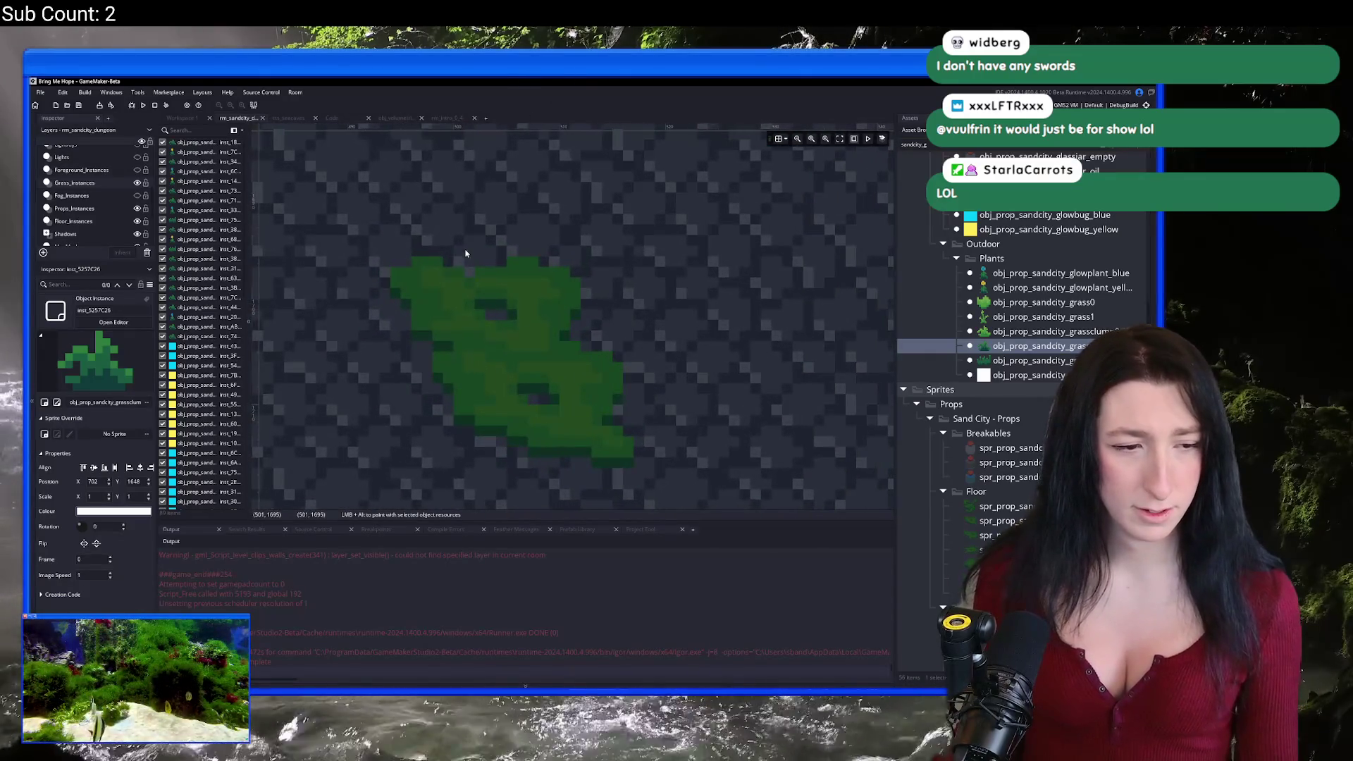
scroll(465, 253, up, 1)
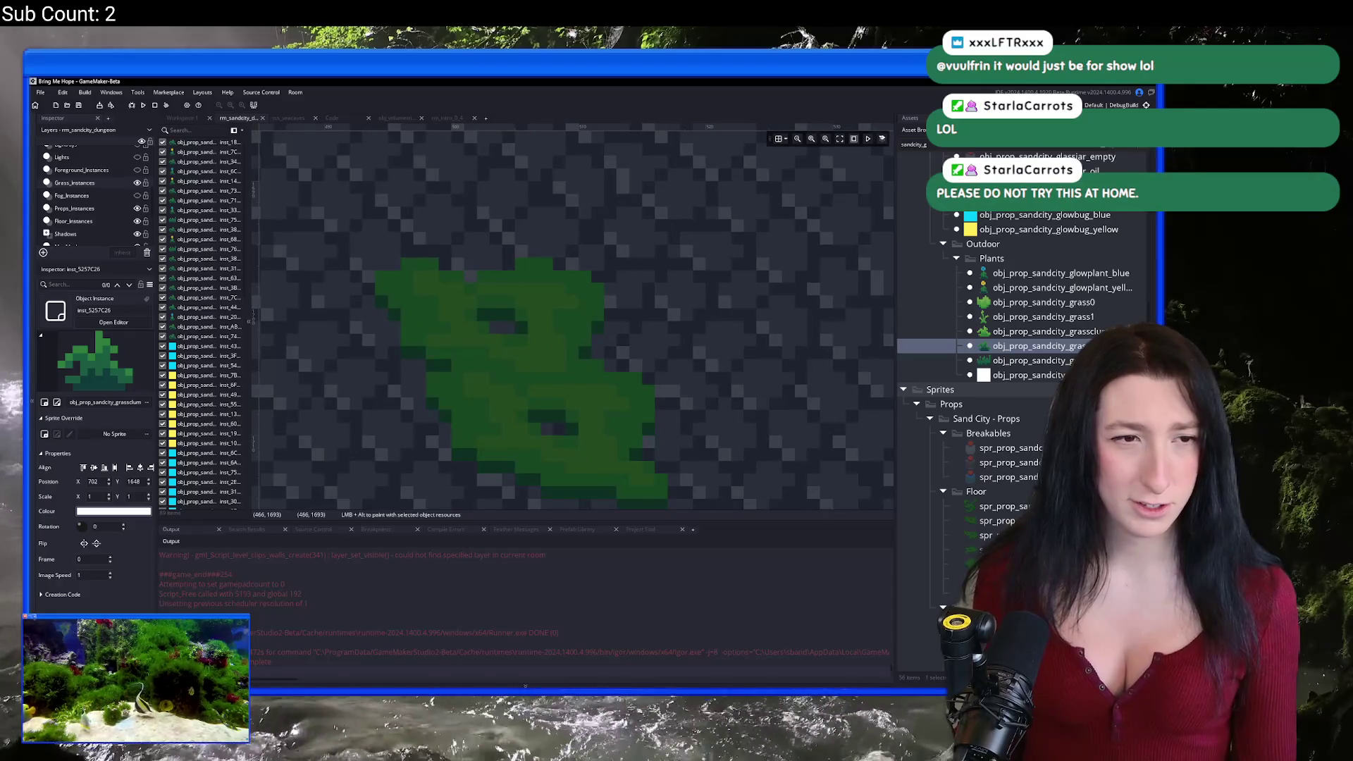
scroll(310, 274, up, 1)
mouse_move(395, 282)
mouse_down()
mouse_move(468, 317)
mouse_move(603, 323)
mouse_up()
click(1035, 301)
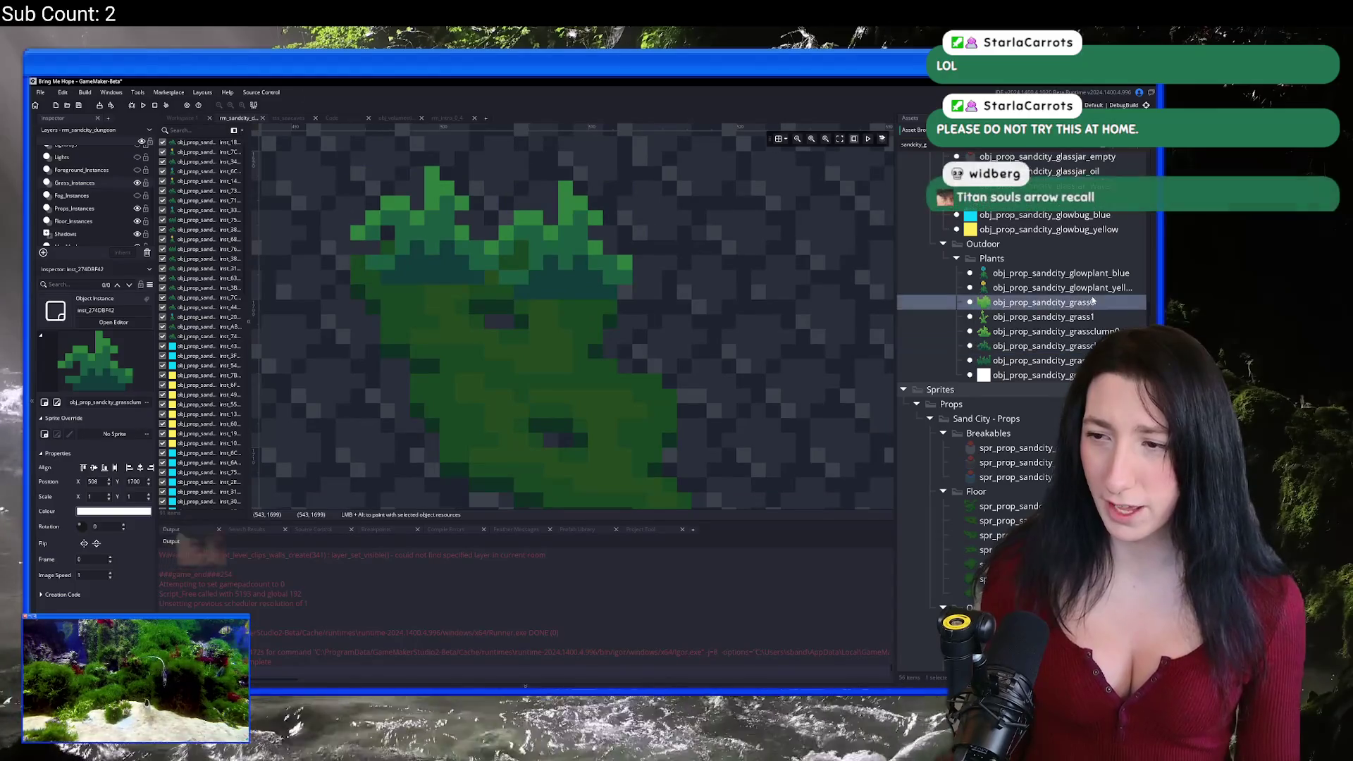
click(1046, 287)
alt+click(546, 310)
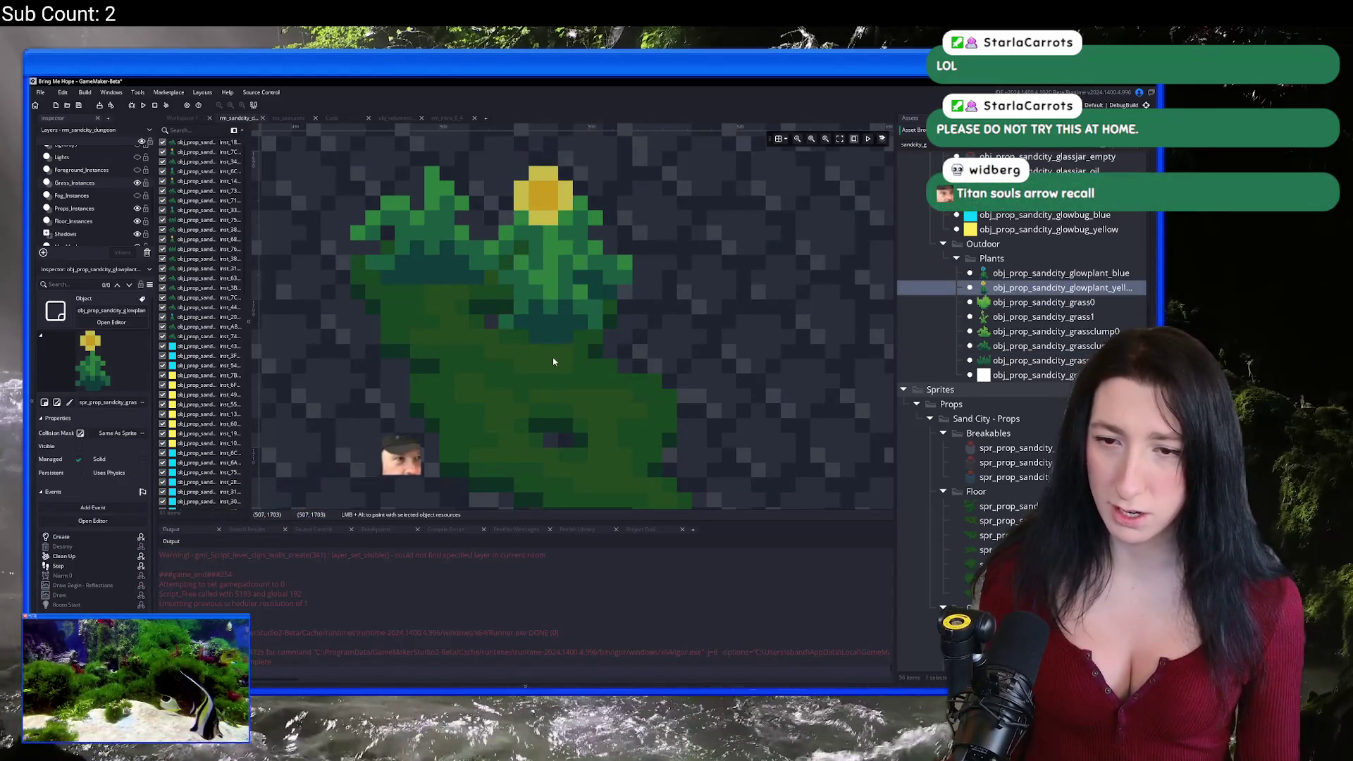
Step: Add a blue glowplant right of the yellow one with two grass clumps around it
click(1046, 273)
alt+click(628, 467)
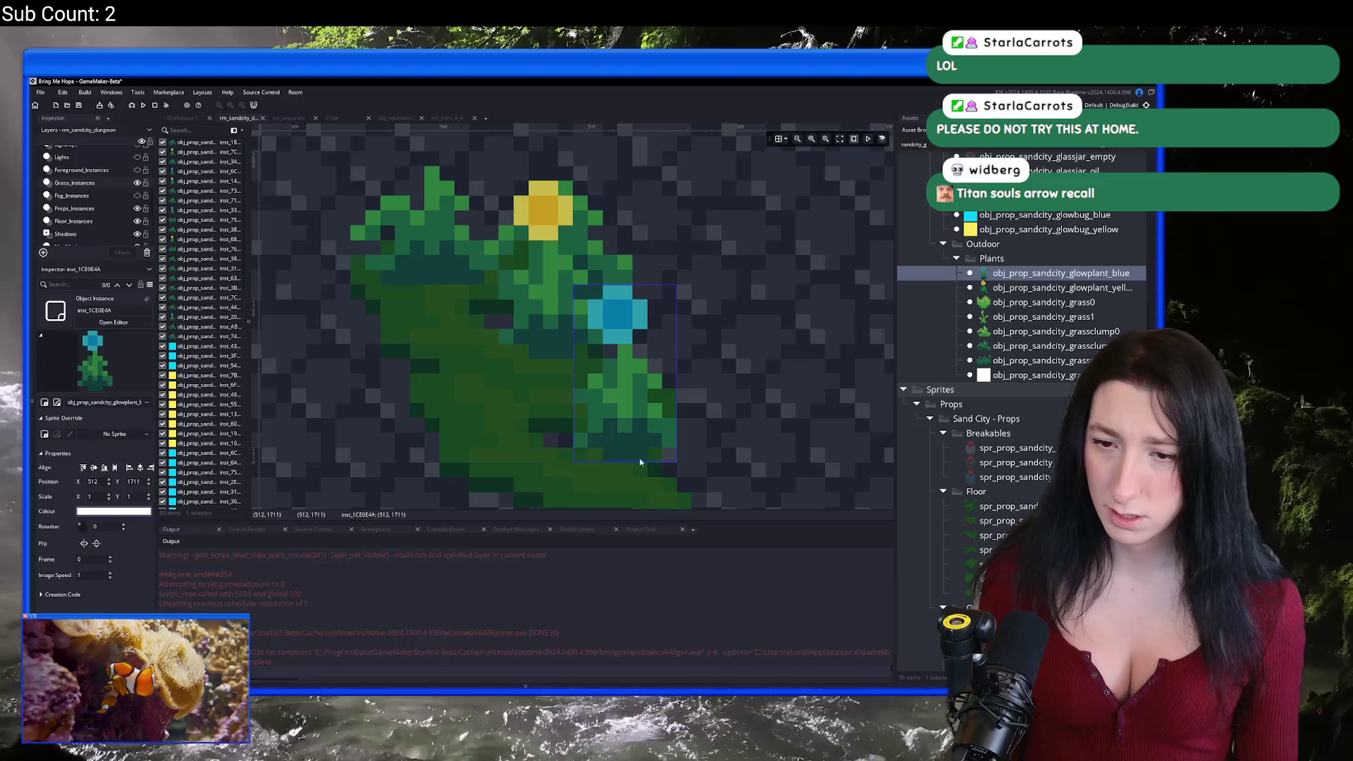
scroll(787, 305, down, 2)
click(1046, 345)
alt+click(625, 455)
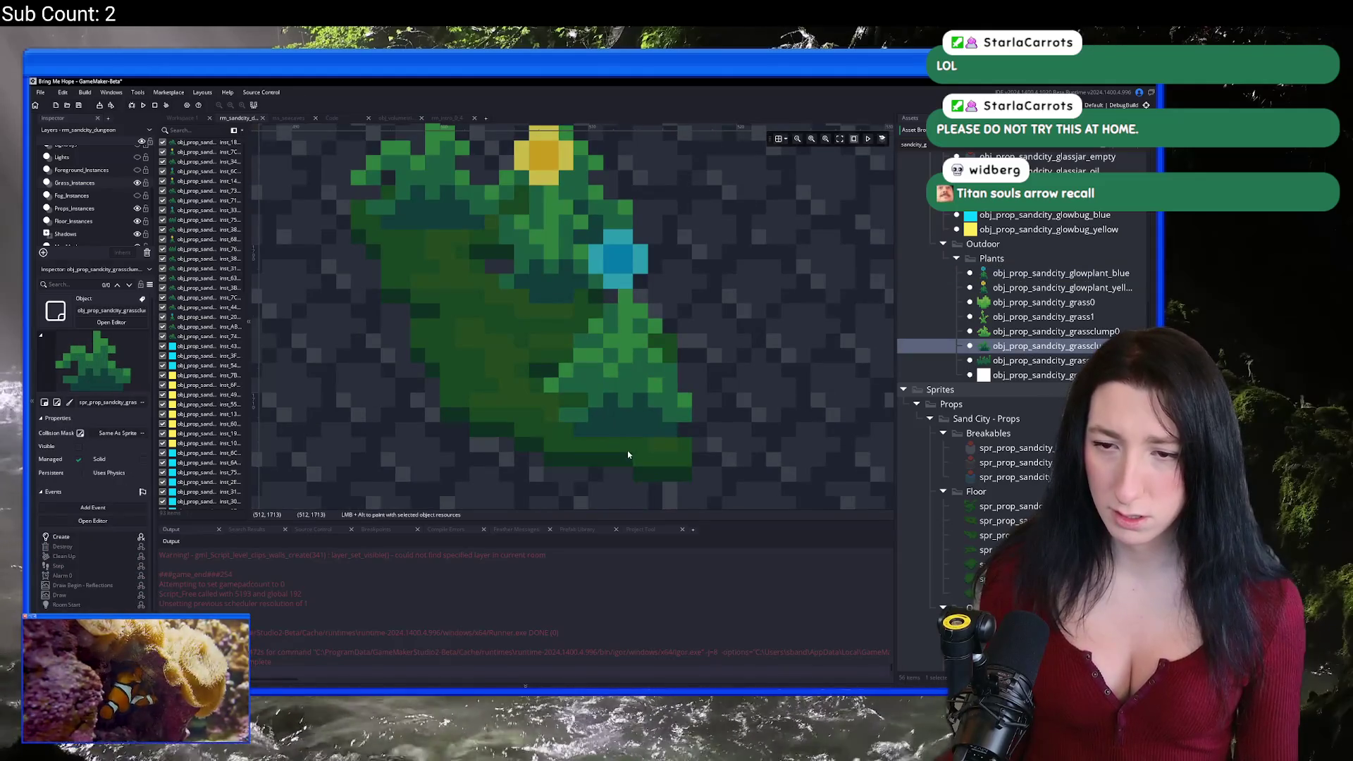
alt+click(495, 368)
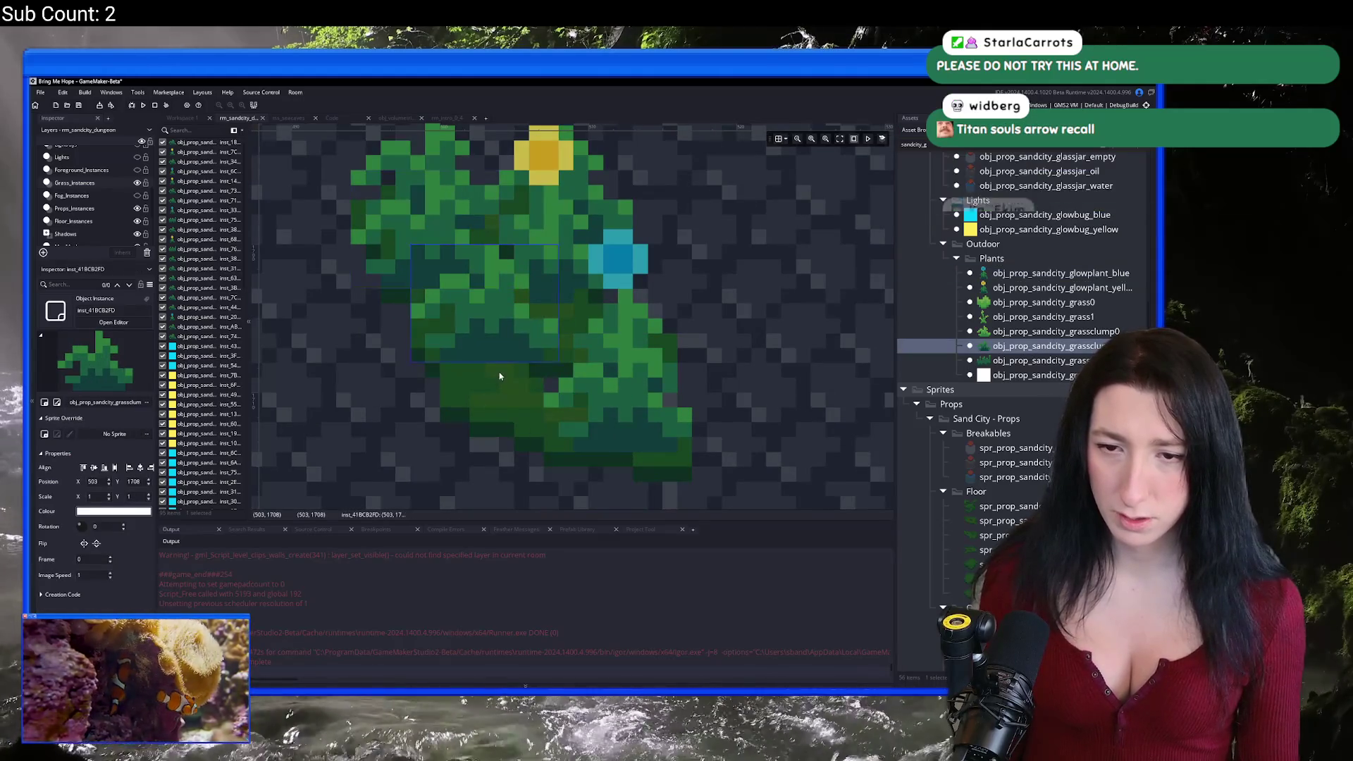
Step: Zoom out and pan across the room to view all the plant clusters
scroll(372, 367, down, 5)
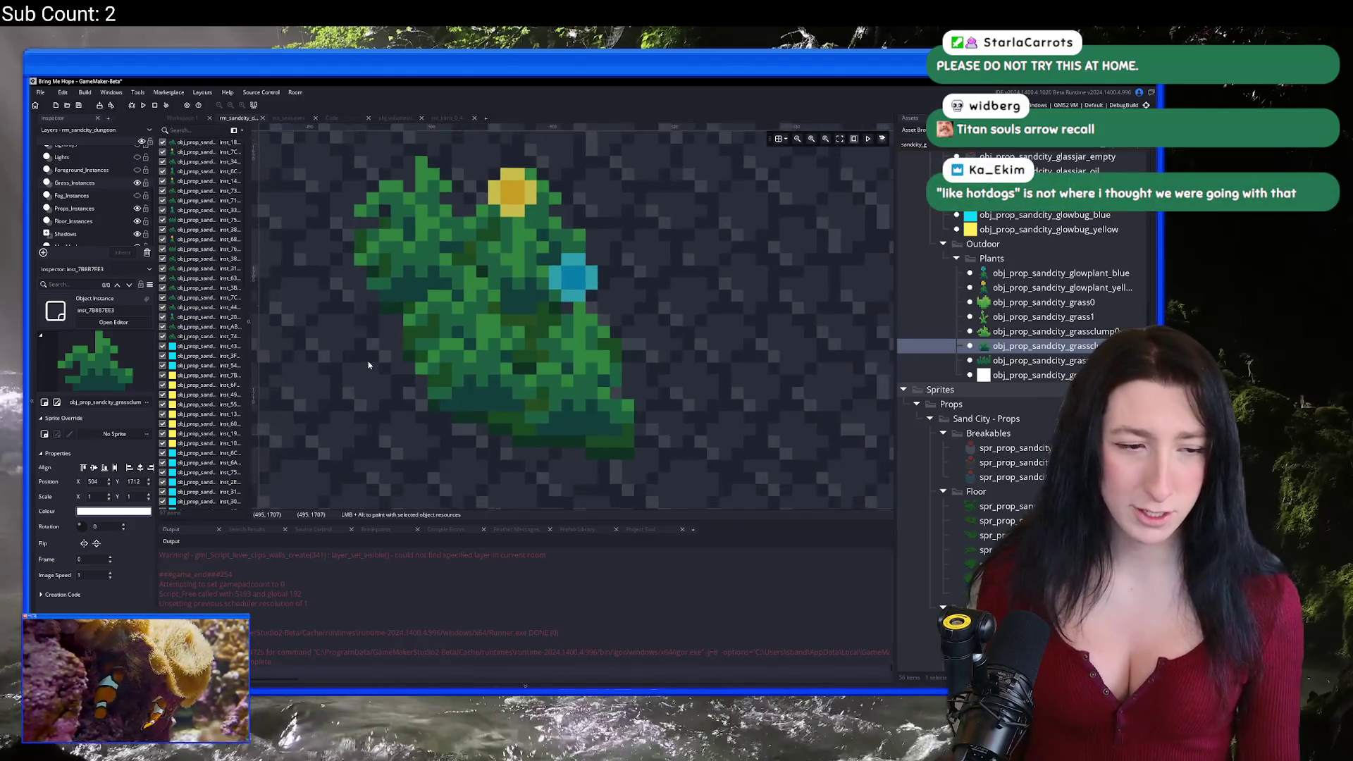
drag(314, 314, 416, 260)
scroll(416, 260, down, 5)
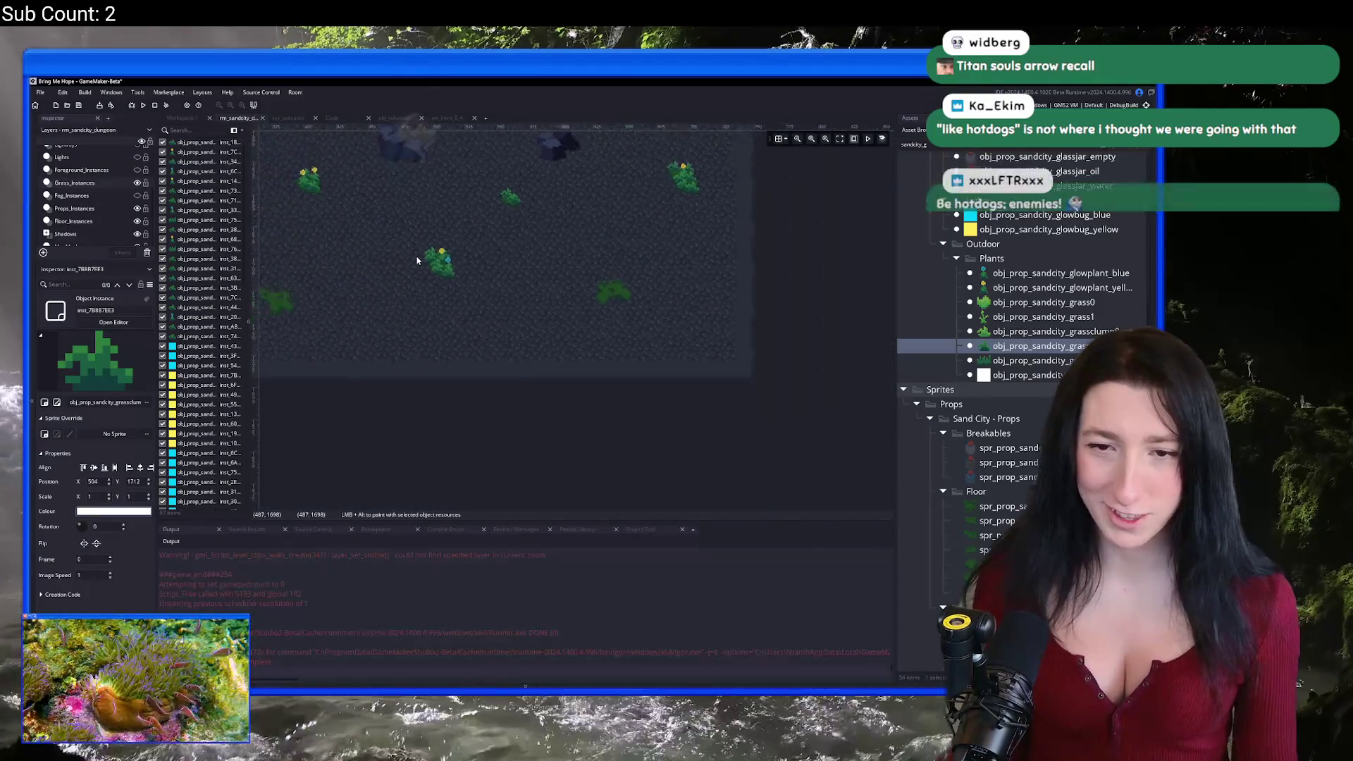
scroll(657, 345, up, 5)
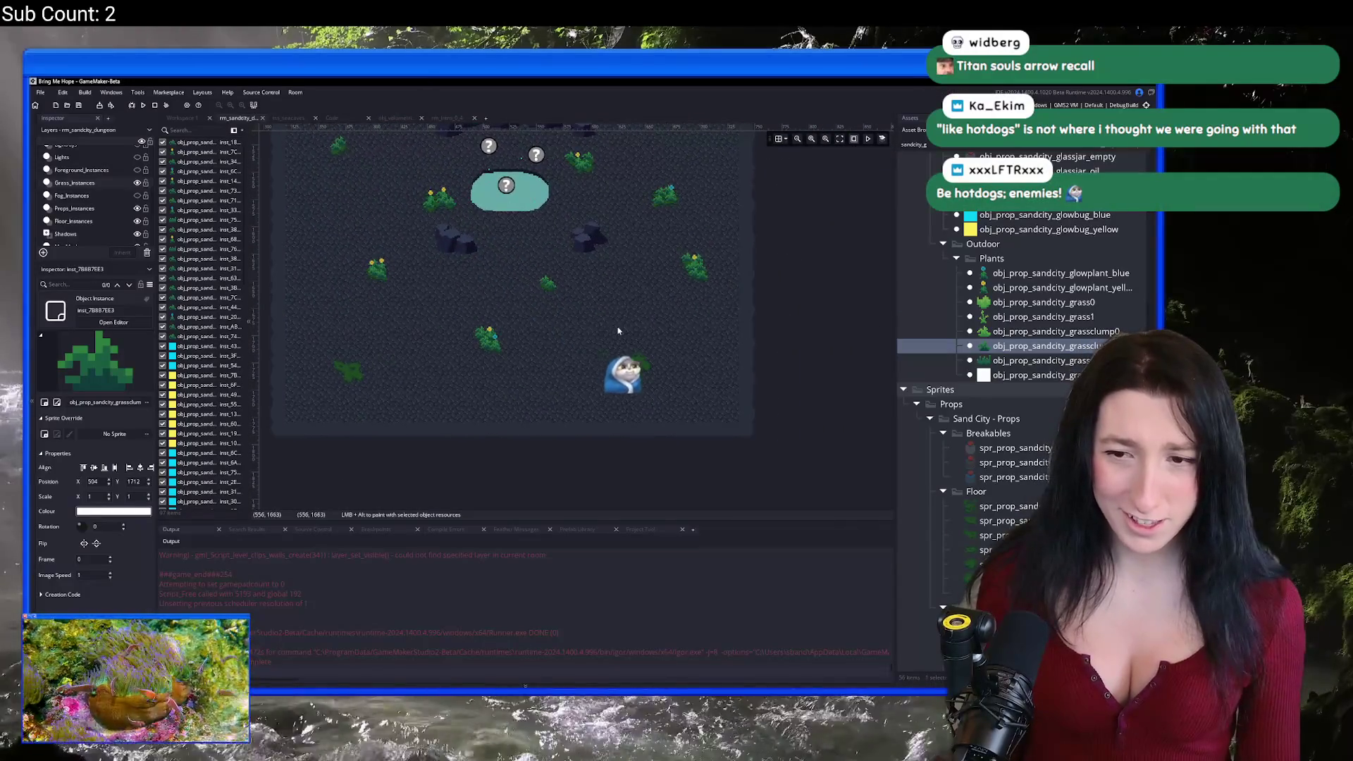
Step: Place a blue glowplant with three grass clumps on the next moss patch
click(658, 345)
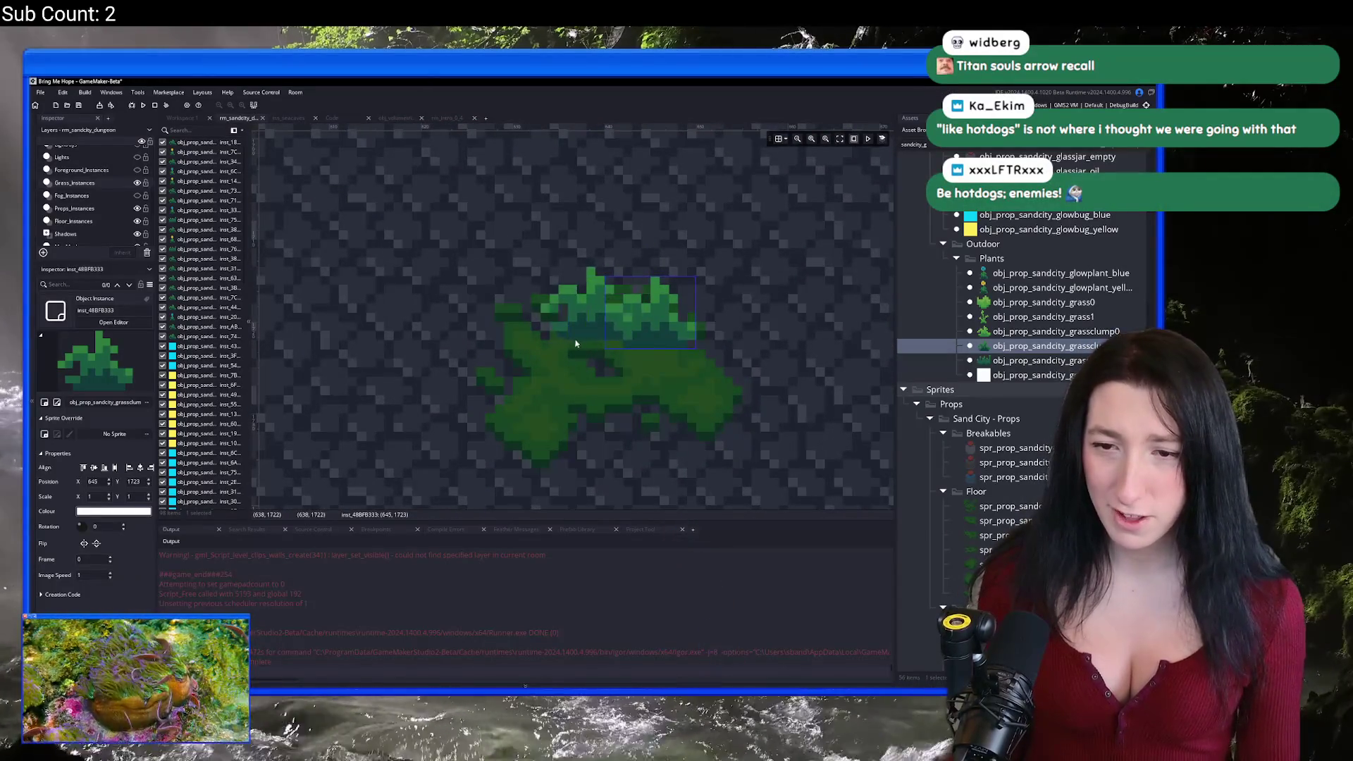
click(1022, 272)
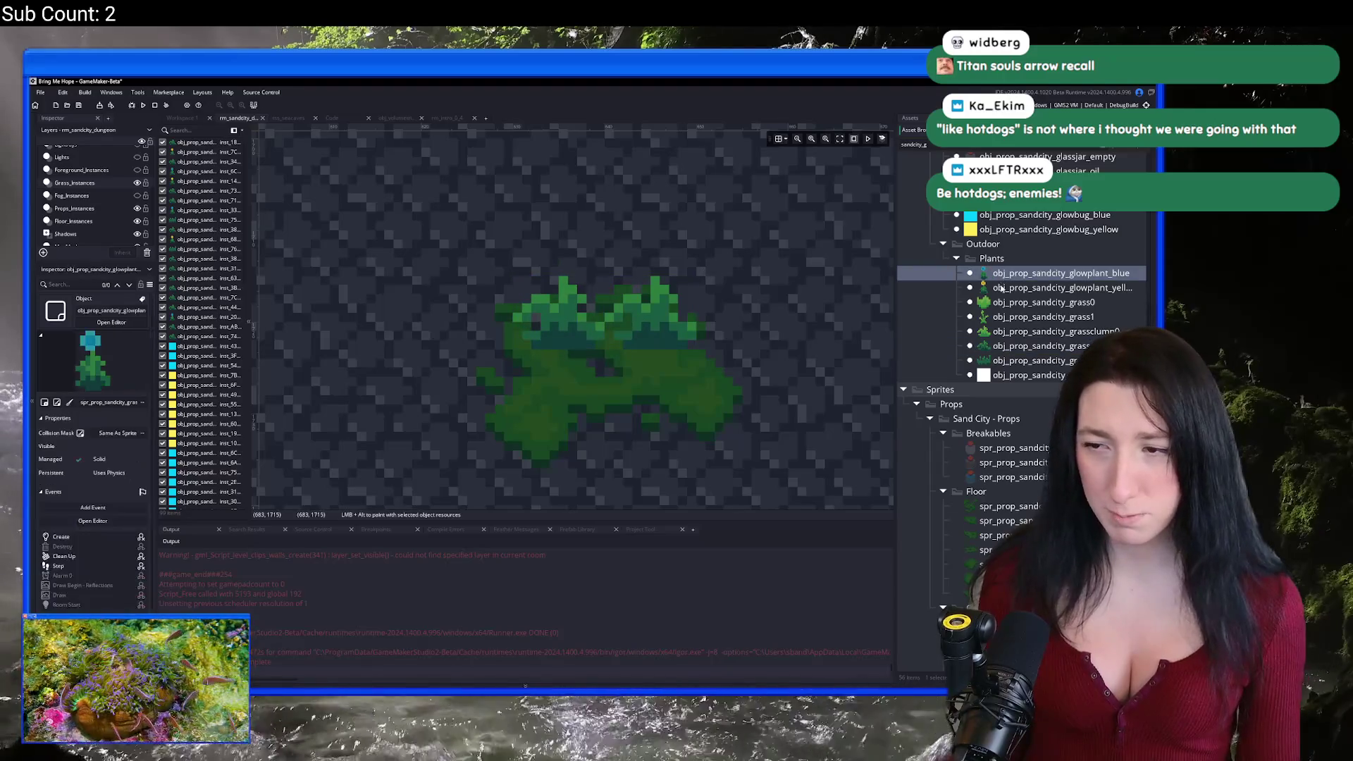
click(656, 338)
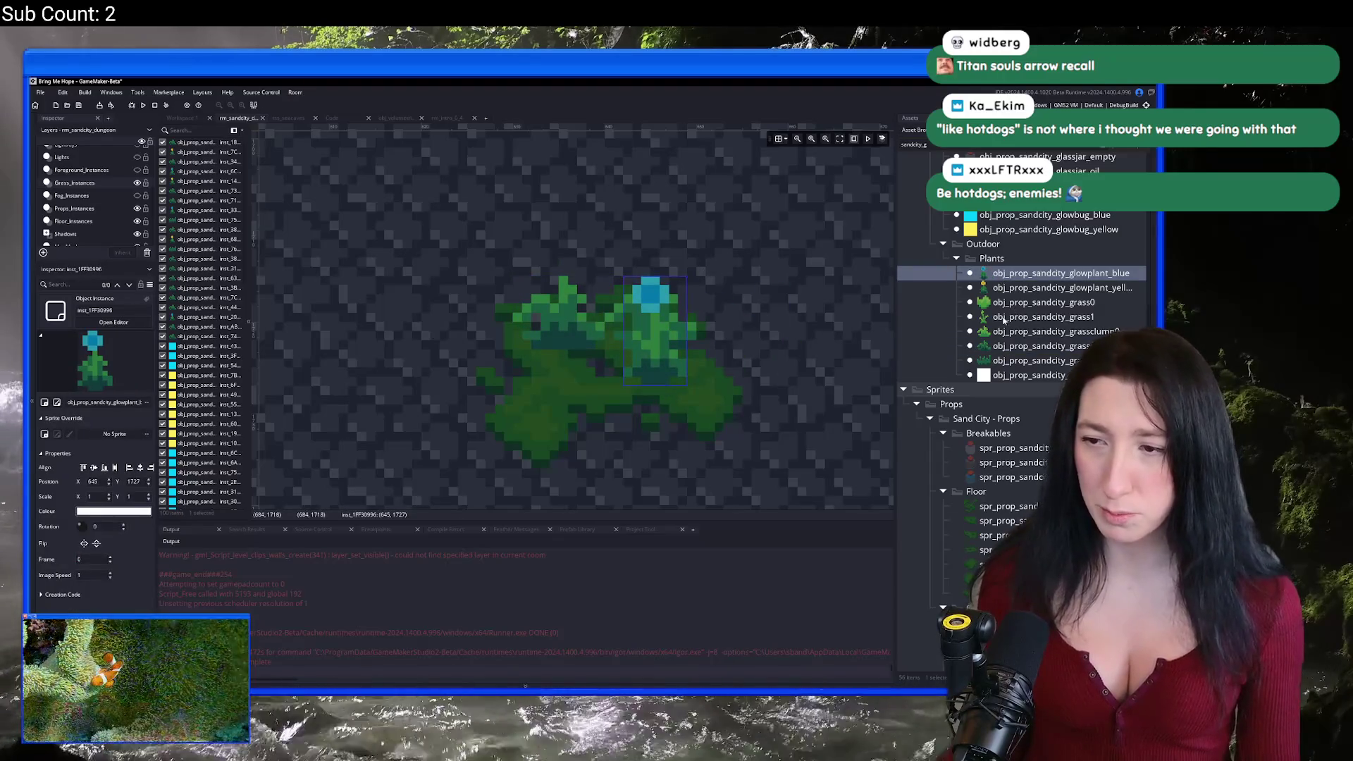
click(1022, 346)
click(687, 368)
click(560, 405)
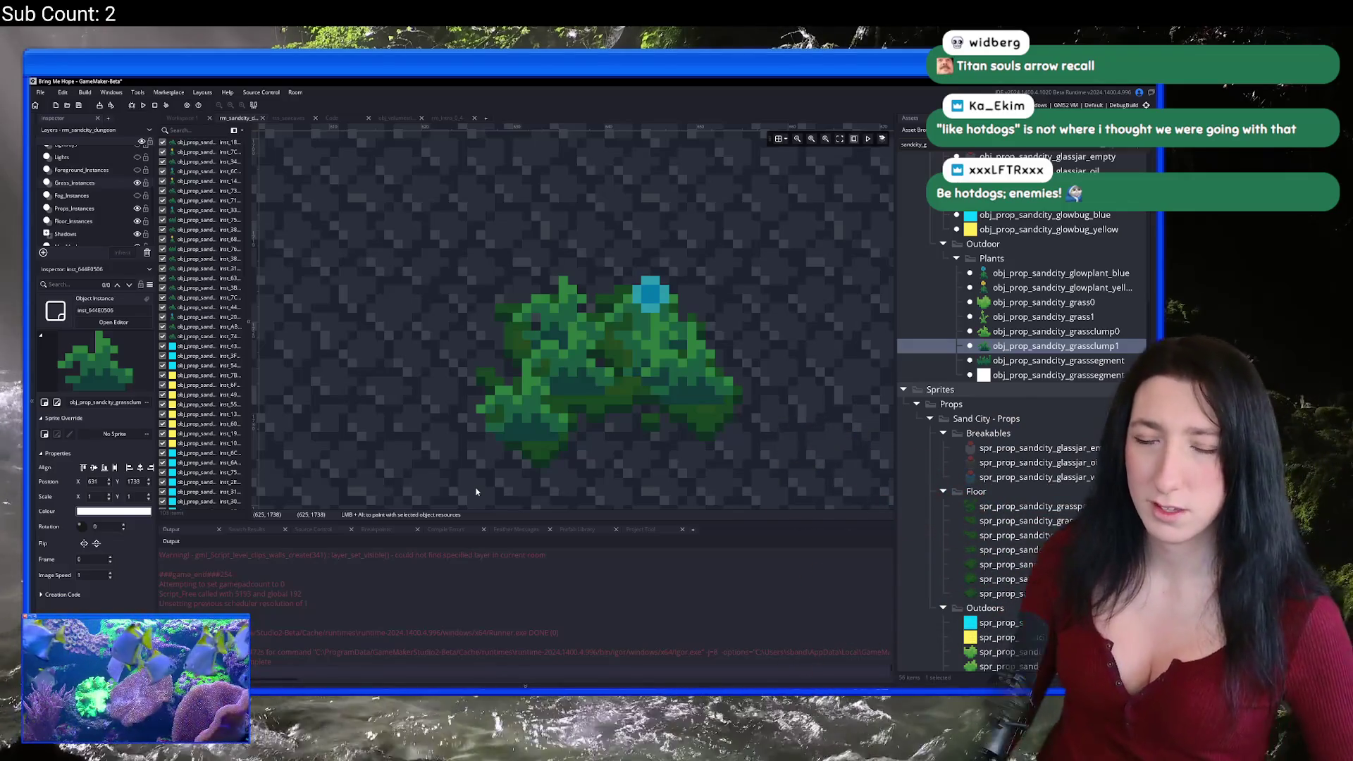
Step: Add two grass clumps at the moss's upper left
scroll(673, 409, down, 6)
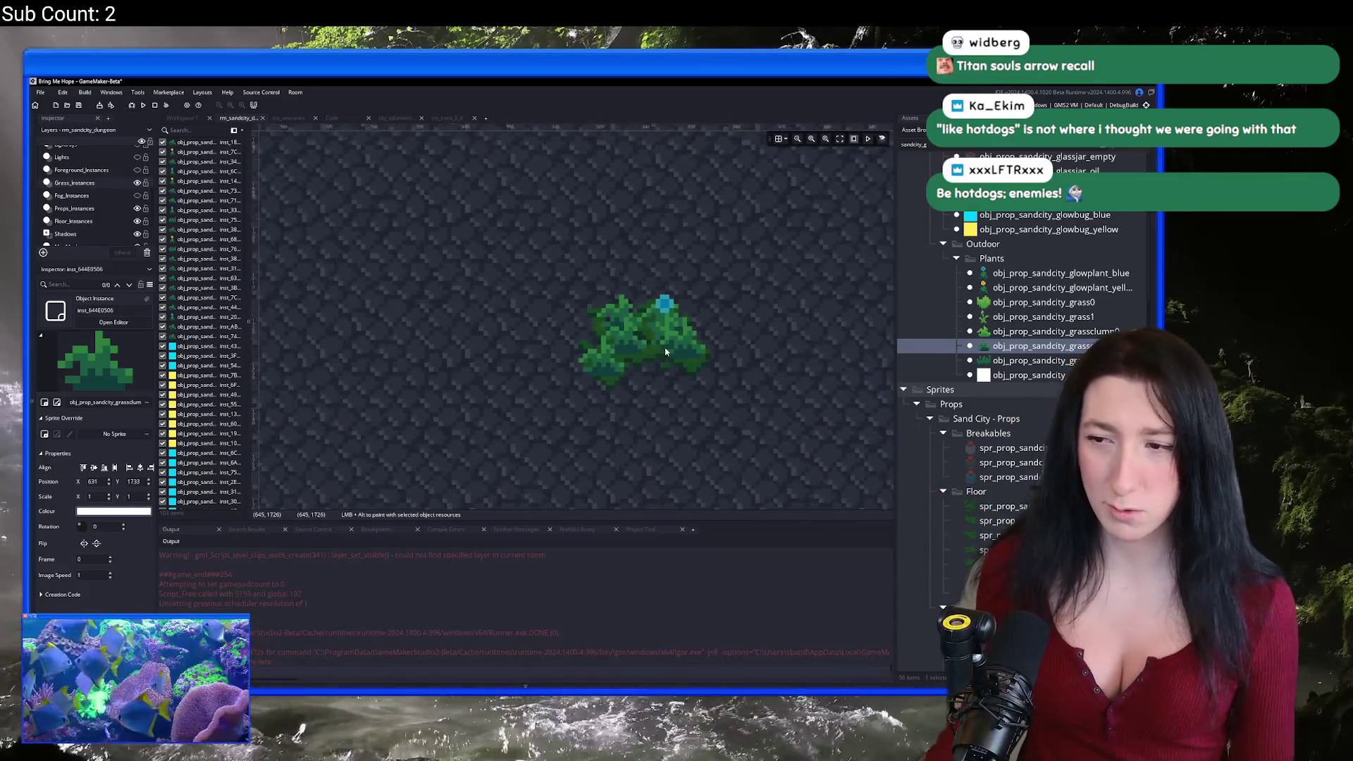
scroll(633, 341, up, 6)
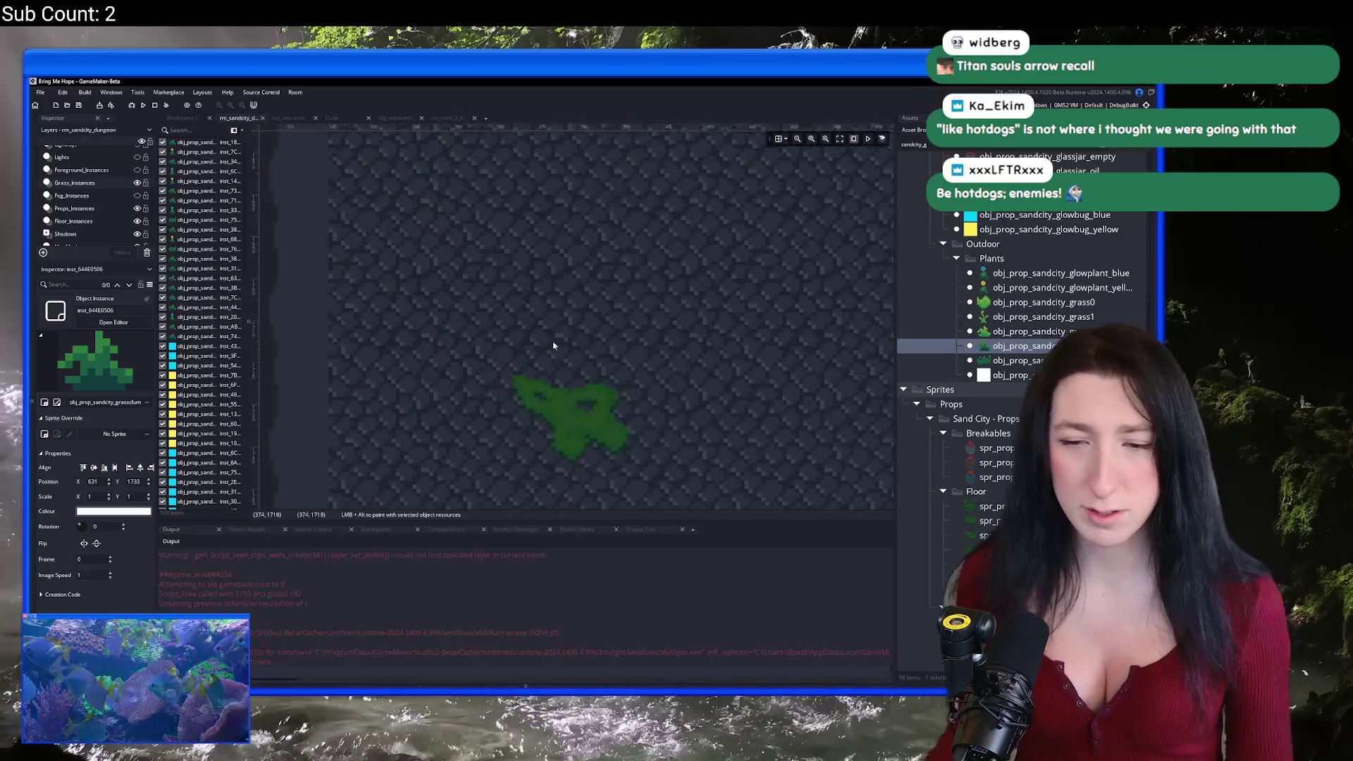
scroll(406, 236, down, 2)
alt+click(394, 204)
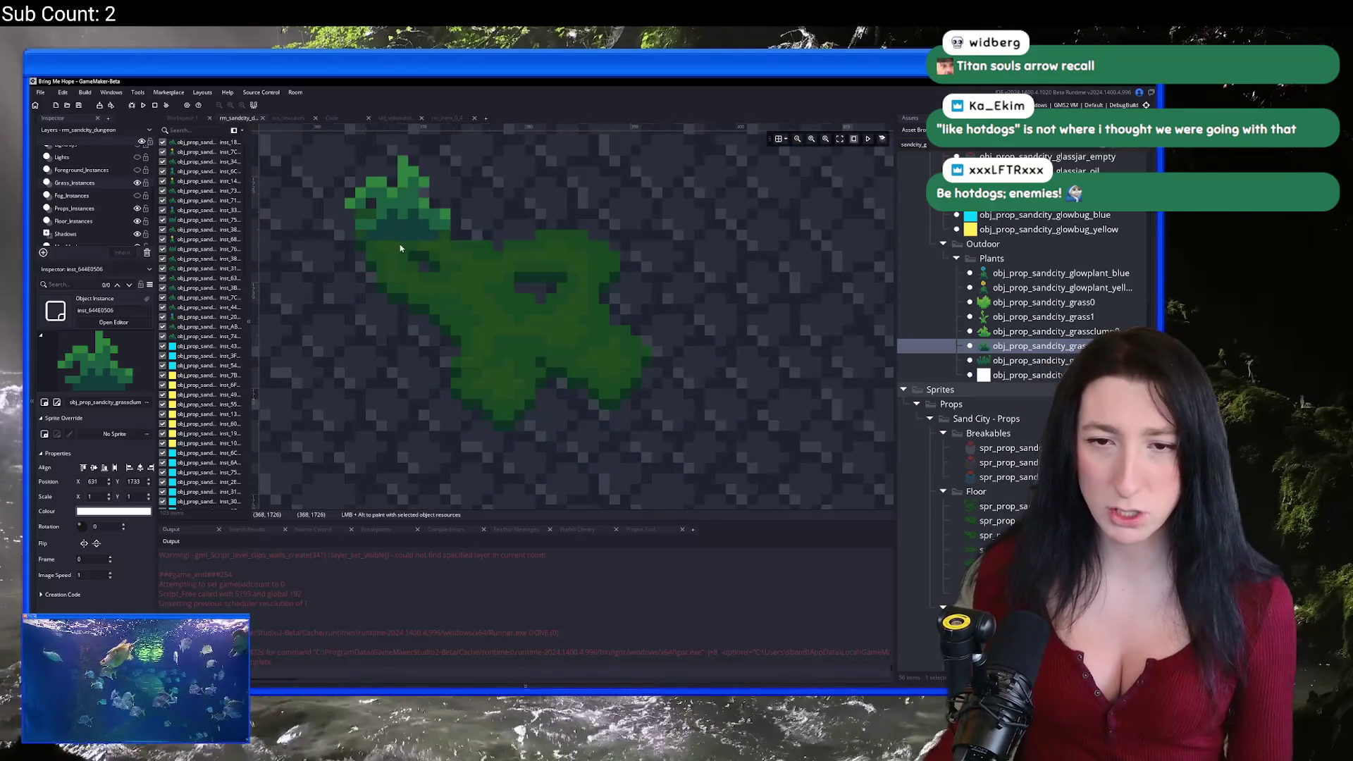
scroll(559, 285, up, 3)
alt+click(559, 285)
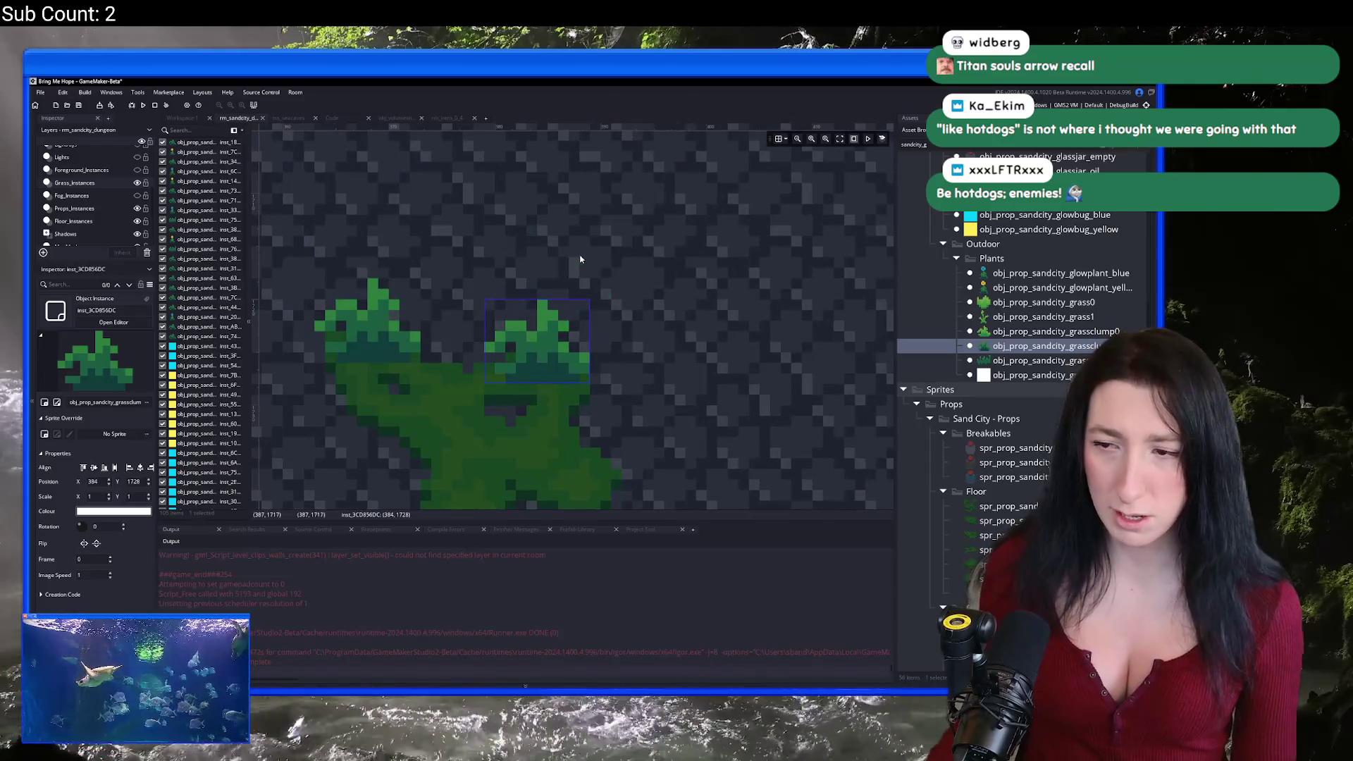
Step: Place two yellow glowplants among the grass with two more clumps below them
click(1103, 289)
alt+click(541, 437)
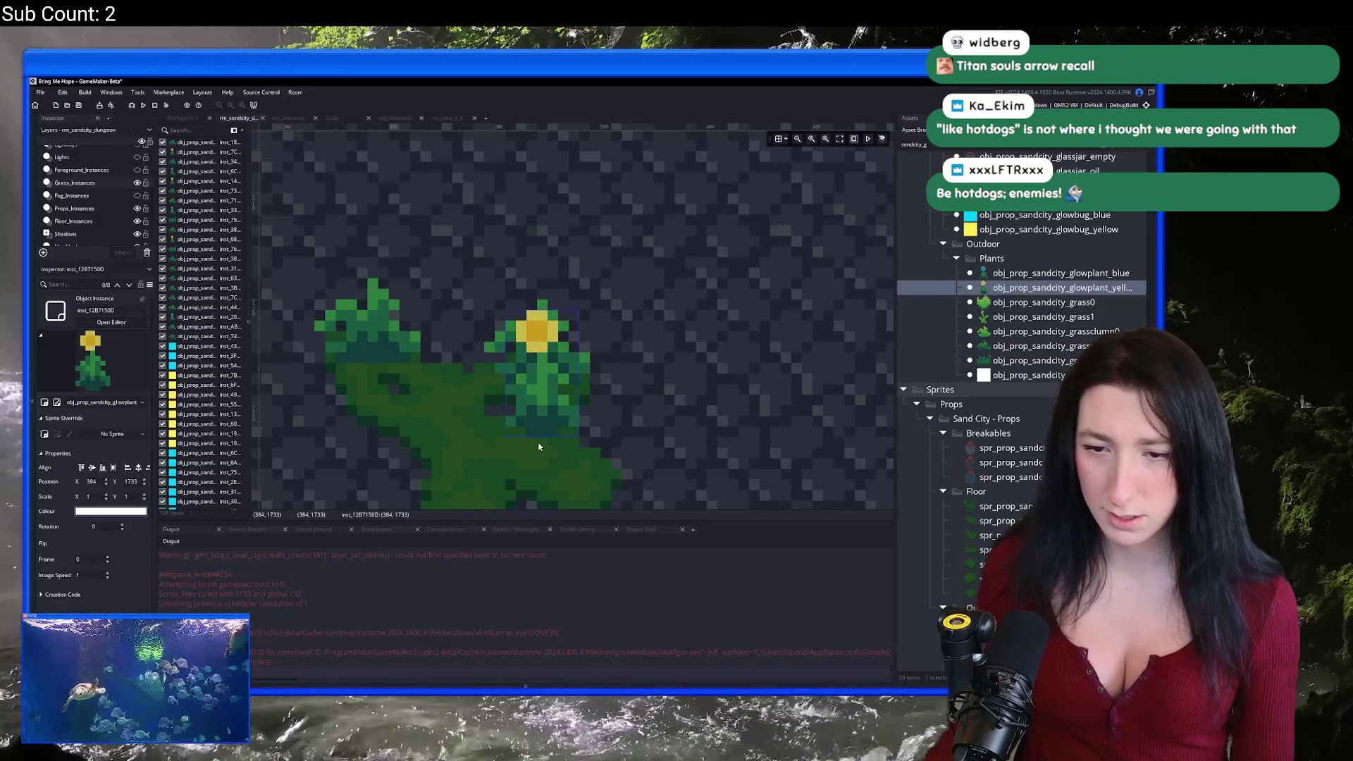
alt+click(430, 437)
click(1043, 346)
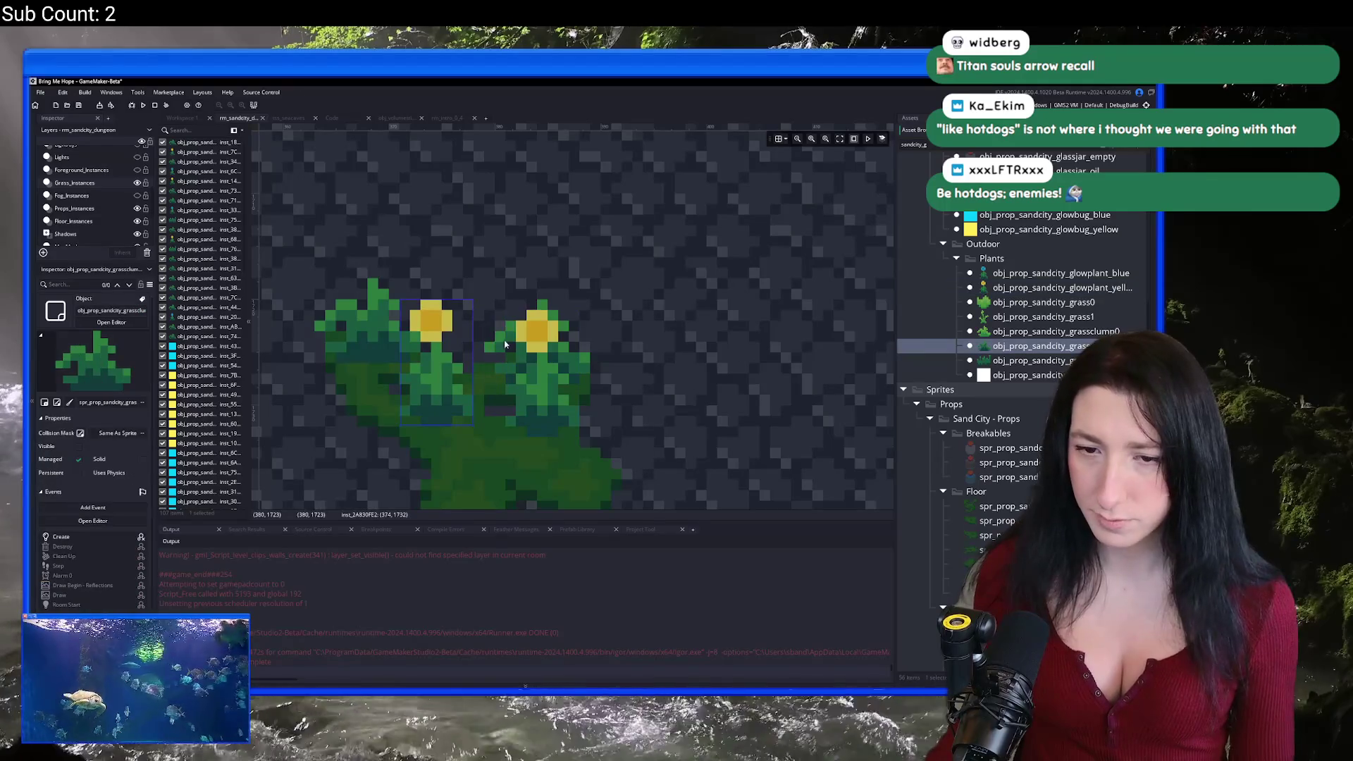
scroll(444, 366, down, 2)
alt+click(450, 373)
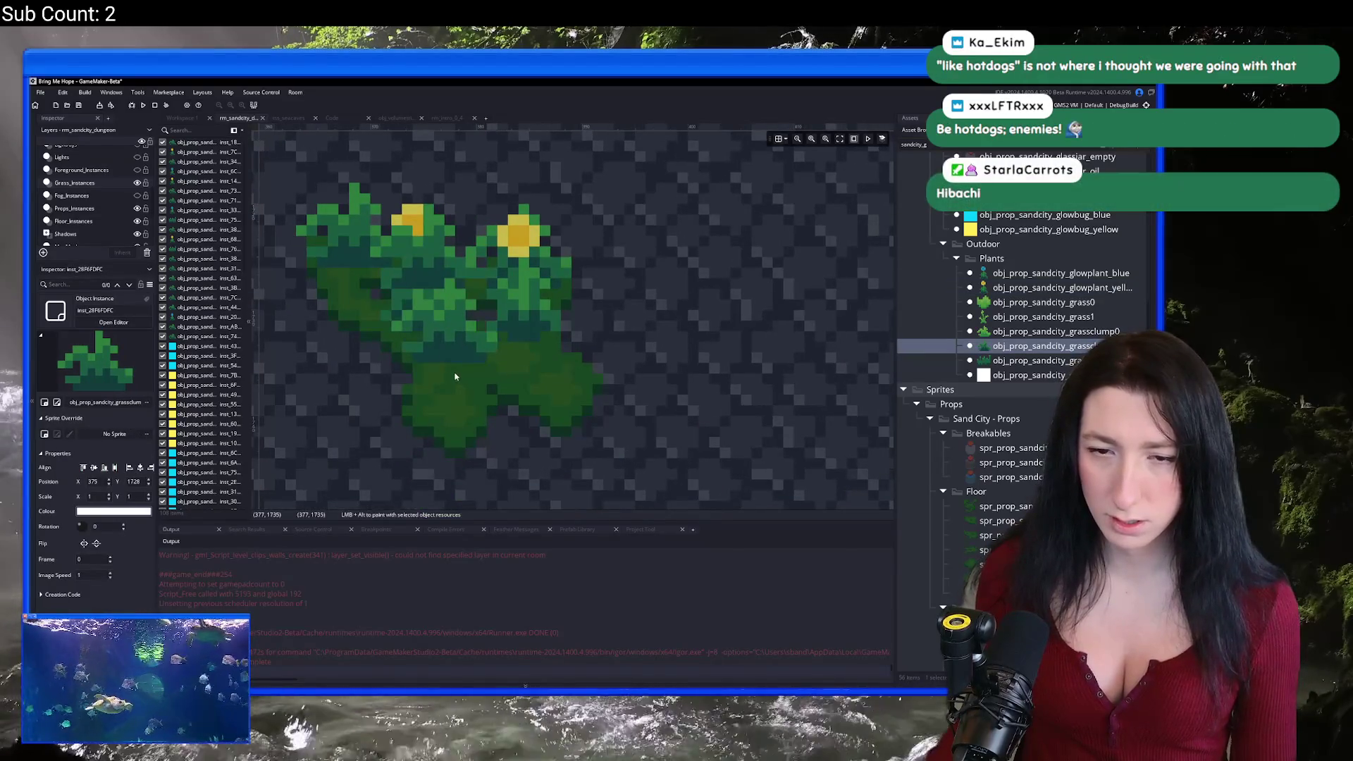
alt+click(544, 406)
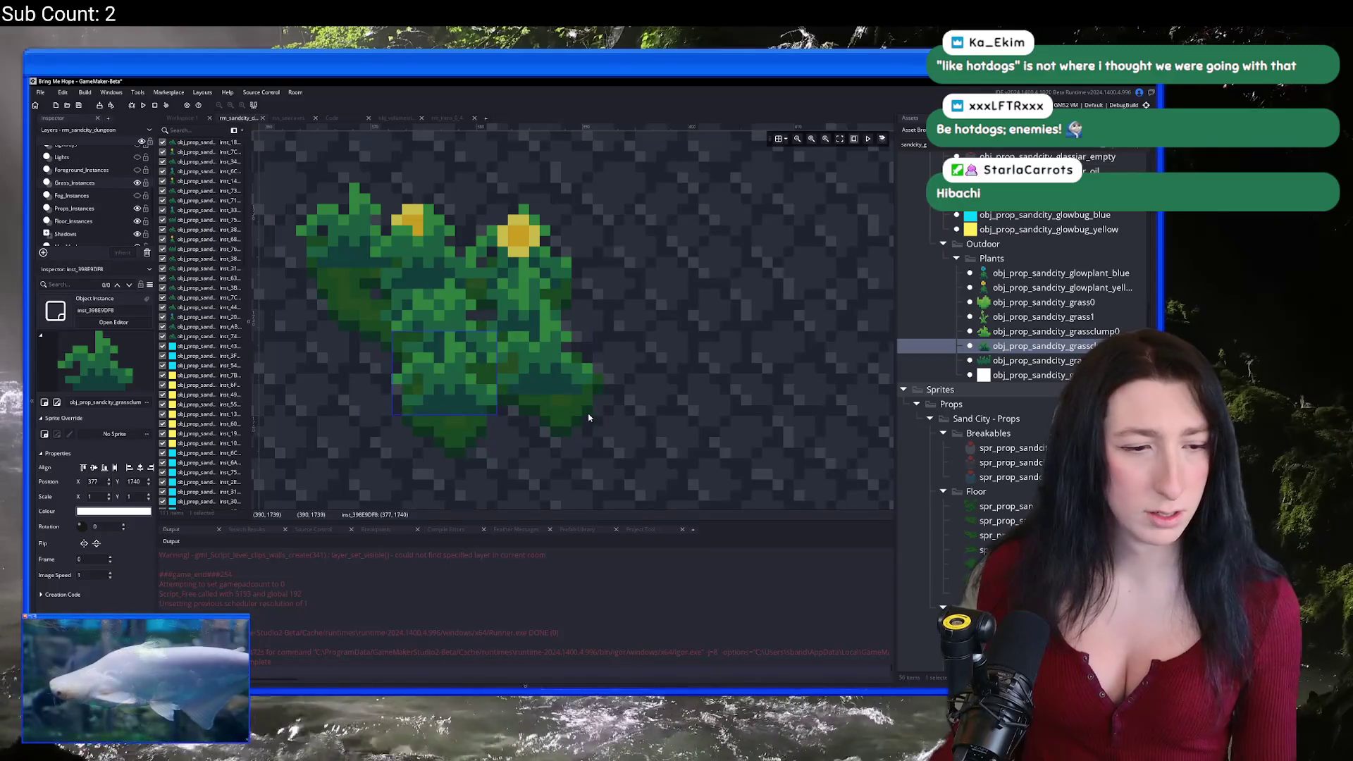
Step: Select the overlapping pair of grass clumps on the moss
scroll(589, 418, down, 2)
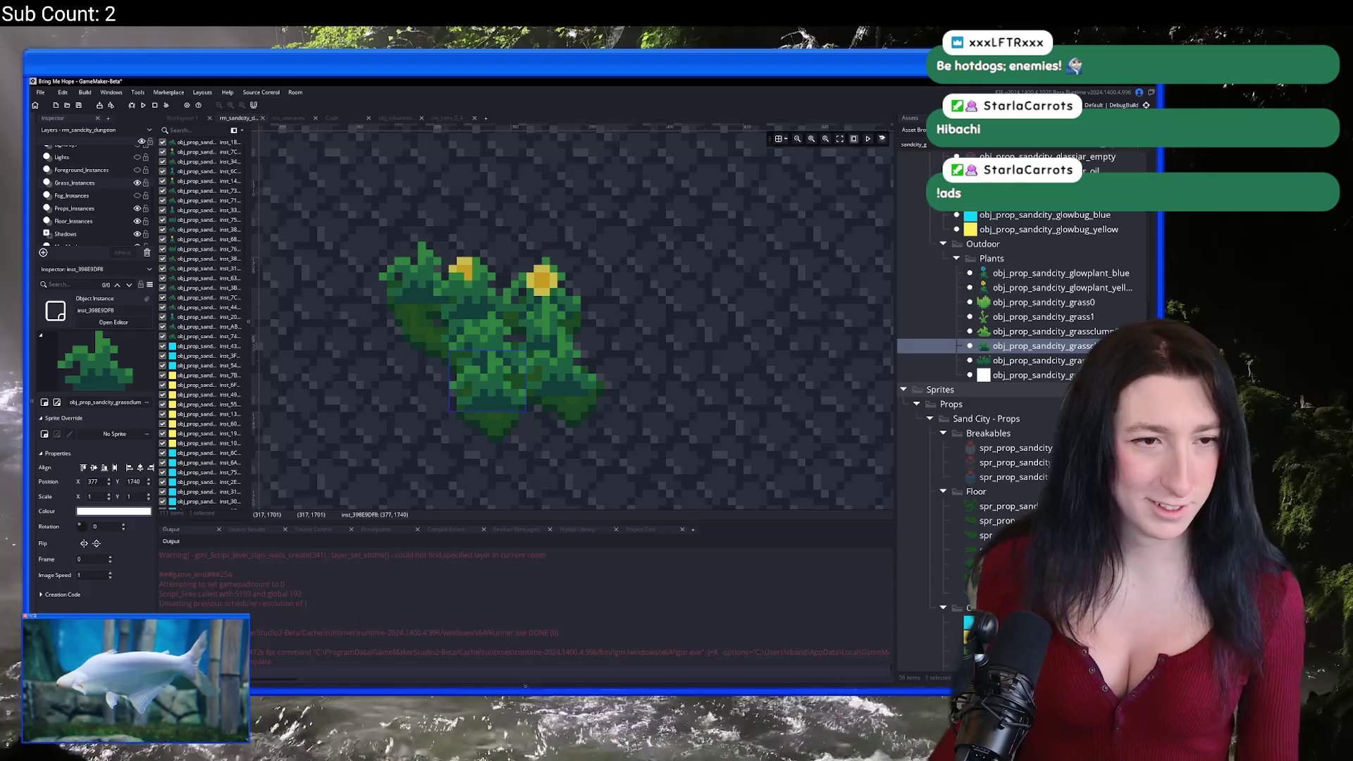
scroll(466, 344, down, 6)
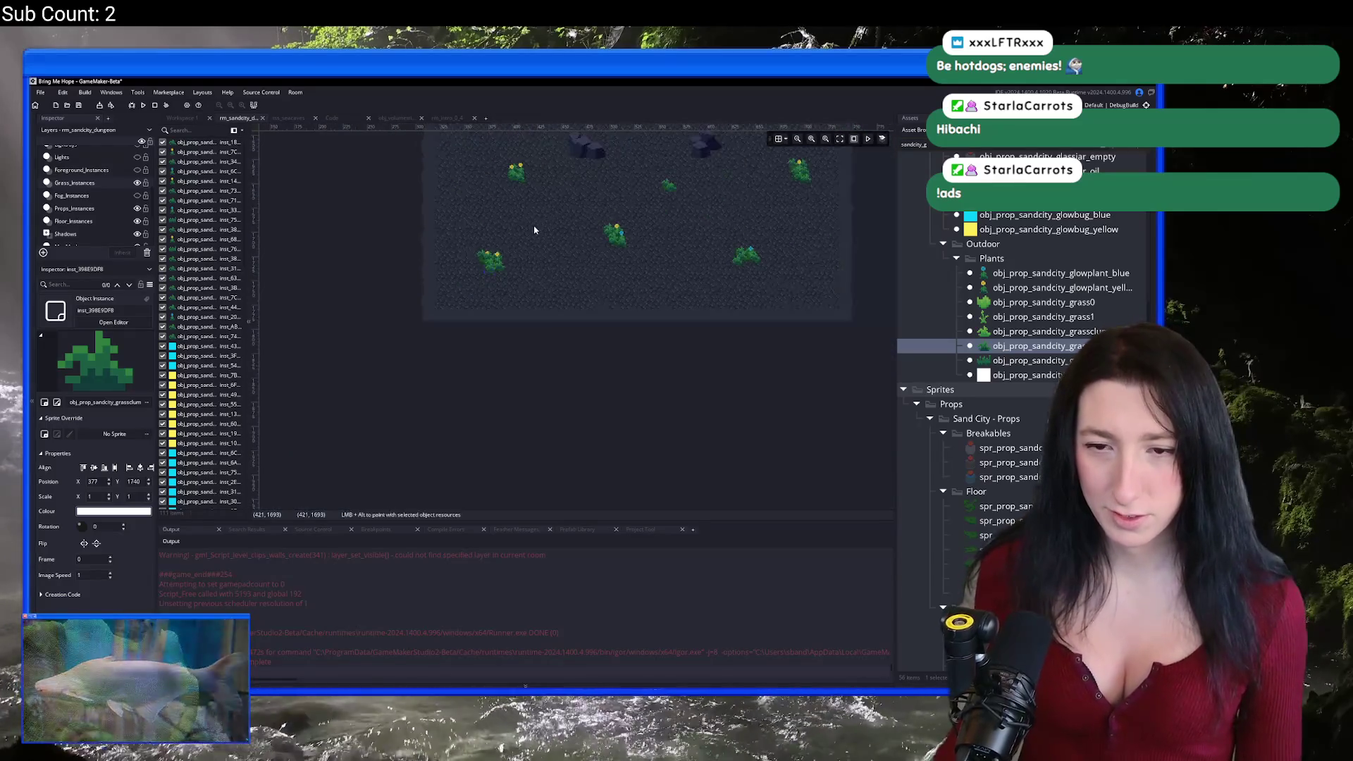
scroll(466, 343, down, 2)
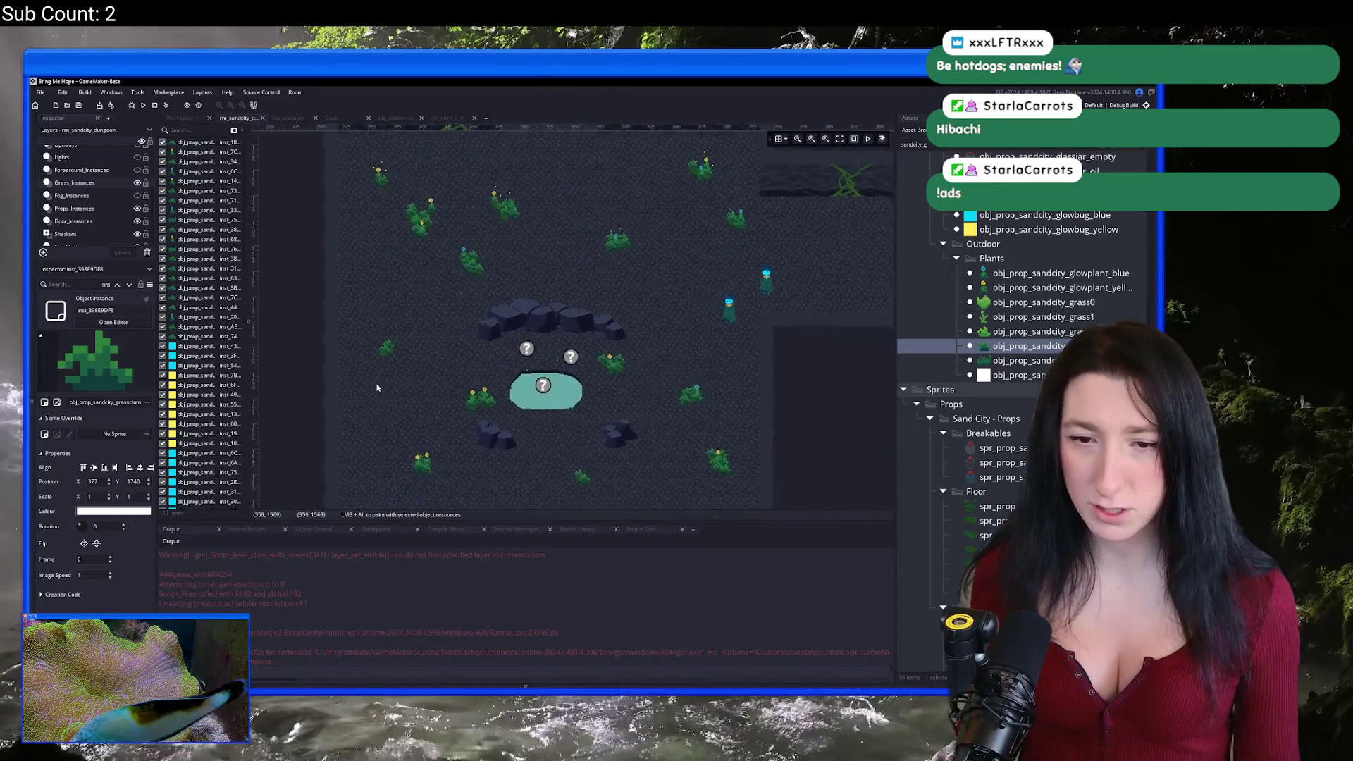
scroll(417, 351, up, 8)
drag(418, 351, 347, 236)
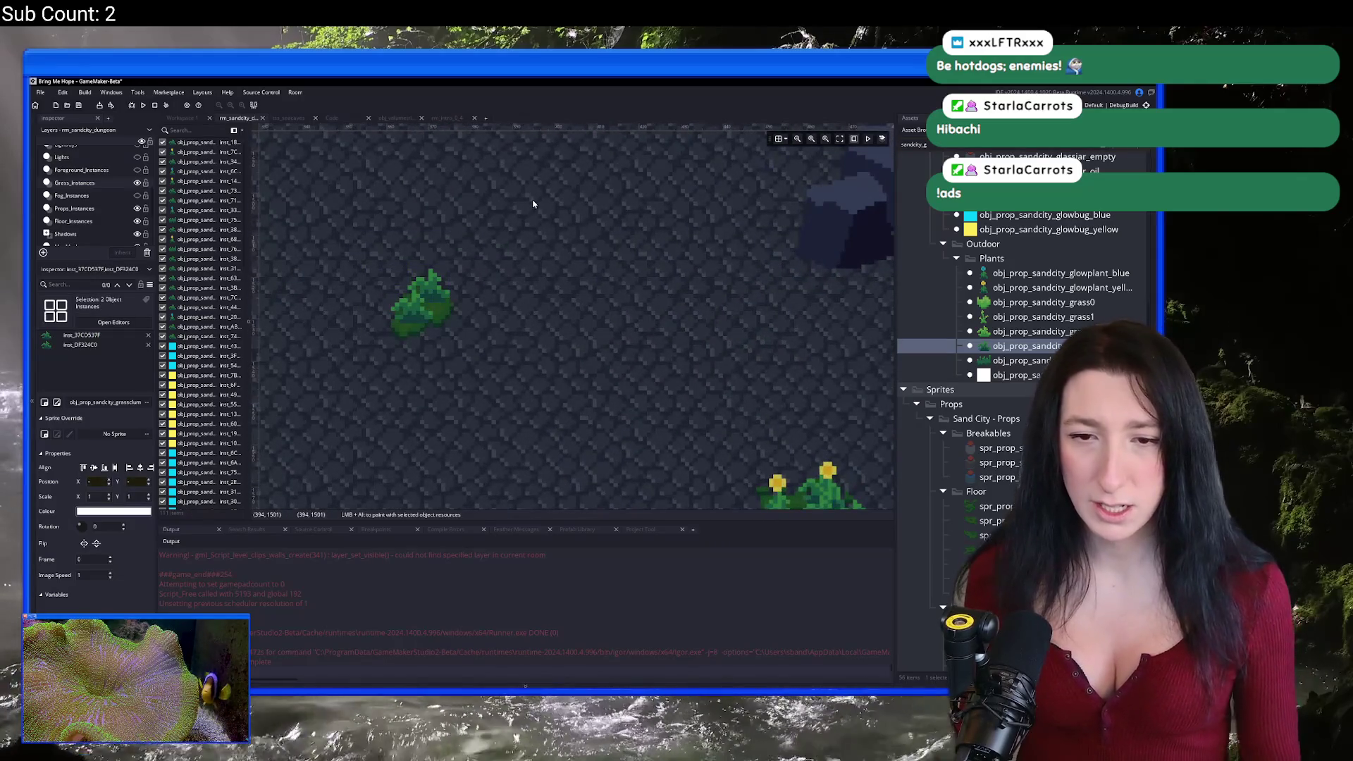
scroll(533, 204, down, 5)
scroll(472, 377, up, 3)
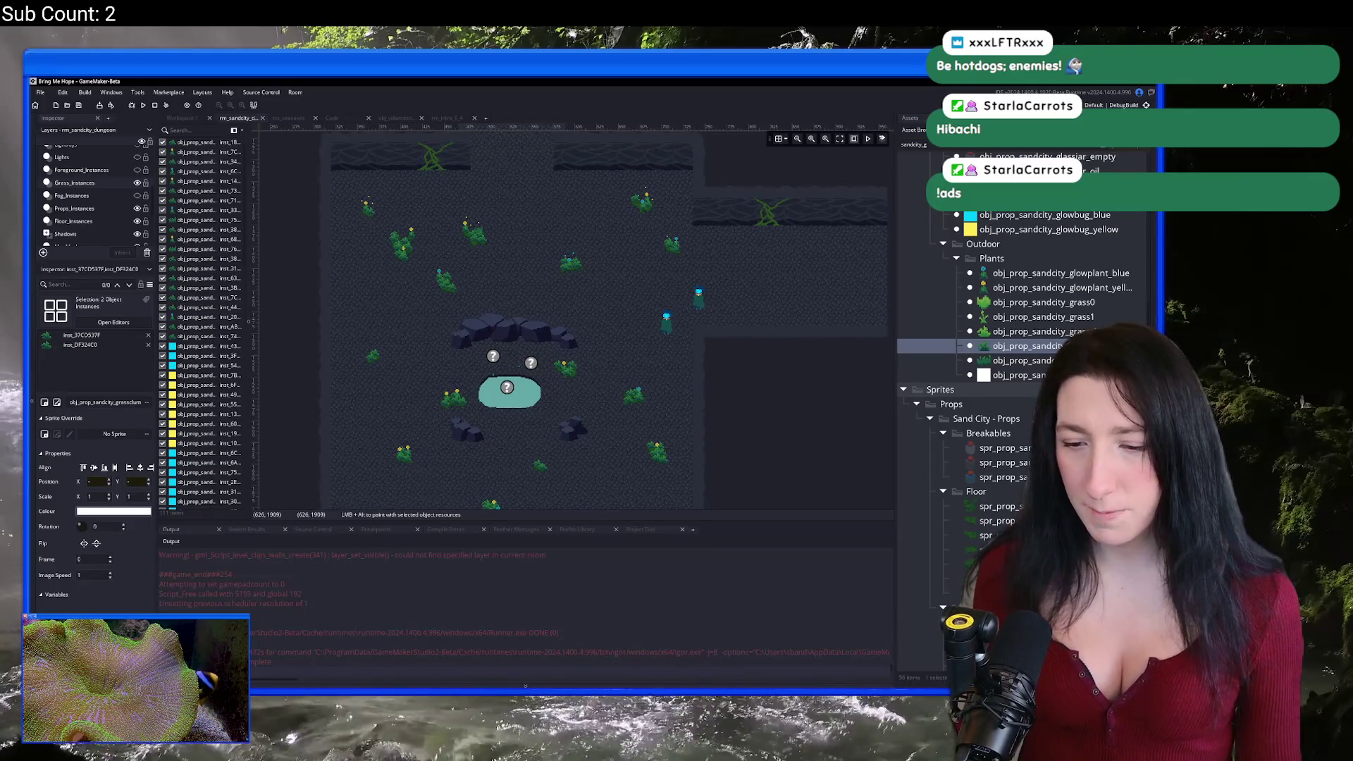
Step: In Aseprite, load Tilemaps/BabaCaves.aseprite via Home > Open File, then switch back to GameMaker
key(alt+Tab)
click(39, 103)
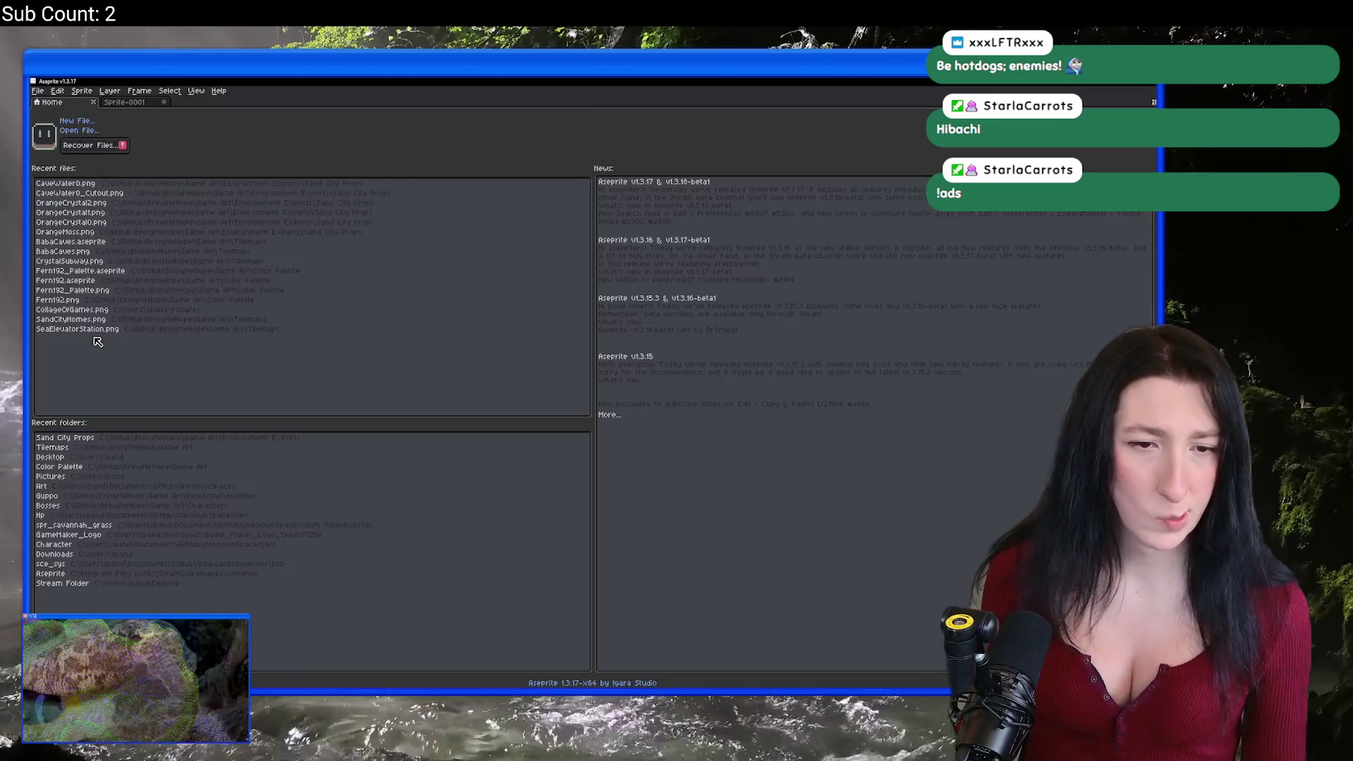
click(82, 133)
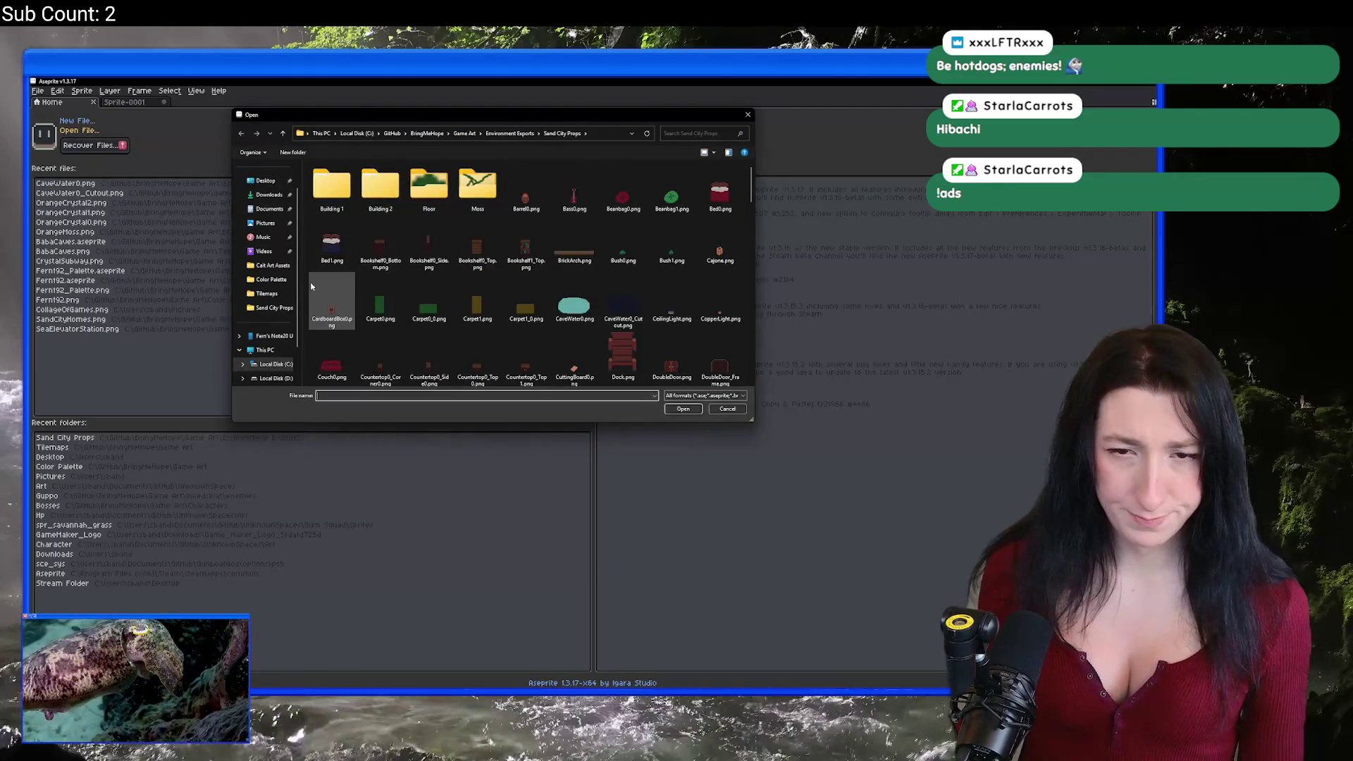
scroll(373, 303, down, 5)
double_click(354, 336)
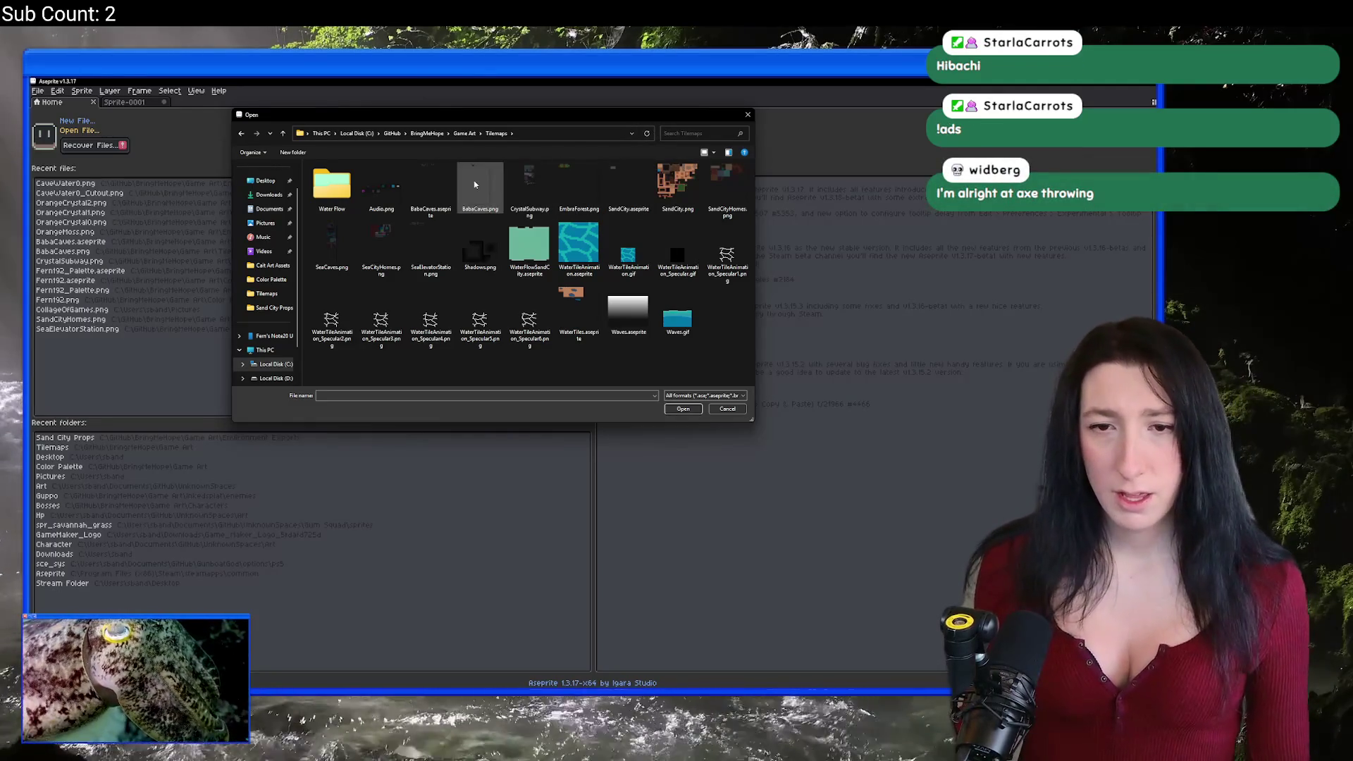
double_click(431, 186)
drag(518, 208, 580, 457)
key(alt+Tab)
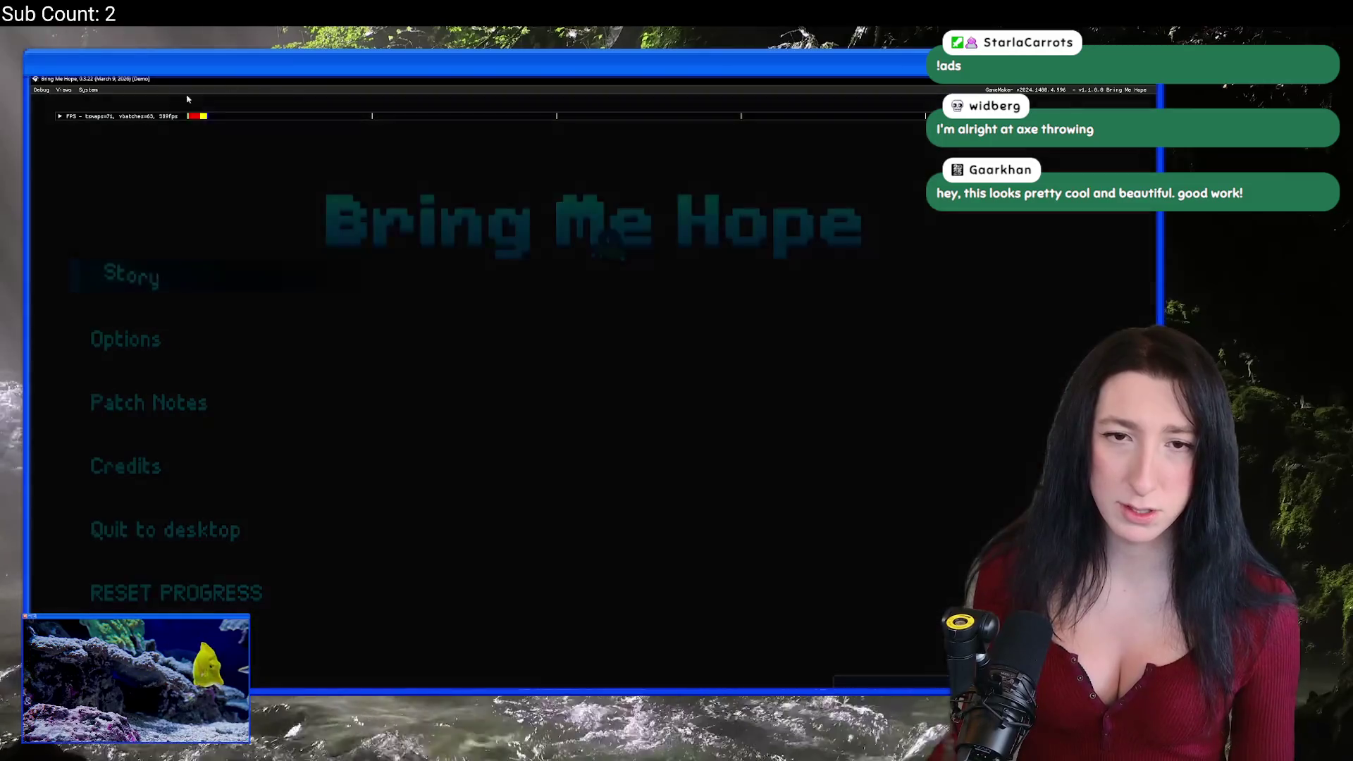
Step: Walk the character up-left, then down-right toward the pond and back
key(w)
key(a)
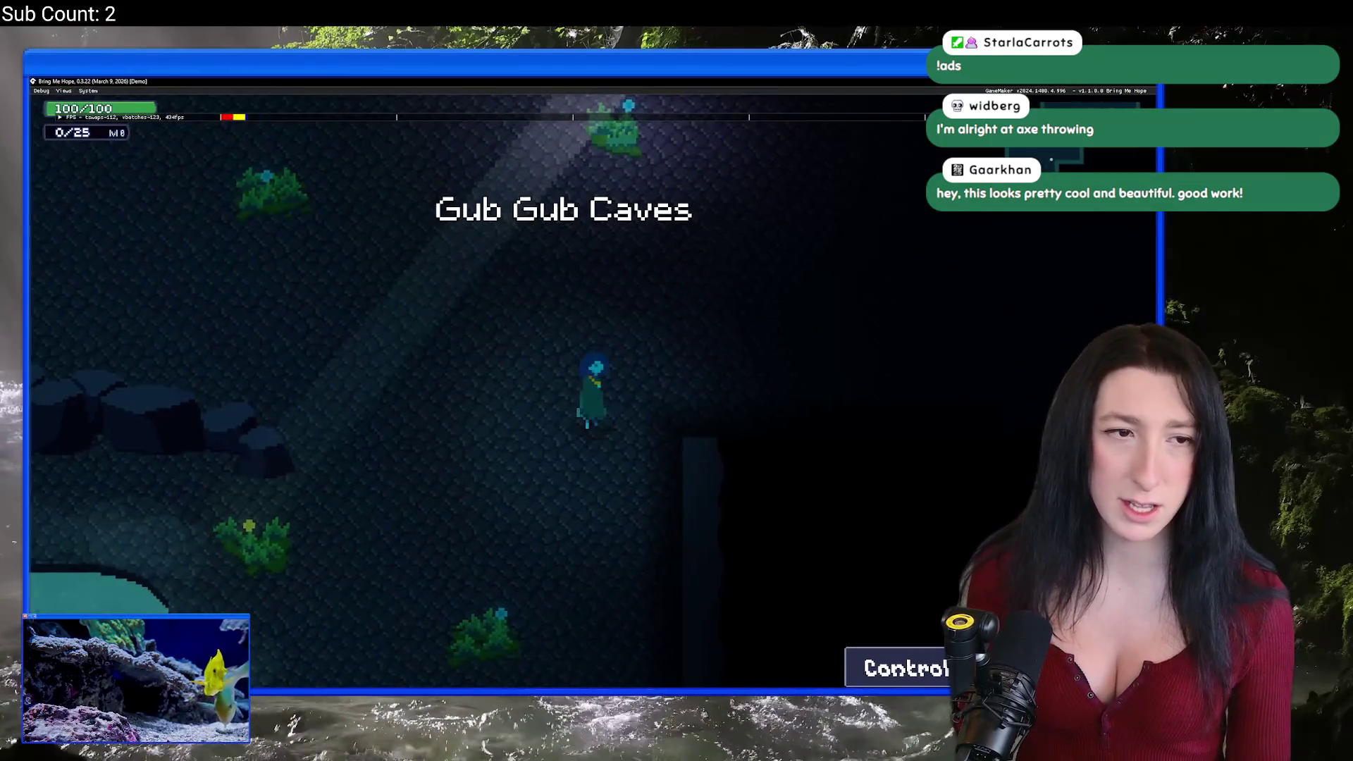
key(s)
key(d)
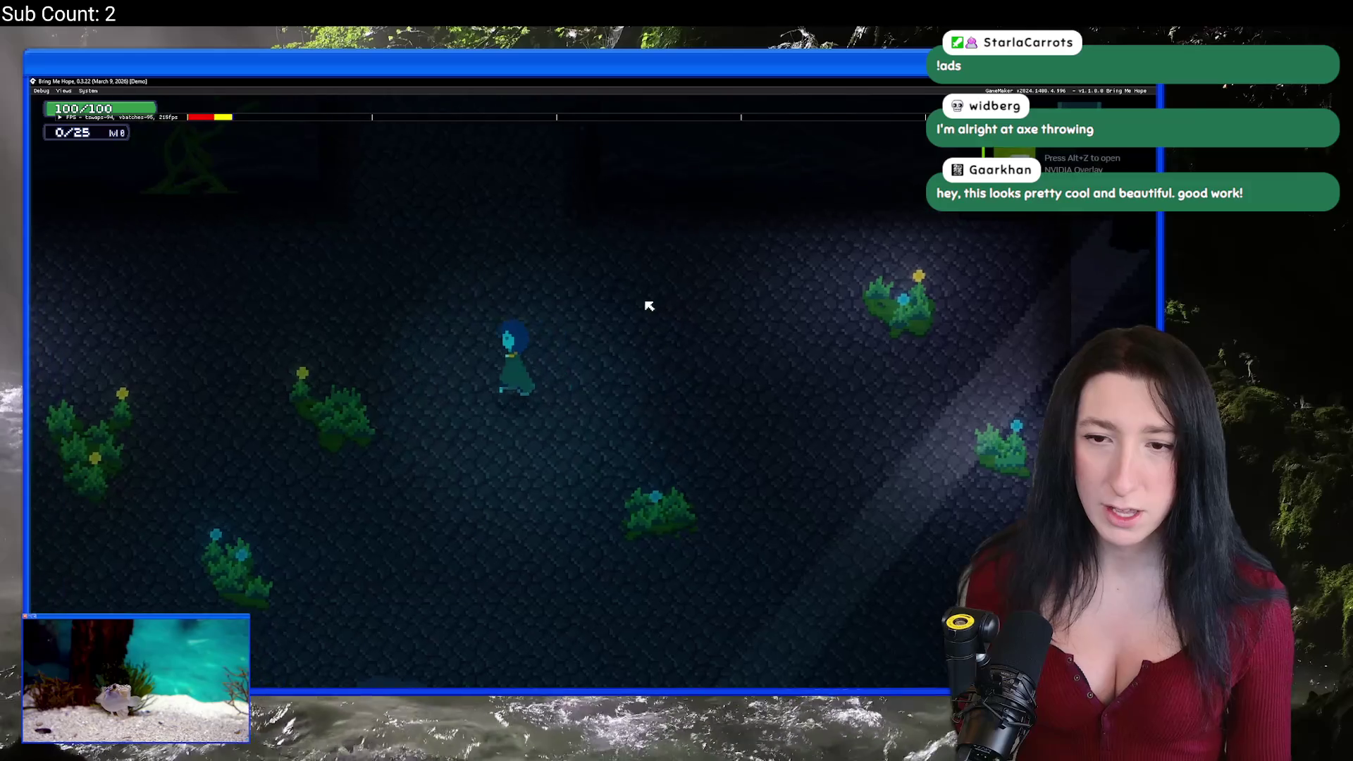
key(s)
key(d)
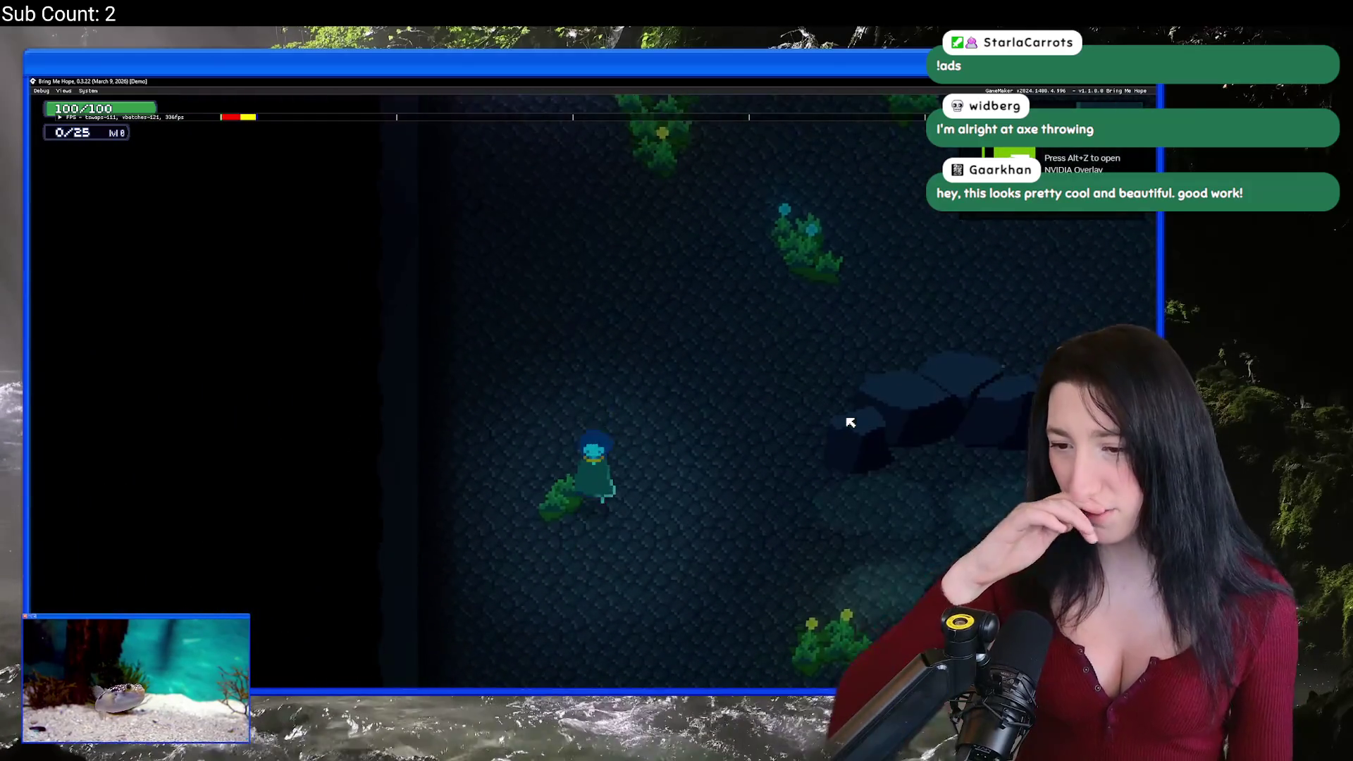
key(s)
key(d)
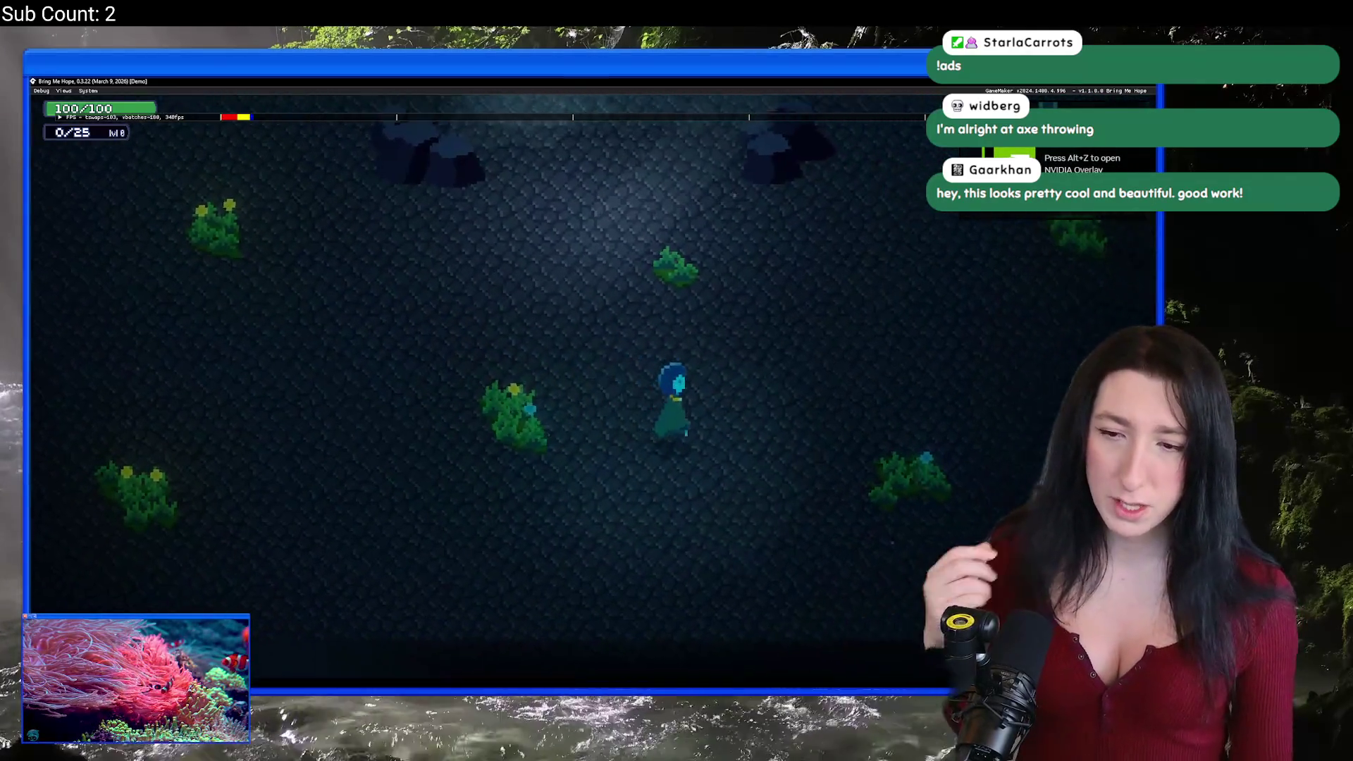
key(w)
key(a)
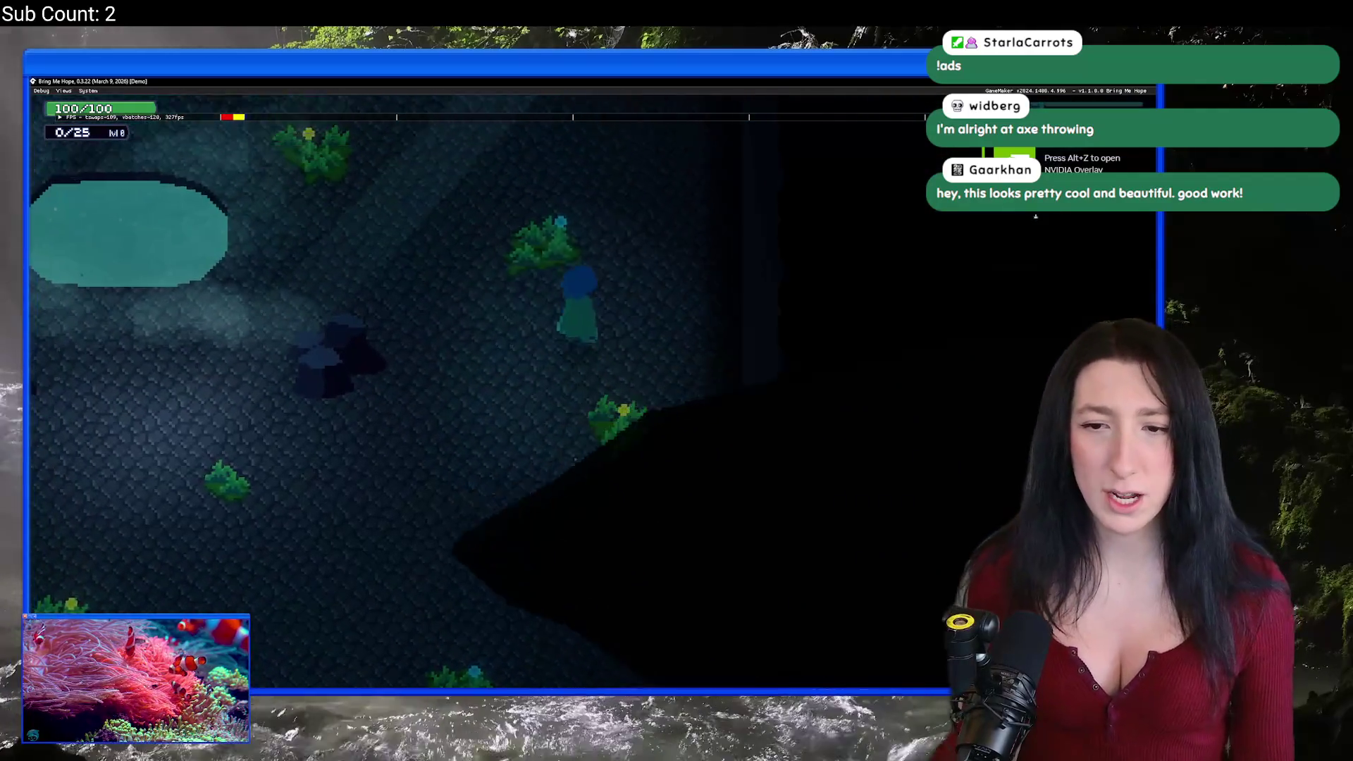
Step: Walk past the pond through the plant area and around, then close the game
key(a)
key(w)
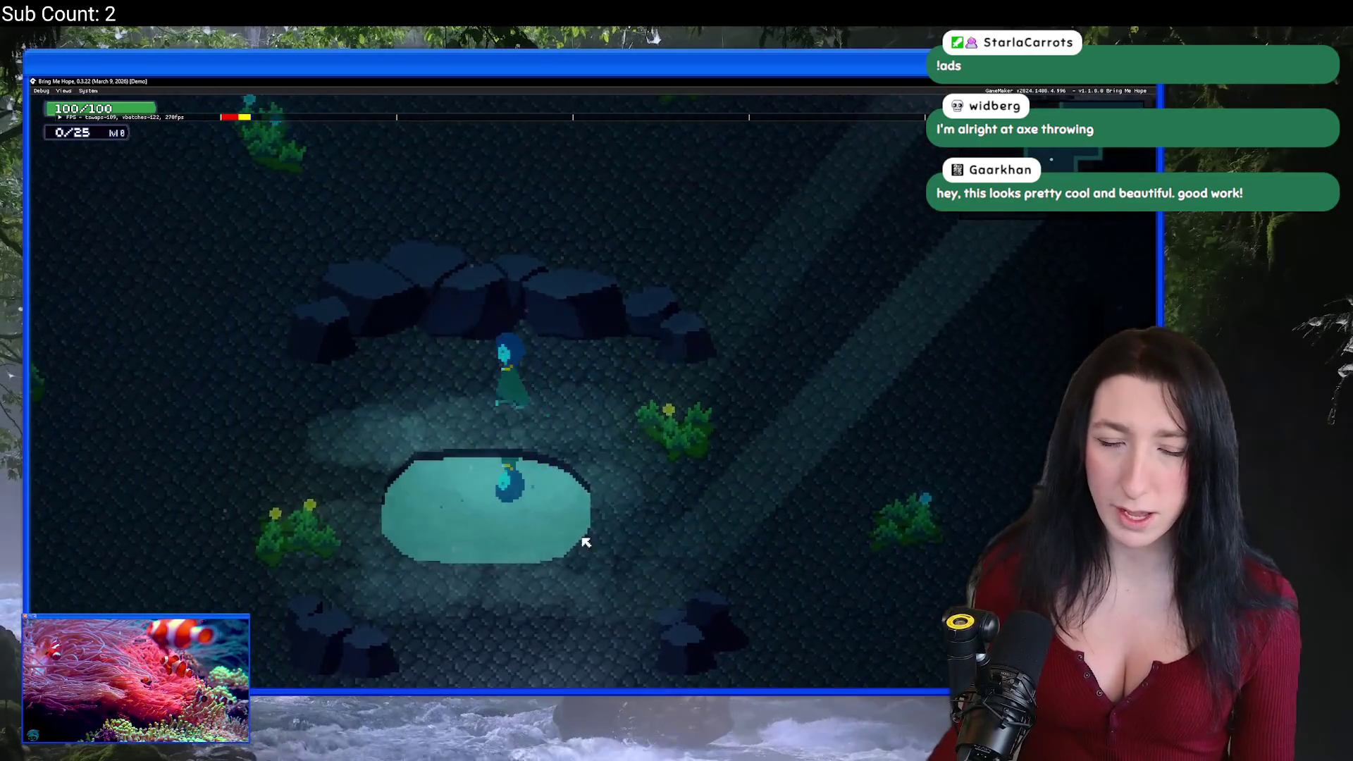
key(w)
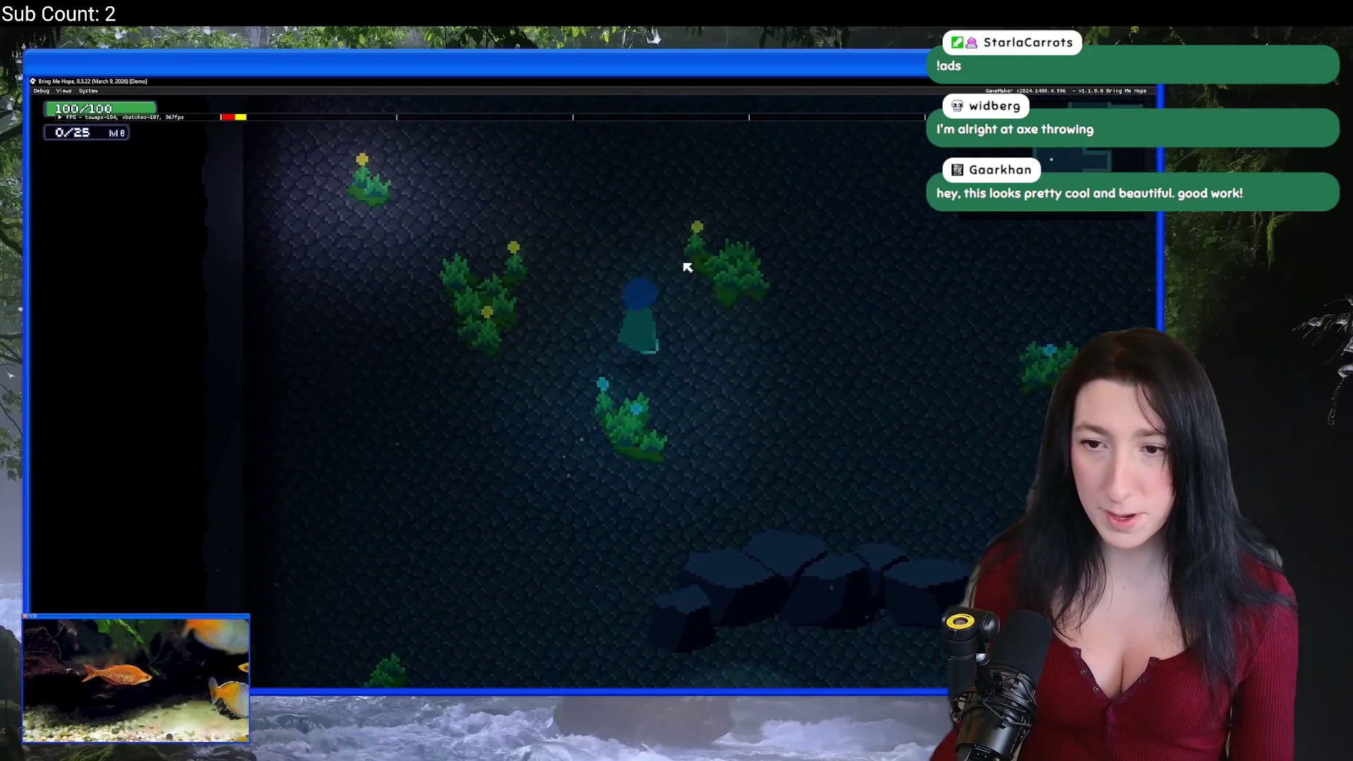
key(d)
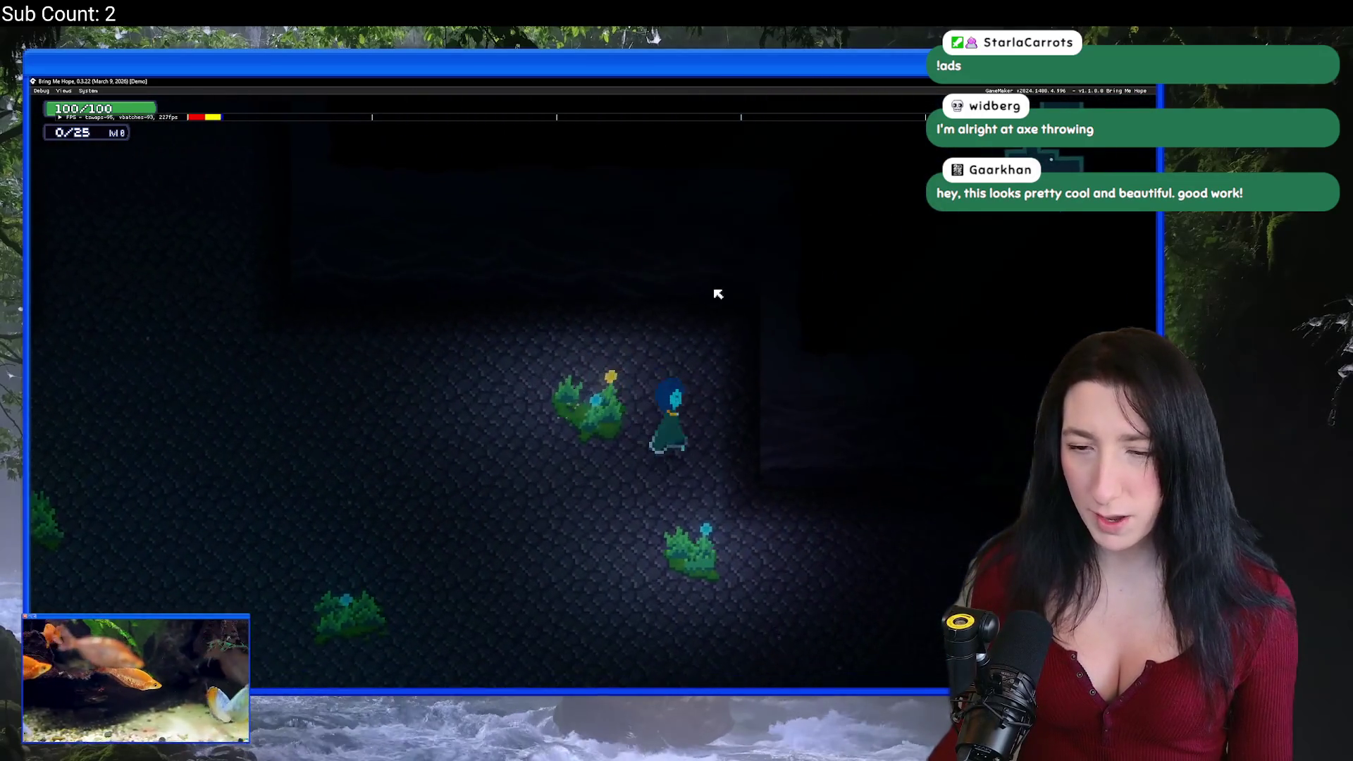
key(s)
key(a)
key(s)
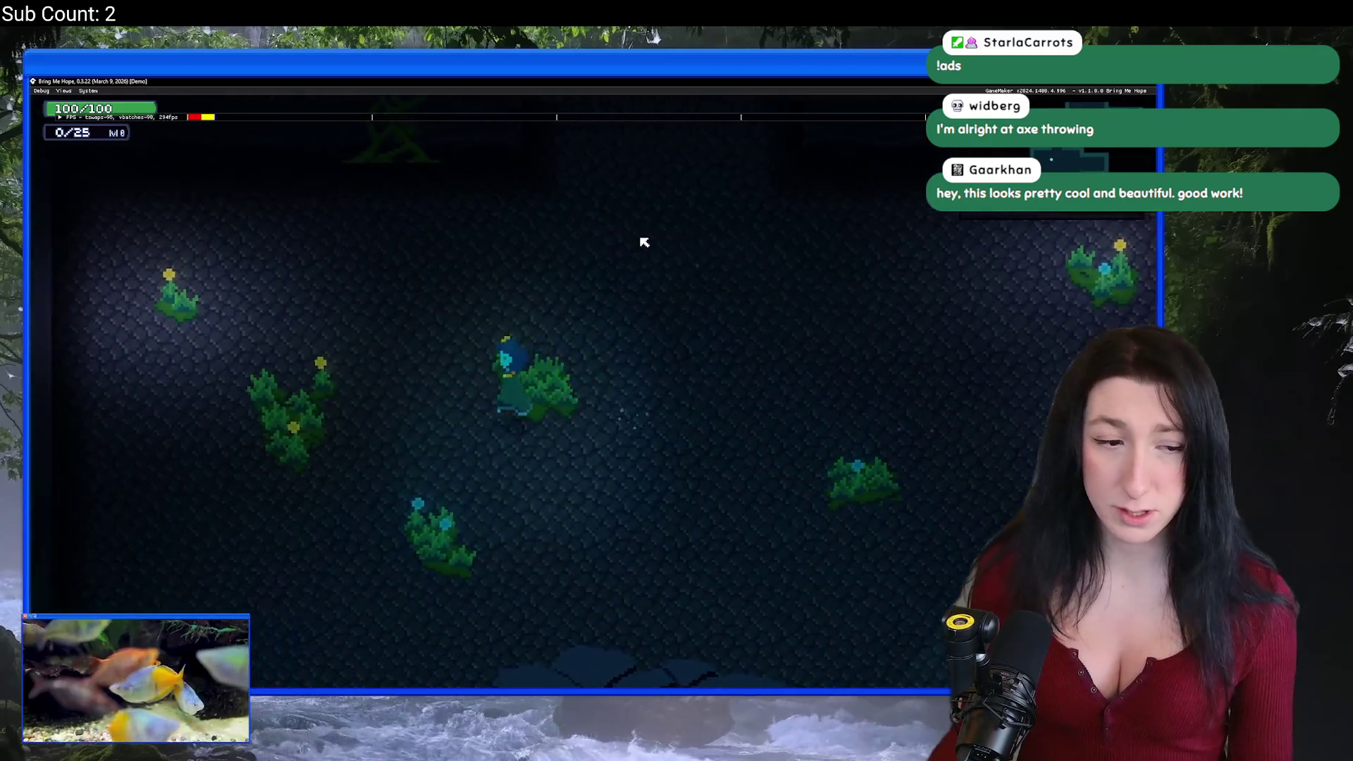
key(s)
key(d)
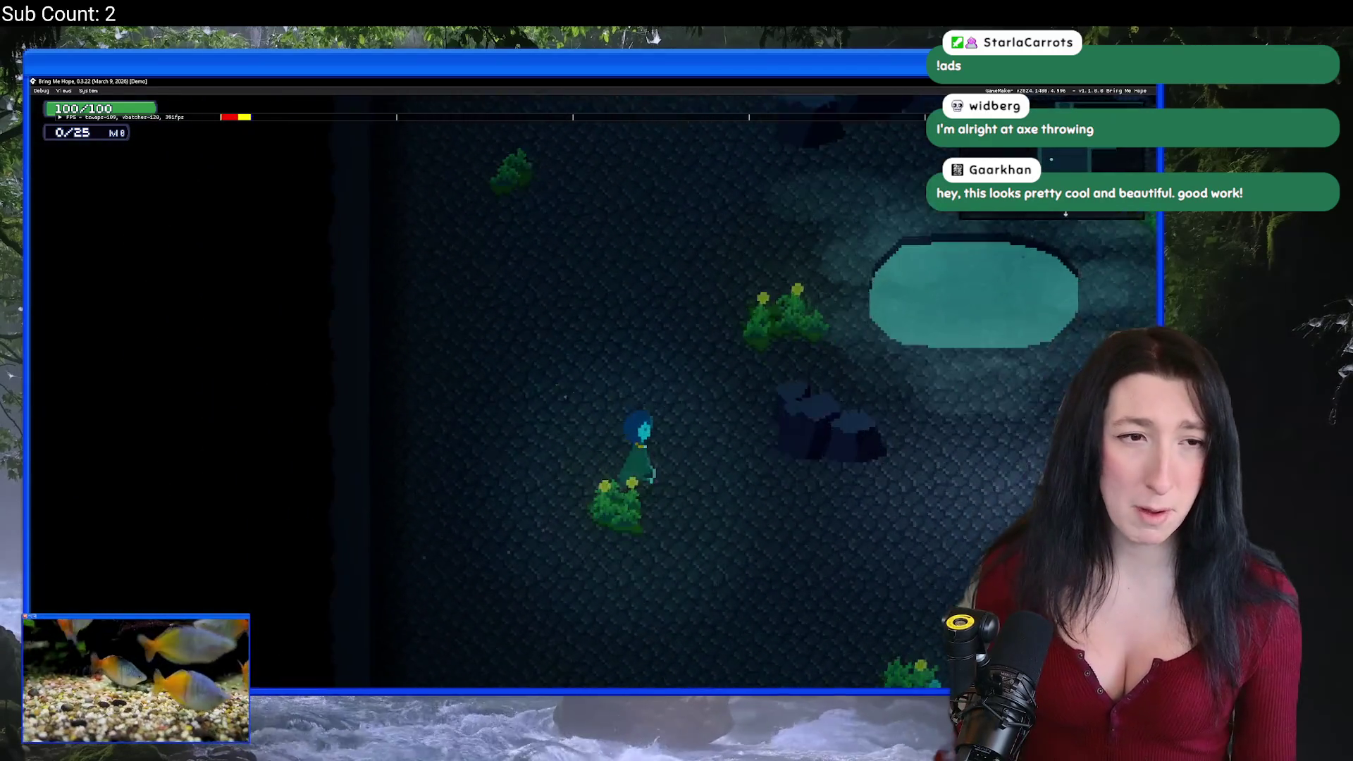
key(d)
key(w)
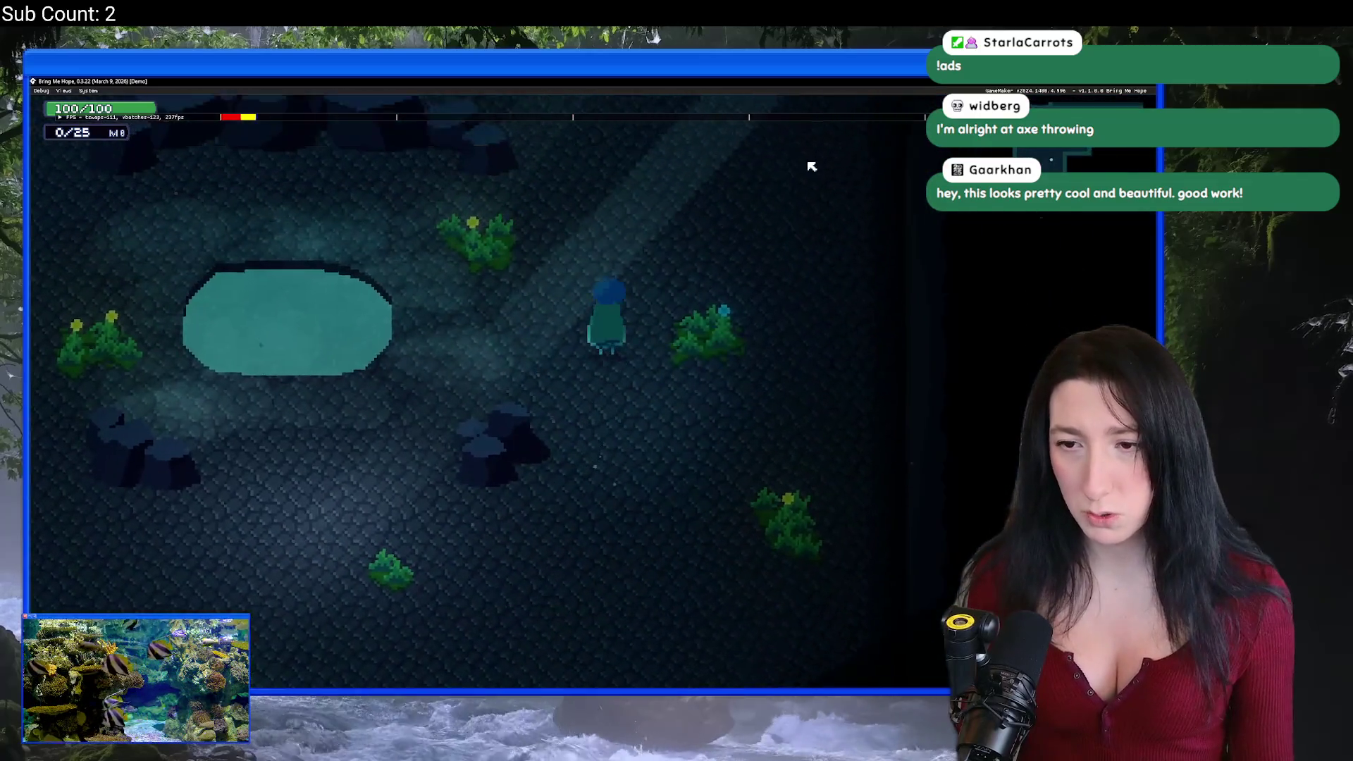
key(Escape)
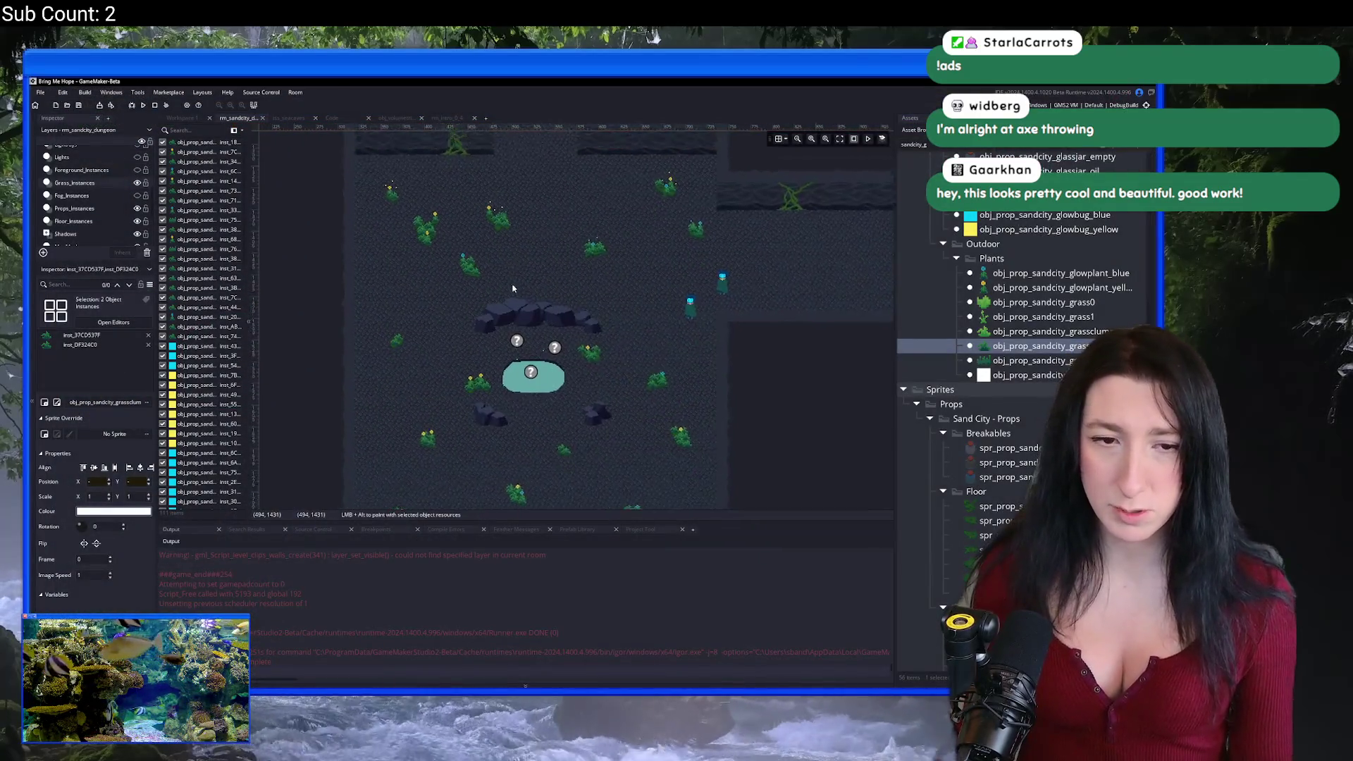
Step: Select and copy the dark stone tile in BabaCaves
key(alt+Tab)
scroll(488, 293, up, 3)
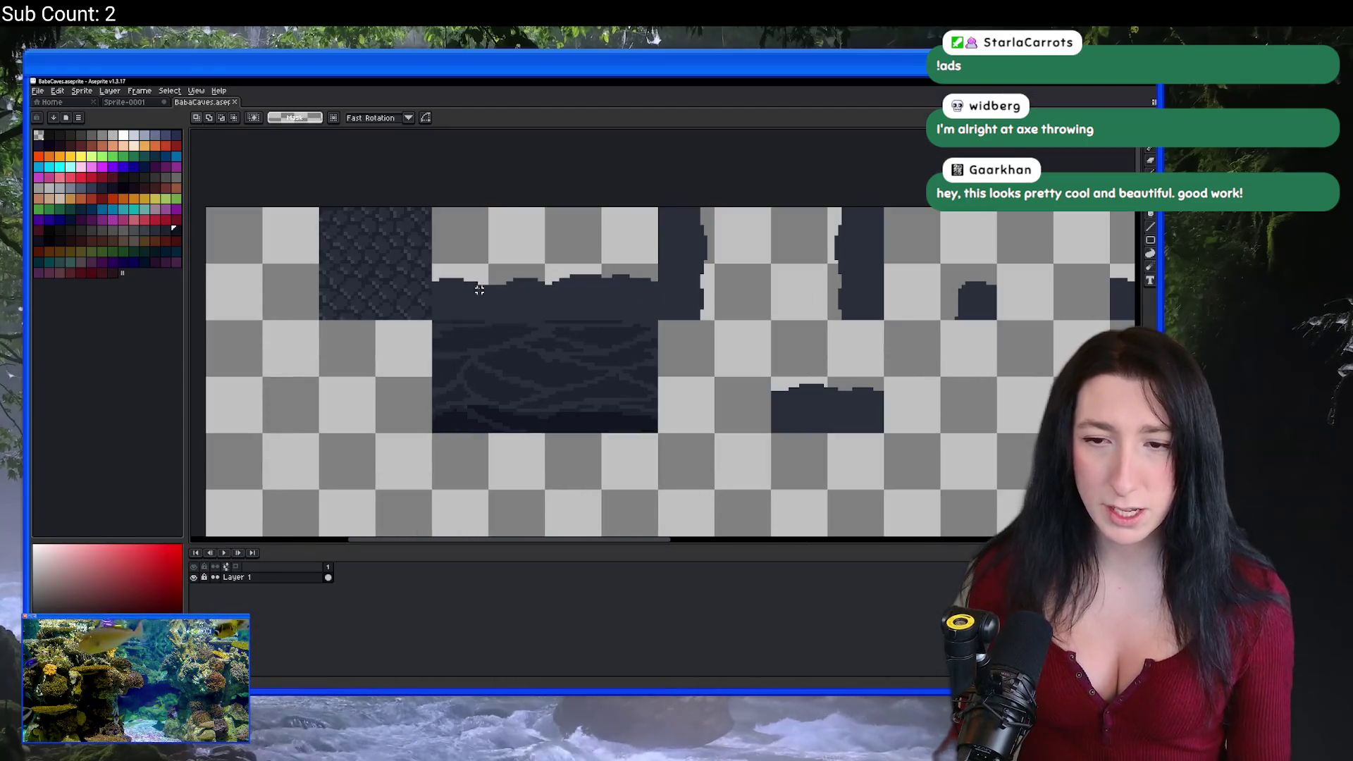
drag(328, 230, 423, 310)
mouse_move(362, 274)
mouse_down()
mouse_move(446, 253)
mouse_move(468, 350)
mouse_up()
scroll(500, 253, up, 1)
Step: Create a new 32x32 sprite and paste the stone tile into it
click(37, 91)
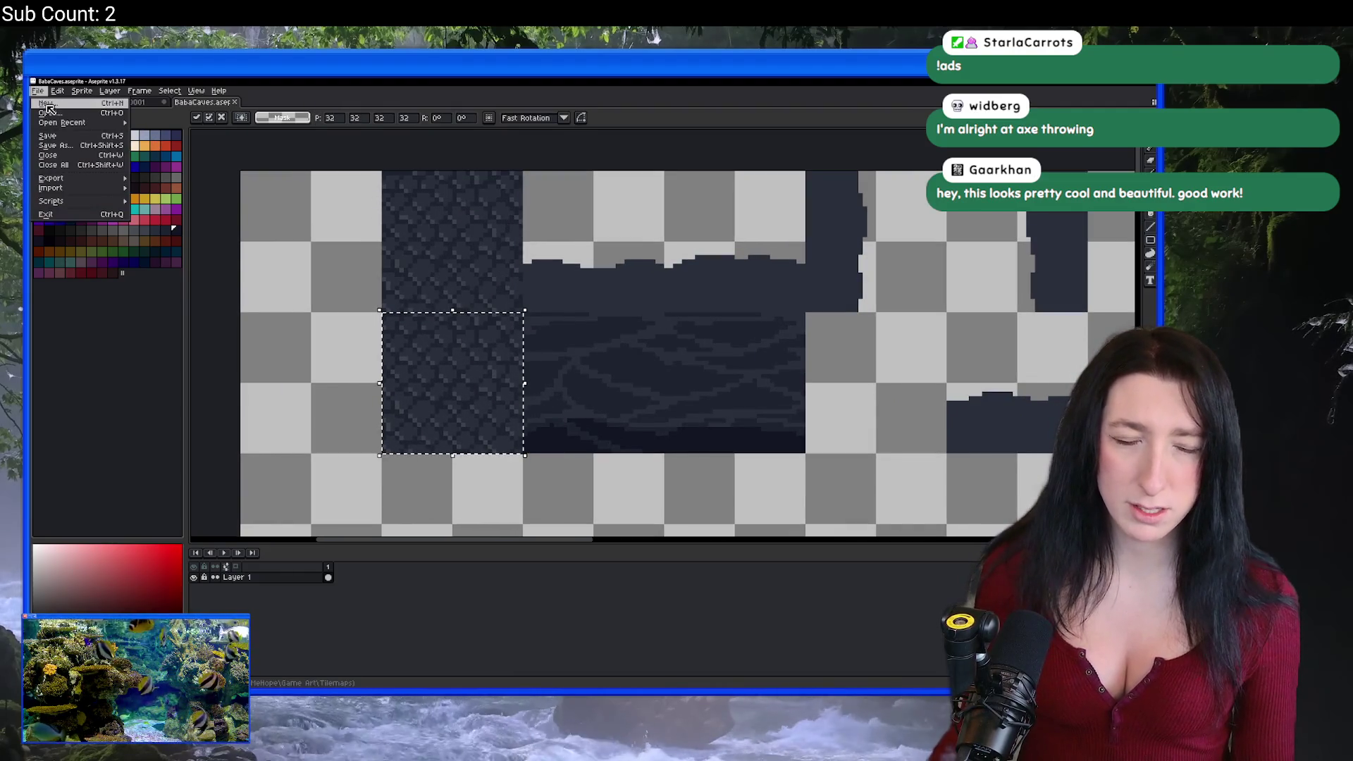
click(50, 102)
key(Return)
key(ctrl+v)
scroll(580, 372, up, 7)
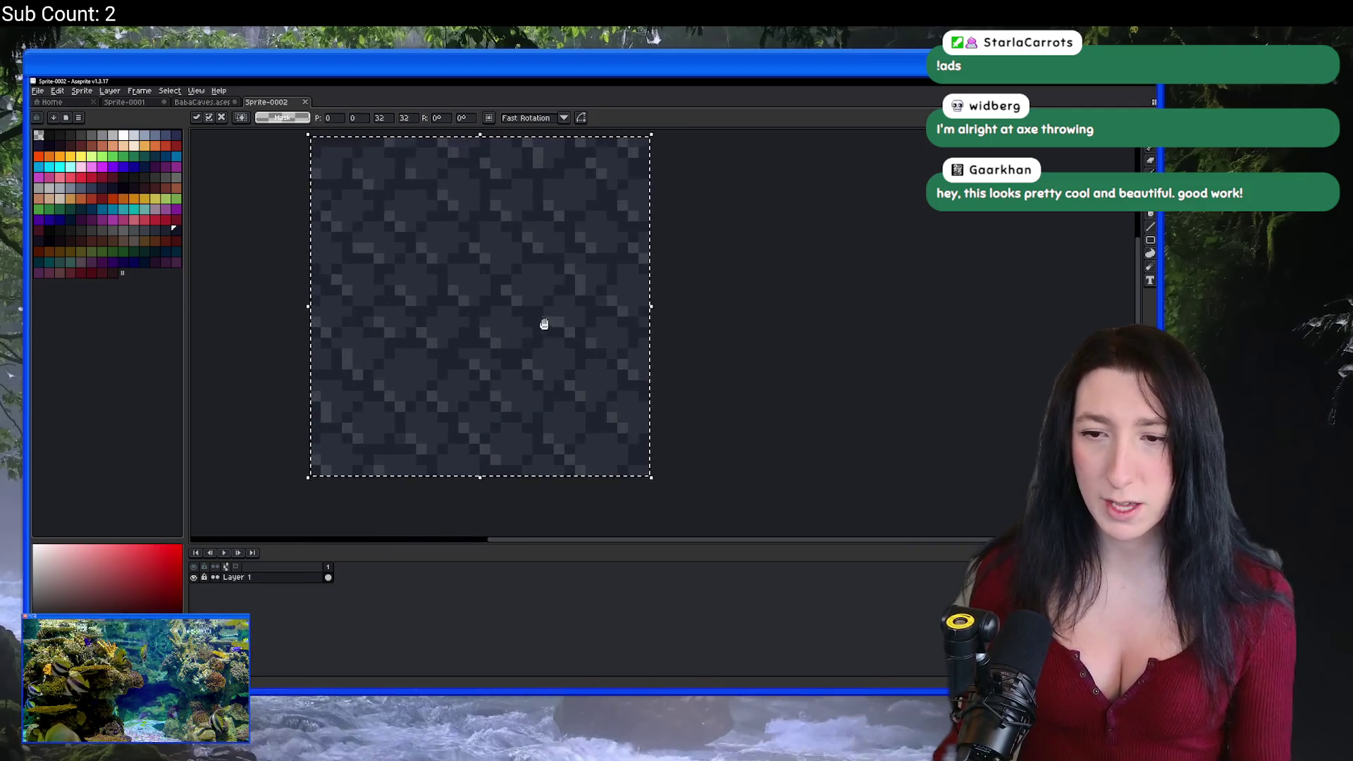
Step: Enable Tiled in Both Axes and pick a dark green moss colour for pixel drawing
click(196, 91)
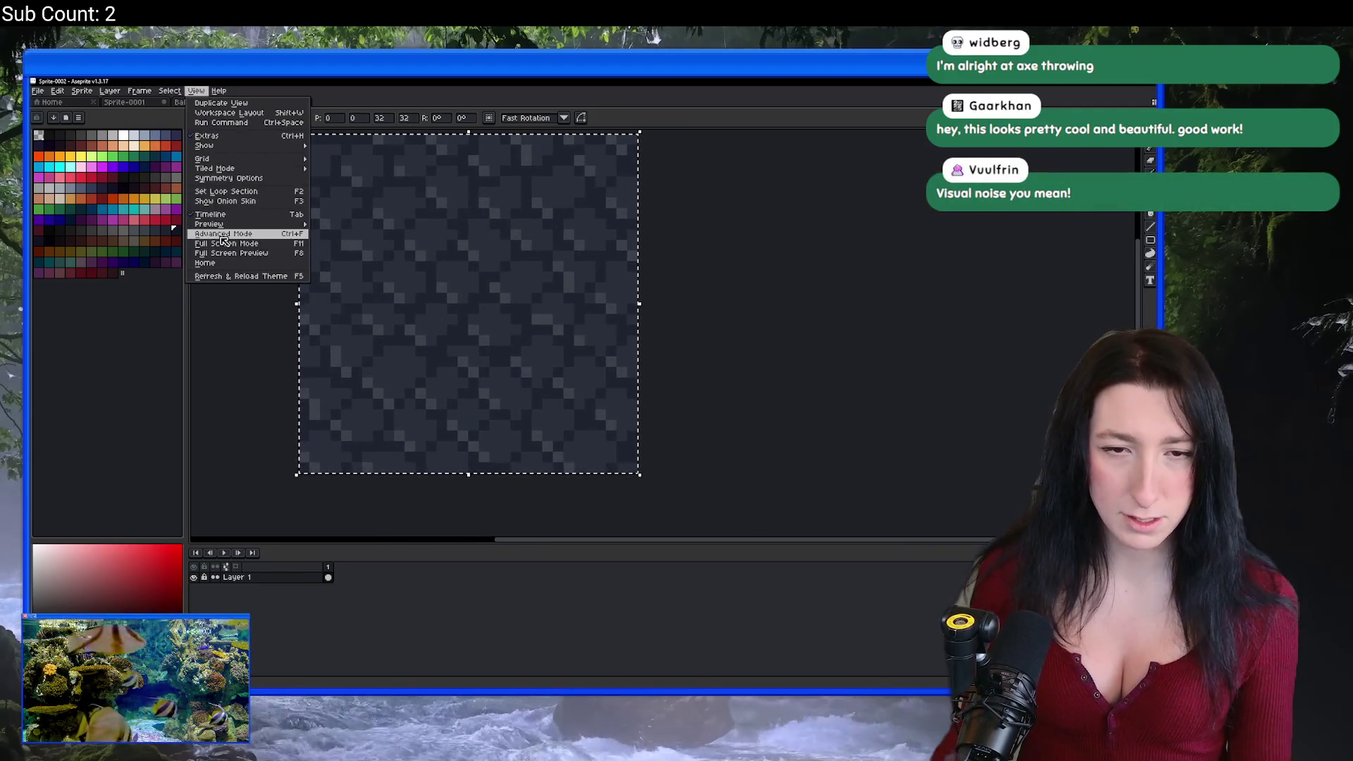
mouse_move(272, 171)
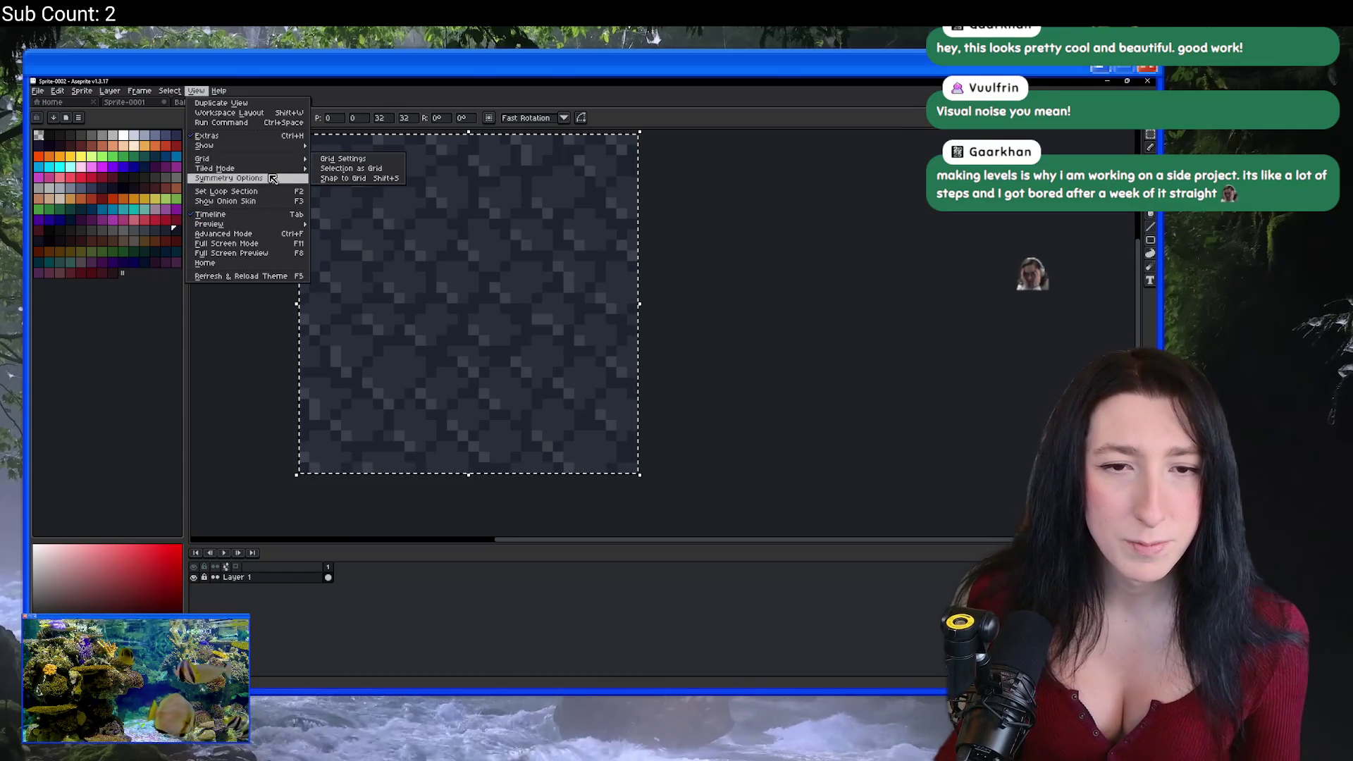
click(354, 179)
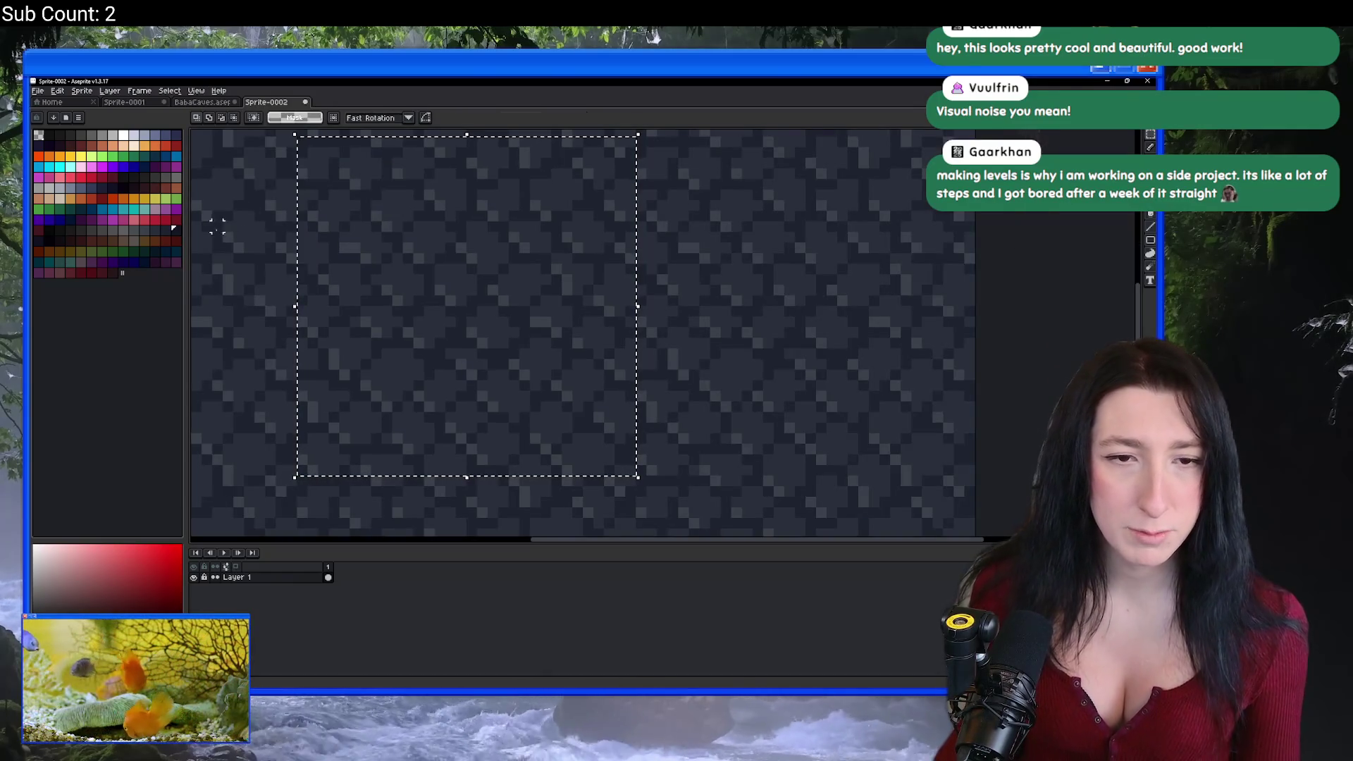
click(115, 253)
key(b)
key(super+Down)
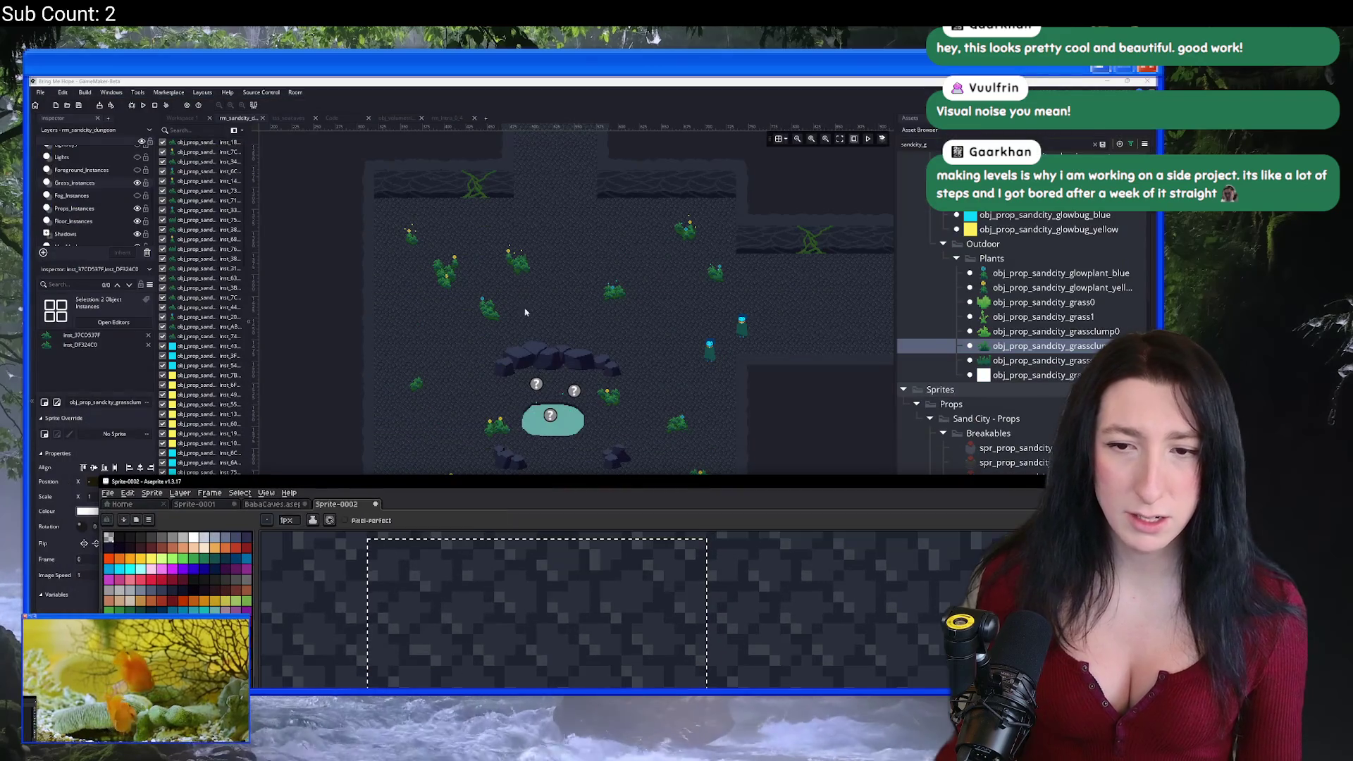
Step: Maximize Aseprite and flood-fill a gap between the stones with dark green moss
key(super+Up)
scroll(550, 338, down, 4)
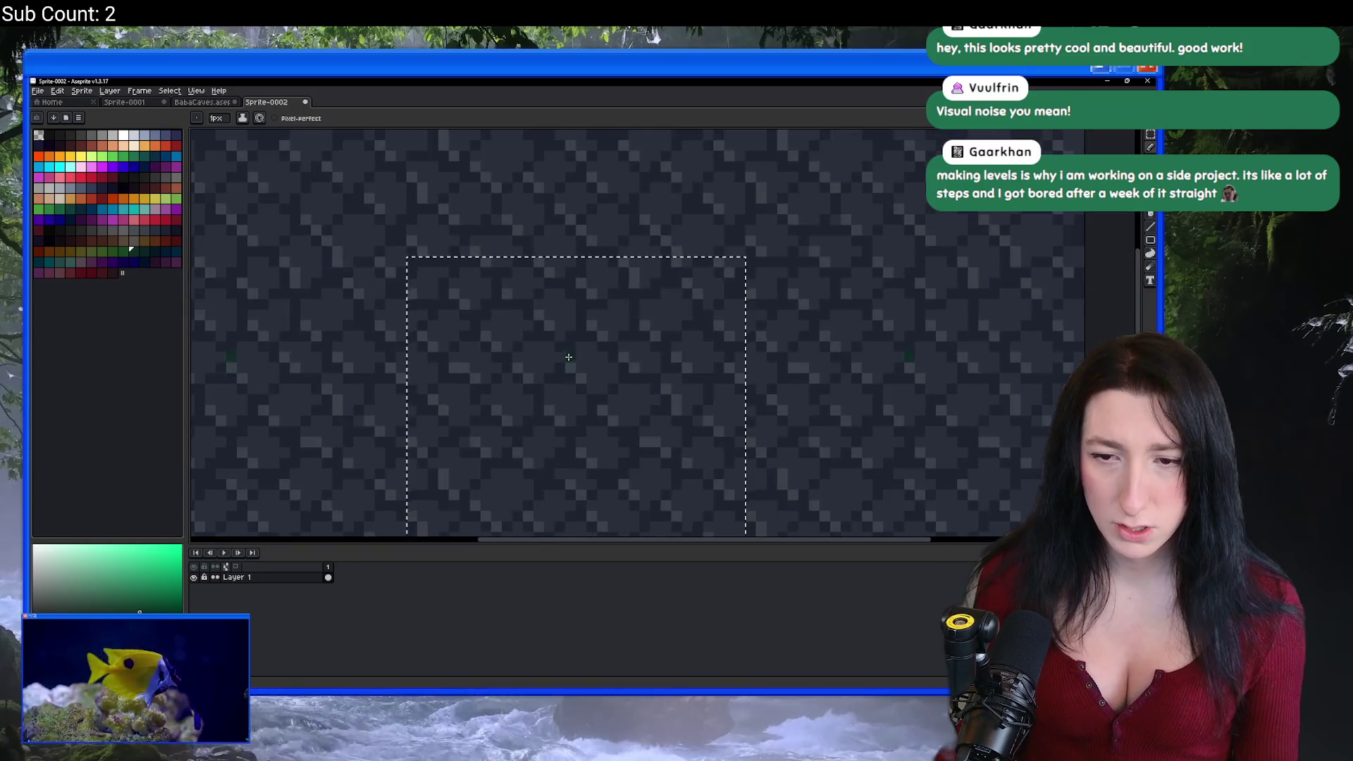
key(g)
scroll(566, 335, down, 1)
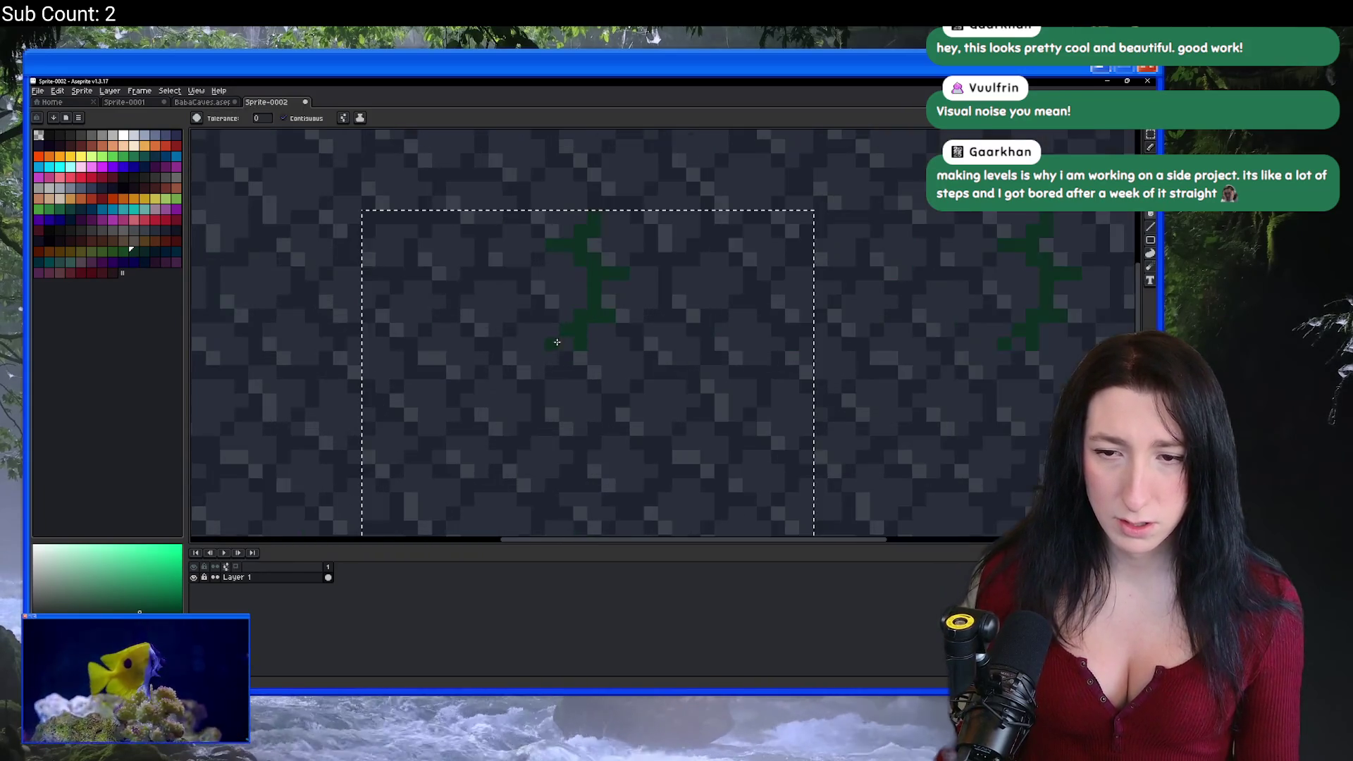
scroll(564, 352, up, 3)
scroll(561, 375, down, 3)
scroll(562, 374, up, 3)
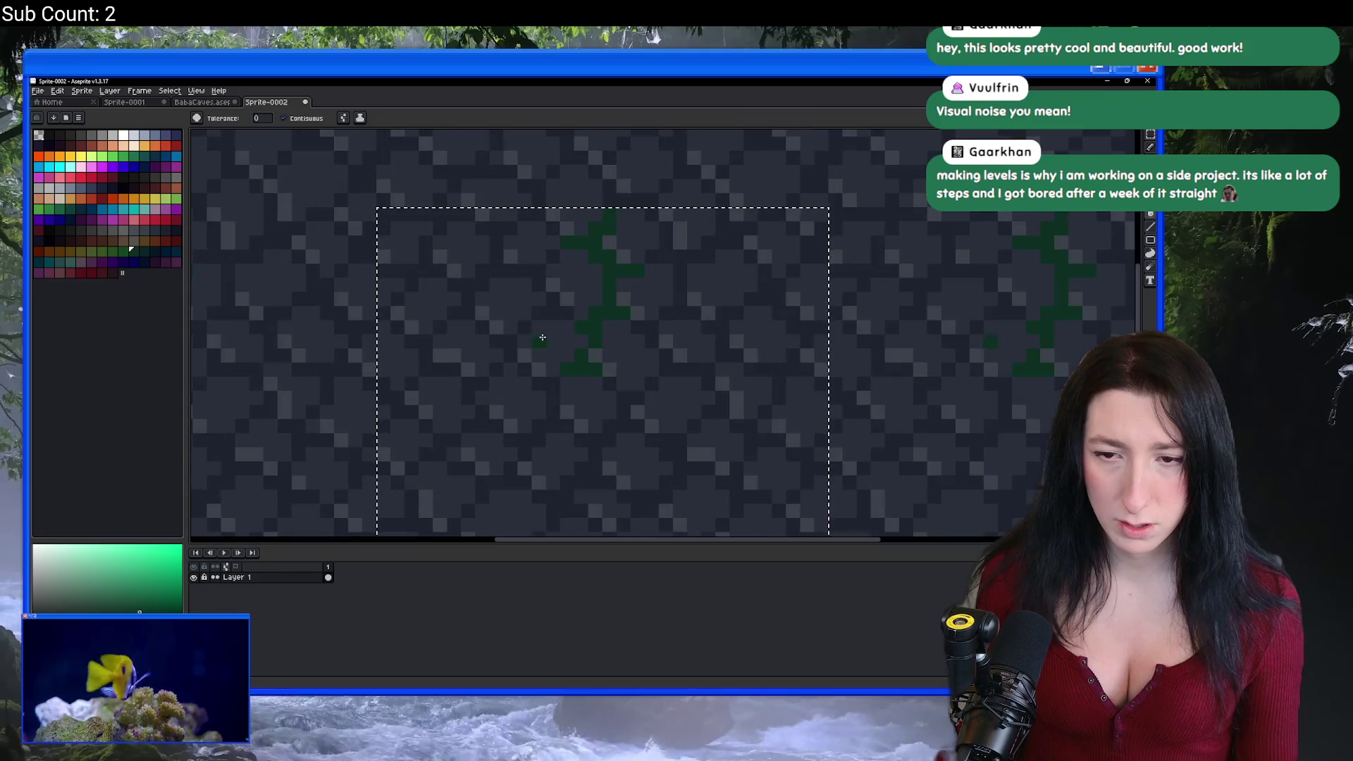
click(521, 271)
scroll(525, 275, down, 3)
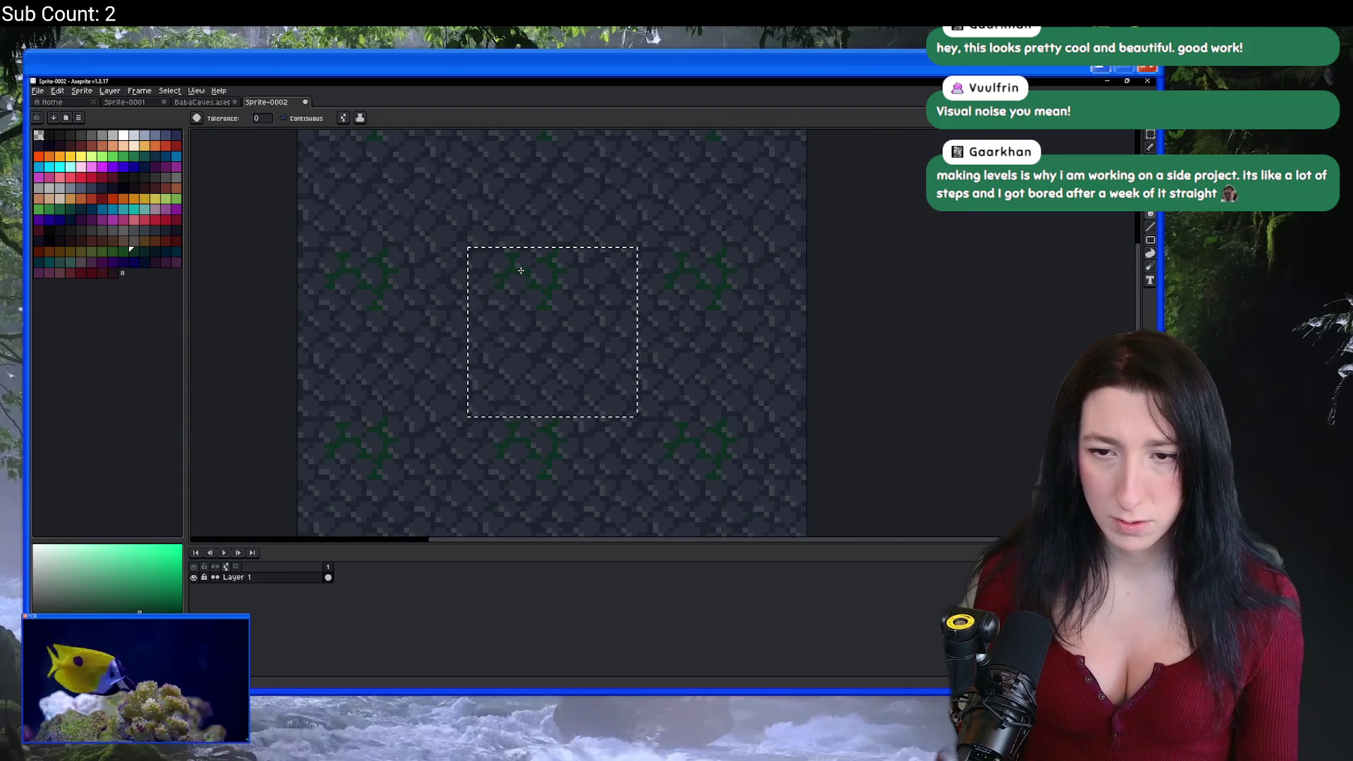
scroll(536, 282, up, 4)
Step: Sample a colour from the canvas and keep filling gaps, zooming out to check the repeating tile
key(i)
key(g)
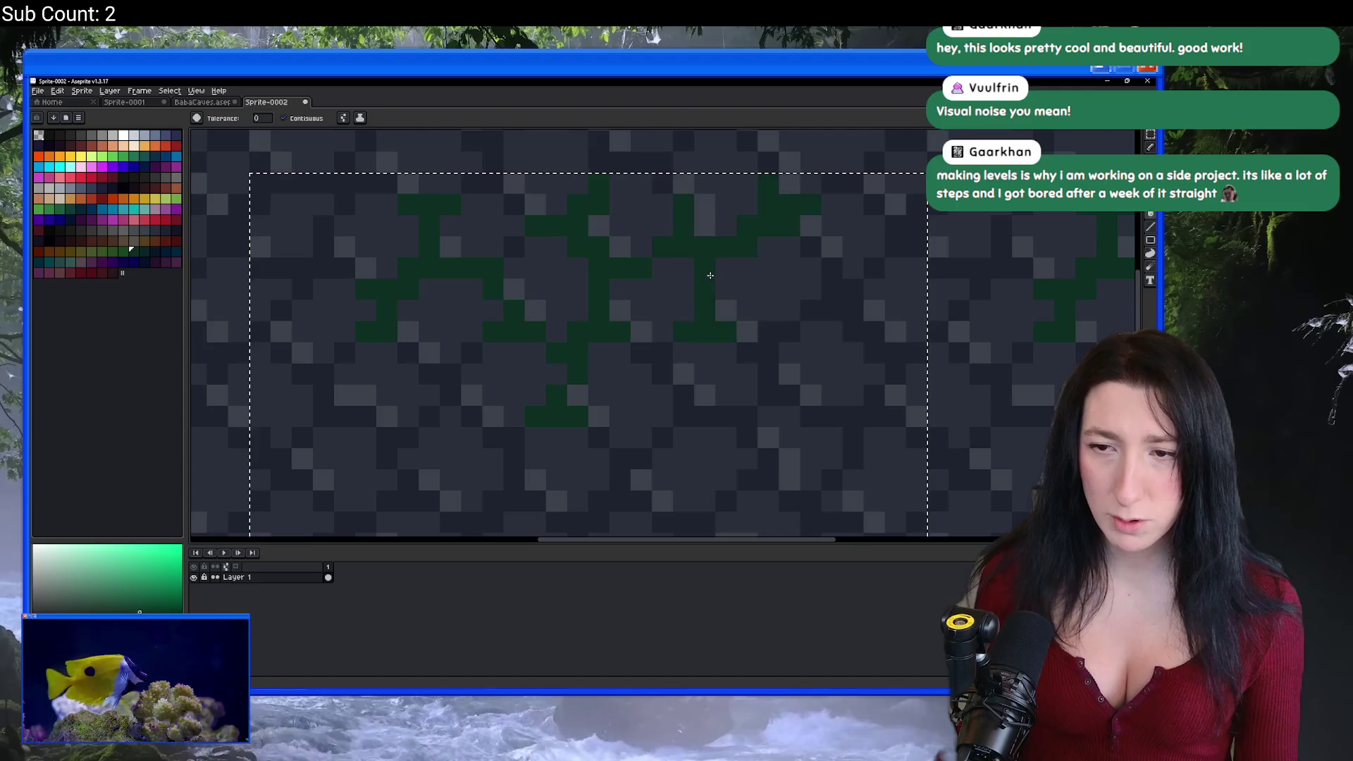
scroll(710, 275, down, 4)
scroll(667, 321, up, 3)
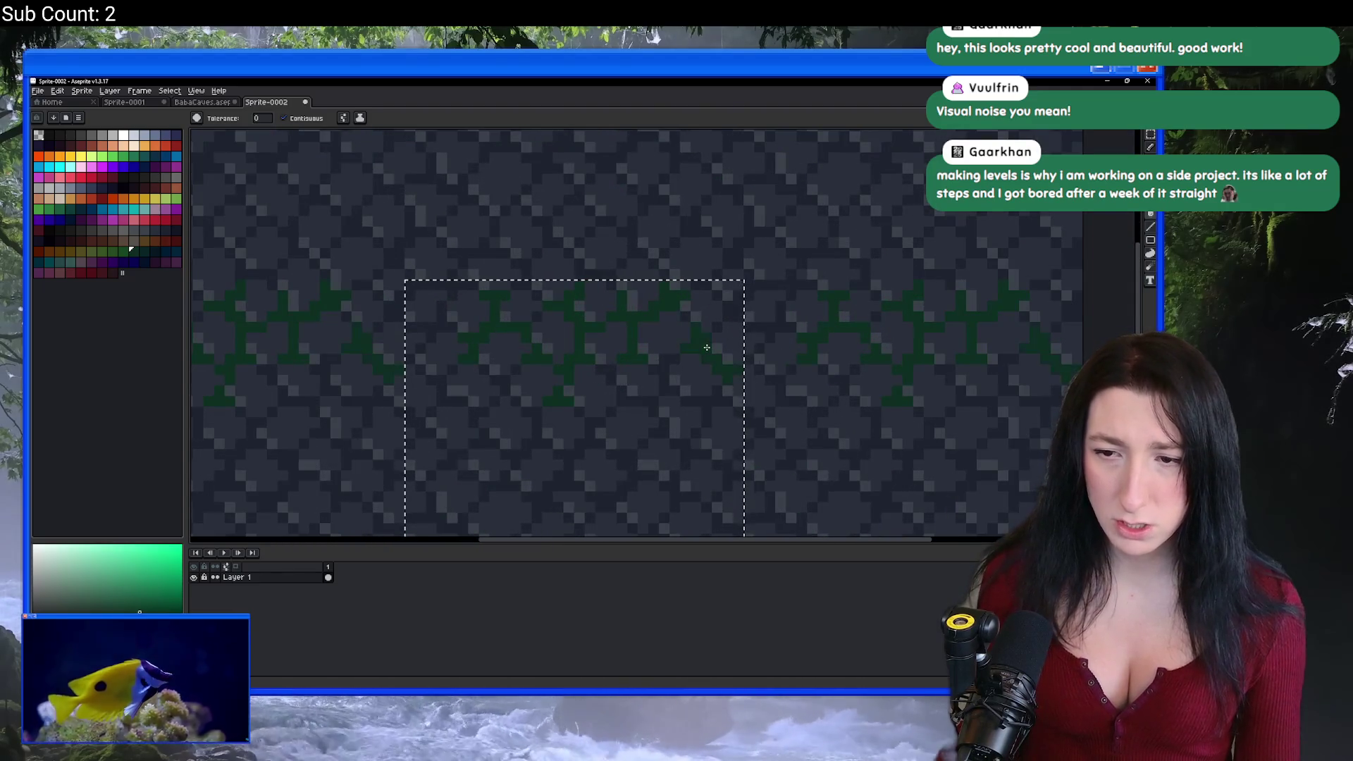
scroll(642, 325, down, 2)
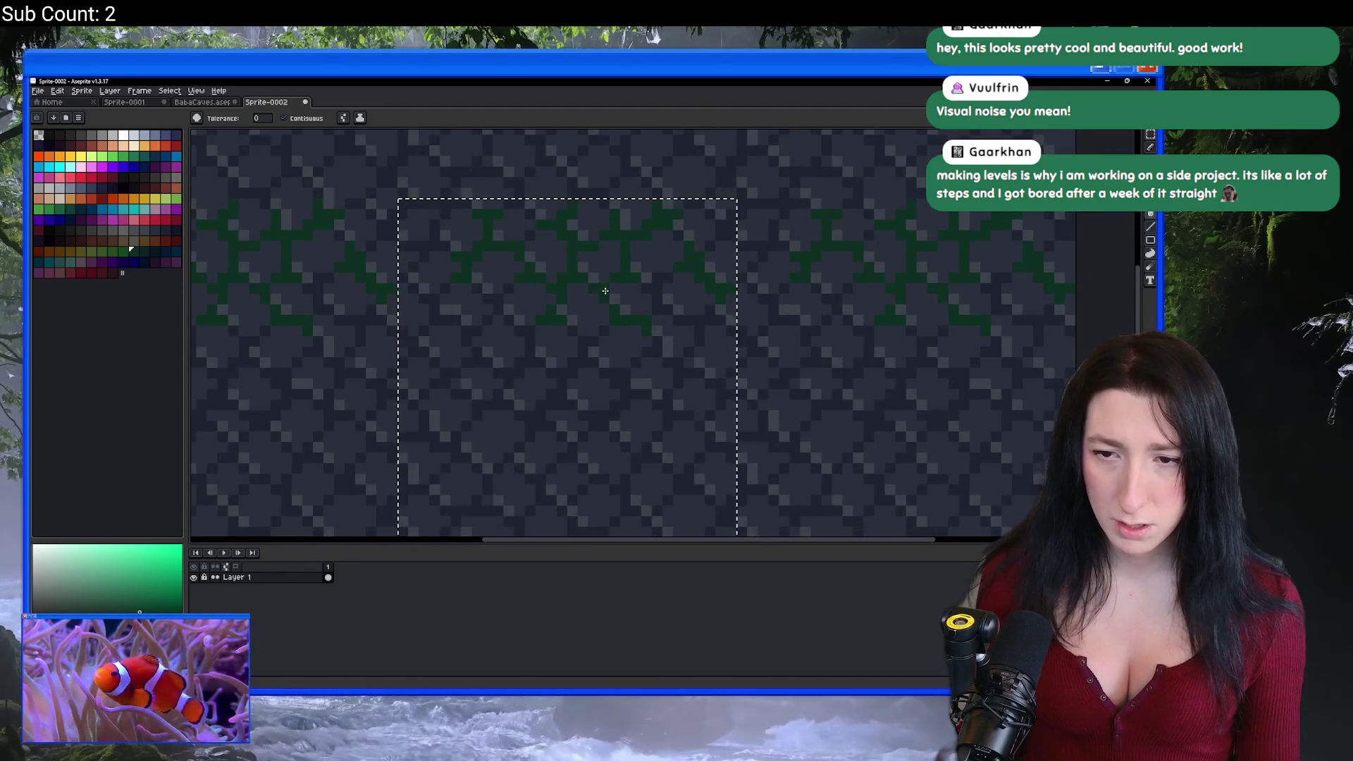
scroll(634, 345, down, 3)
key(v)
key(g)
scroll(655, 423, up, 3)
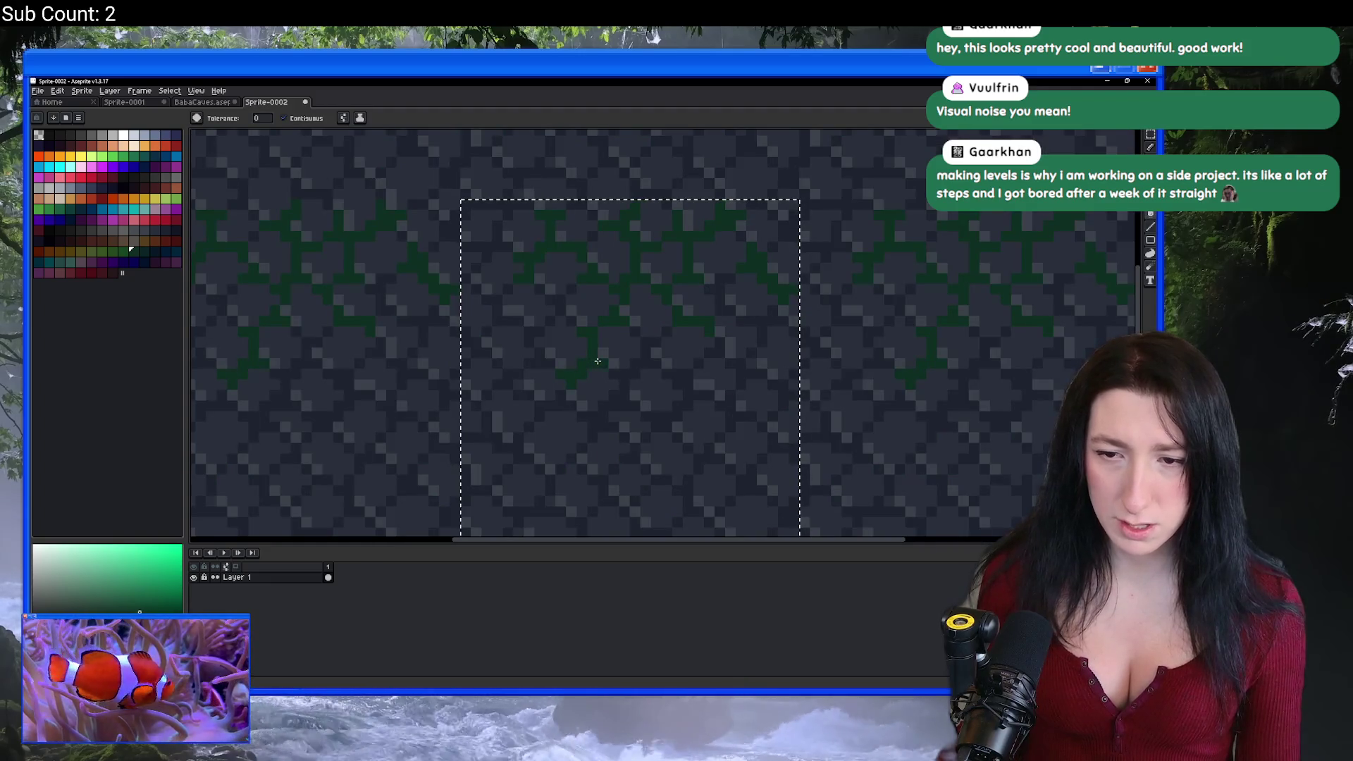
scroll(585, 319, down, 1)
scroll(660, 338, down, 3)
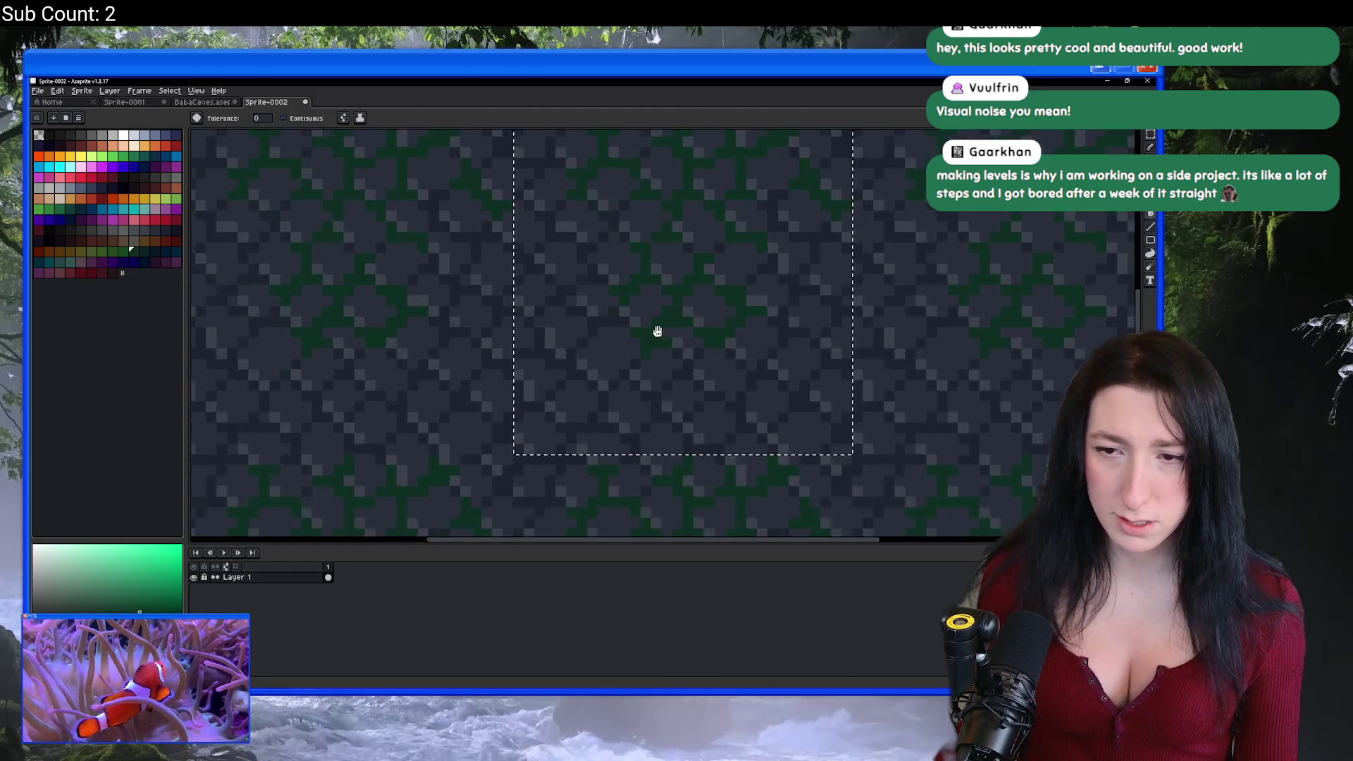
scroll(657, 330, up, 4)
key(b)
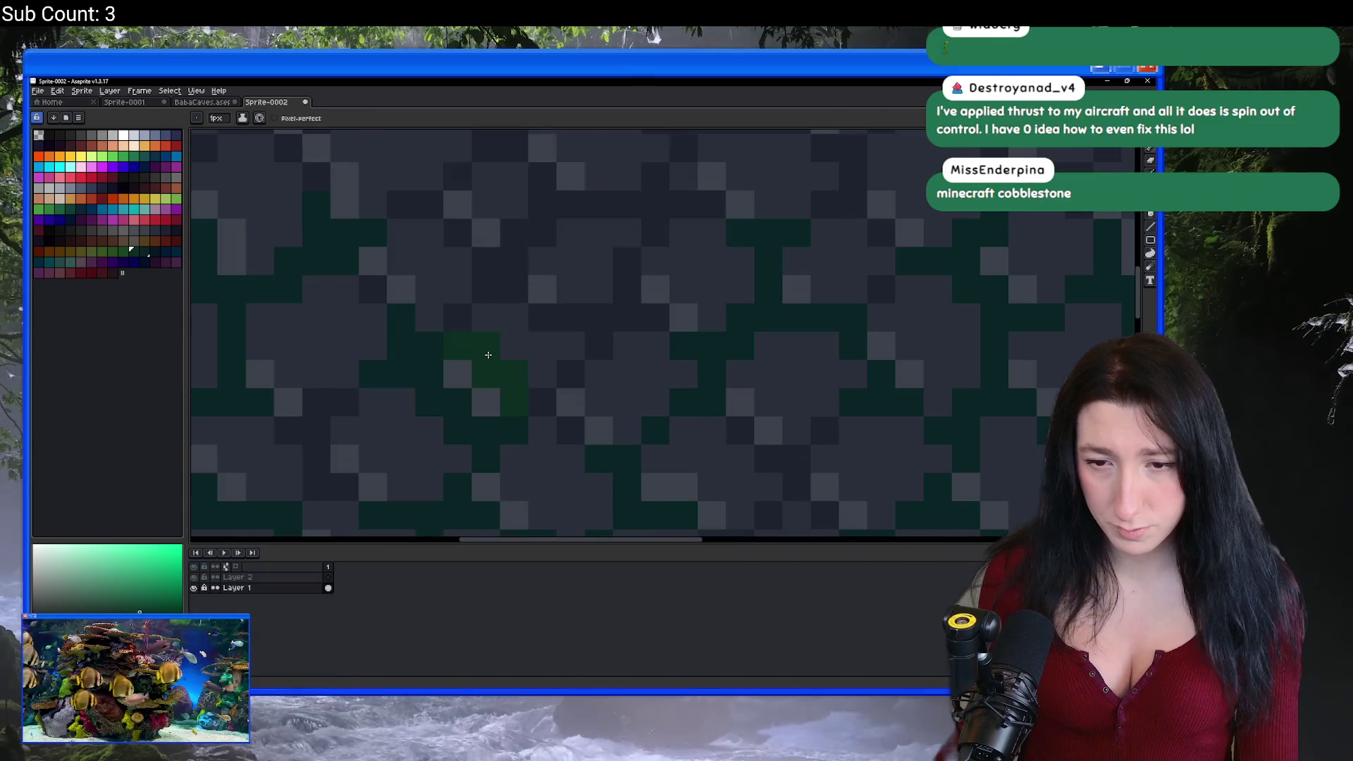
Step: Paint a dark green bar of moss into a stone gap with the Pencil
scroll(493, 351, down, 3)
scroll(514, 387, up, 4)
mouse_move(560, 359)
mouse_down()
mouse_move(619, 356)
mouse_move(601, 377)
mouse_up()
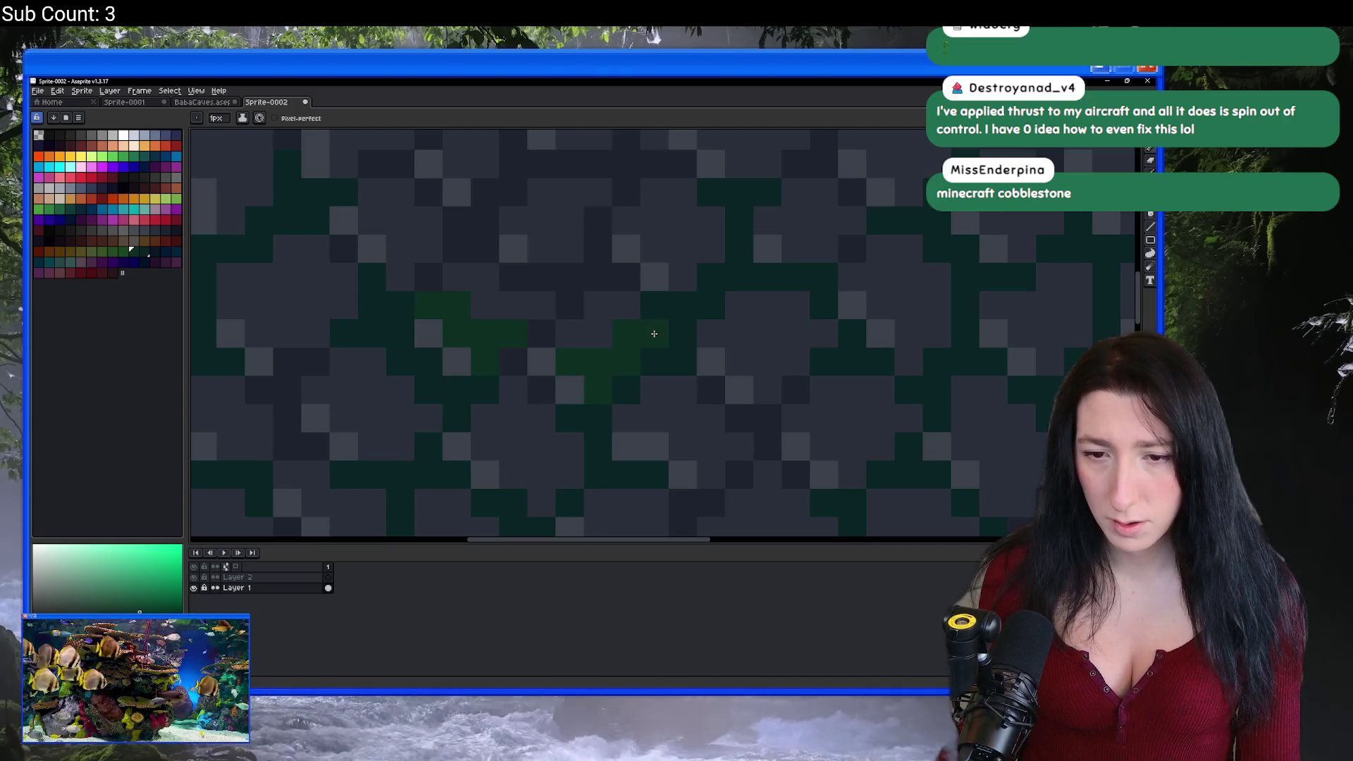
scroll(568, 354, down, 5)
scroll(568, 353, up, 5)
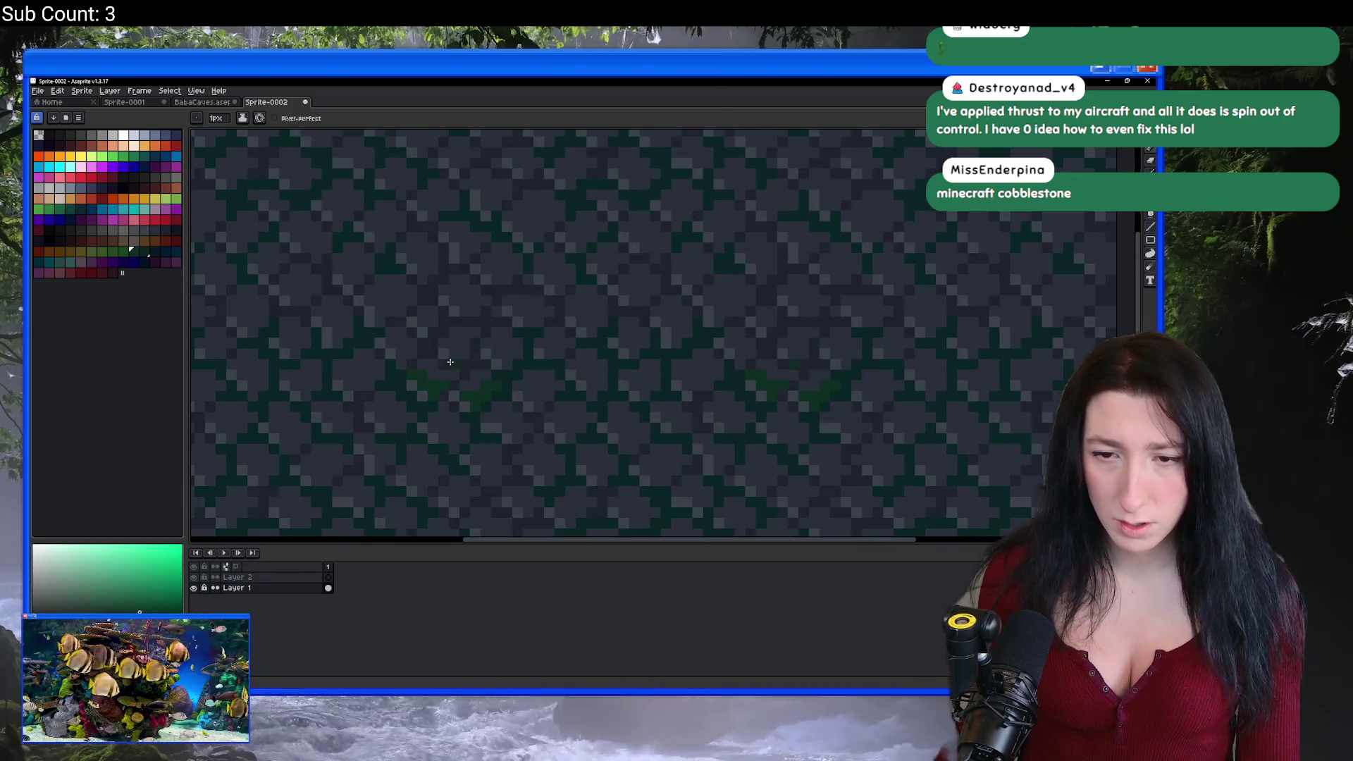
key(v)
key(b)
scroll(568, 422, down, 3)
scroll(626, 422, down, 1)
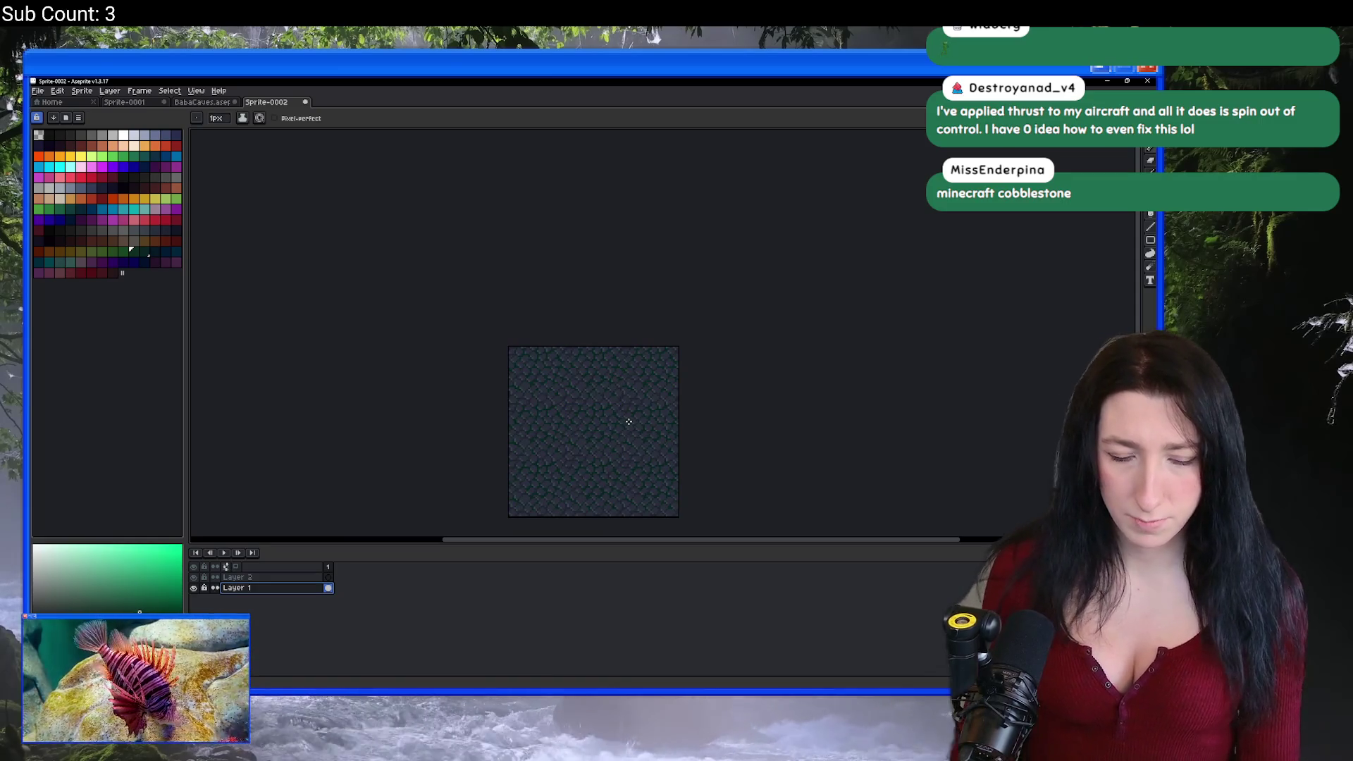
Step: On Layer 2, paint more green moss blocks into the gaps and pick a darker grey-blue
key(alt+Up)
scroll(531, 379, up, 3)
scroll(531, 378, up, 3)
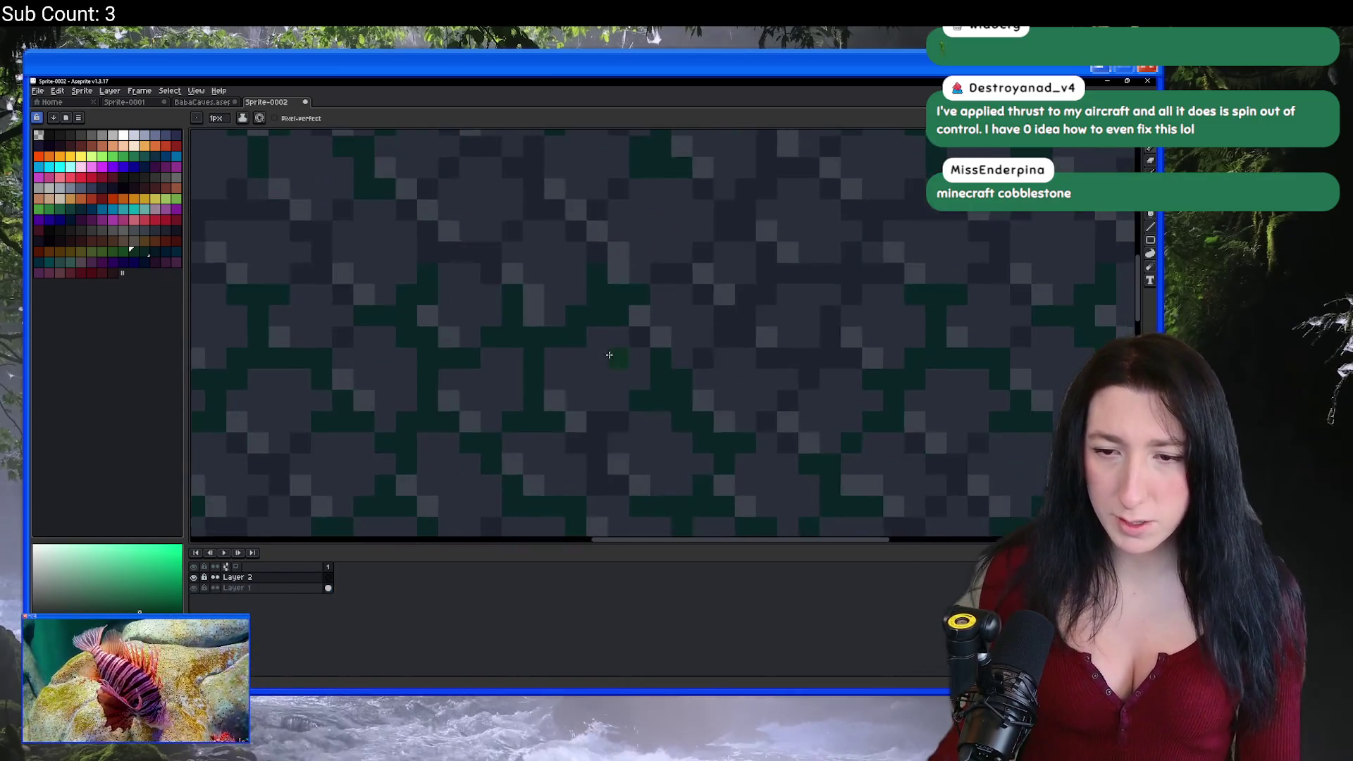
mouse_move(576, 415)
mouse_down()
mouse_move(688, 350)
mouse_move(644, 338)
mouse_move(587, 353)
mouse_up()
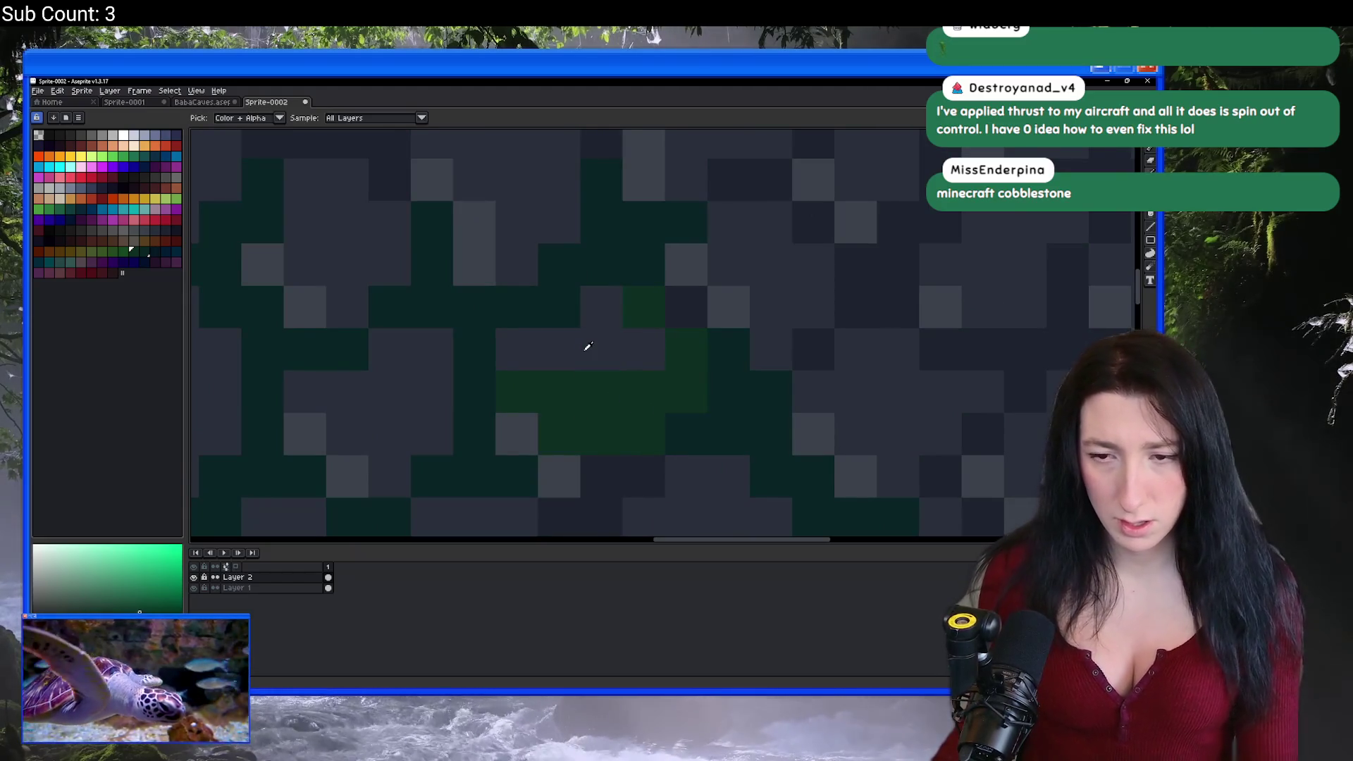
alt+click(583, 351)
scroll(601, 396, down, 5)
scroll(547, 329, up, 5)
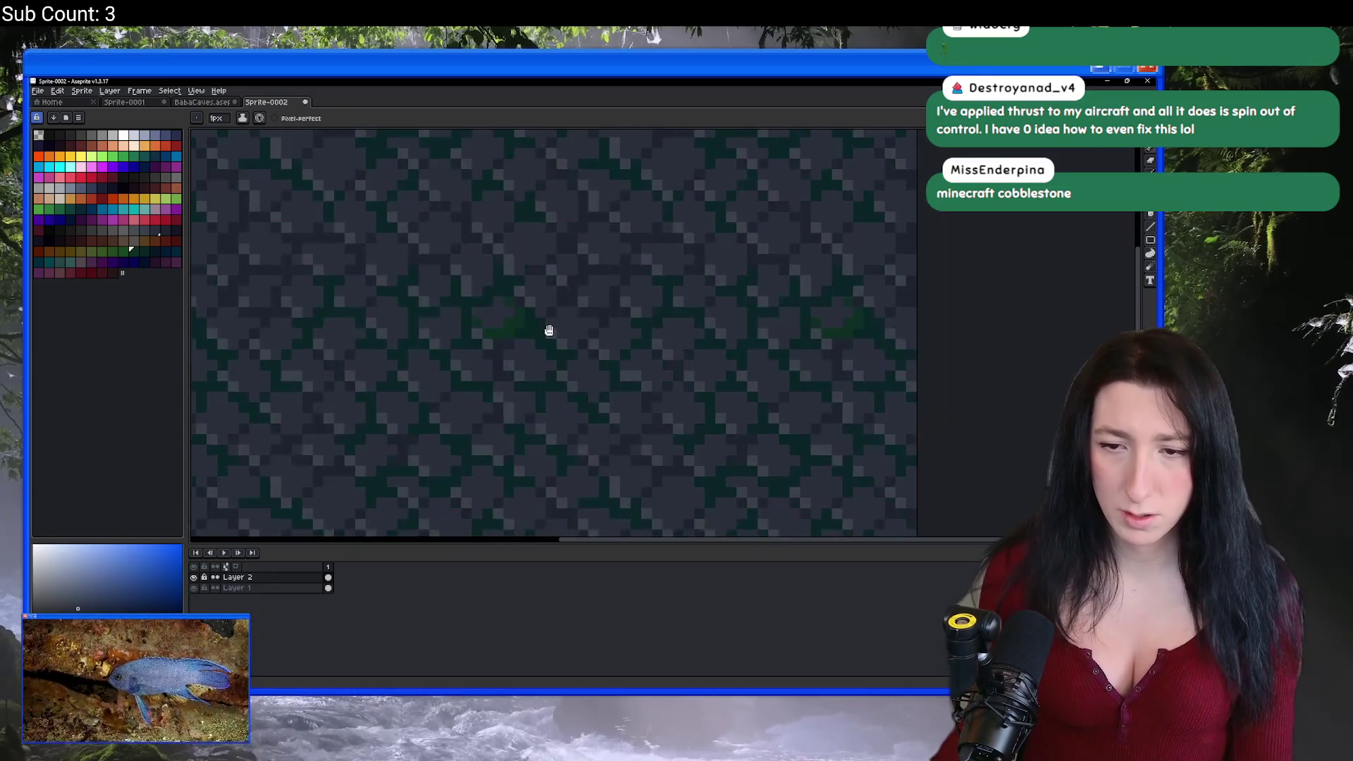
mouse_move(576, 325)
mouse_down()
mouse_move(622, 374)
mouse_move(637, 320)
mouse_move(686, 312)
mouse_up()
Step: Darken a stray stone pixel while checking how the tile repeats
scroll(690, 314, down, 5)
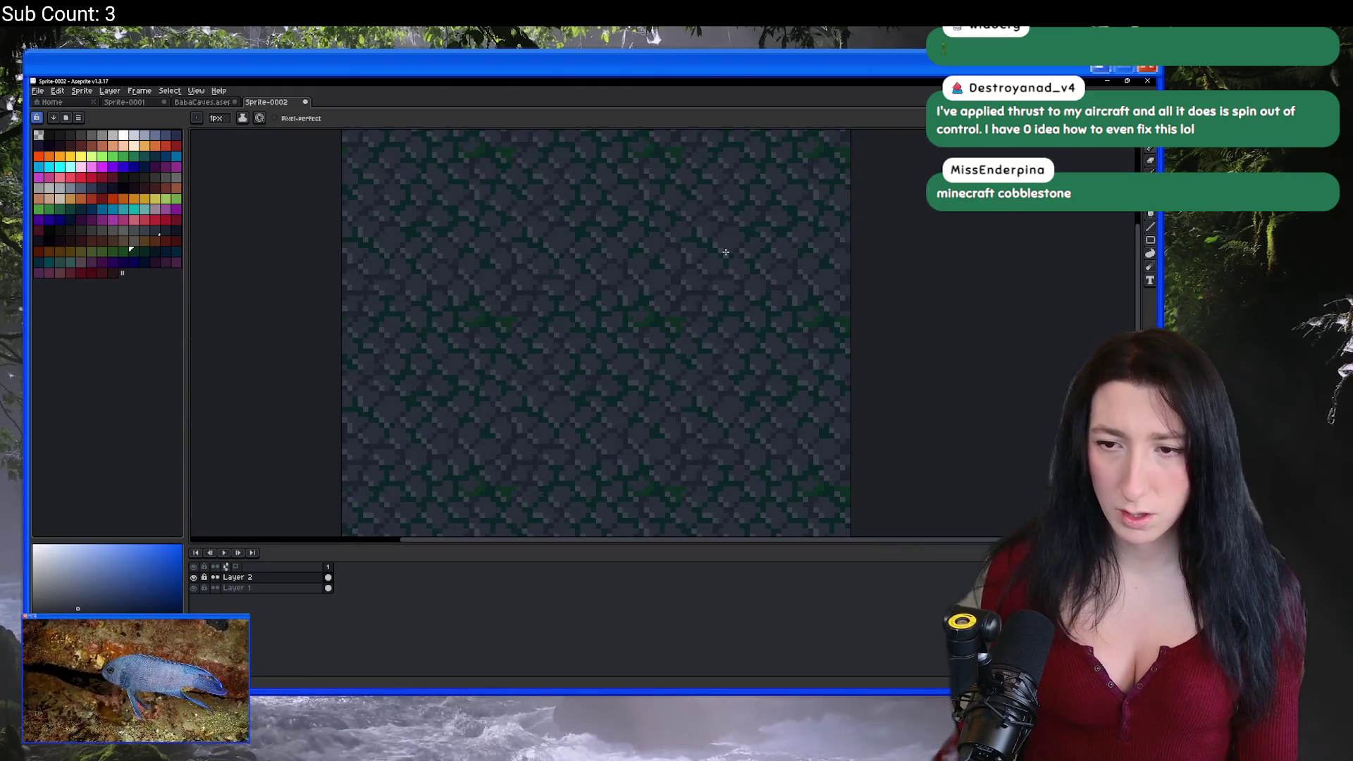
scroll(600, 321, up, 1)
scroll(601, 321, up, 2)
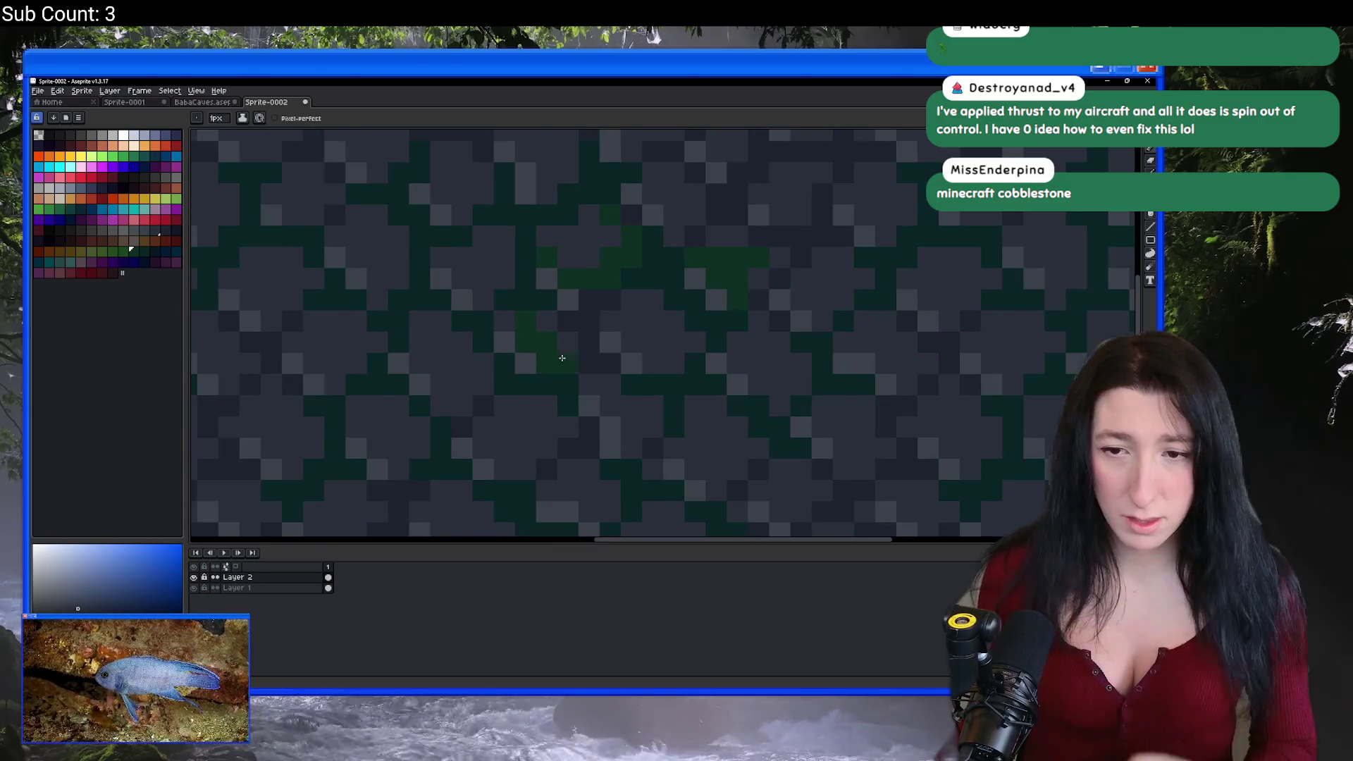
scroll(577, 367, down, 3)
scroll(578, 367, down, 1)
scroll(594, 343, up, 3)
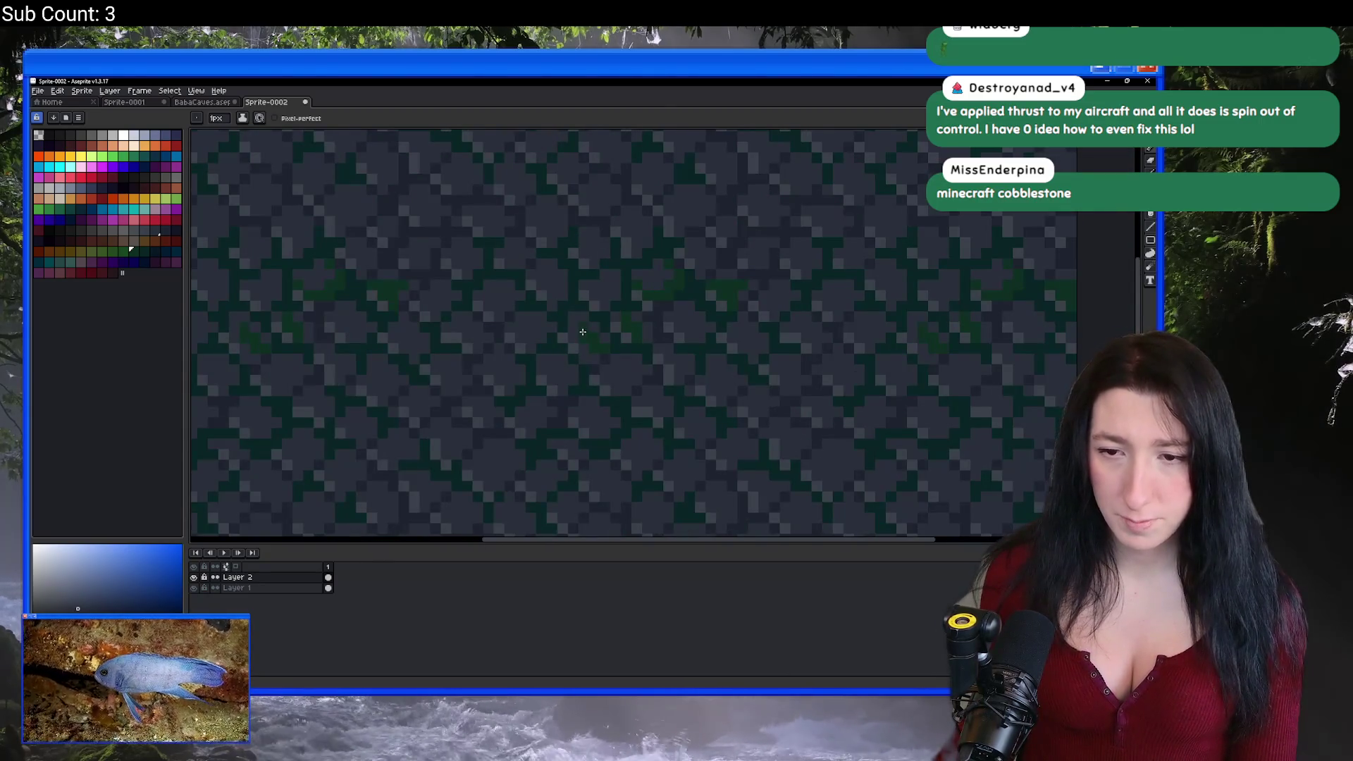
click(585, 351)
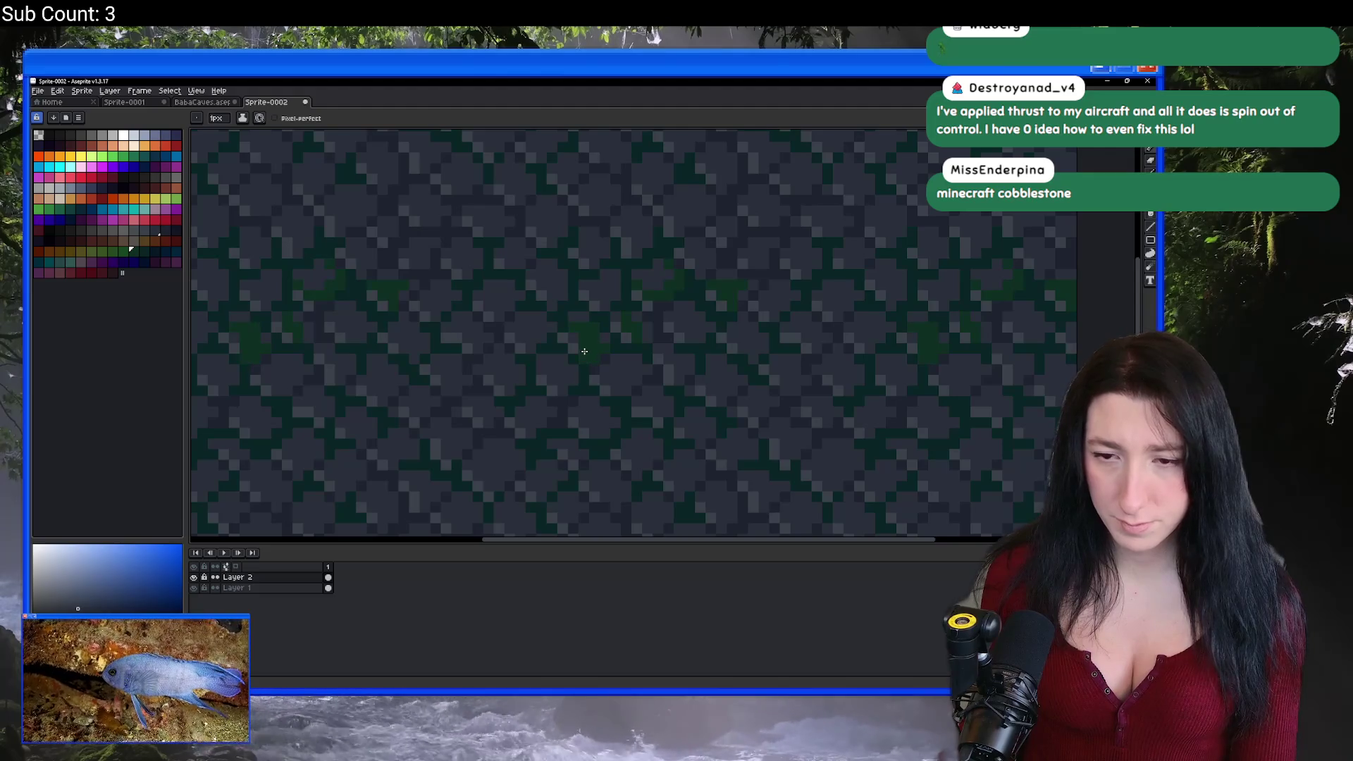
scroll(586, 365, down, 2)
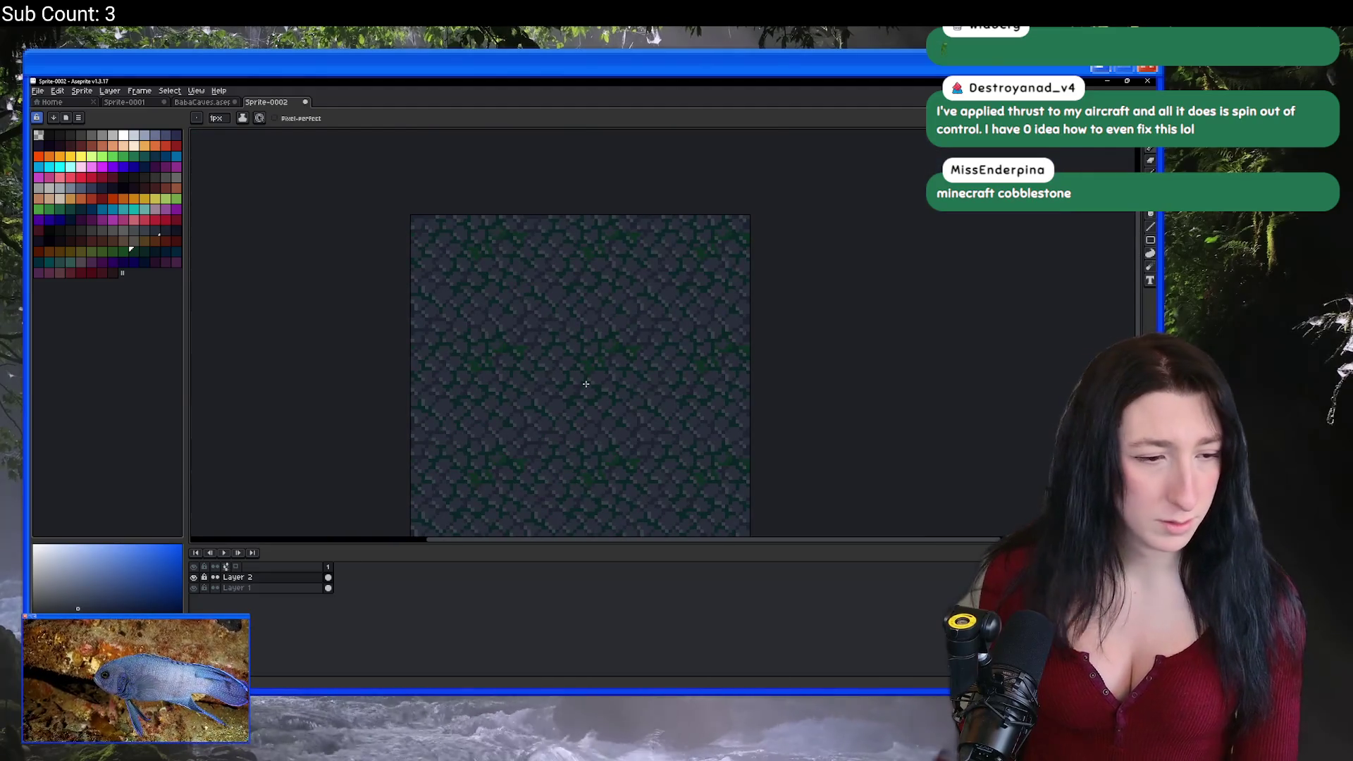